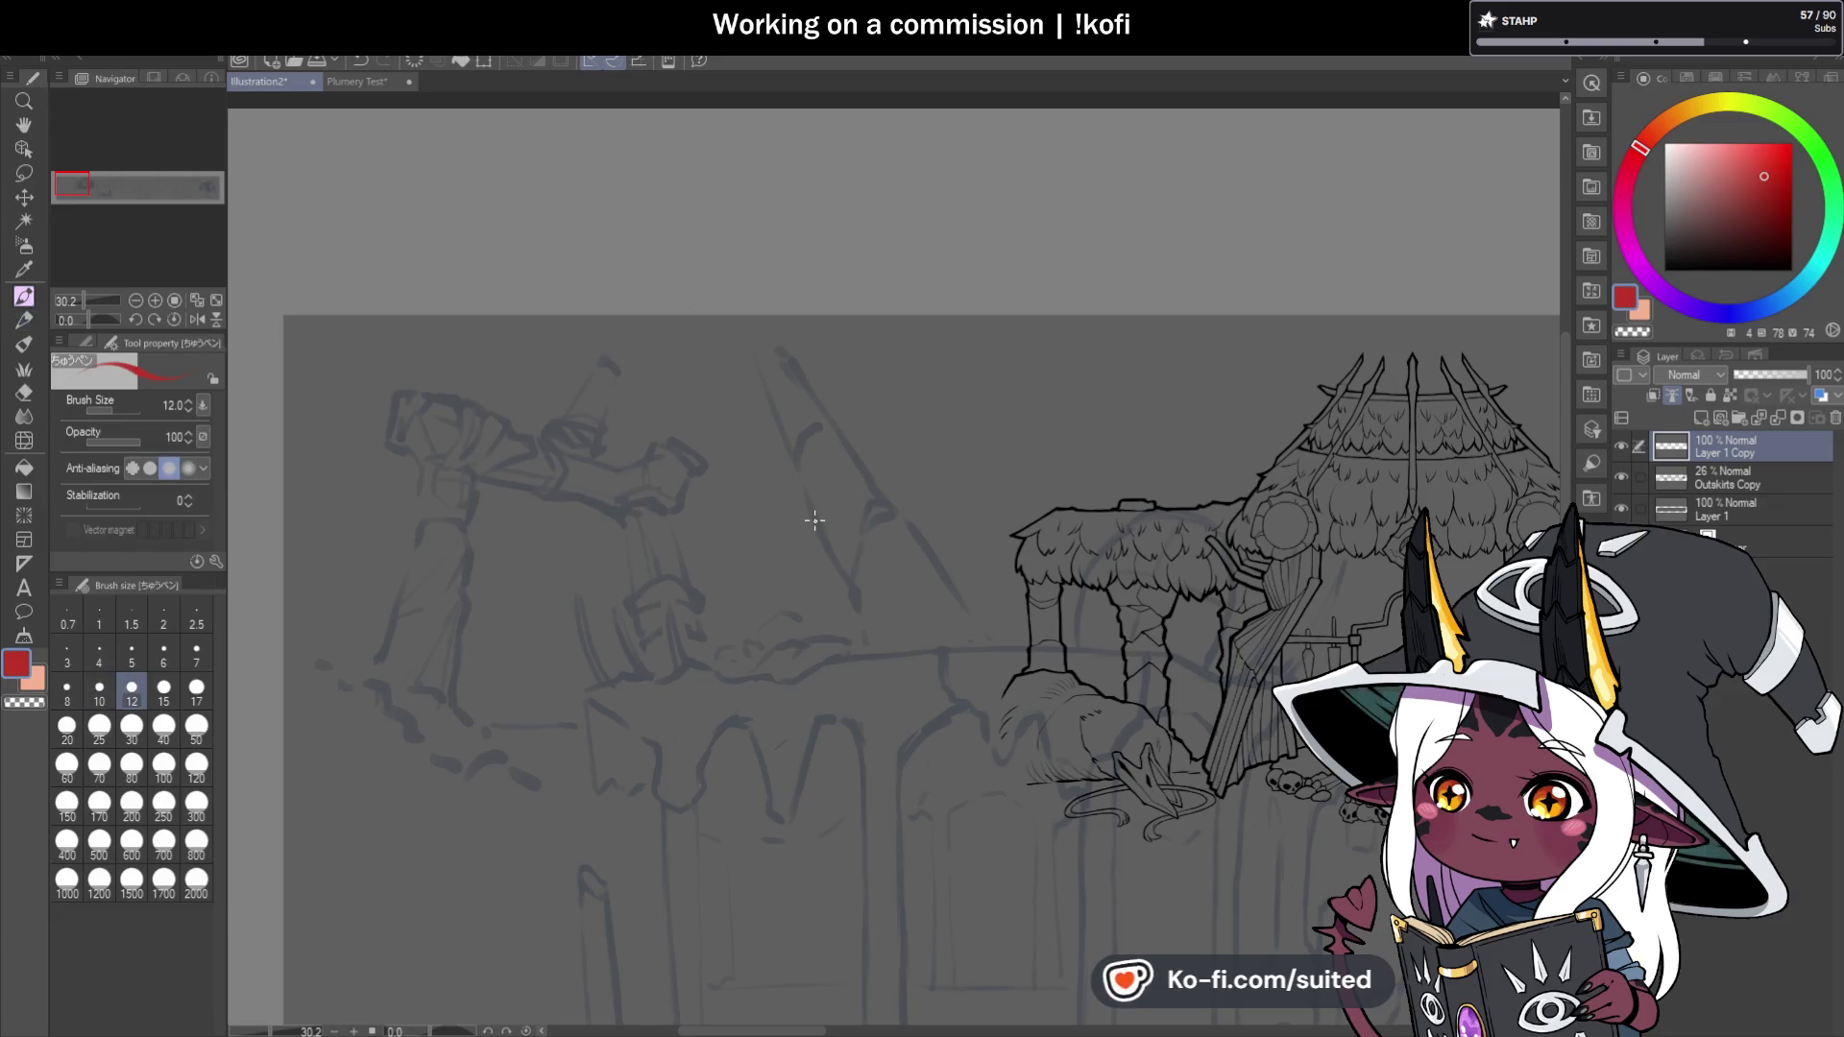
Switch the ink from red to black and thicken the second spike's left outline.
click(1664, 270)
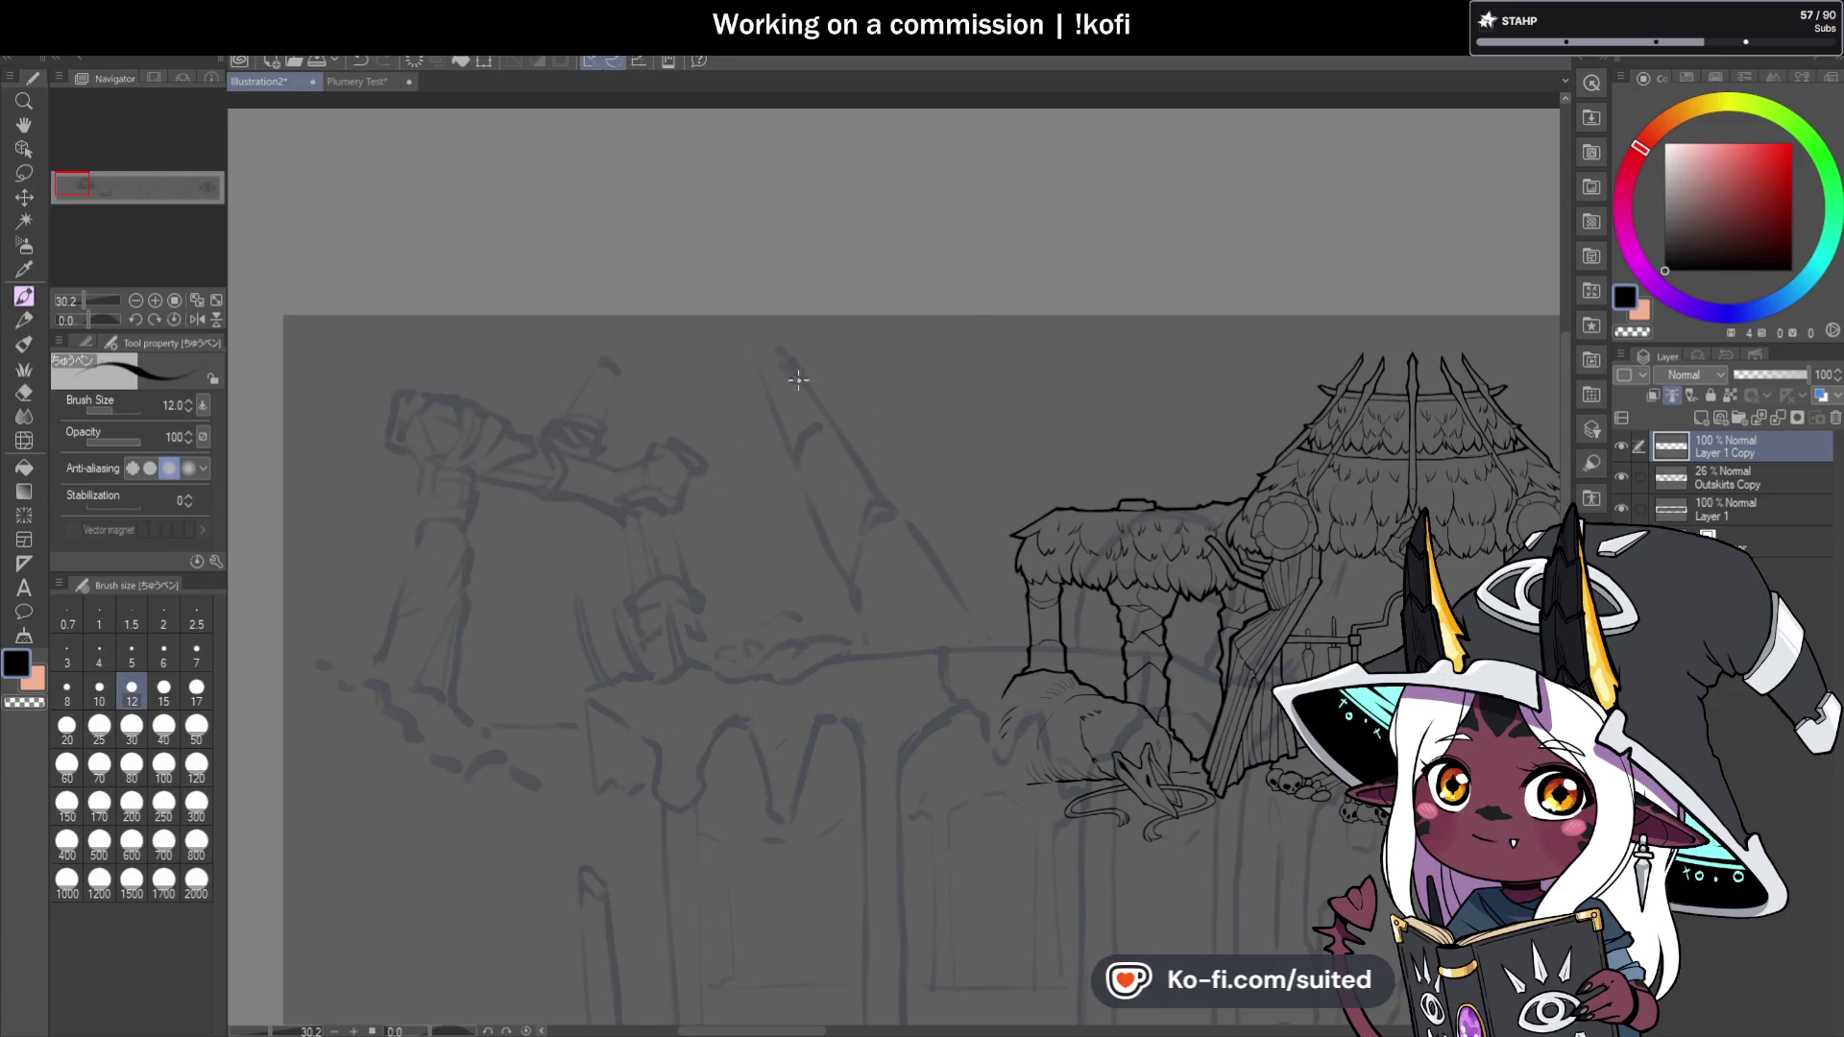
scroll(874, 506, down, 1)
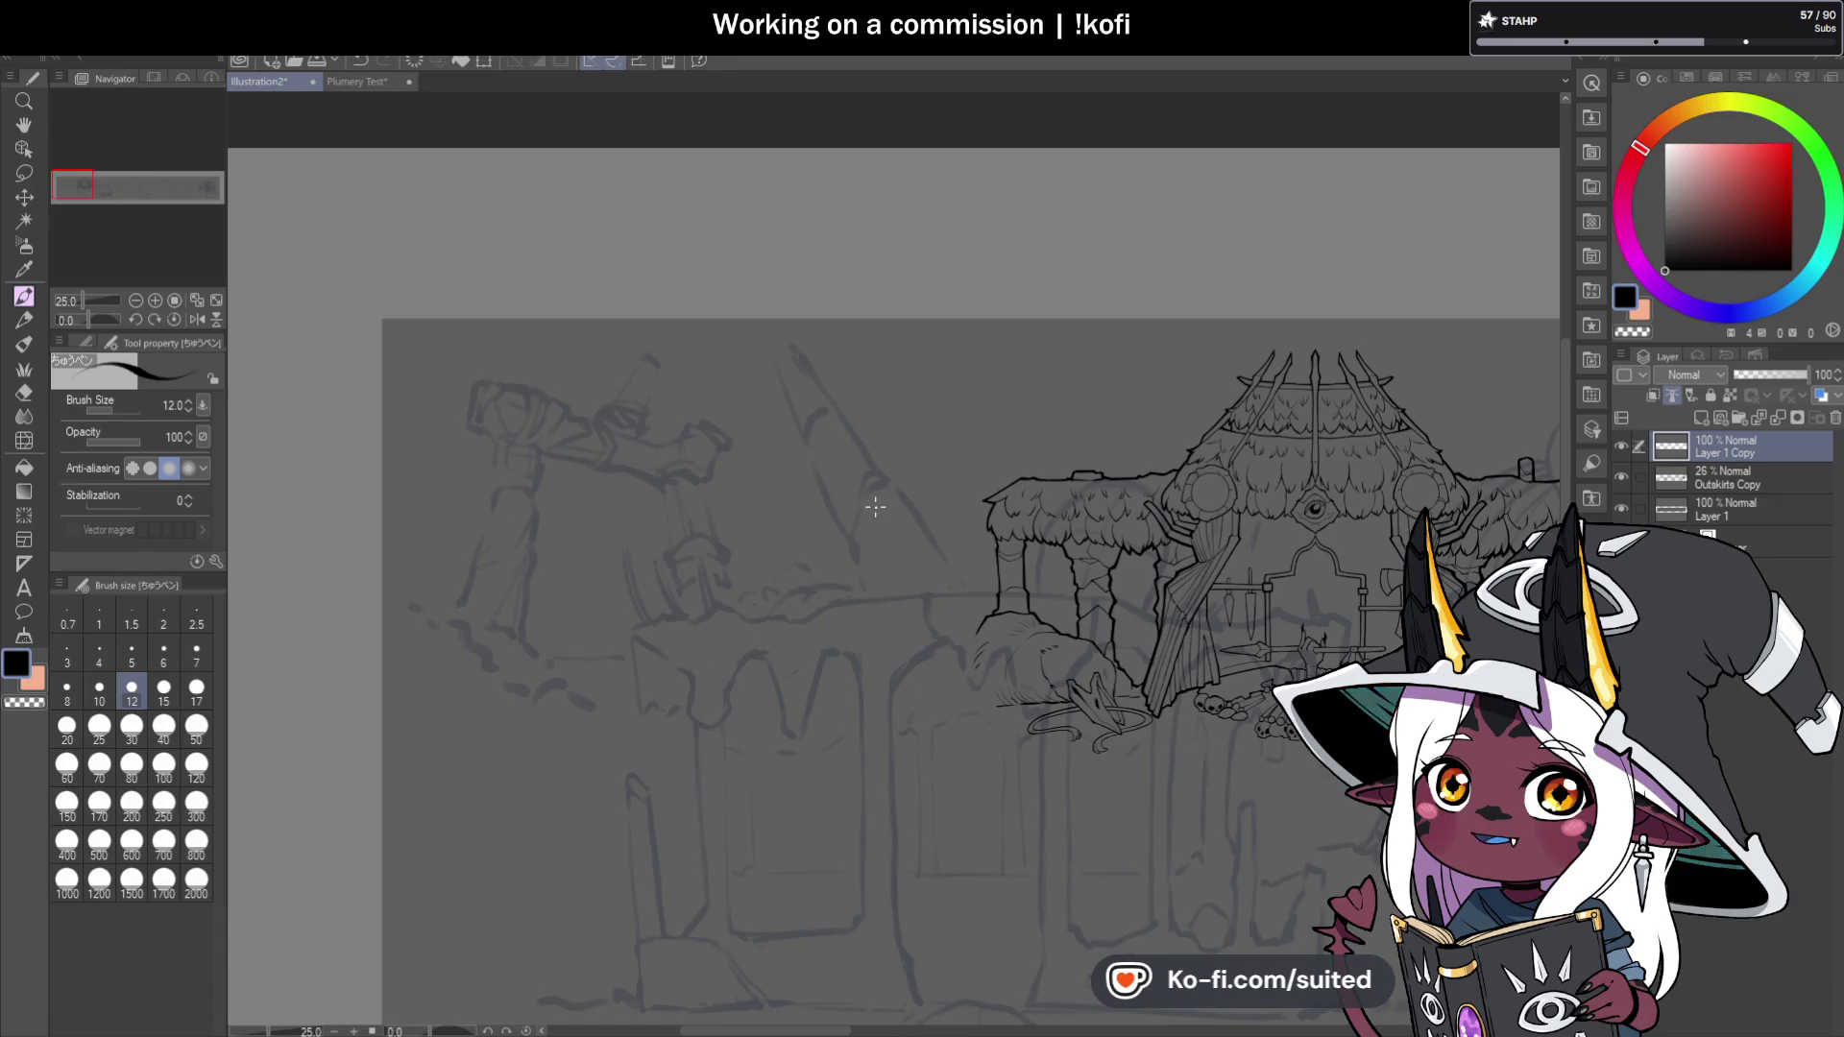
scroll(875, 506, down, 2)
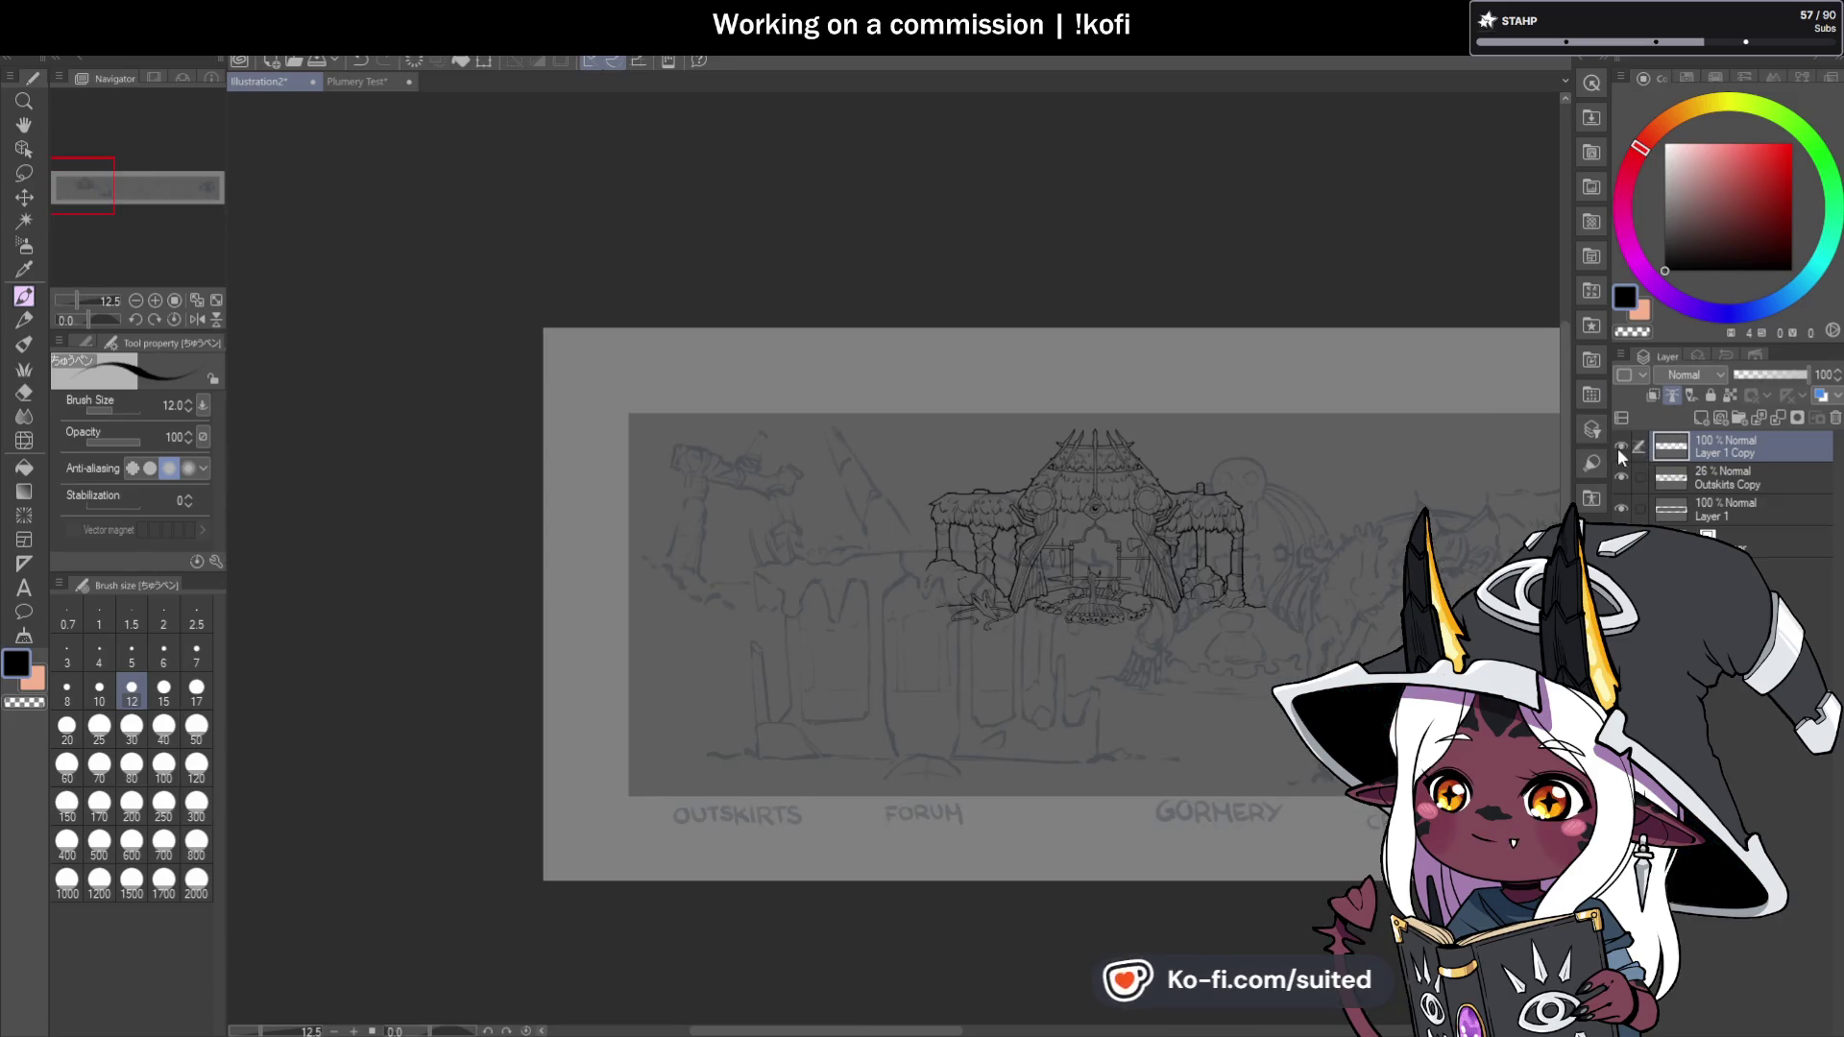
scroll(1179, 672, up, 3)
scroll(1181, 657, down, 1)
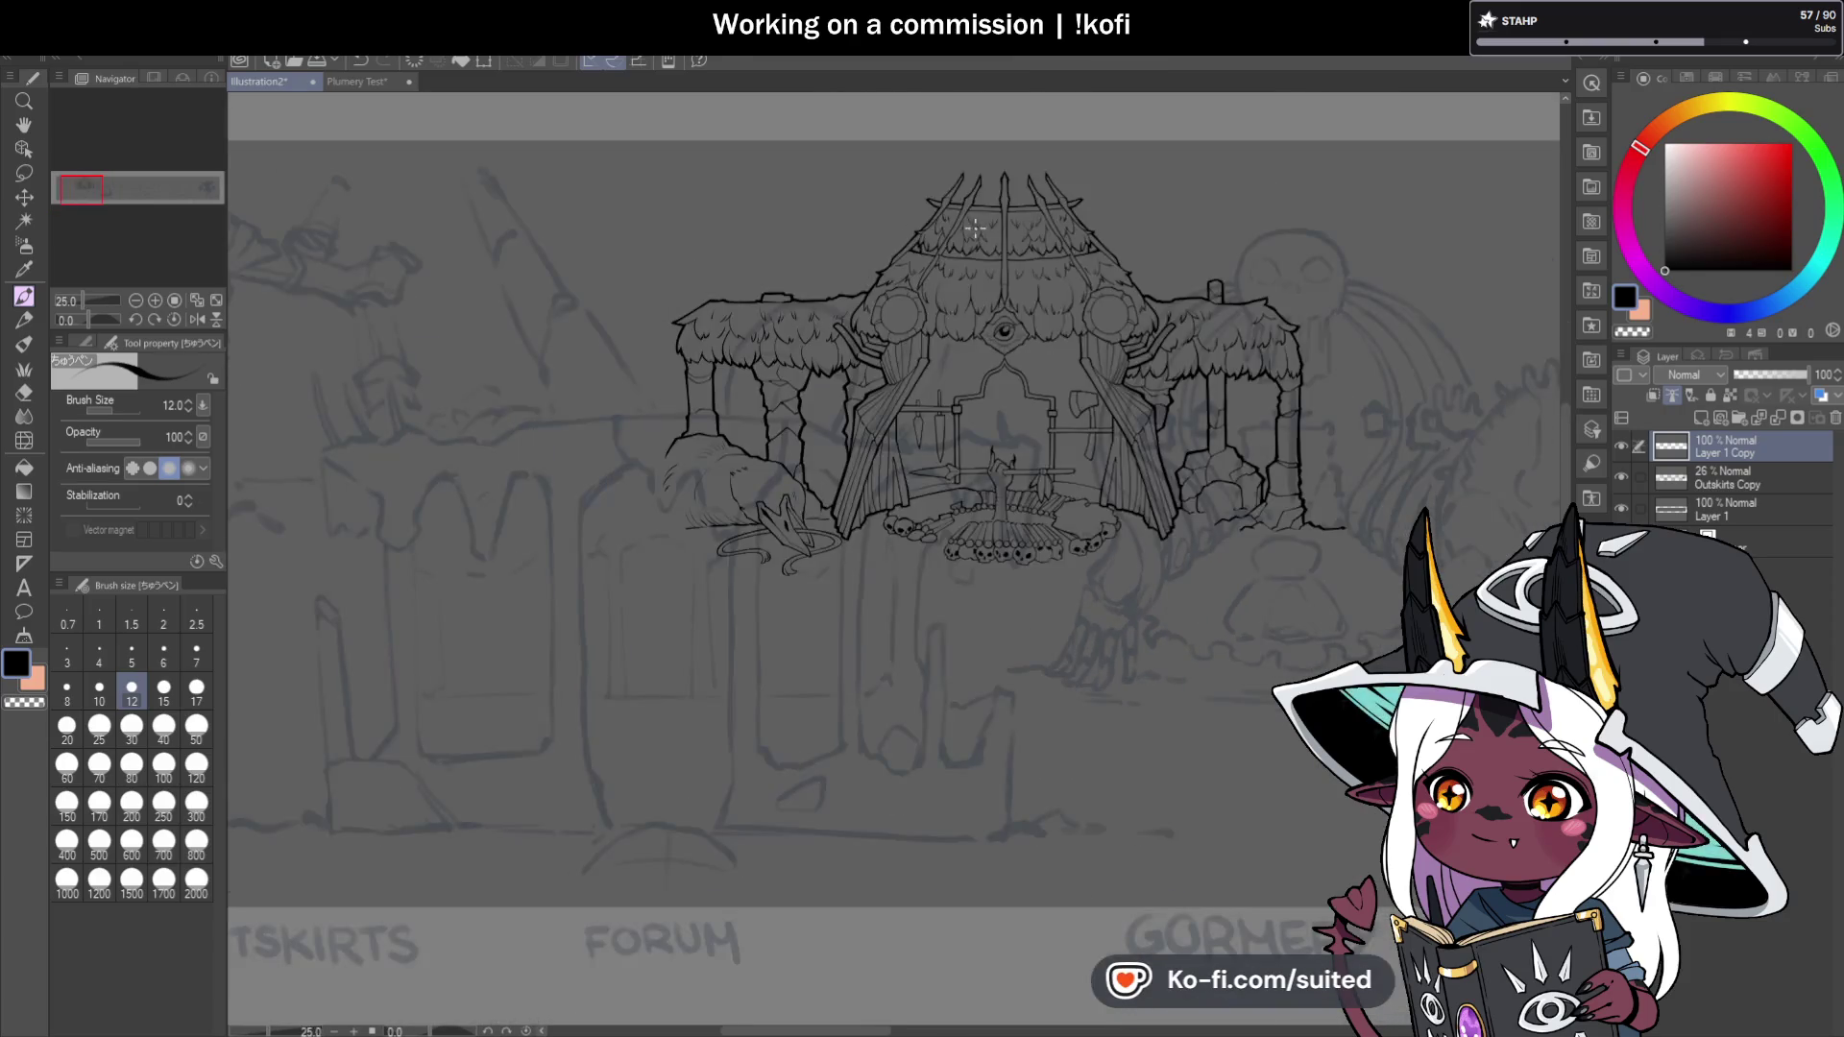
scroll(948, 186, up, 5)
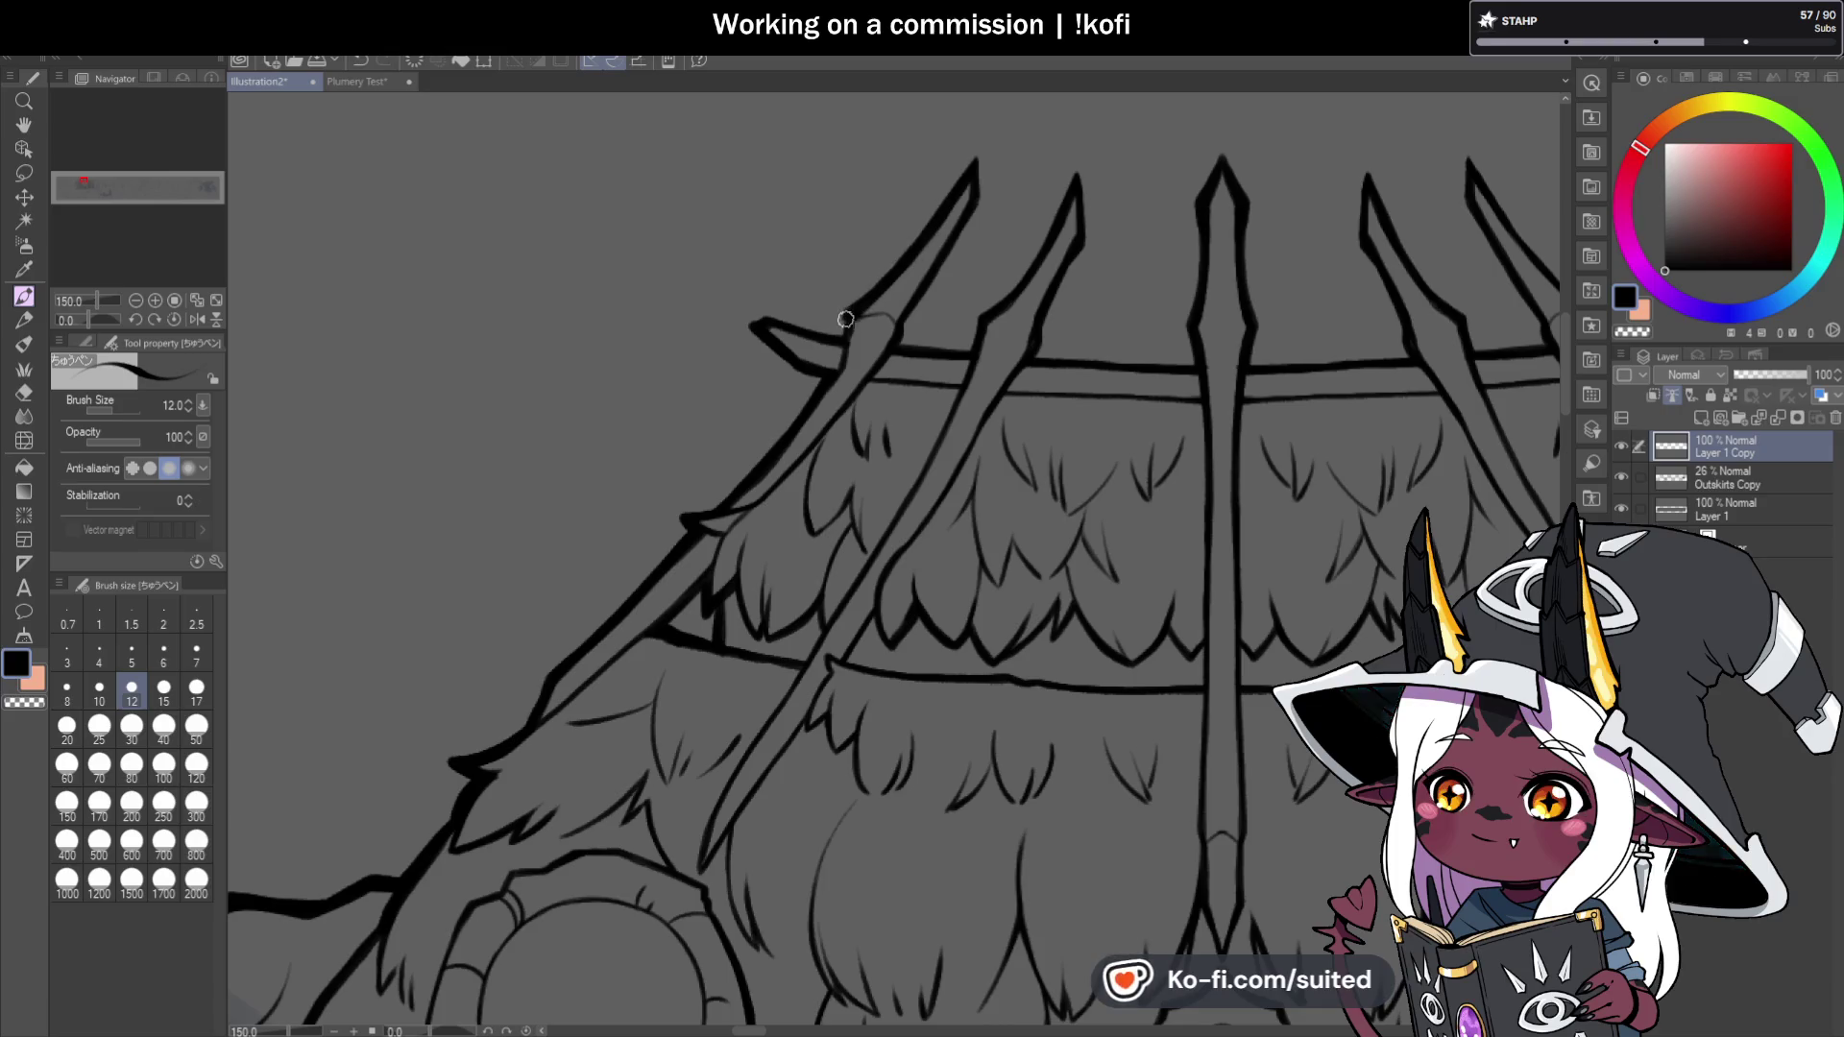
scroll(768, 451, down, 1)
scroll(939, 247, up, 1)
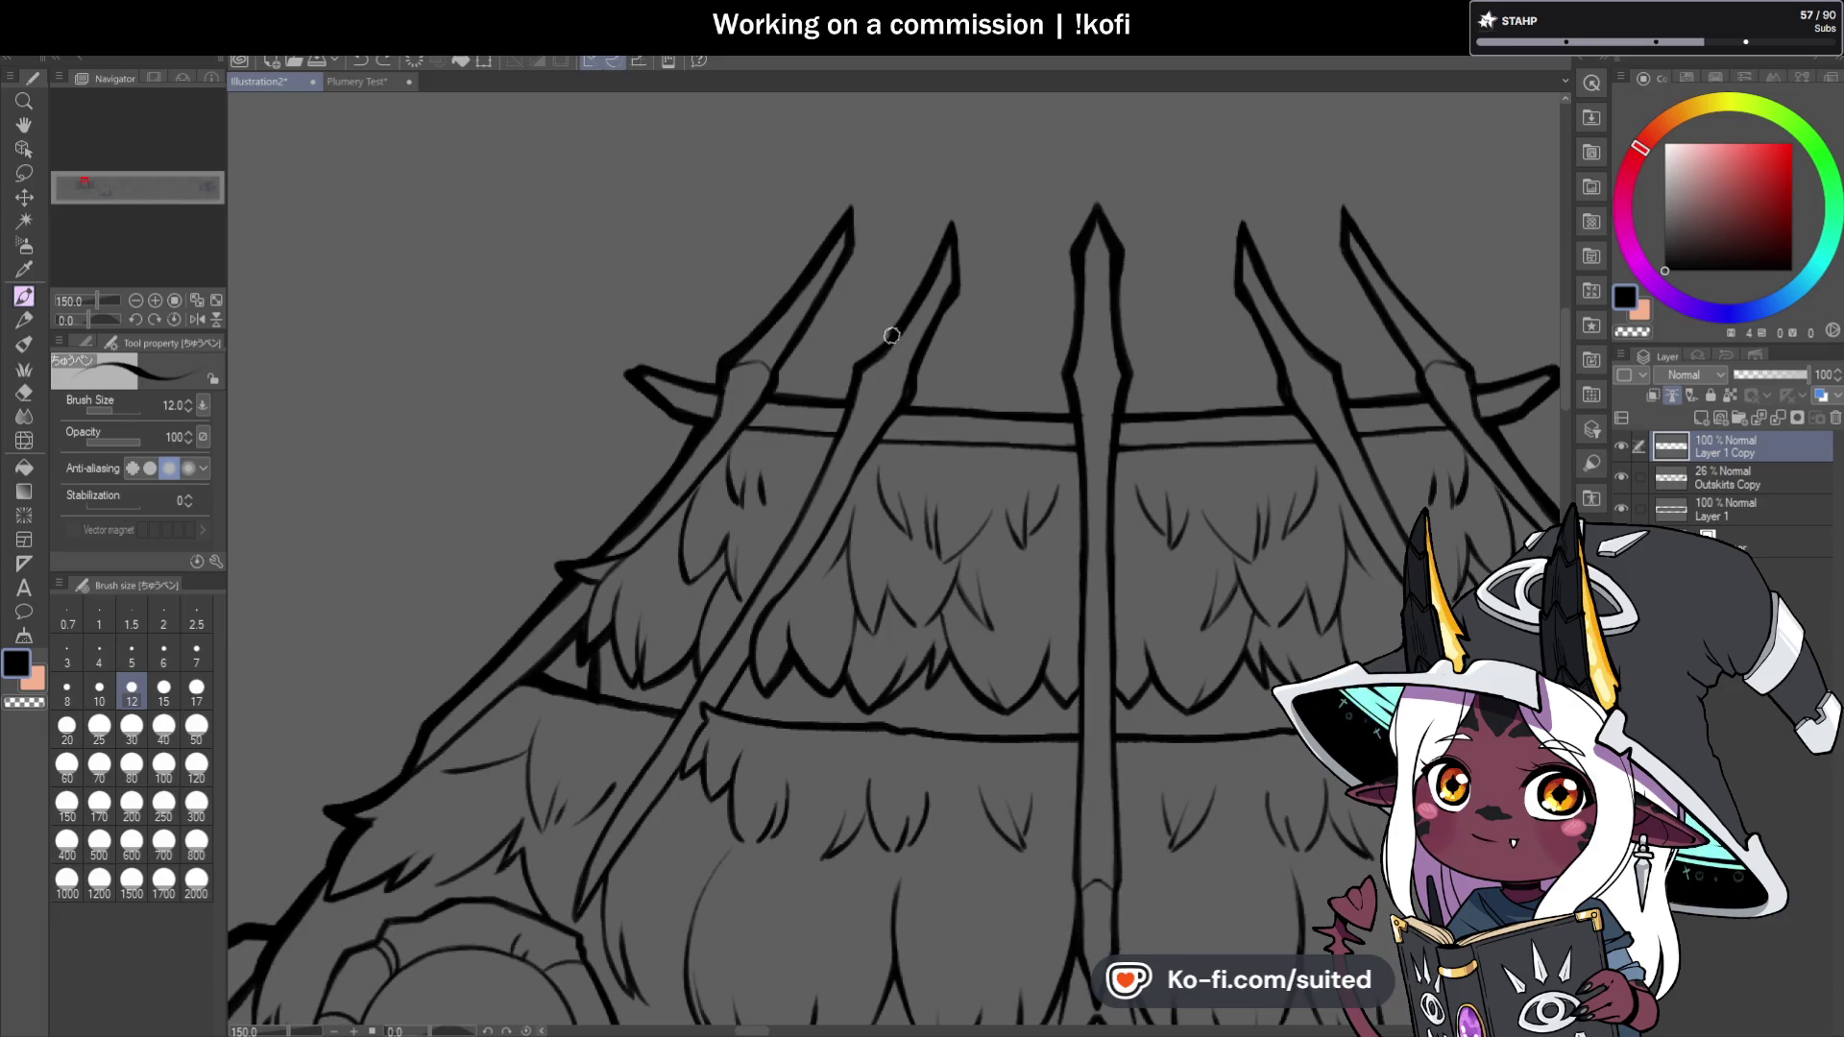
drag(942, 238, 874, 360)
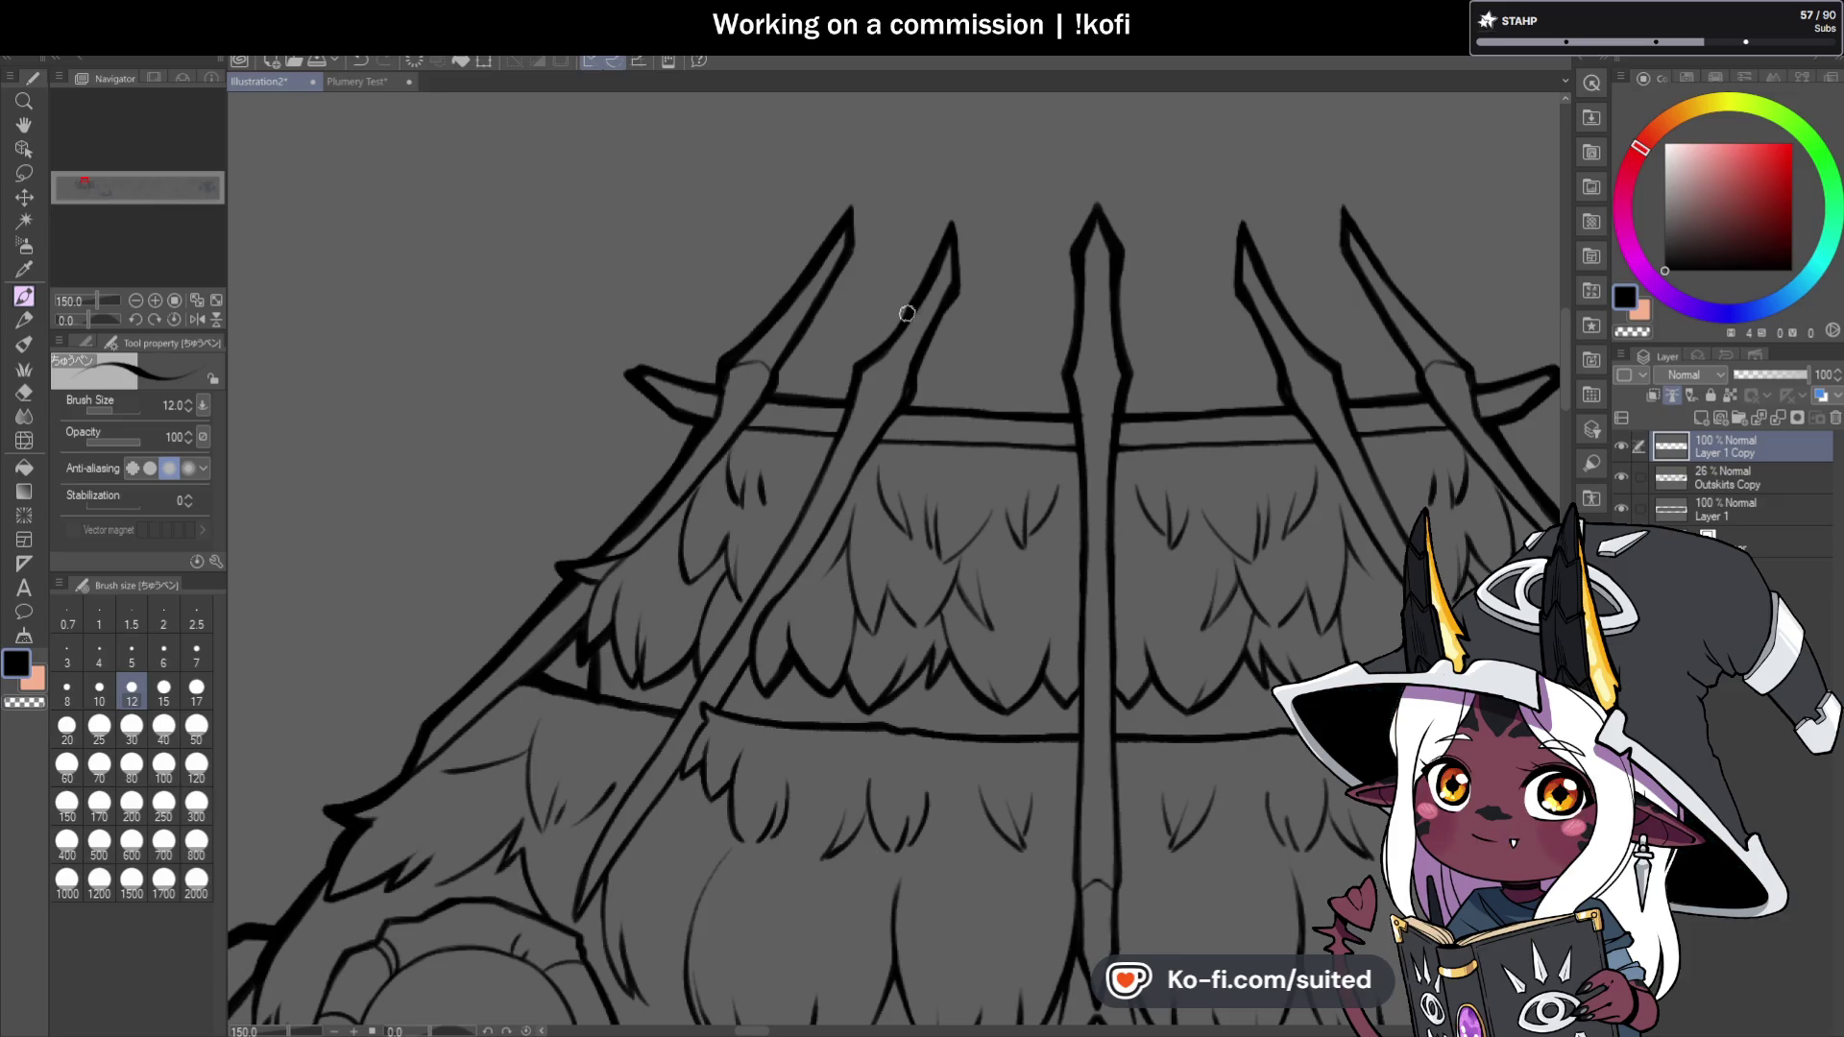
Thicken both edges of the top spike and ink the upper edge of its hook.
scroll(951, 301, down, 1)
scroll(871, 226, up, 2)
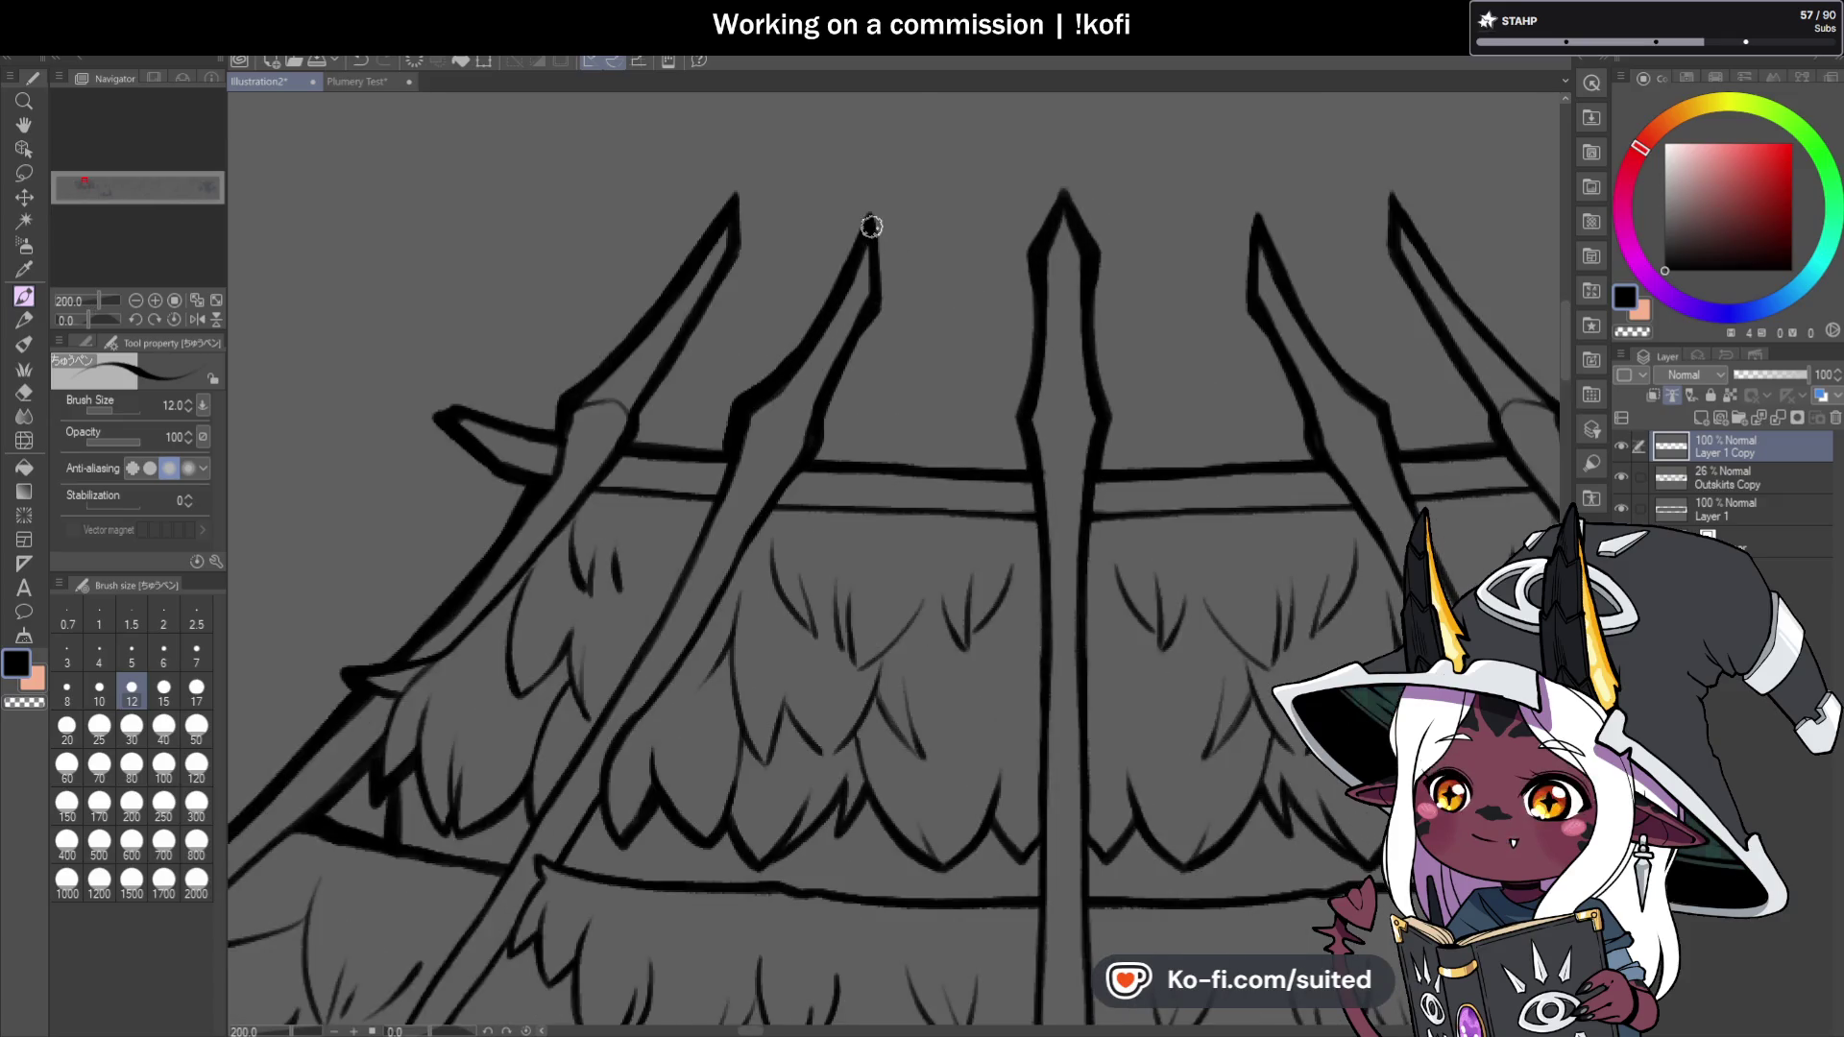
scroll(906, 288, down, 1)
scroll(917, 349, up, 1)
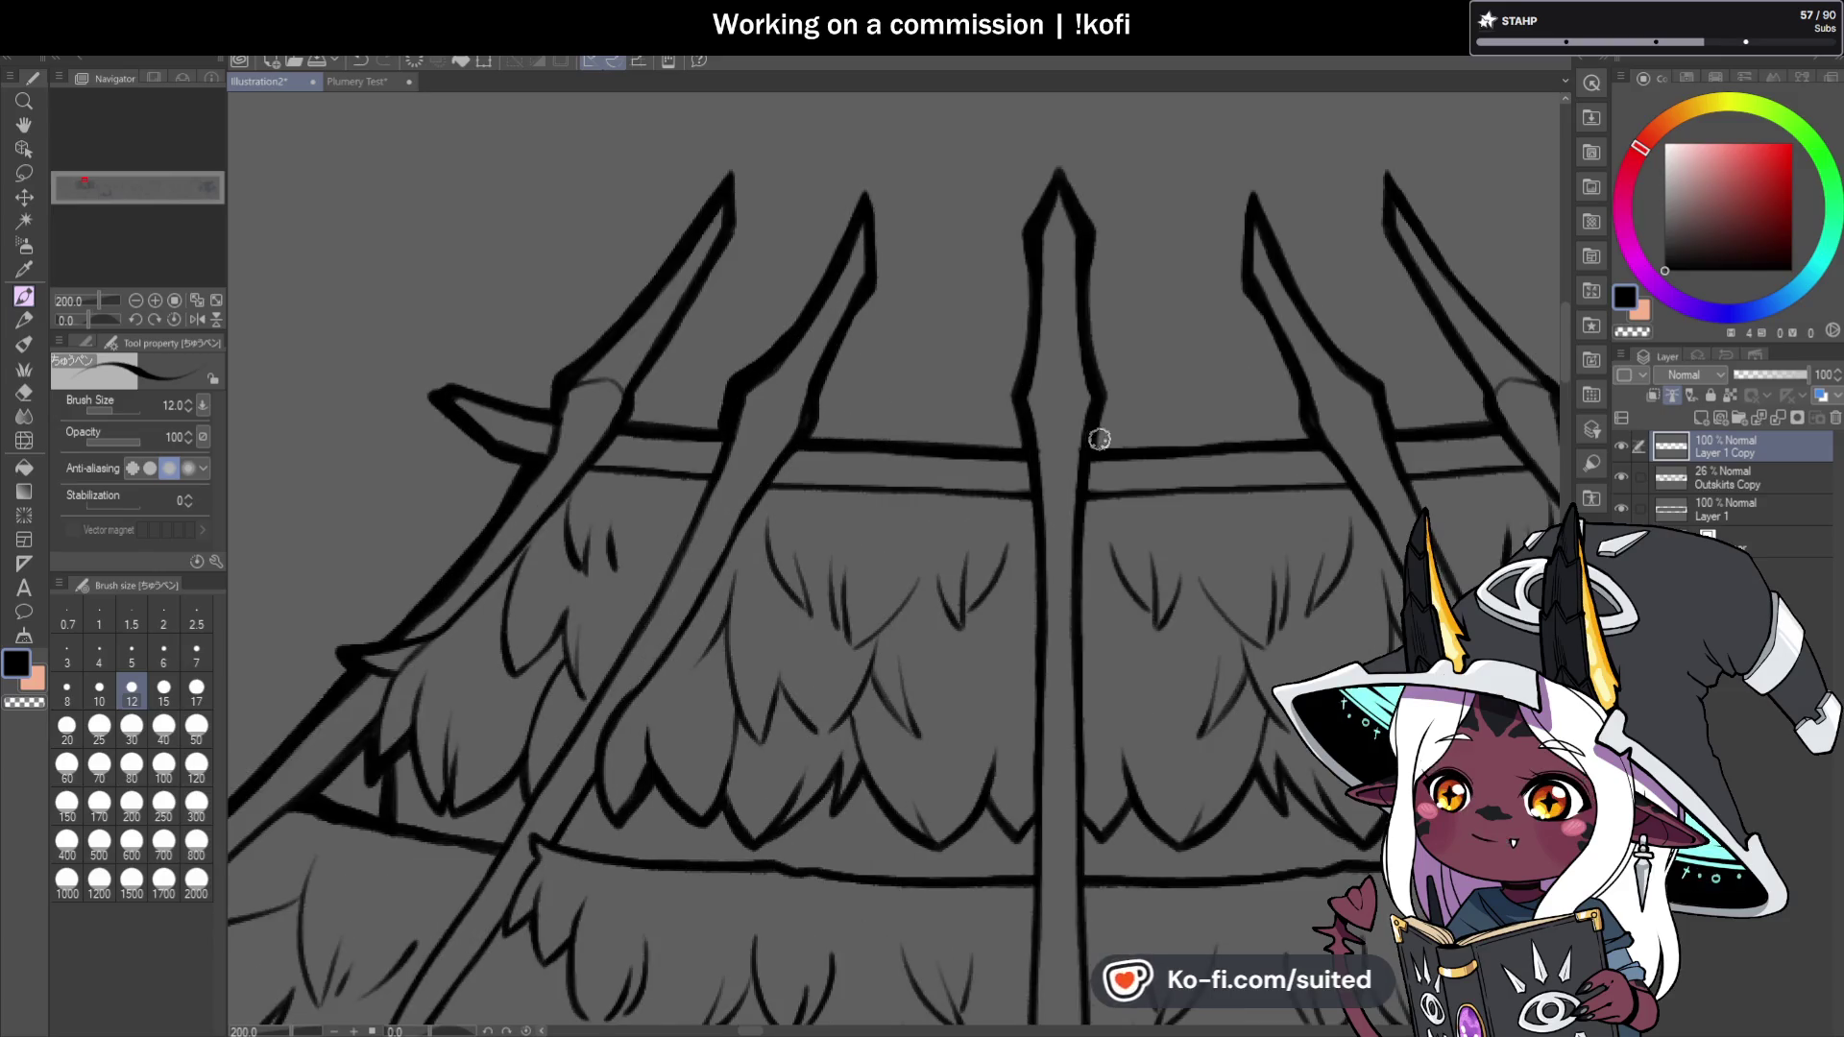
scroll(724, 301, down, 1)
scroll(1015, 389, up, 2)
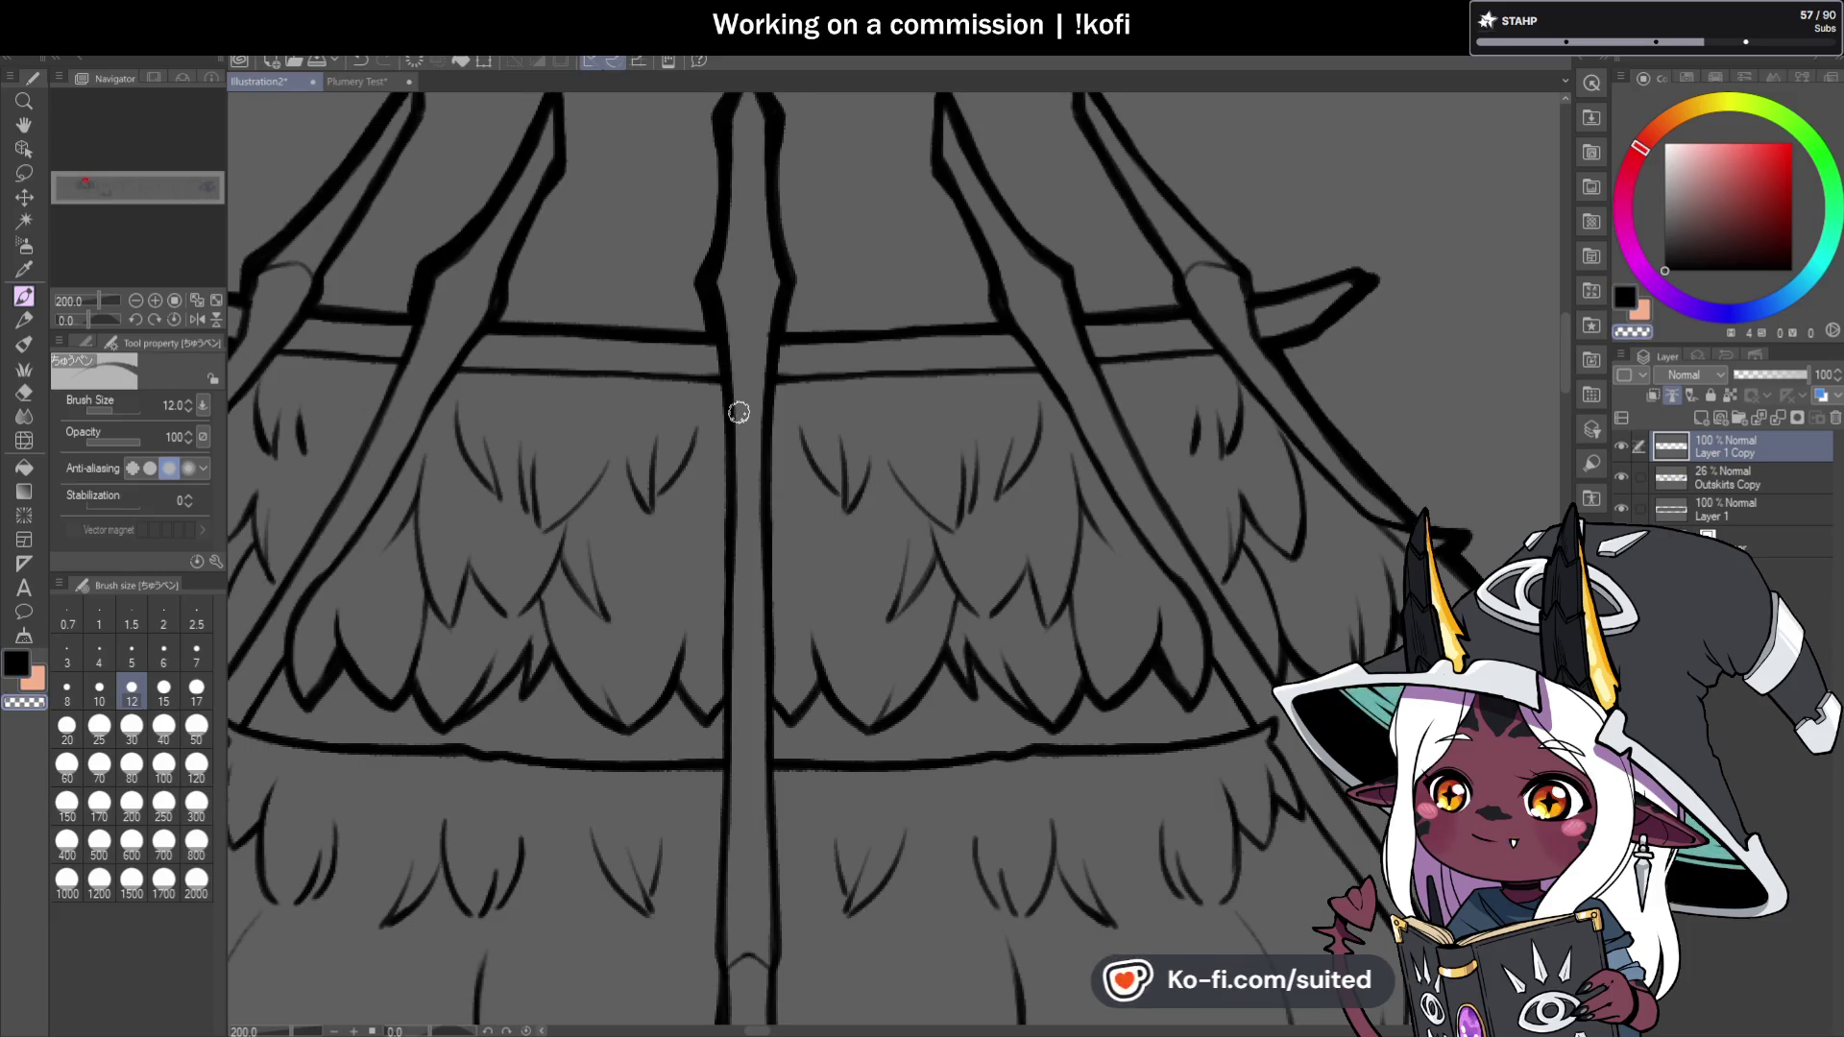
scroll(742, 431, down, 1)
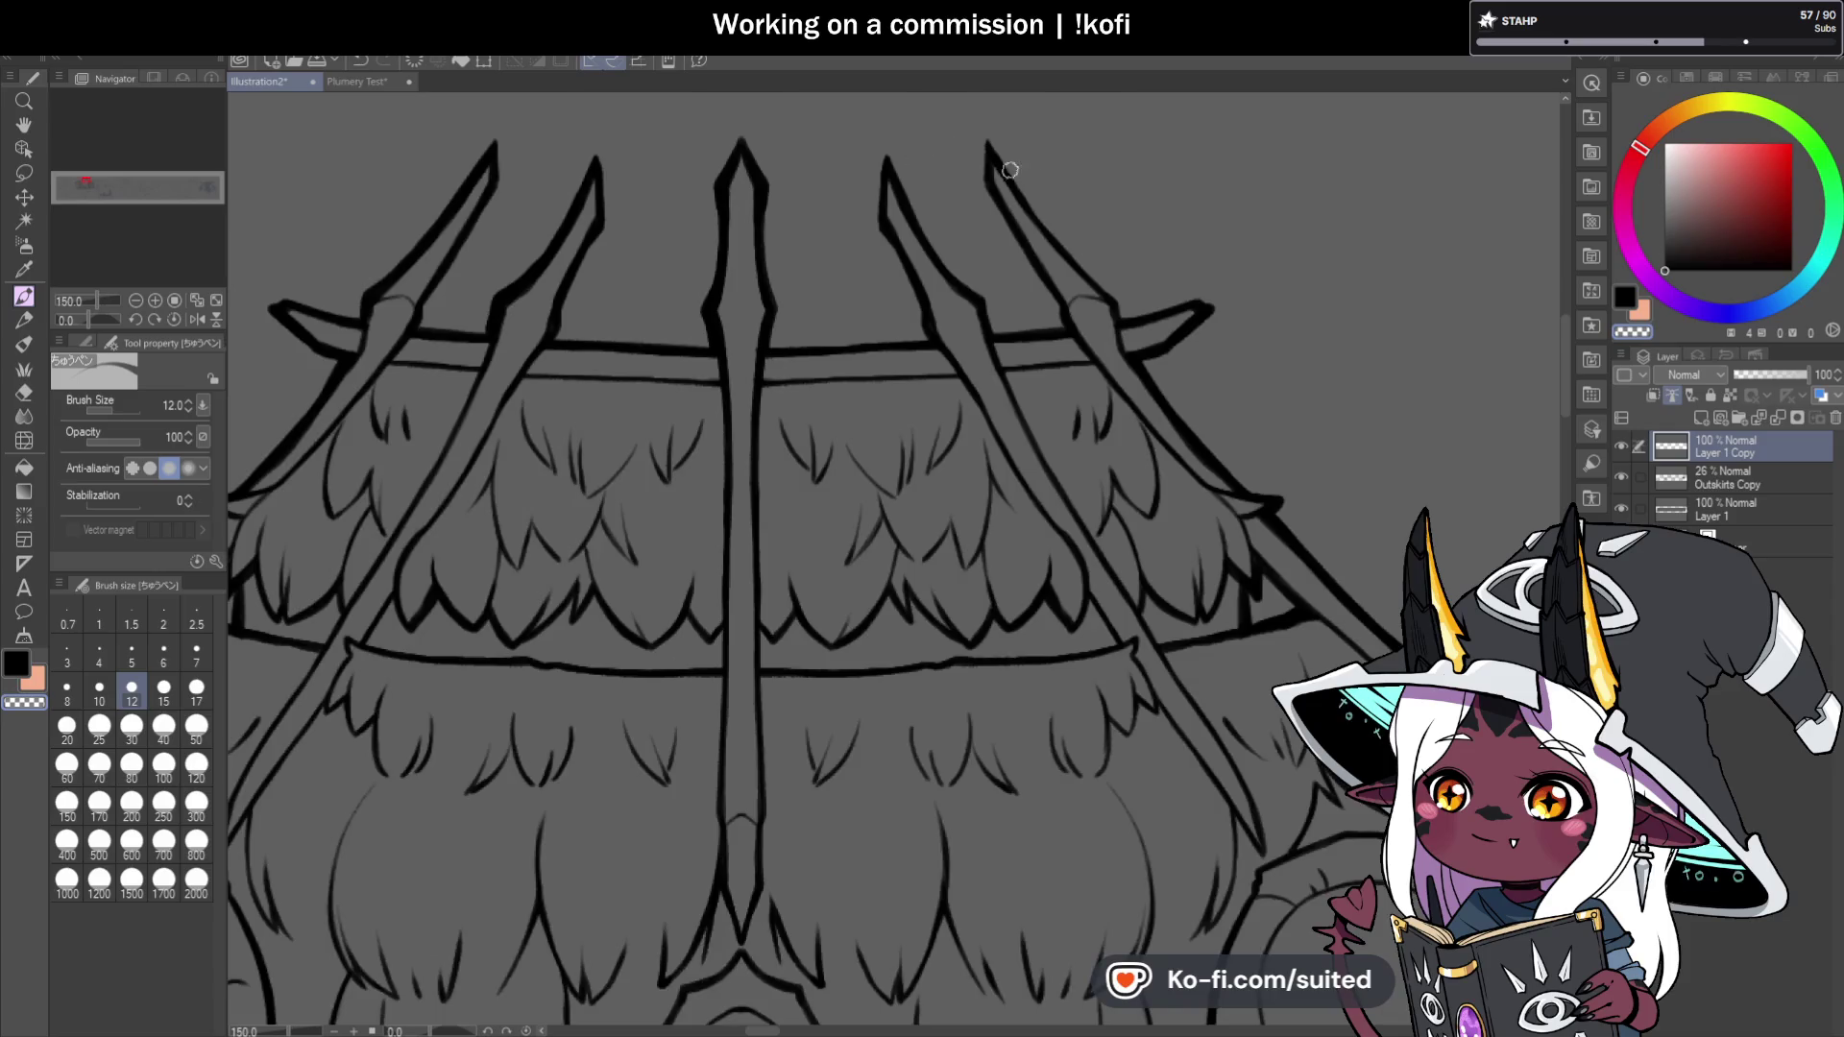
scroll(1001, 177, down, 1)
scroll(891, 182, up, 2)
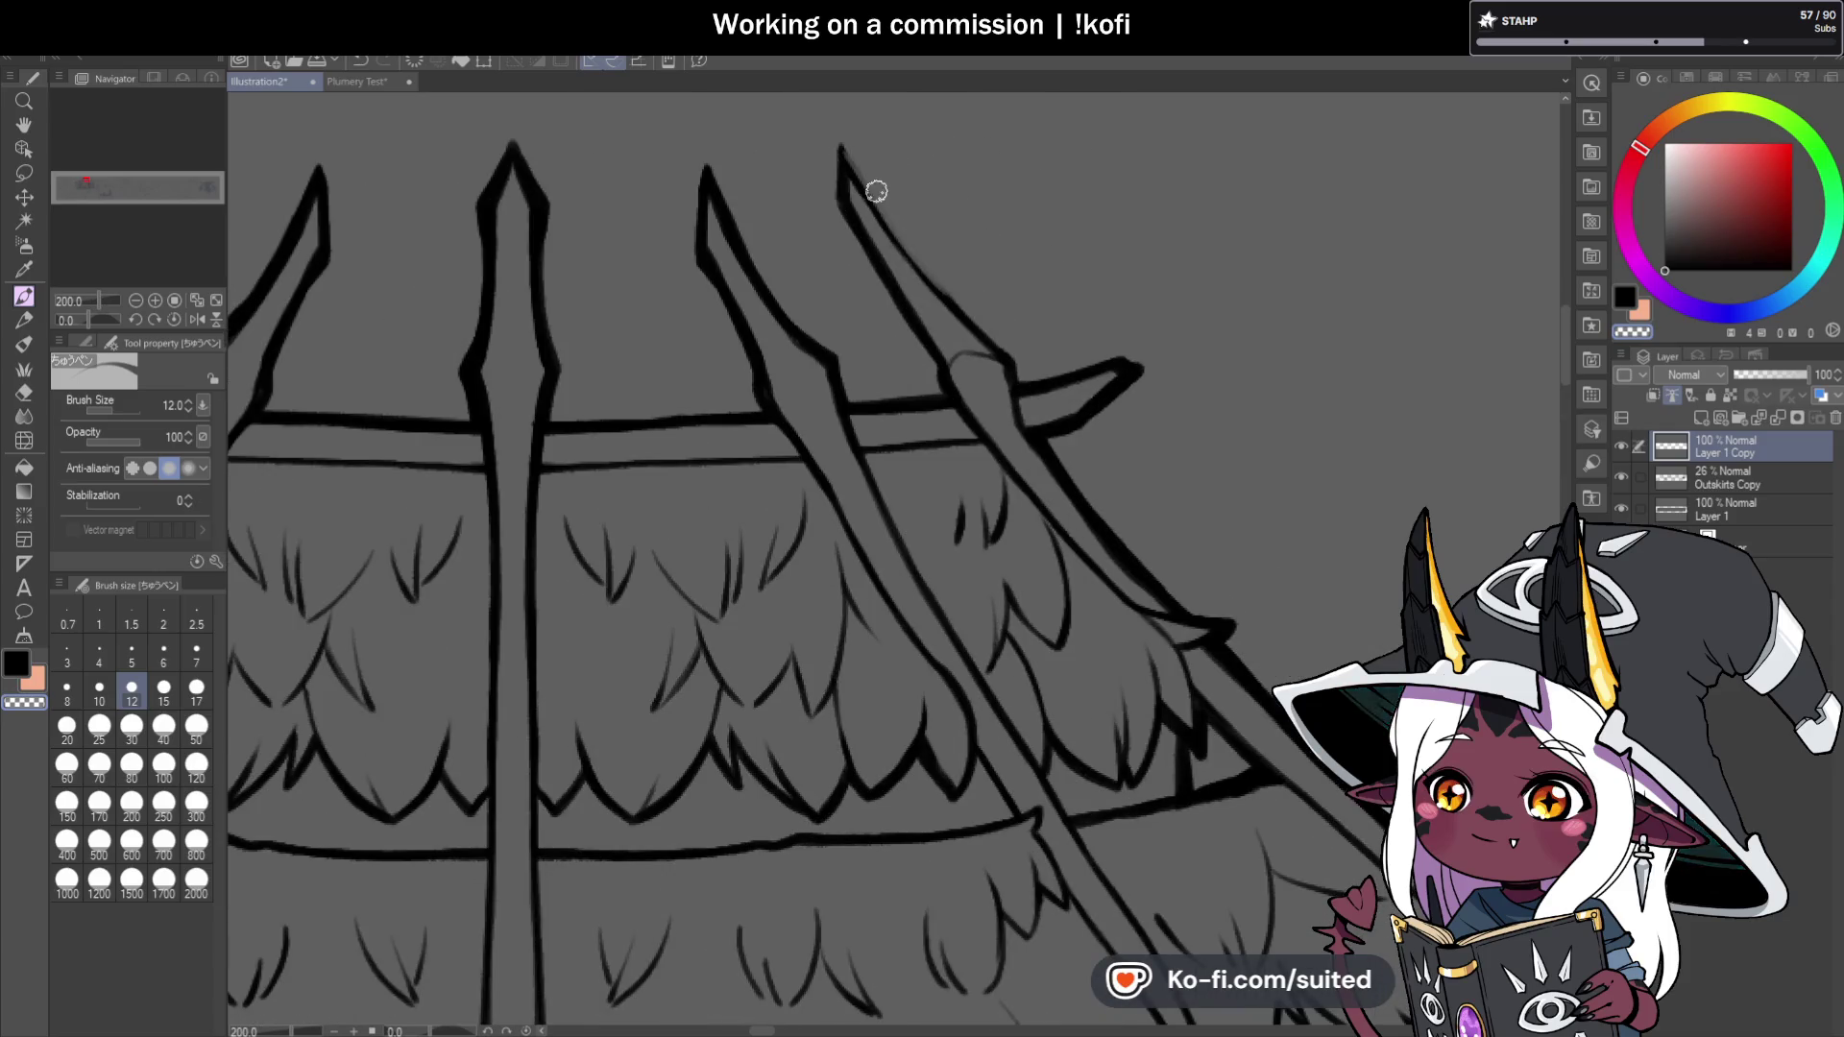
drag(844, 152, 1020, 382)
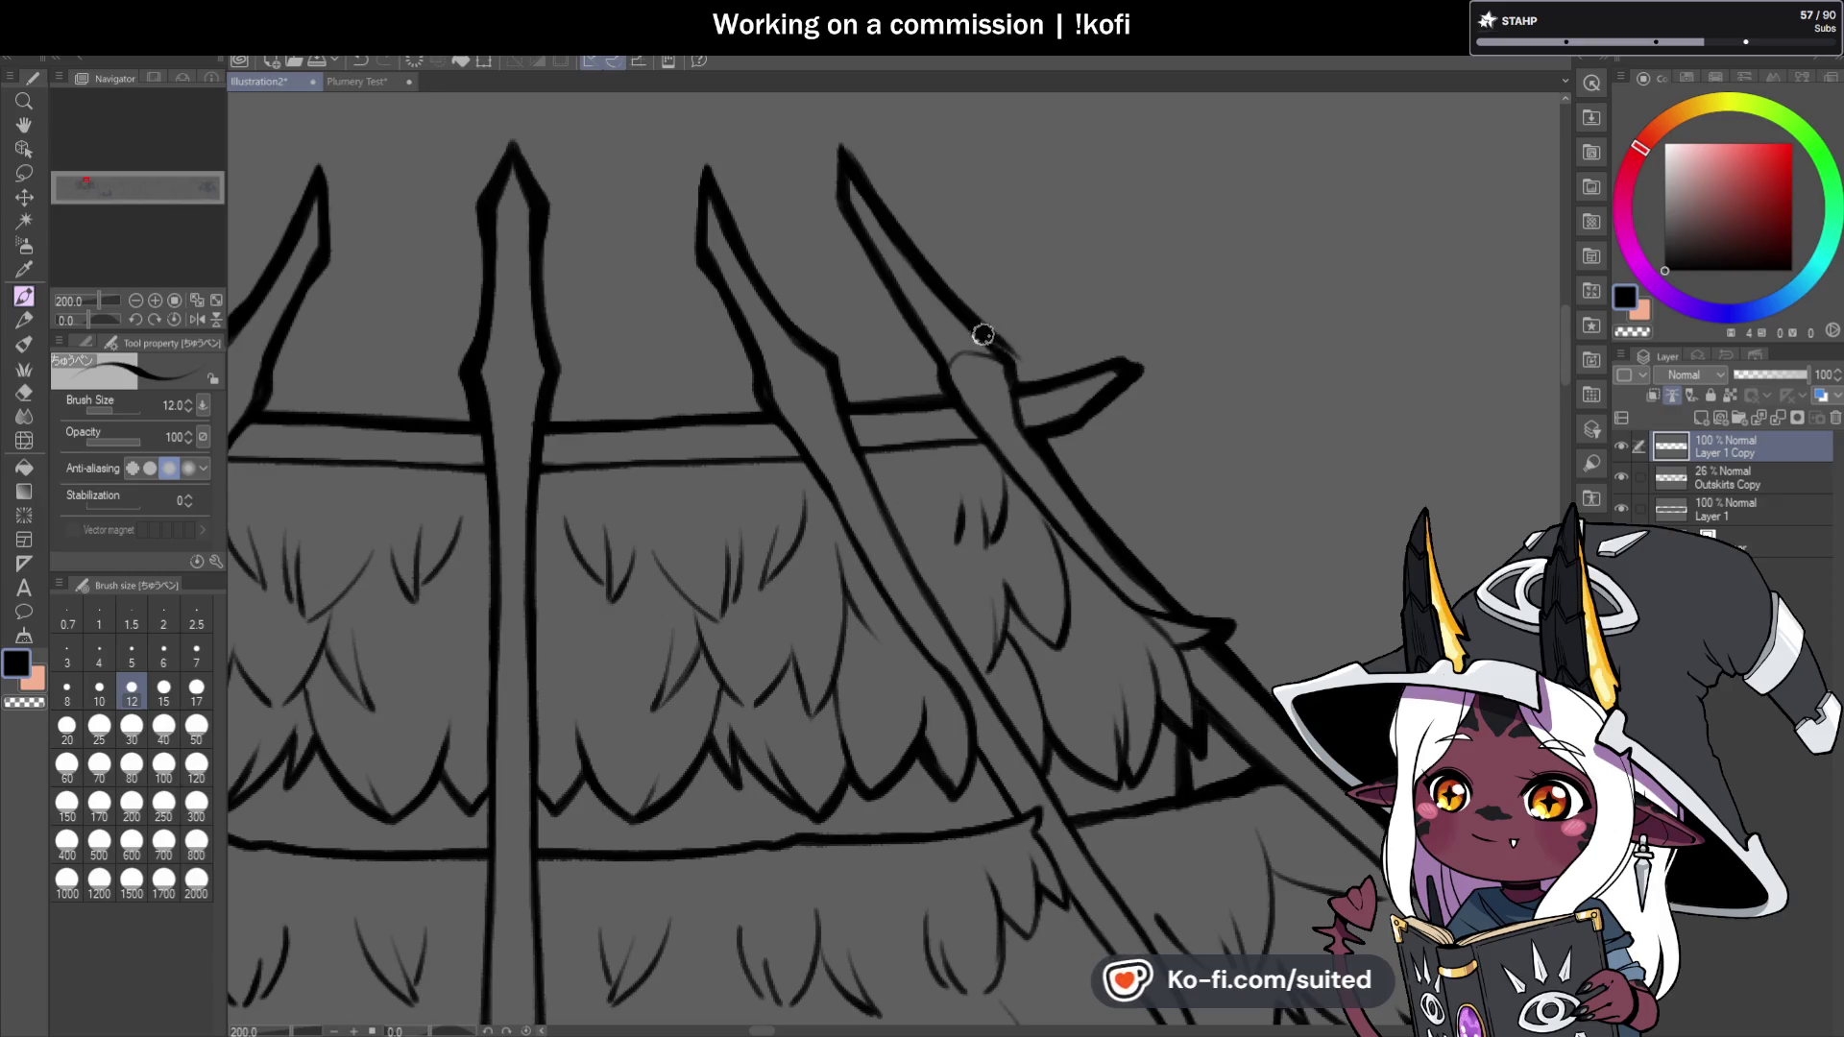
drag(841, 196, 933, 372)
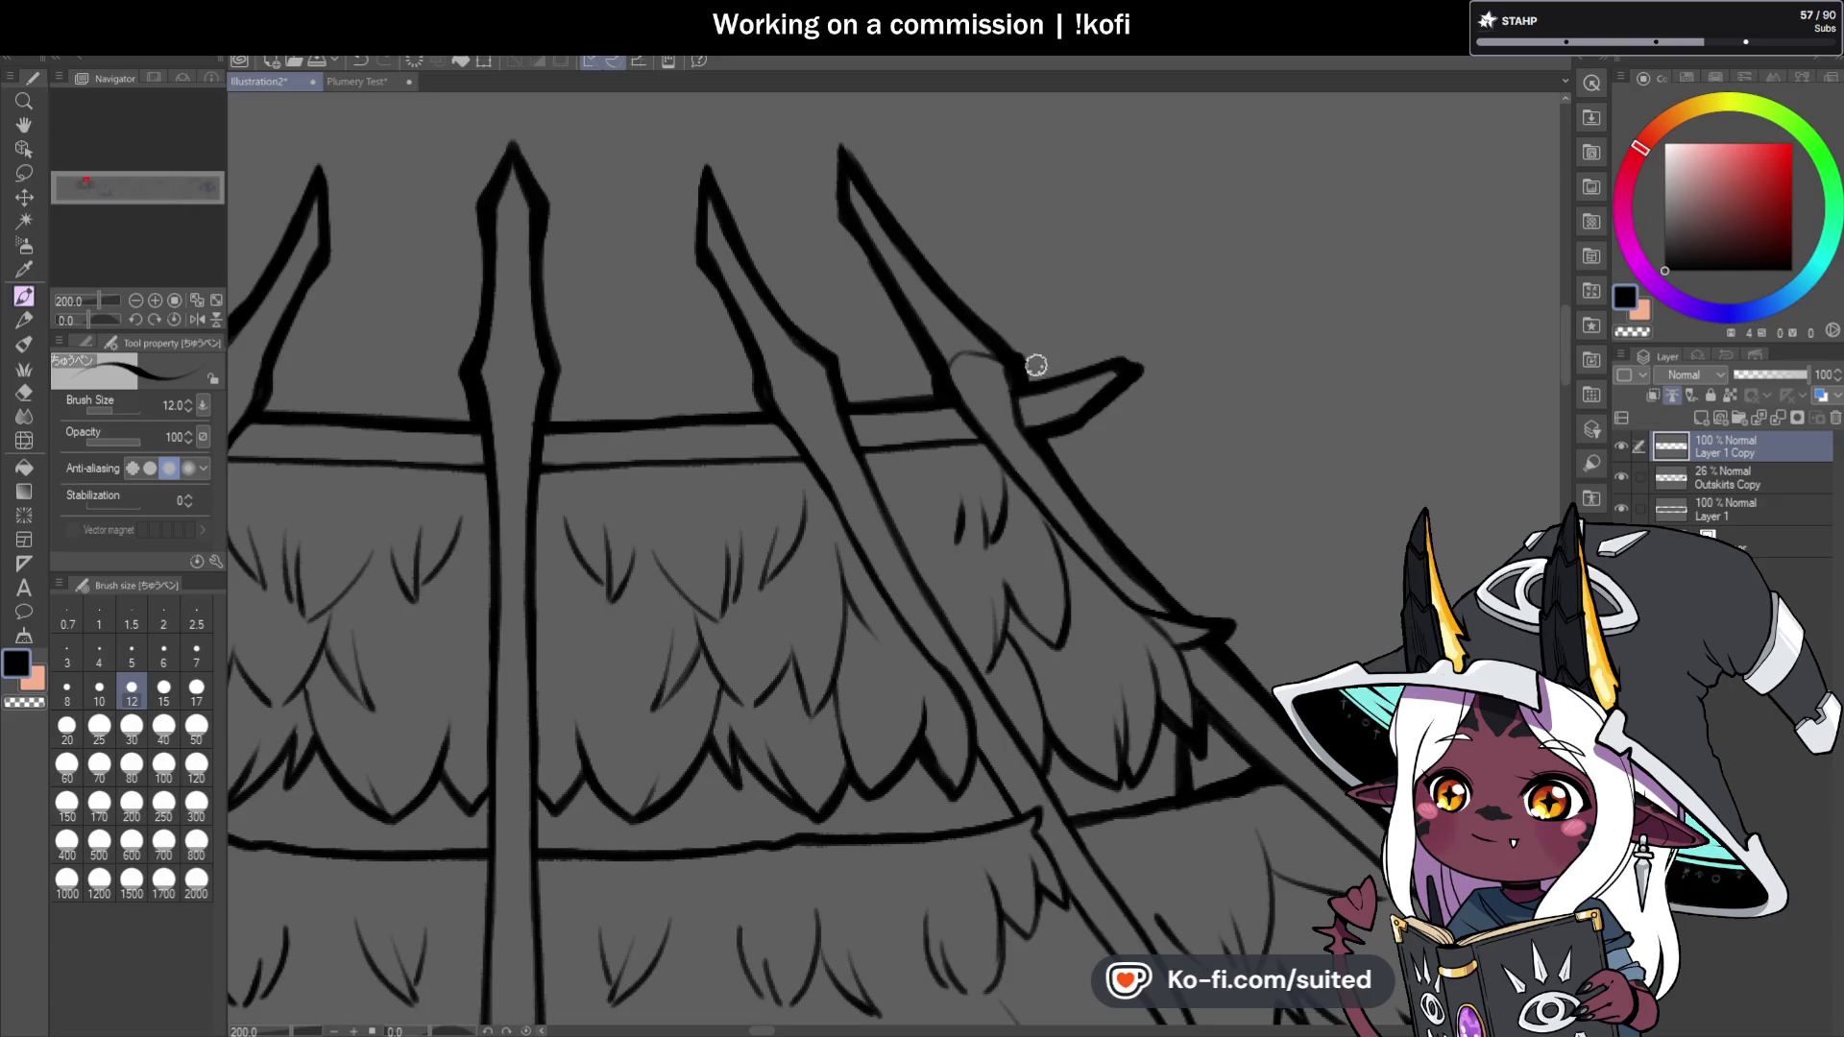
drag(1067, 373, 1148, 364)
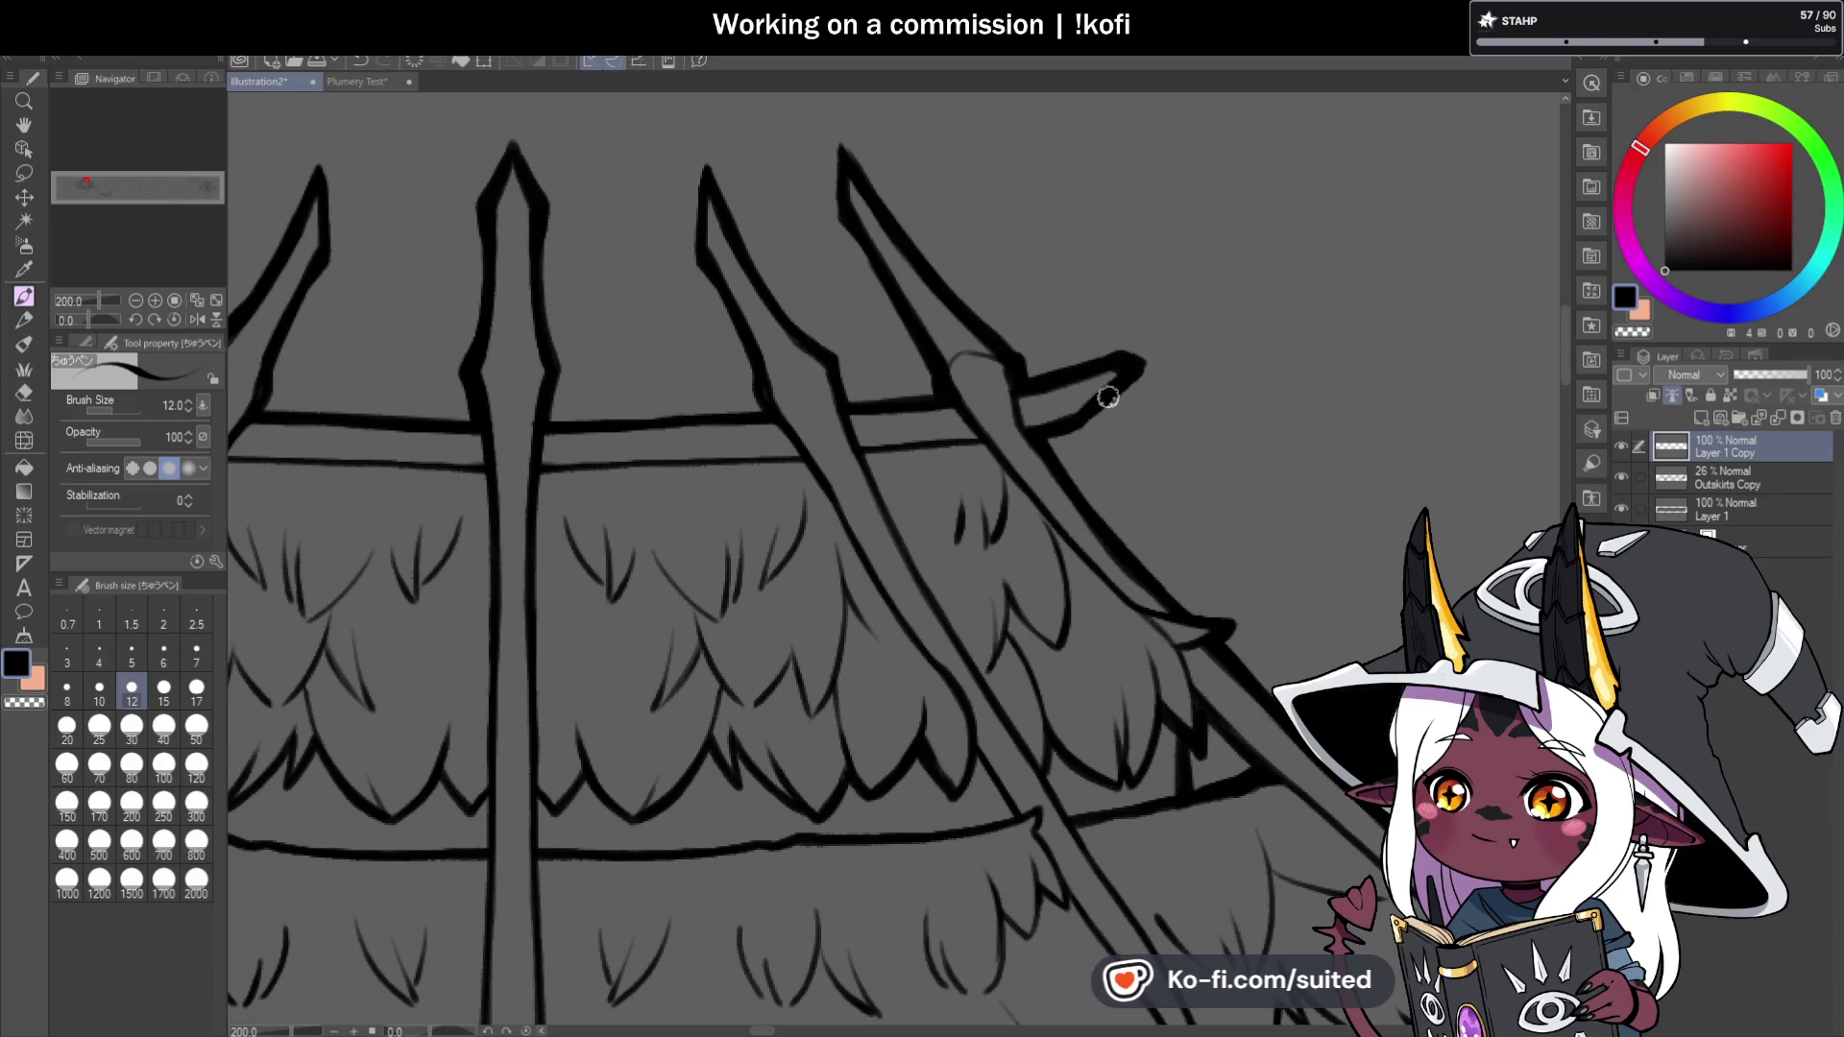
Rotate the canvas sideways for inking, then set it back upright.
scroll(1025, 338, down, 4)
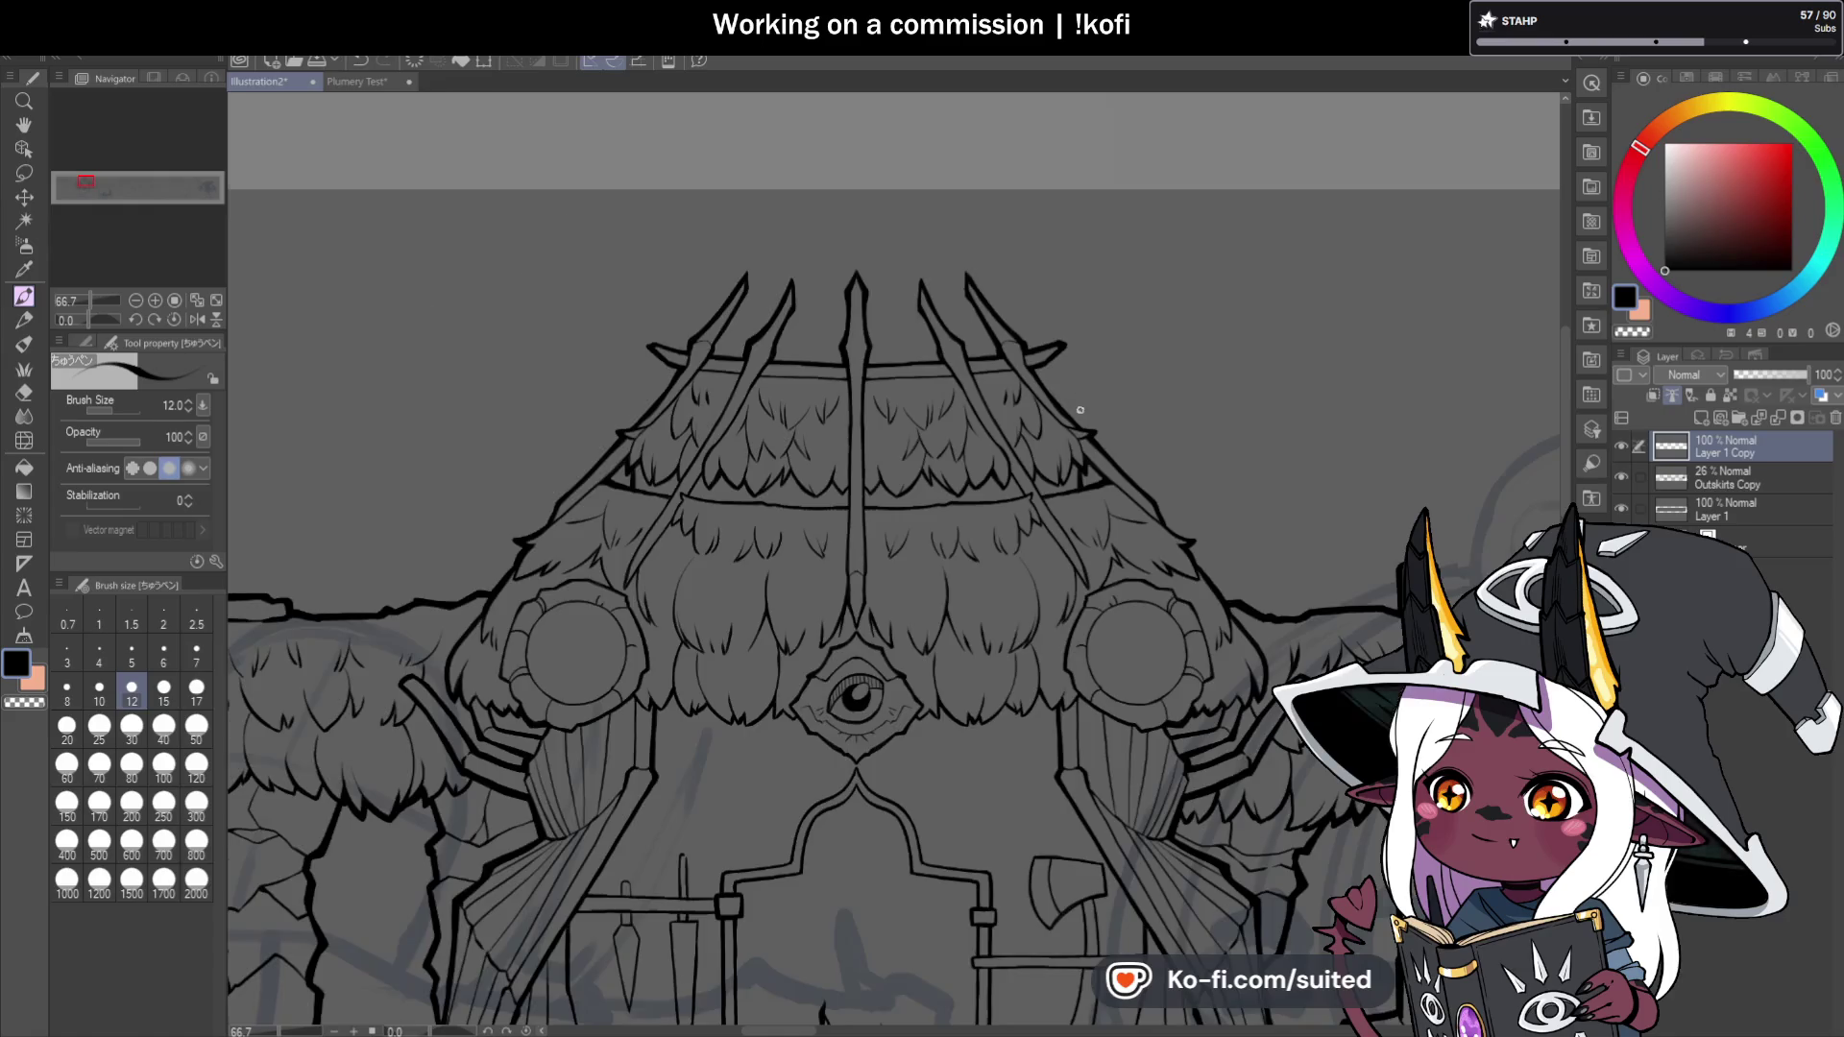
scroll(1079, 410, up, 2)
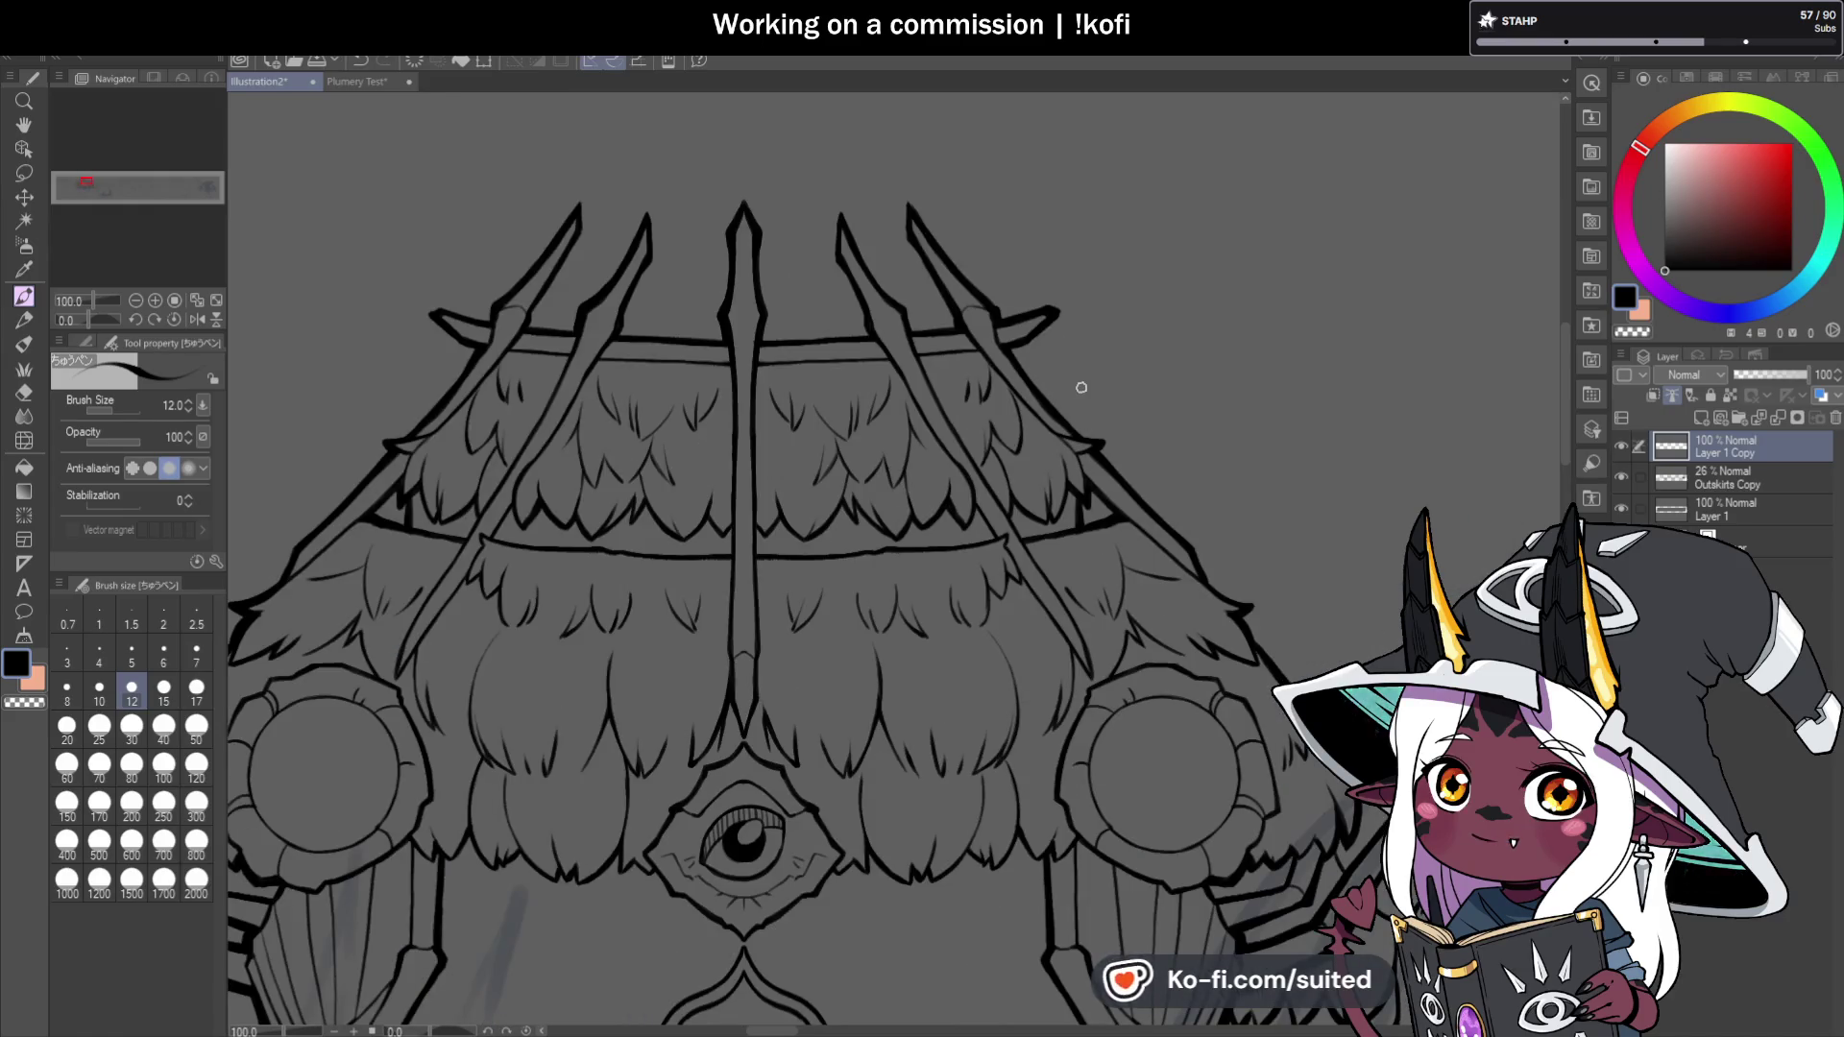
drag(89, 320, 72, 320)
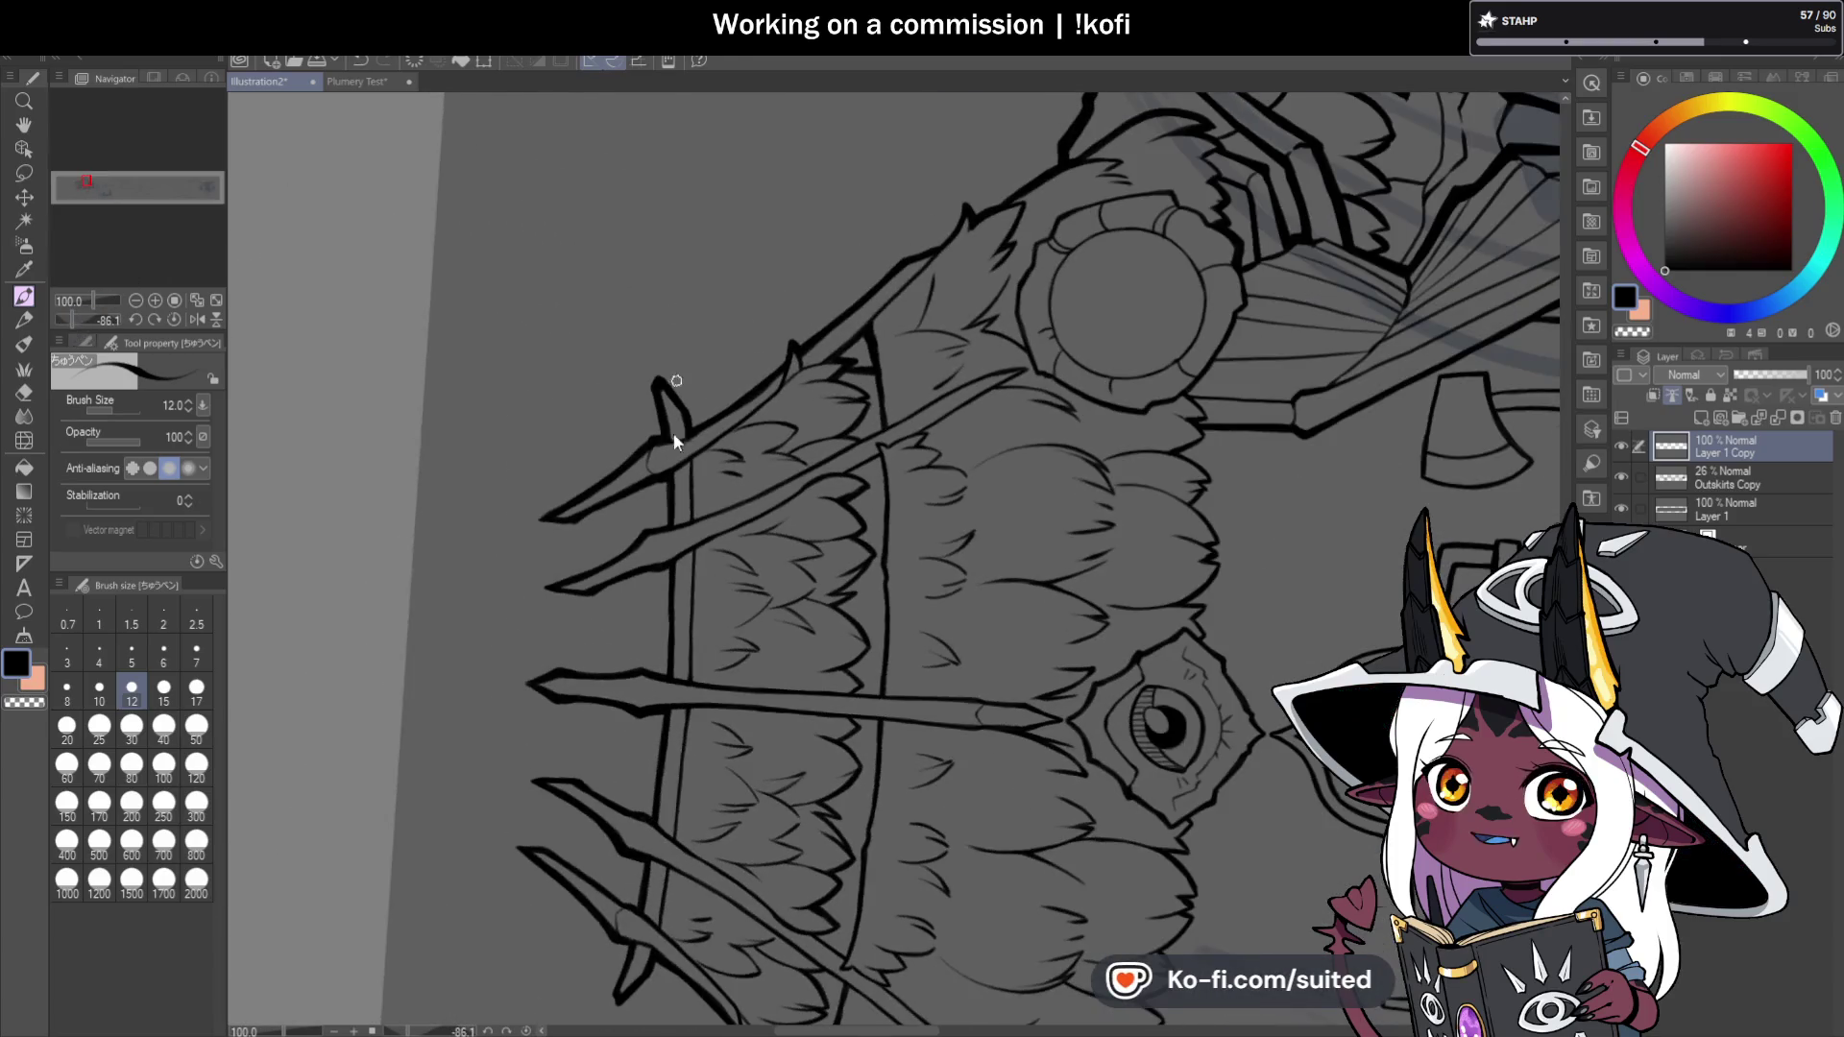
scroll(672, 422, up, 3)
scroll(695, 392, down, 2)
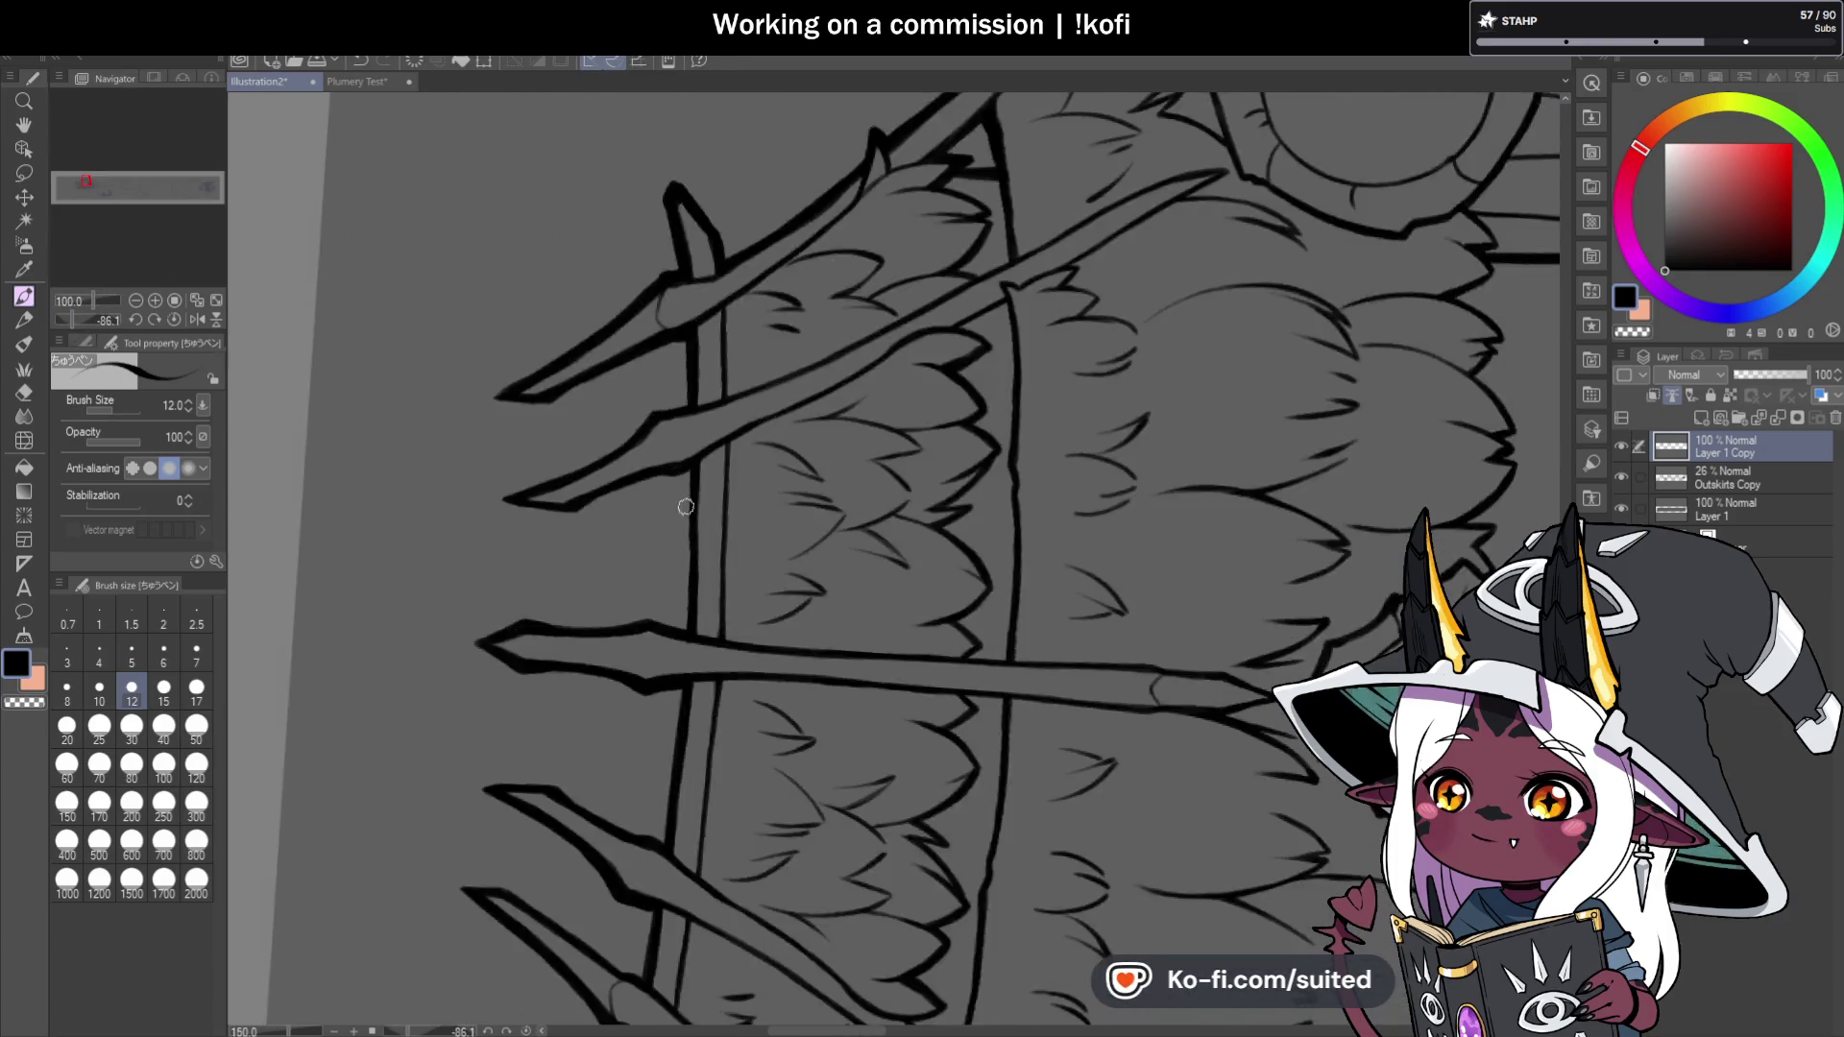
scroll(686, 669, up, 2)
scroll(686, 670, down, 2)
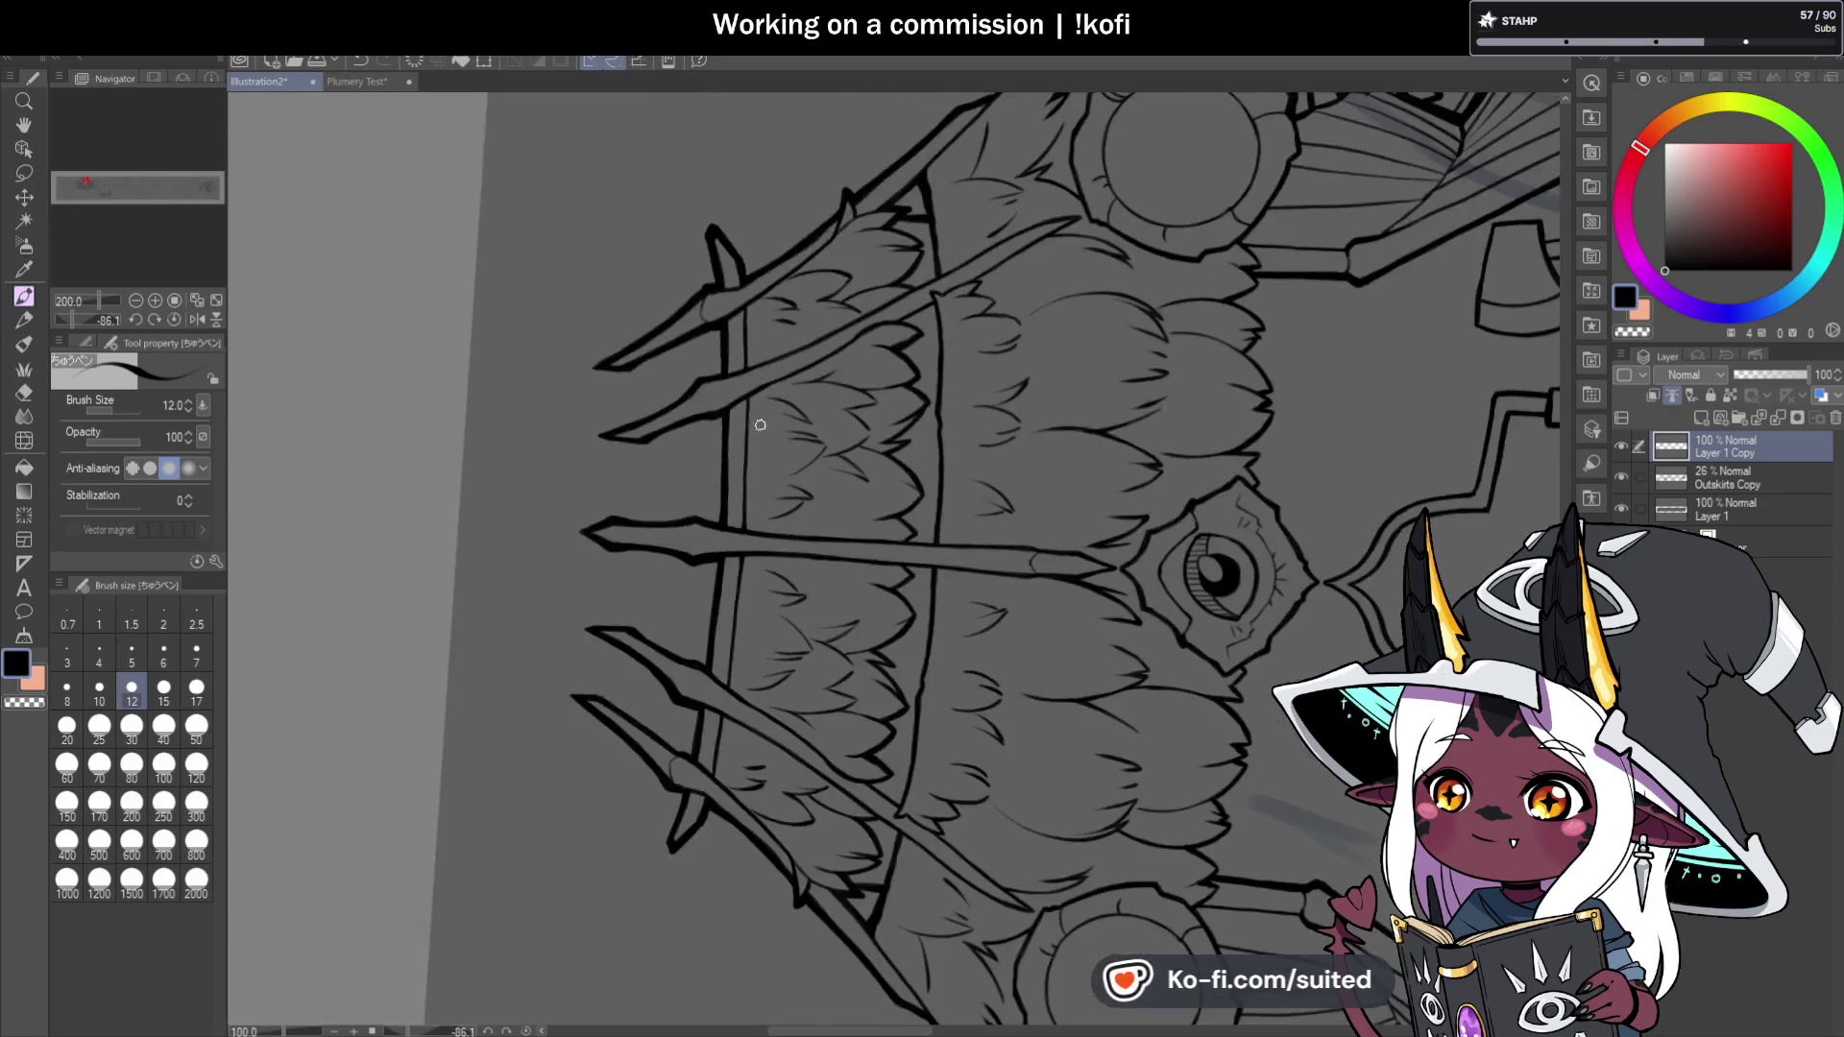
scroll(717, 524, up, 2)
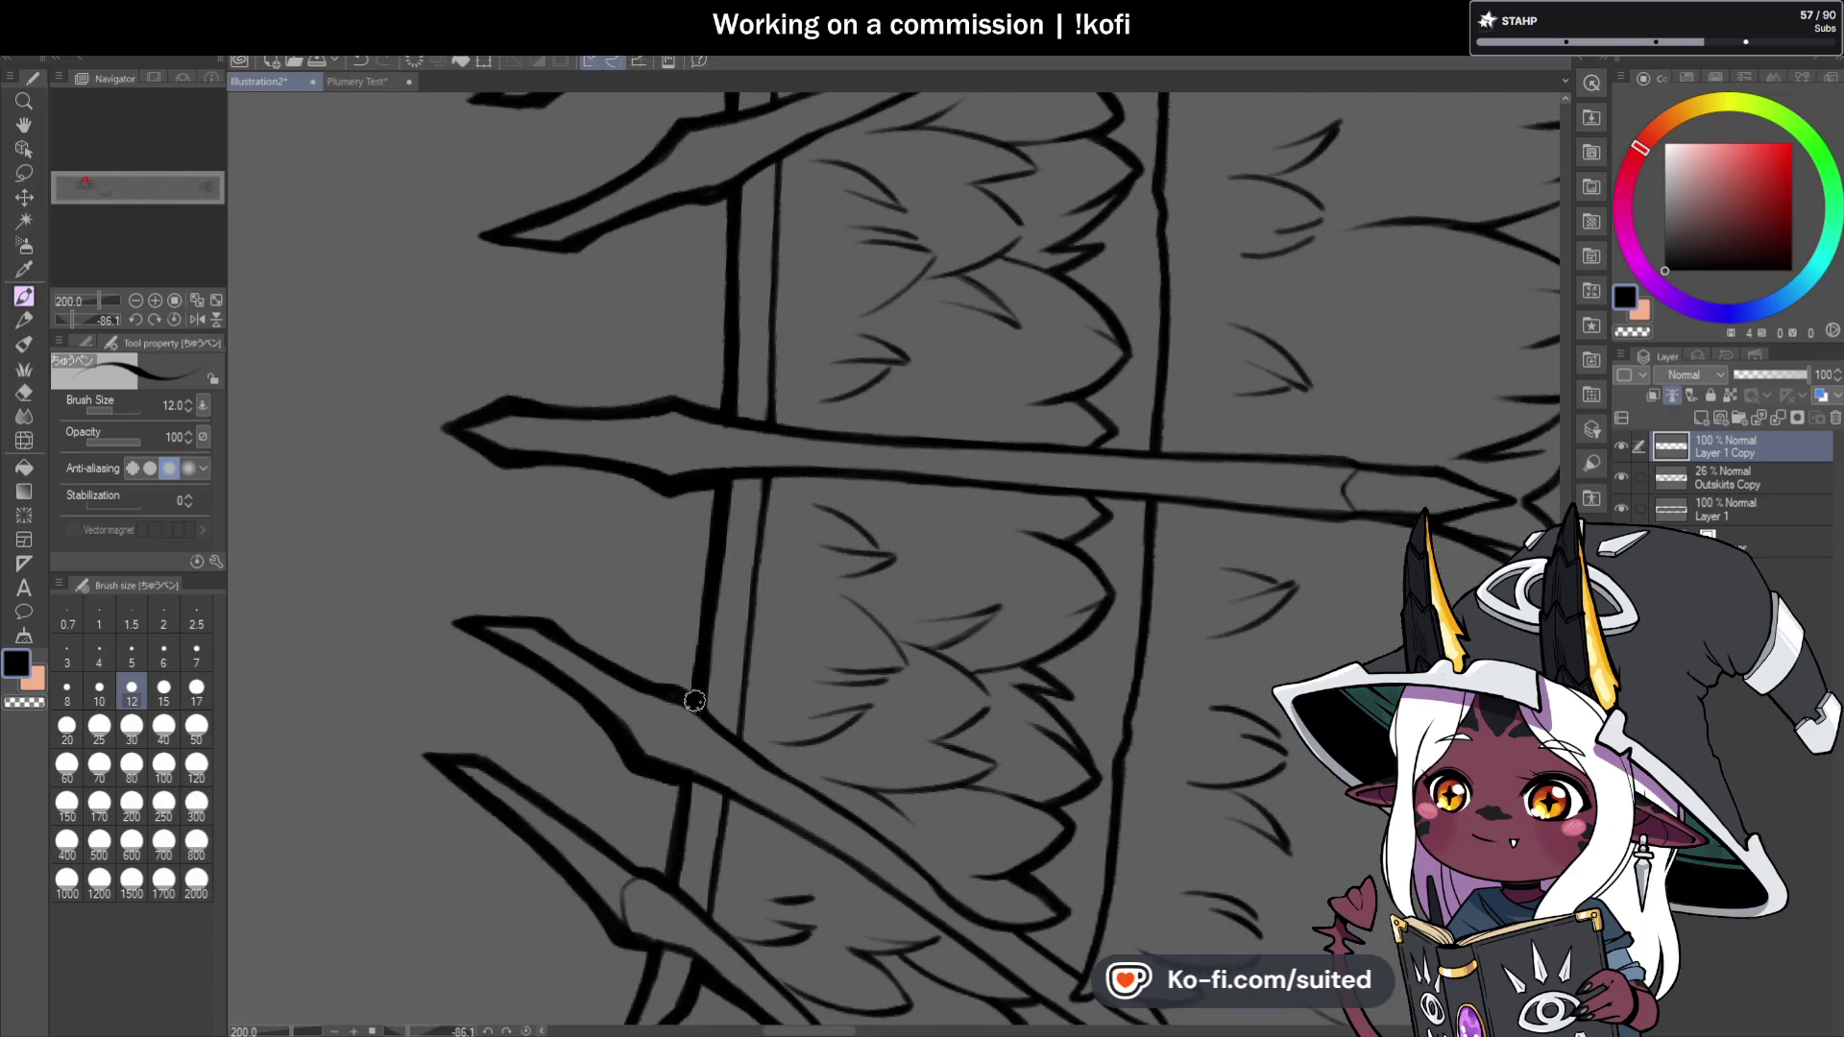
scroll(754, 431, down, 2)
click(177, 319)
scroll(1188, 381, down, 3)
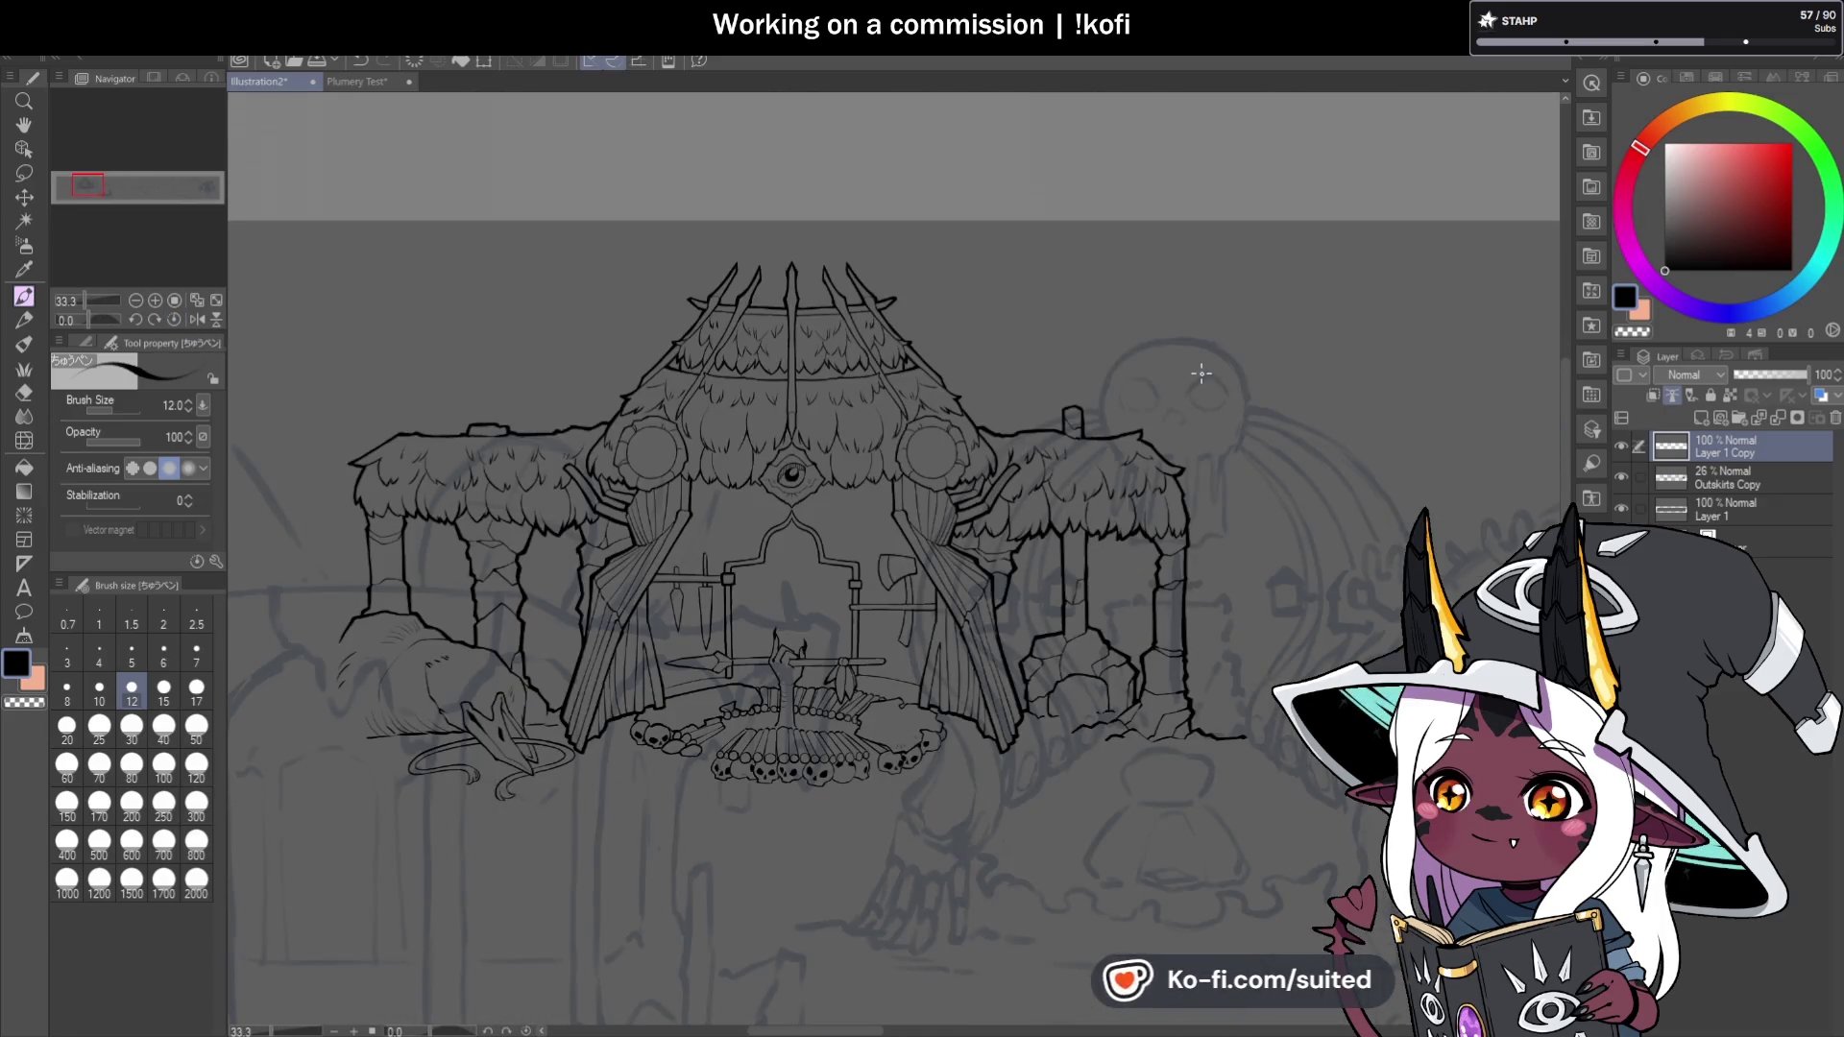
scroll(686, 364, up, 5)
Thicken the roof edge from below its tip down the lower stretch.
drag(706, 232, 565, 391)
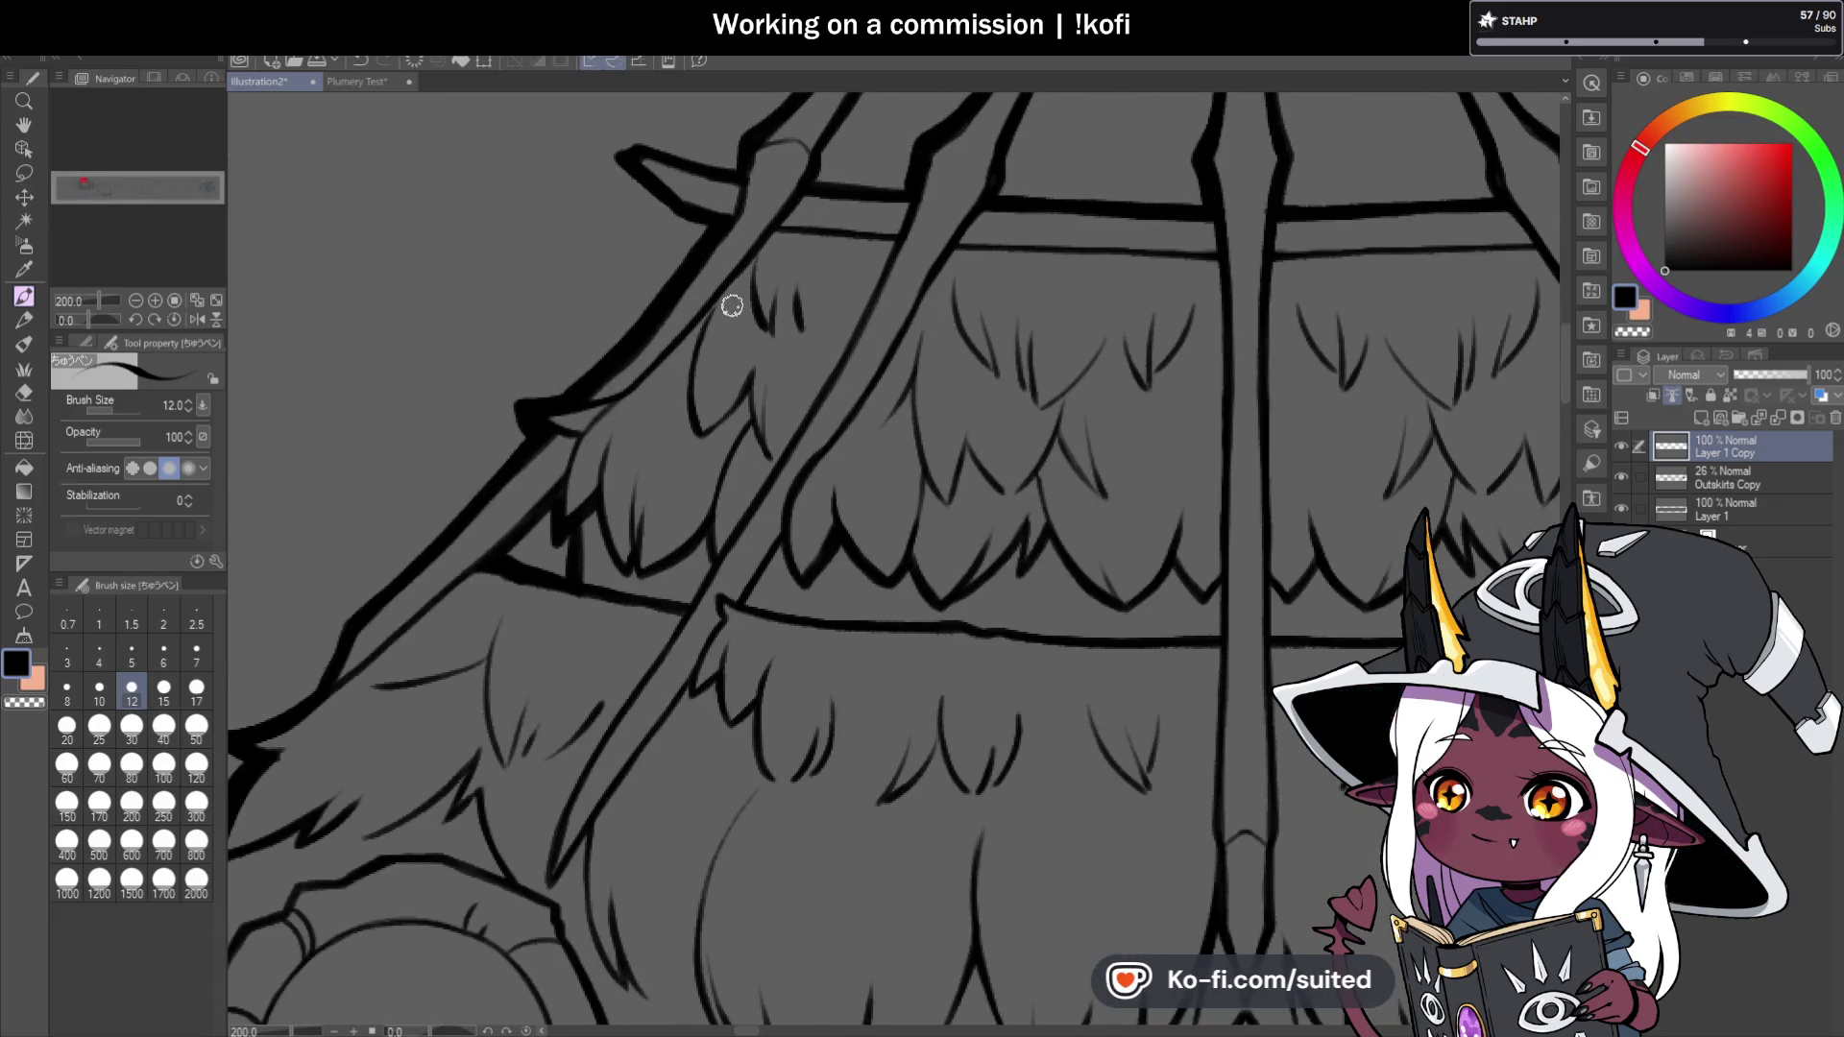
scroll(632, 393, down, 2)
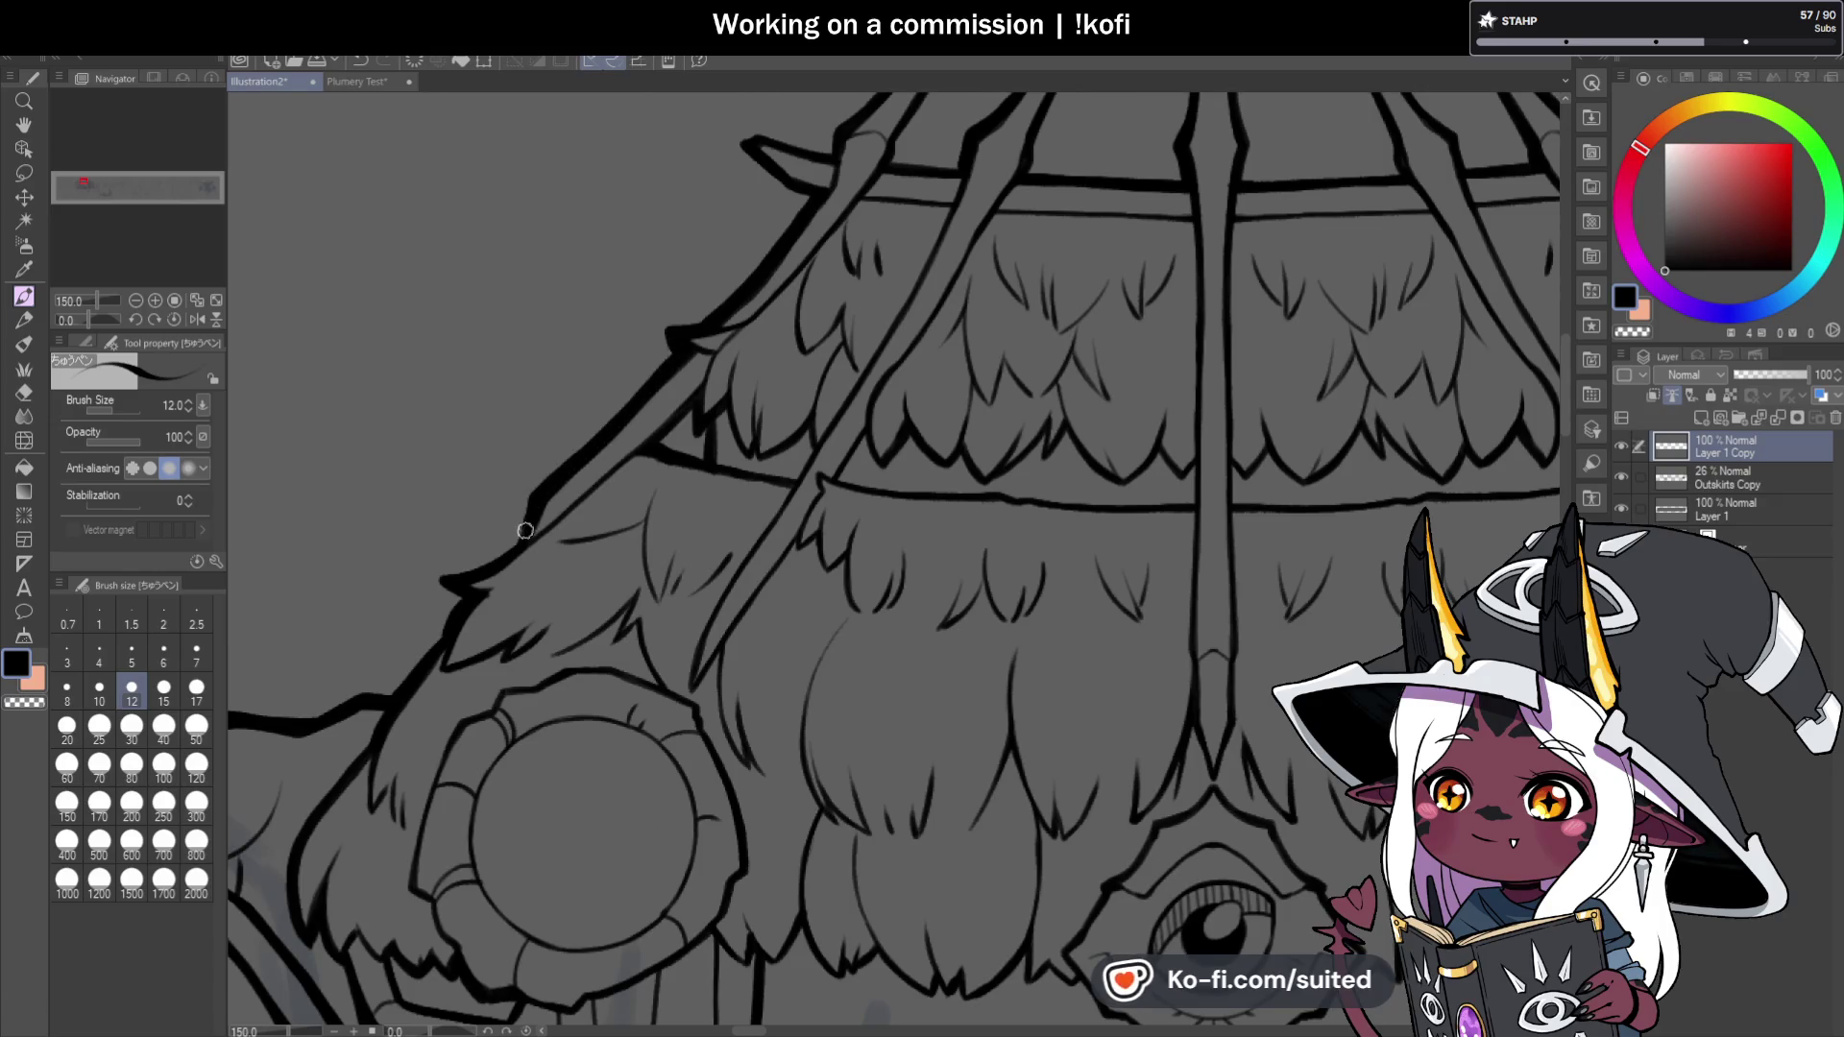
scroll(526, 527, down, 5)
scroll(531, 281, up, 6)
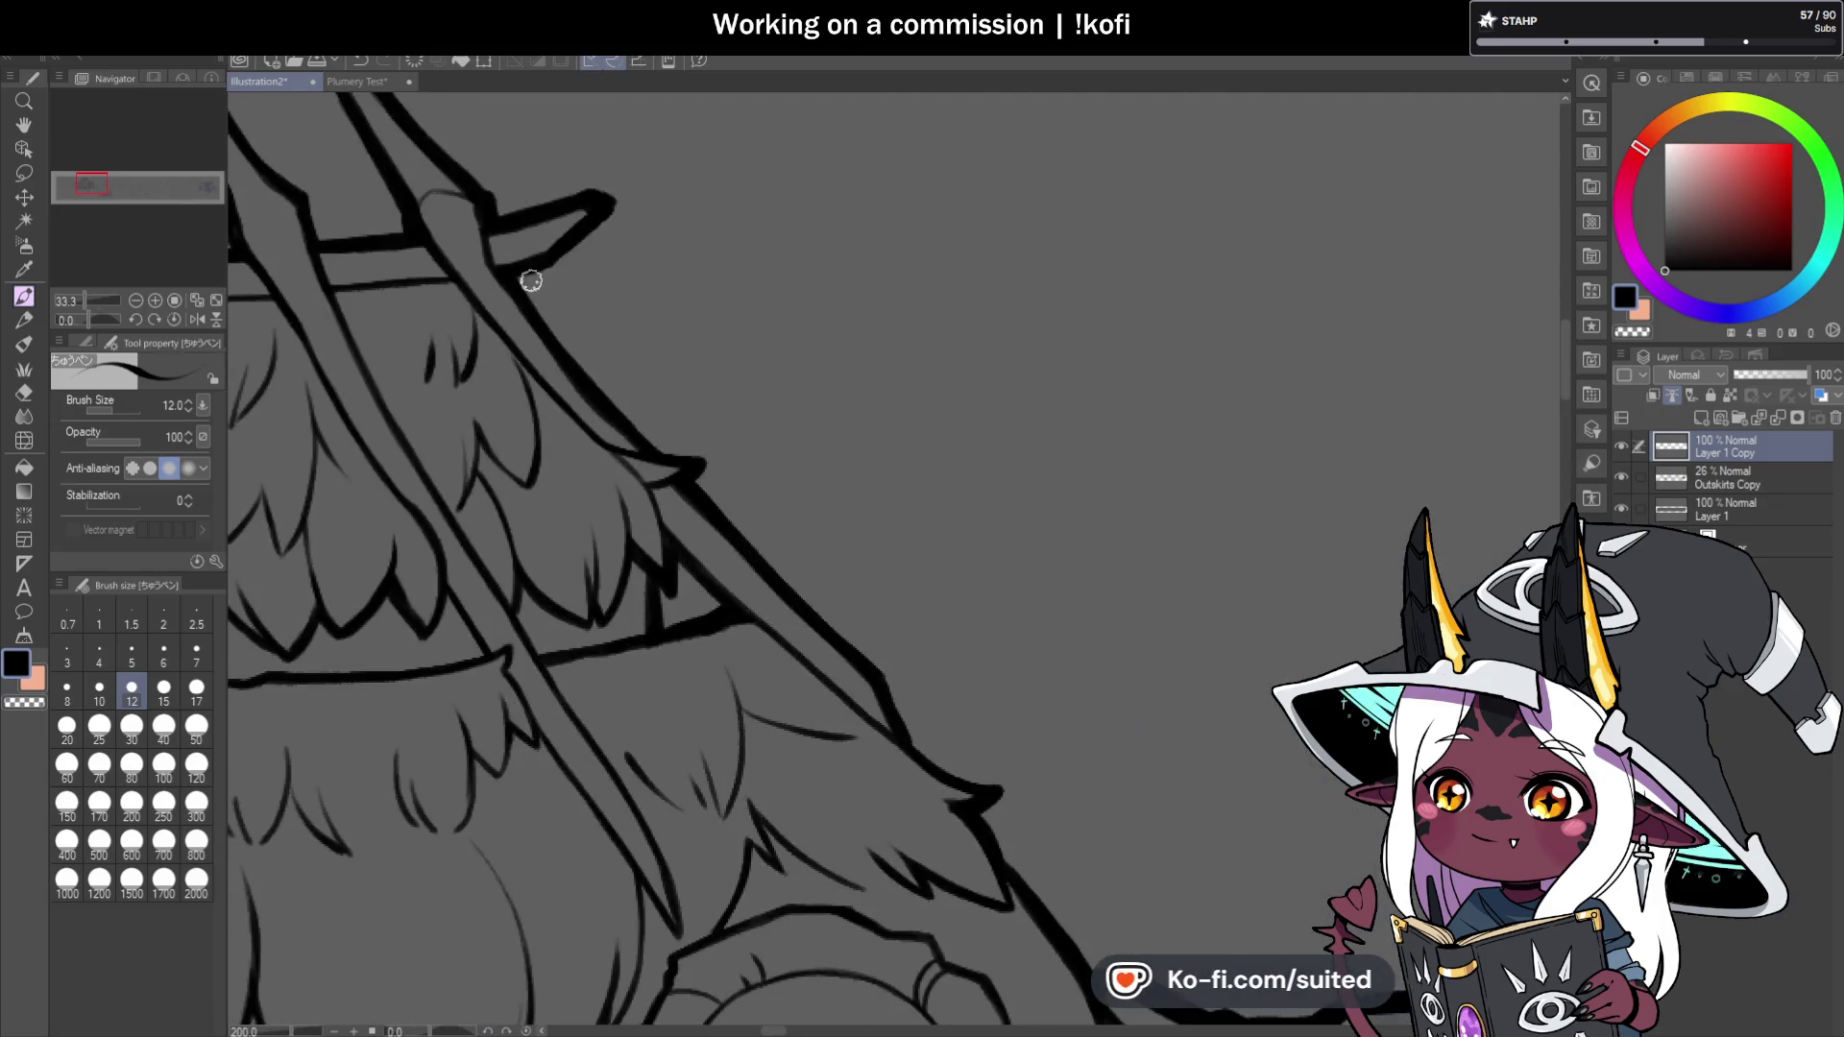
drag(502, 271, 869, 663)
scroll(869, 663, down, 5)
scroll(745, 519, up, 5)
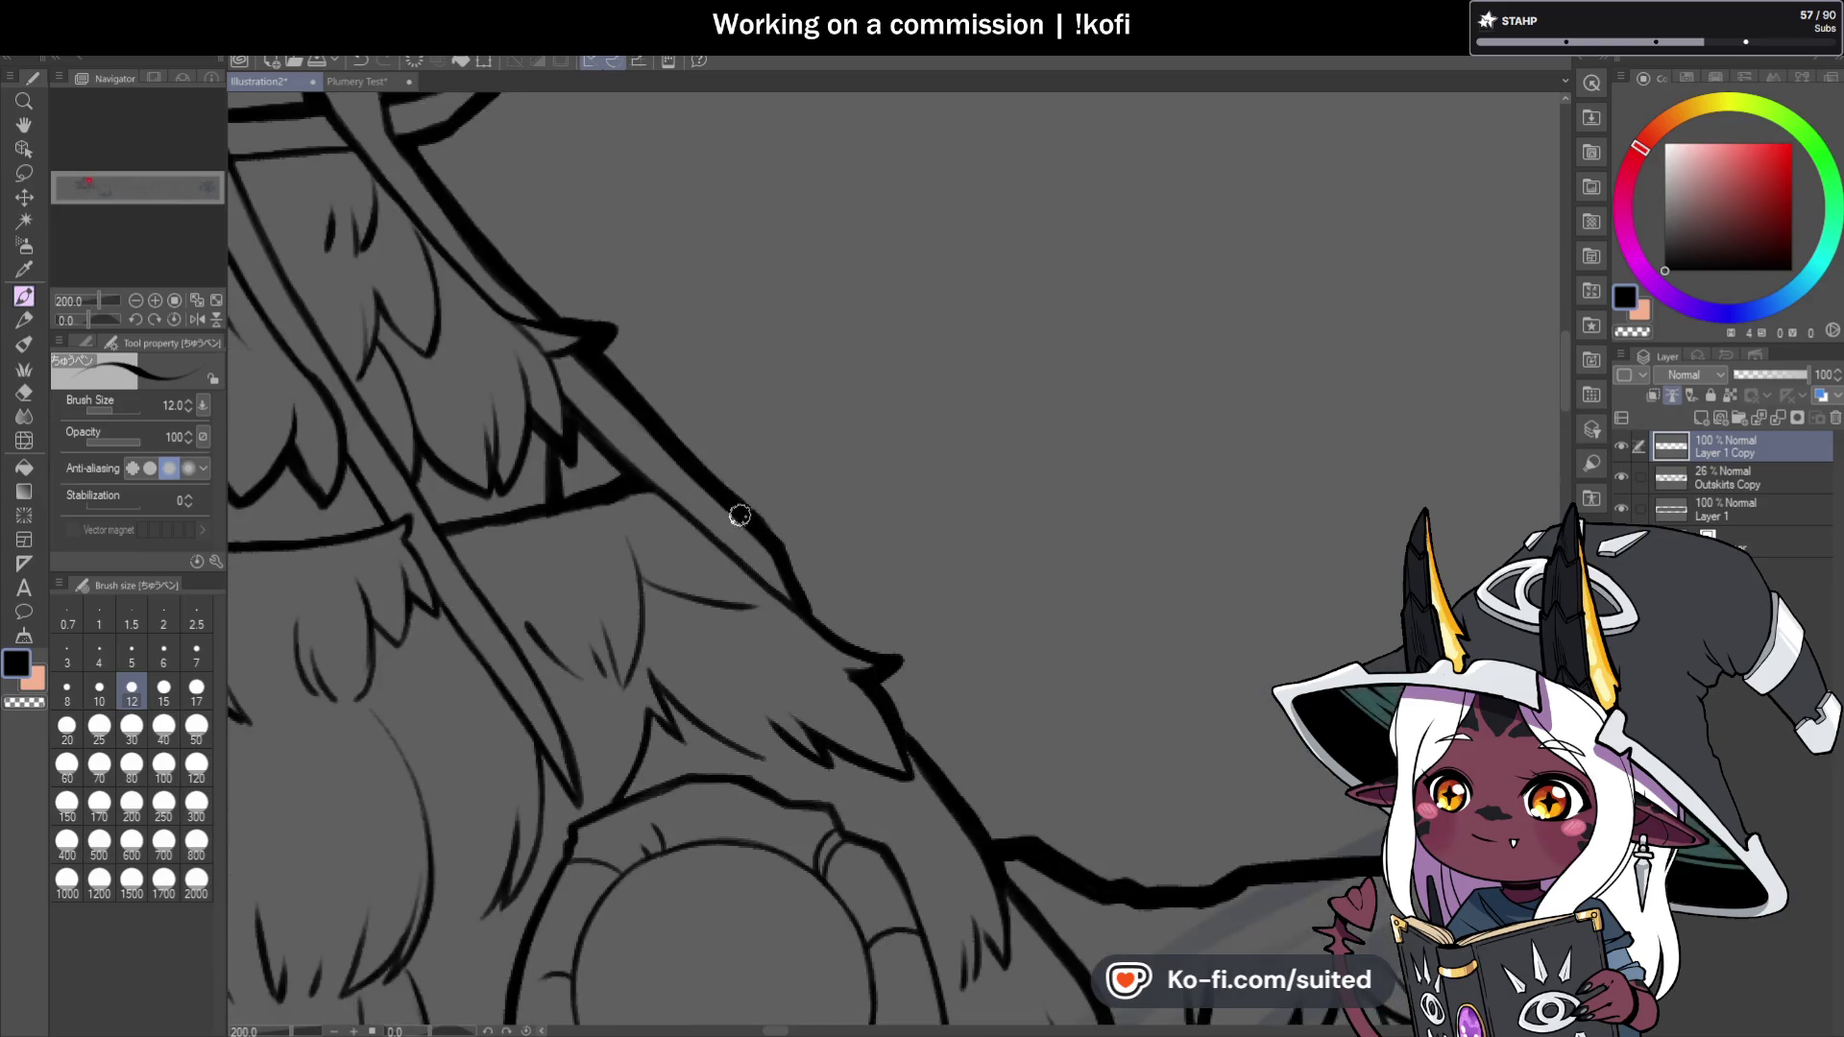
mouse_move(781, 546)
mouse_down()
mouse_move(805, 605)
mouse_move(855, 648)
mouse_up()
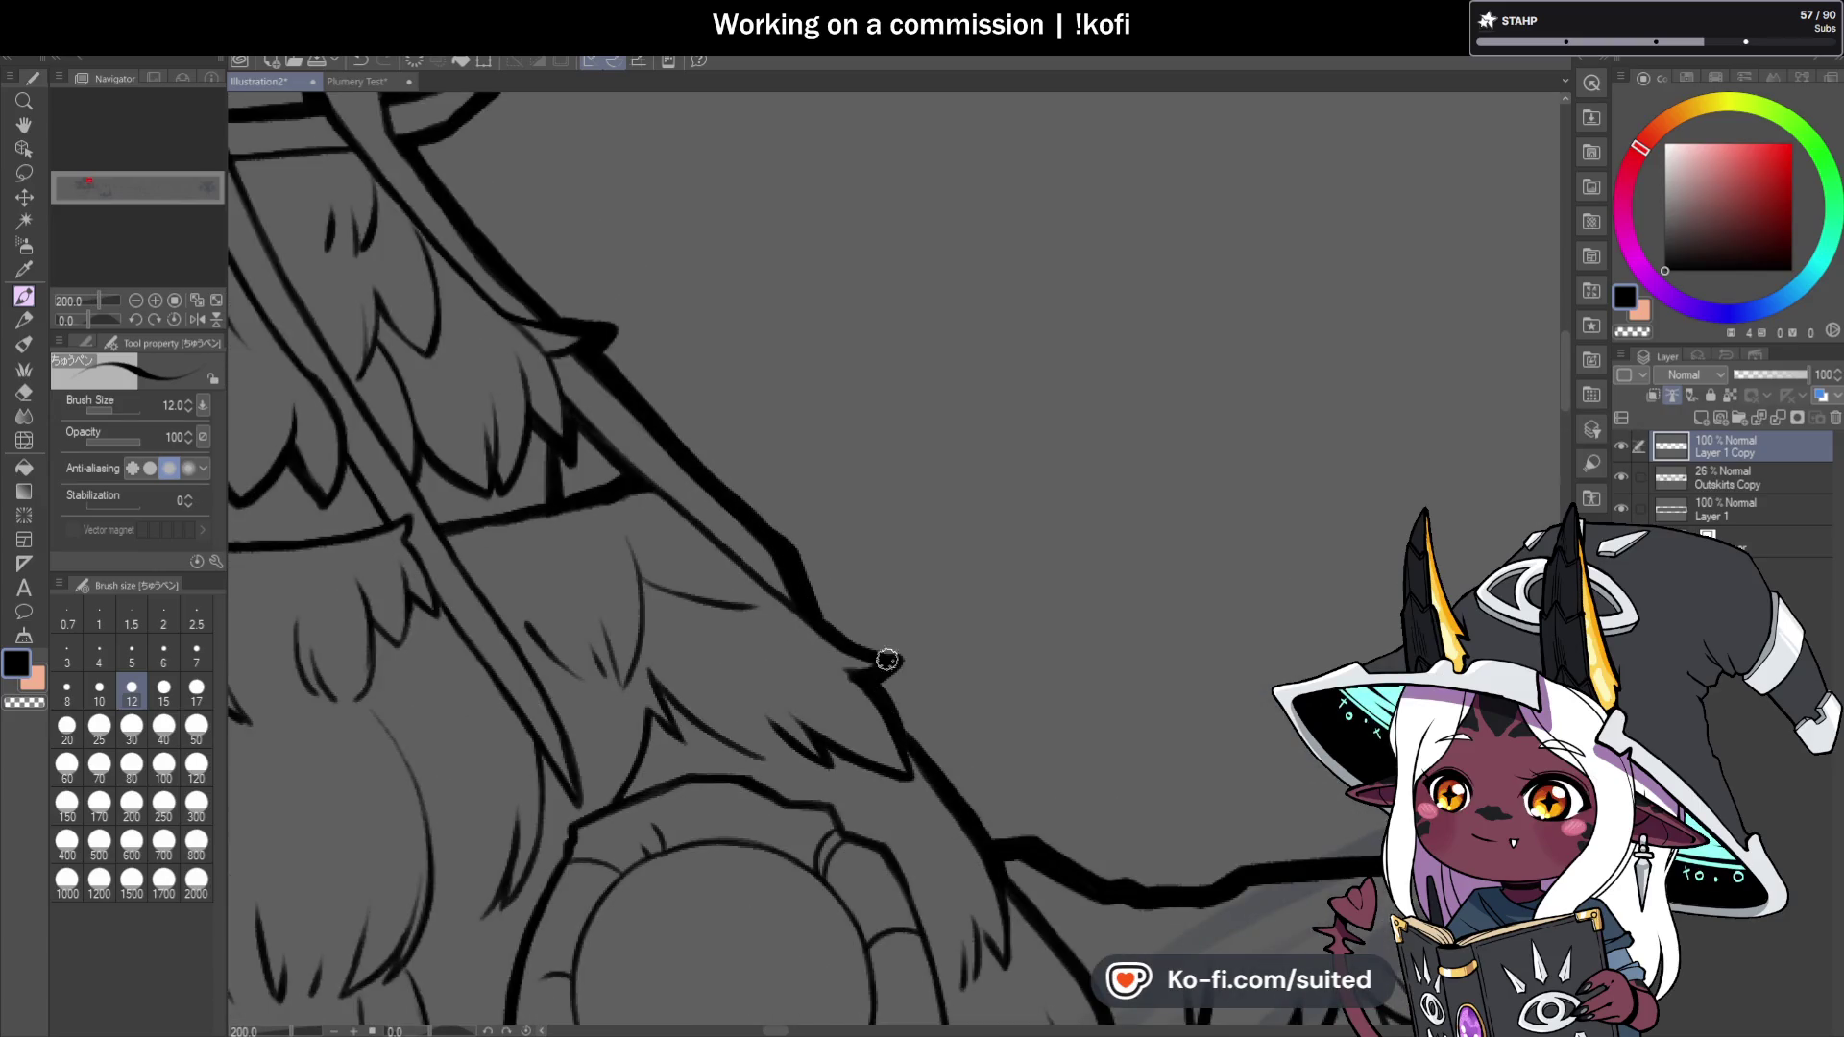
Add thick strokes along the tent's edge and redraw the diagonal line heavier.
scroll(892, 654, down, 5)
scroll(860, 519, up, 6)
drag(913, 481, 909, 536)
scroll(909, 536, down, 5)
scroll(909, 424, up, 5)
drag(910, 424, 970, 566)
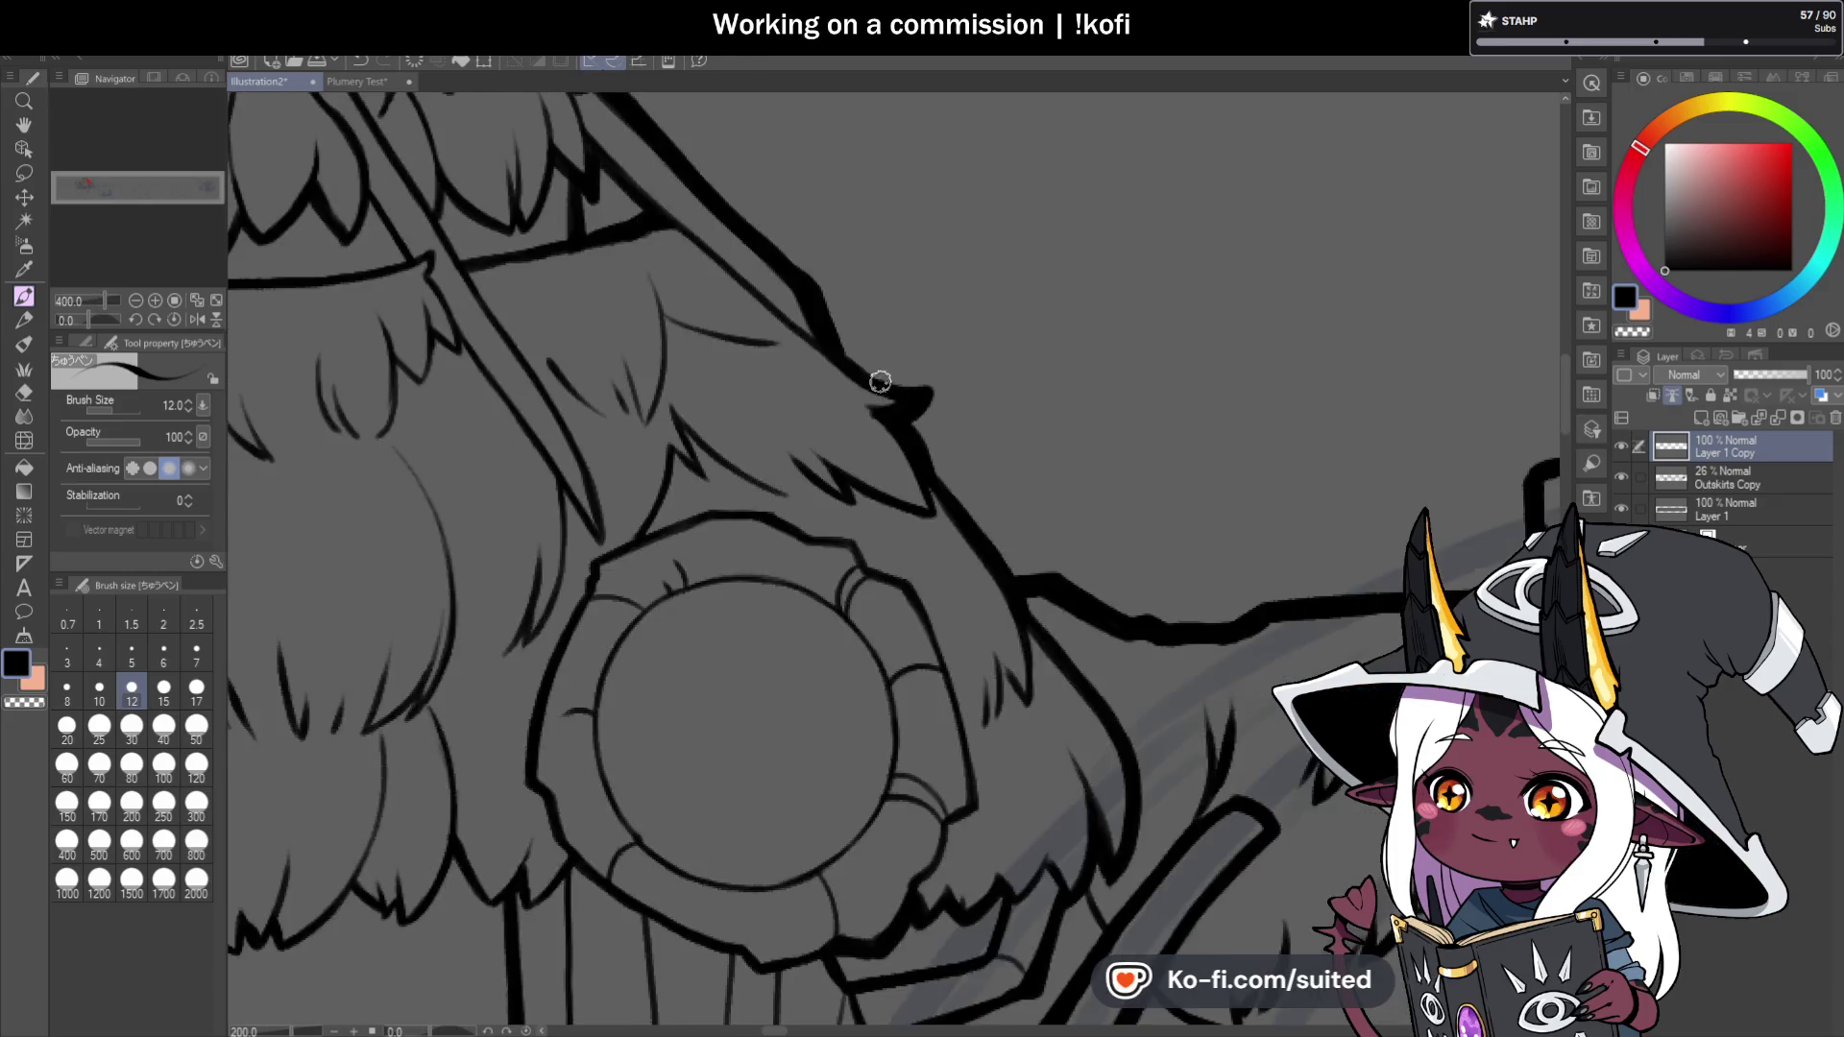
scroll(868, 378, down, 5)
scroll(919, 503, up, 5)
drag(919, 503, 988, 609)
key(ctrl+z)
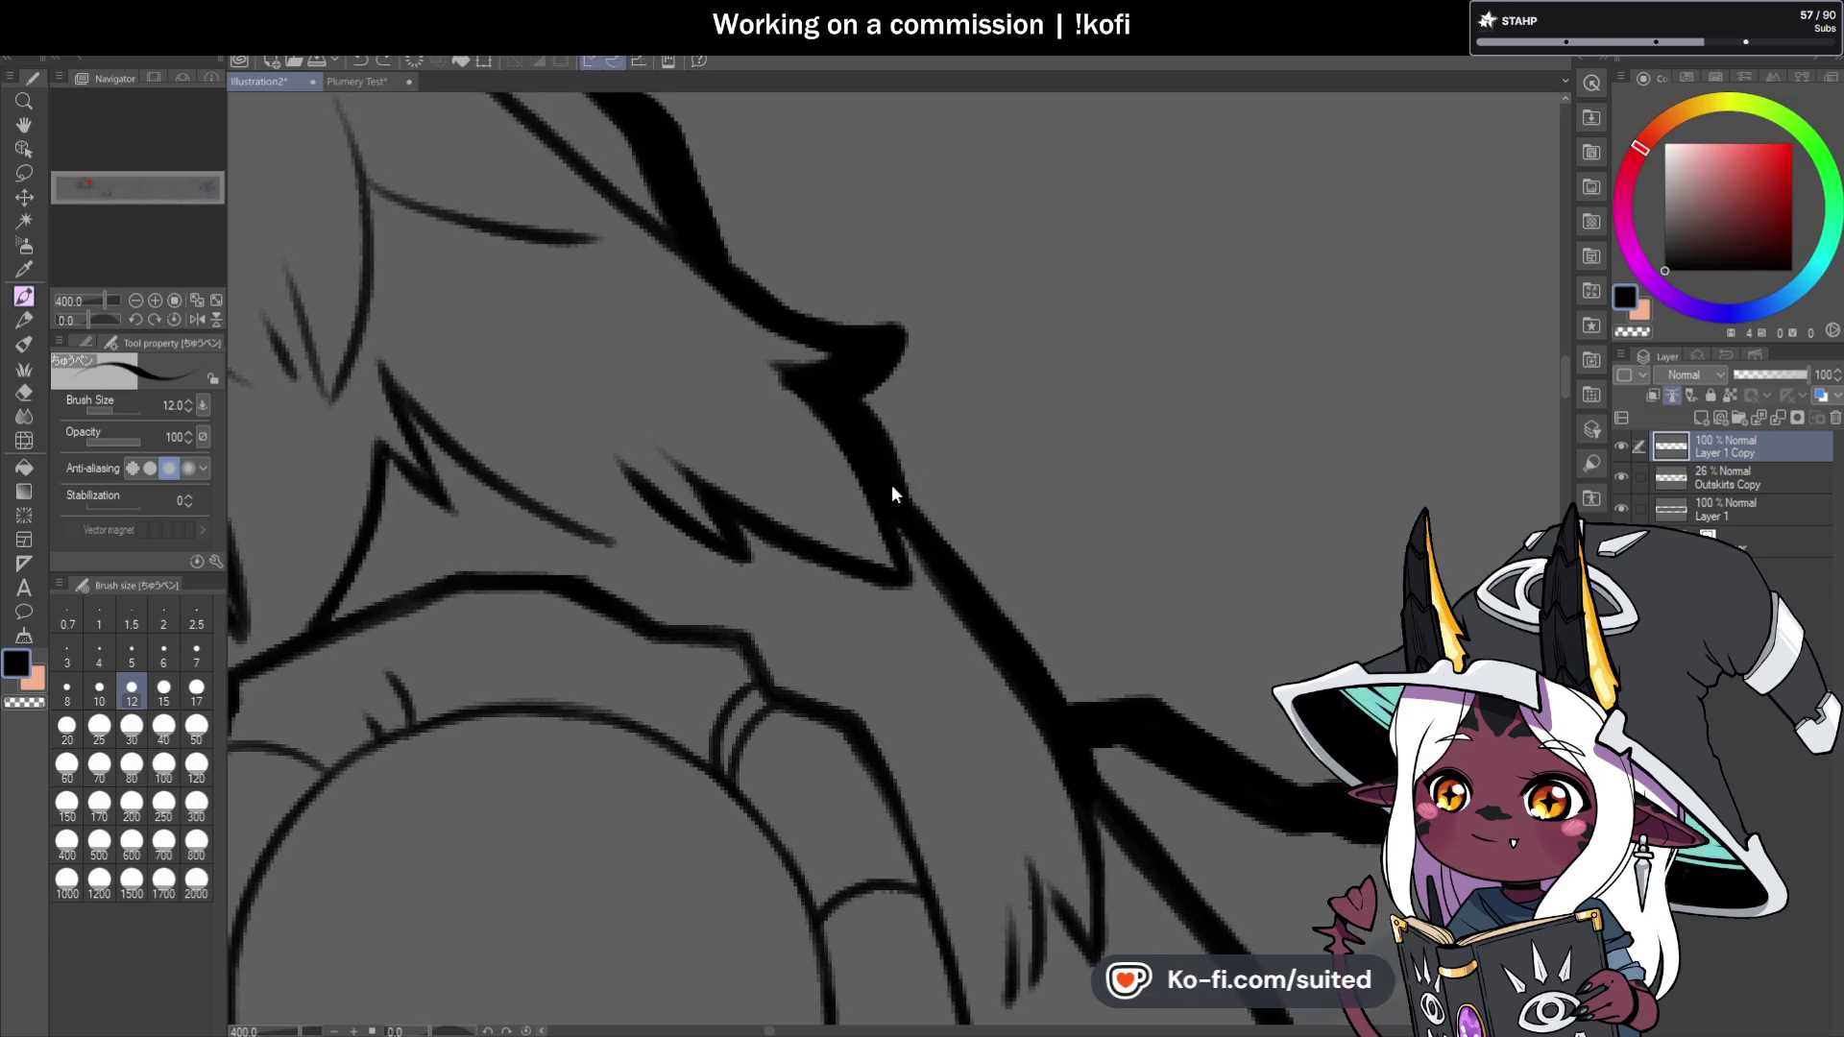
drag(893, 493, 1080, 721)
scroll(1070, 461, down, 5)
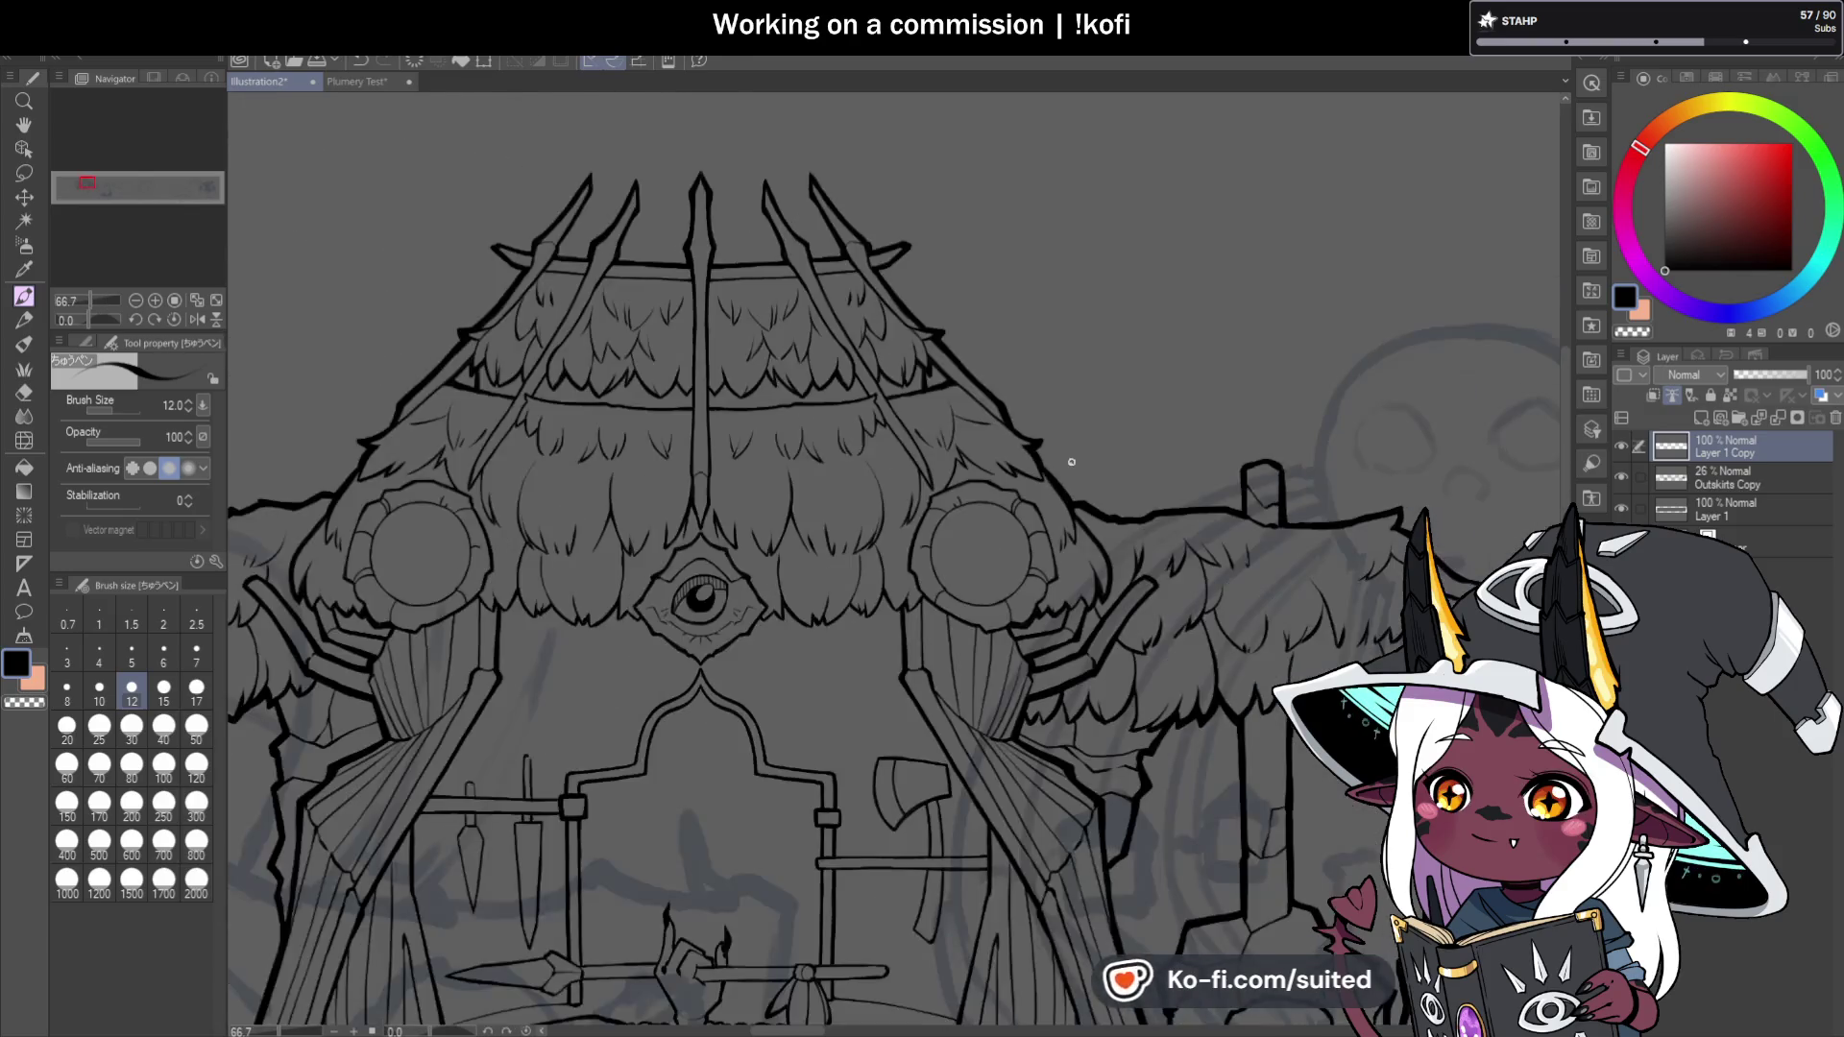
Save the illustration with Ctrl+S.
scroll(1071, 462, down, 3)
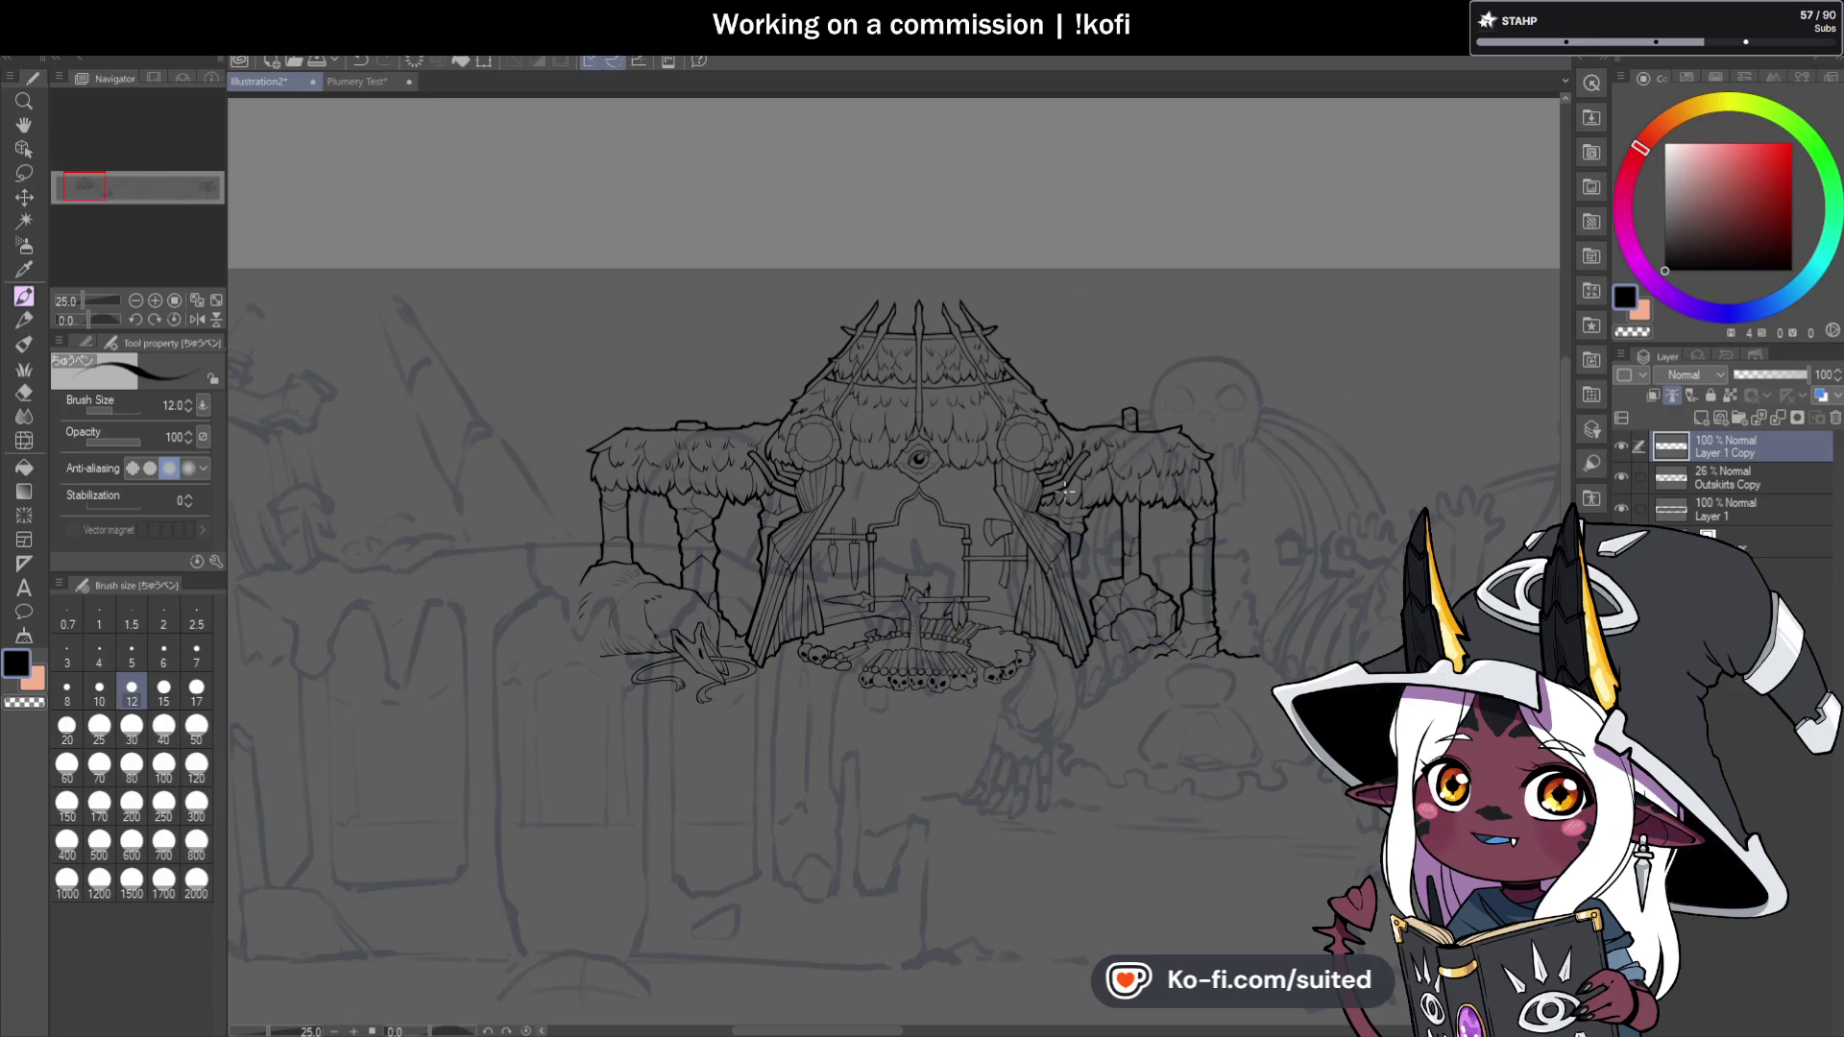
scroll(912, 354, up, 1)
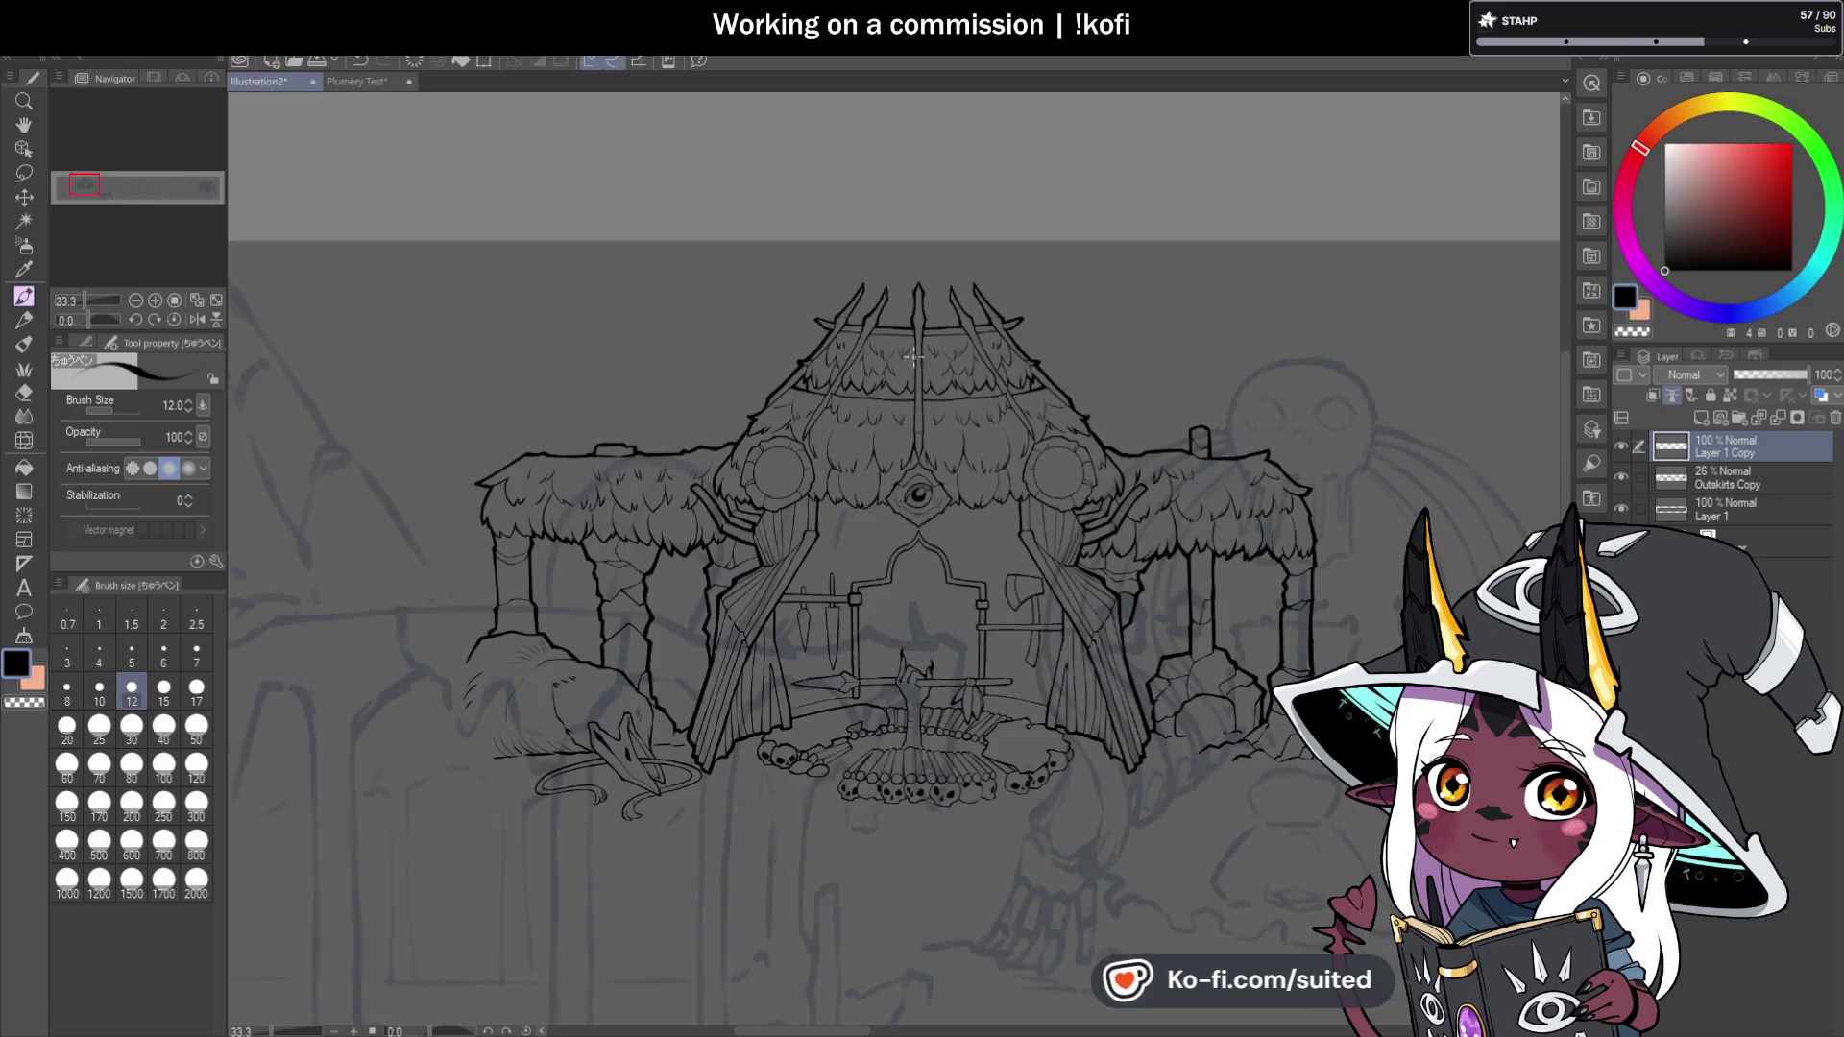
scroll(912, 354, up, 2)
scroll(909, 356, down, 2)
key(ctrl+s)
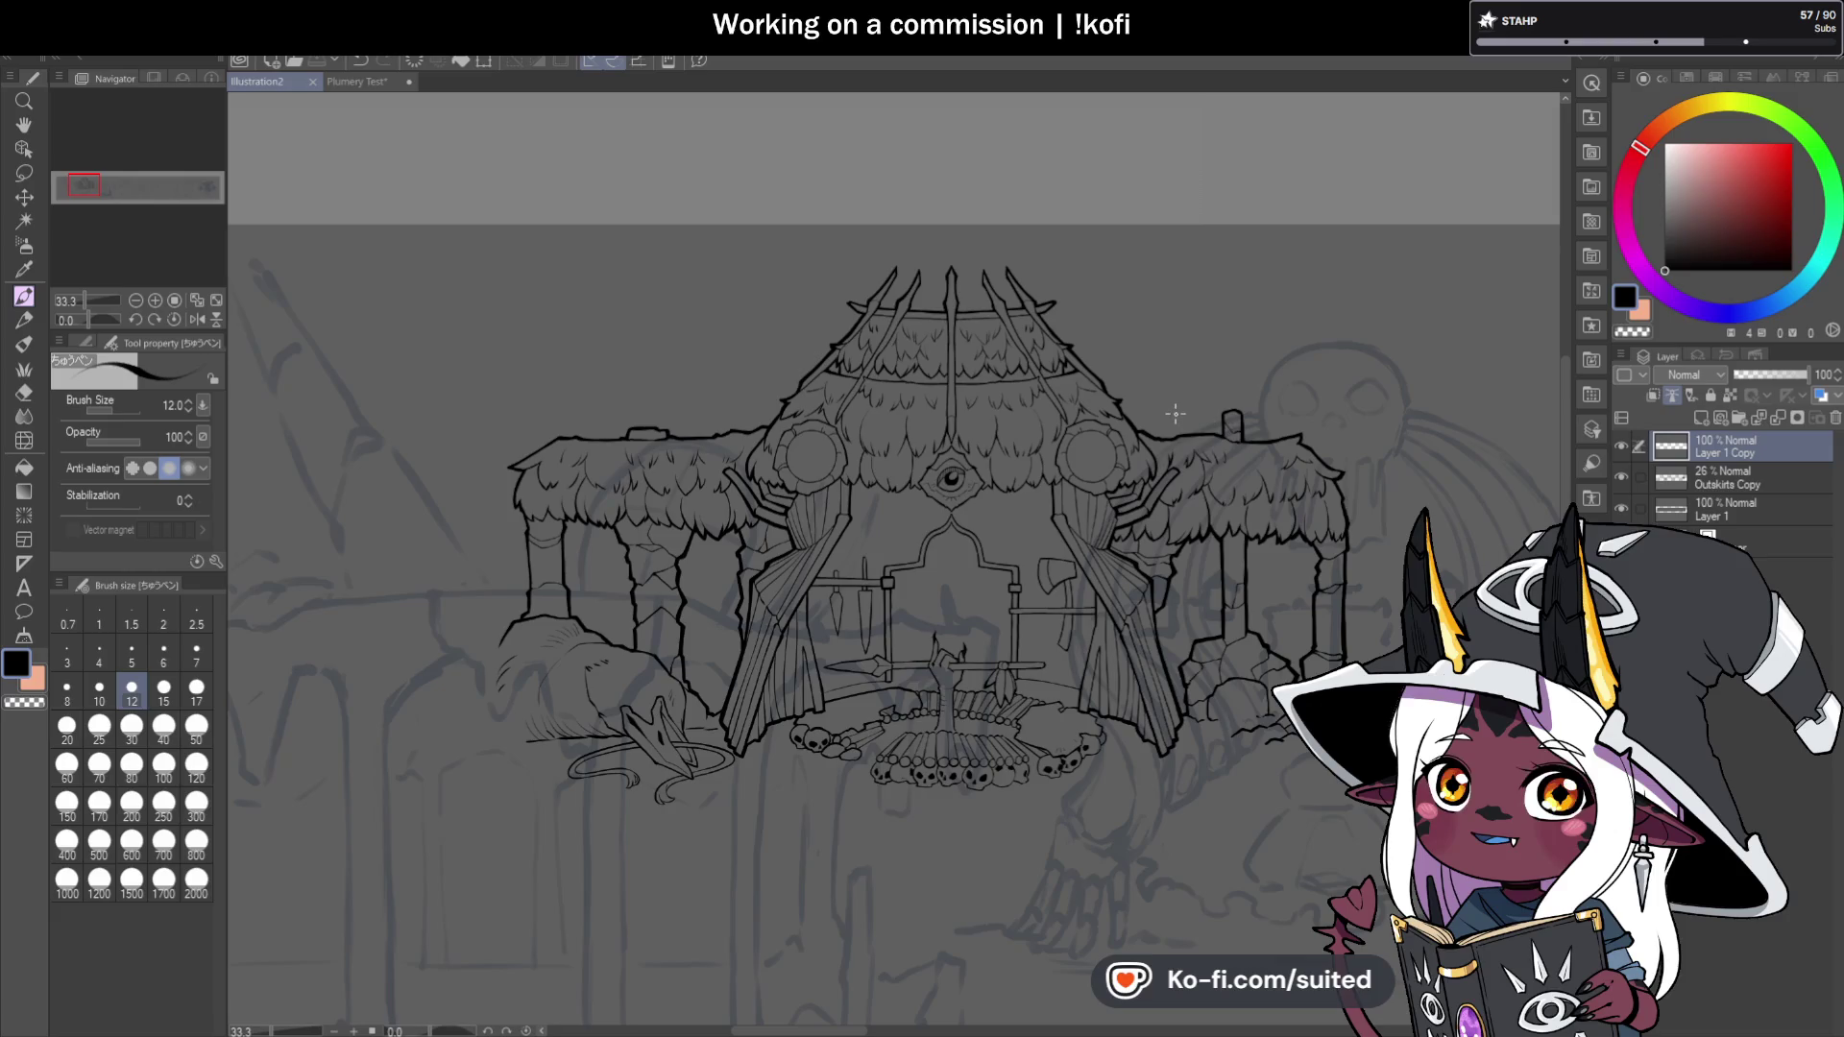
Toggle the Layer 1 Copy visibility to compare and rename the layer Plumery.
scroll(1202, 378, down, 1)
mouse_move(1206, 379)
mouse_down()
mouse_move(1264, 526)
mouse_move(1686, 415)
mouse_up()
click(1621, 445)
click(1621, 446)
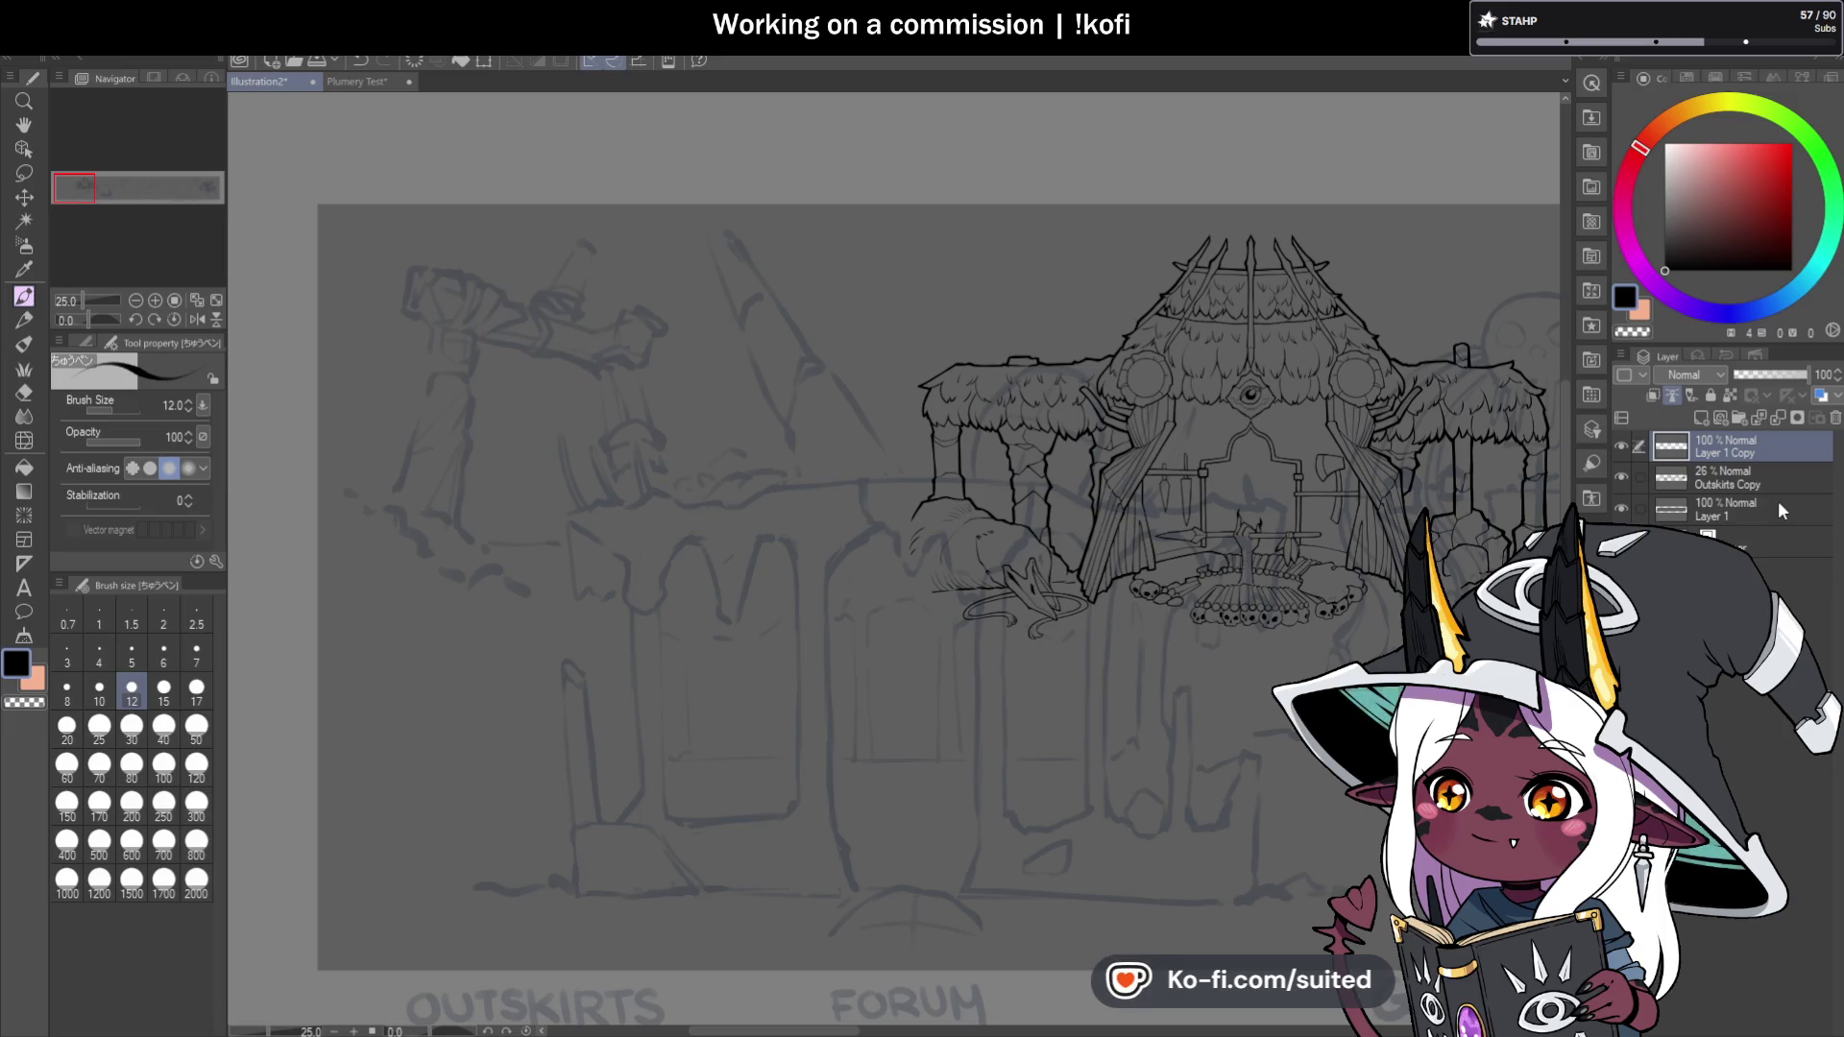
text(Plumery)
key(Return)
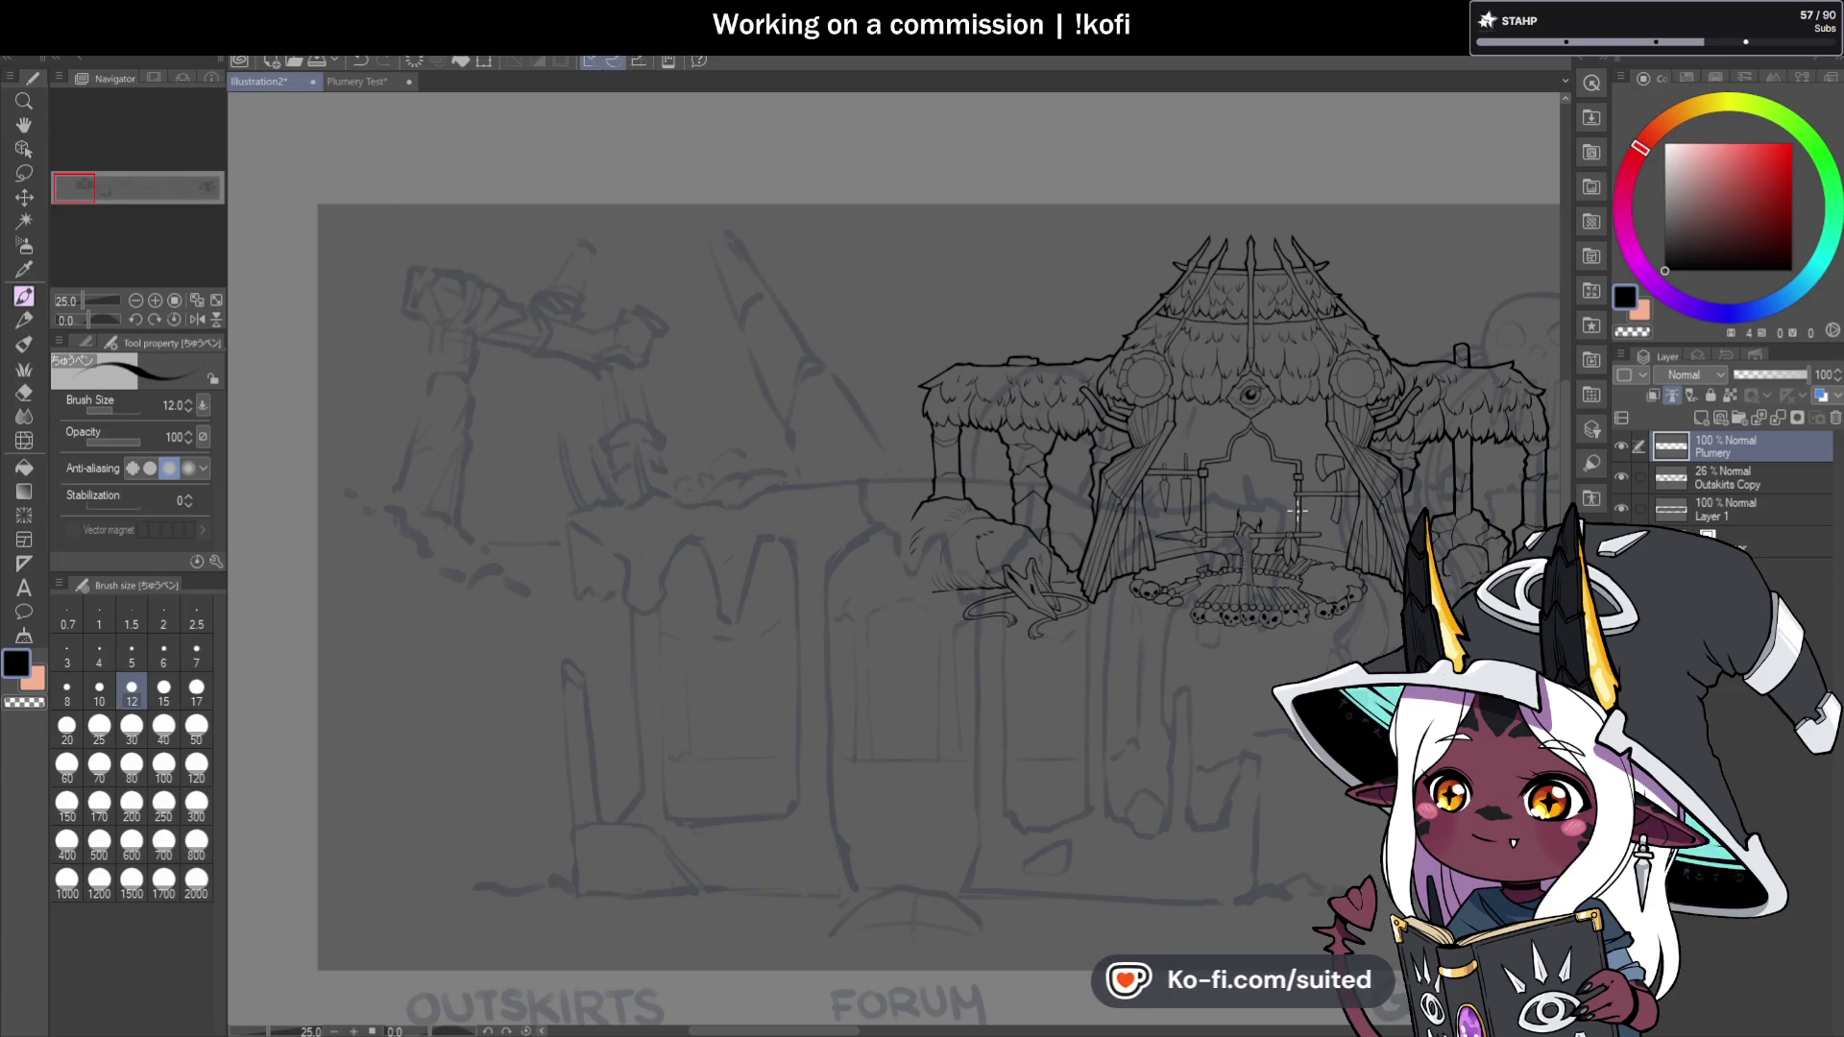
Group the Plumery layer into a new folder and collapse it.
scroll(975, 432, down, 2)
scroll(1029, 474, up, 3)
click(1743, 414)
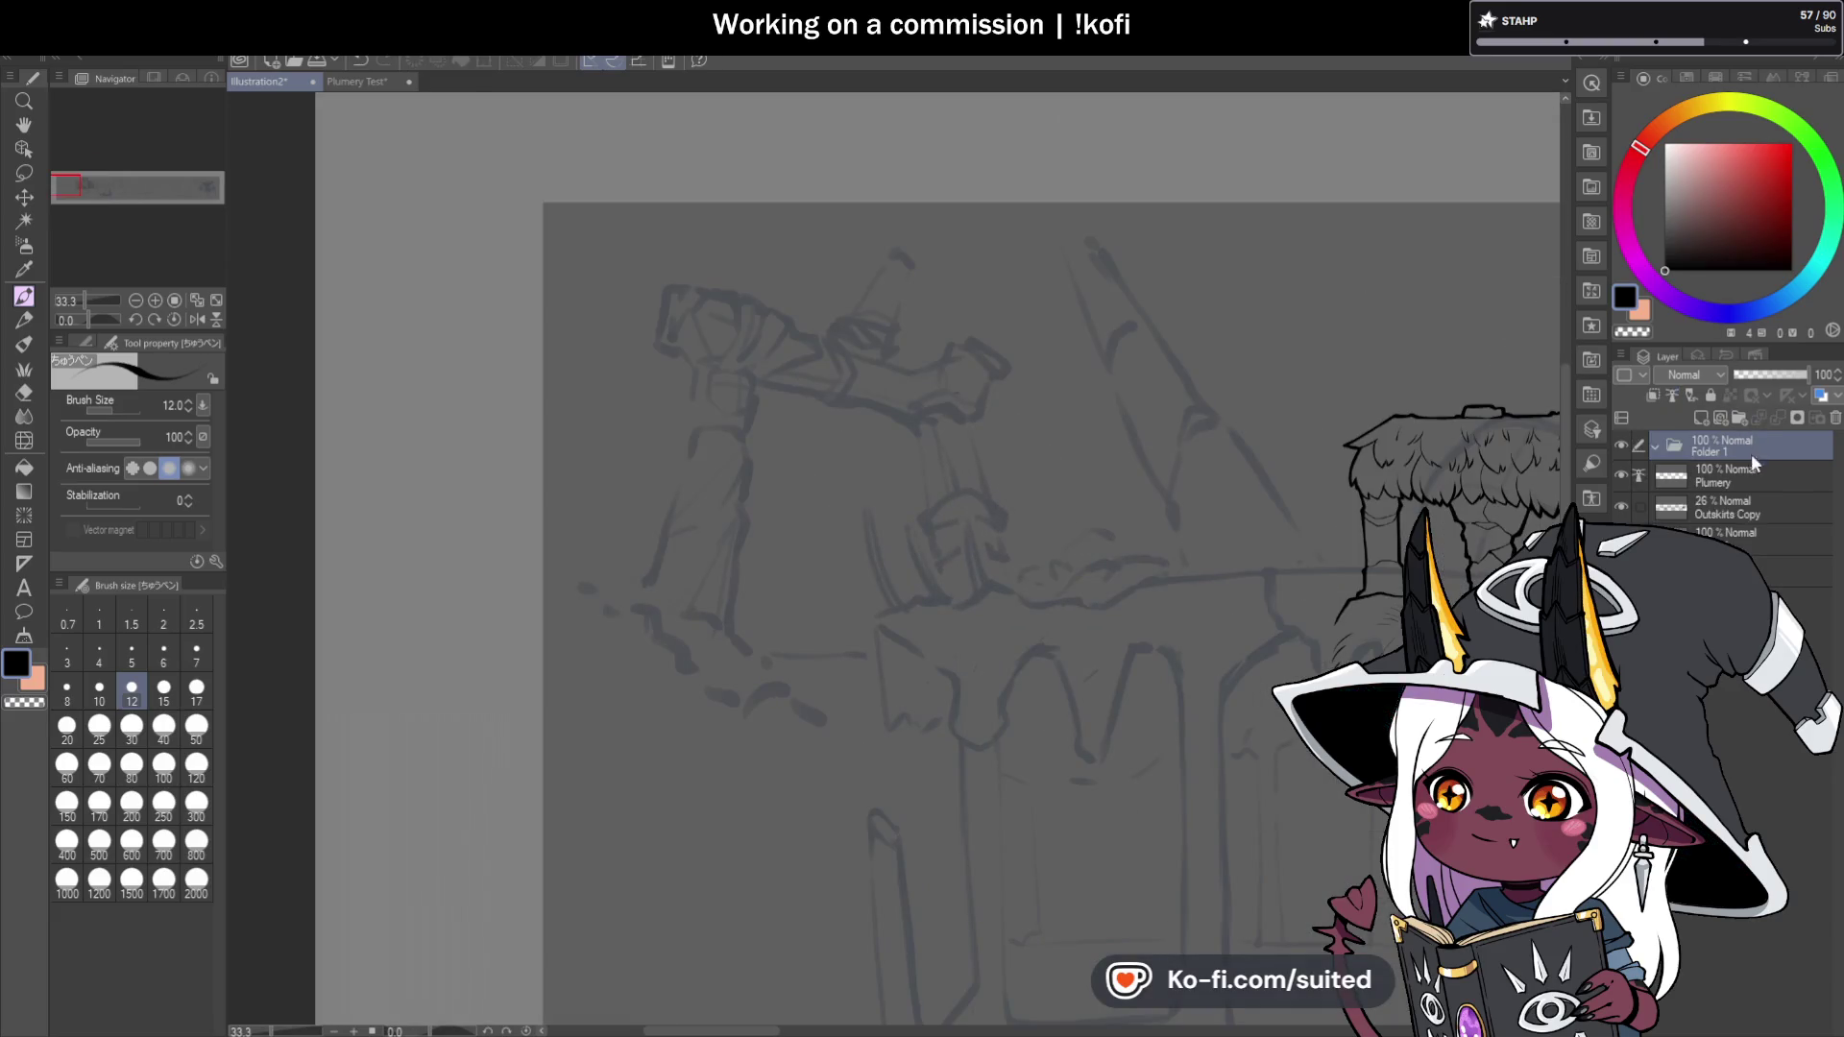
click(1655, 446)
Raise Outskirts Copy to 100% opacity and eyedrop its navy line colour for the brush.
click(1719, 485)
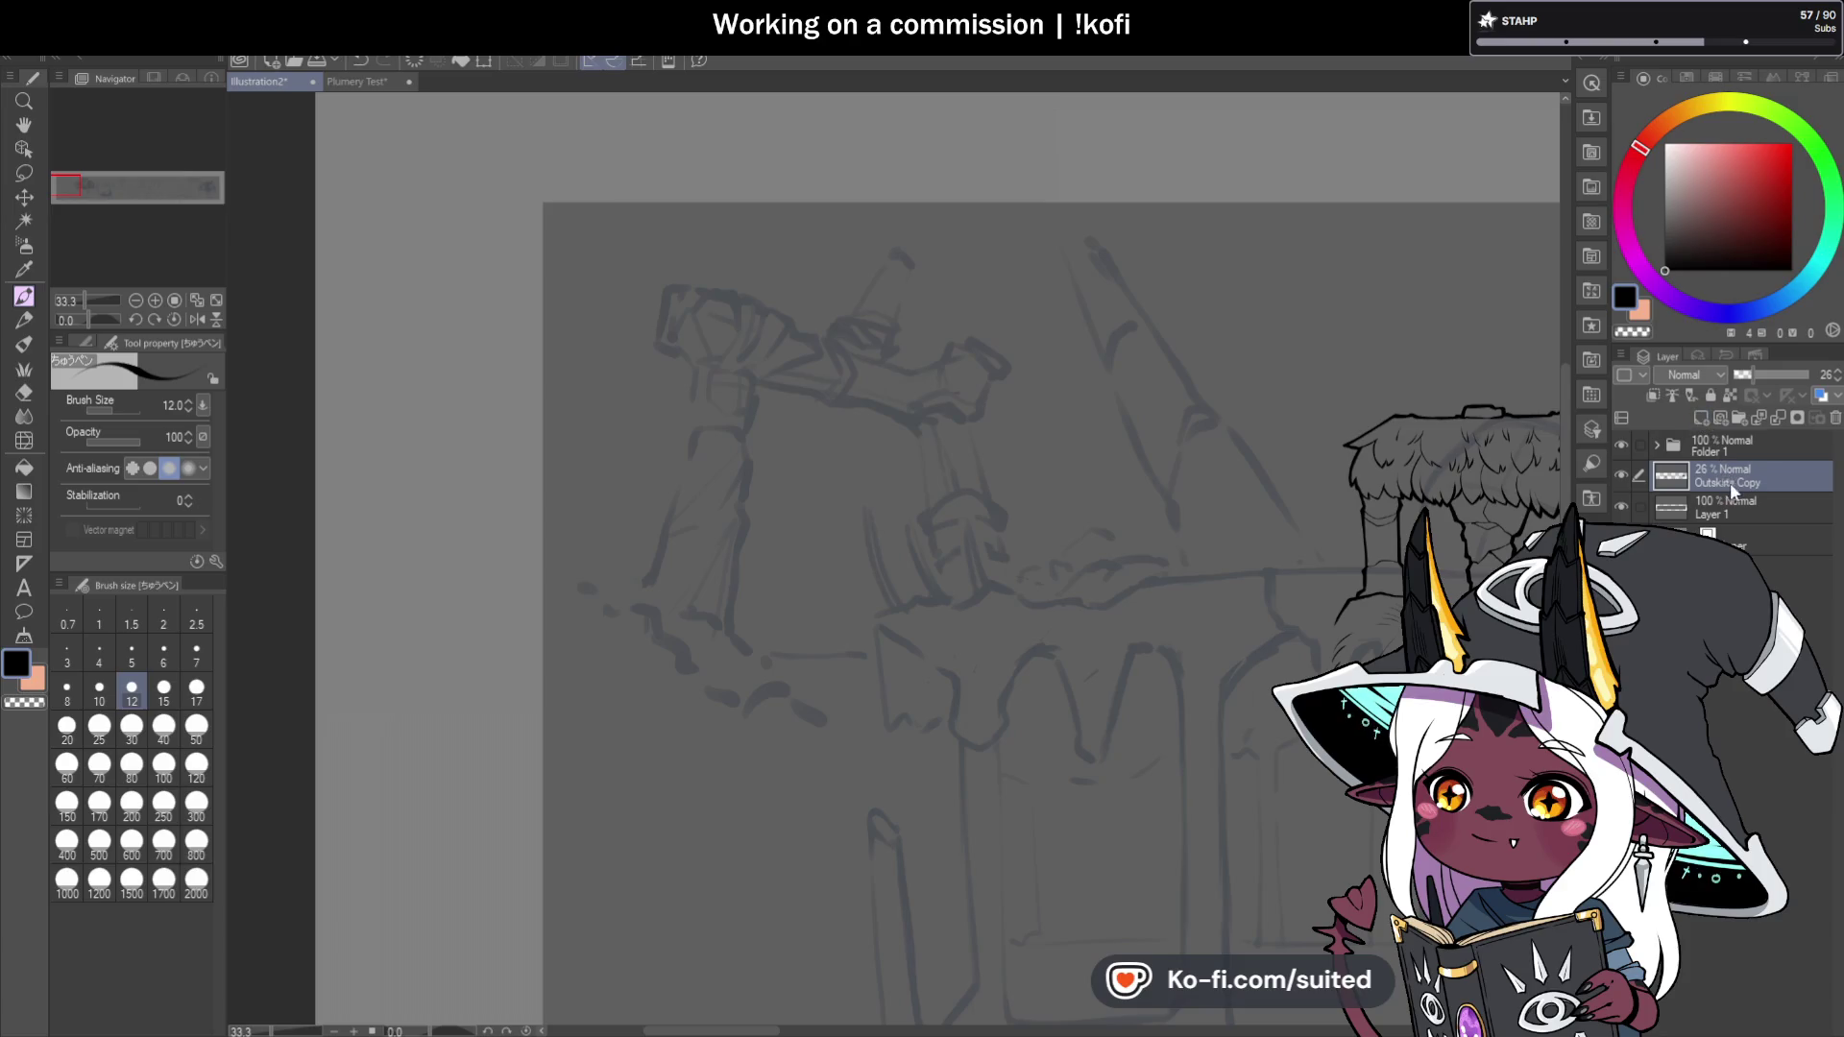
drag(1769, 376, 1836, 381)
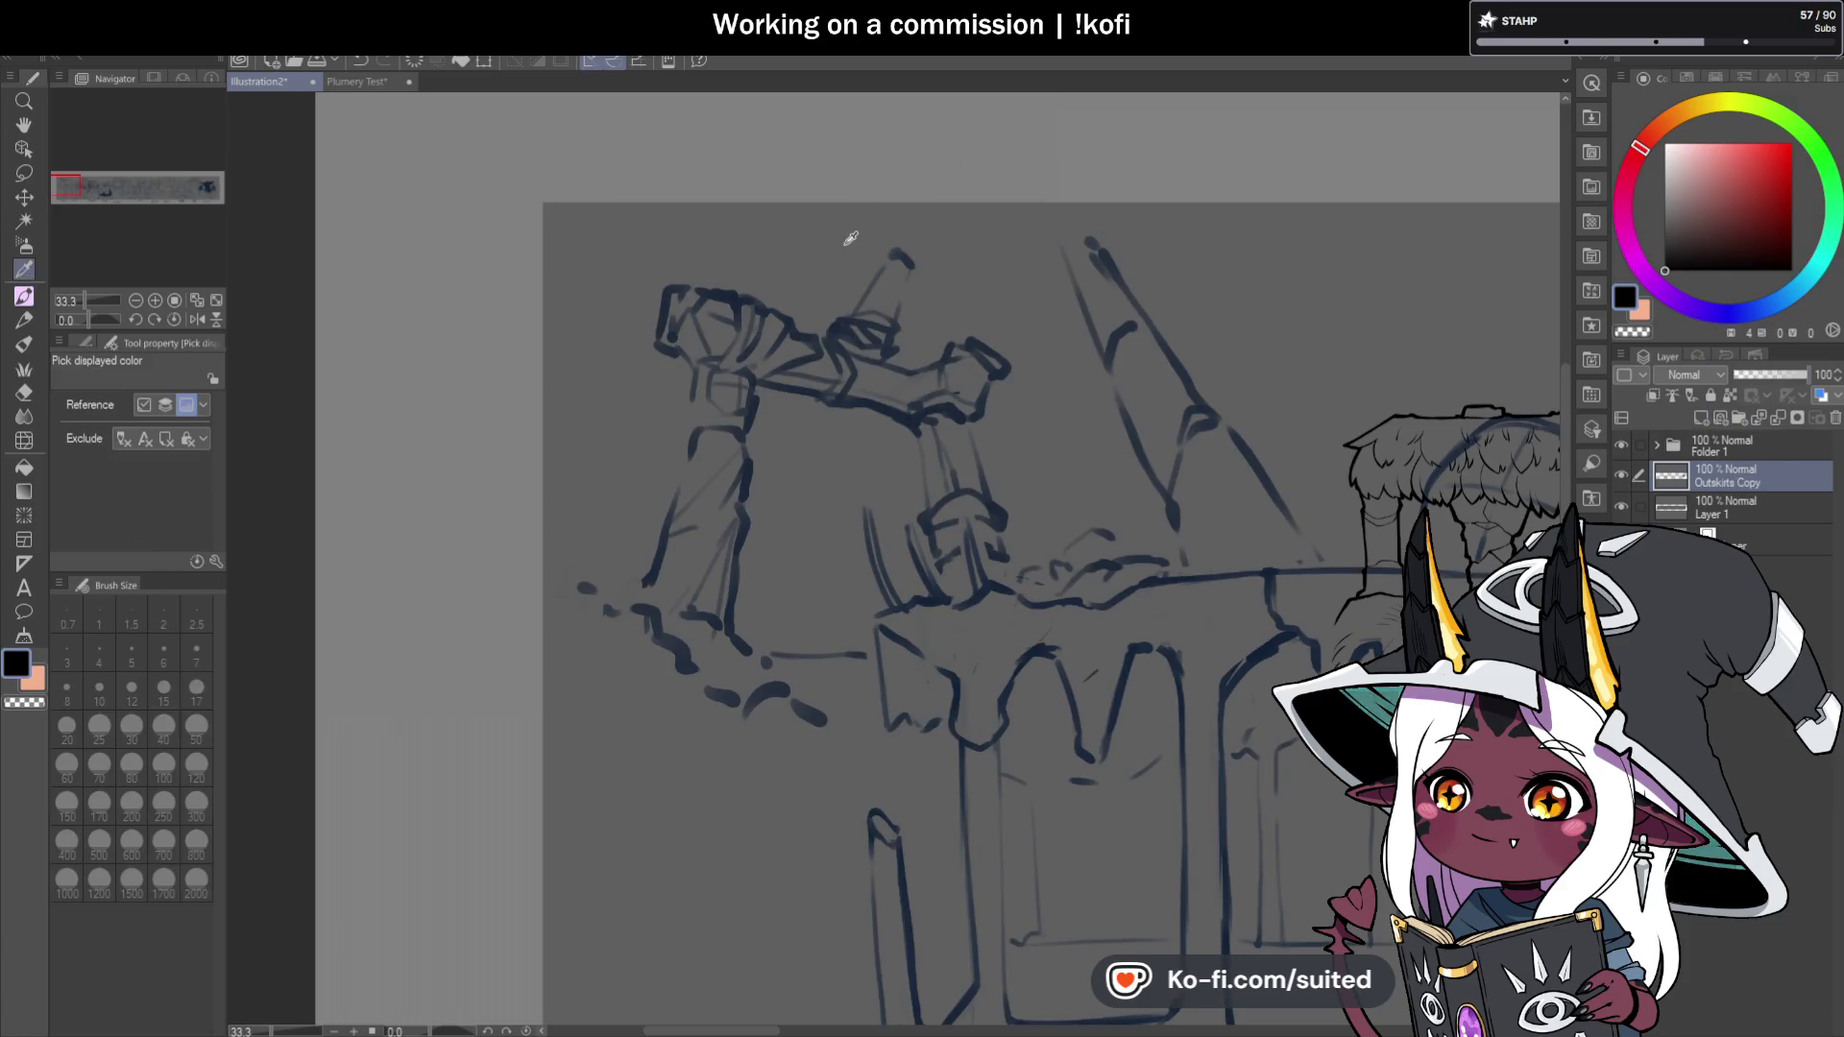
alt+click(762, 295)
key(b)
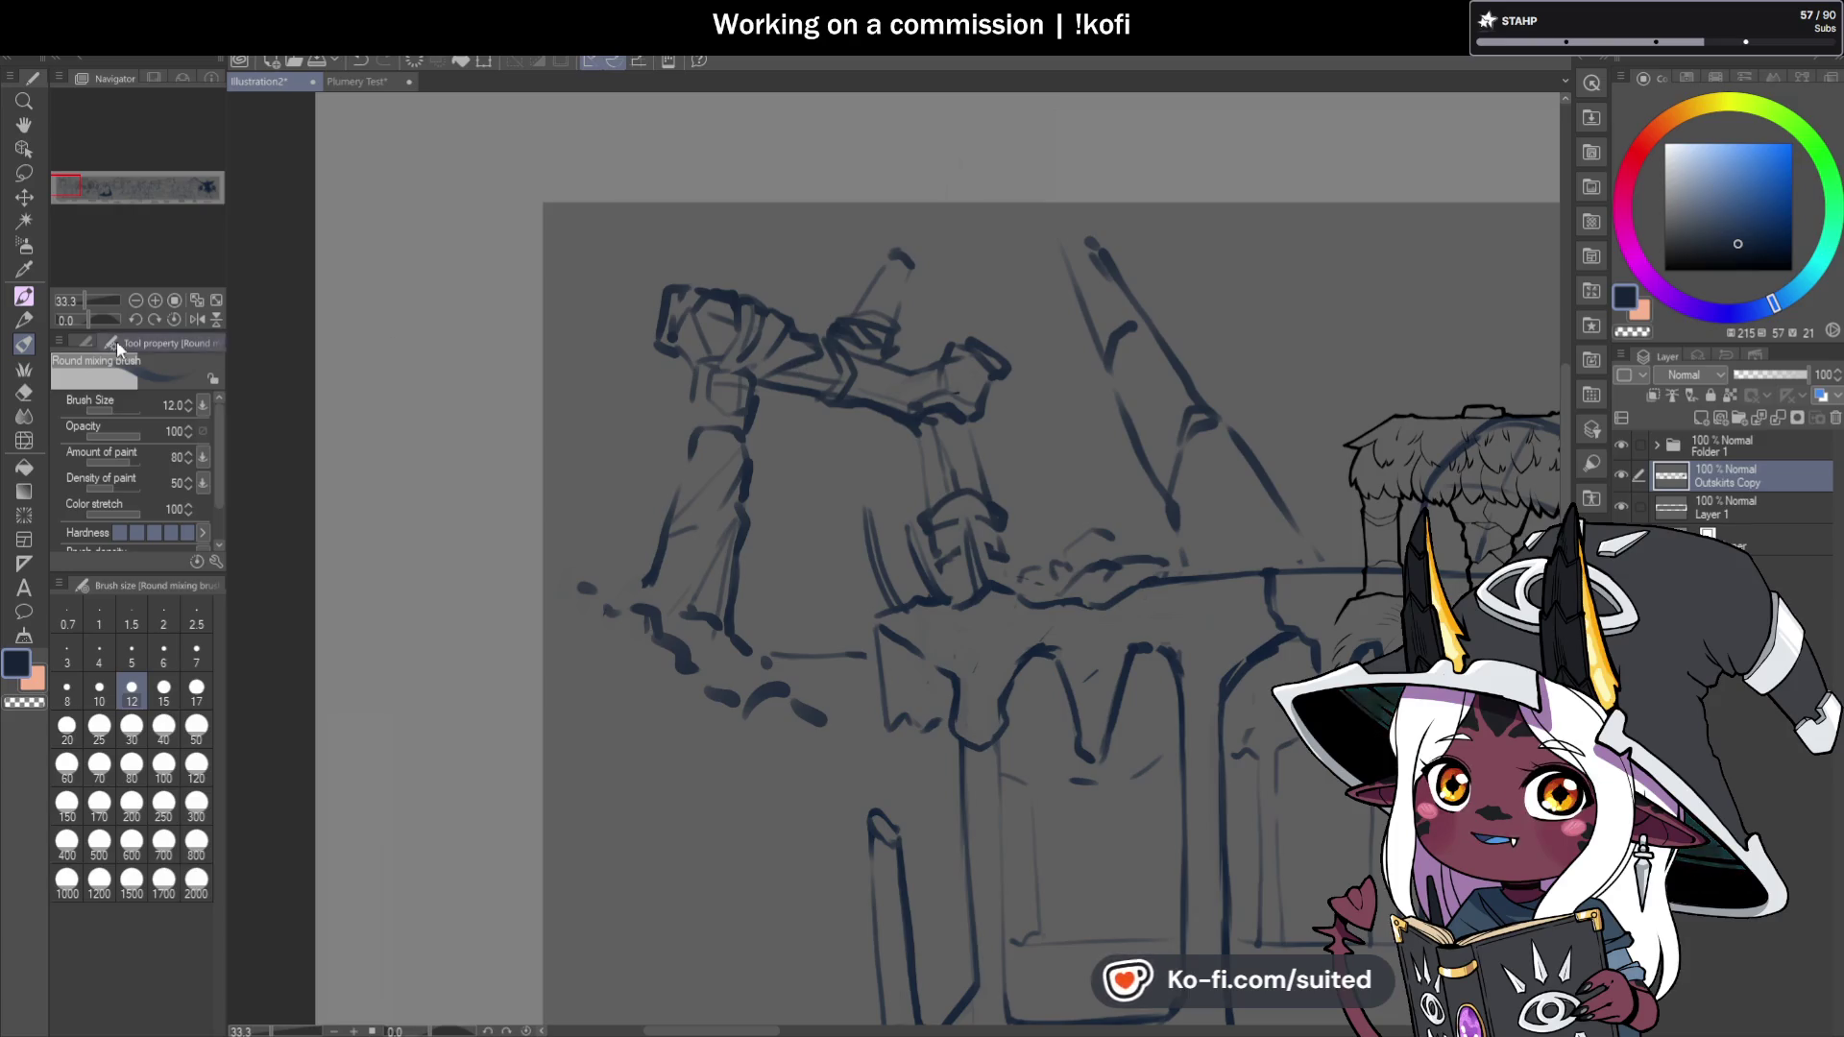
Use the Round mixing brush at size 17 to rework the top-left tower block, alternating navy and transparent.
click(86, 342)
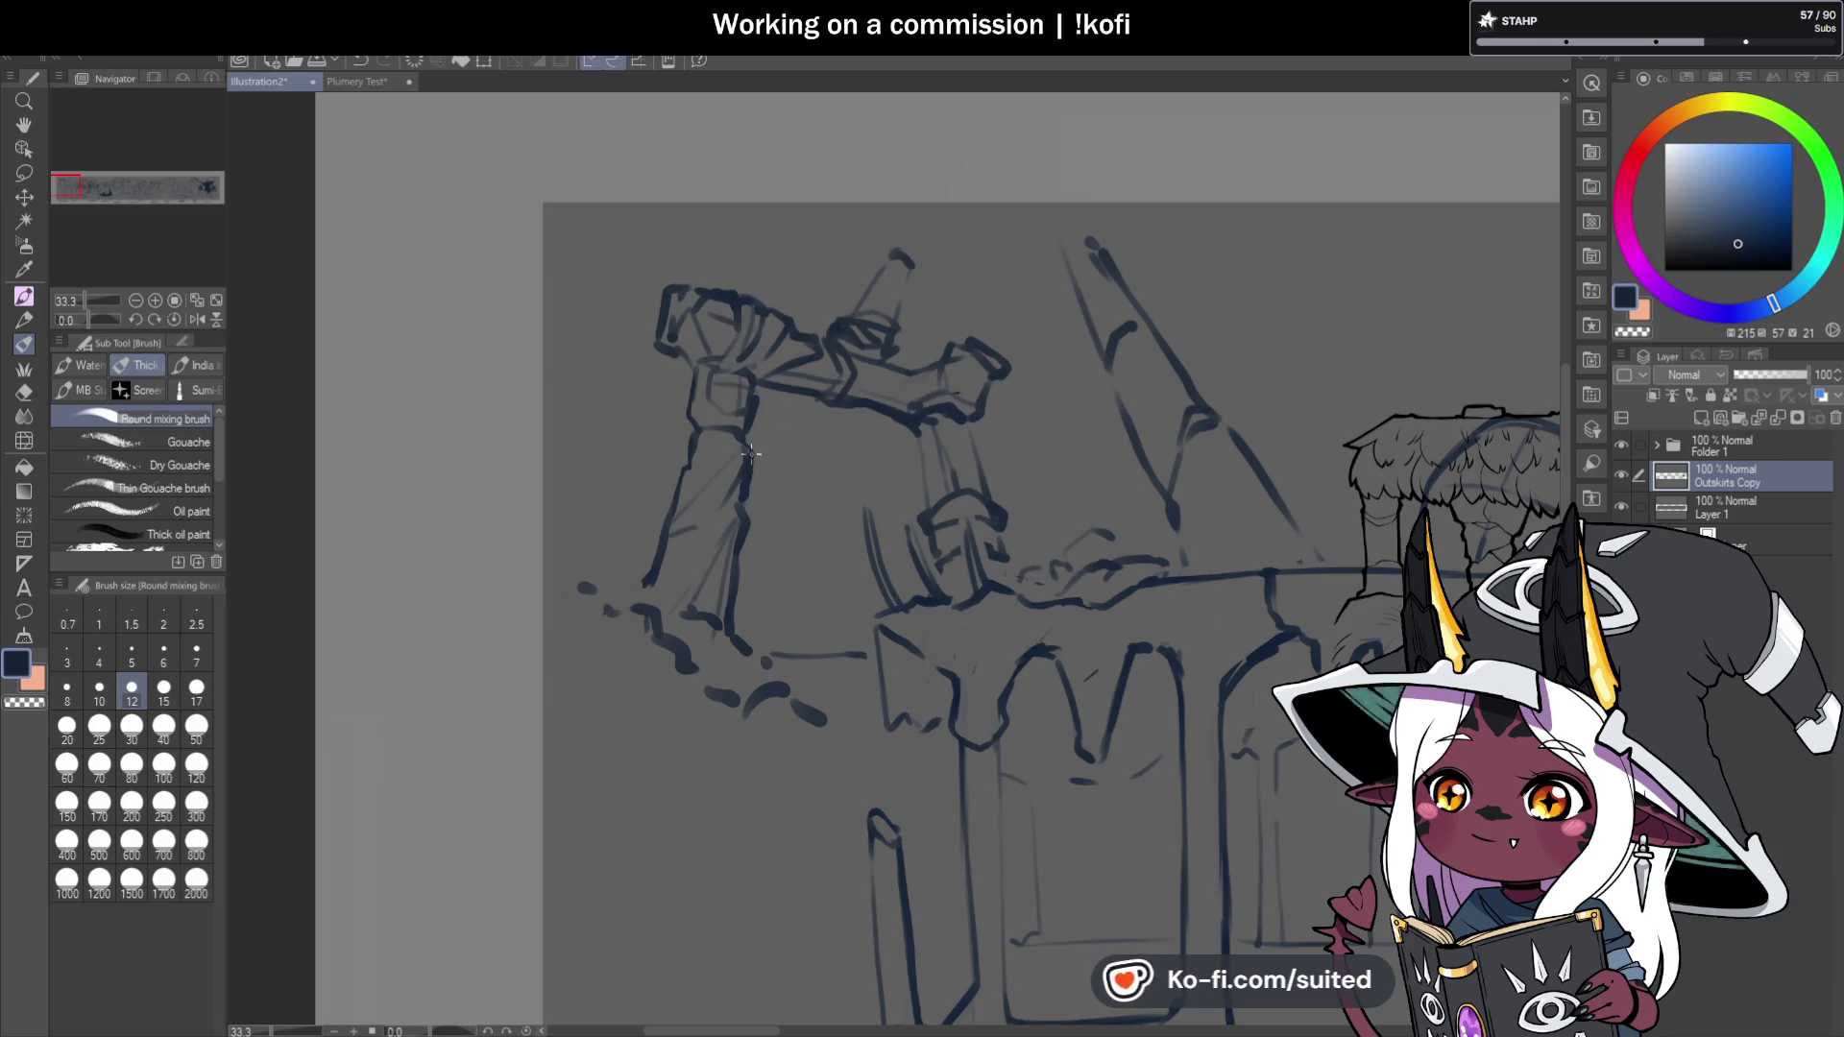
click(196, 689)
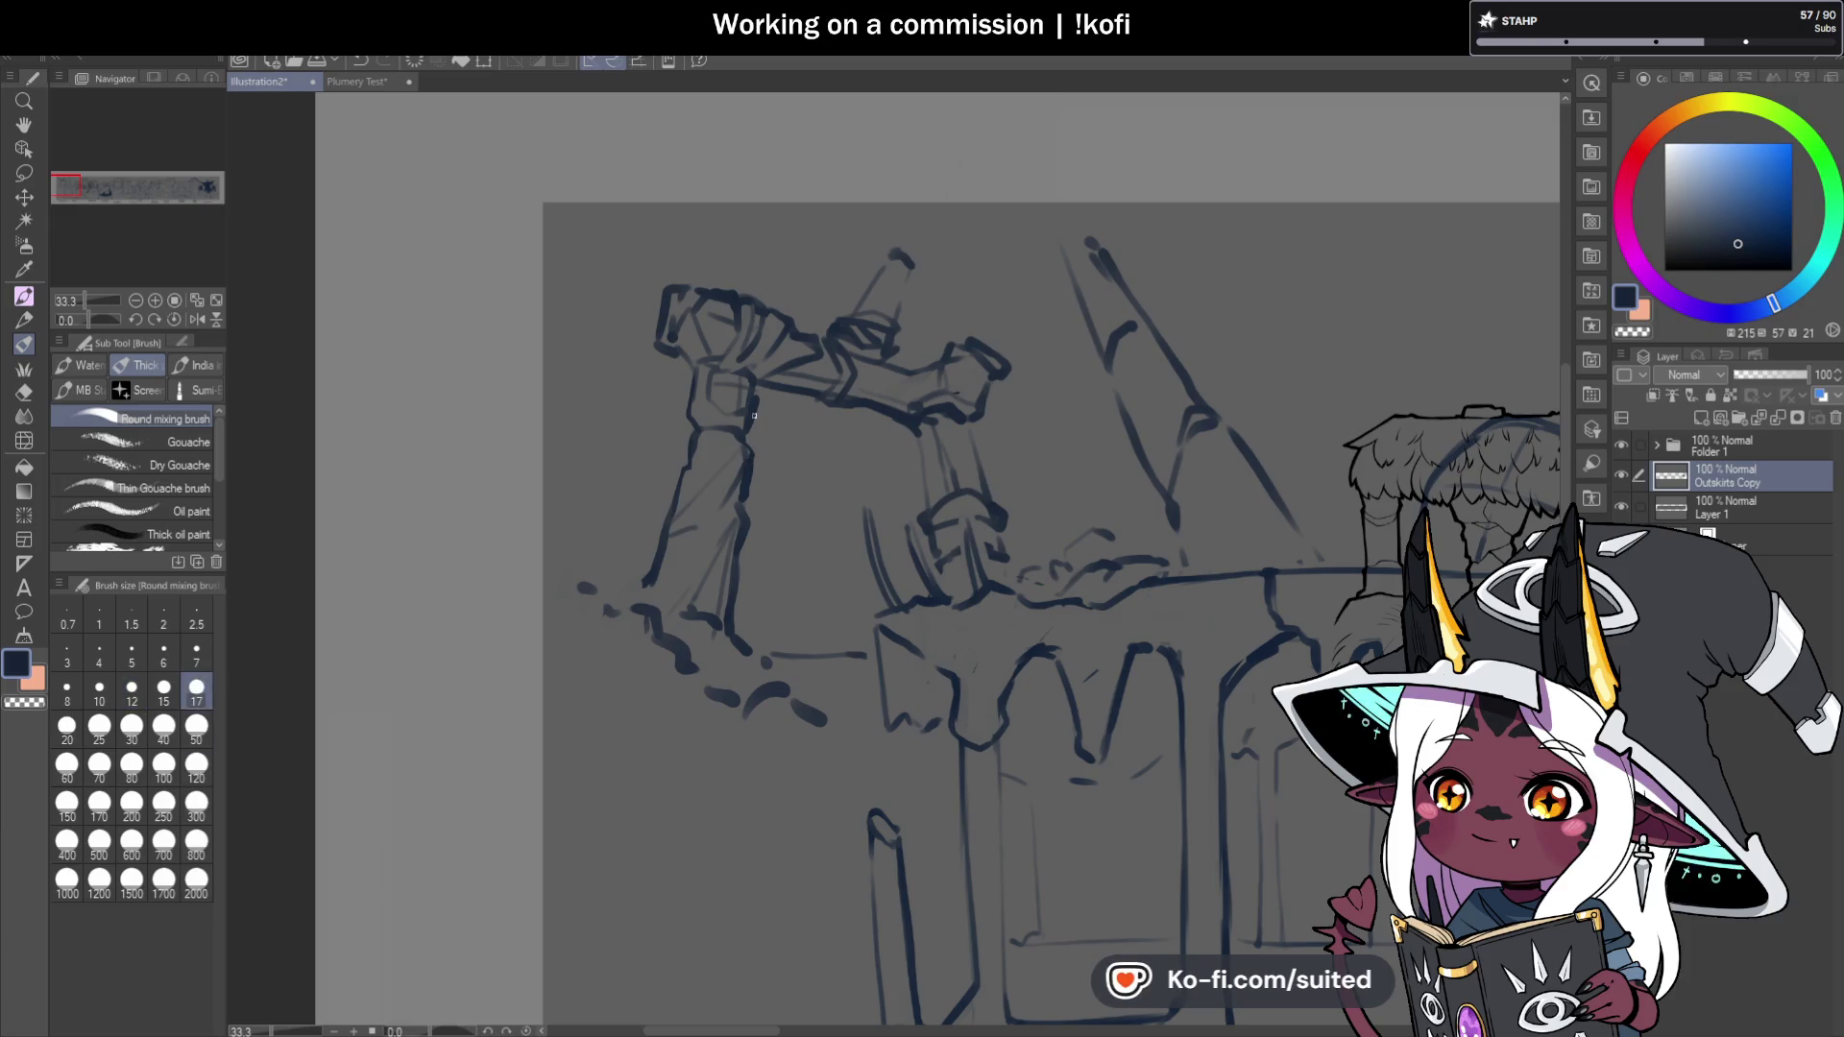
key(c)
key(c)
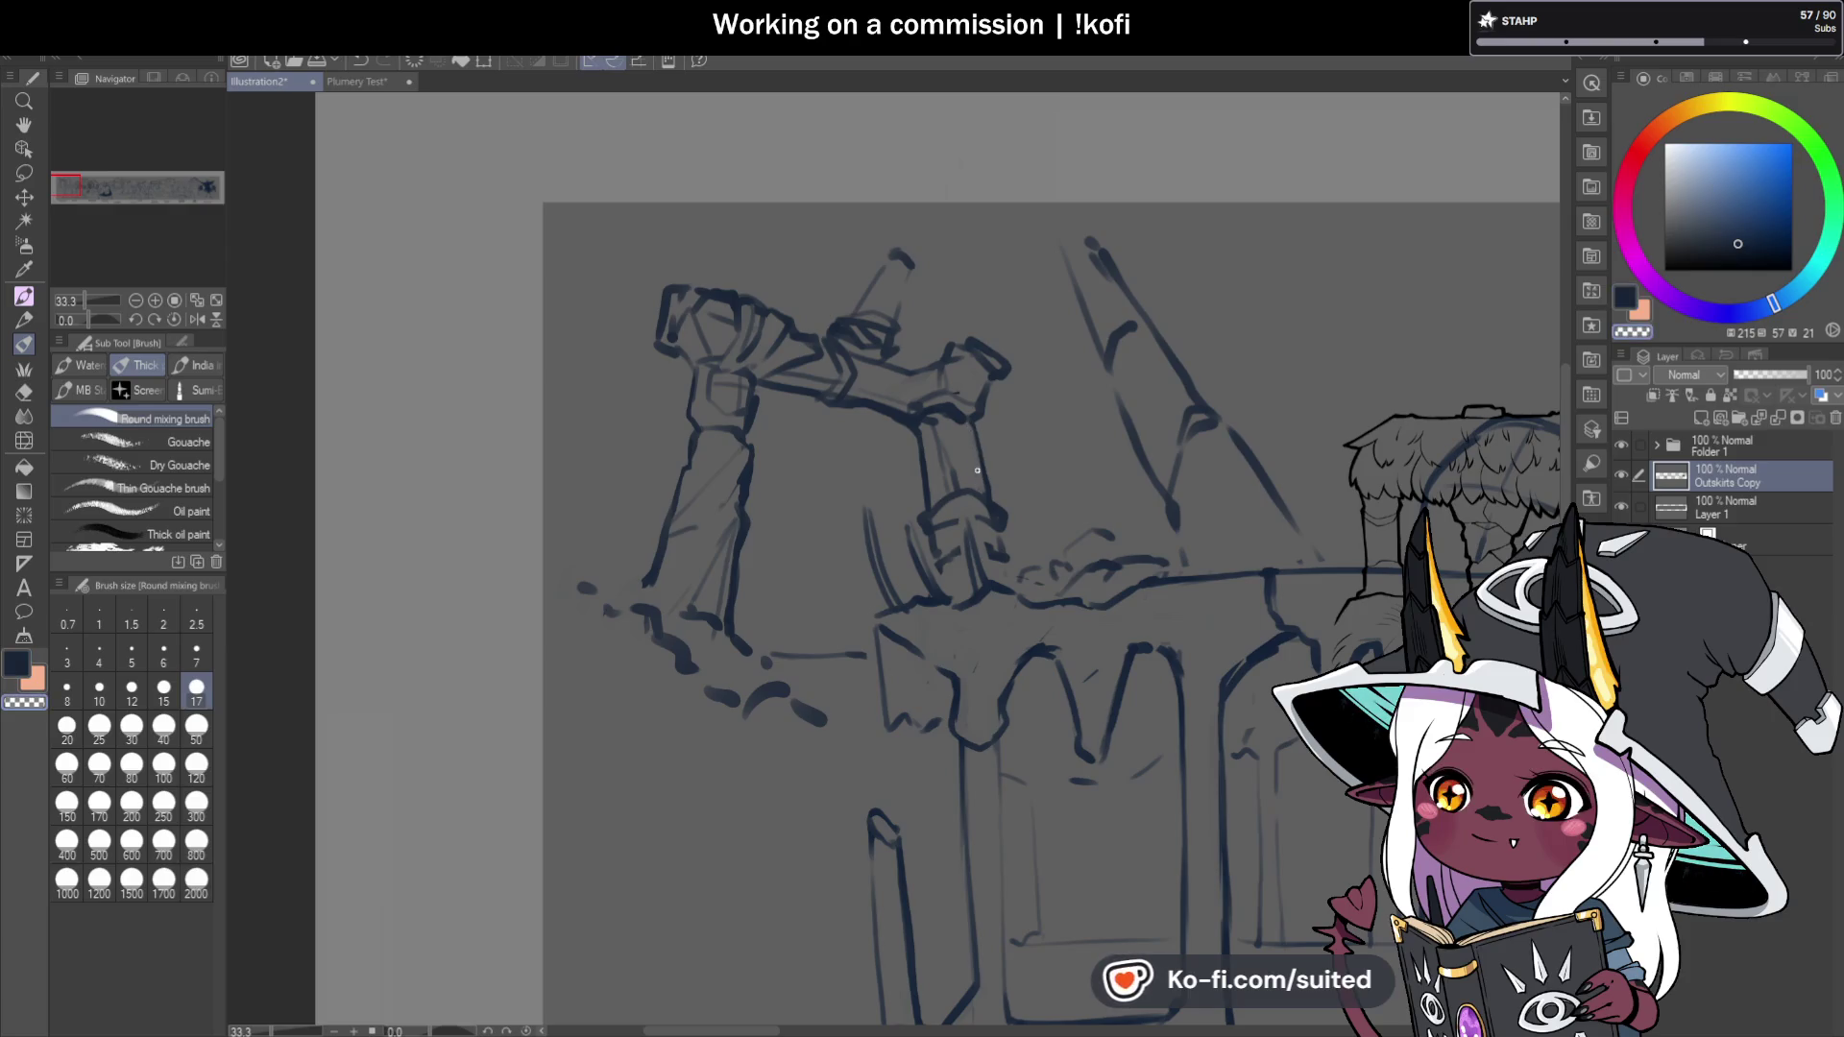
key(c)
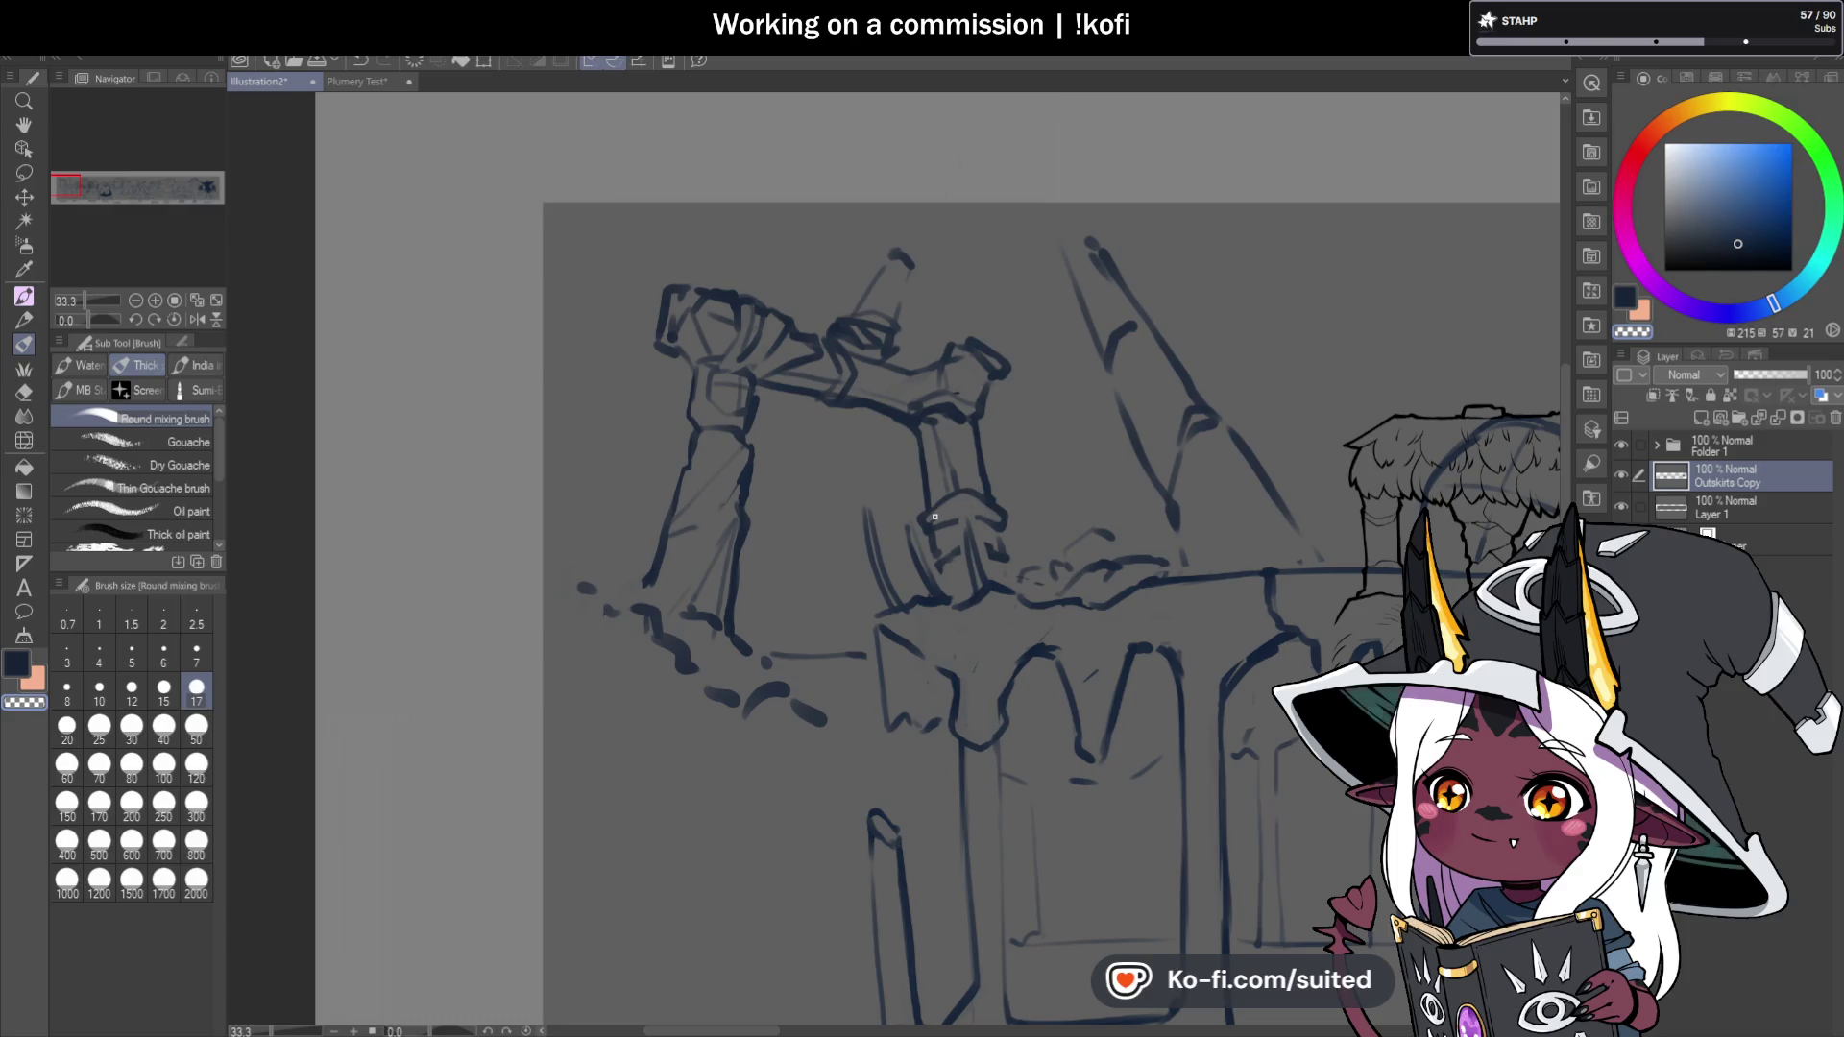
key(c)
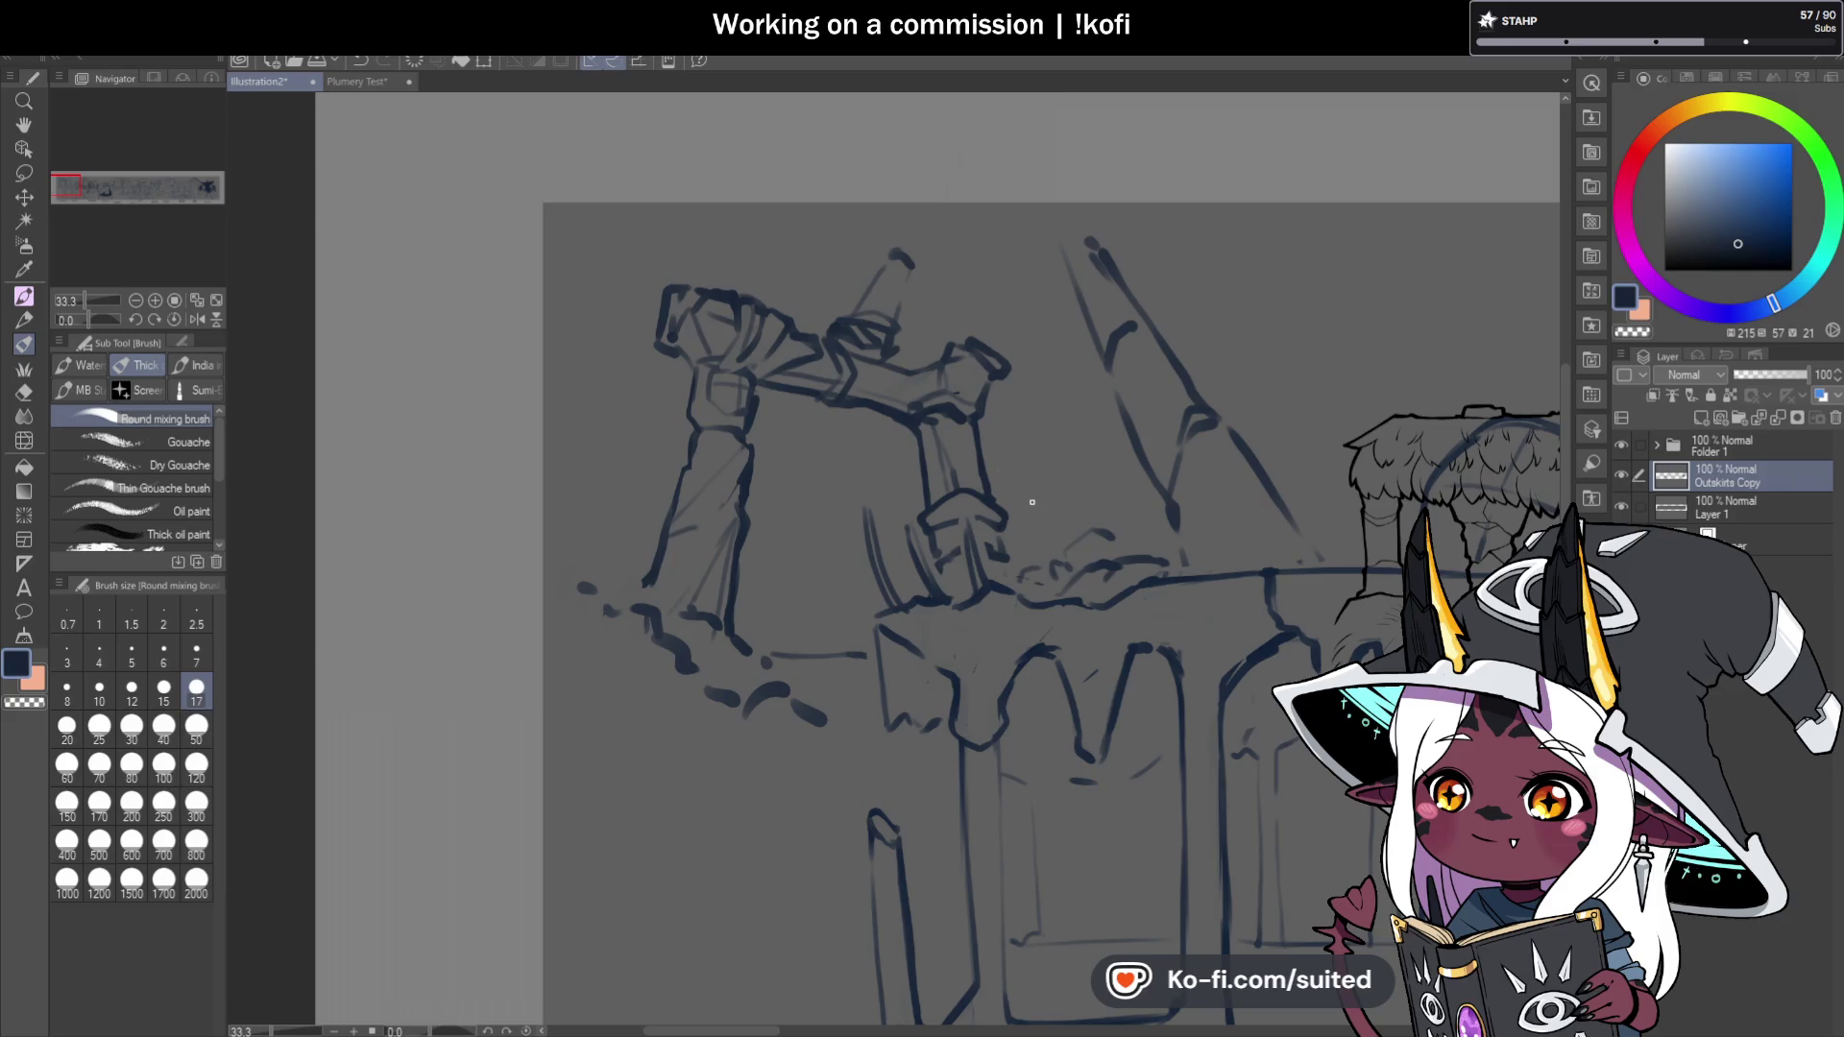
key(c)
drag(672, 296, 659, 347)
key(c)
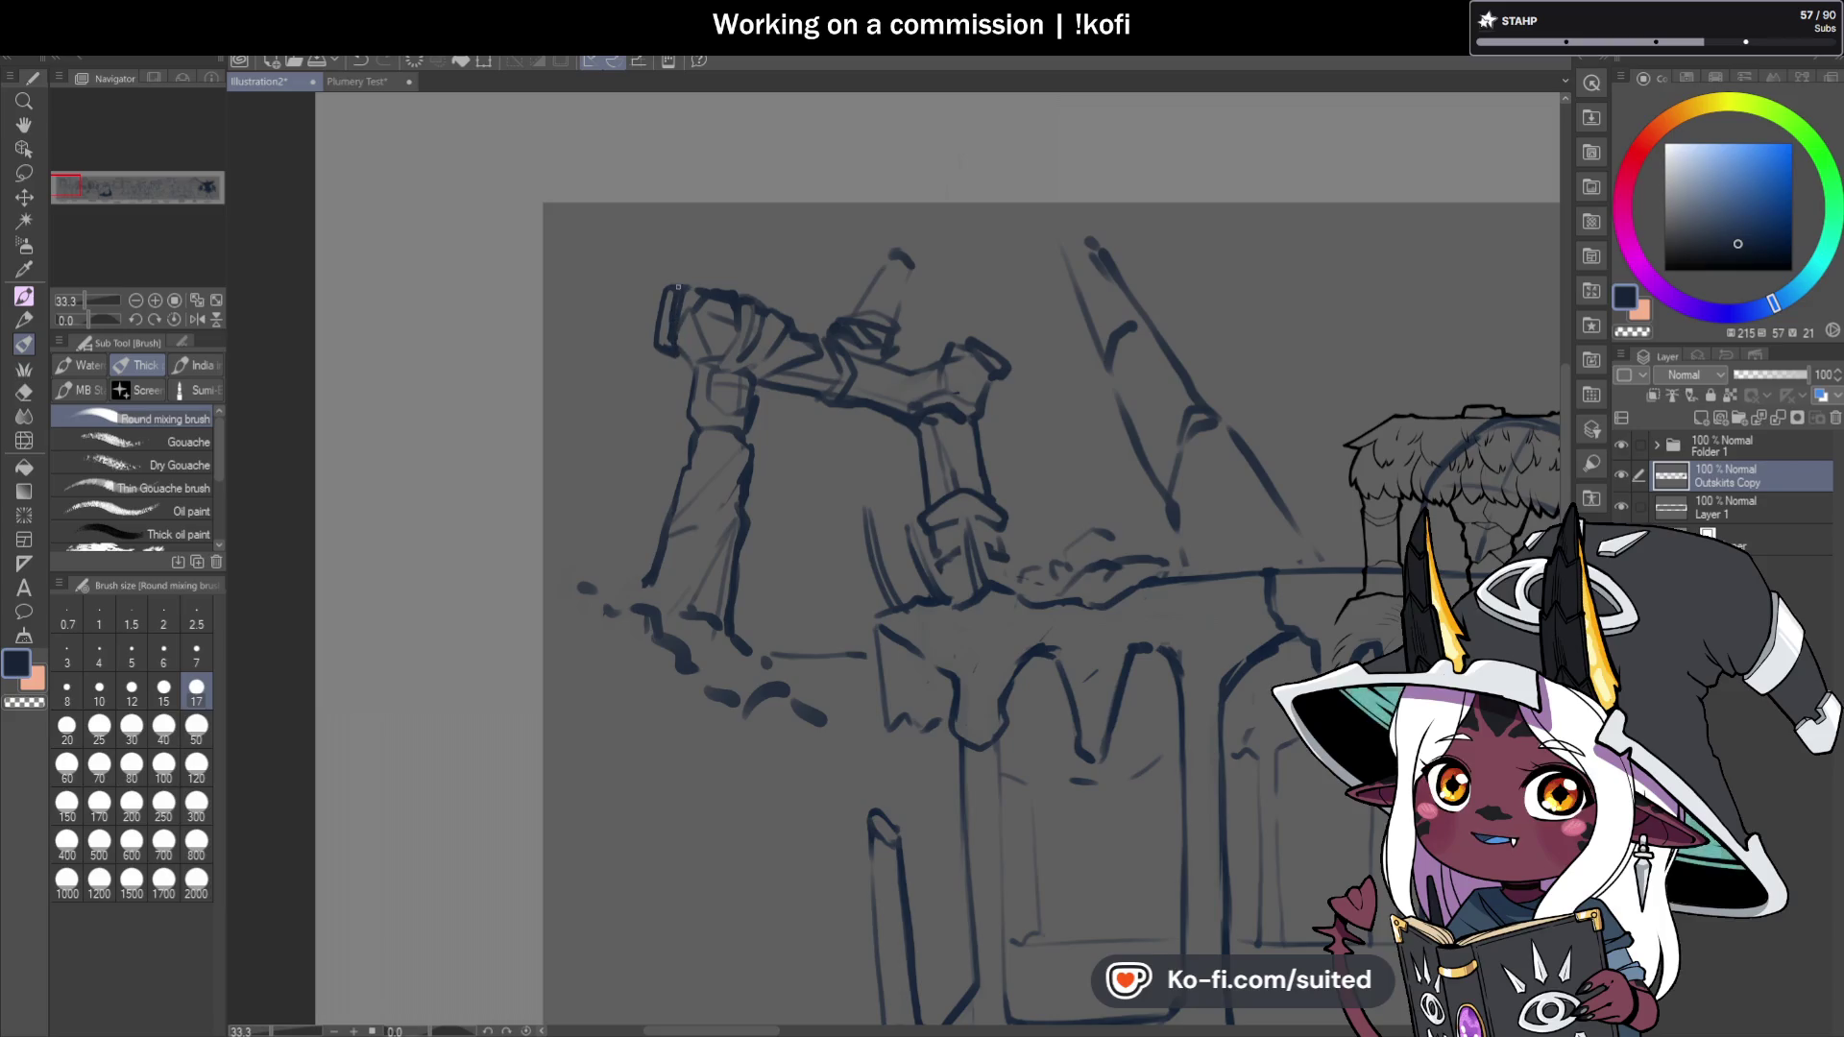
click(24, 125)
drag(1349, 574, 1226, 439)
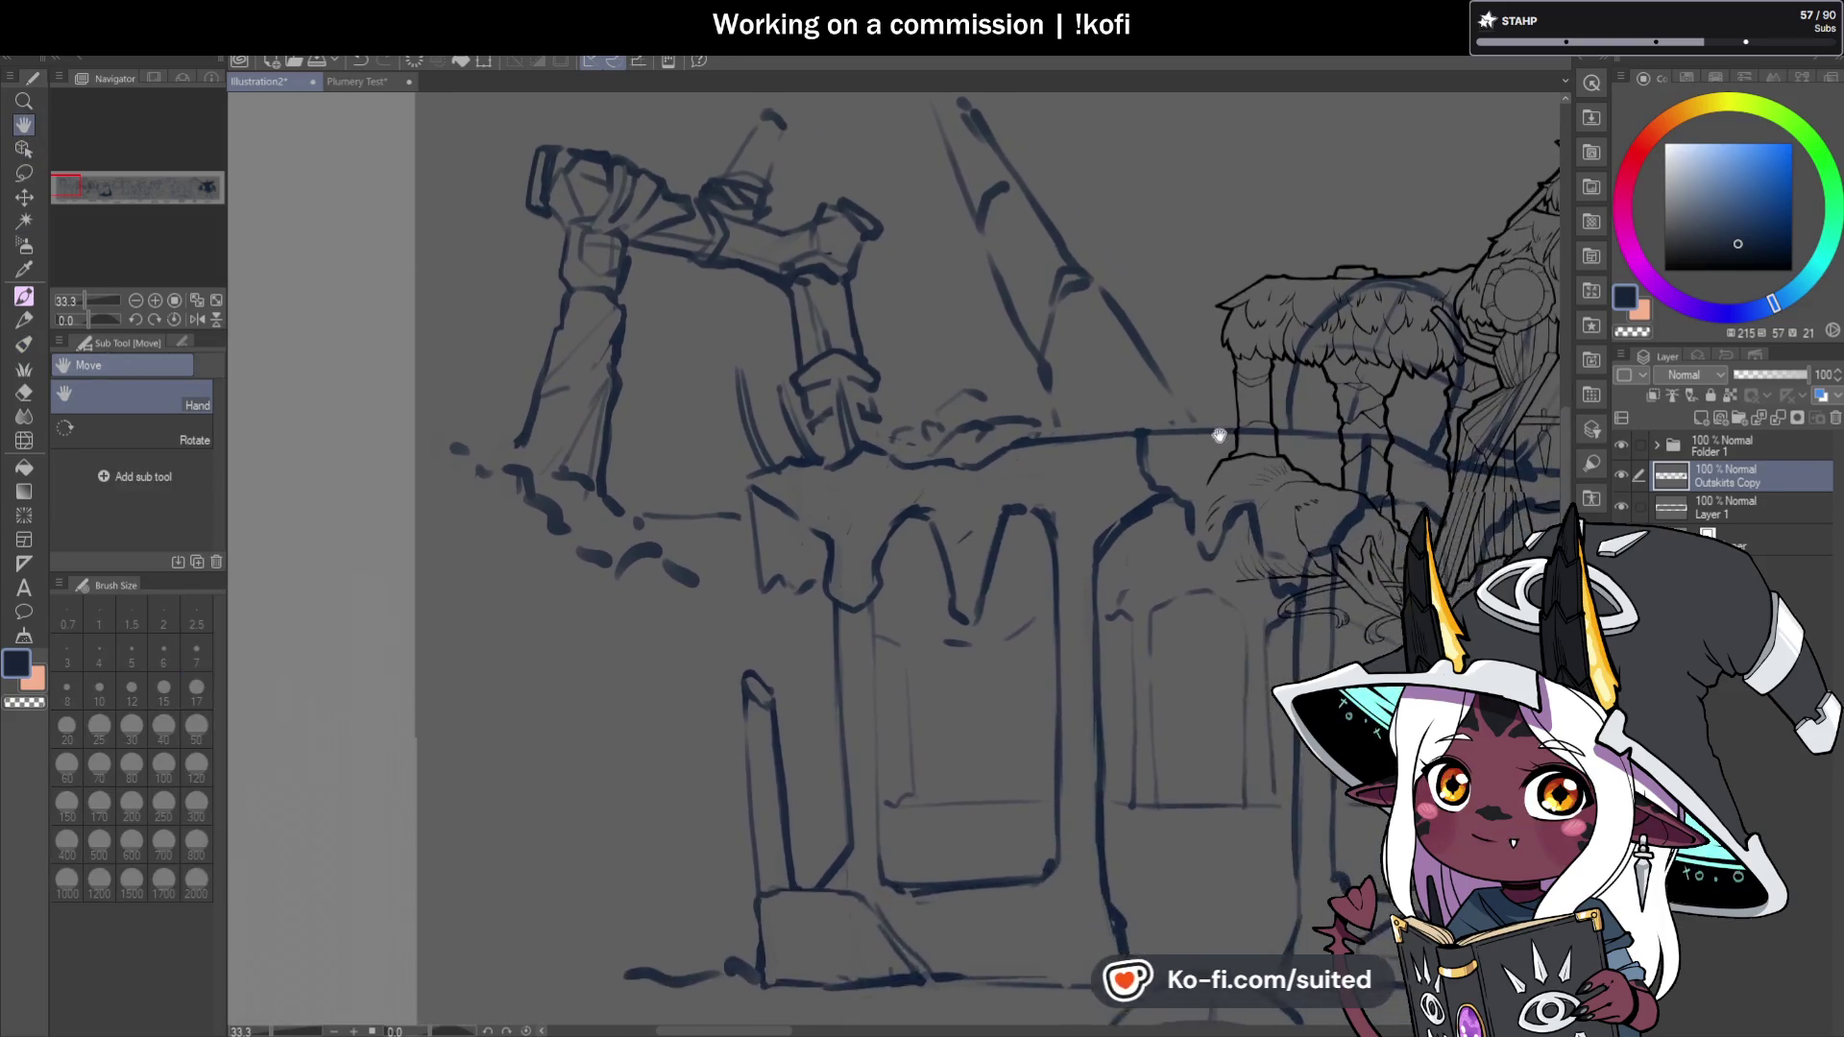
scroll(1226, 438, down, 2)
scroll(1226, 439, right, 10)
scroll(1124, 558, right, 15)
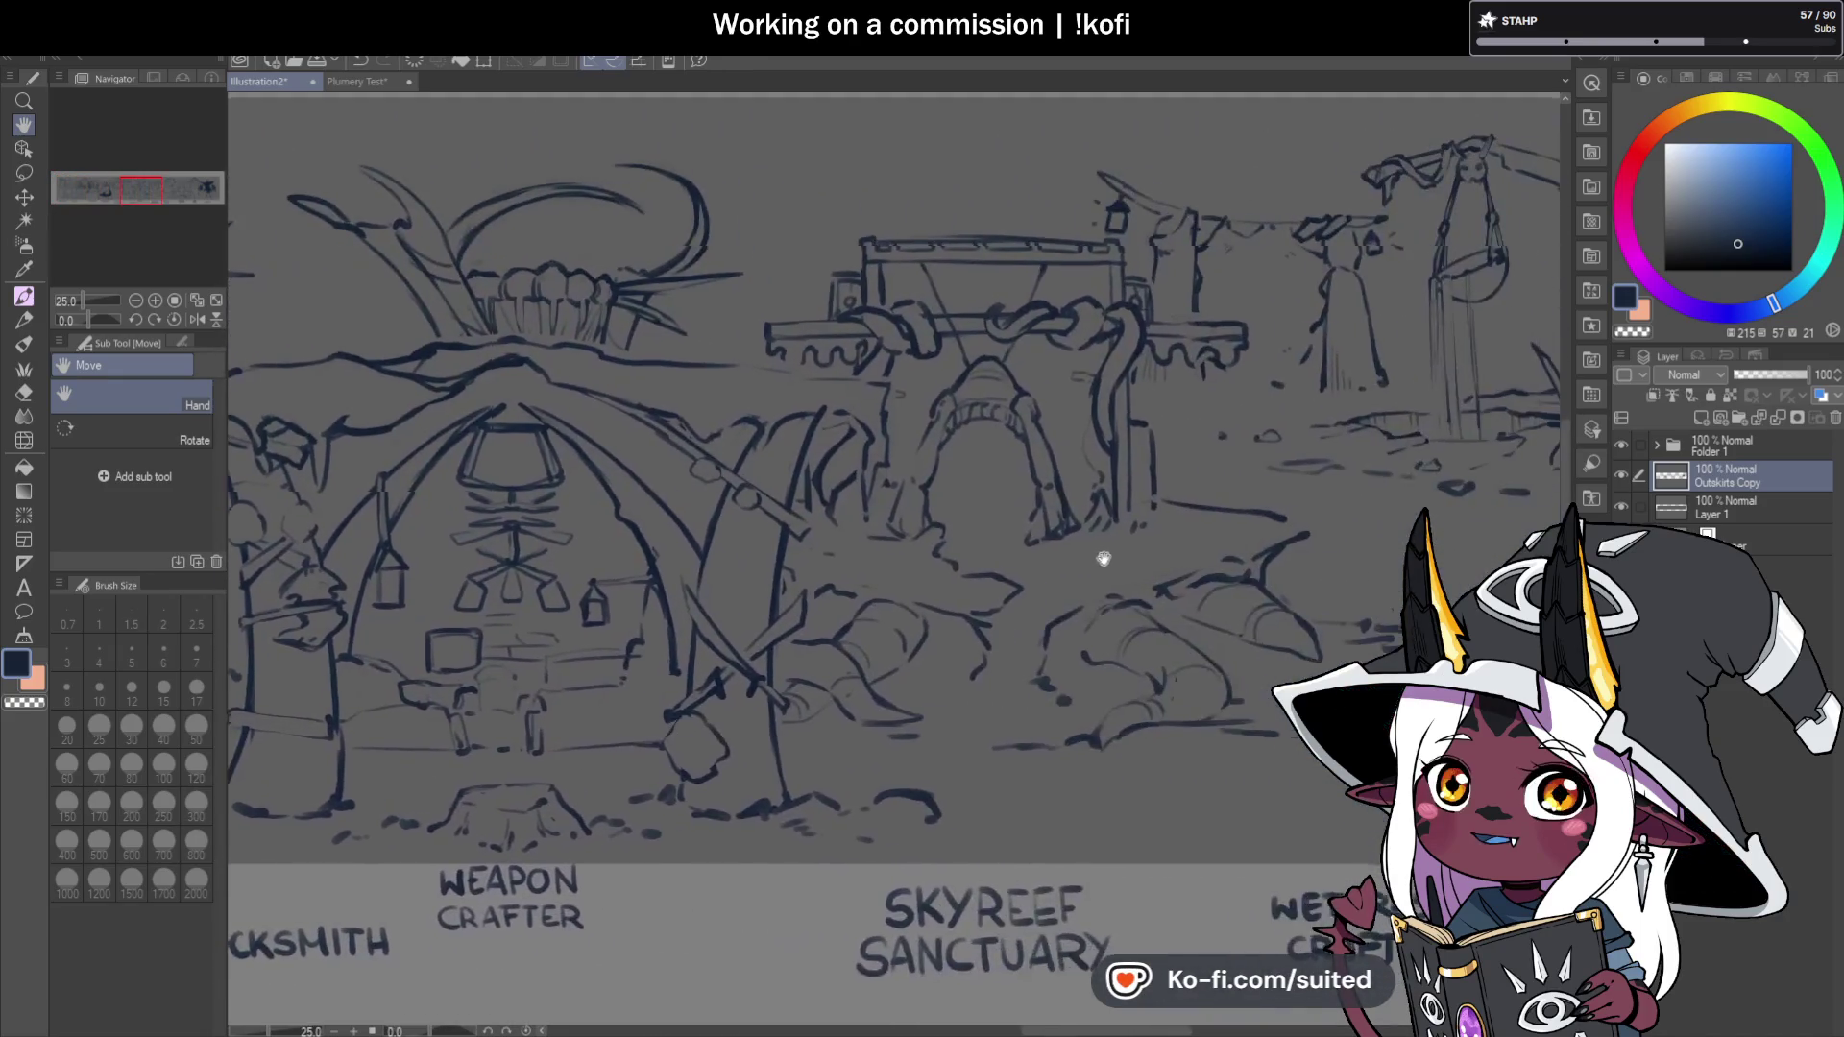
scroll(1123, 557, right, 15)
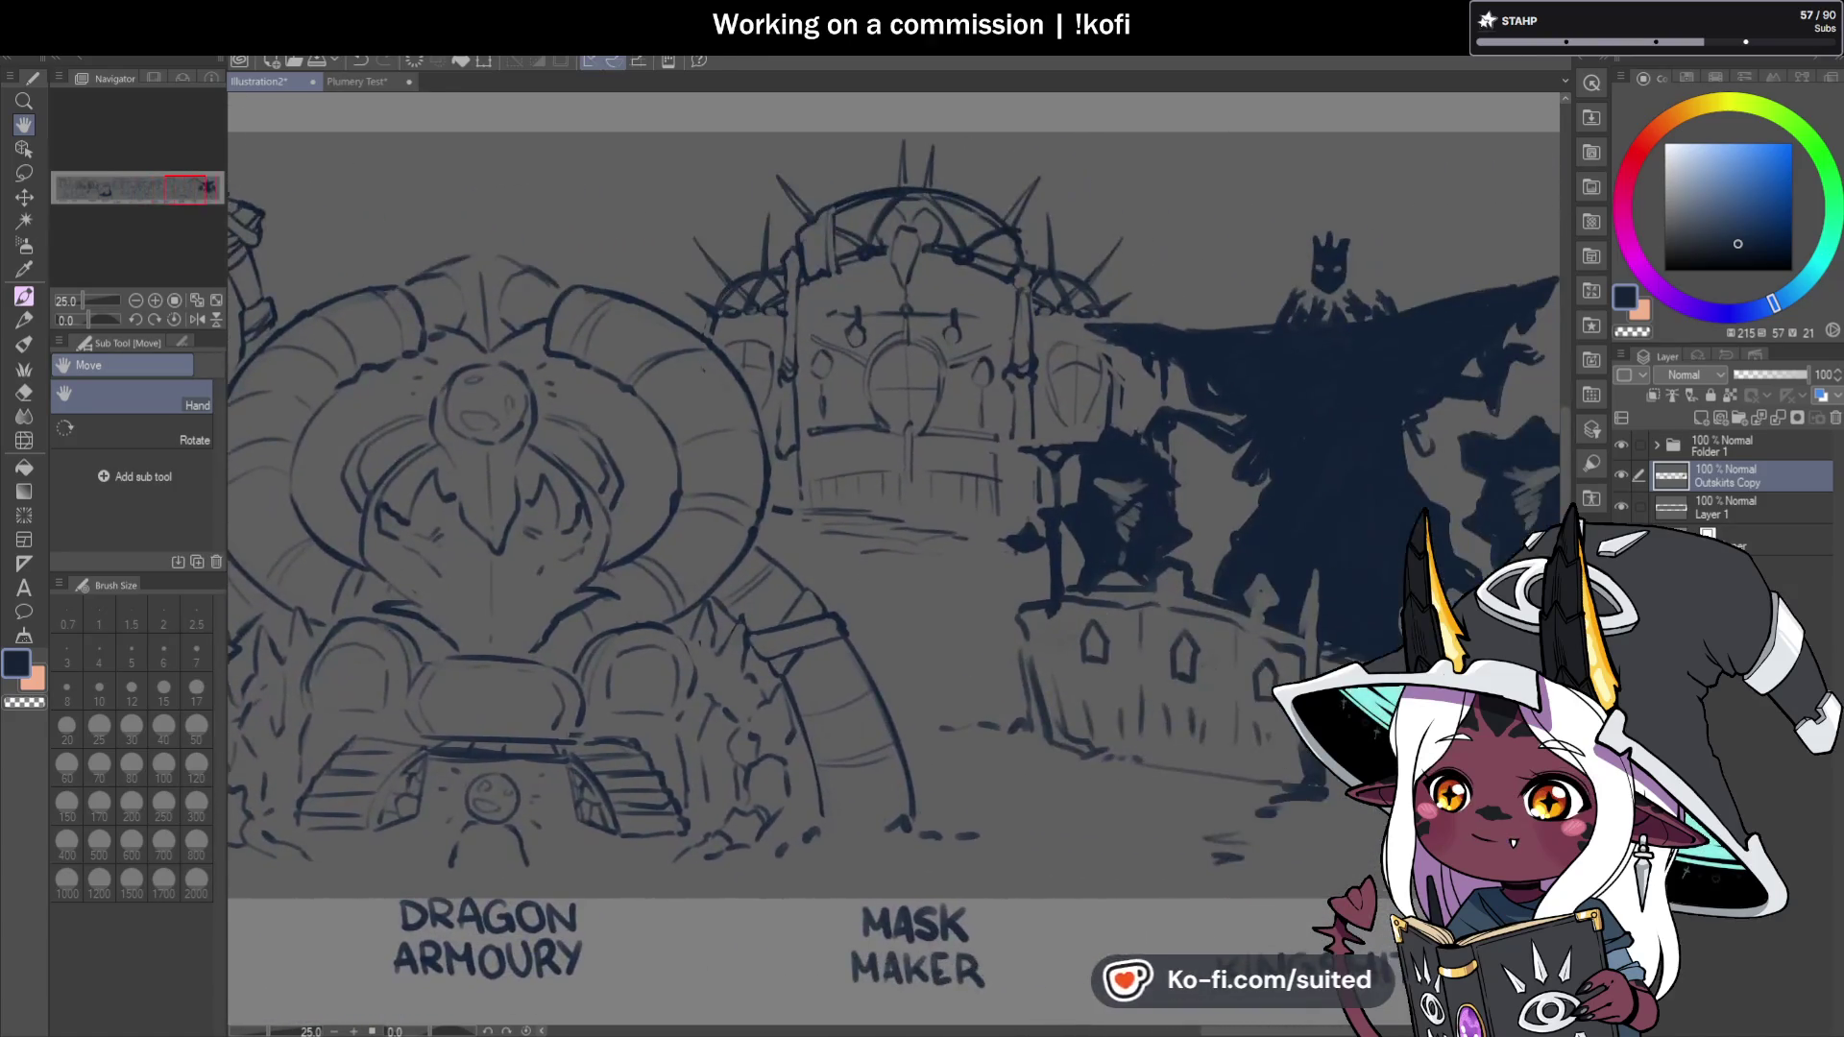
scroll(1395, 591, right, 10)
scroll(996, 584, left, 8)
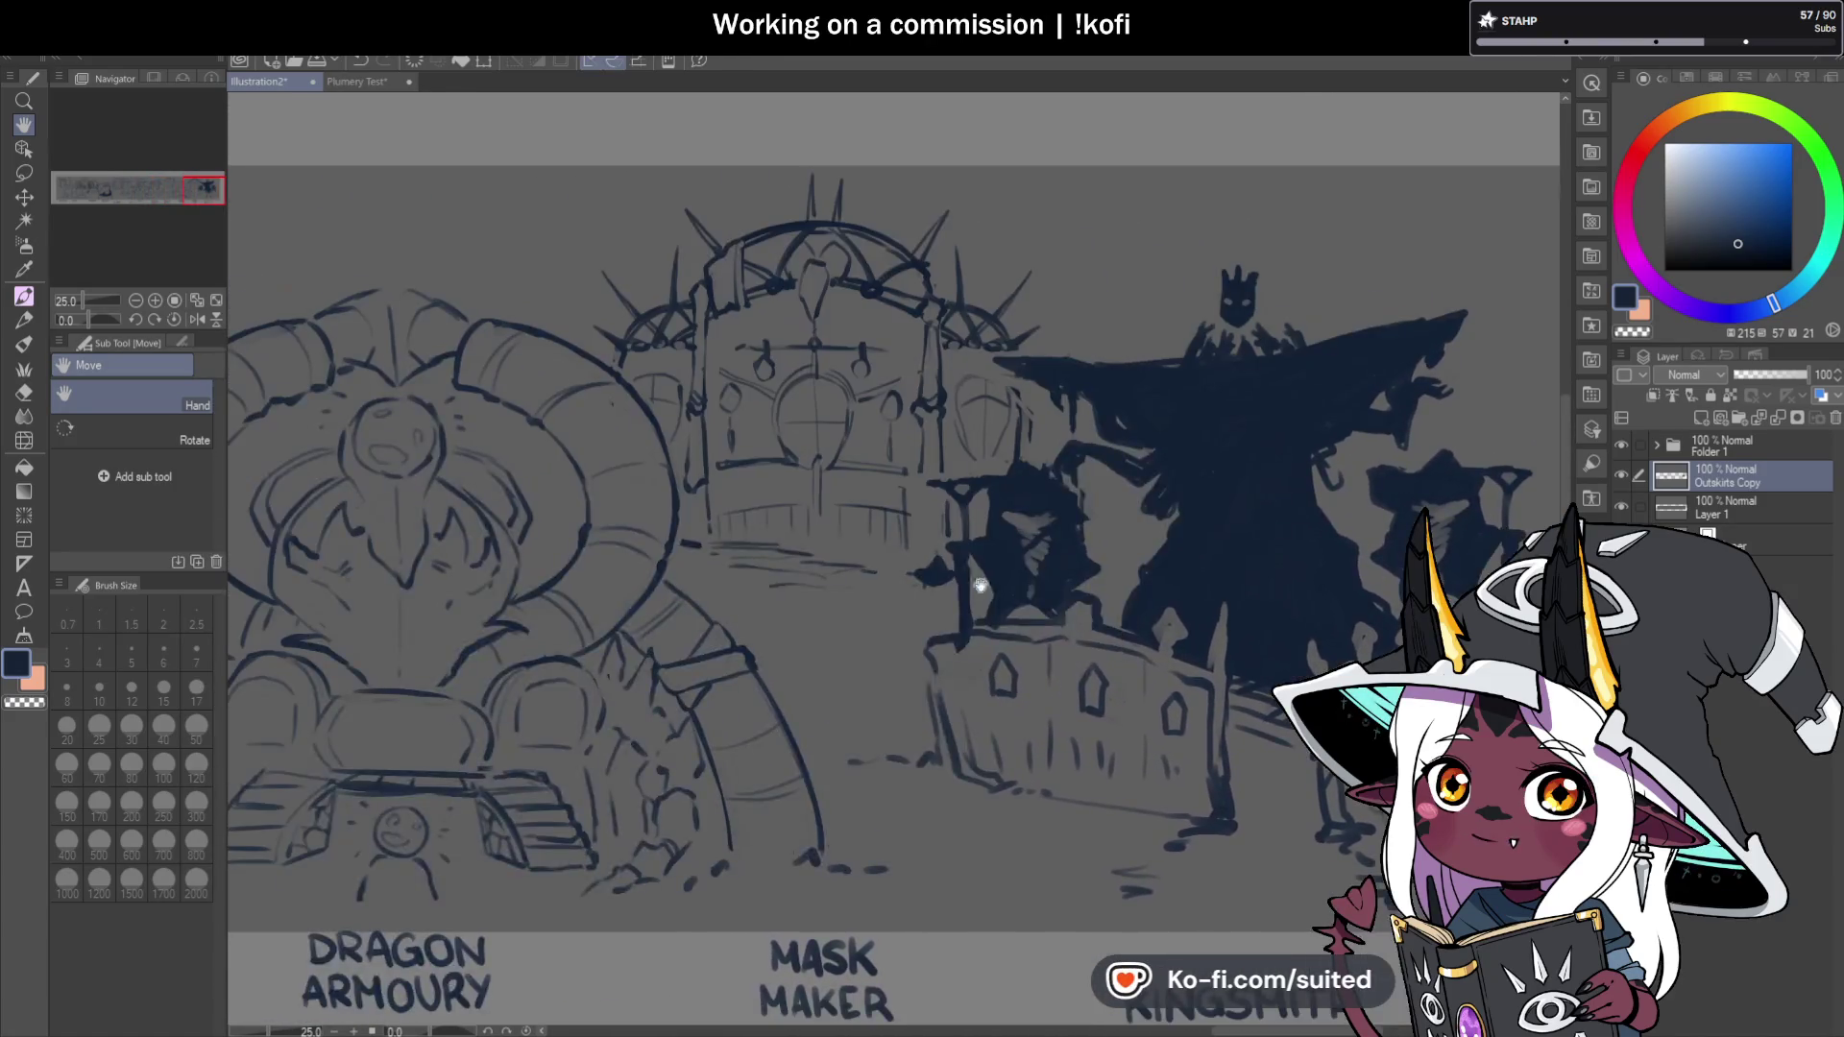
scroll(997, 584, left, 15)
scroll(1137, 585, left, 15)
scroll(1135, 398, up, 3)
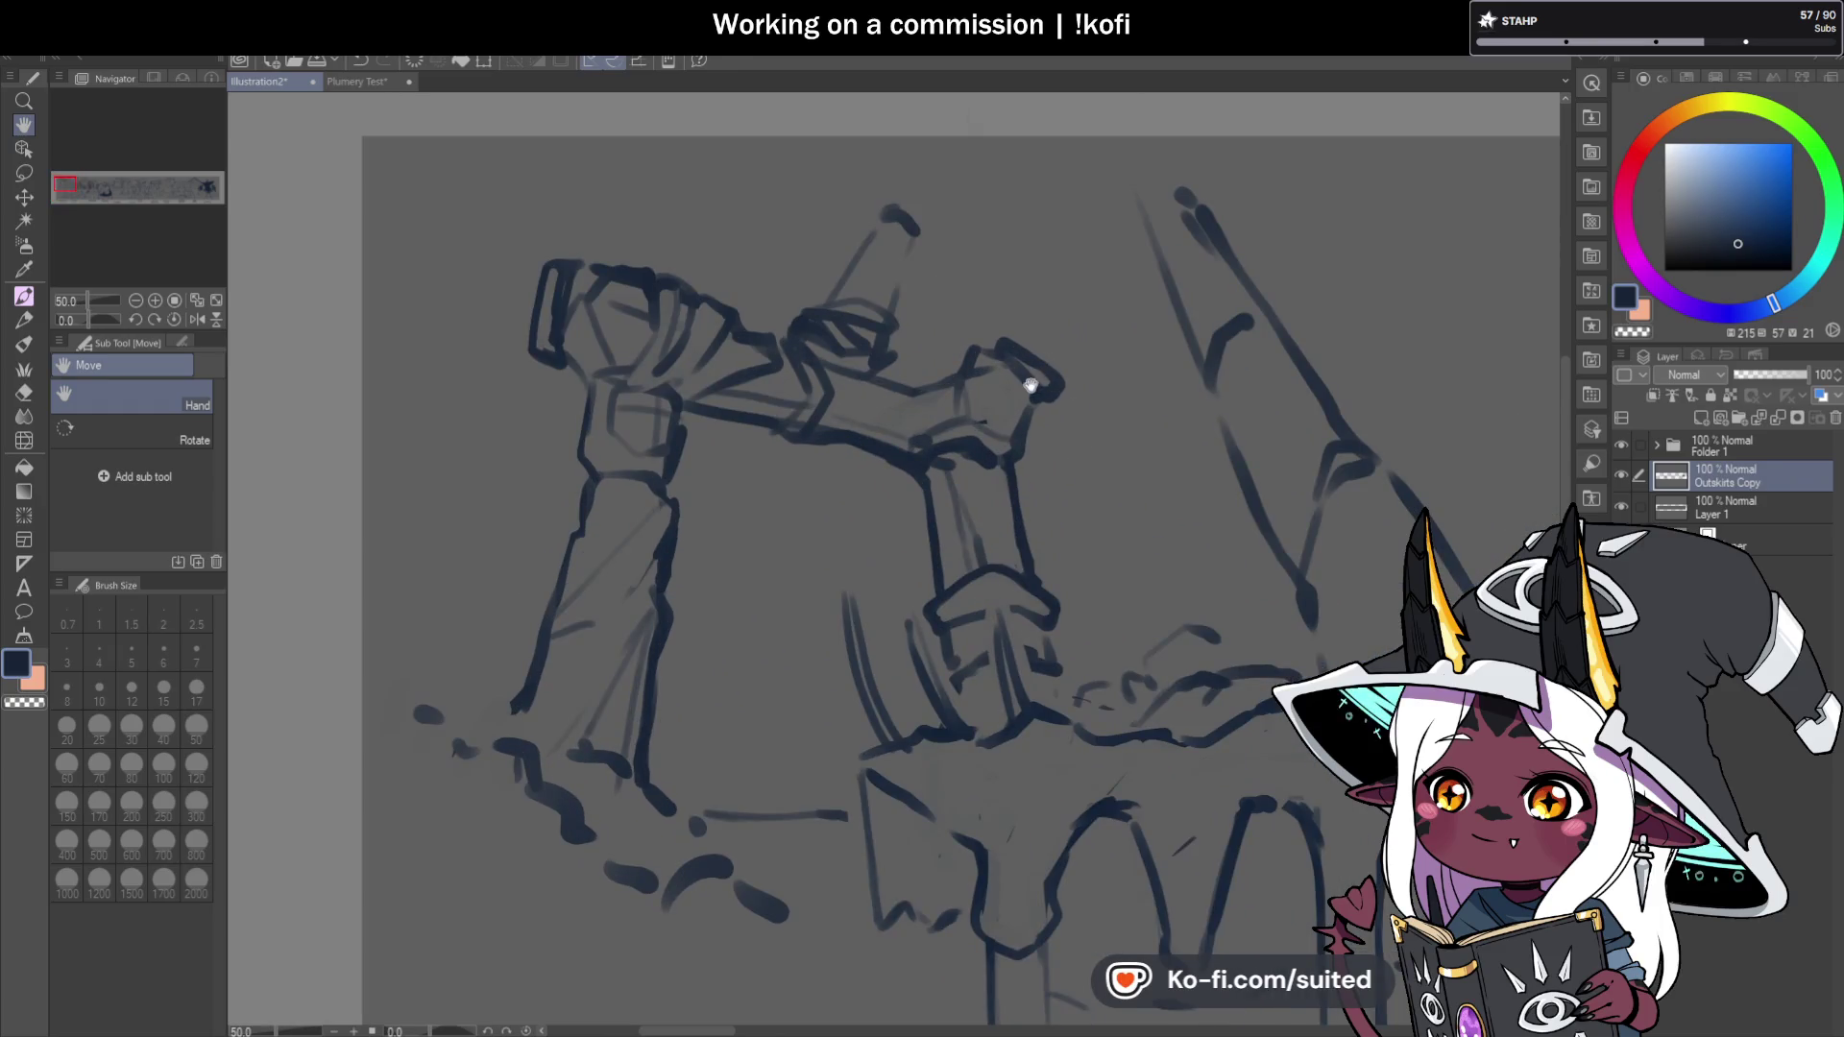
key(b)
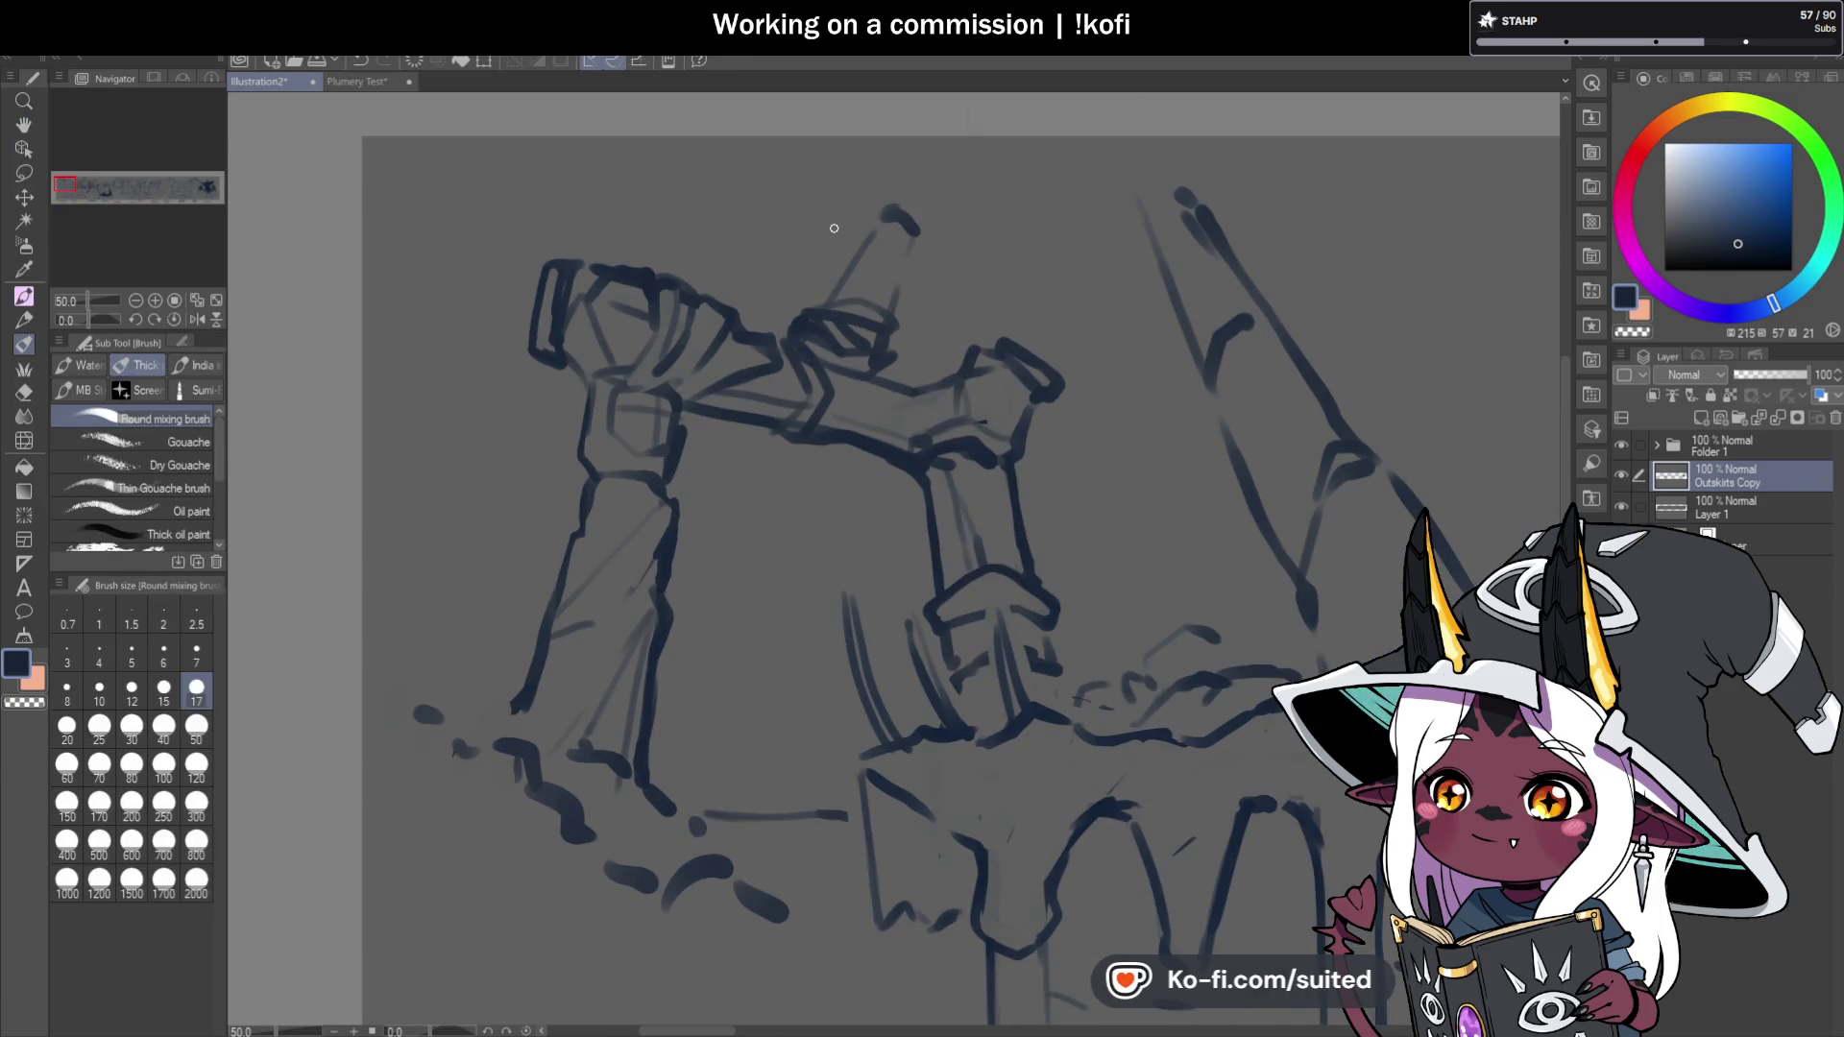
drag(866, 228, 914, 234)
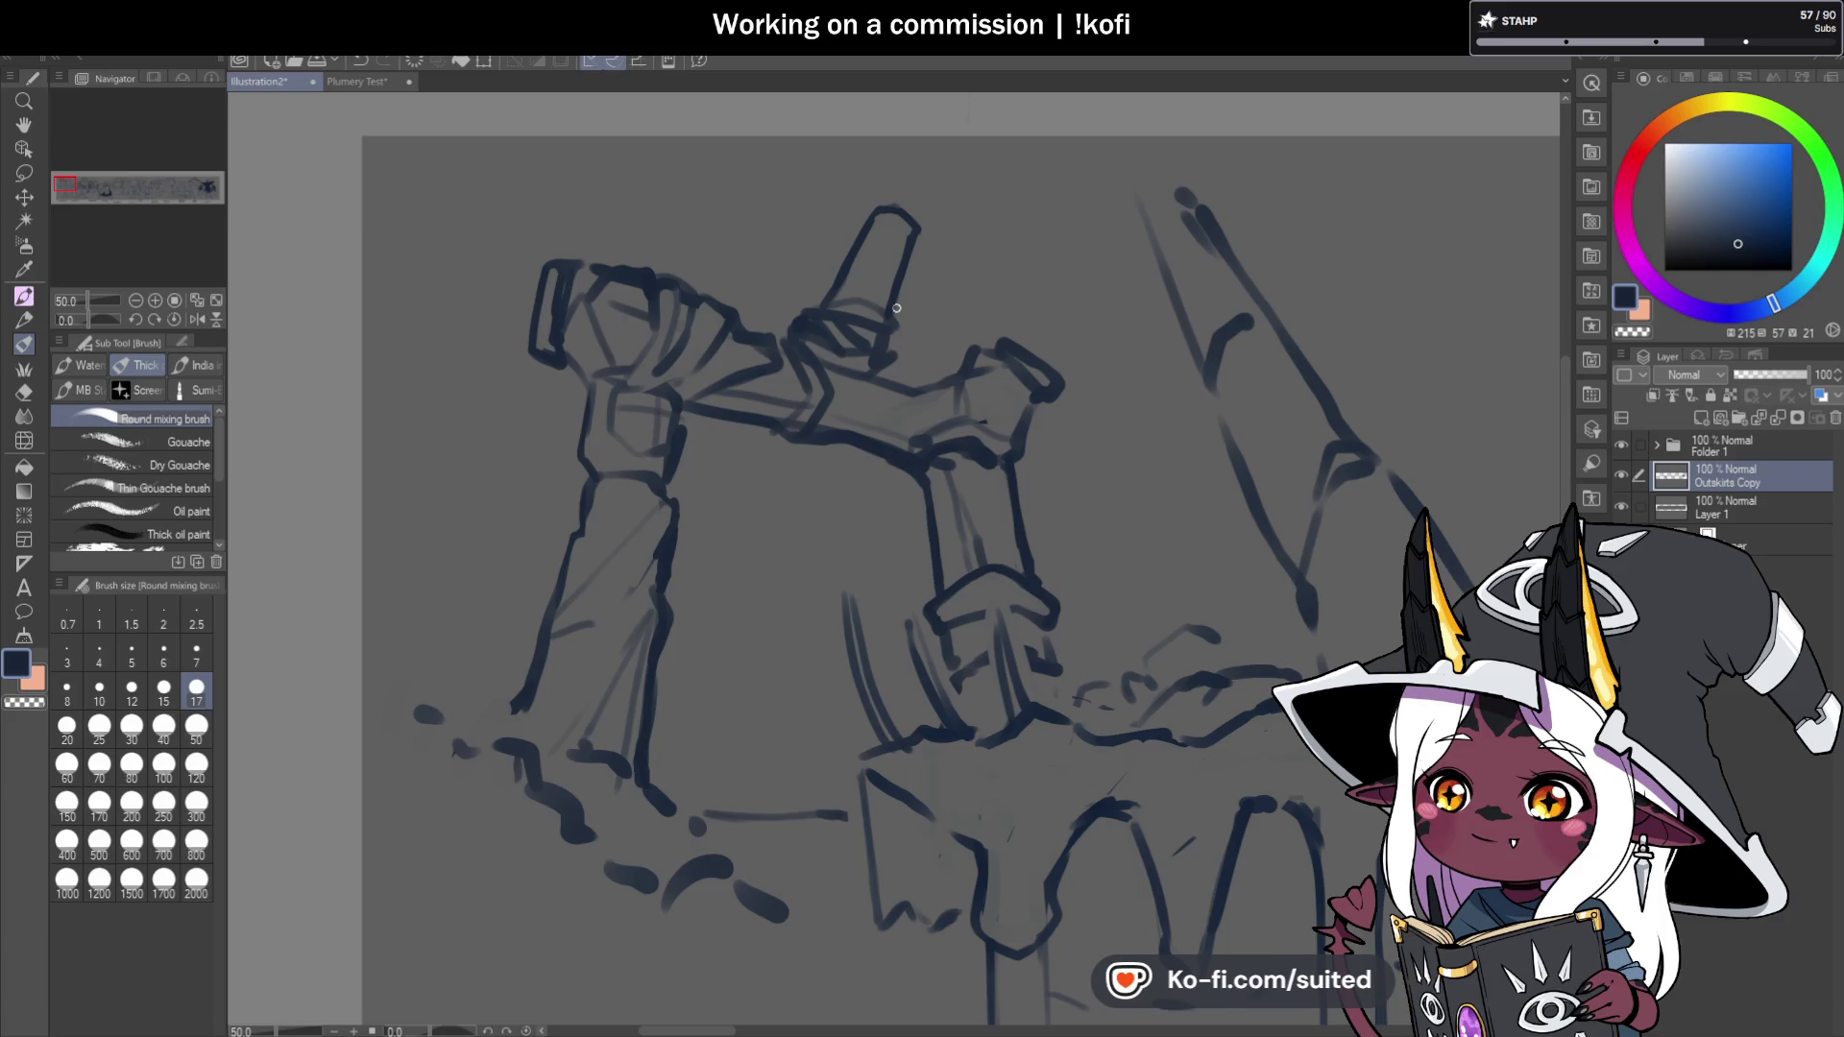
key(c)
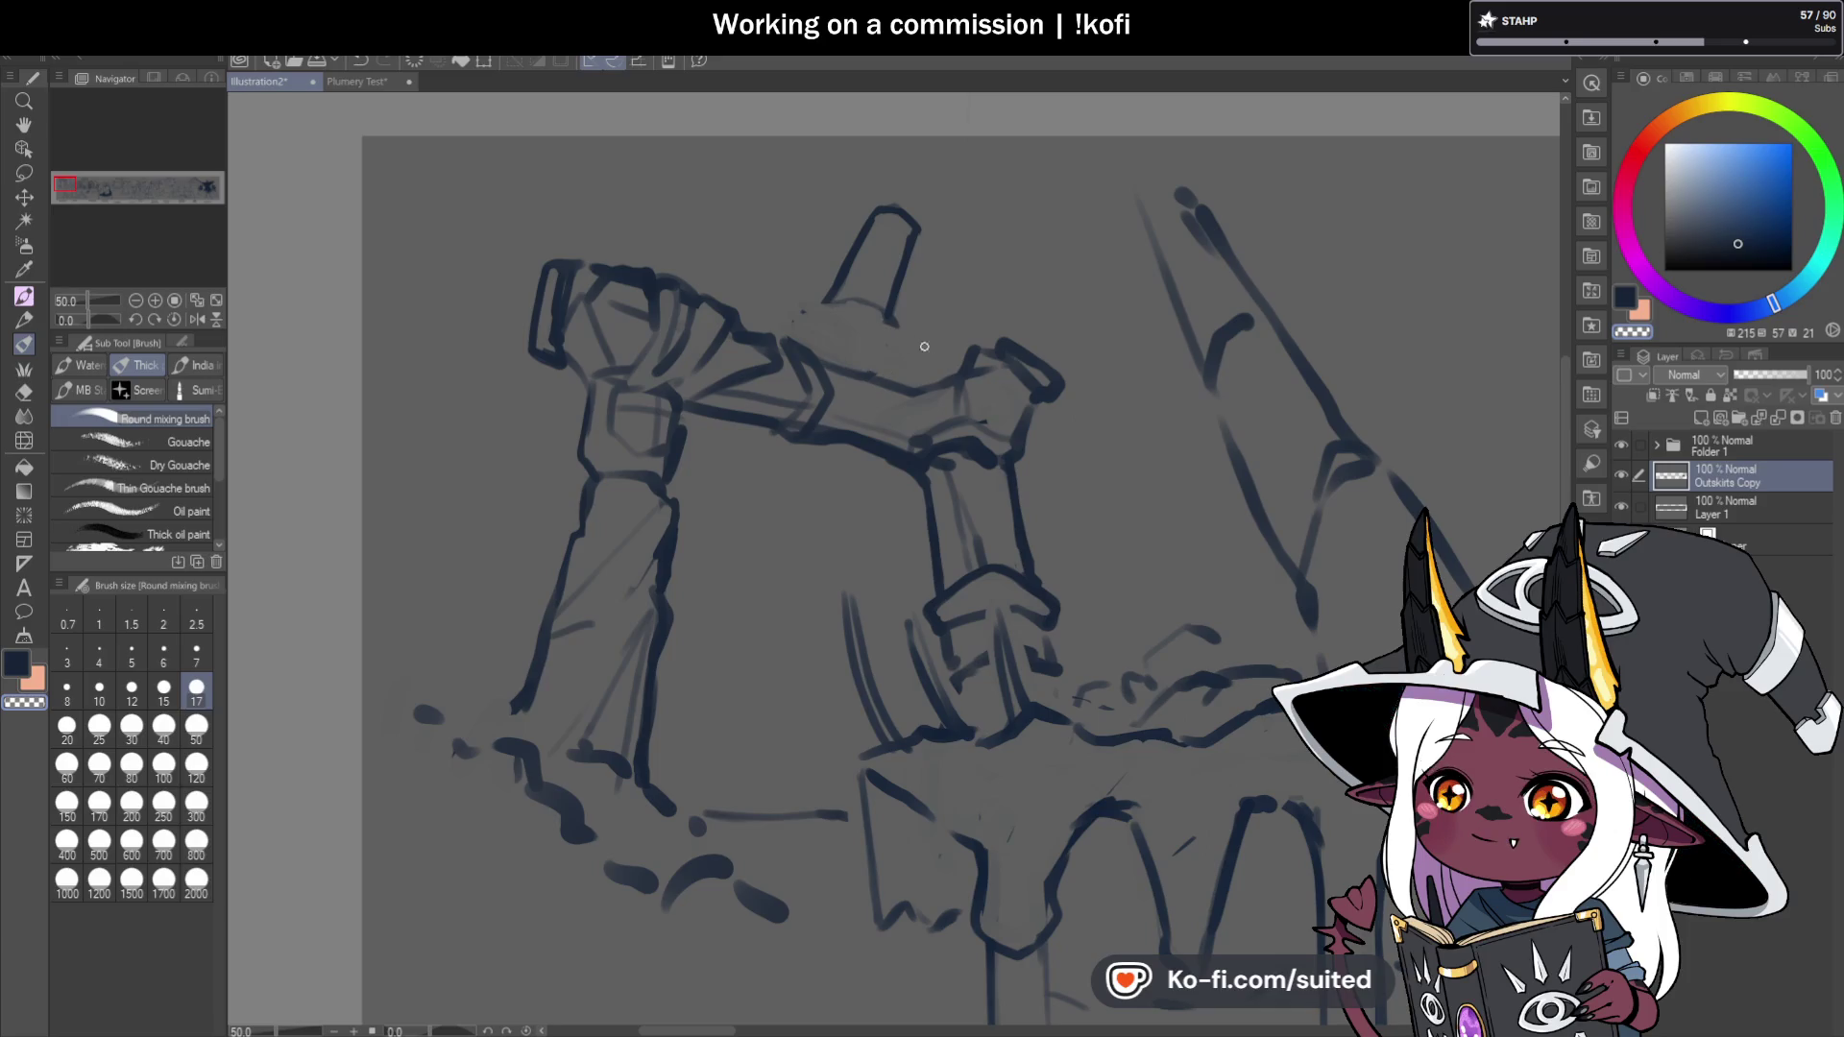
key(ctrl+s)
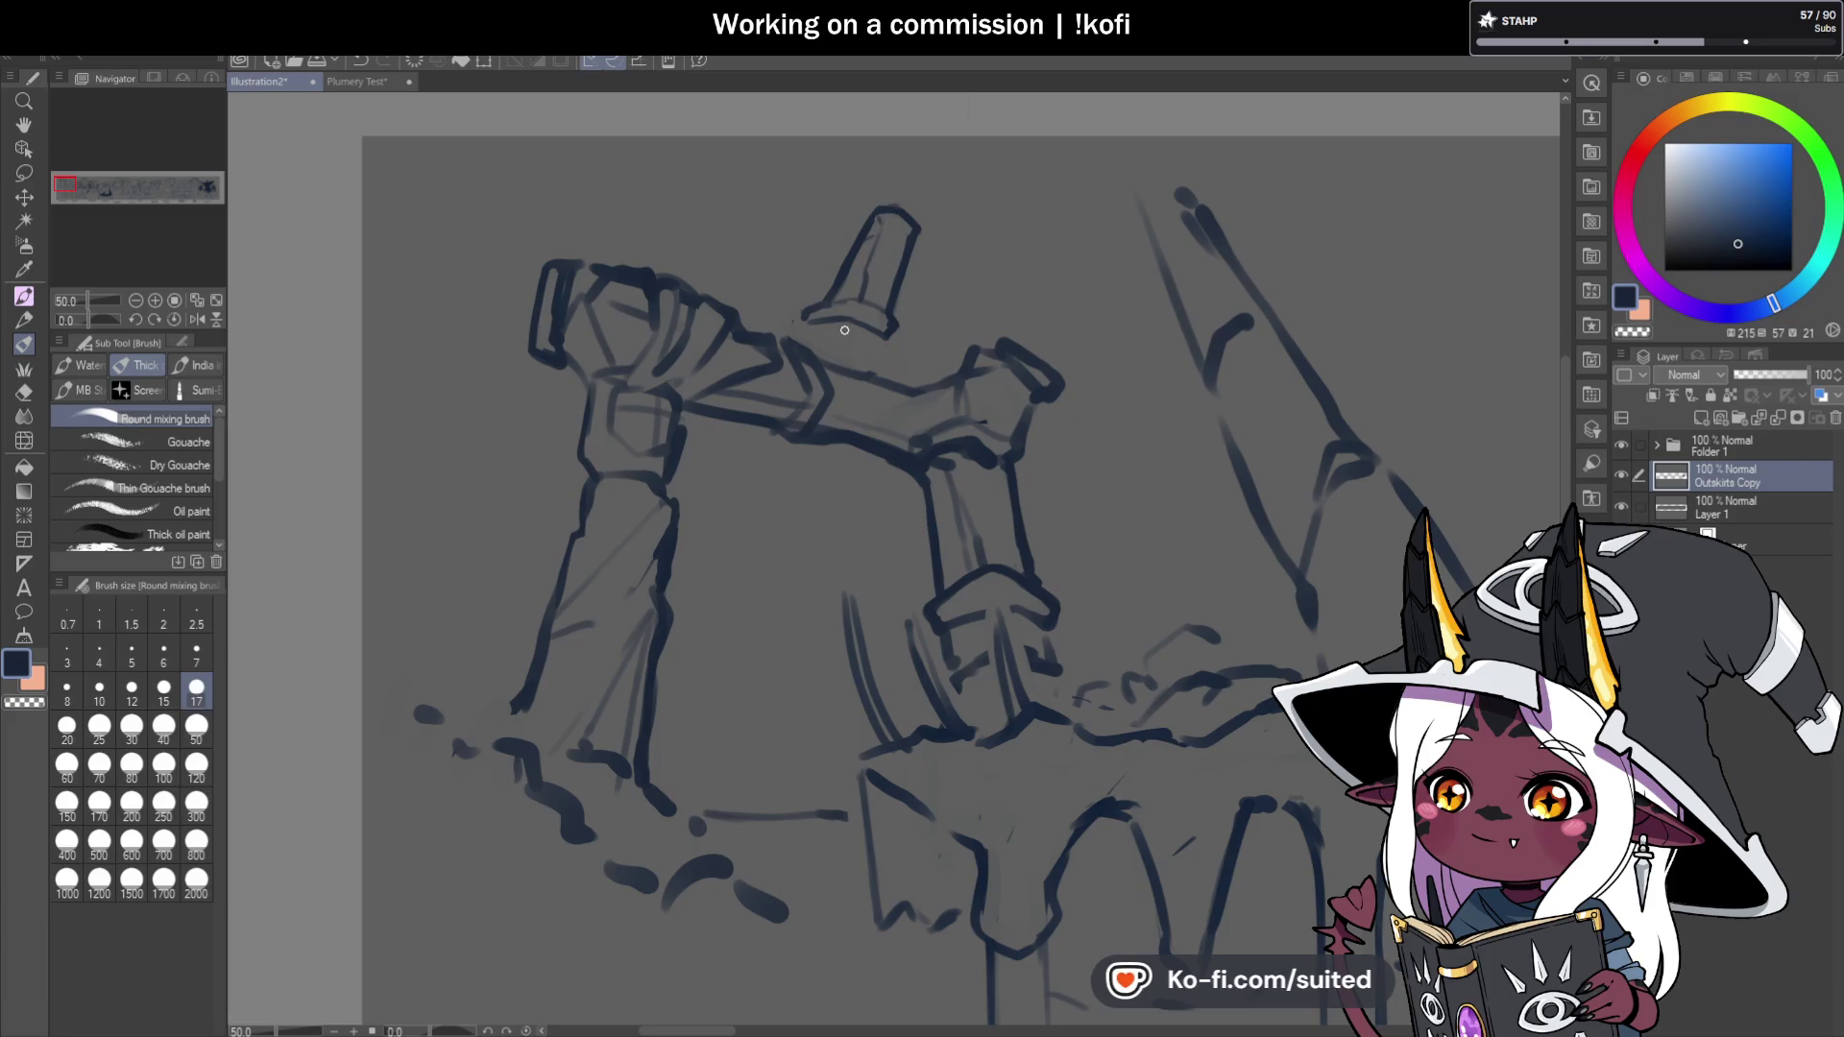
mouse_move(809, 321)
mouse_down()
mouse_move(877, 342)
mouse_move(869, 363)
mouse_move(807, 348)
mouse_move(806, 327)
mouse_move(873, 358)
mouse_up()
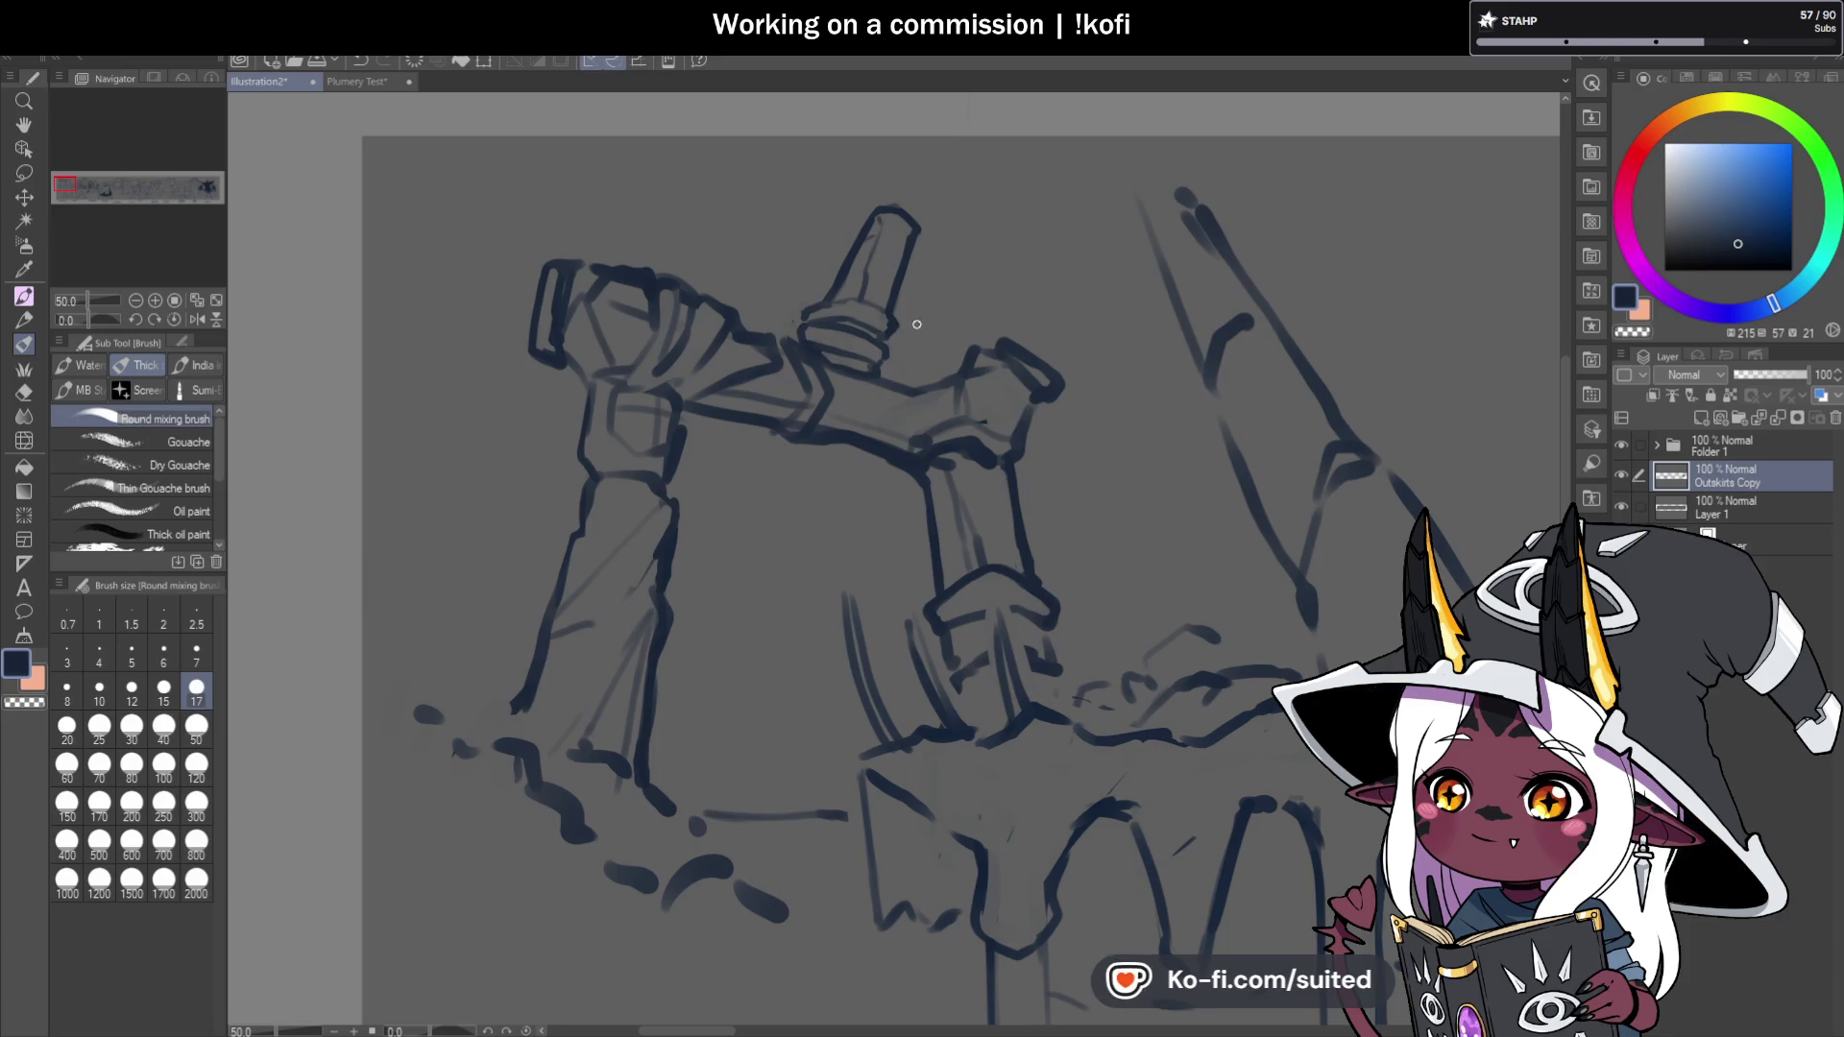
key(c)
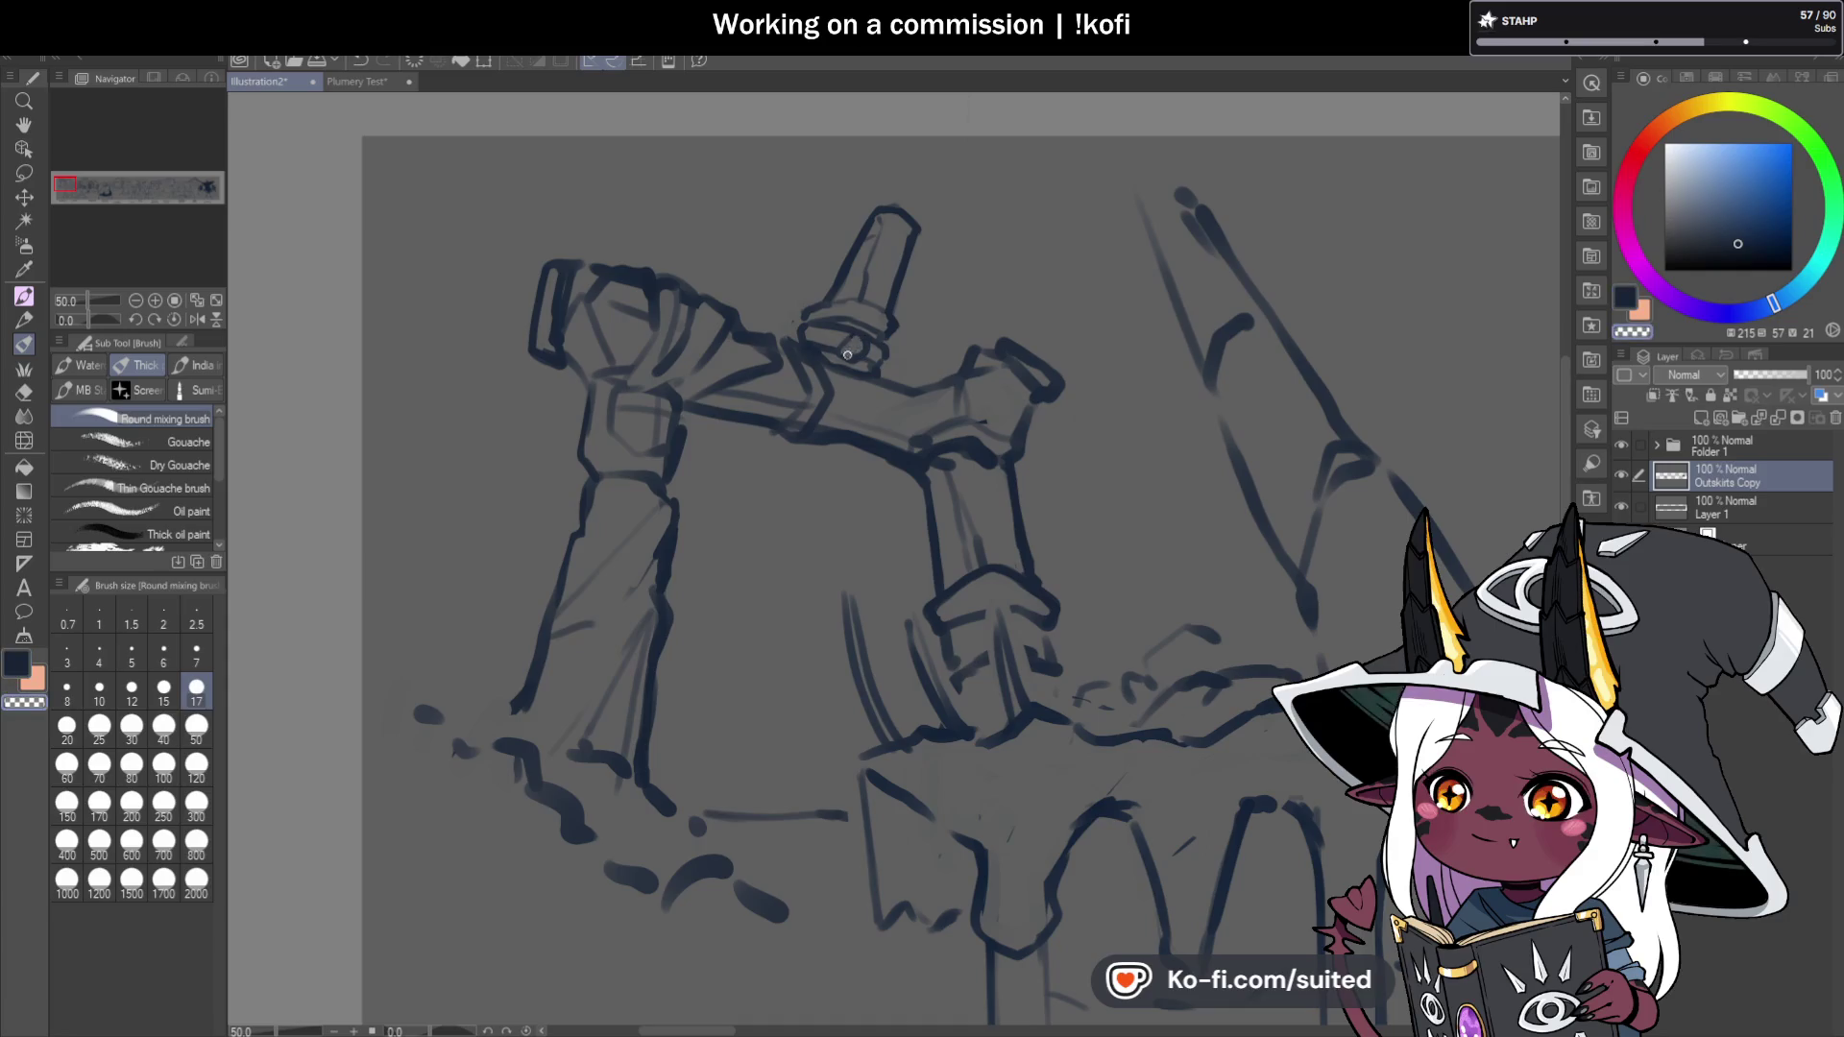
key(c)
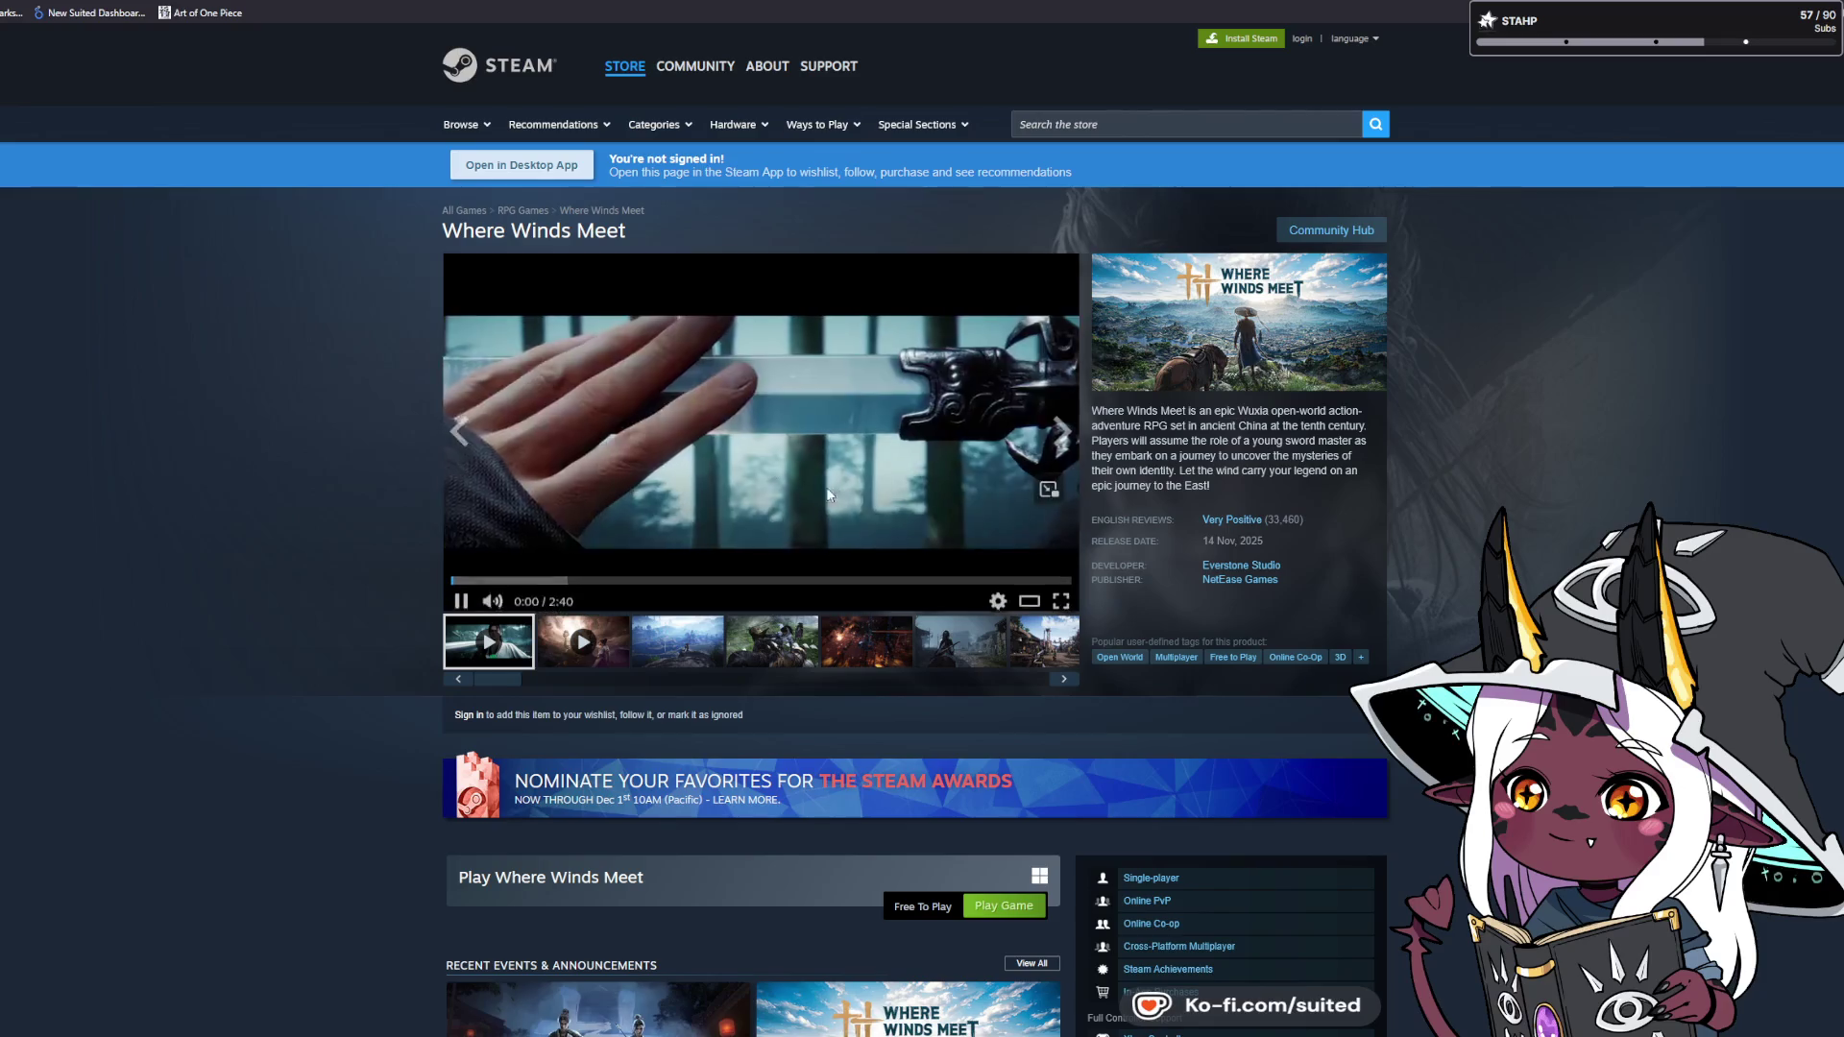
Unmute the Where Winds Meet trailer, watch it full screen, then exit full screen.
click(490, 599)
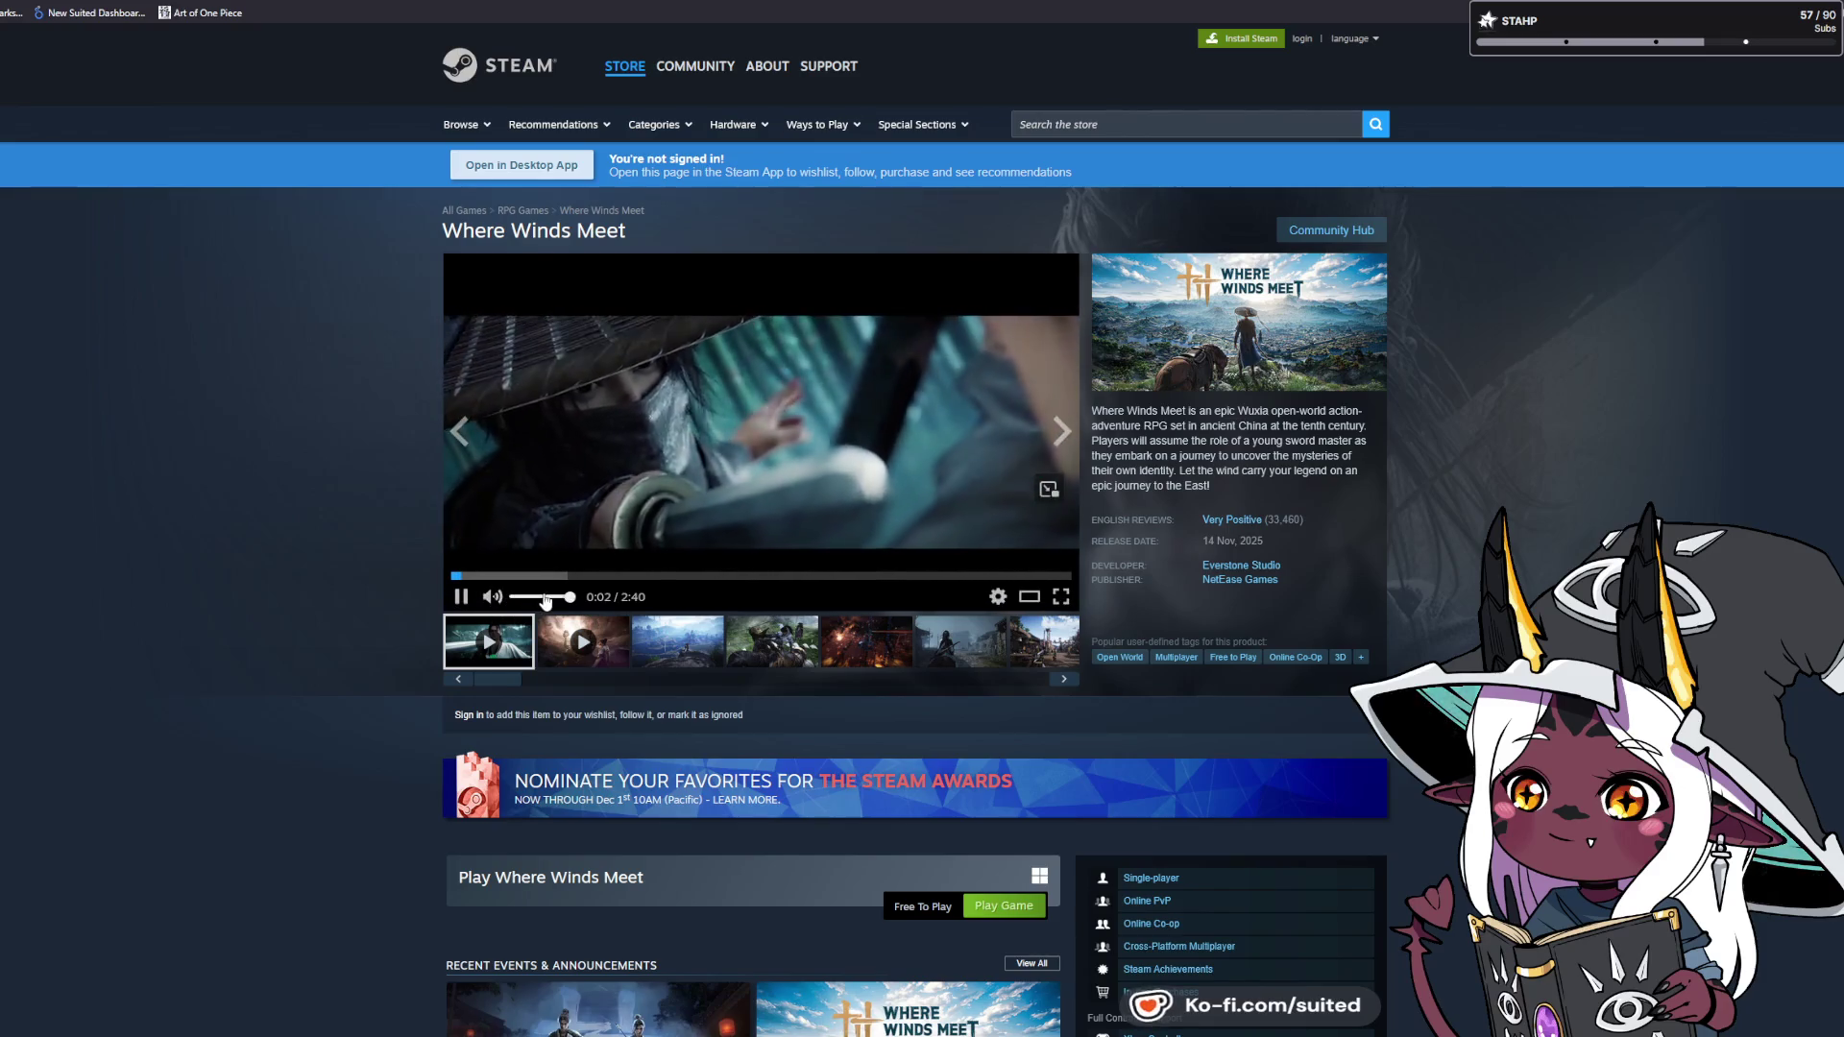
click(1061, 596)
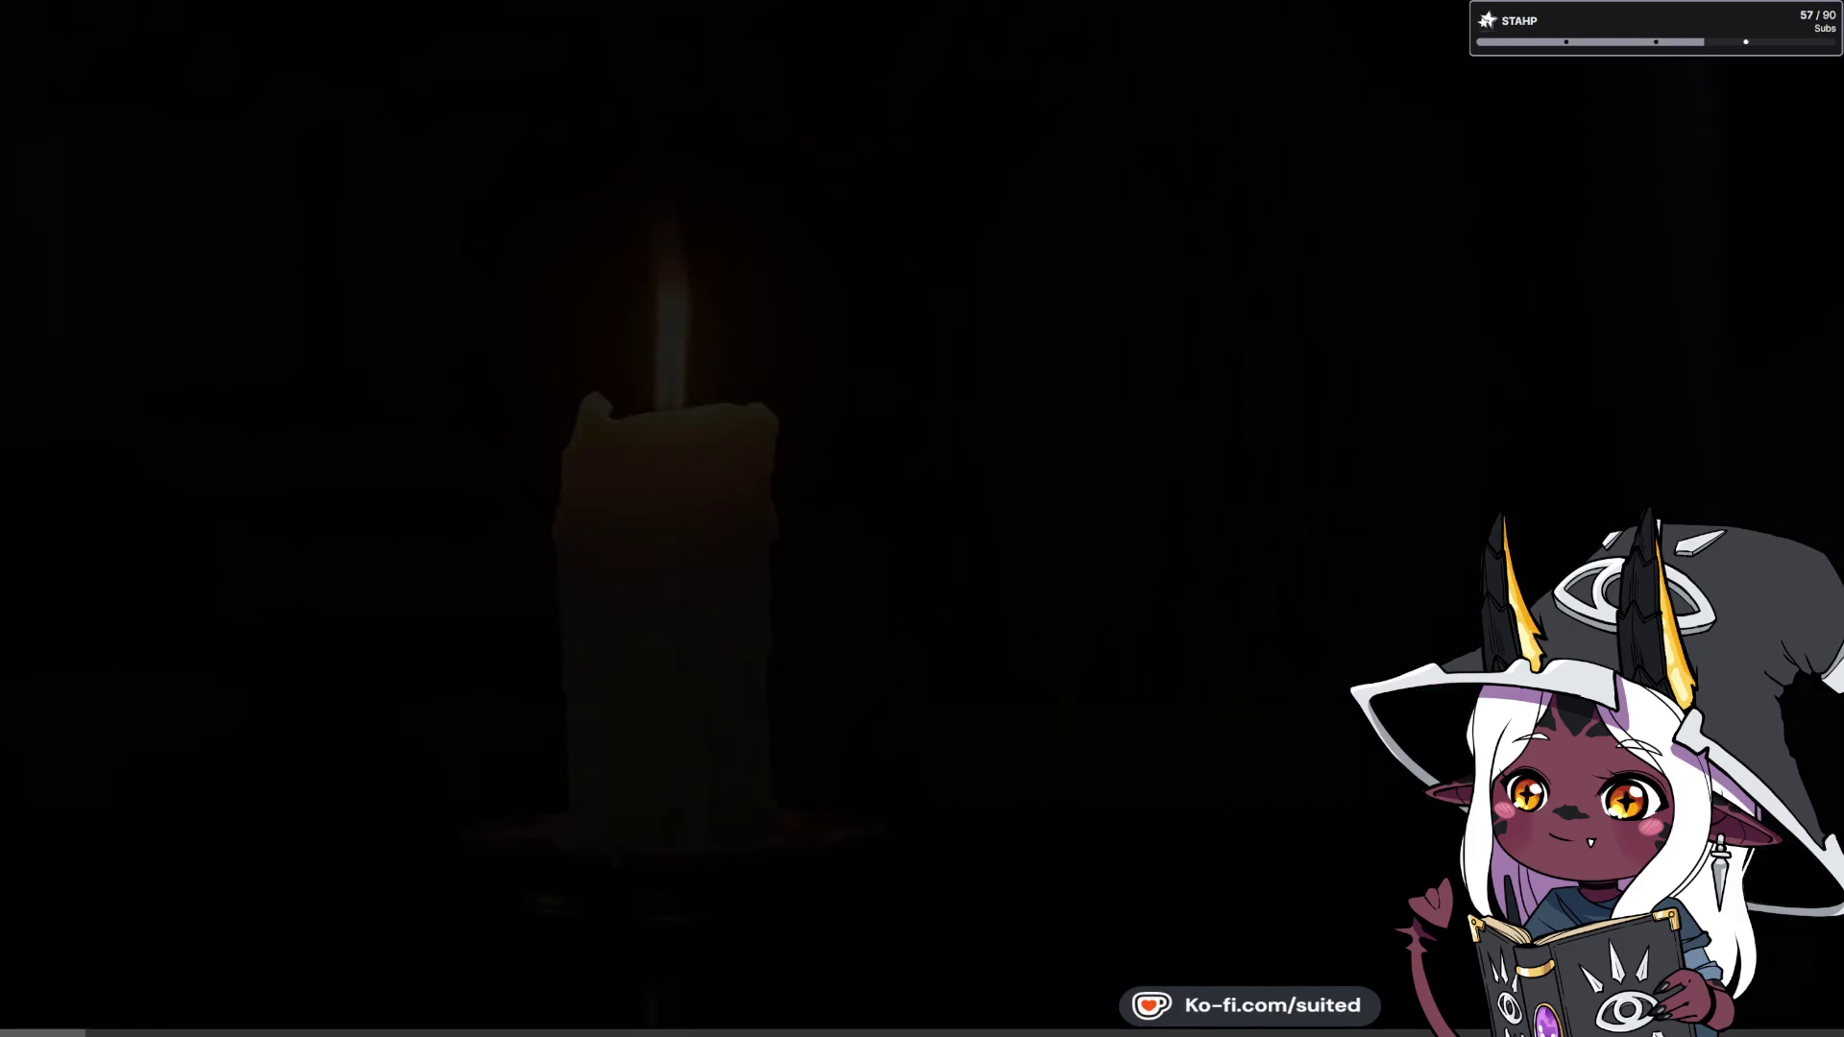
key(Escape)
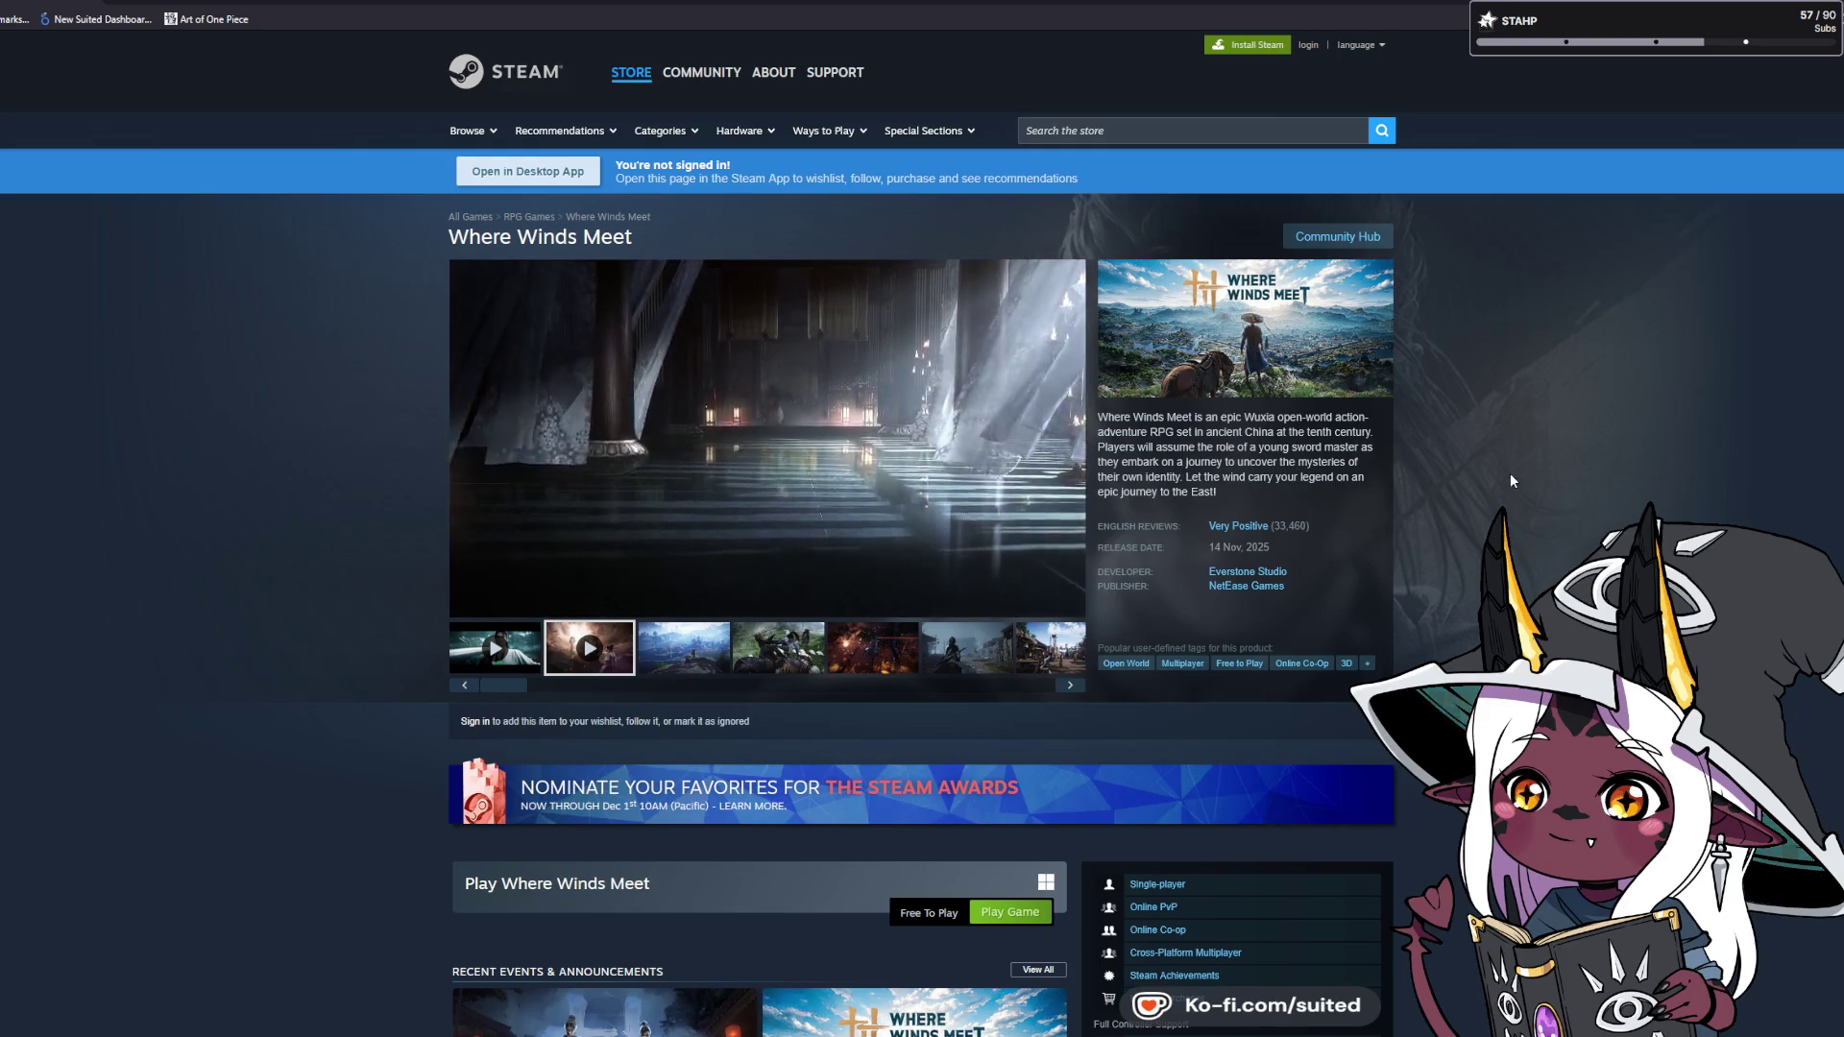
Jump to the Where Winds Meet user reviews, then scroll back and pause the trailer at 0:33.
mouse_move(1351, 533)
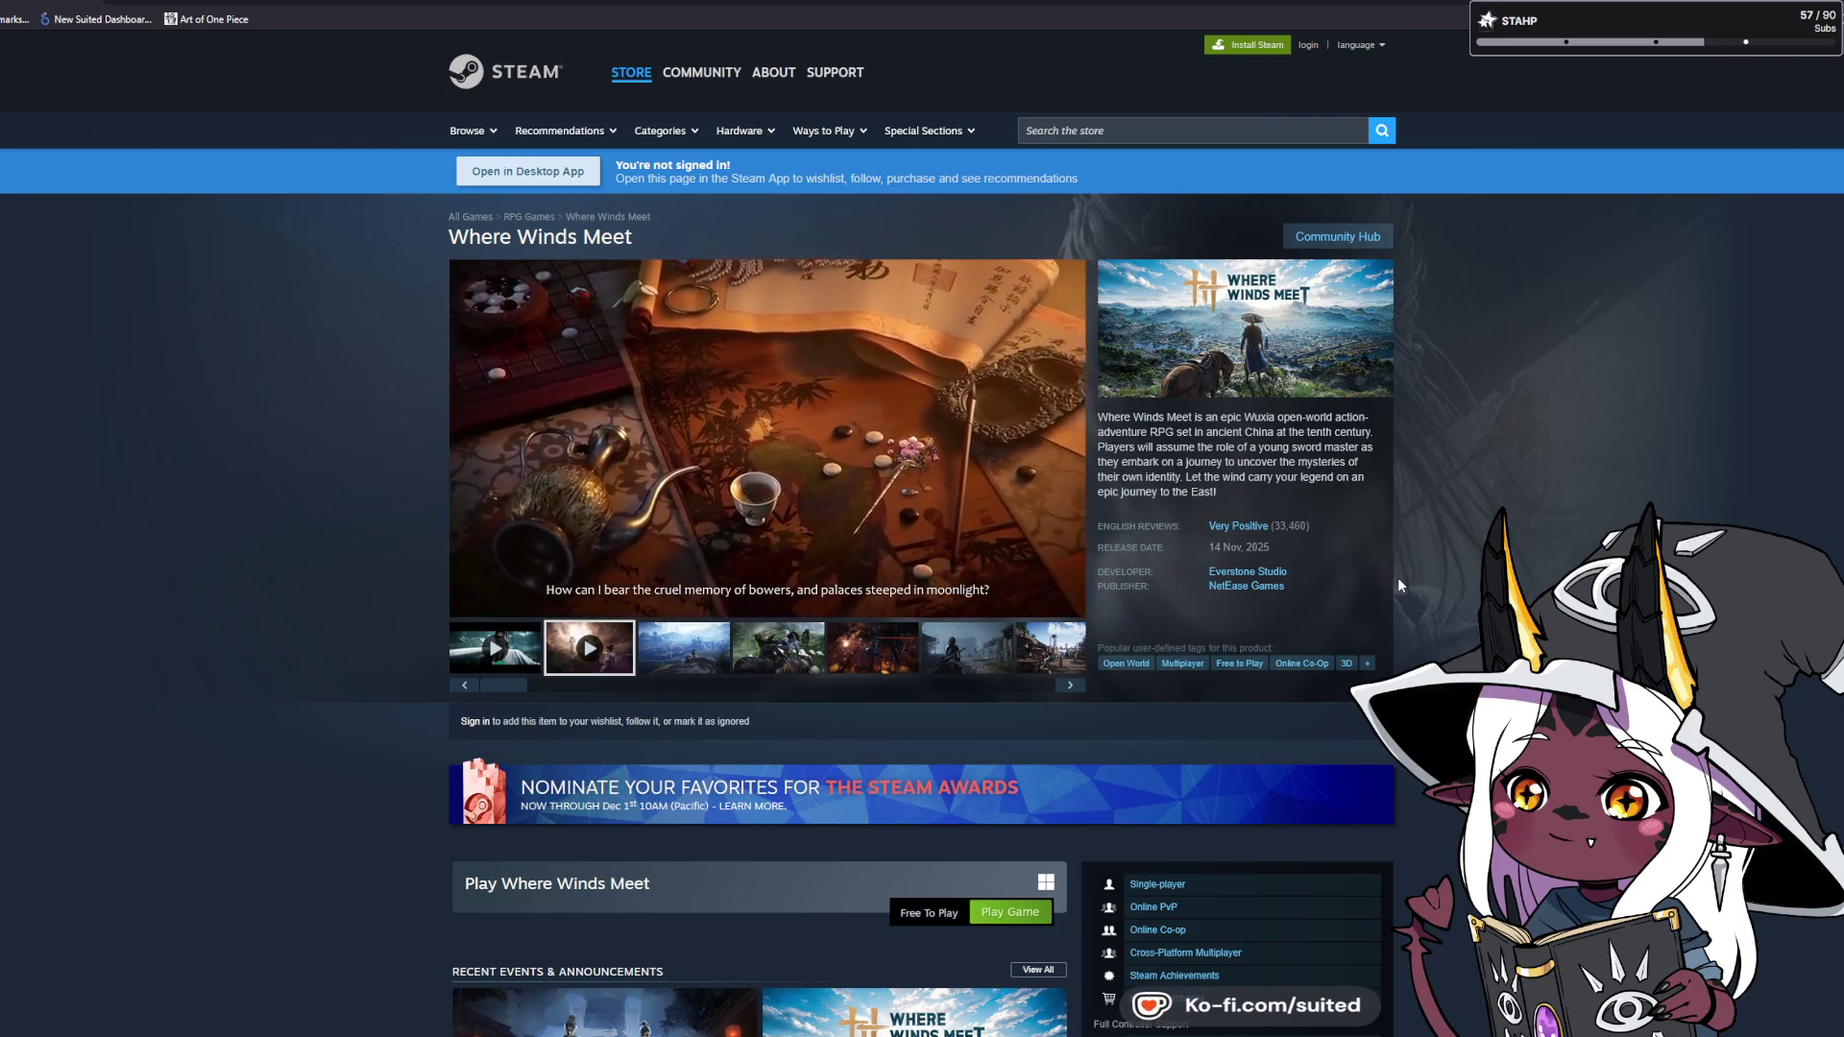
click(1260, 526)
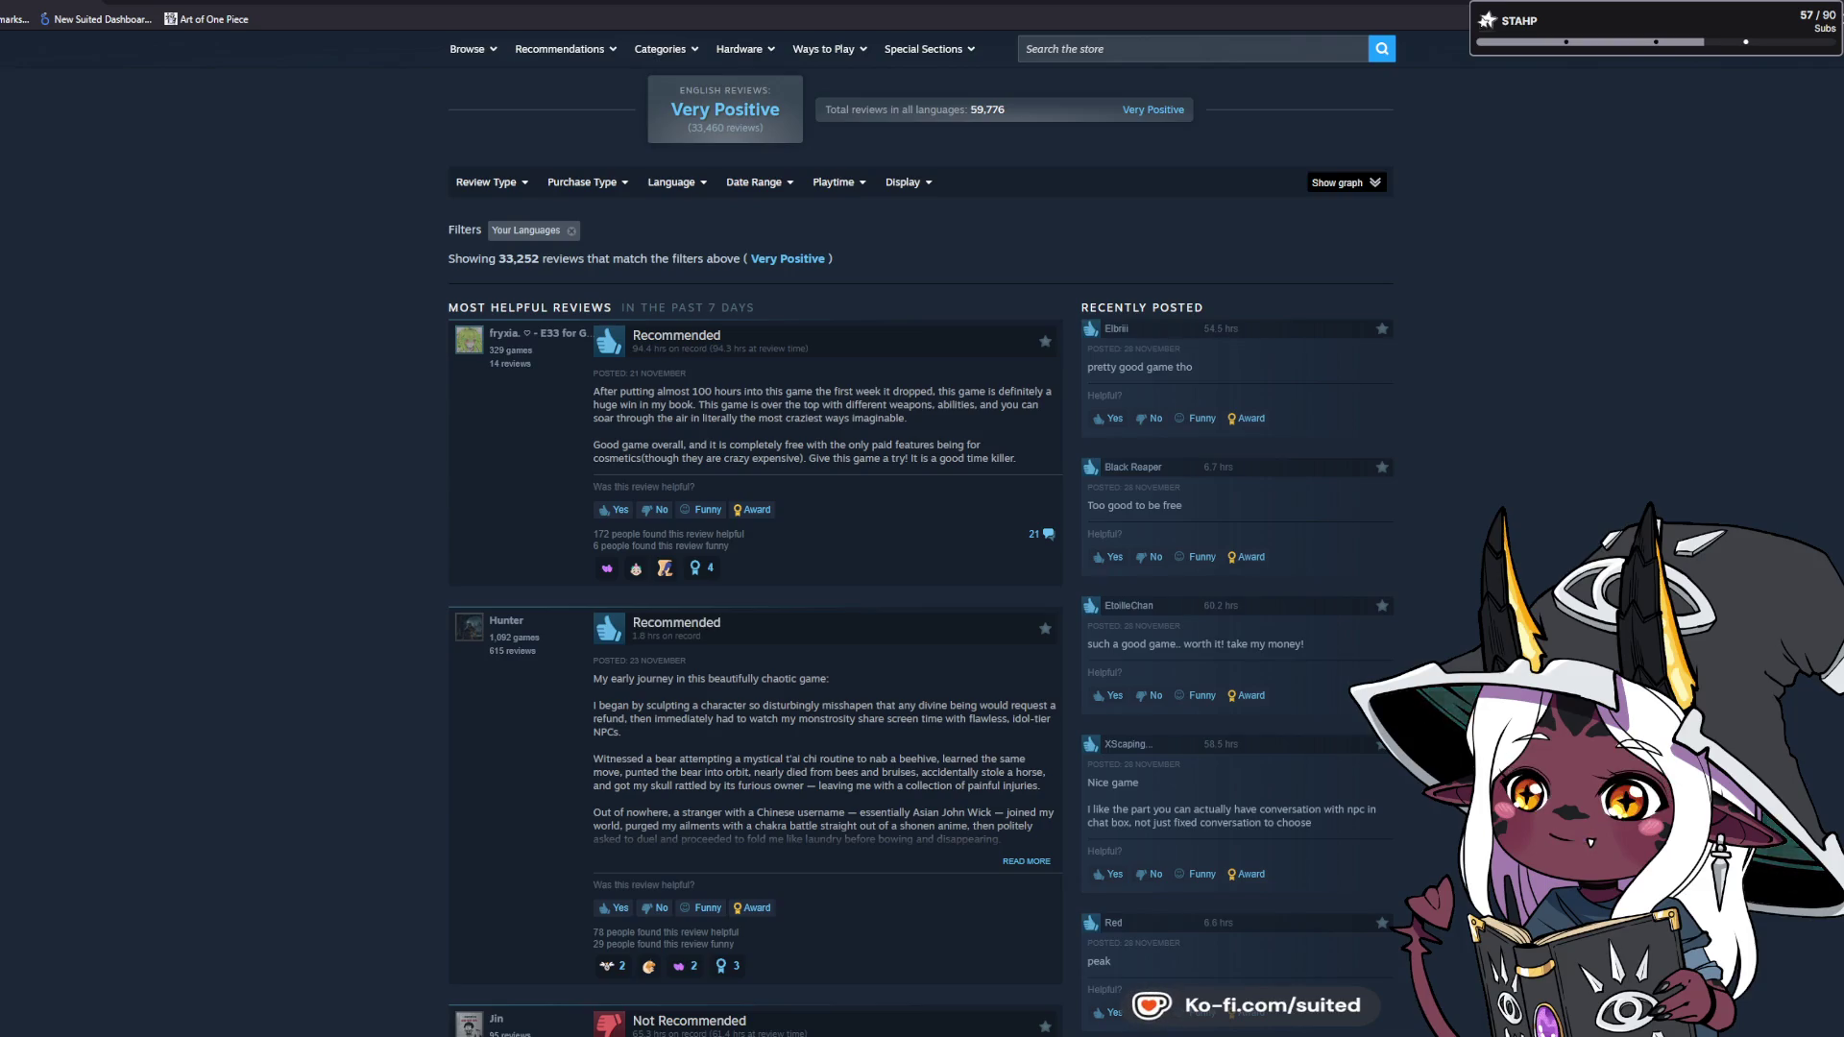
scroll(922, 518, up, 3)
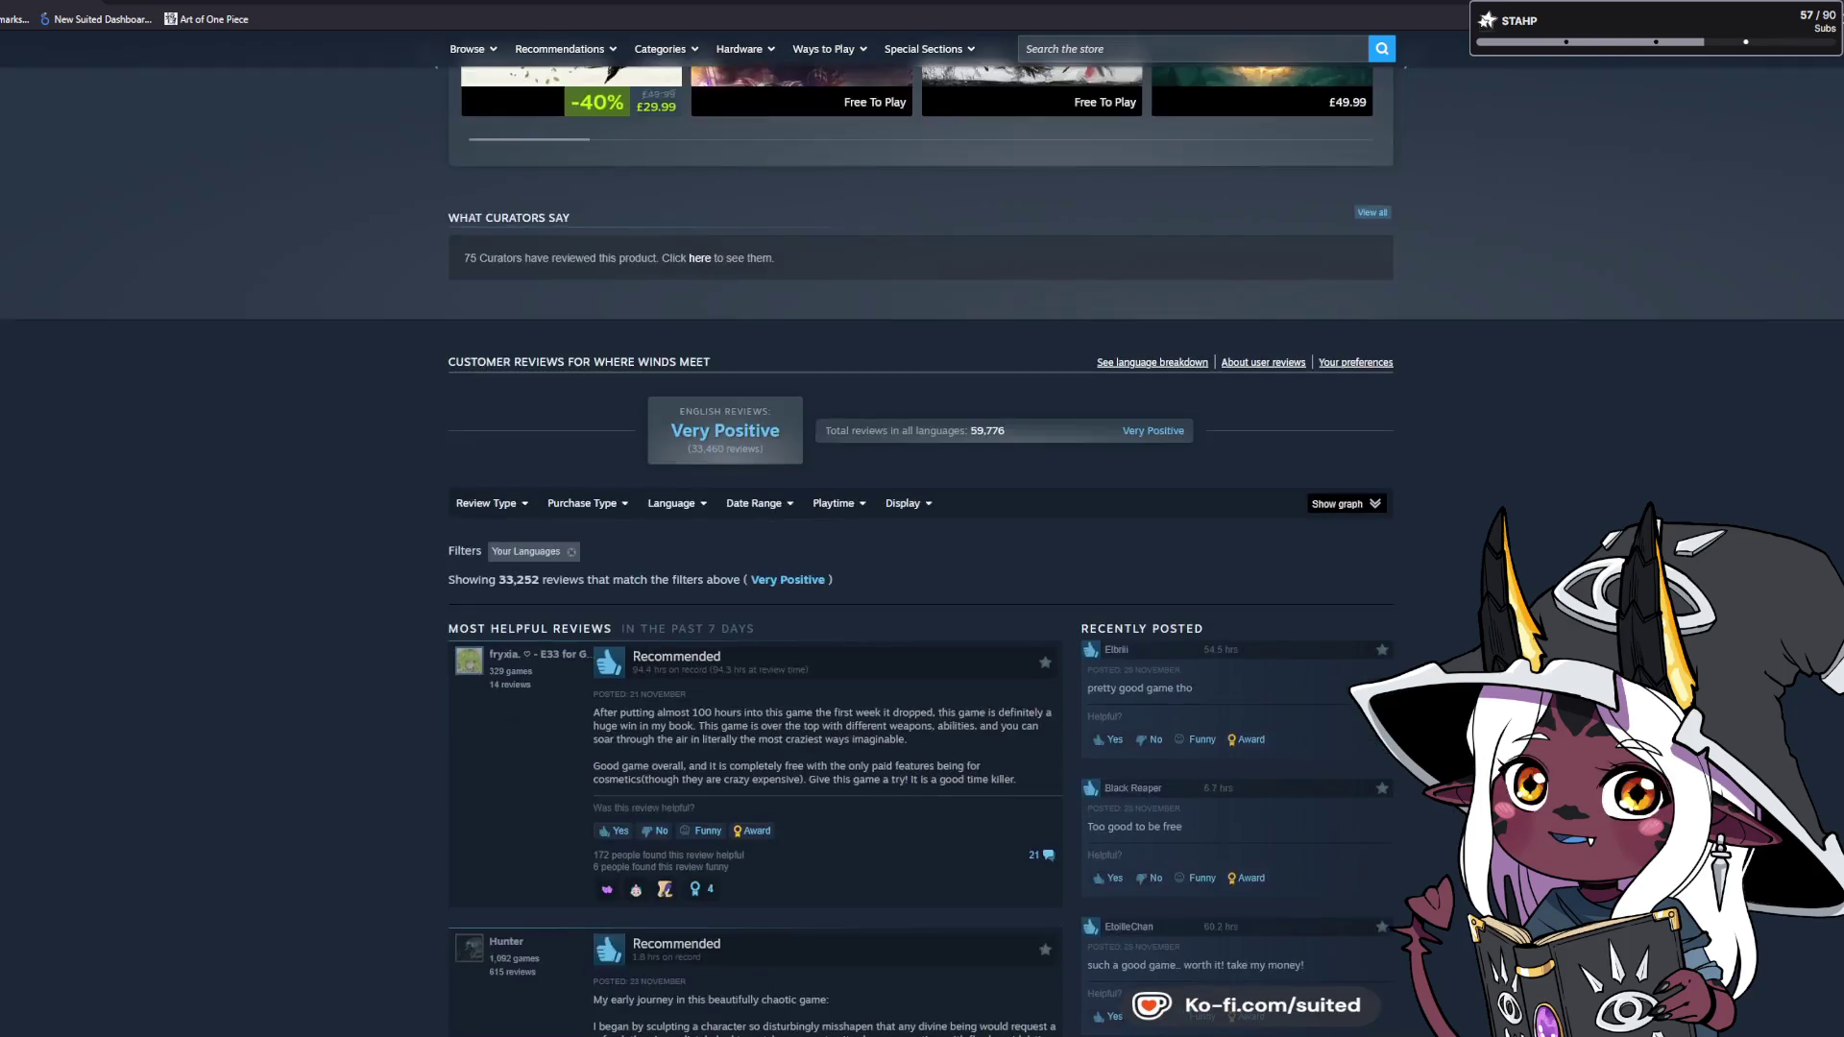
scroll(922, 518, up, 10)
scroll(478, 603, up, 10)
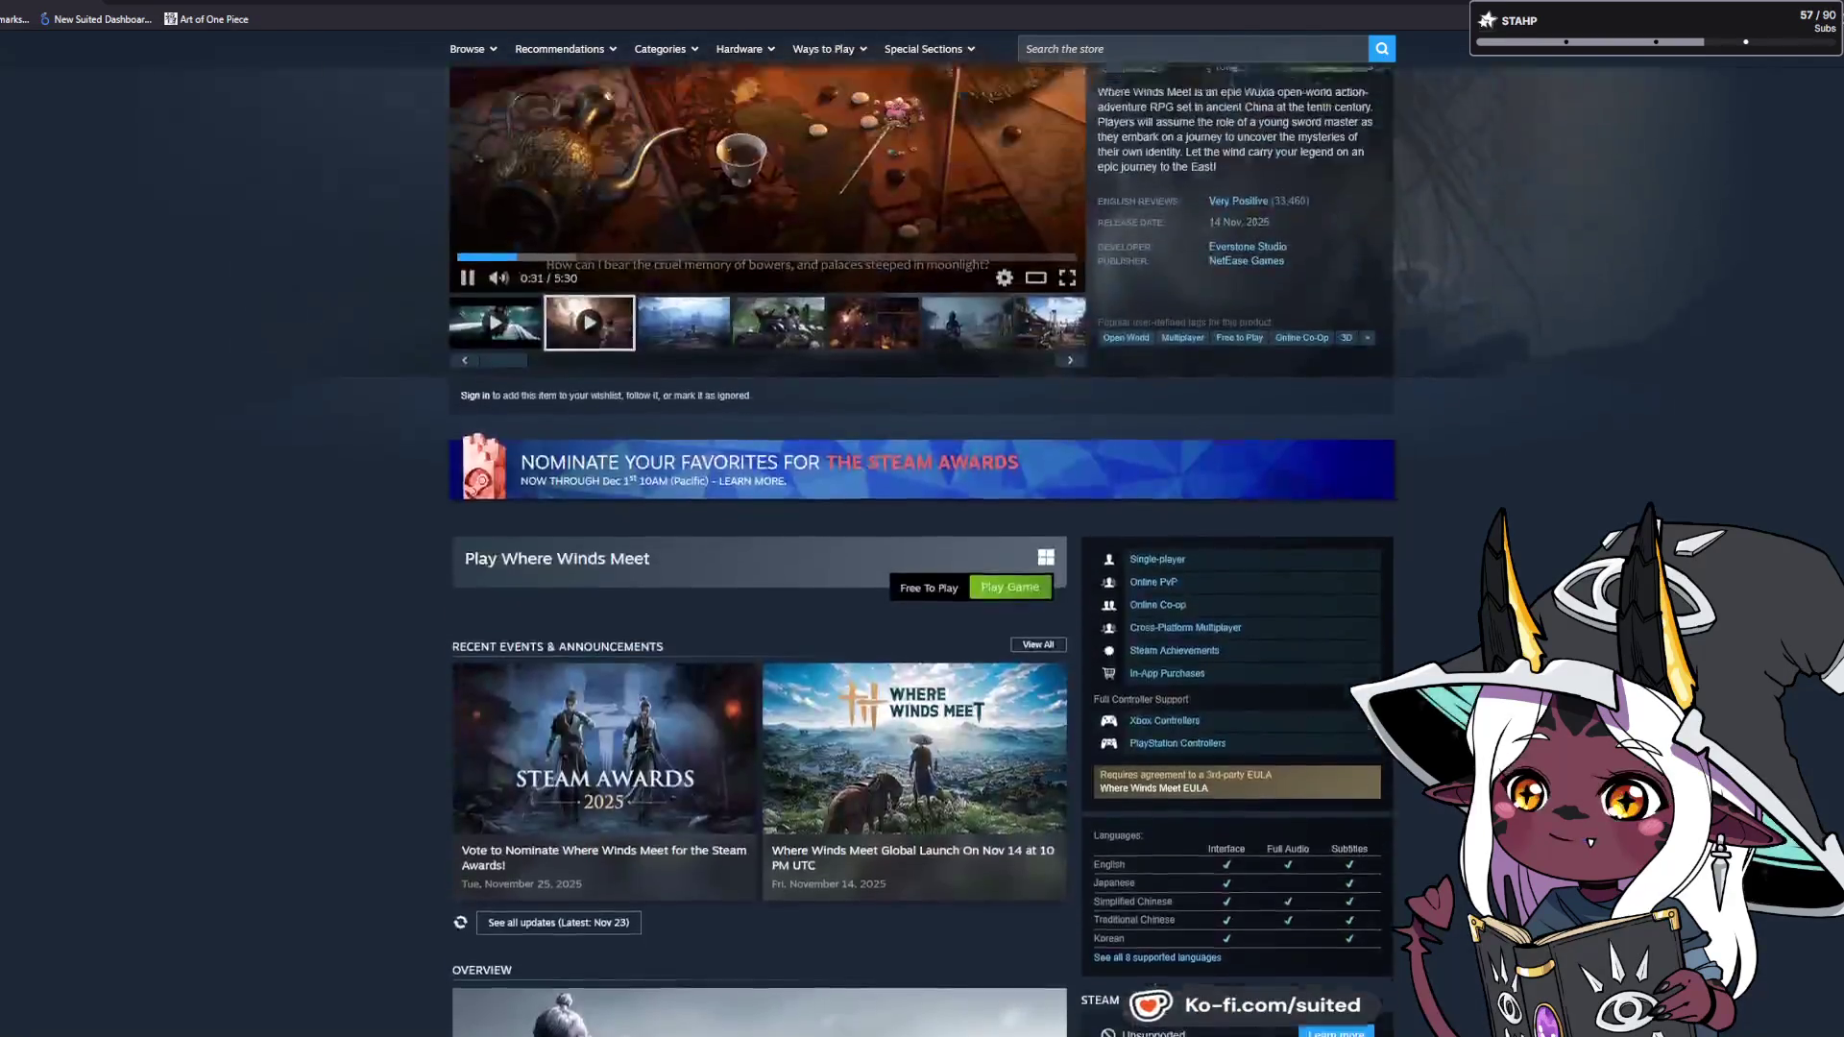
click(479, 603)
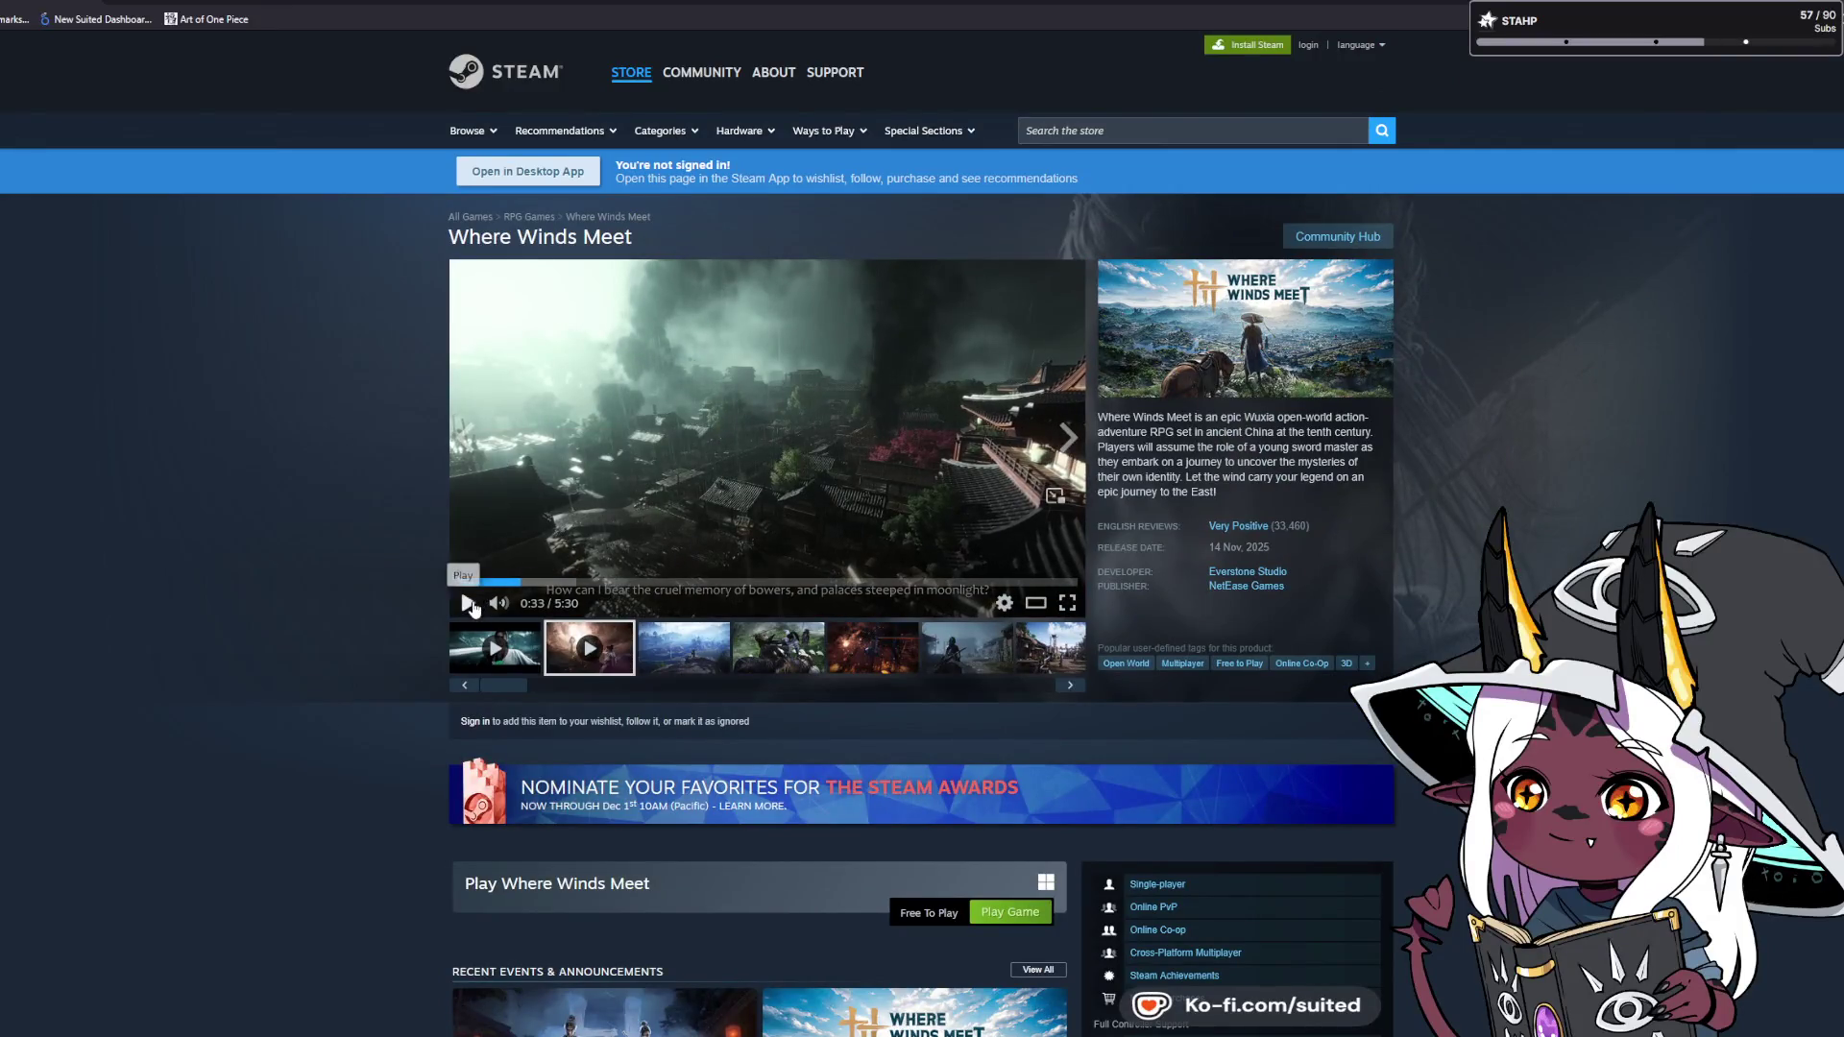
scroll(580, 827, down, 3)
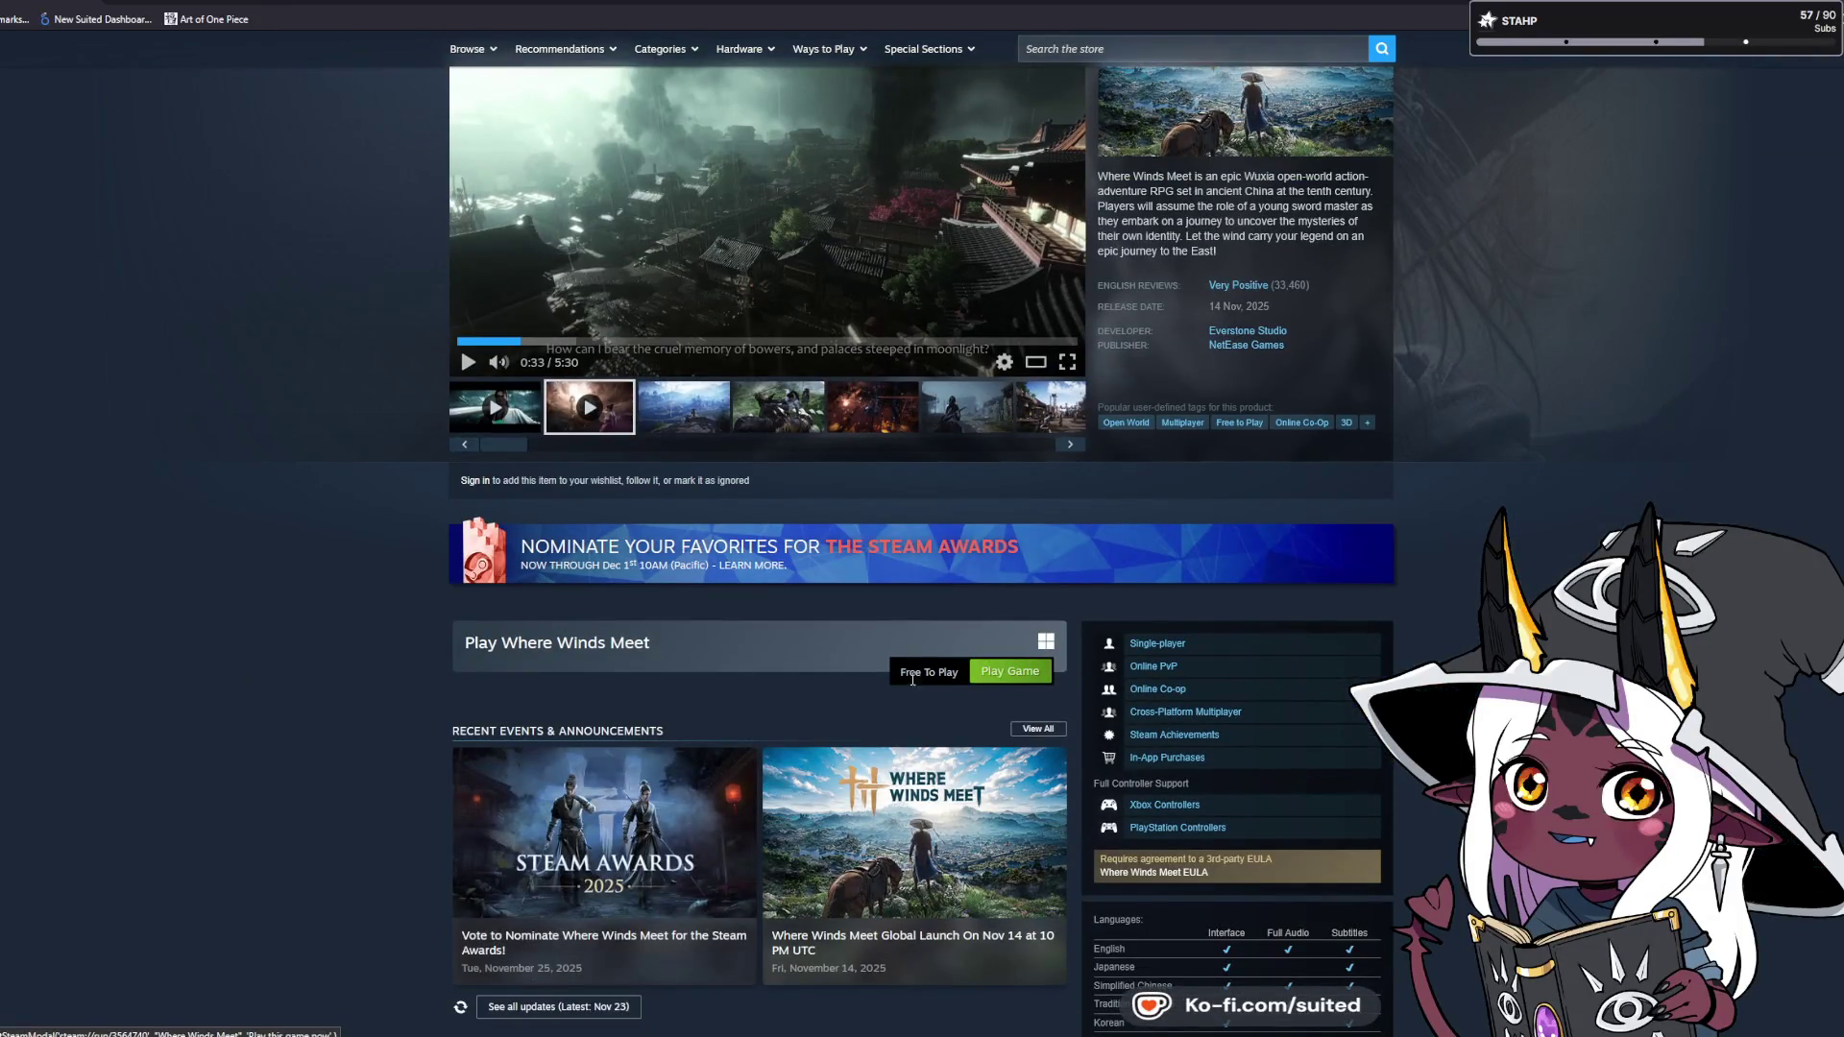
scroll(300, 710, down, 3)
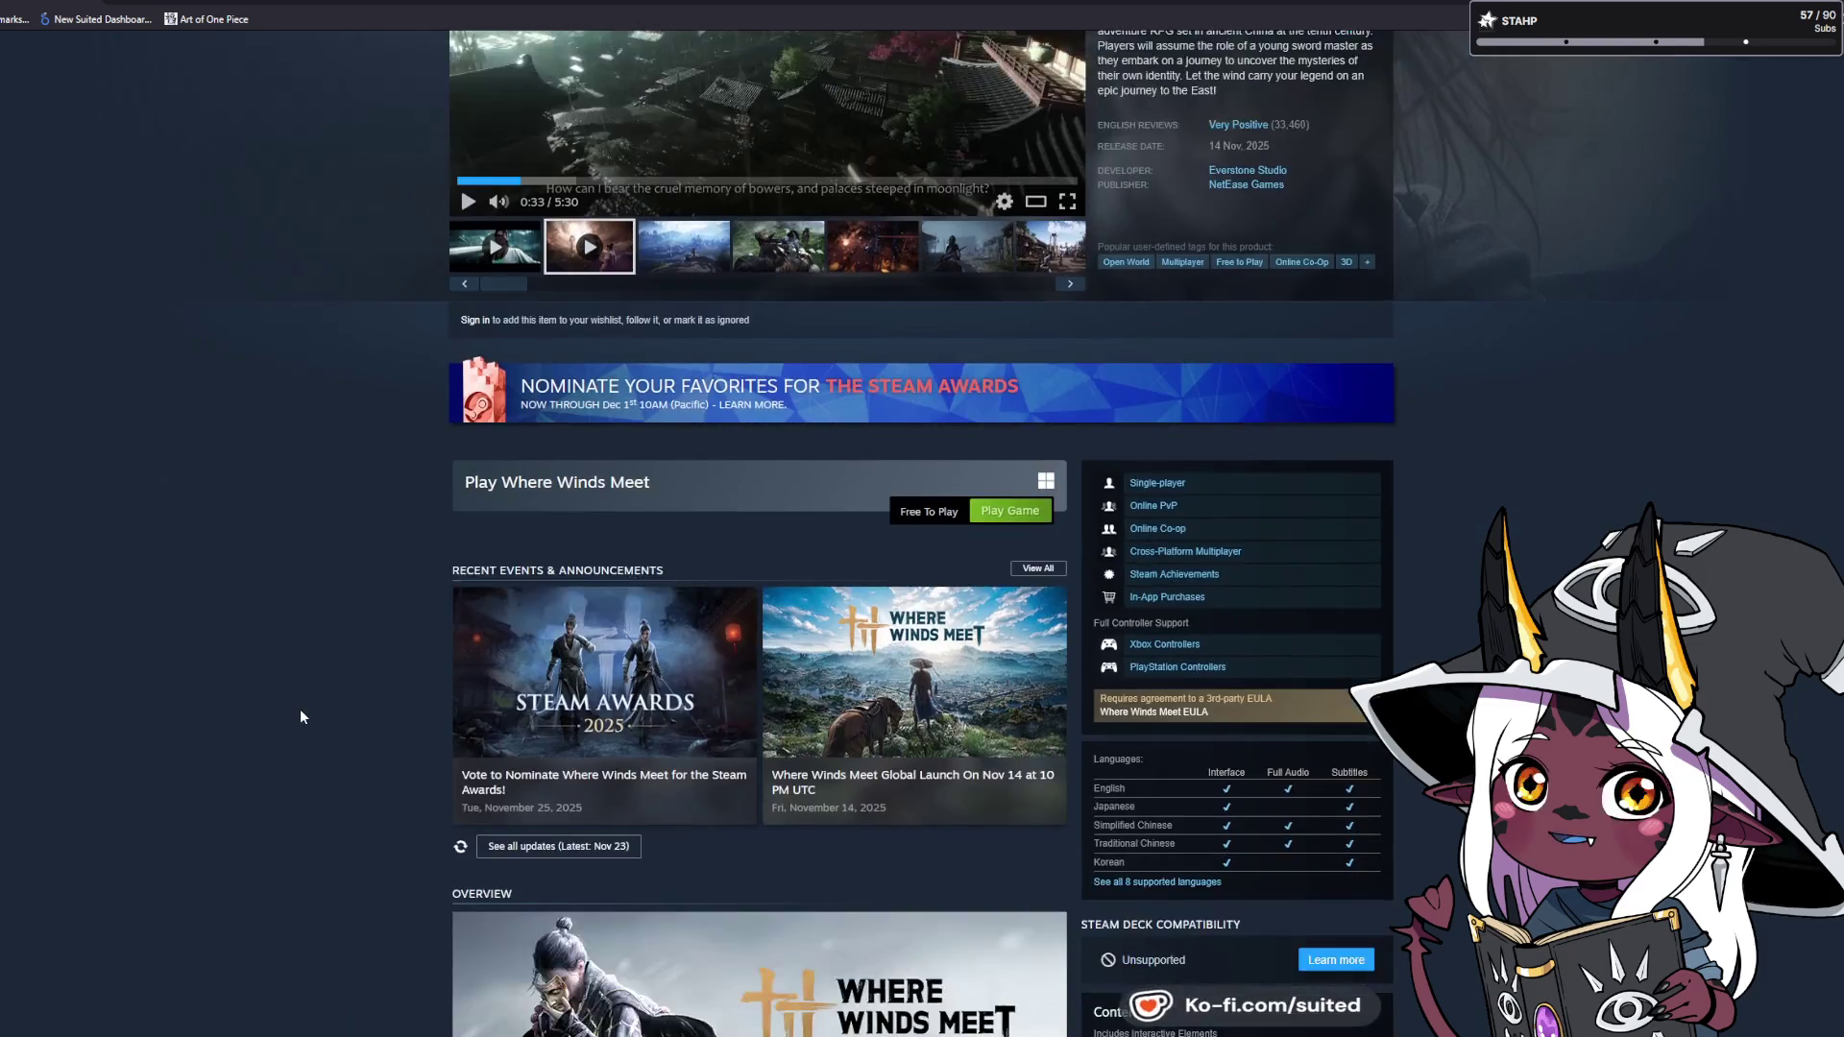
scroll(300, 711, down, 4)
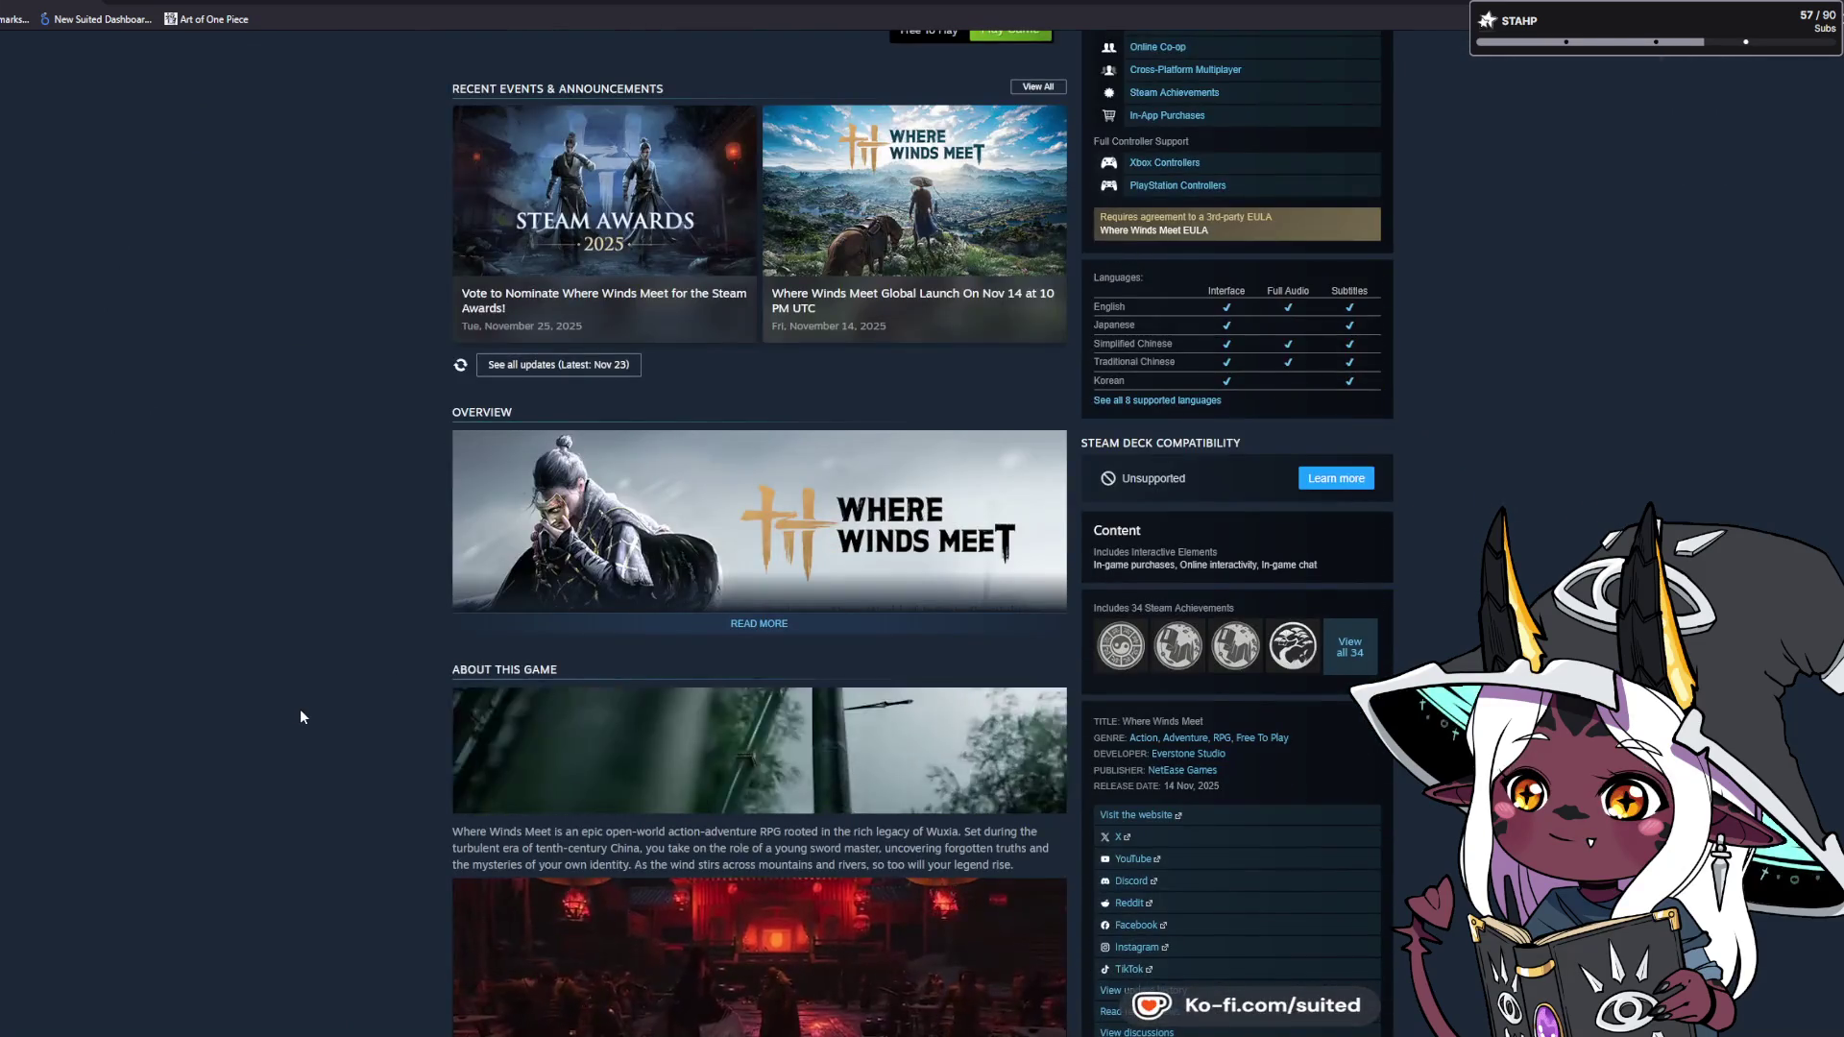
scroll(300, 717, down, 1)
scroll(301, 716, down, 5)
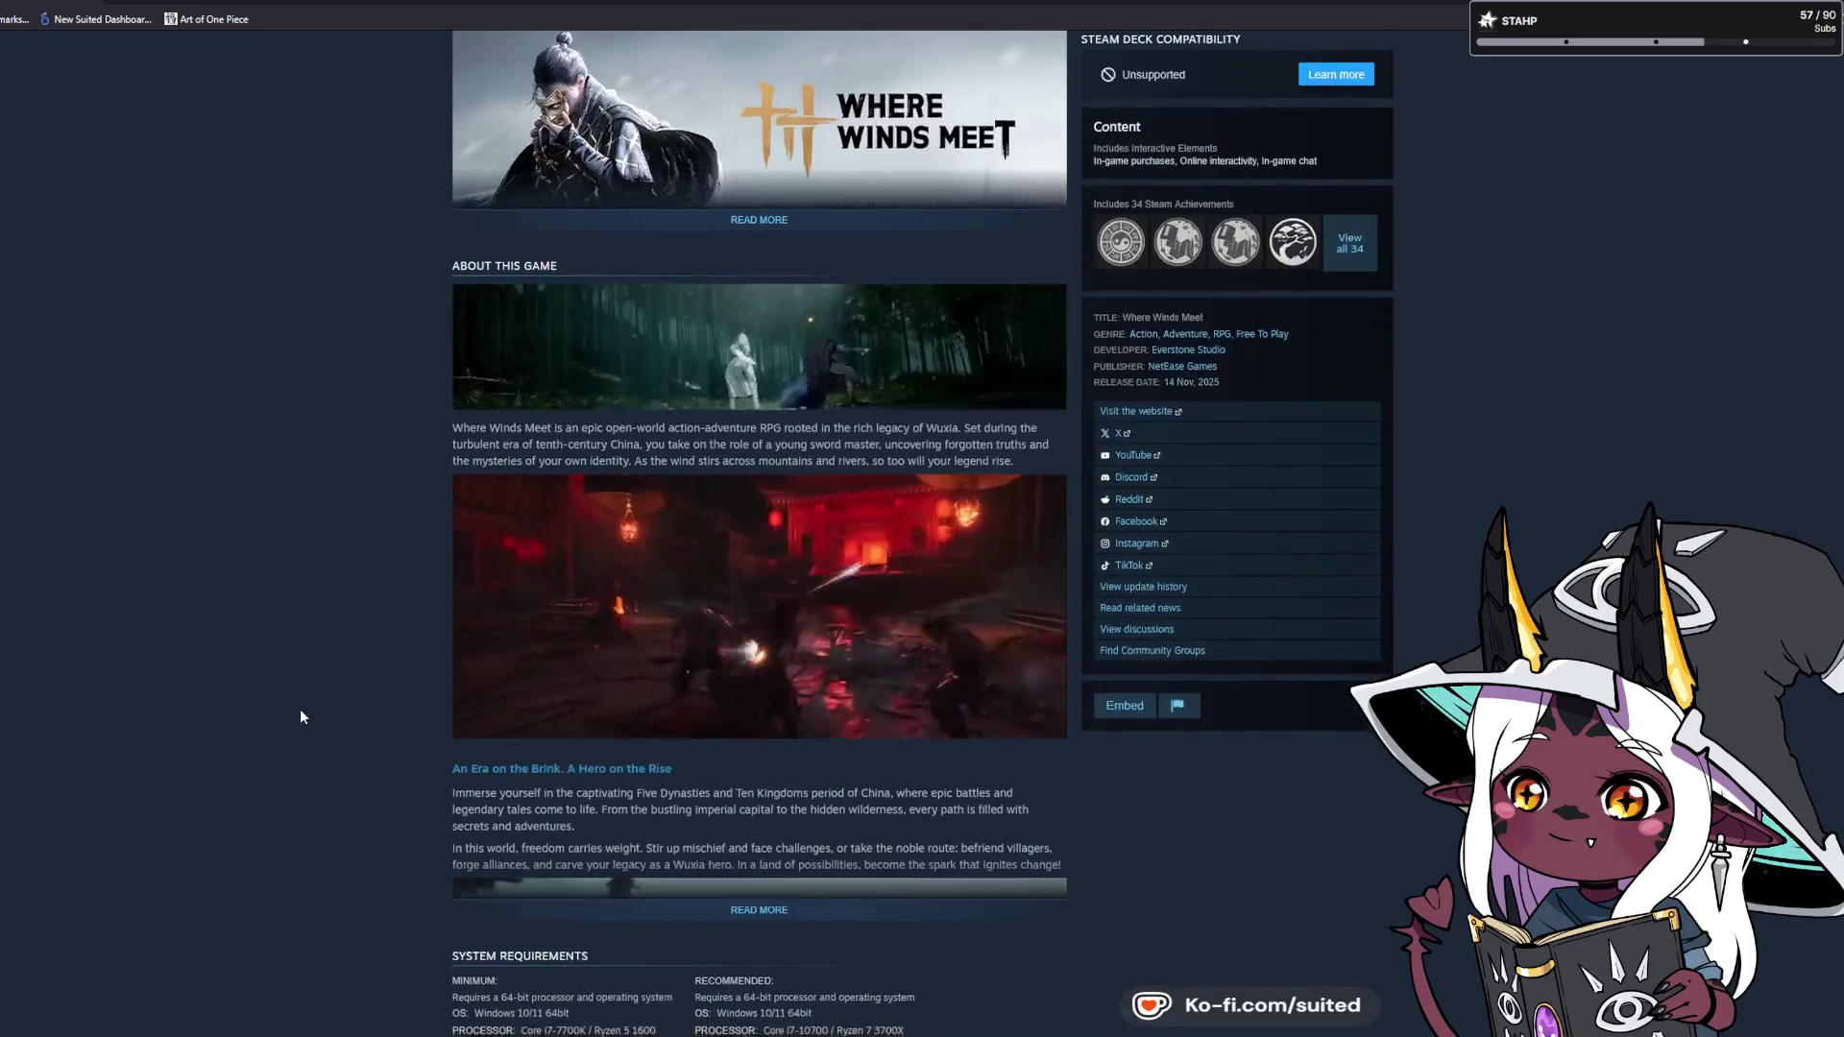
scroll(922, 519, down, 10)
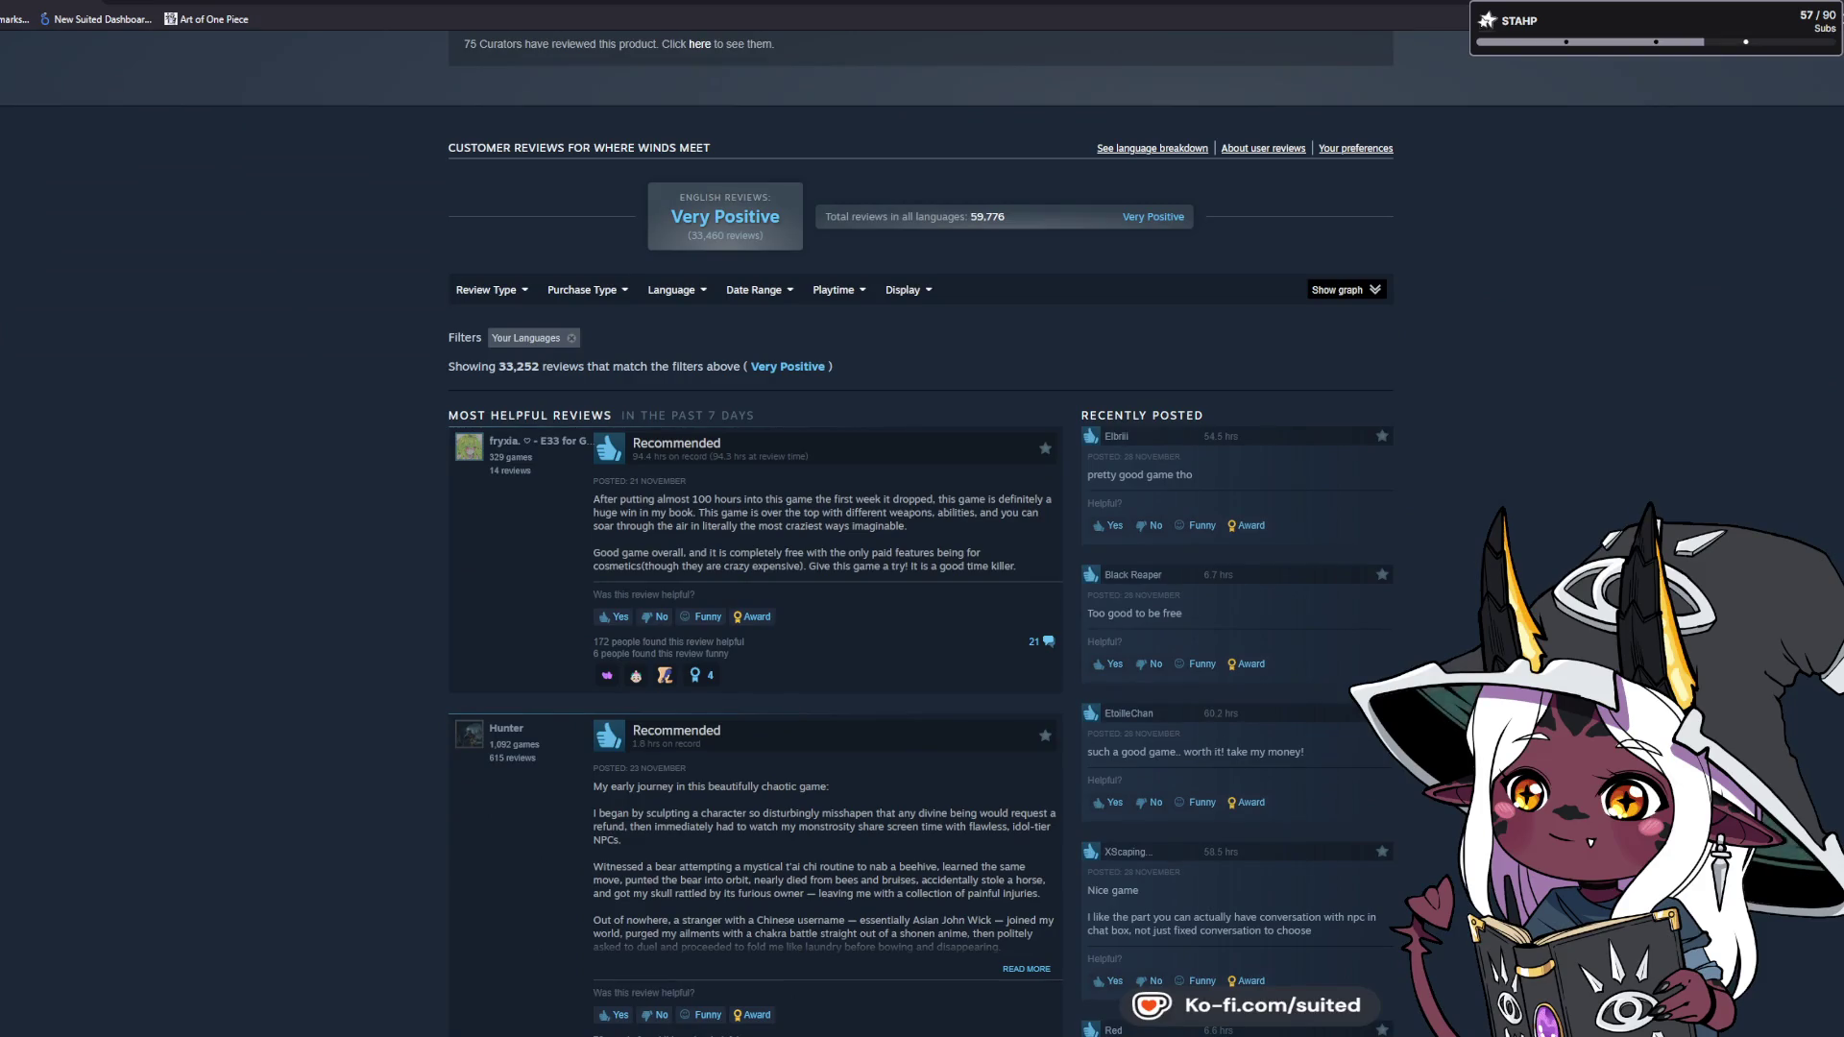
scroll(922, 519, down, 10)
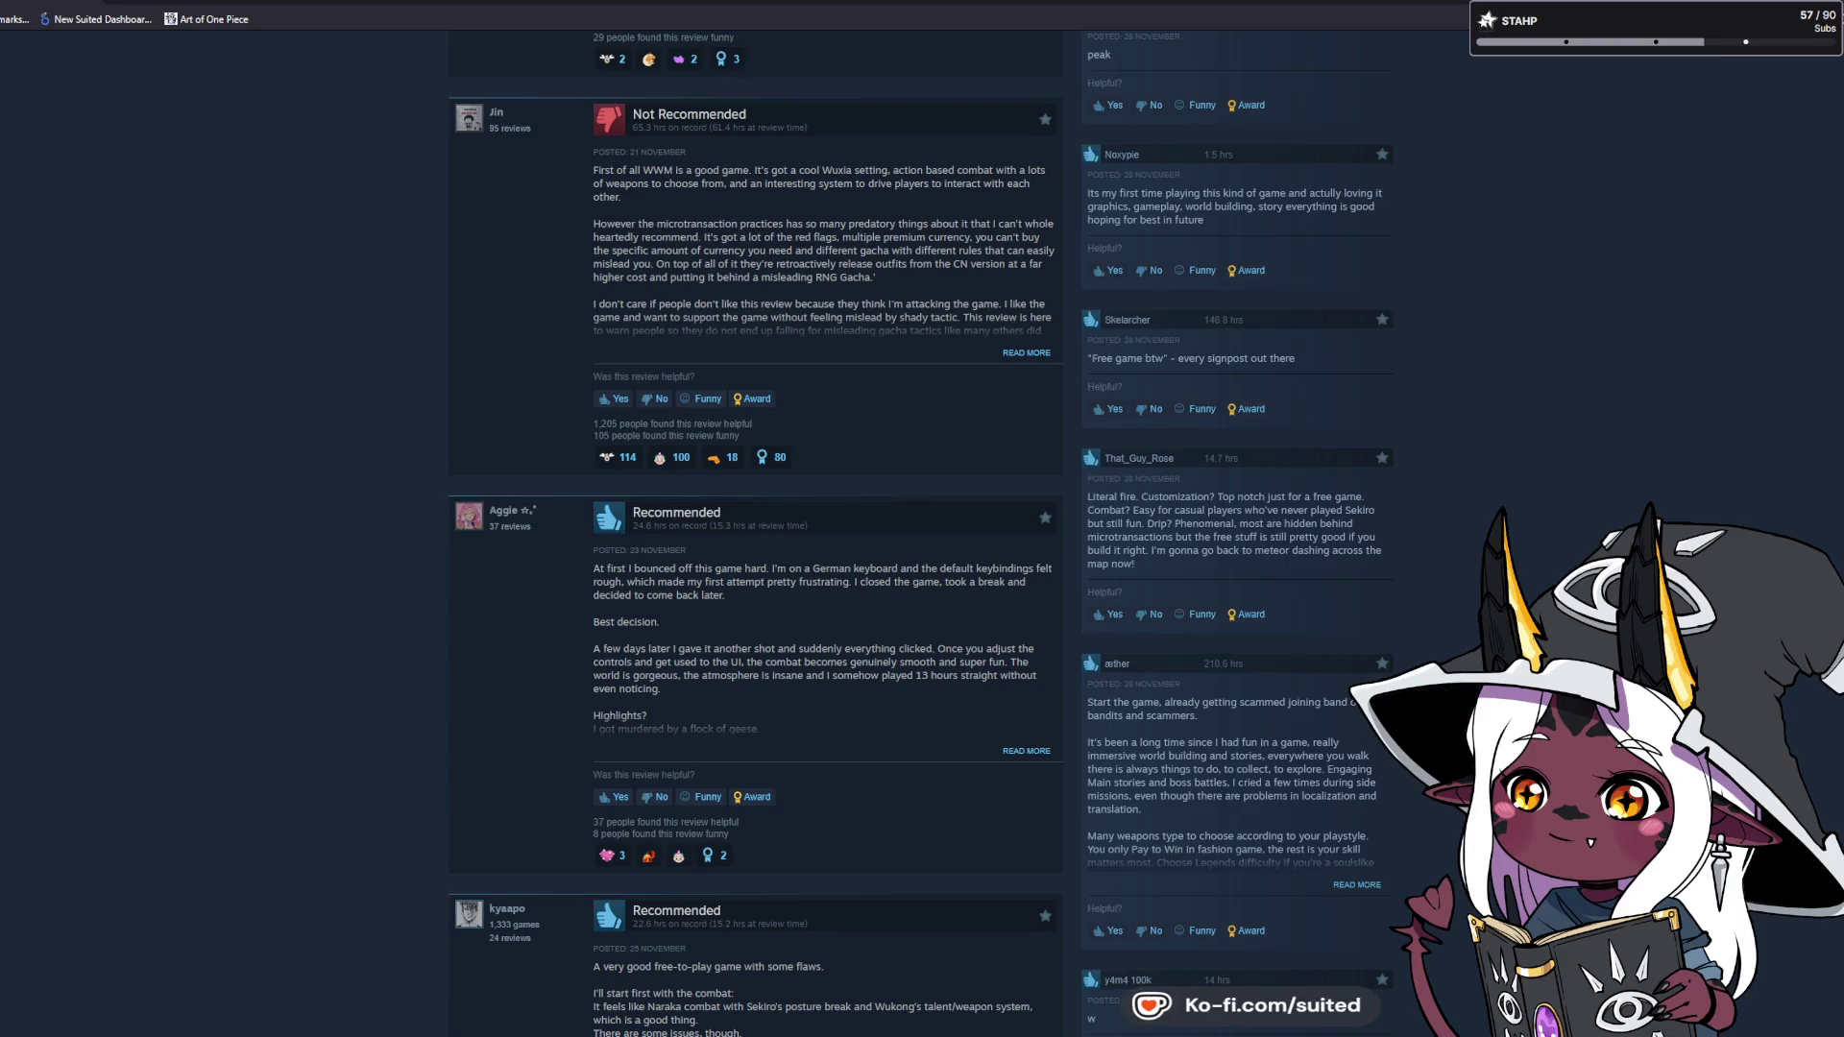
scroll(919, 533, up, 10)
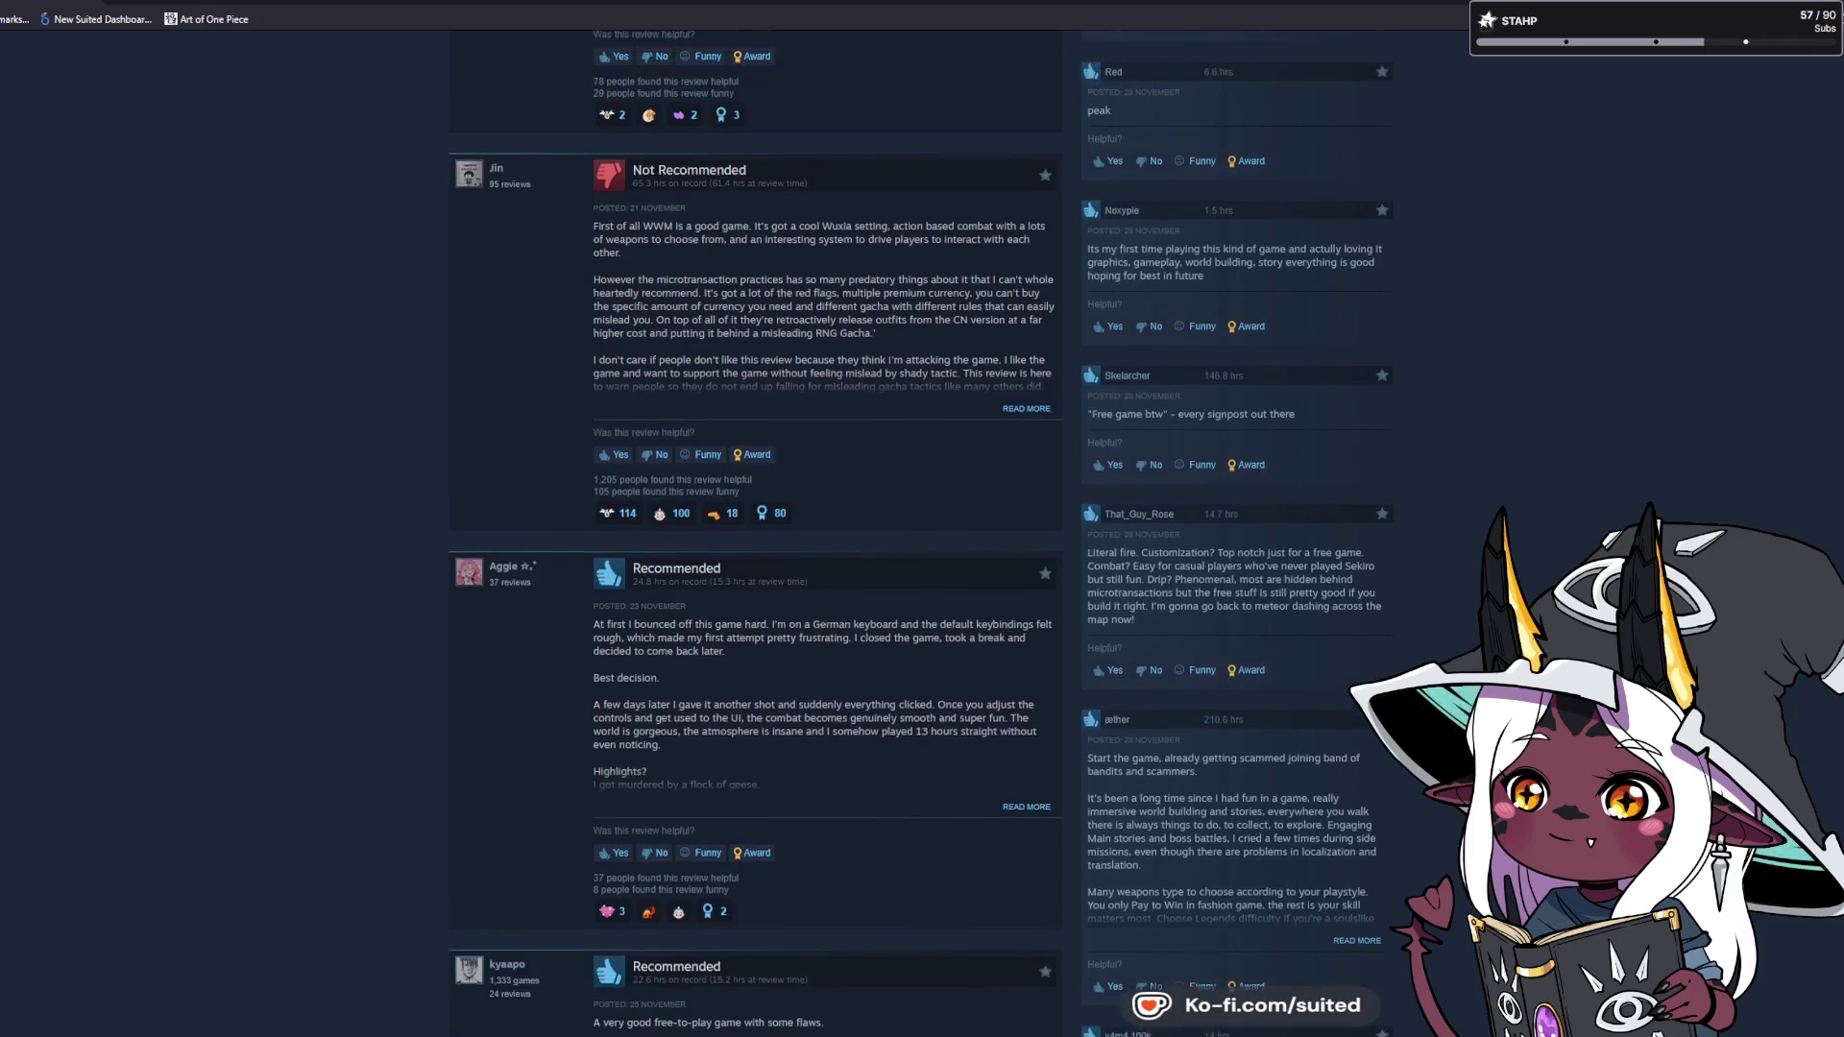
scroll(99, 943, up, 20)
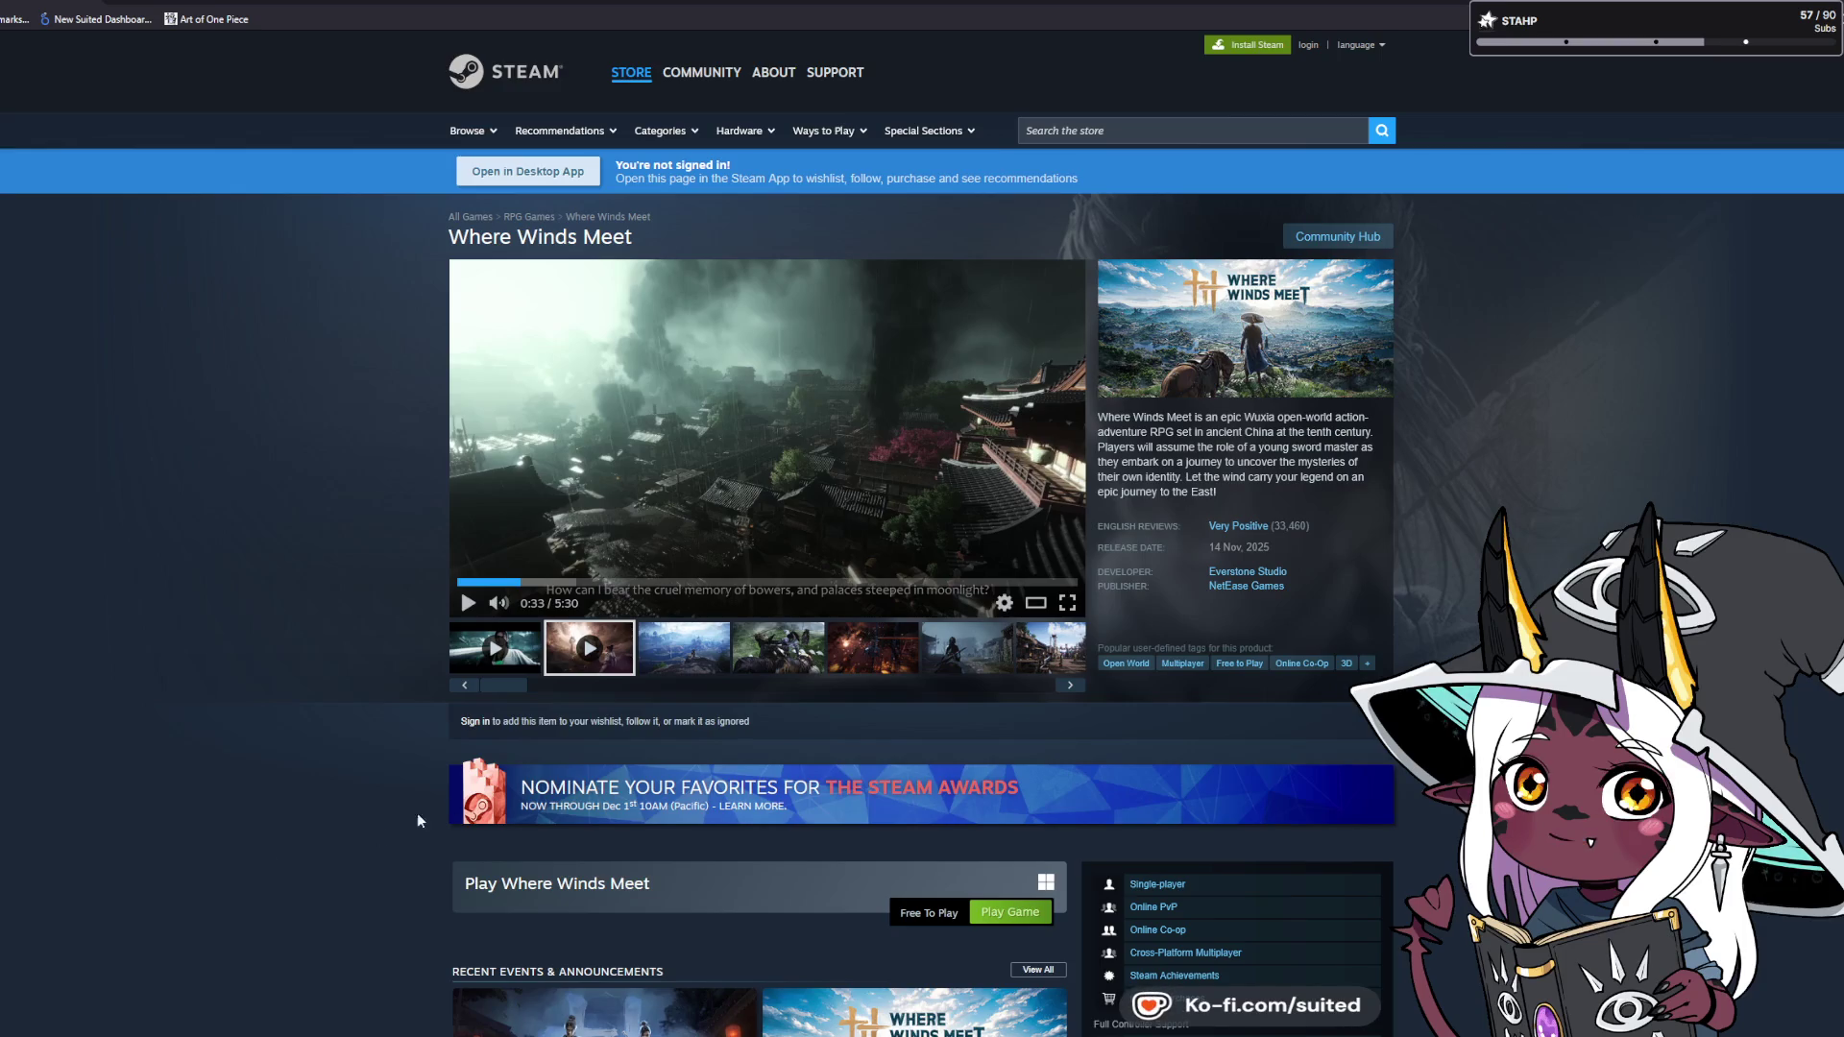
Flip through screenshots from the fourth onward, including the fiery, village and storm creature shots.
click(778, 650)
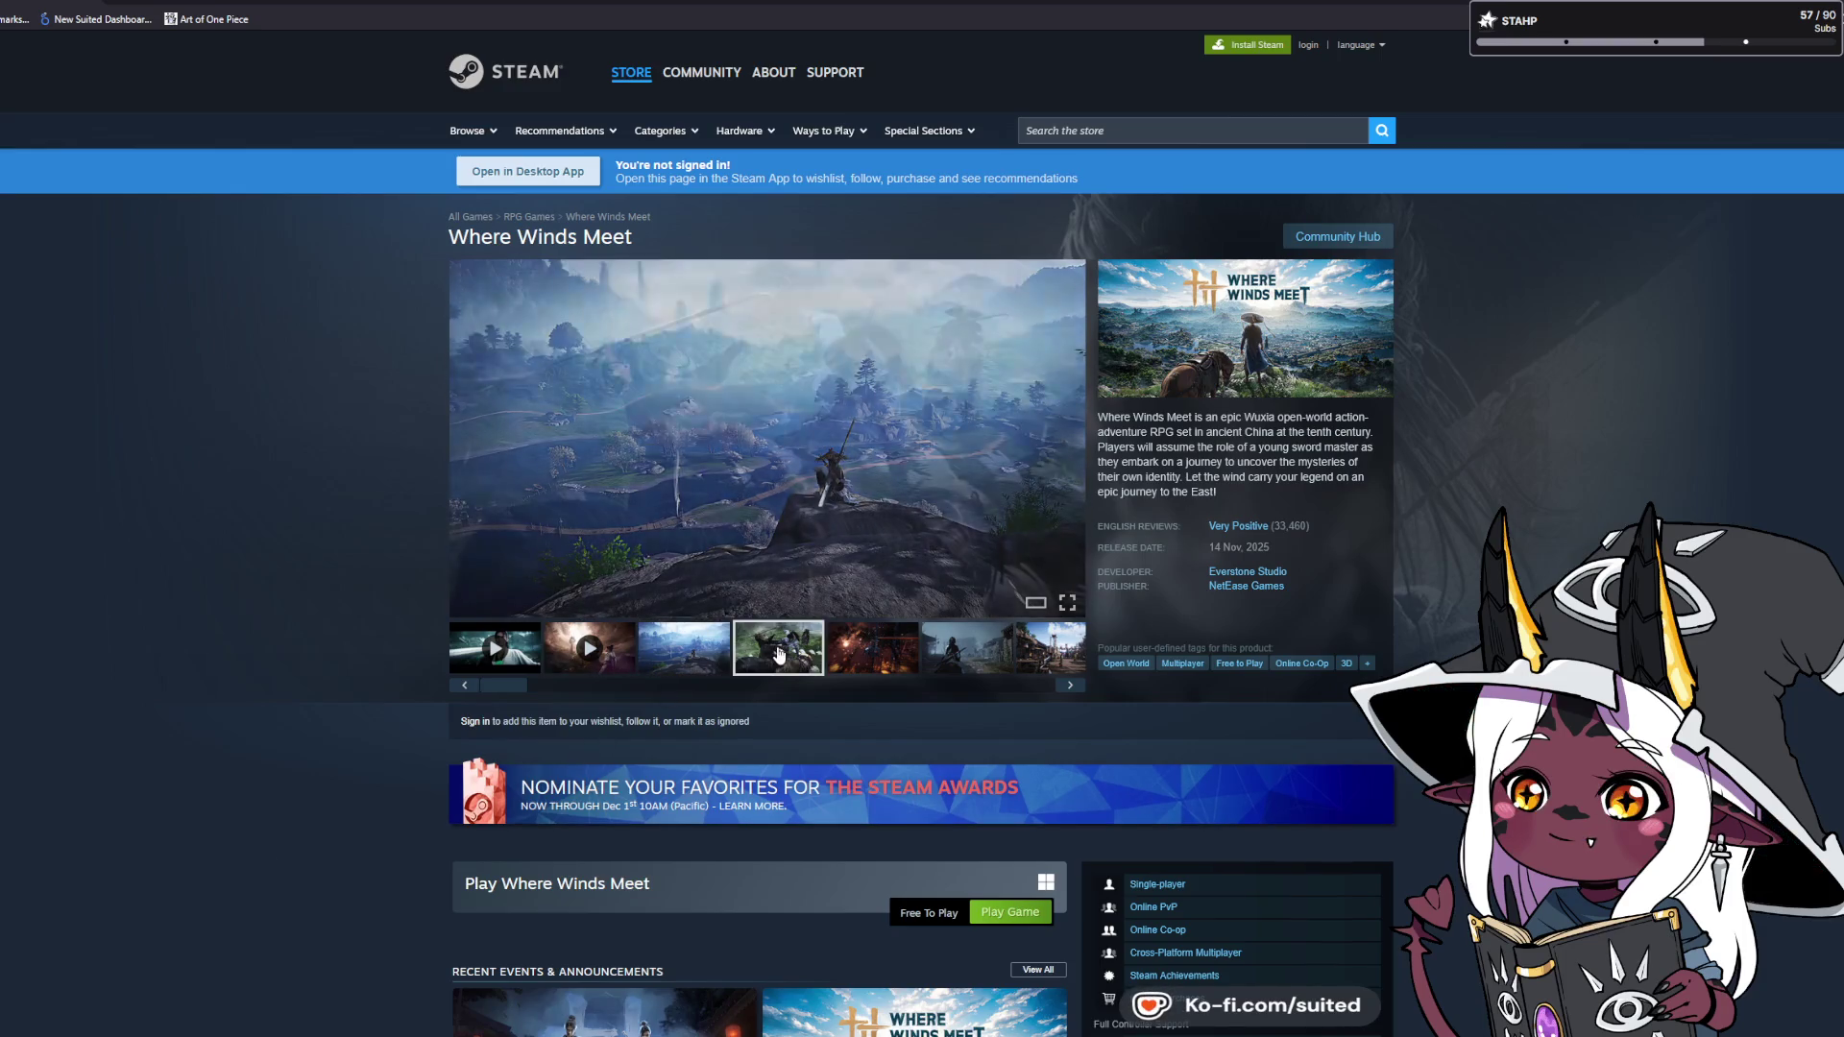
click(869, 651)
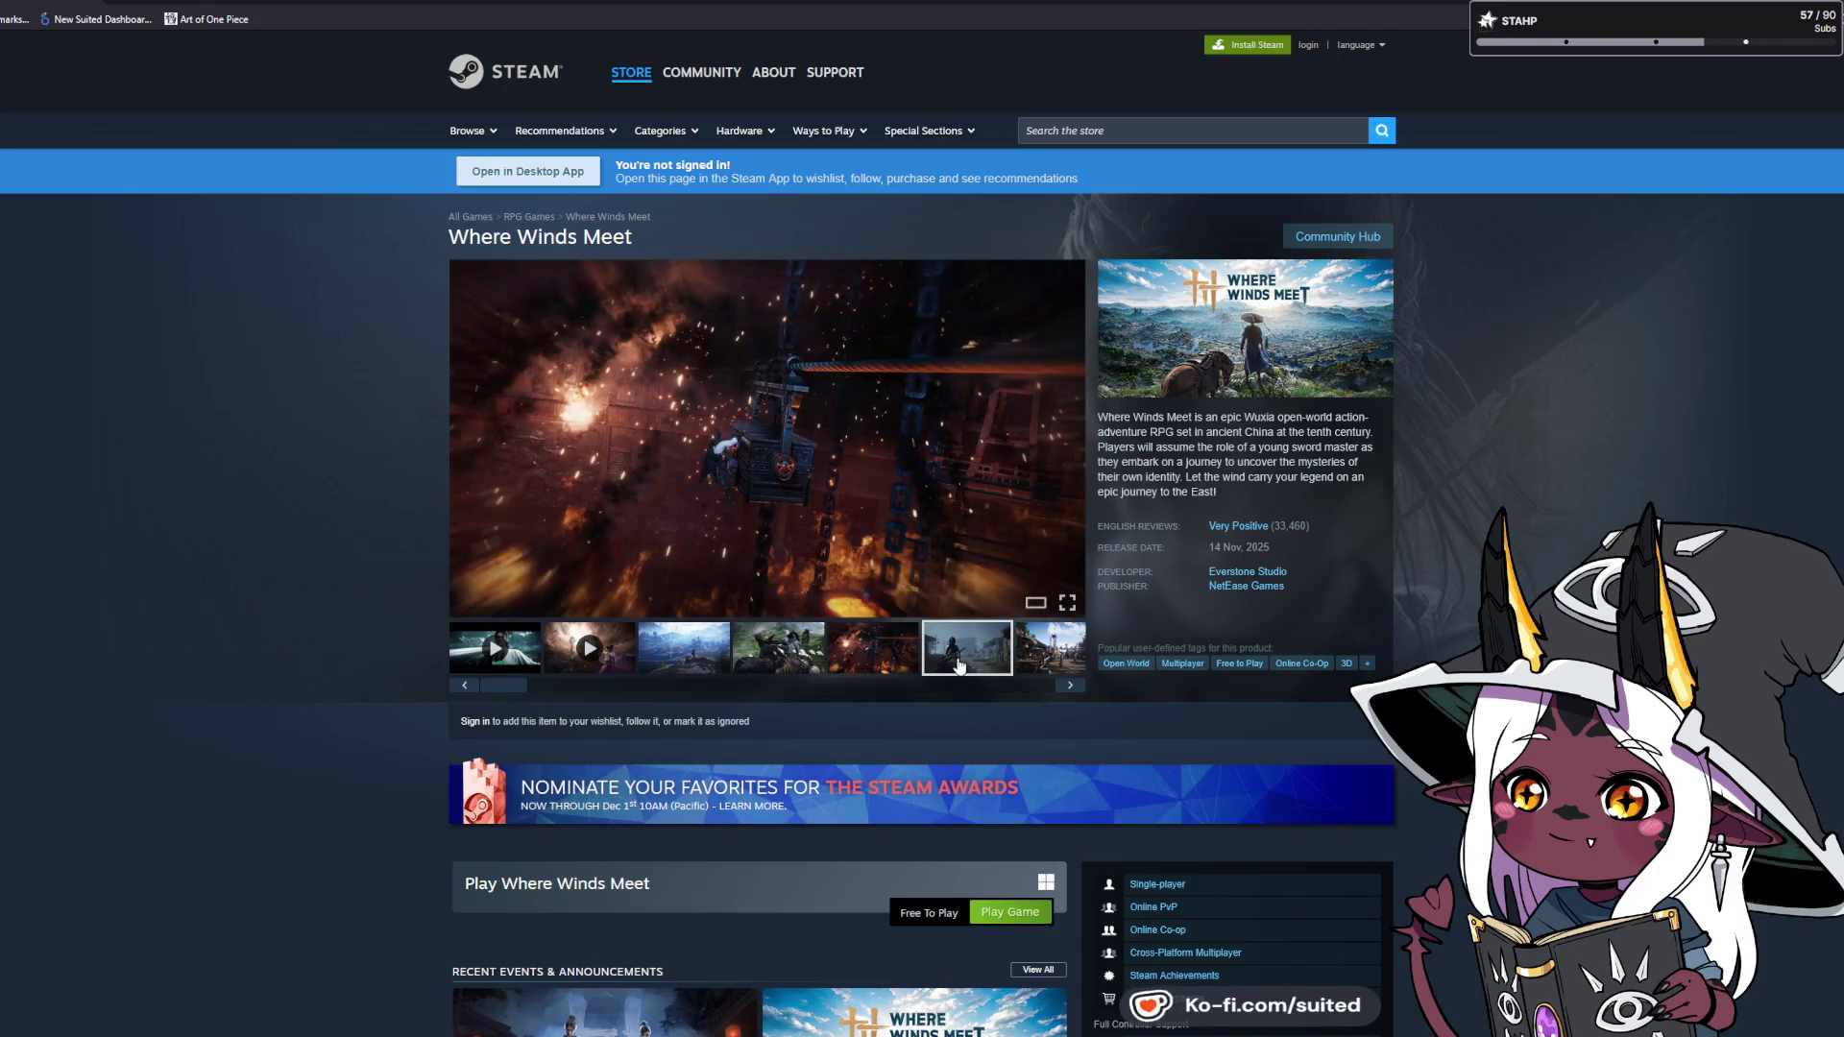
click(958, 663)
click(1059, 653)
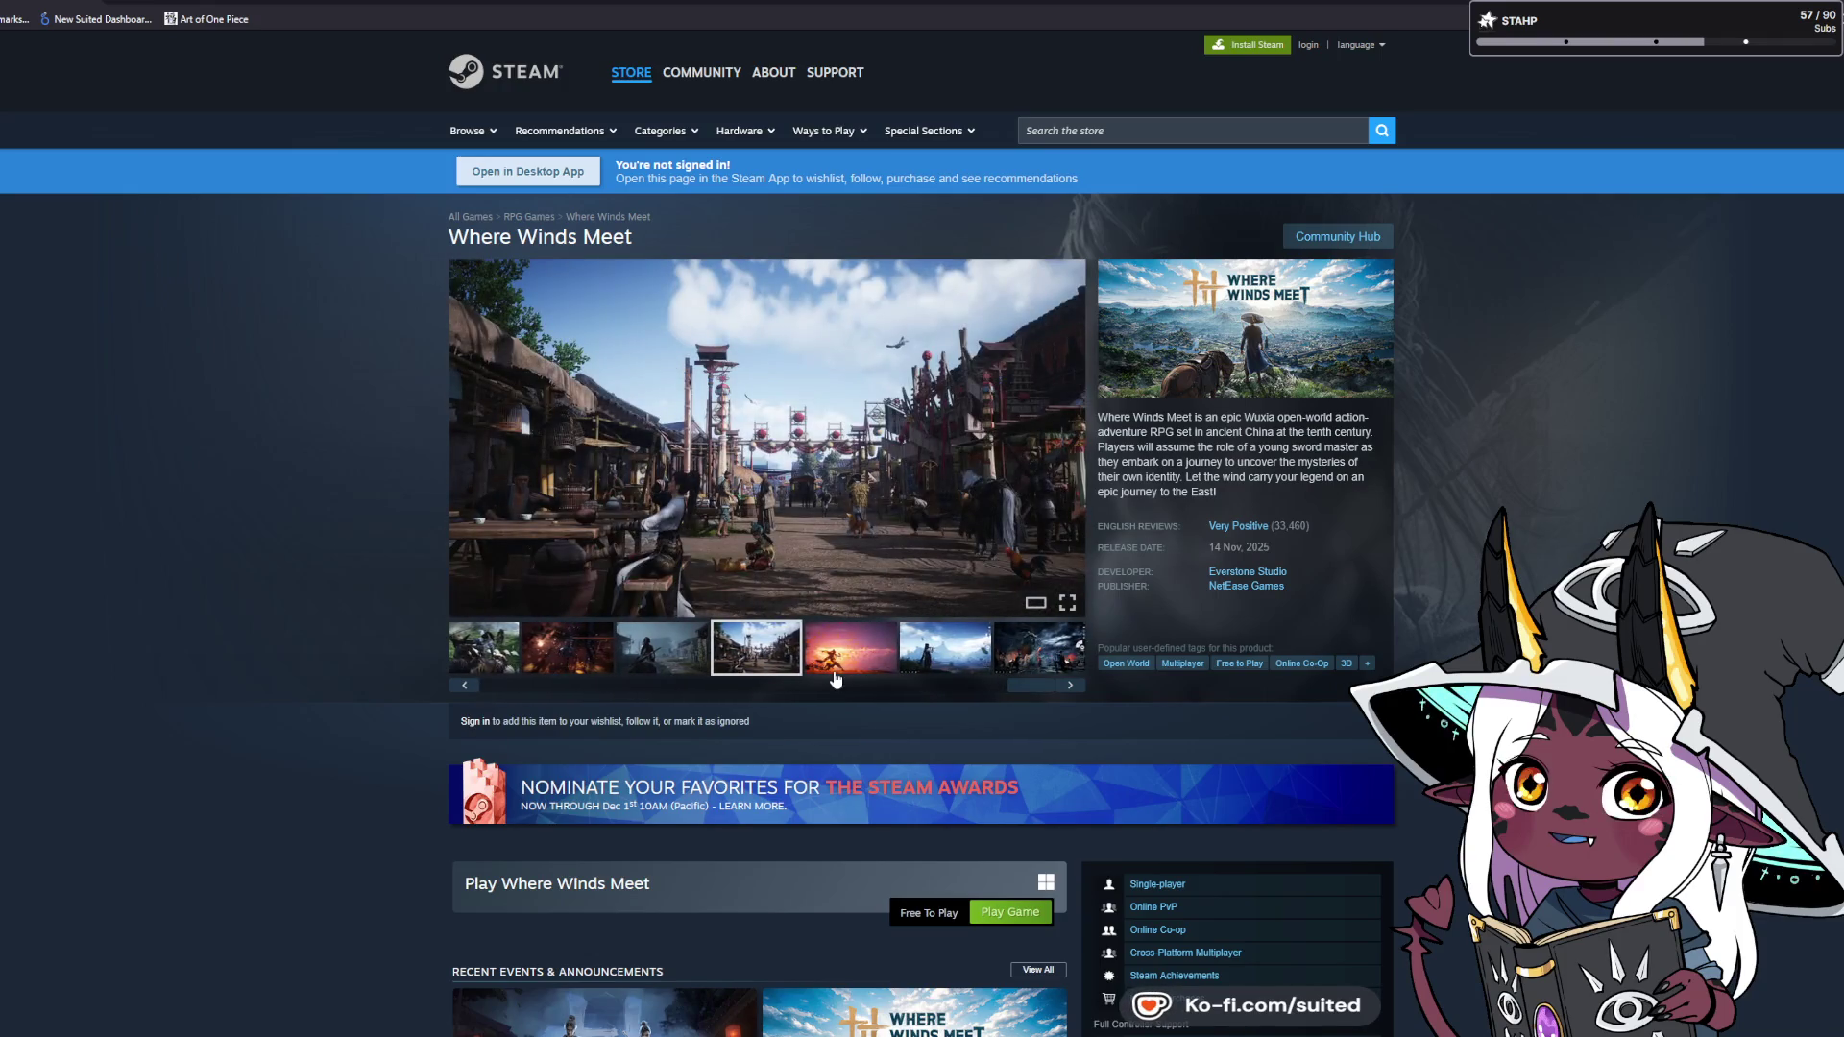
click(834, 671)
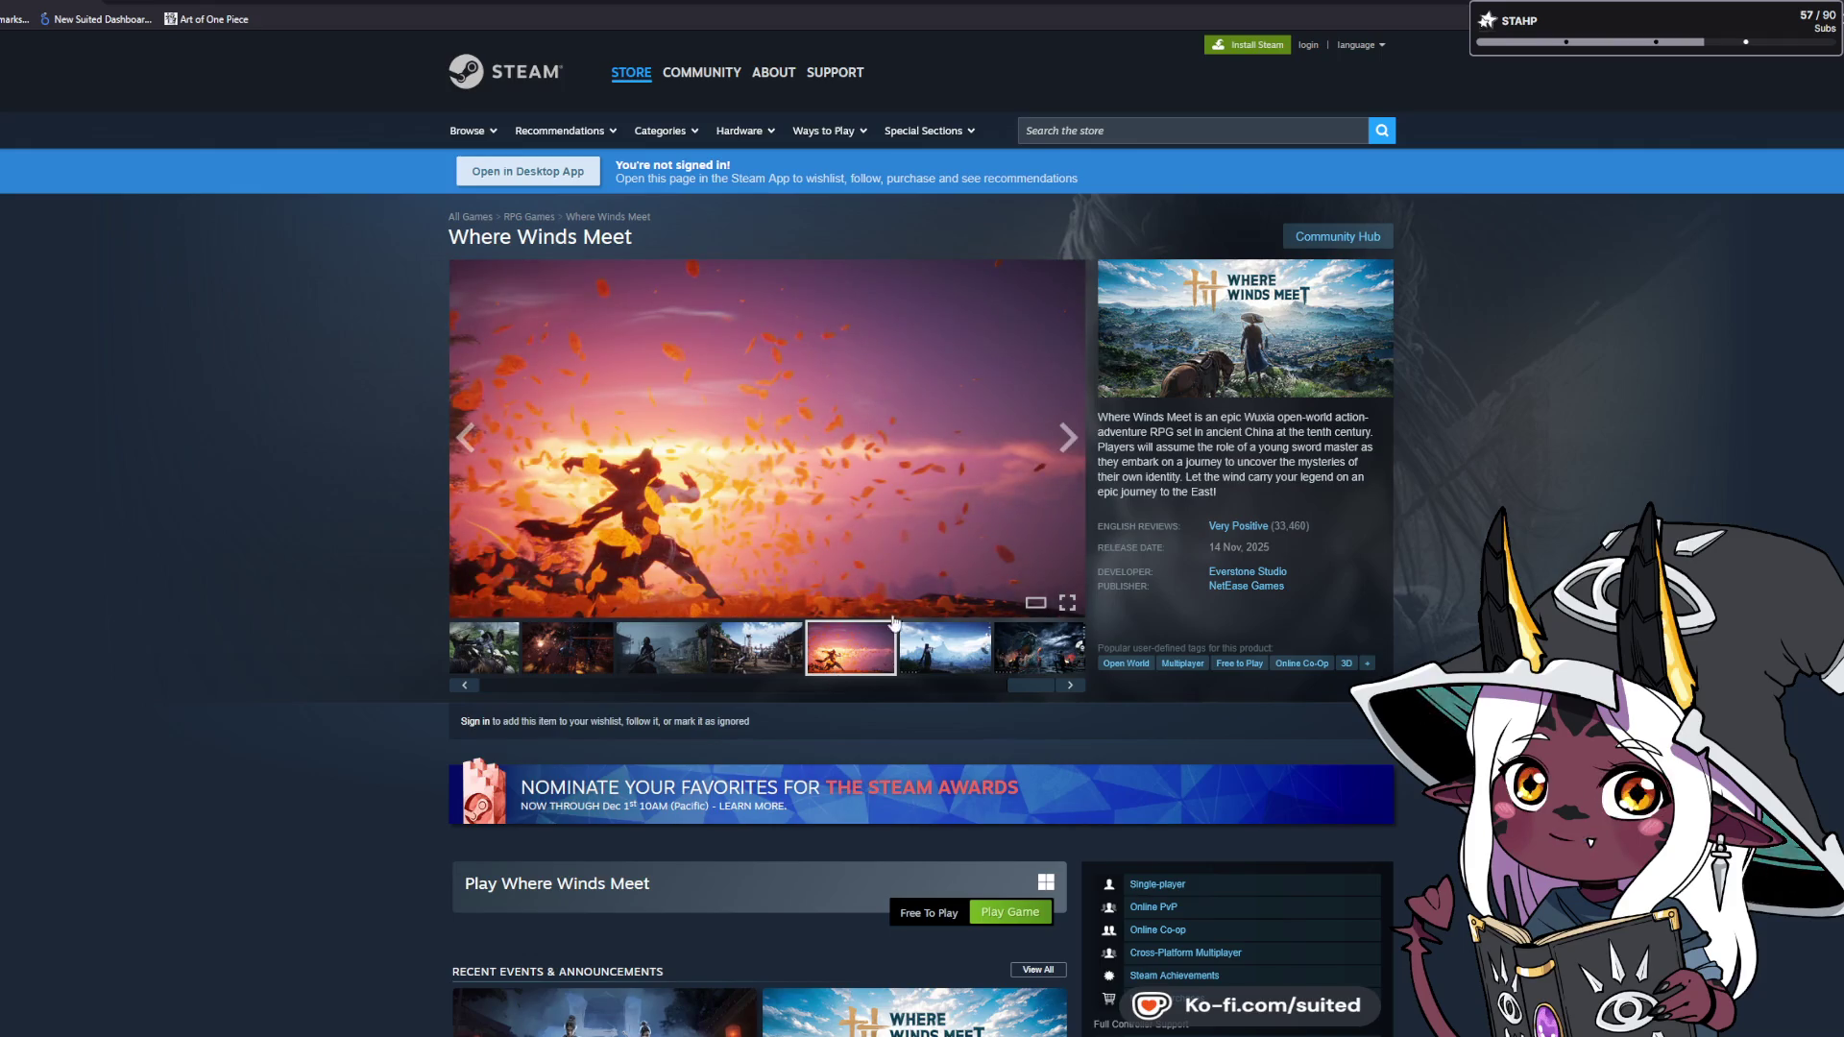
click(946, 648)
click(1039, 650)
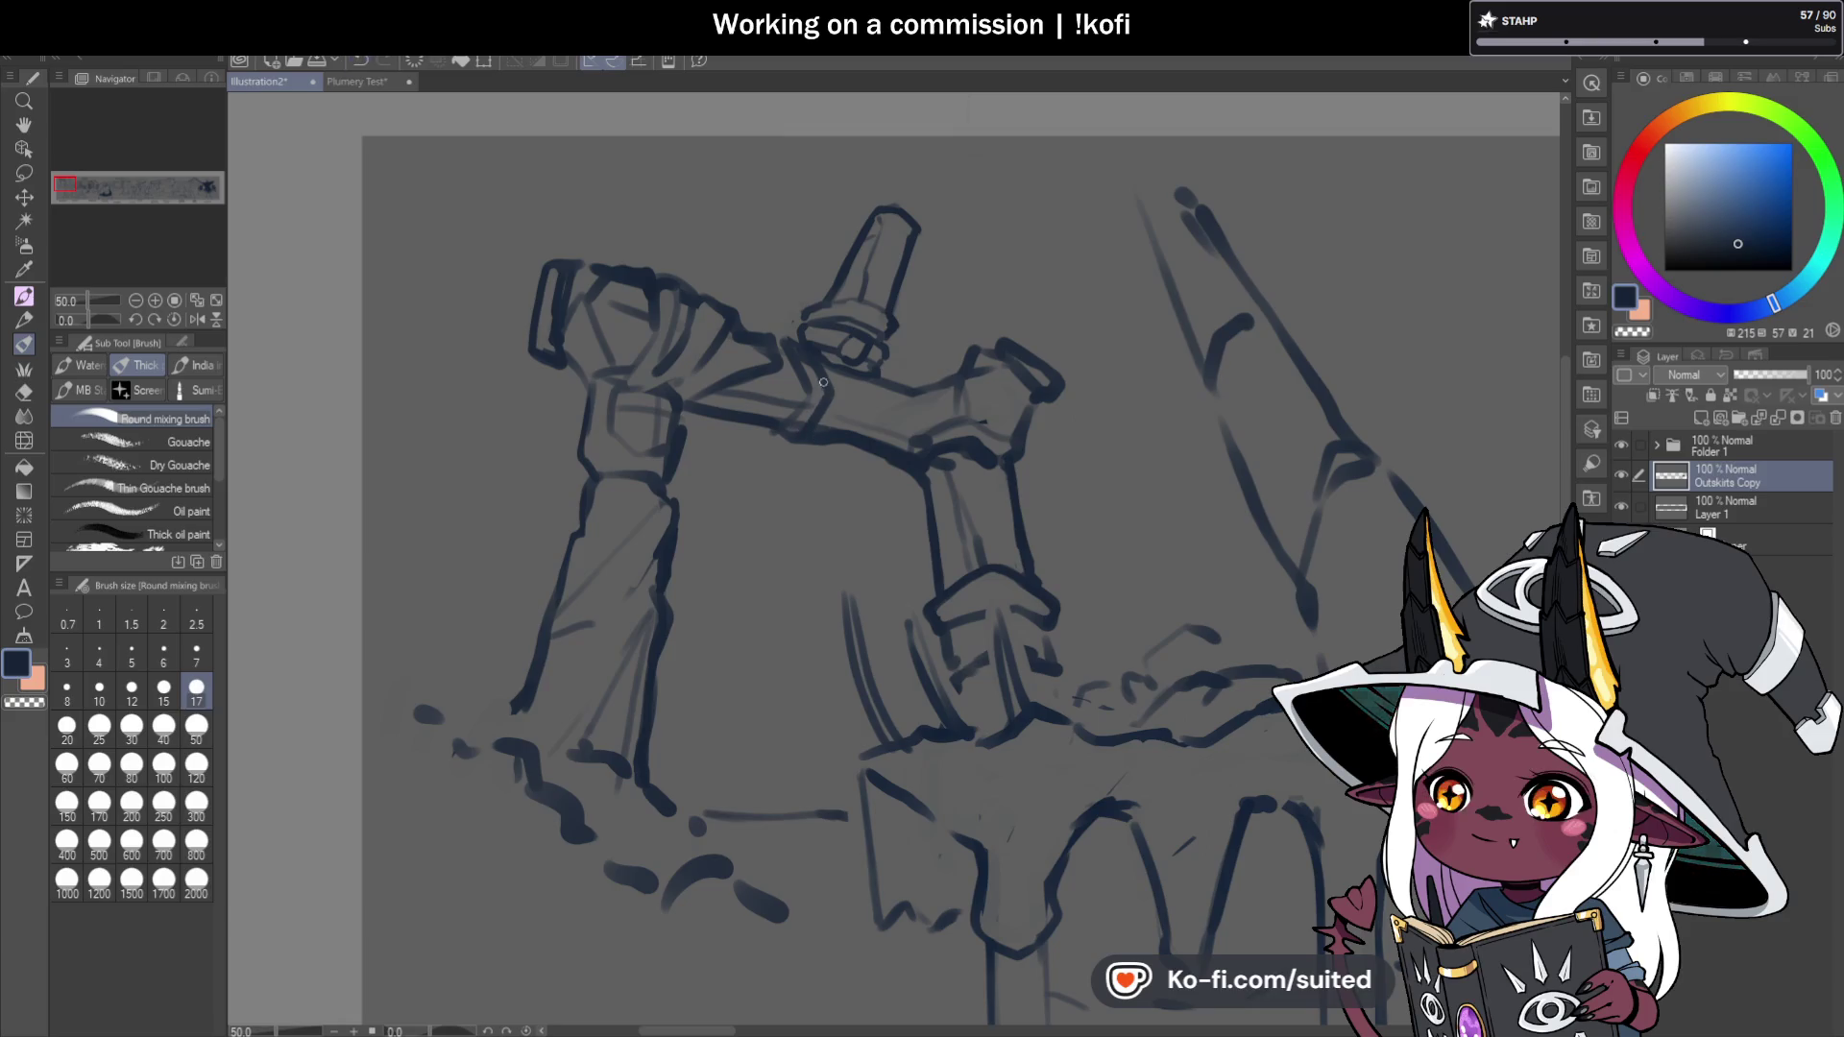
Add navy sketch strokes on the right and rework the arm's end, erasing with transparent colour.
key(c)
key(c)
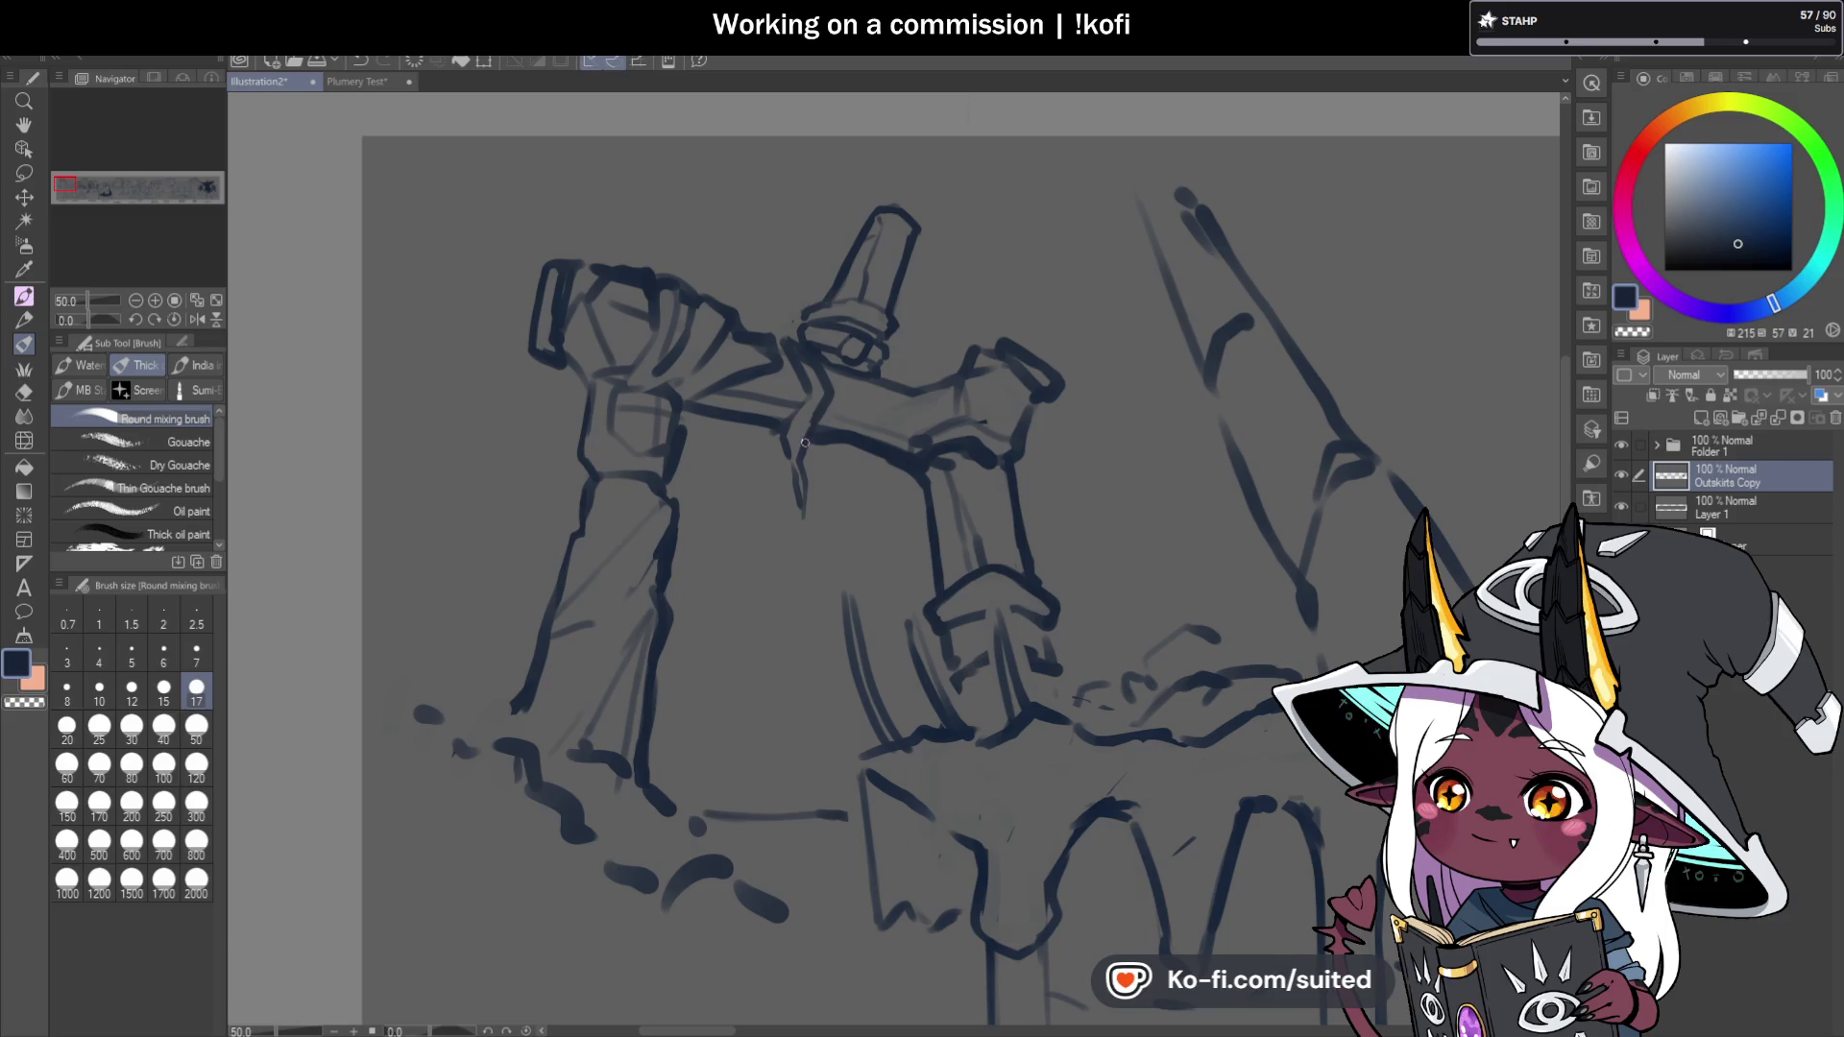
key(c)
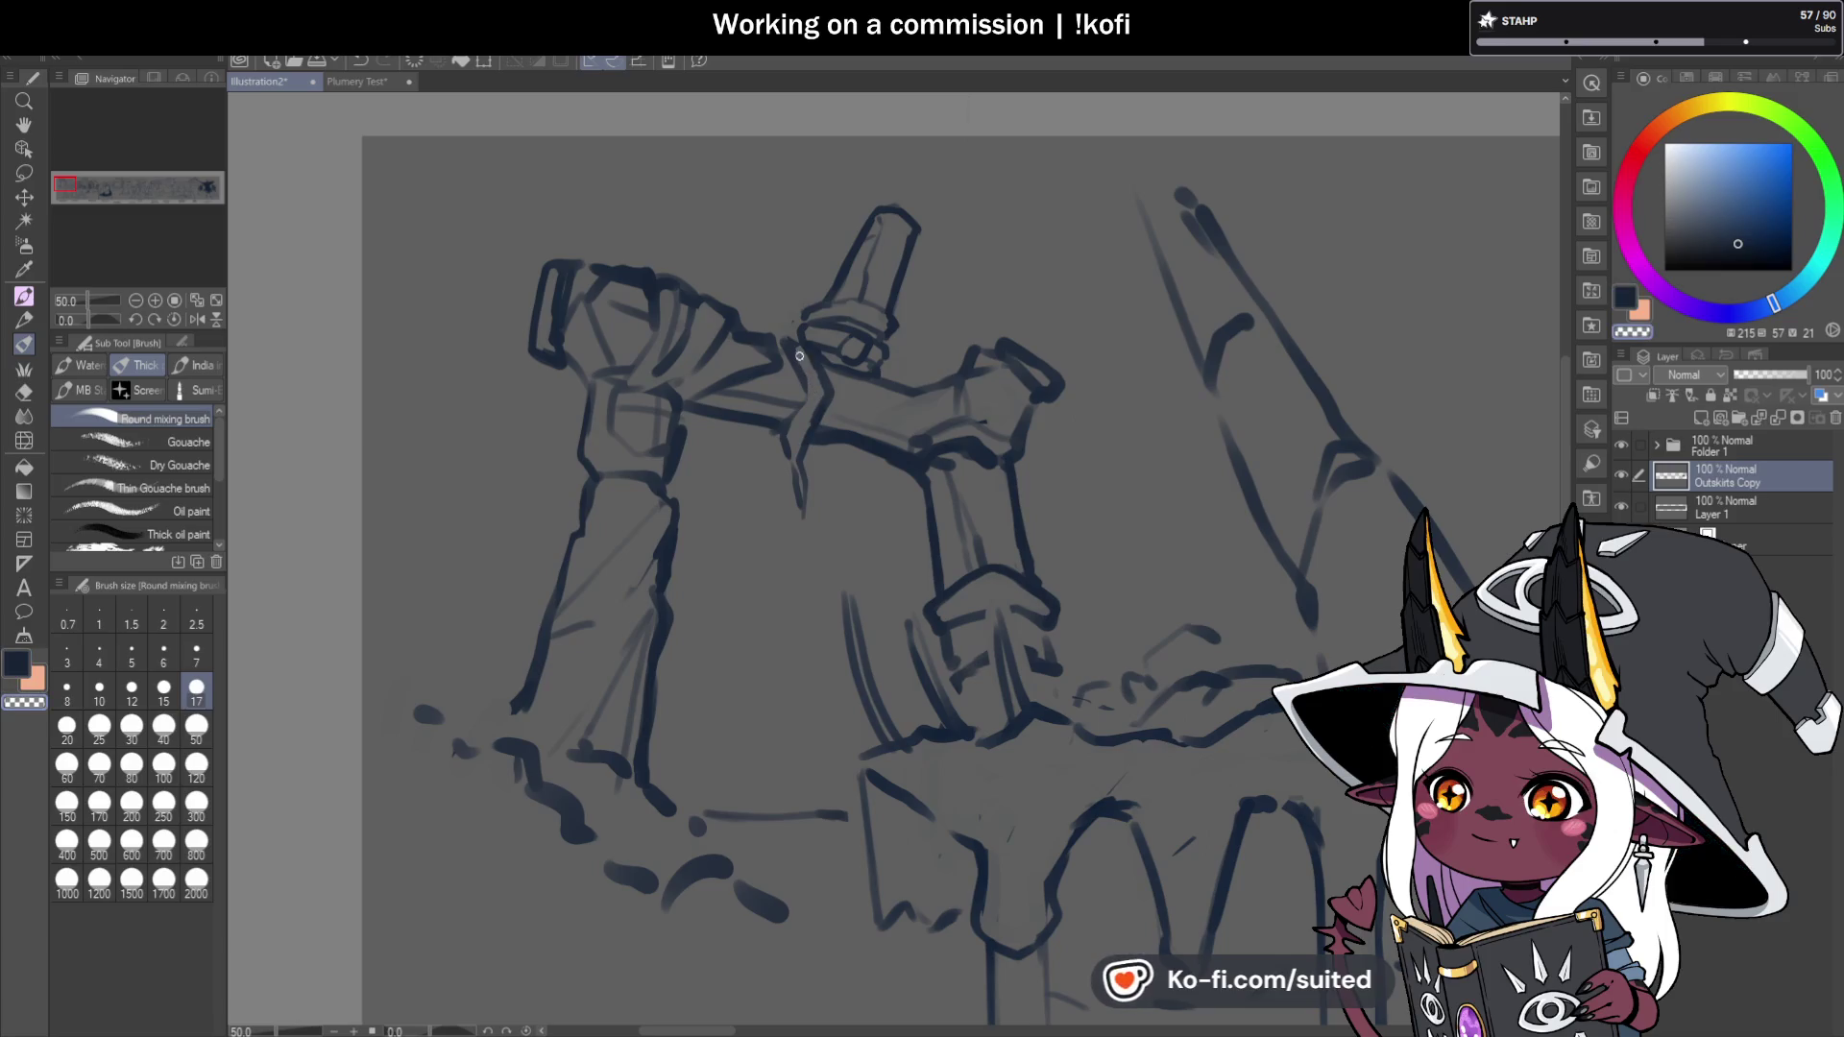
key(c)
key(c)
key(c)
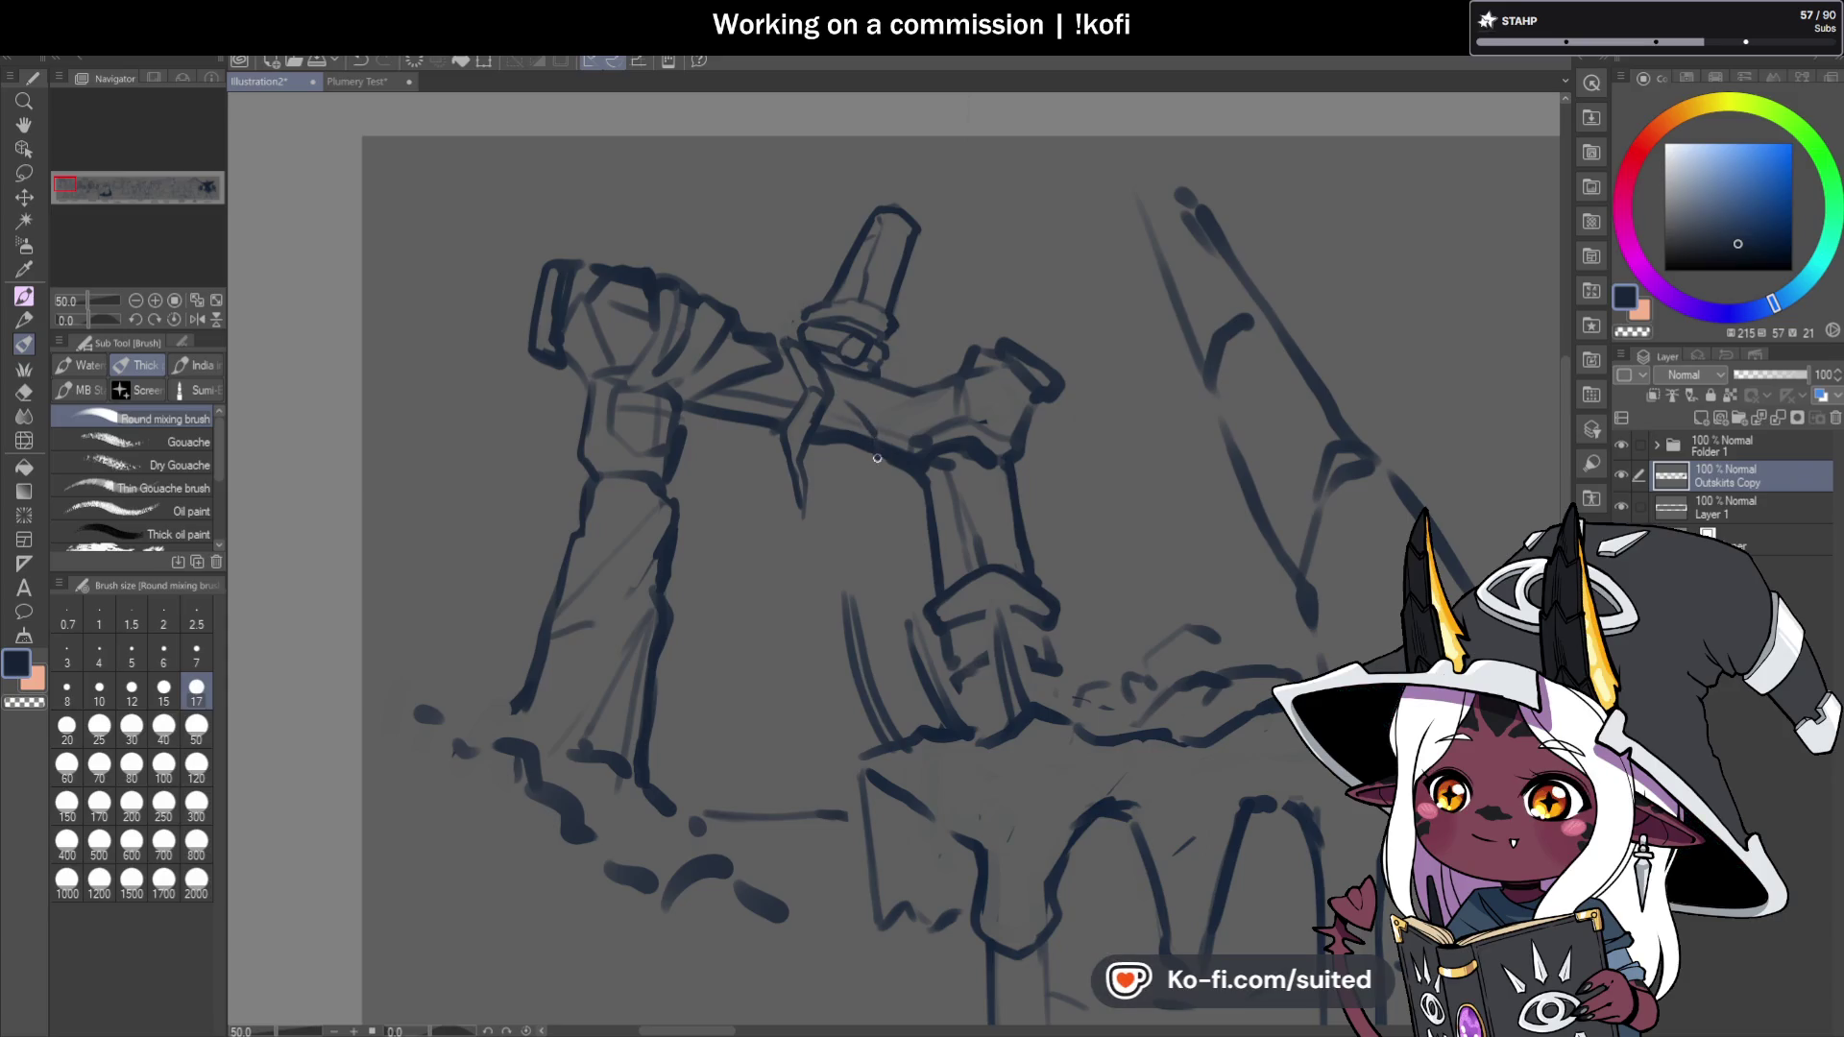
drag(834, 377, 882, 489)
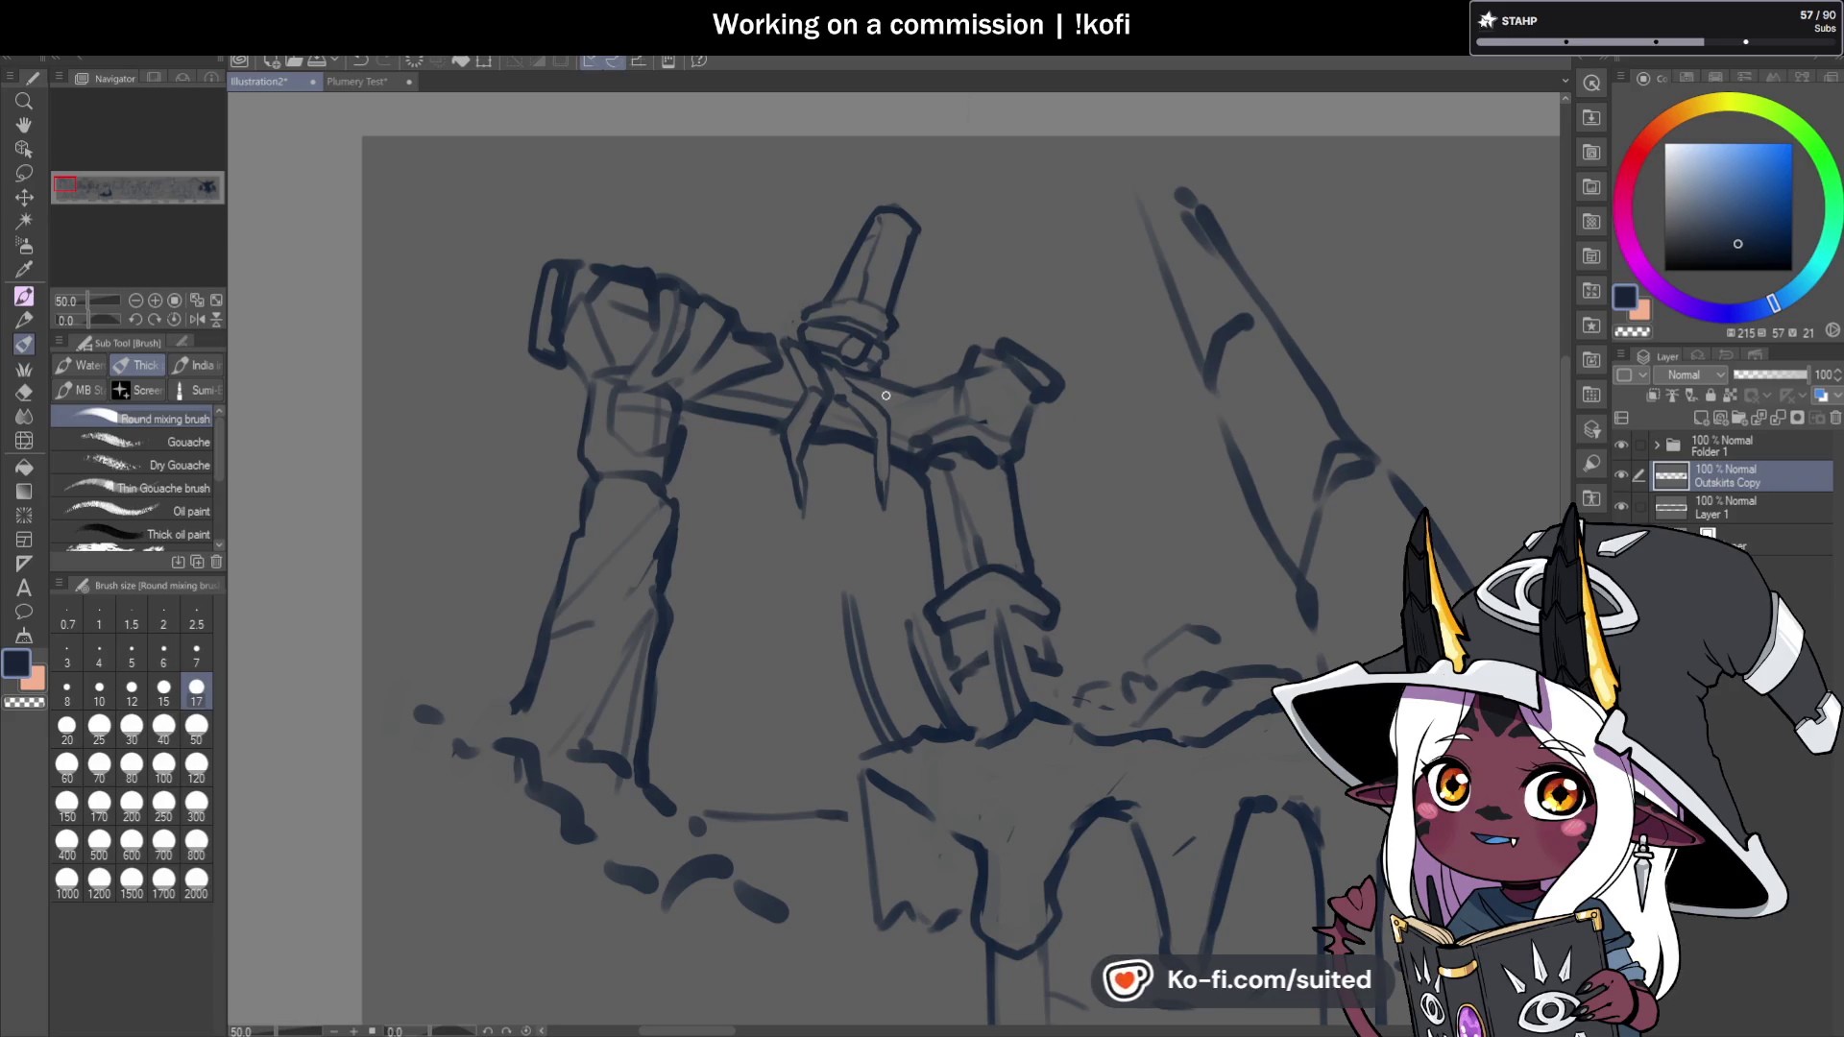
key(c)
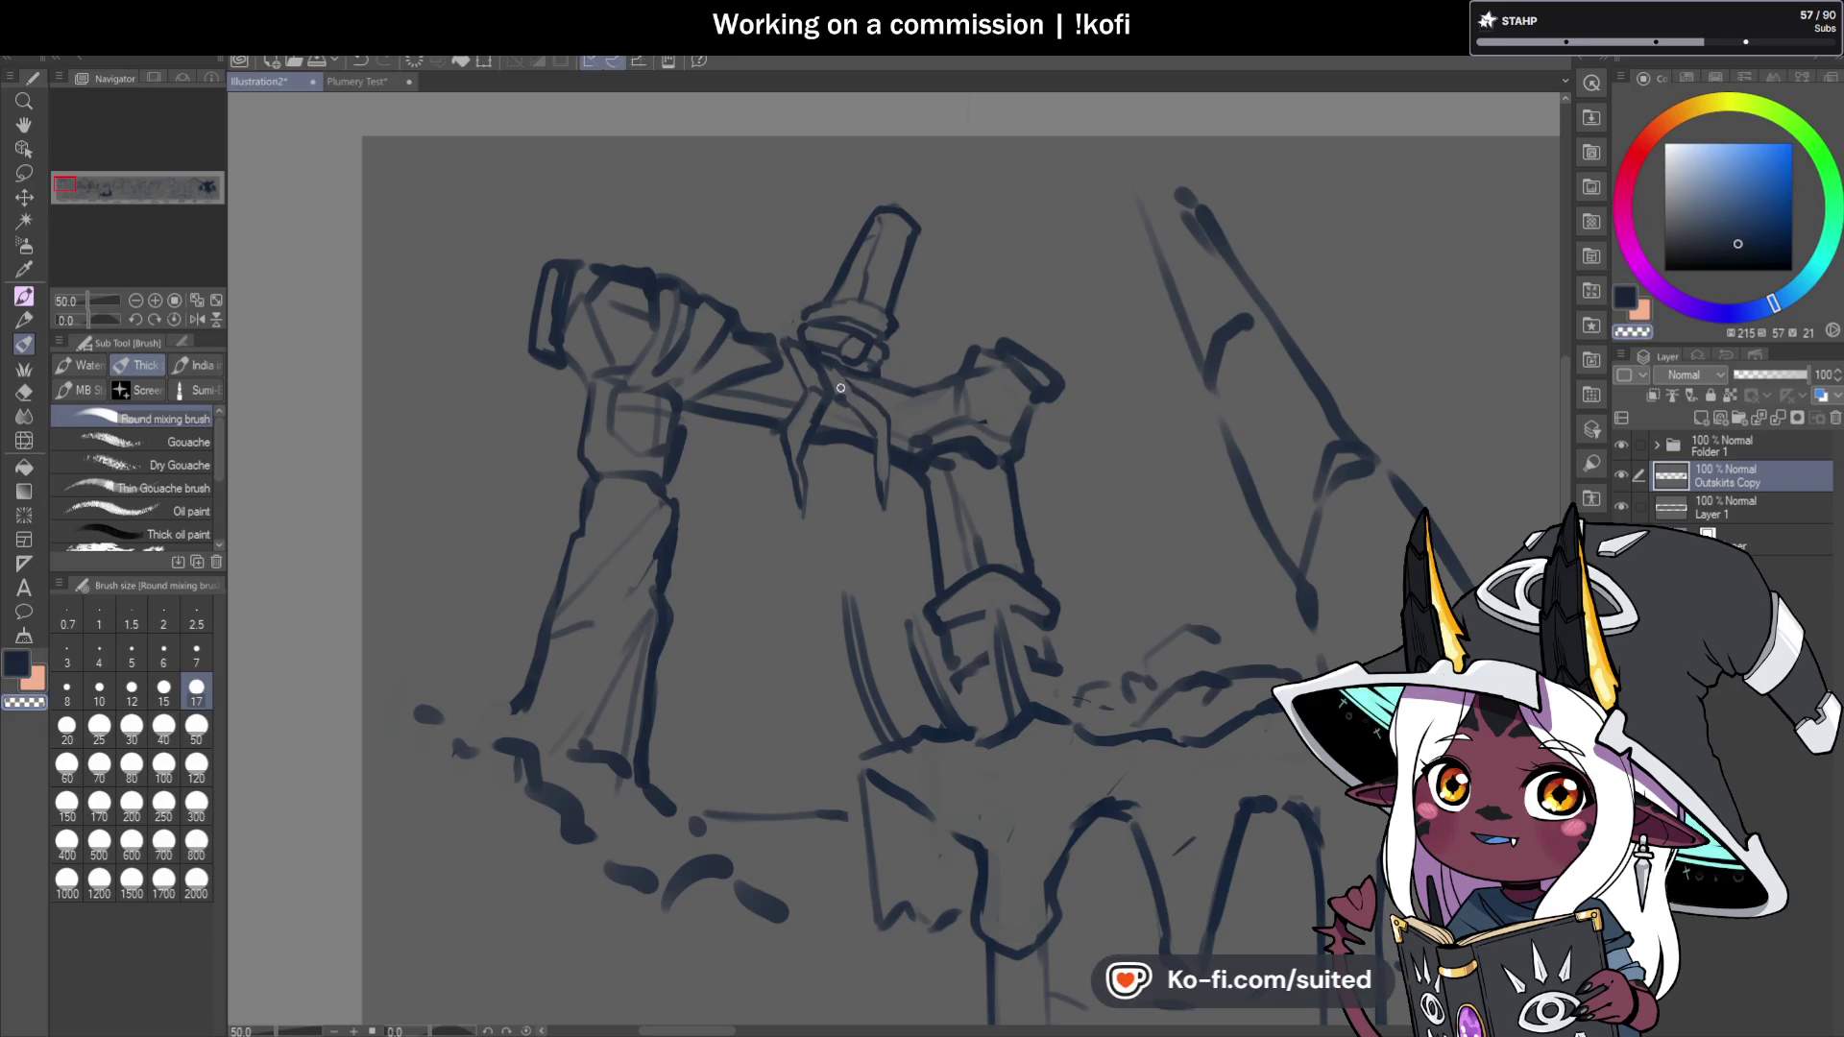
key(c)
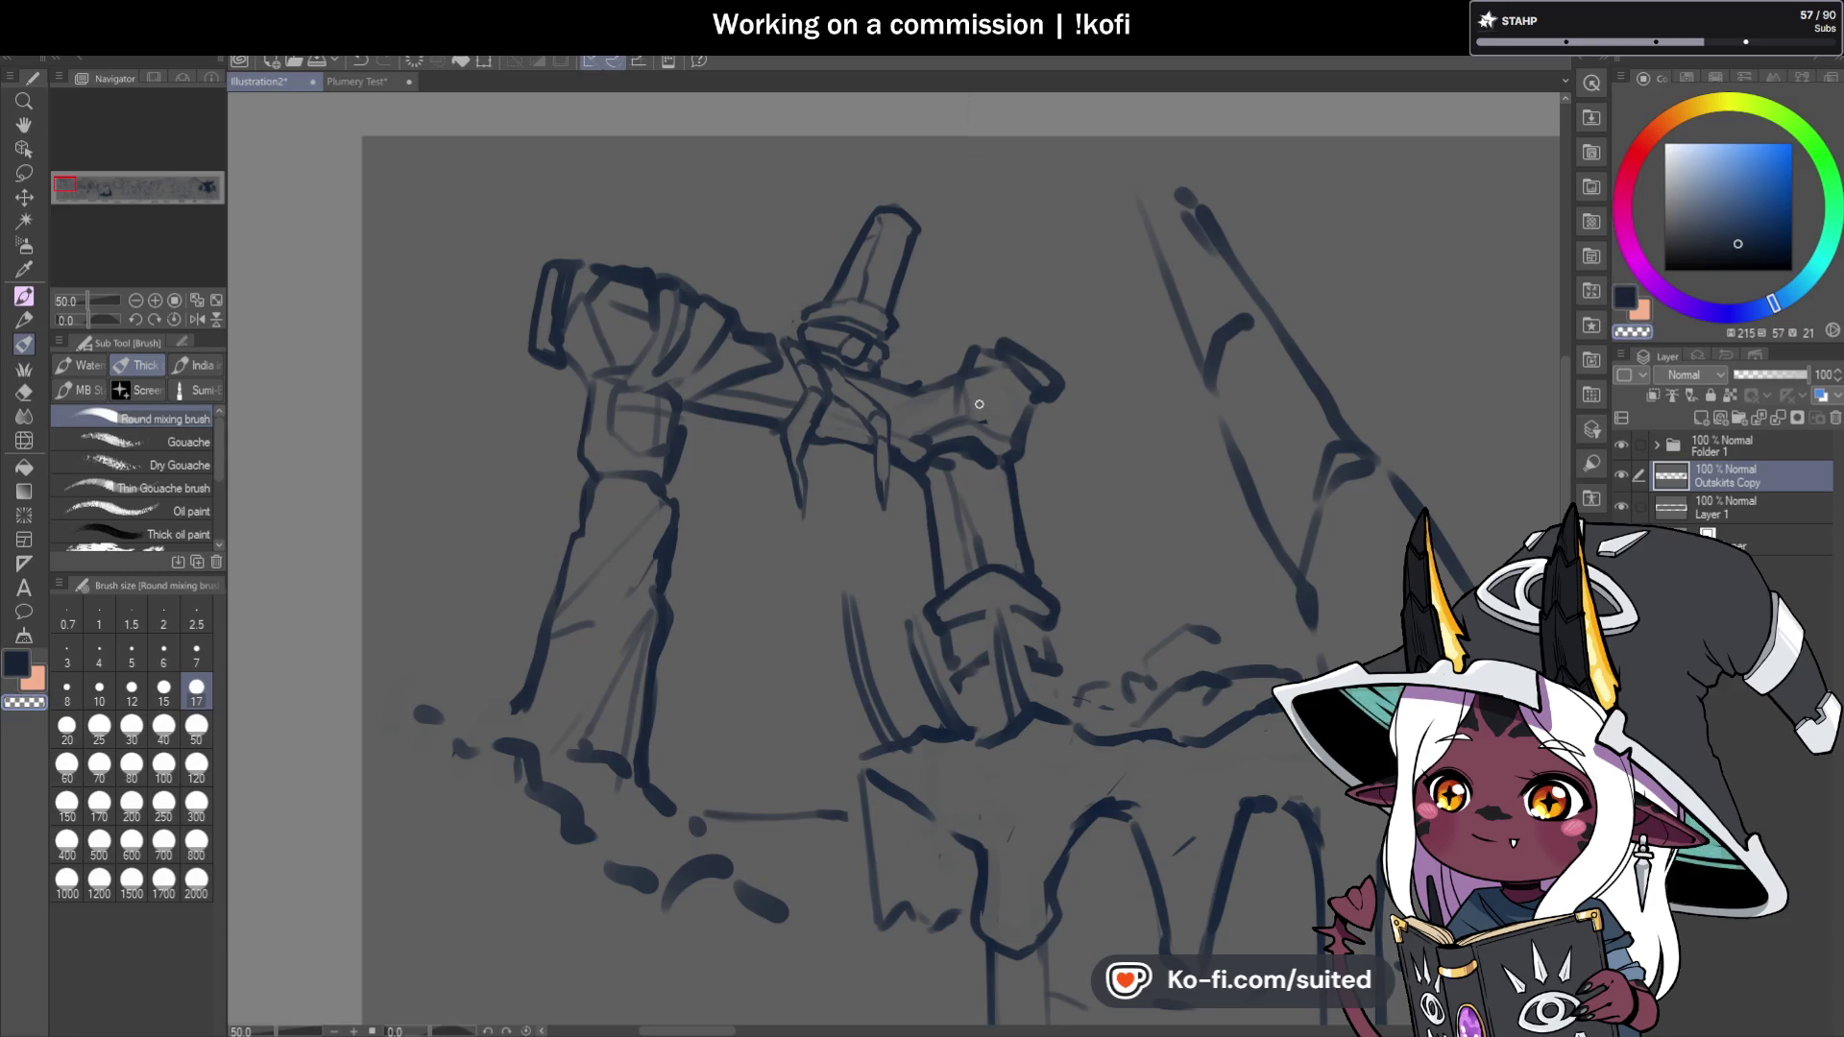
mouse_move(987, 357)
mouse_down()
mouse_move(1057, 389)
mouse_move(1003, 340)
mouse_up()
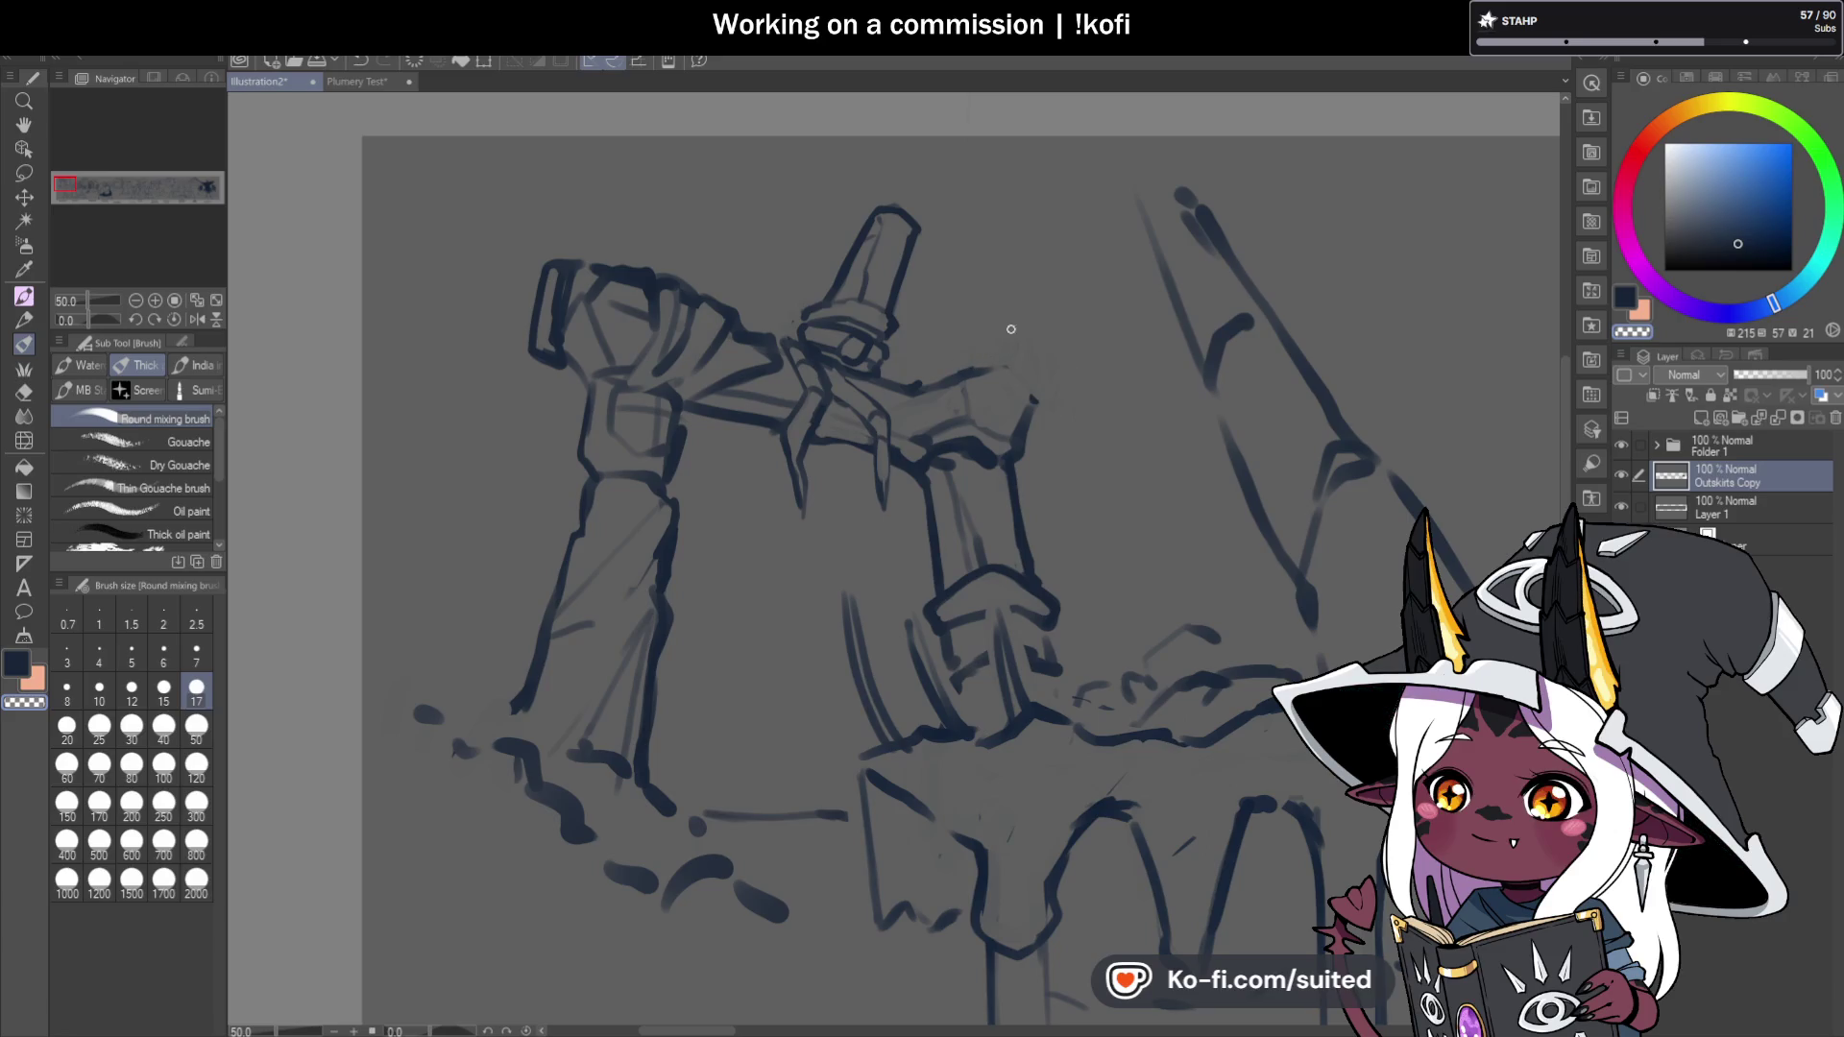
Save, then add strokes near the arm's end and along the shoulder.
key(ctrl+s)
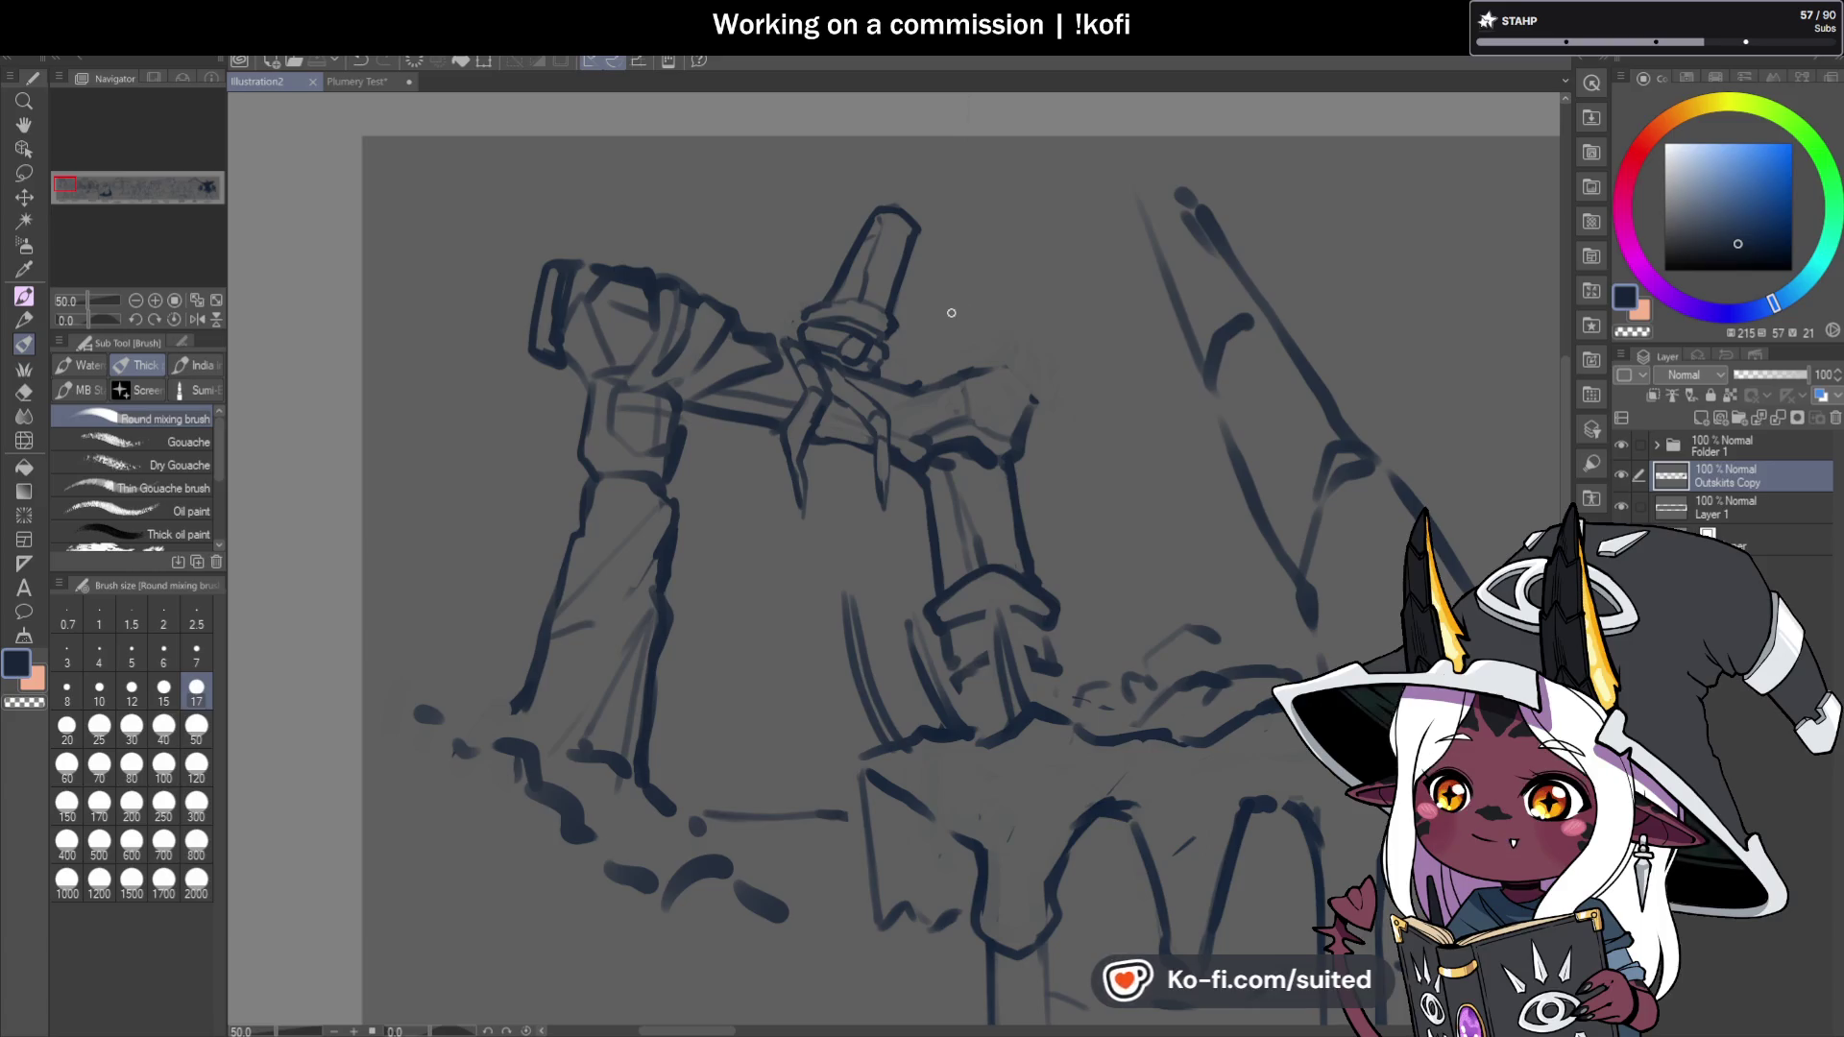
drag(984, 435, 996, 467)
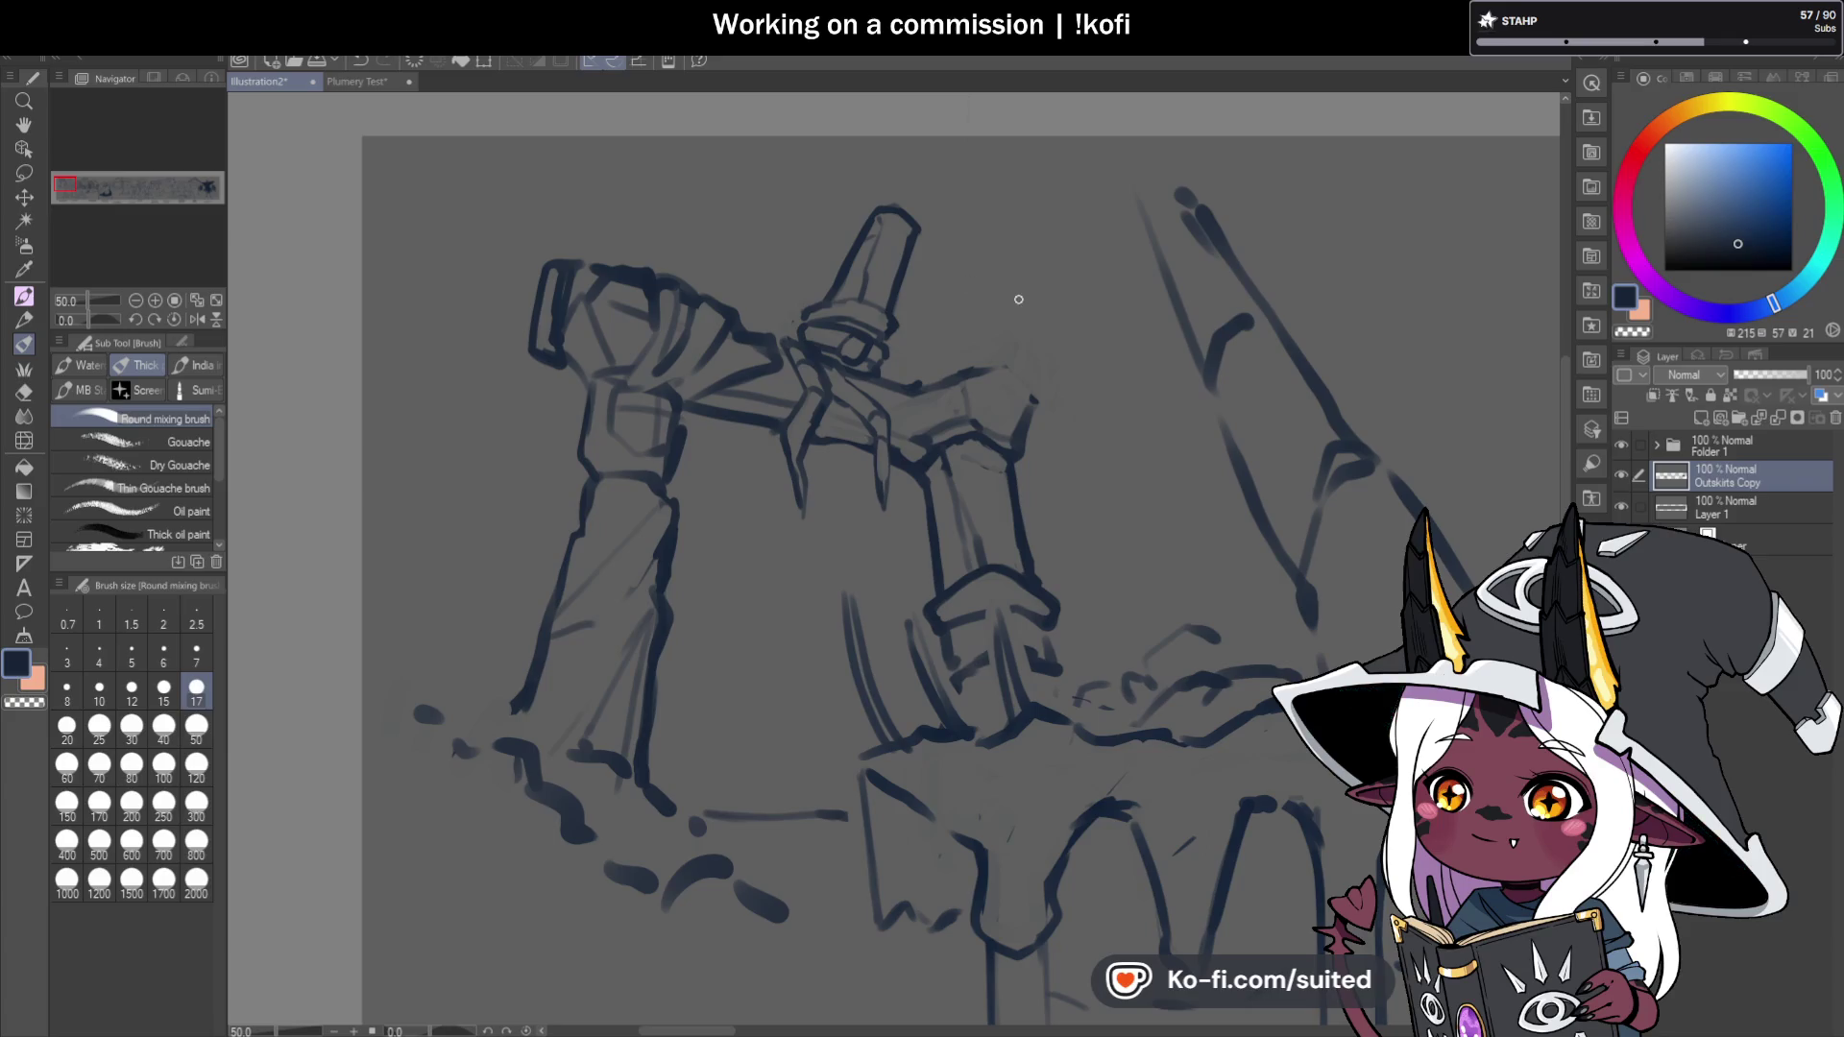
mouse_move(1029, 383)
mouse_down()
mouse_move(988, 373)
mouse_move(954, 416)
mouse_up()
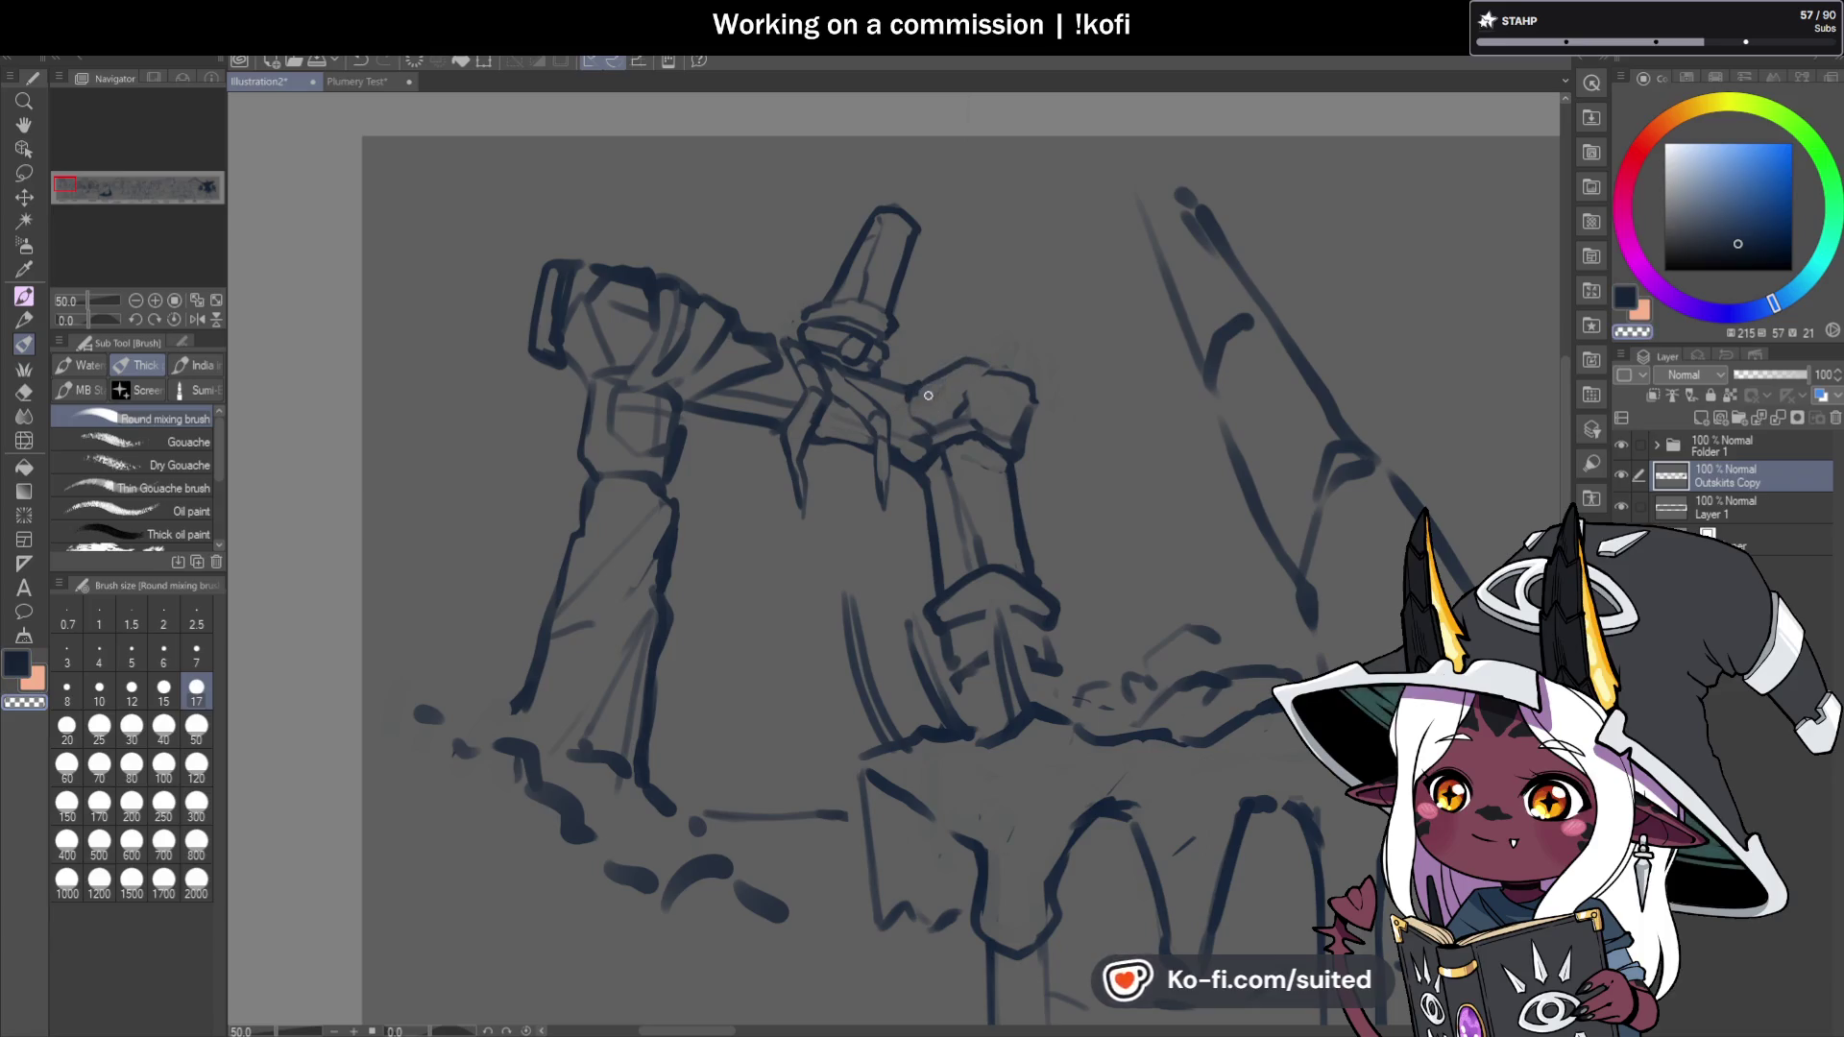
alt+click(993, 372)
key(c)
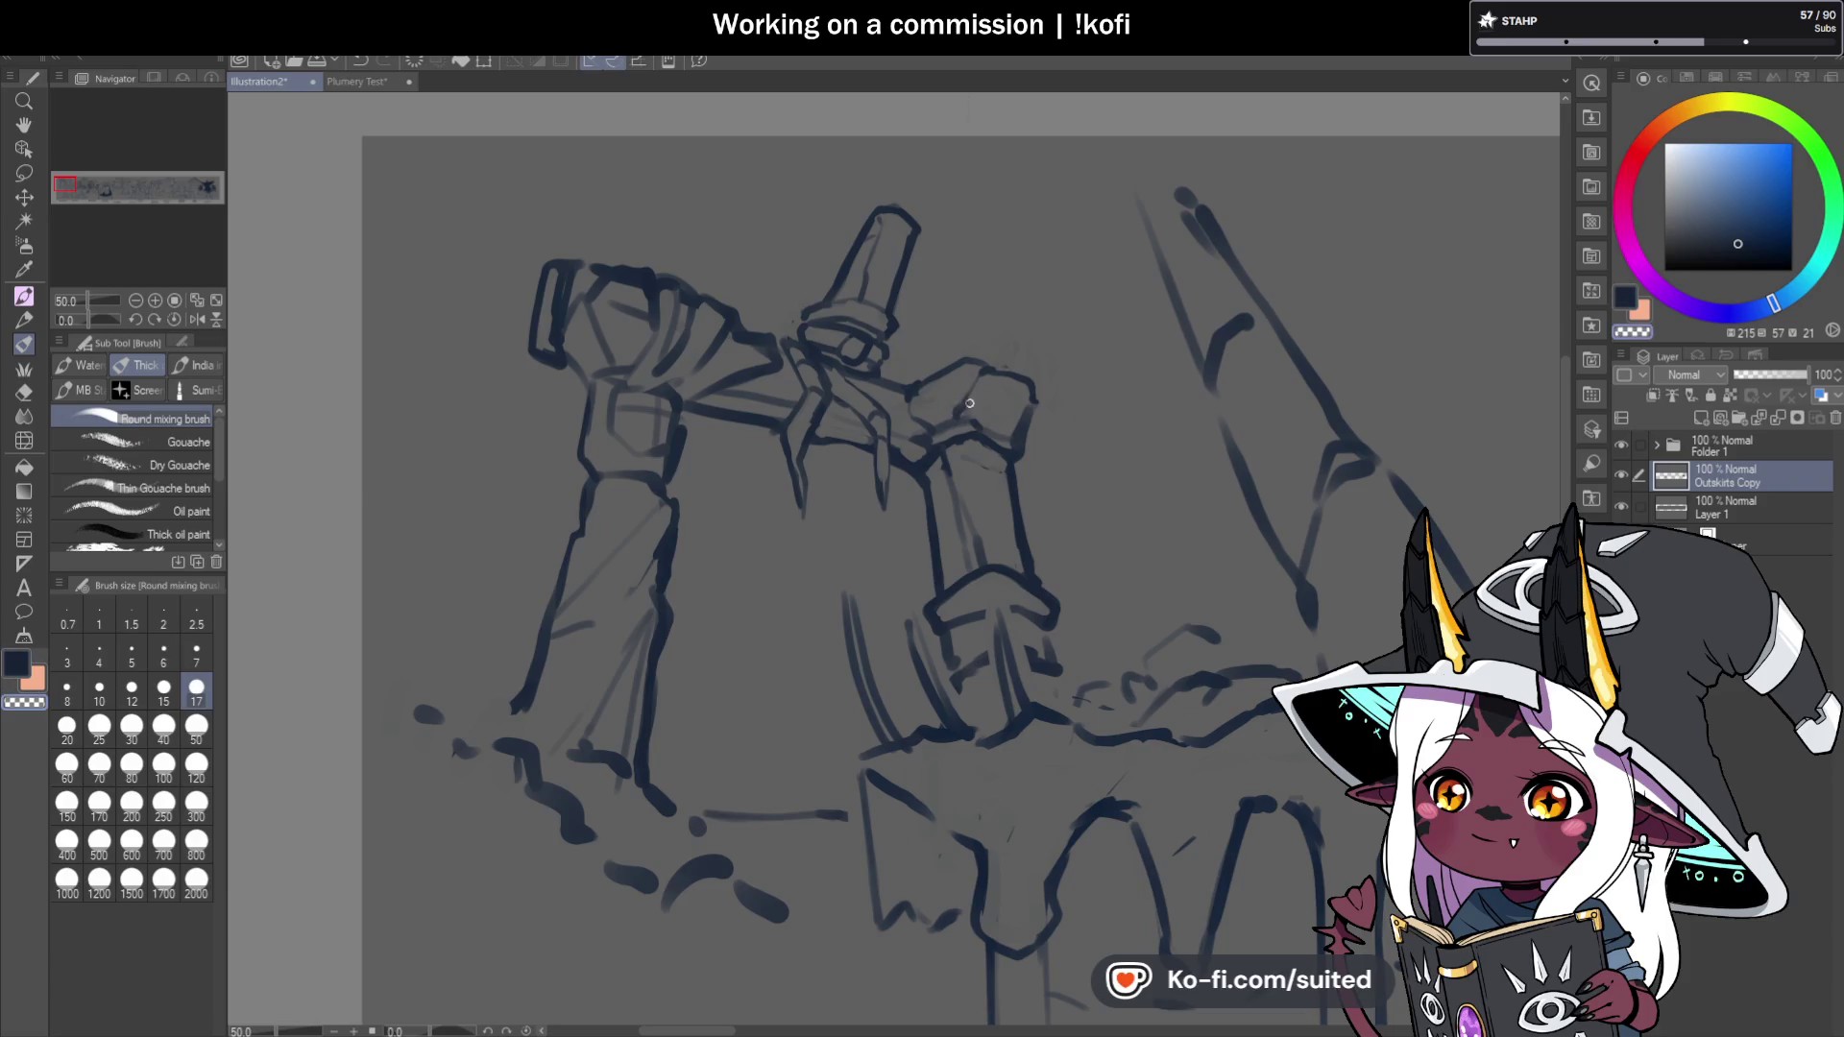
key(c)
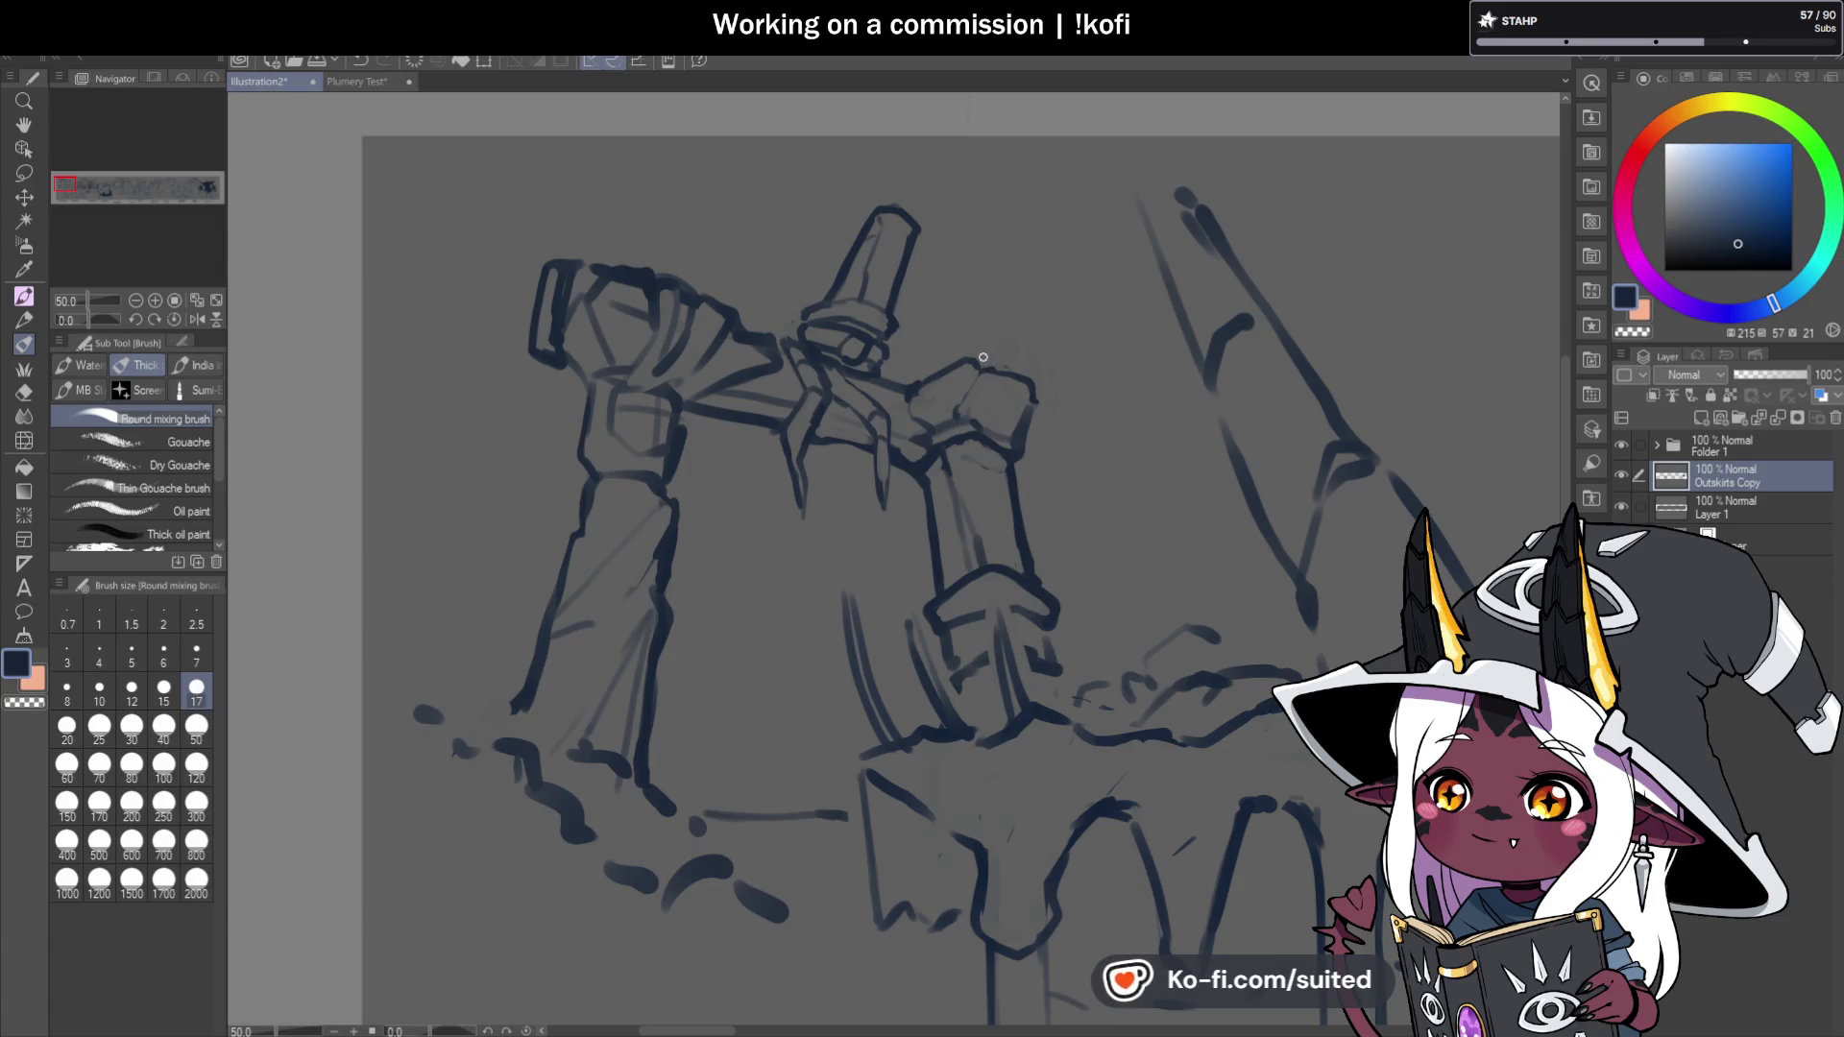
Extend the fist's top outline down its right side, erase stray marks, and save.
drag(1031, 340, 1047, 386)
key(c)
key(c)
key(c)
key(c)
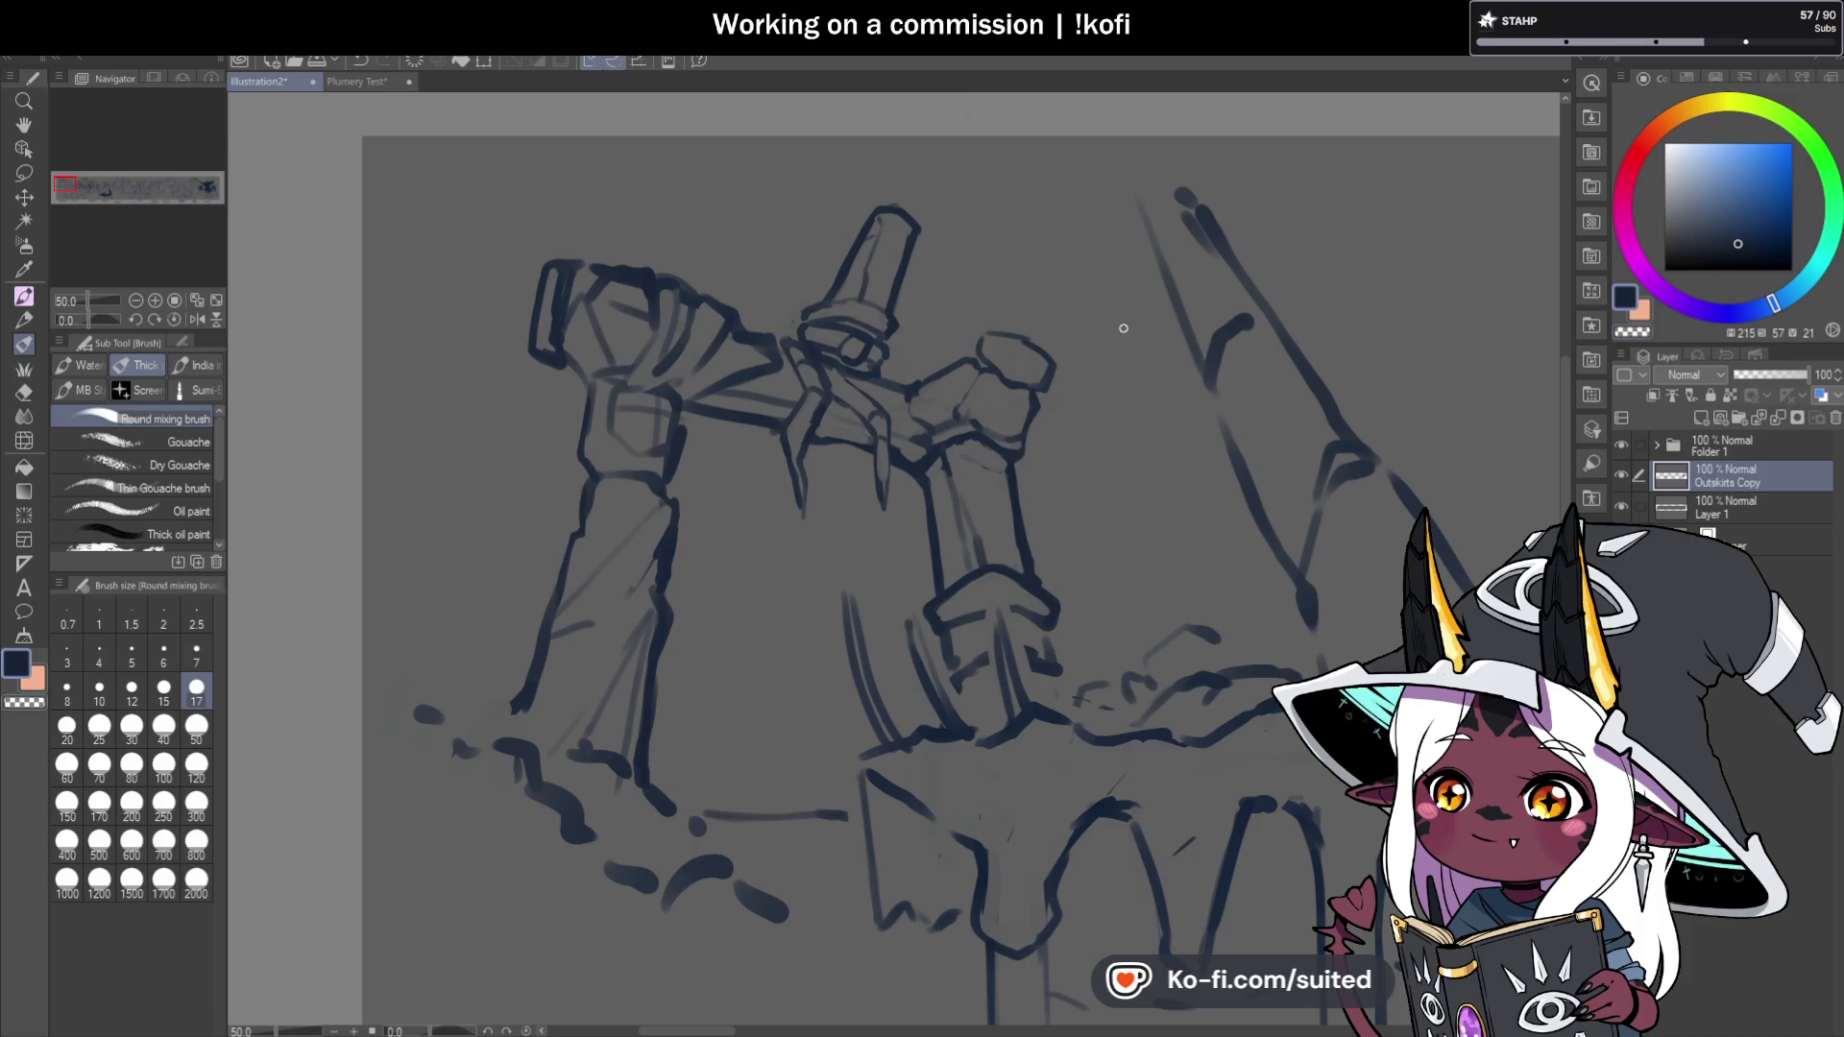
key(c)
key(ctrl+s)
key(c)
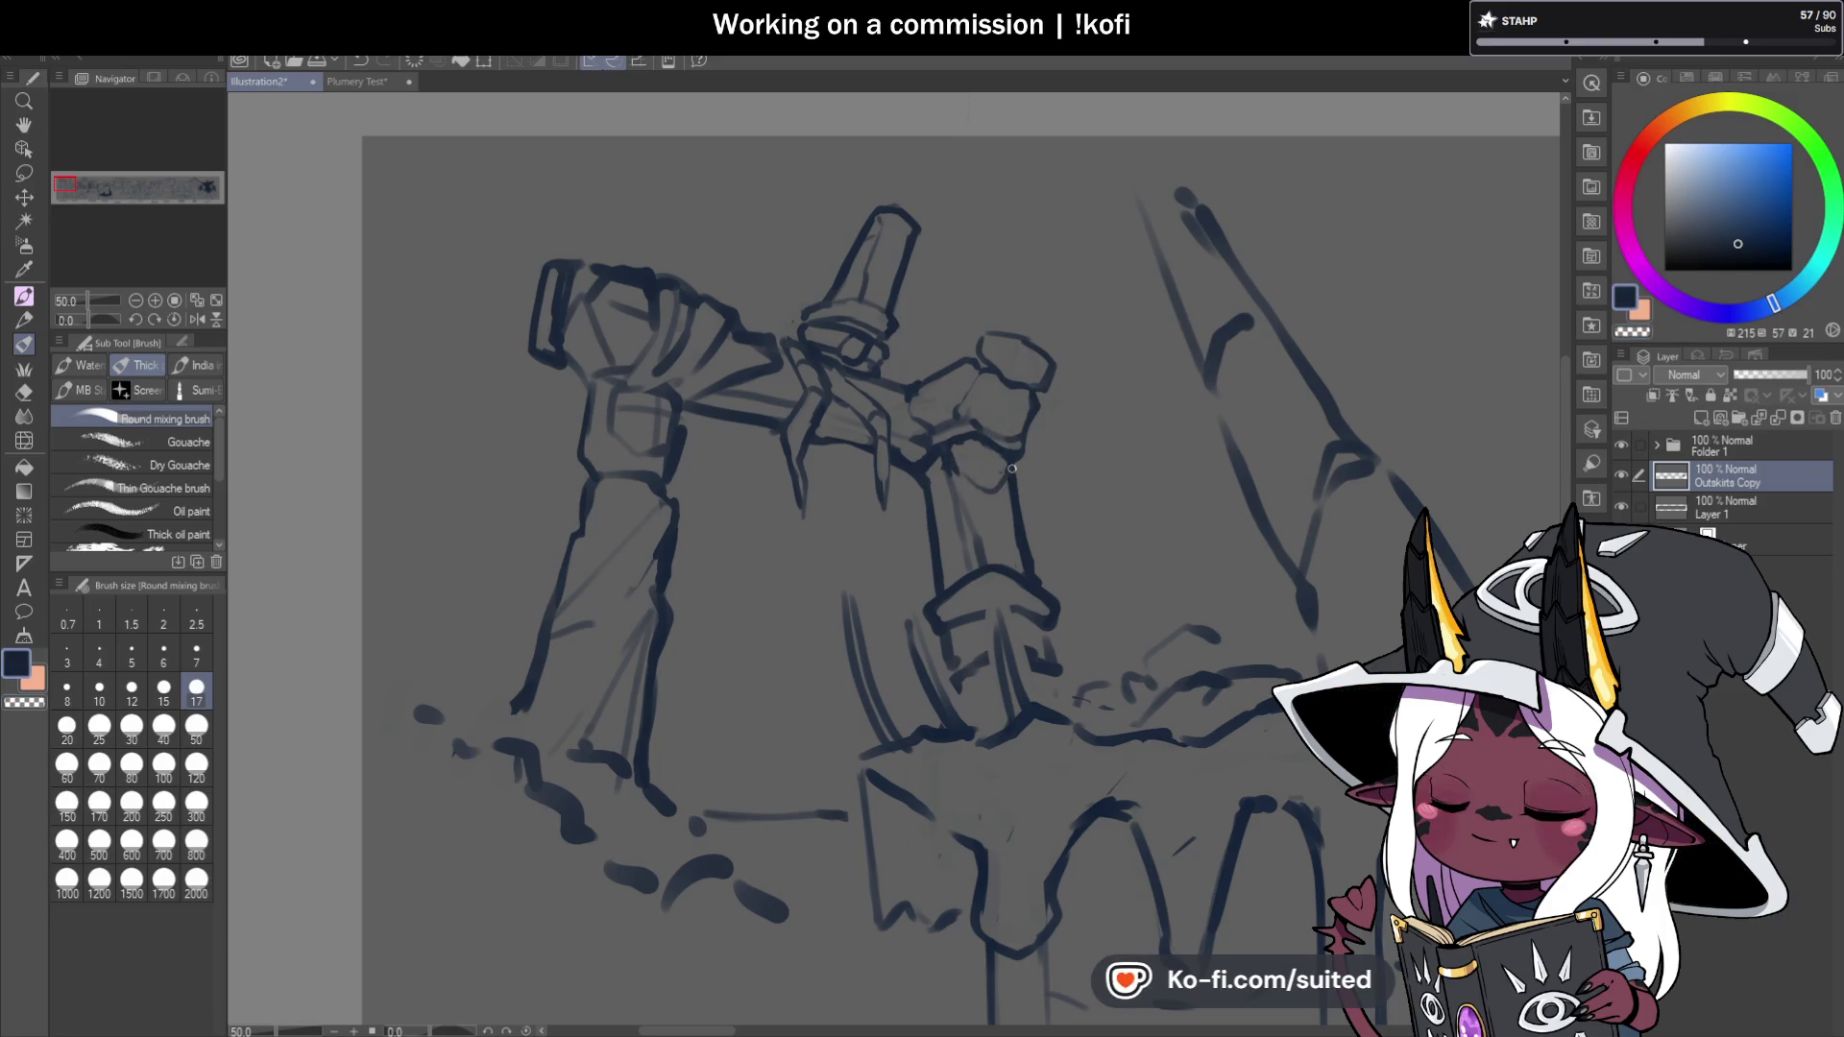
key(ctrl+s)
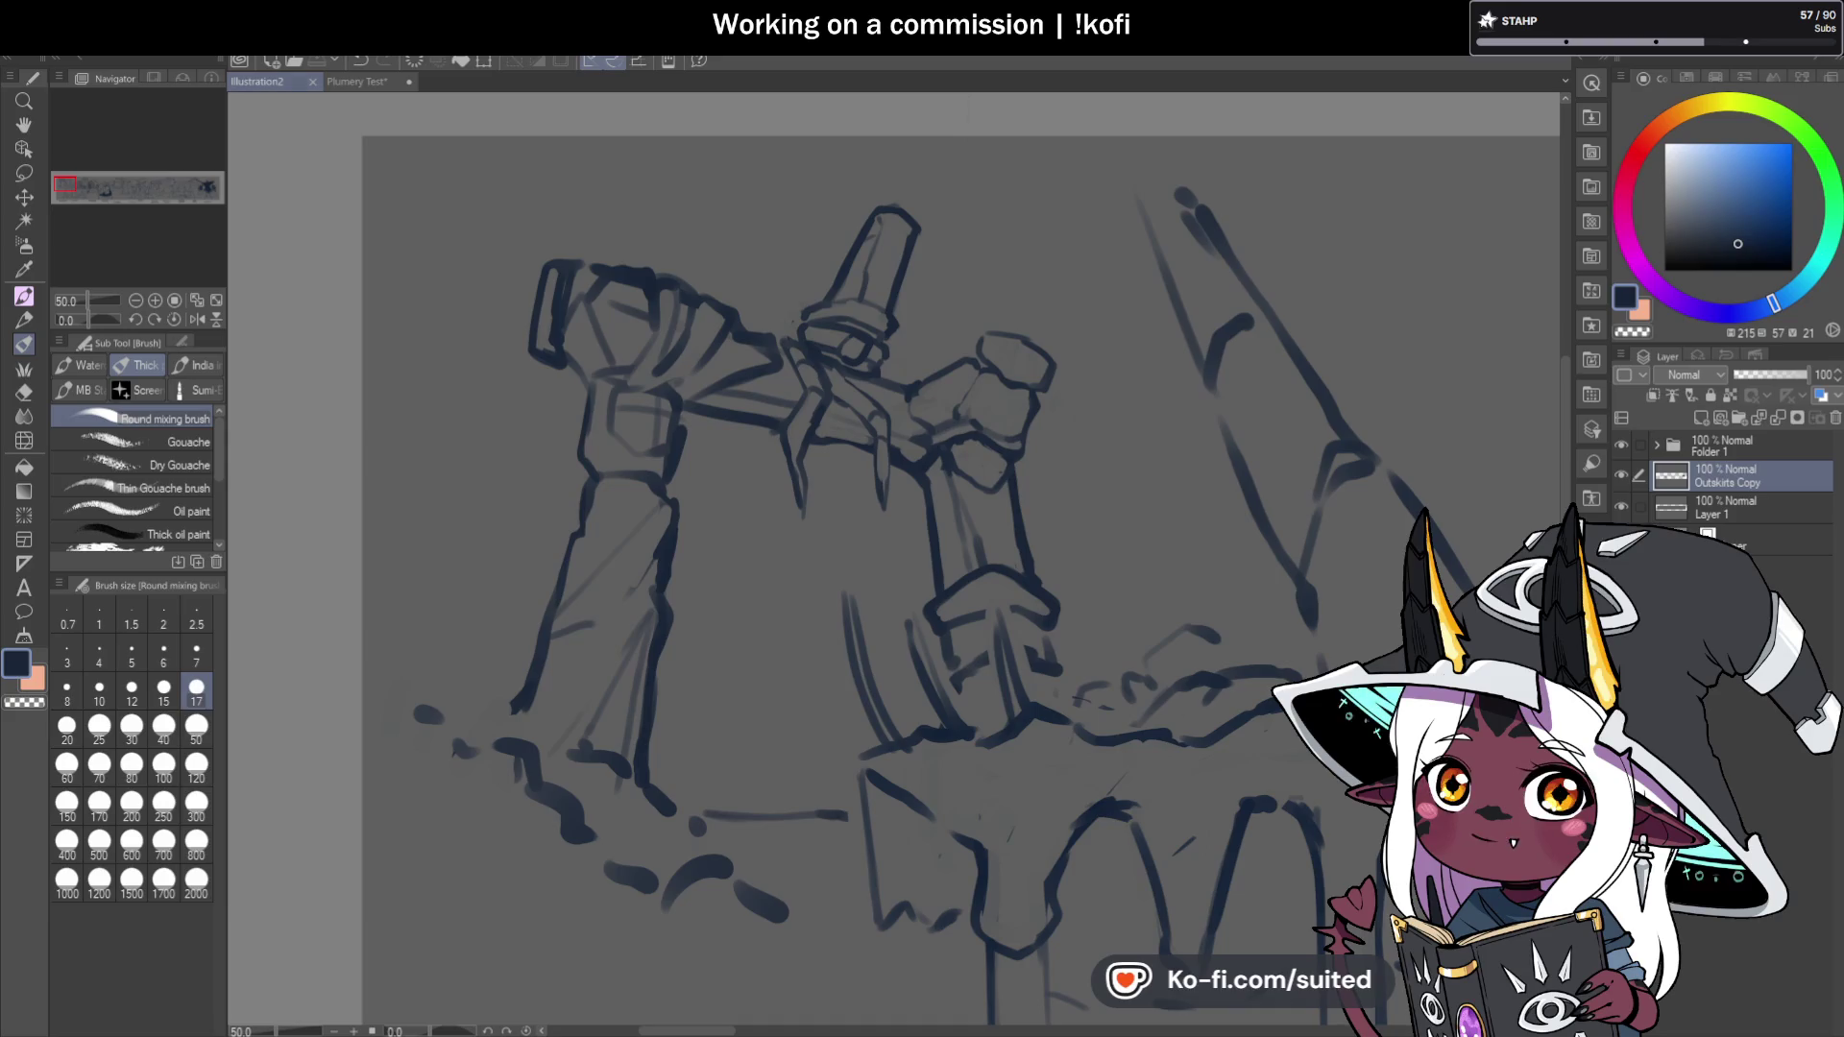
scroll(960, 374, up, 2)
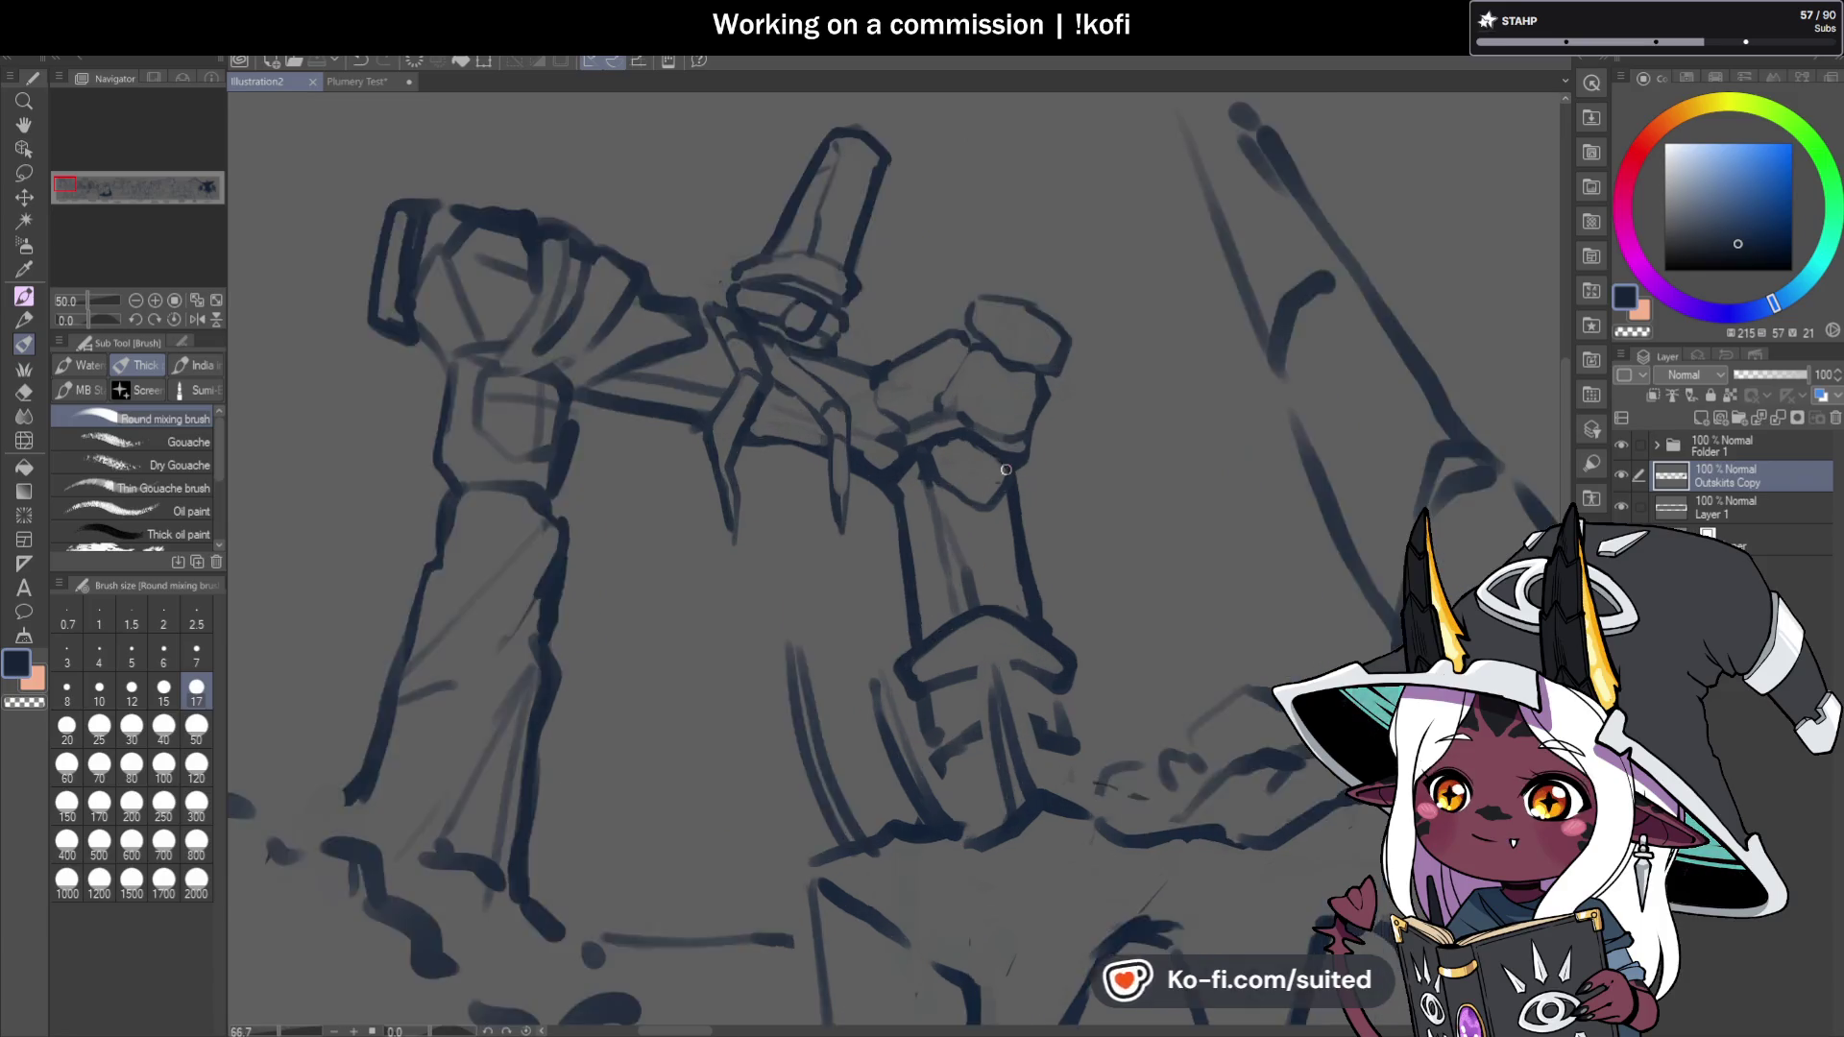
Touch up the fist's left edge, save, and erase part of the forearm's right edge line.
drag(913, 338, 900, 367)
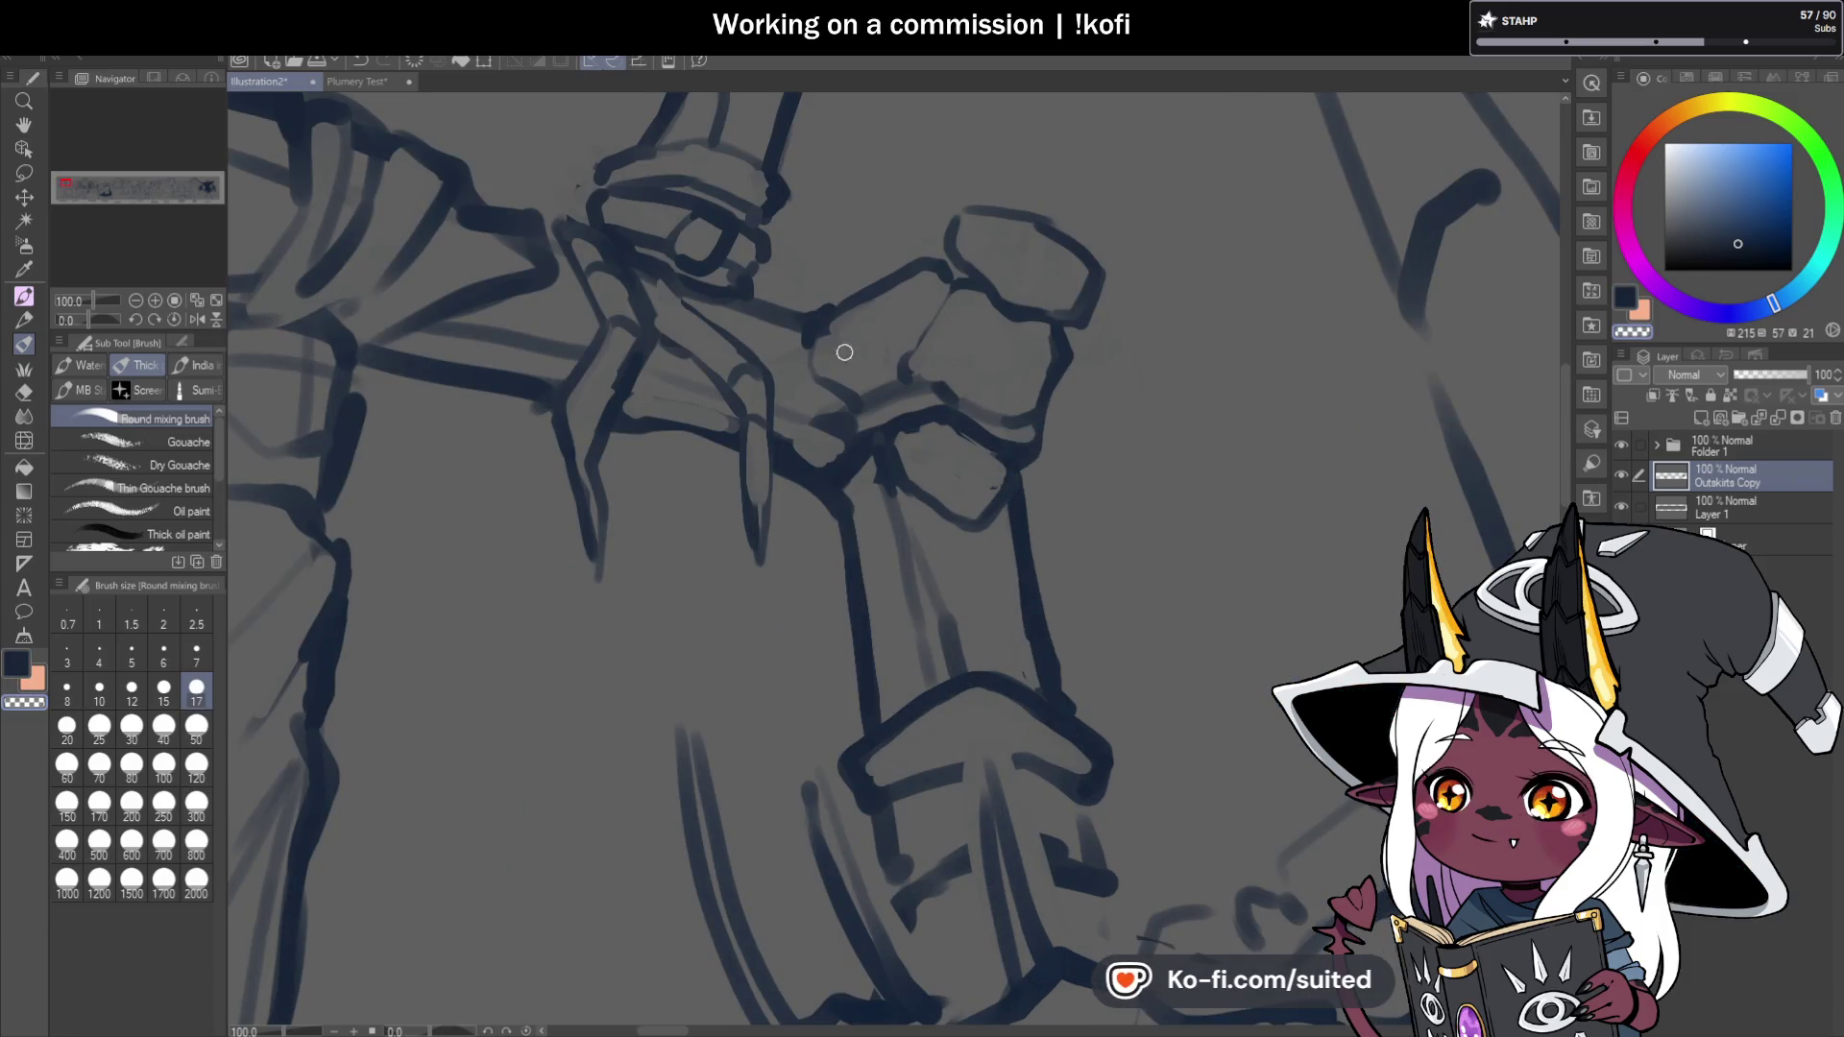
key(ctrl+s)
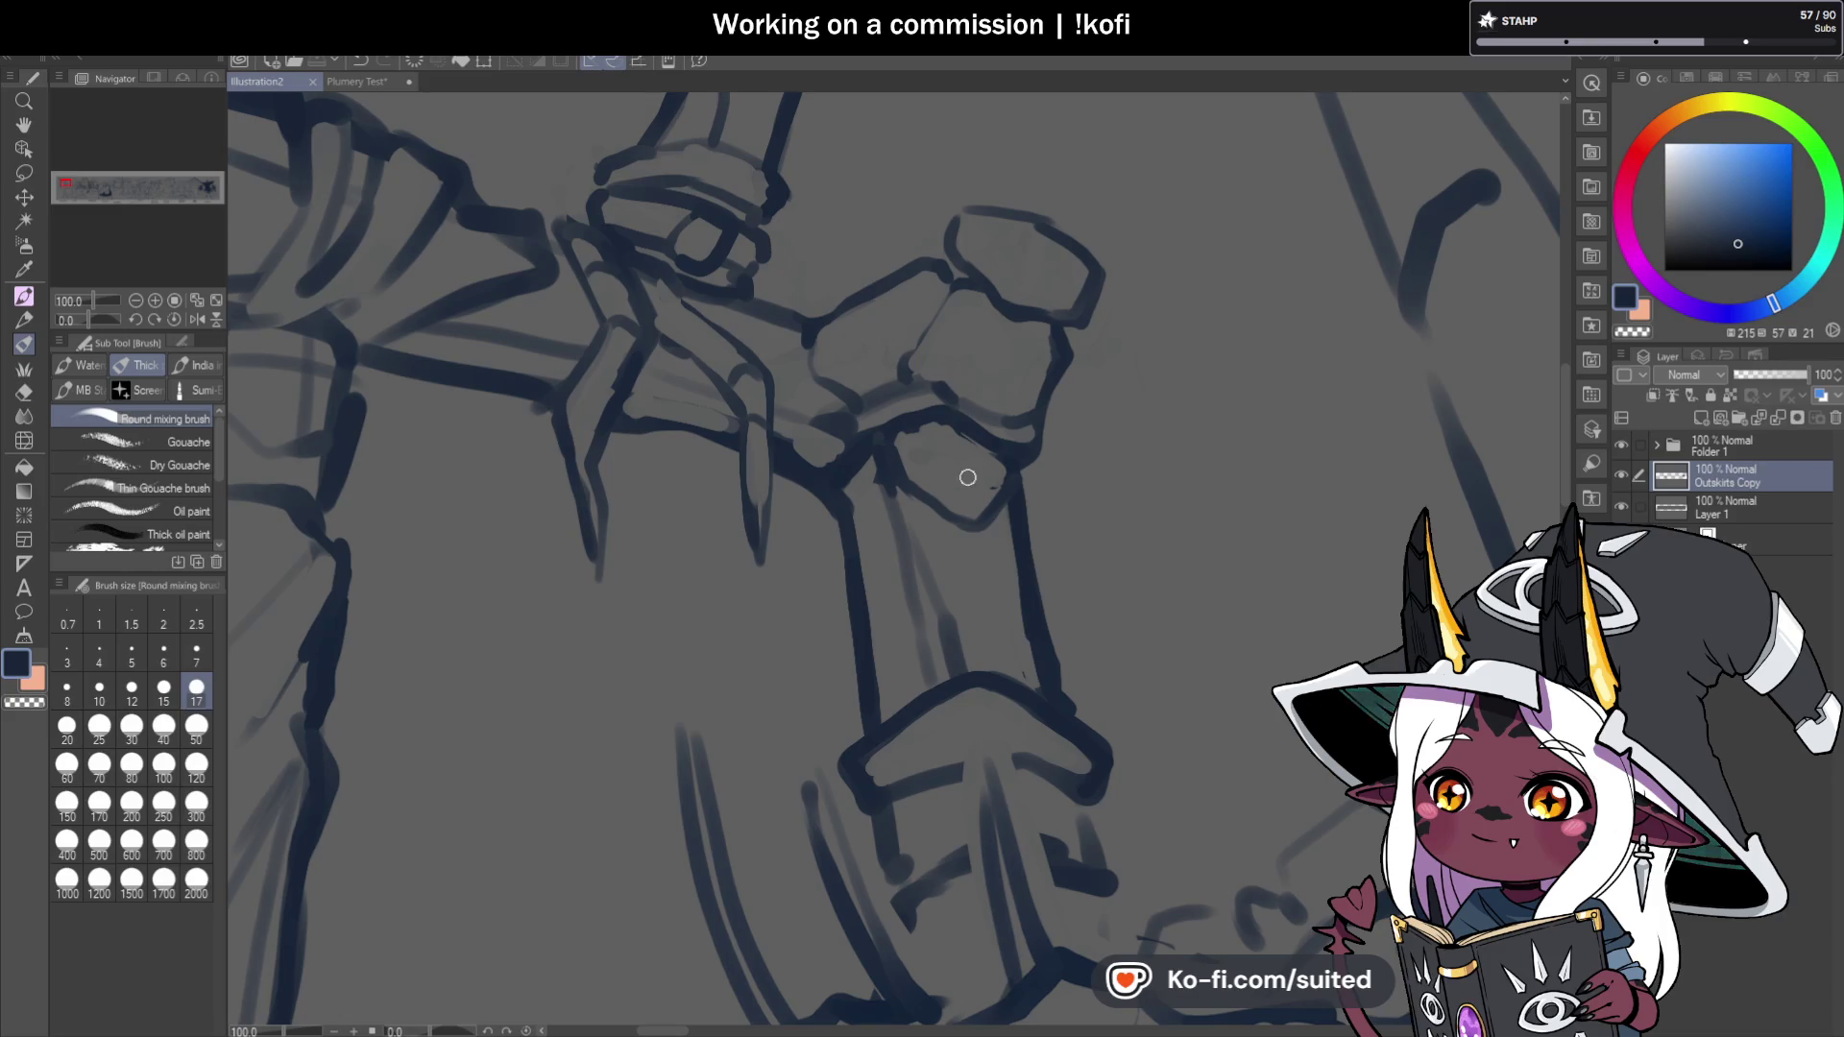
key(c)
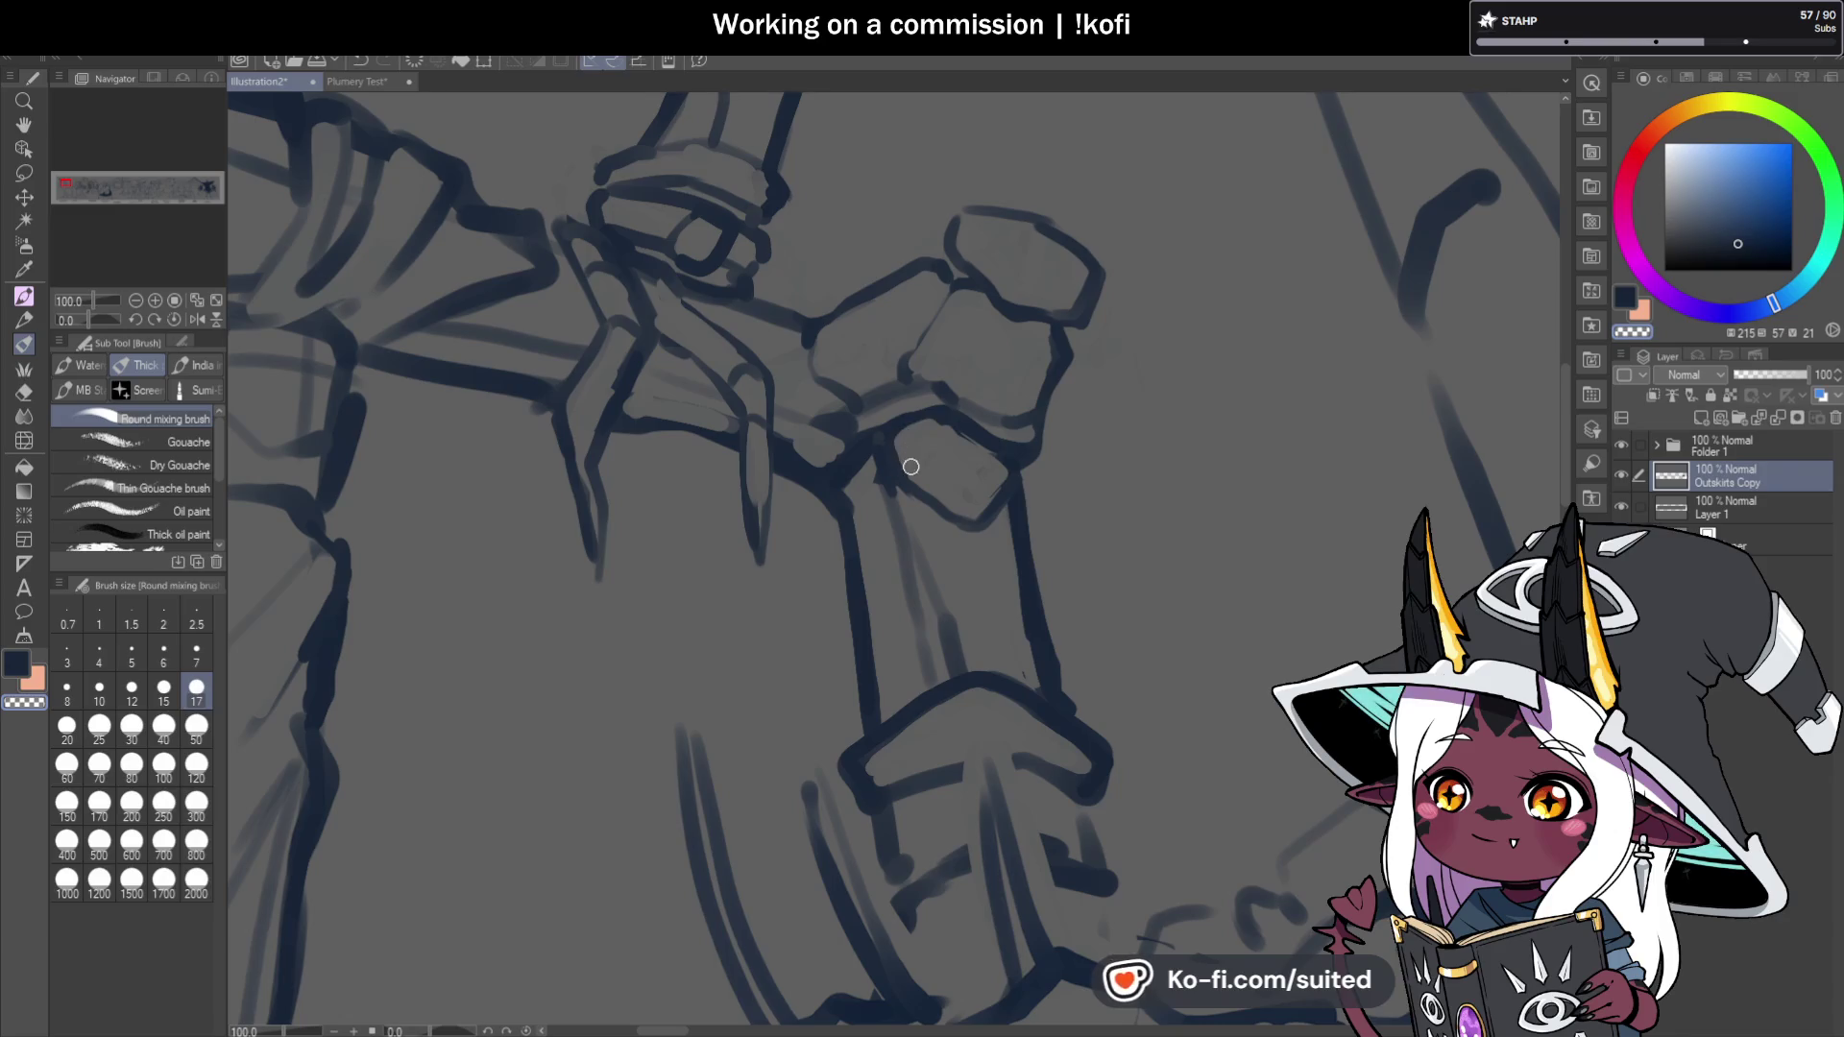
mouse_move(1013, 590)
mouse_down()
mouse_move(1013, 550)
mouse_move(1055, 704)
mouse_up()
Ink the cuff's right corner curve and top edge, plus a guide line across the forearm.
key(c)
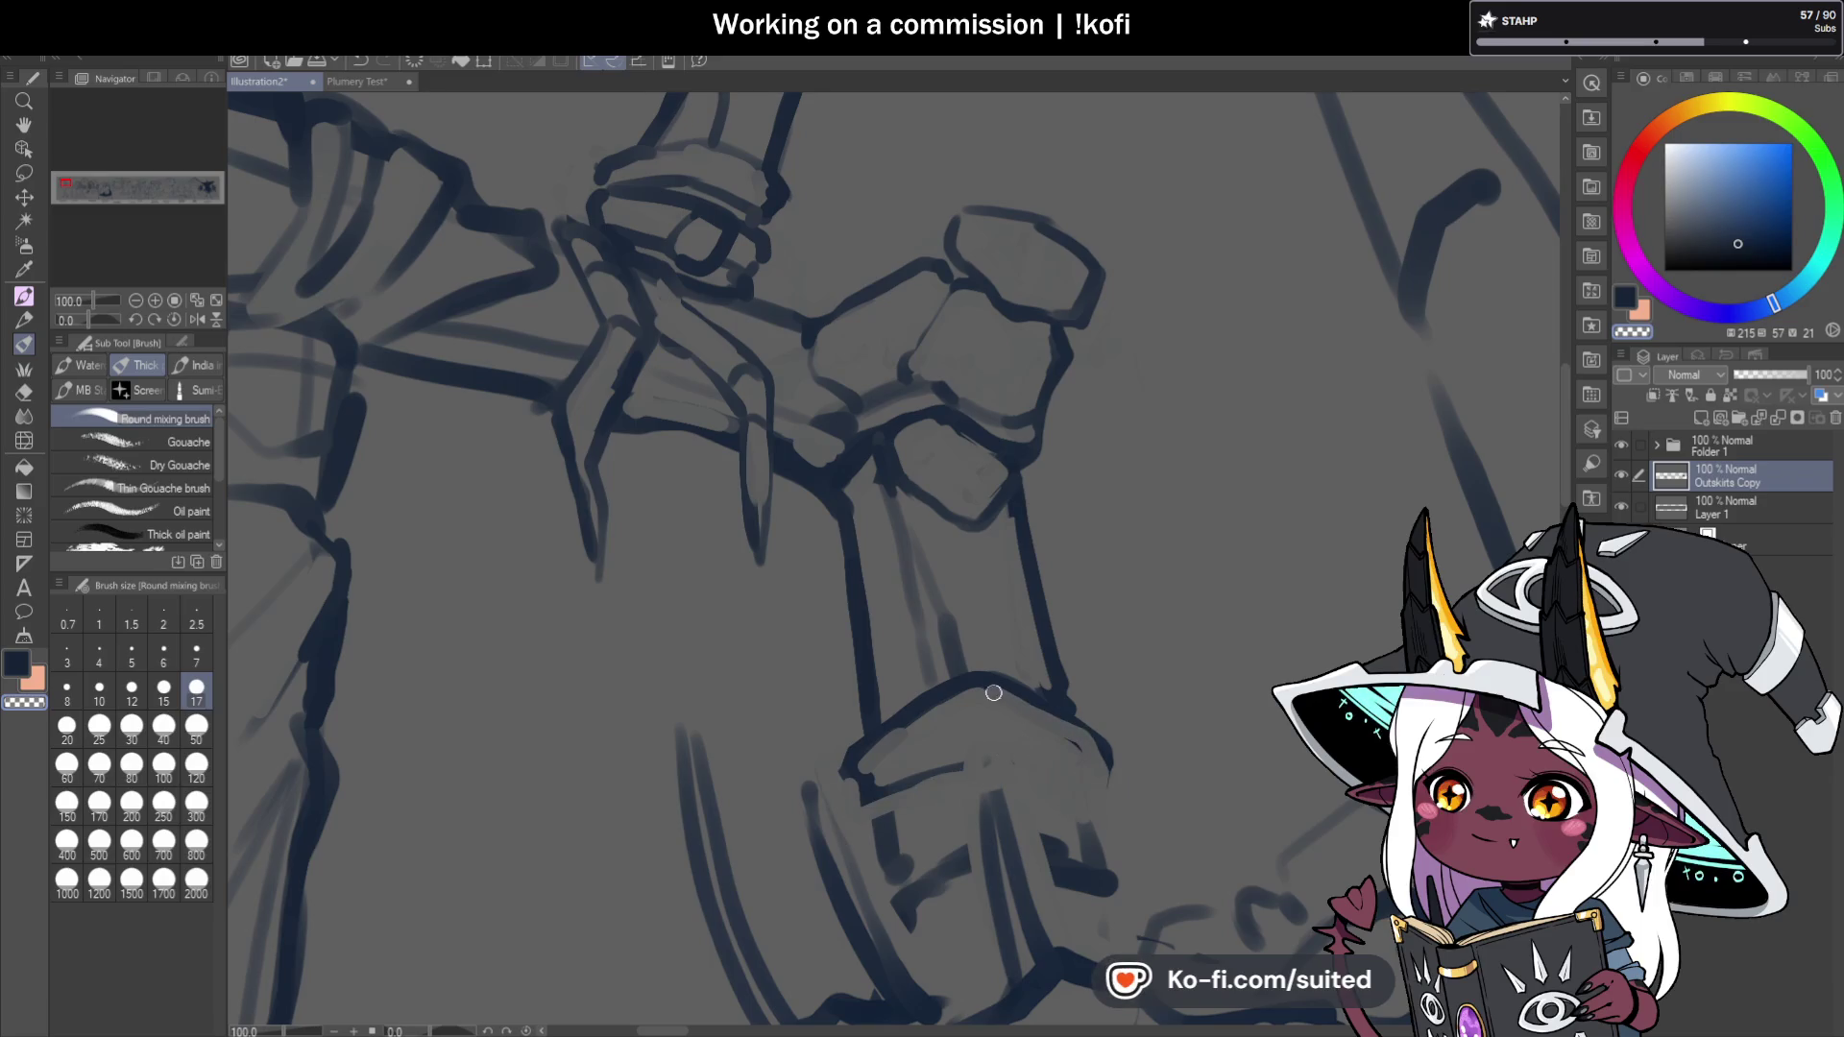
drag(1106, 749, 1091, 787)
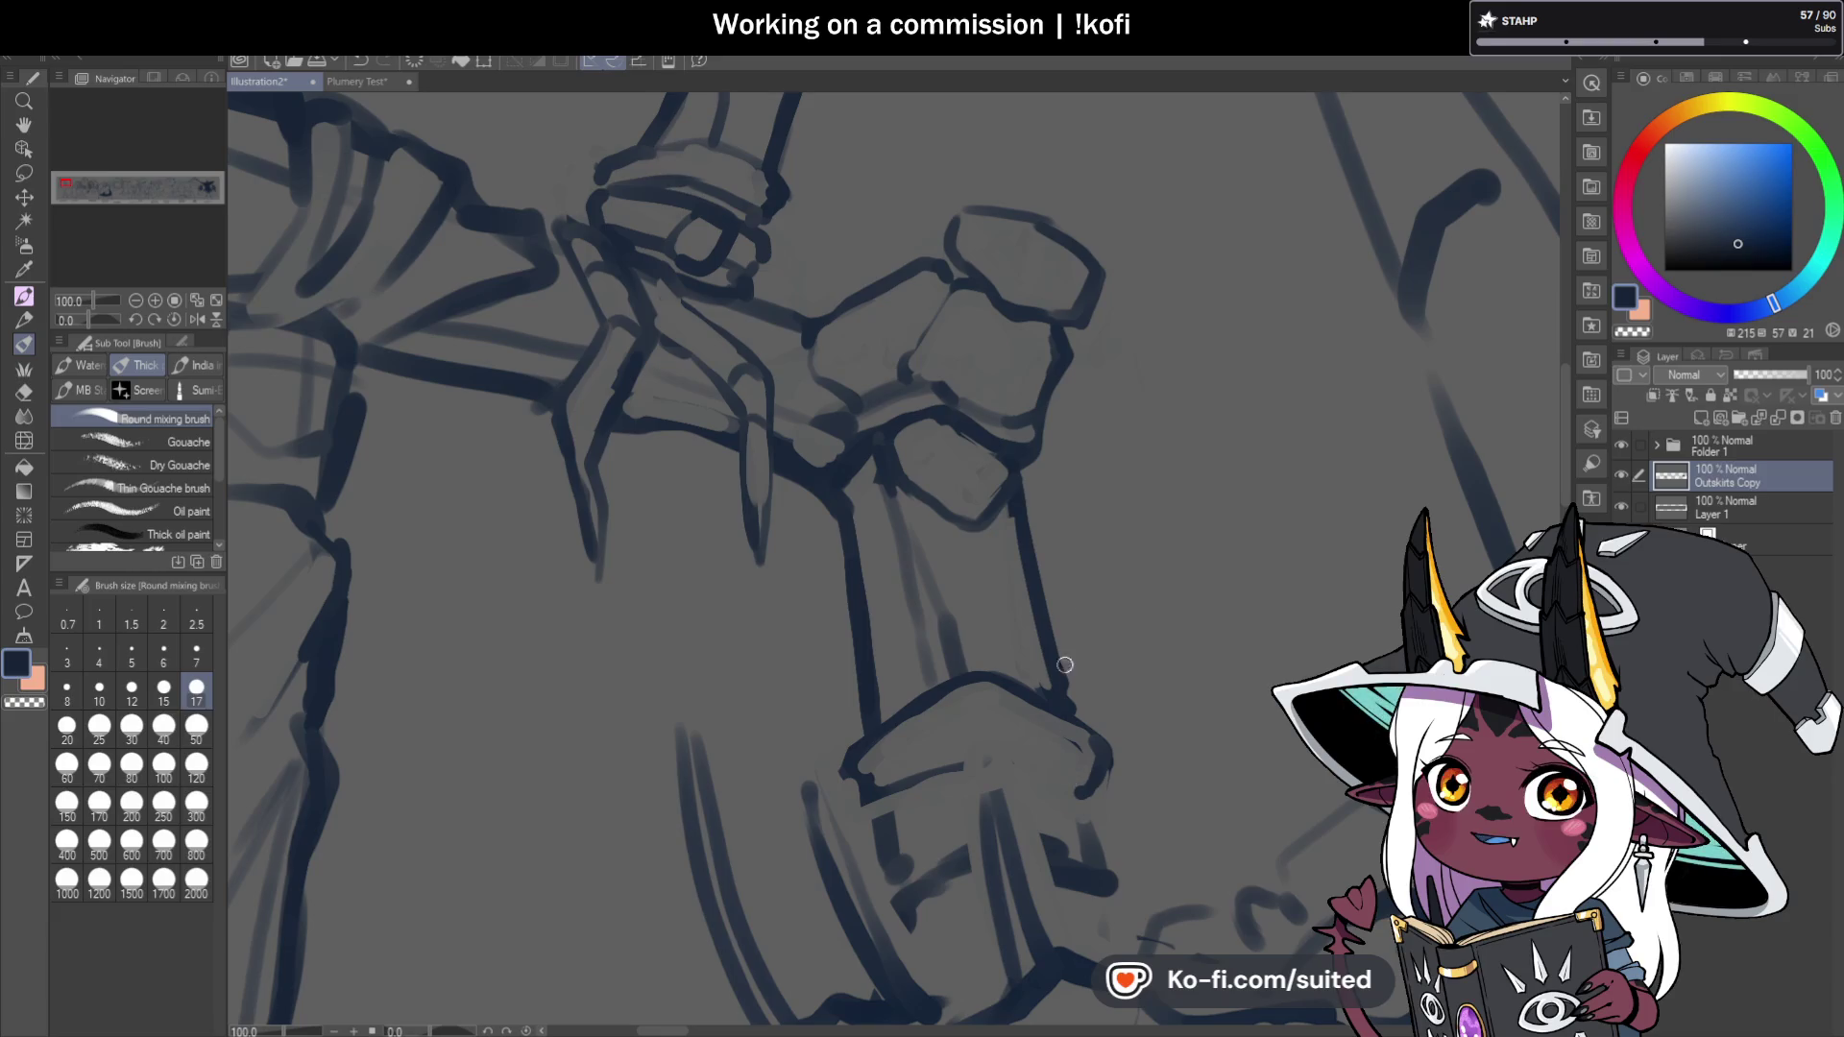
drag(1074, 774, 946, 766)
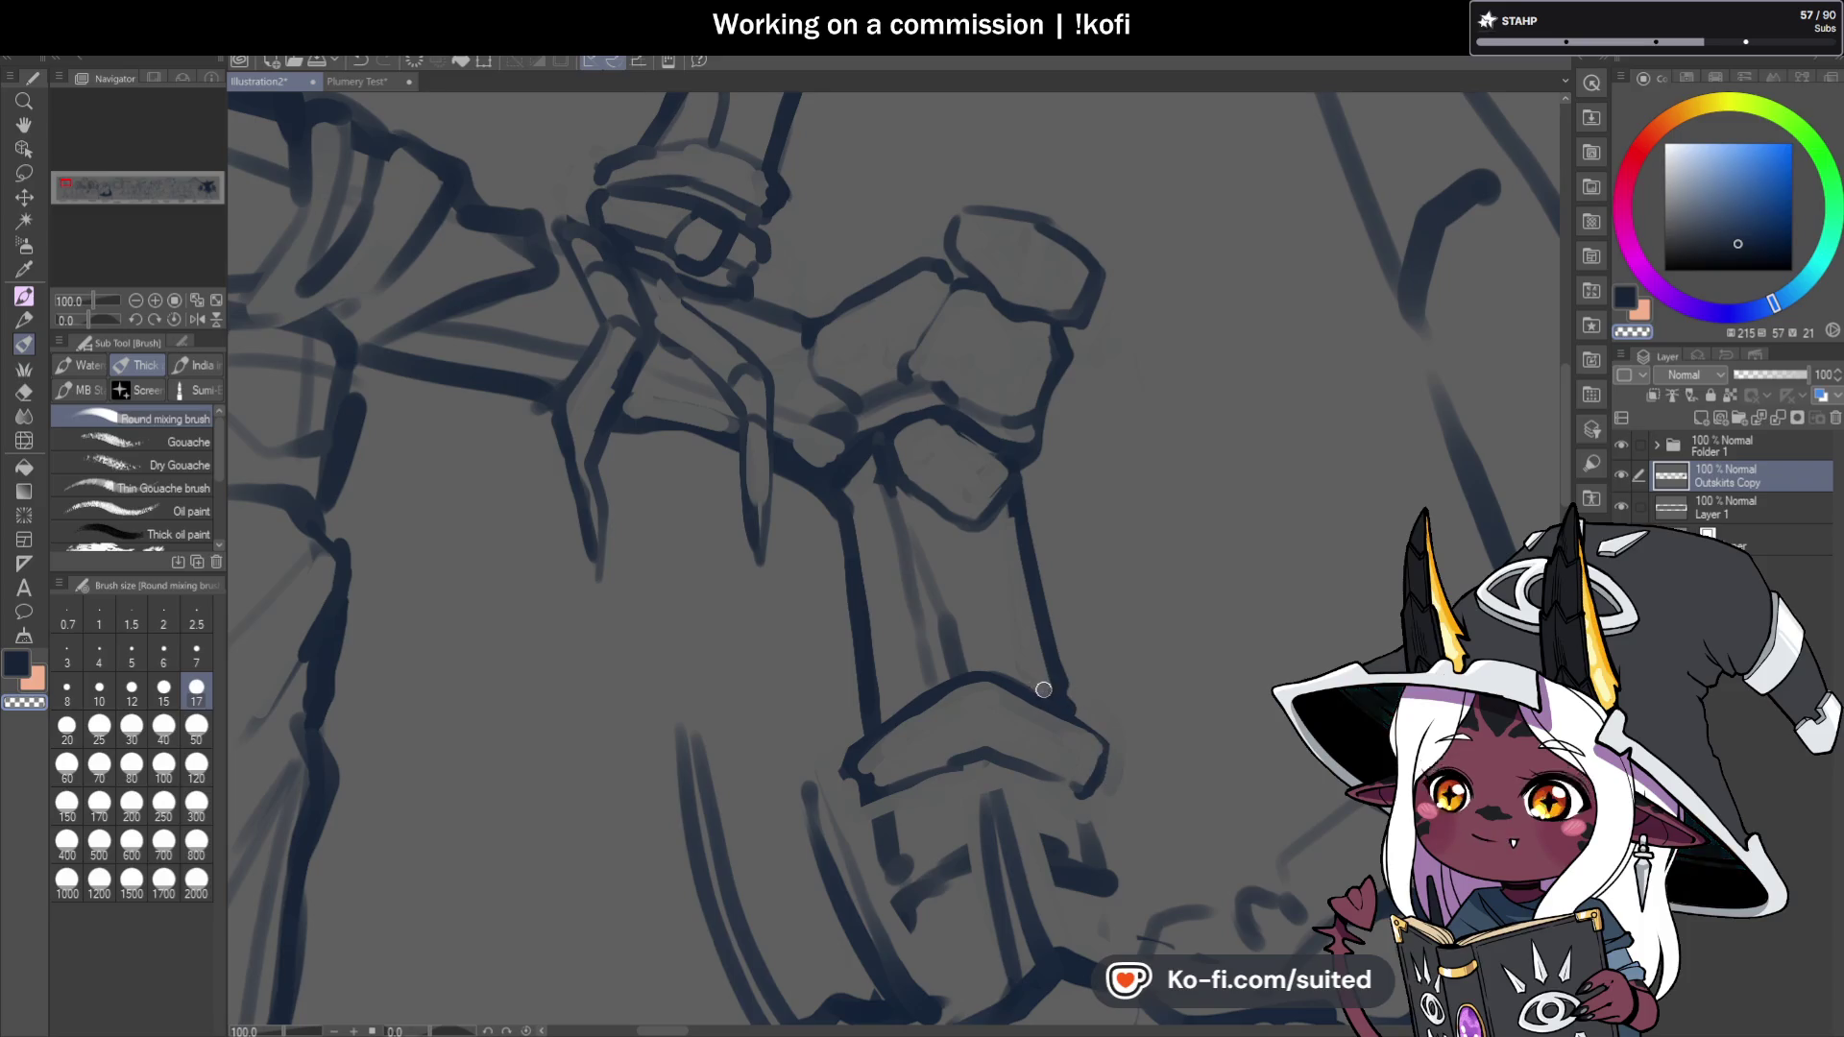
key(c)
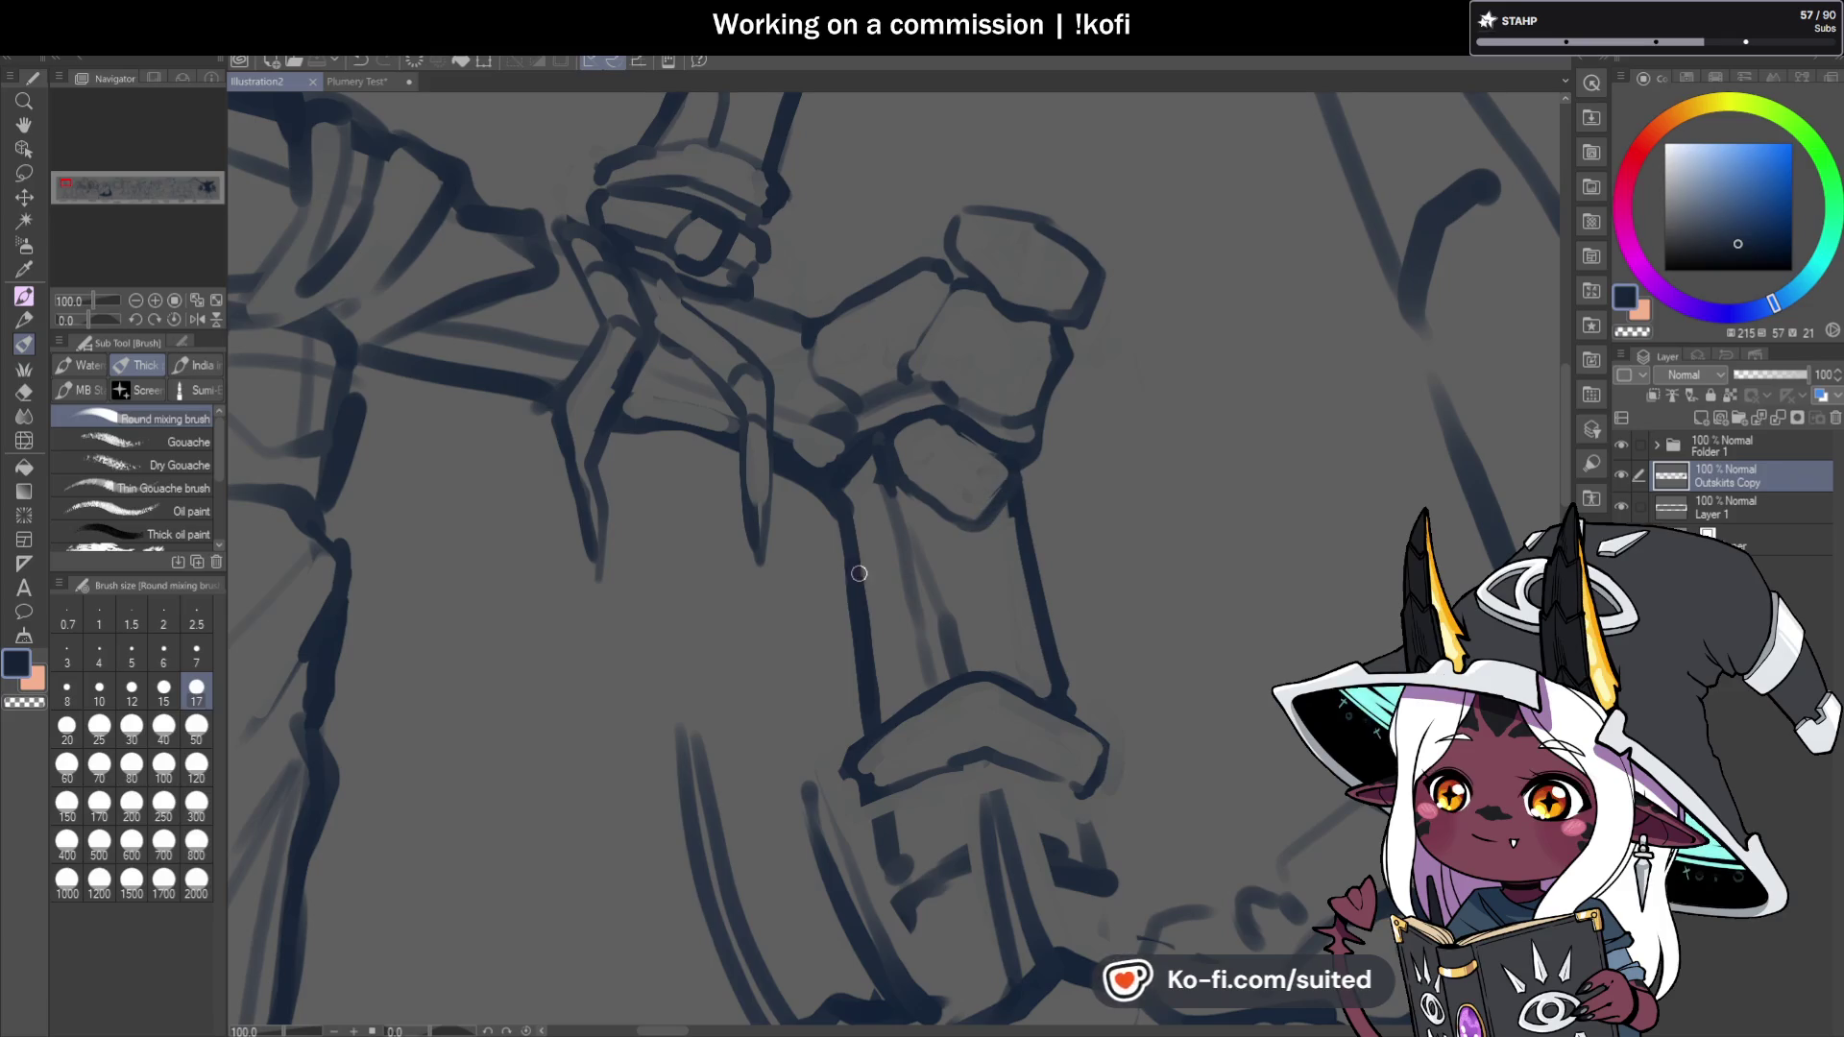
mouse_move(843, 604)
mouse_down()
mouse_move(1020, 533)
mouse_move(859, 634)
mouse_move(834, 620)
mouse_move(886, 593)
mouse_up()
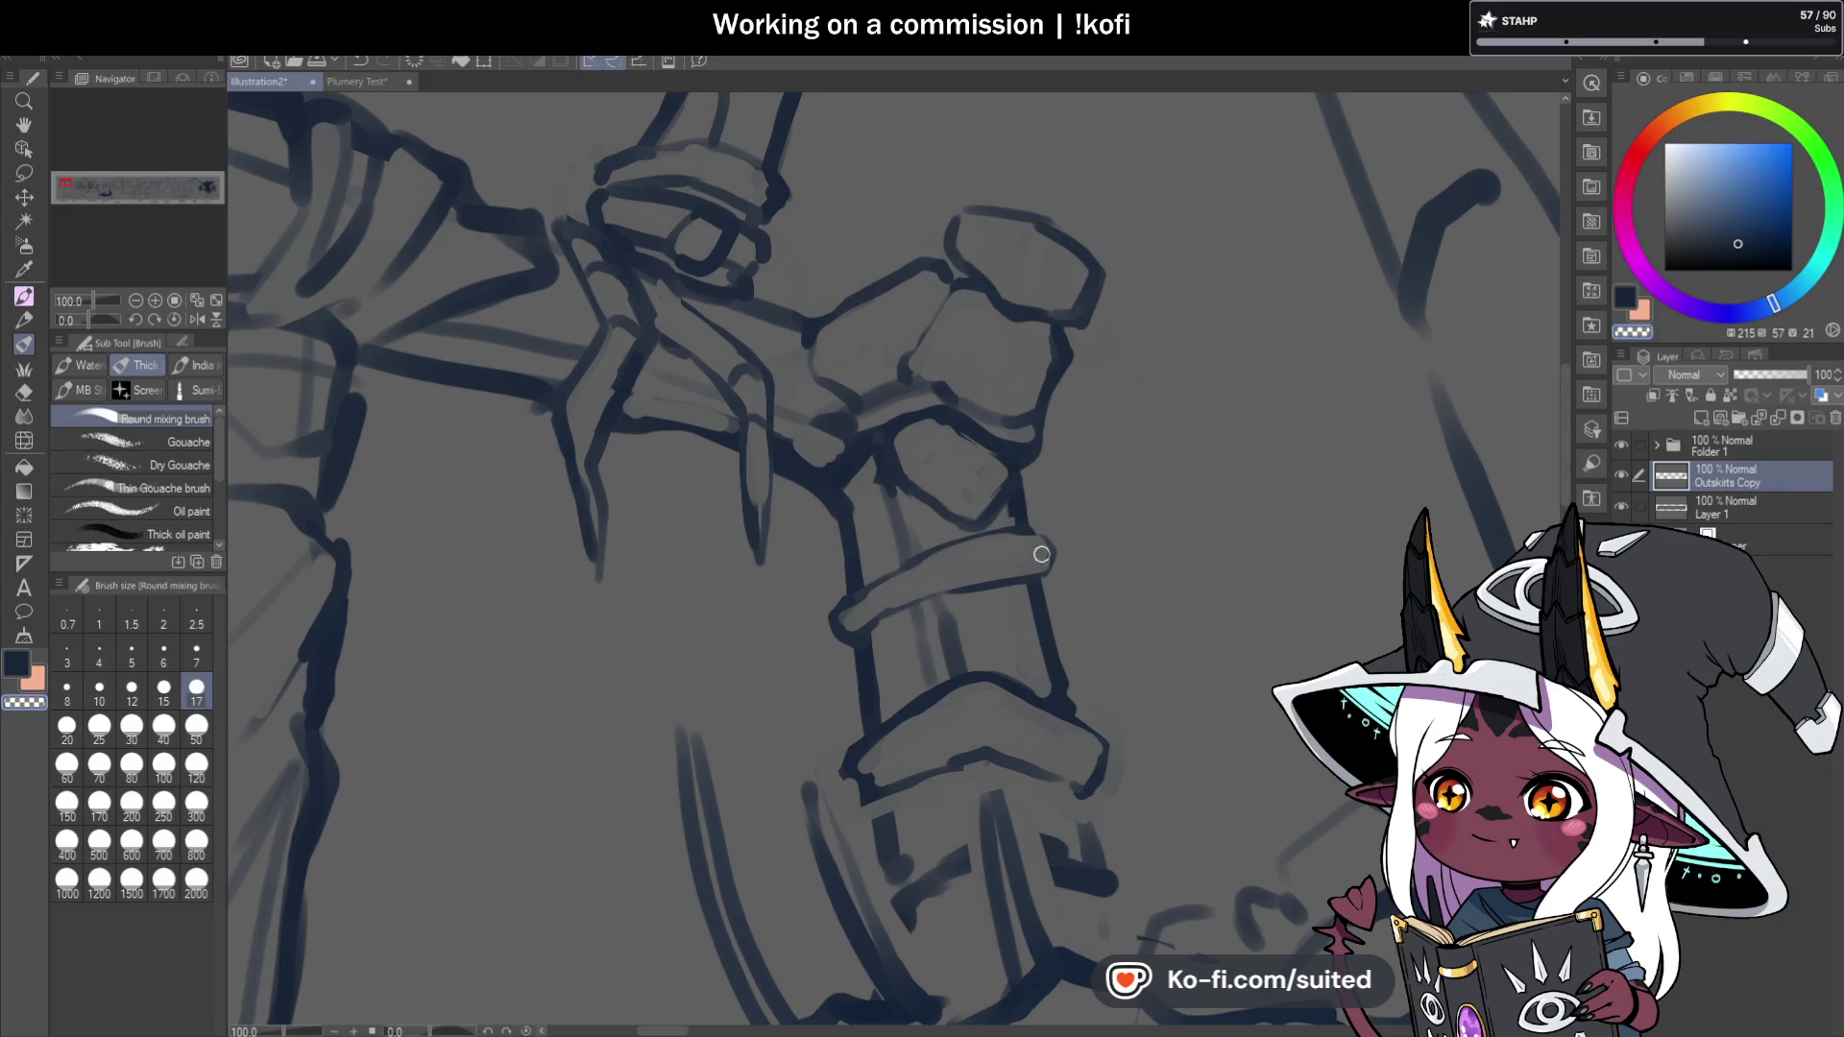
Ink the upper and lower edges of the arm band and save the illustration.
drag(1018, 533, 910, 565)
drag(853, 641, 1042, 568)
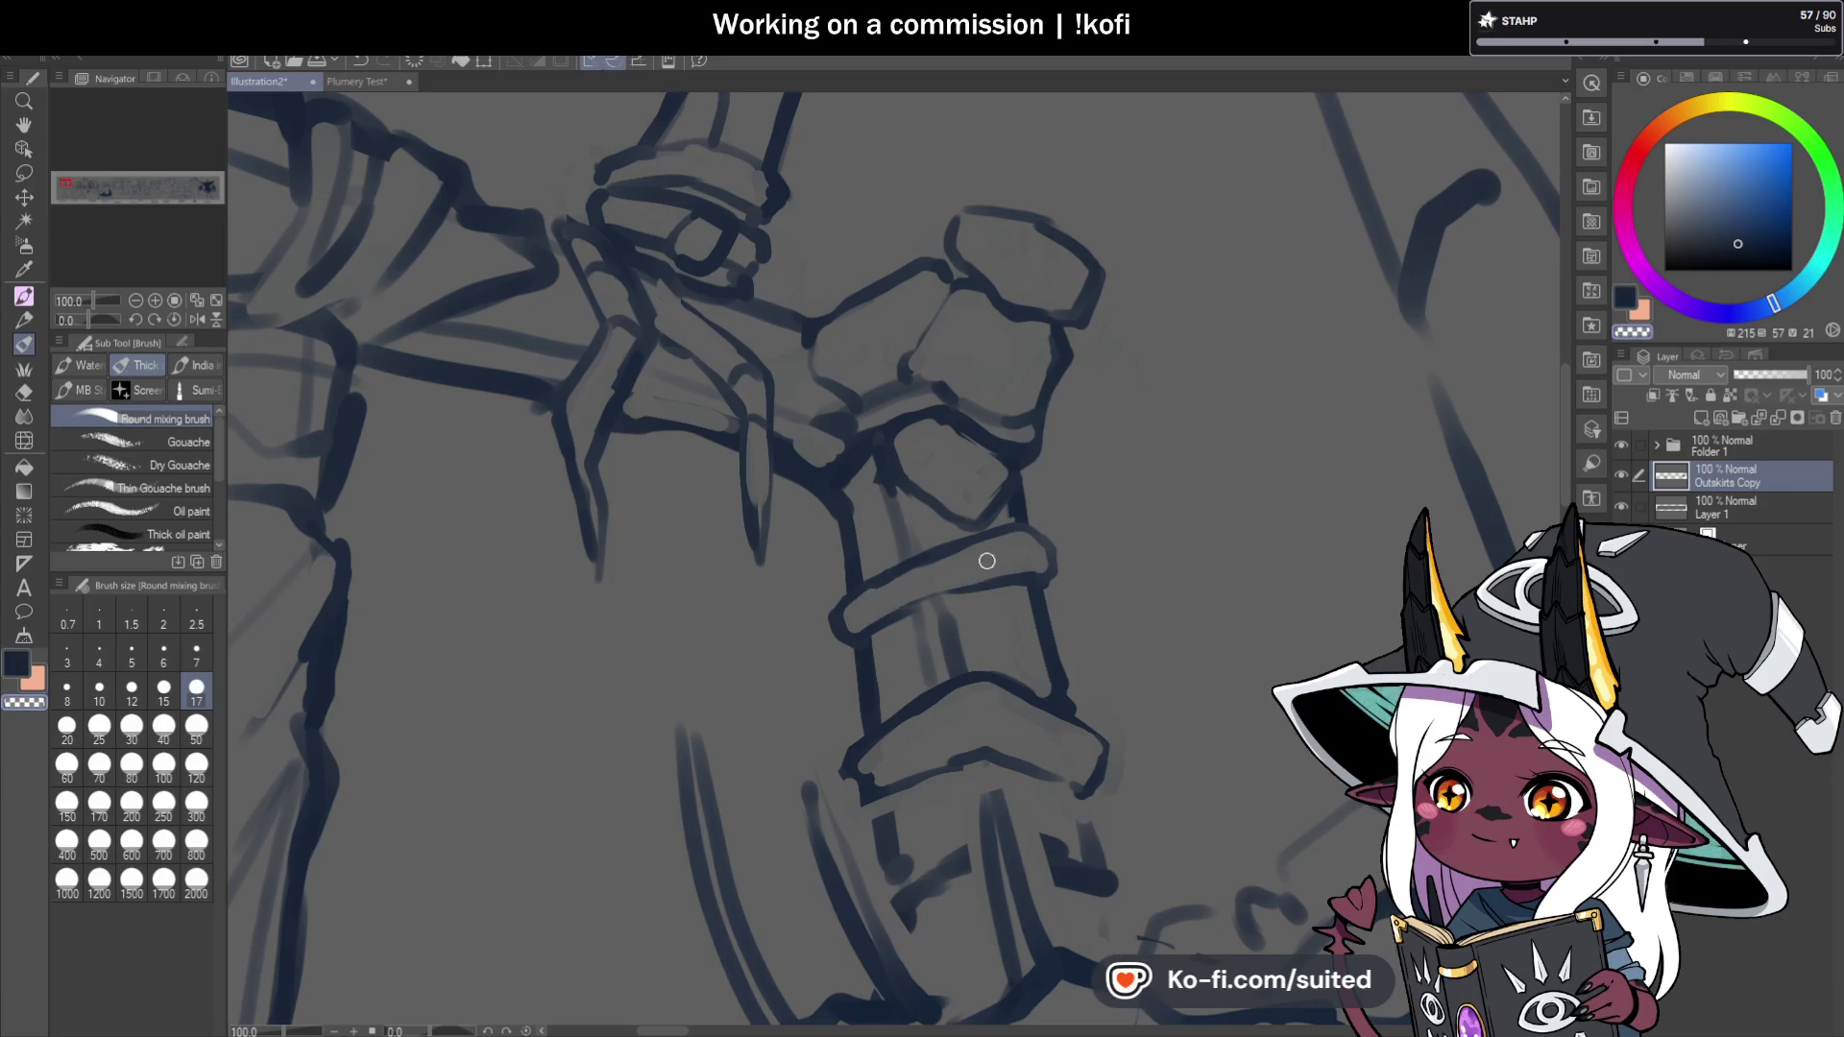
key(ctrl+s)
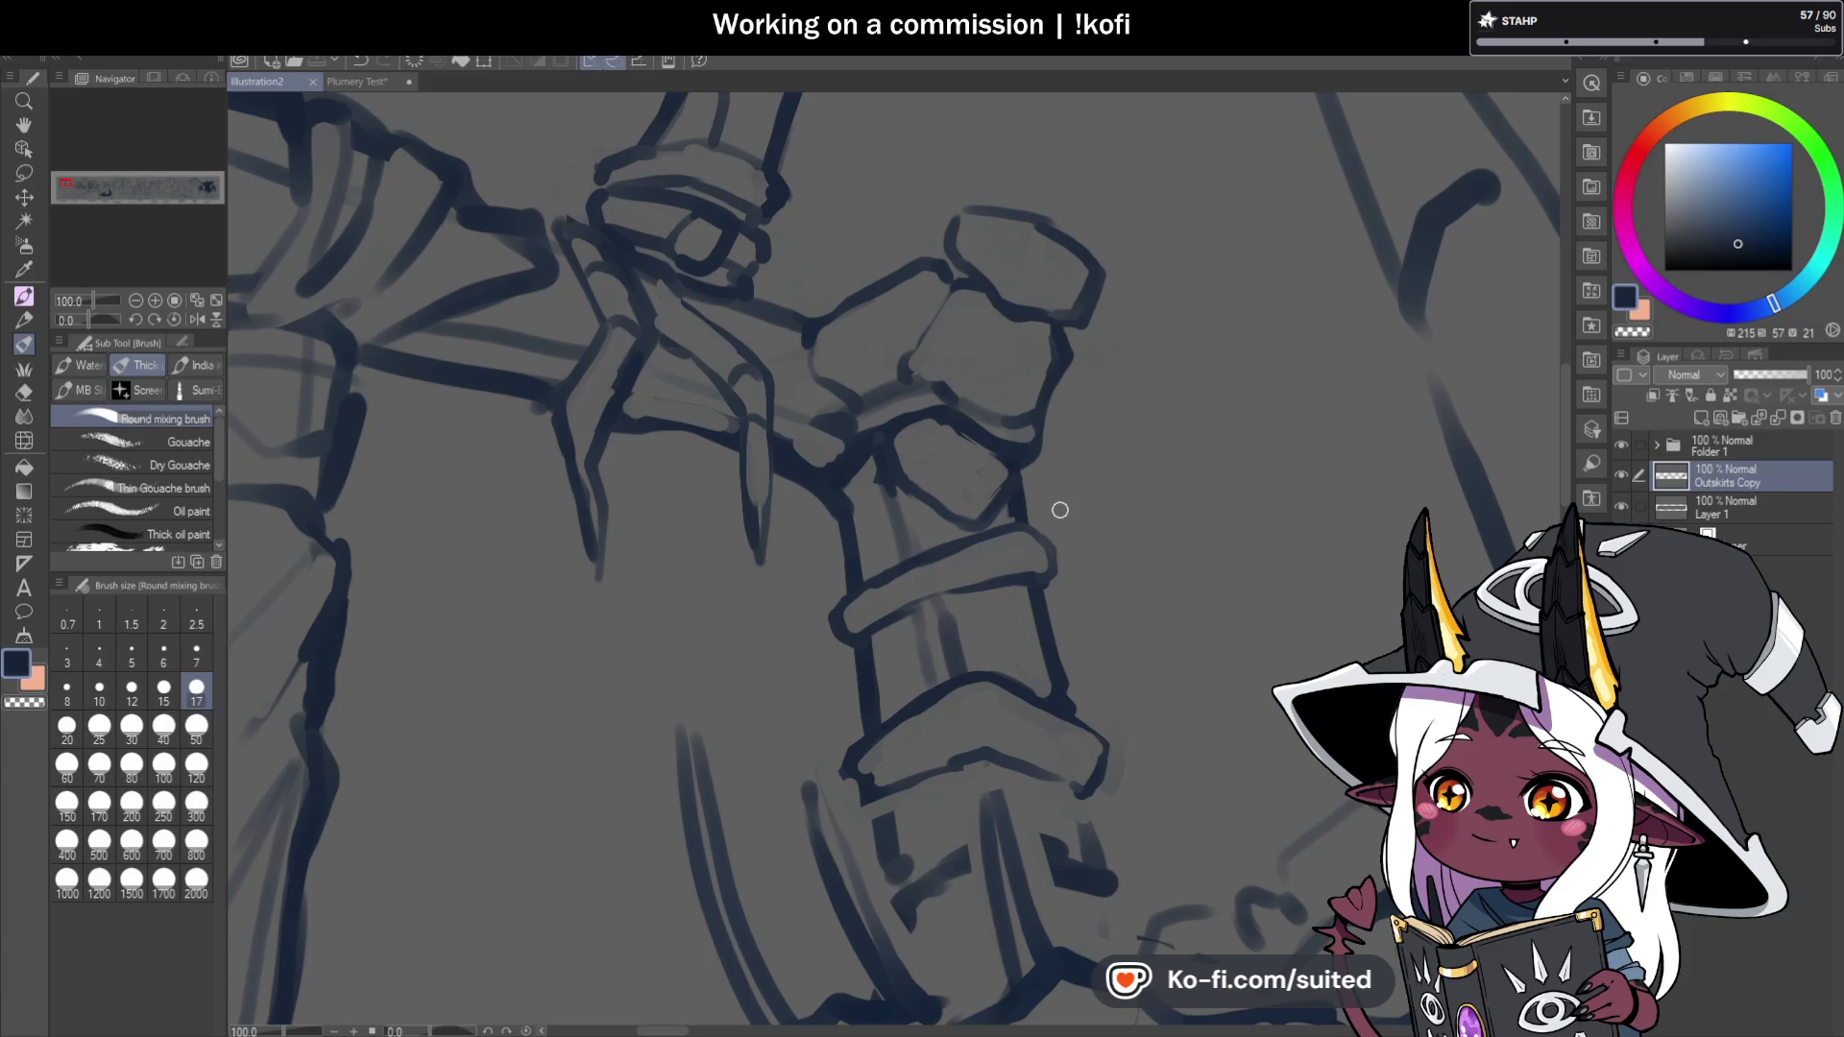
Draw a small round rivet on the right side of the cuff.
mouse_move(959, 683)
mouse_down()
mouse_move(1033, 754)
mouse_move(1090, 722)
mouse_move(1062, 707)
mouse_up()
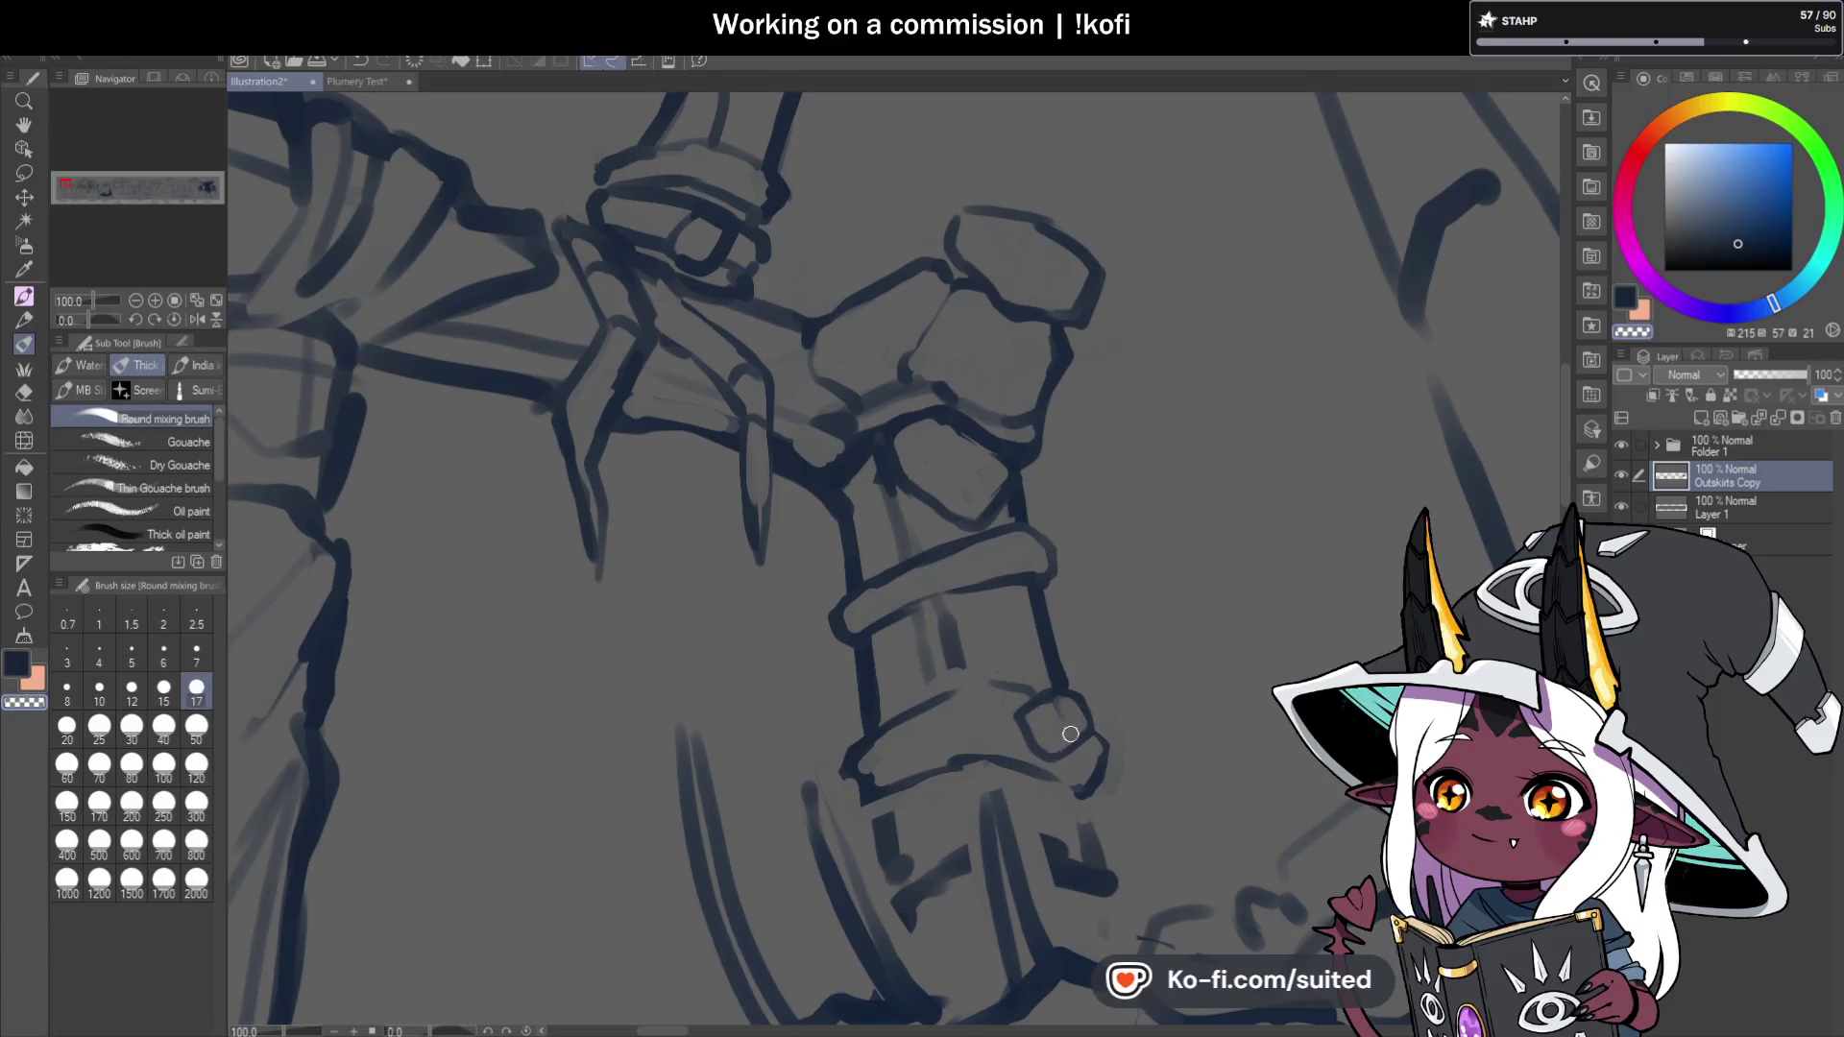
key(c)
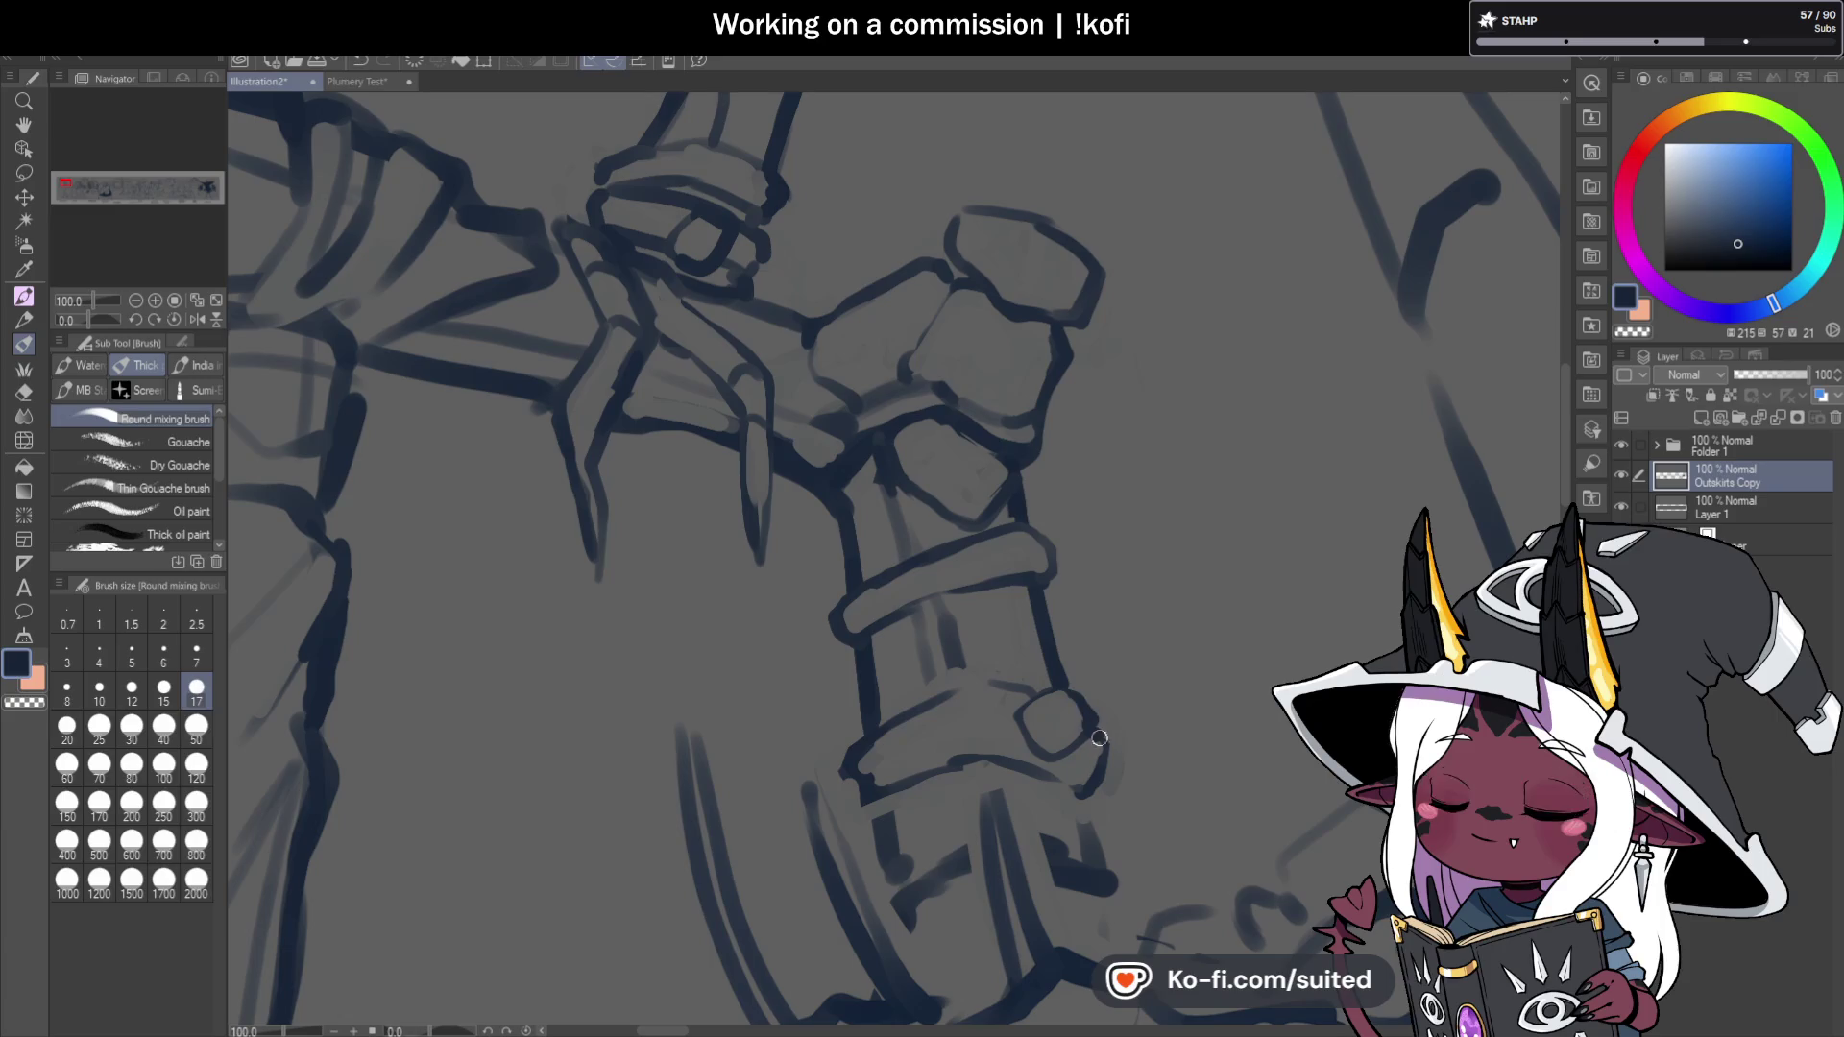
scroll(1124, 537, down, 5)
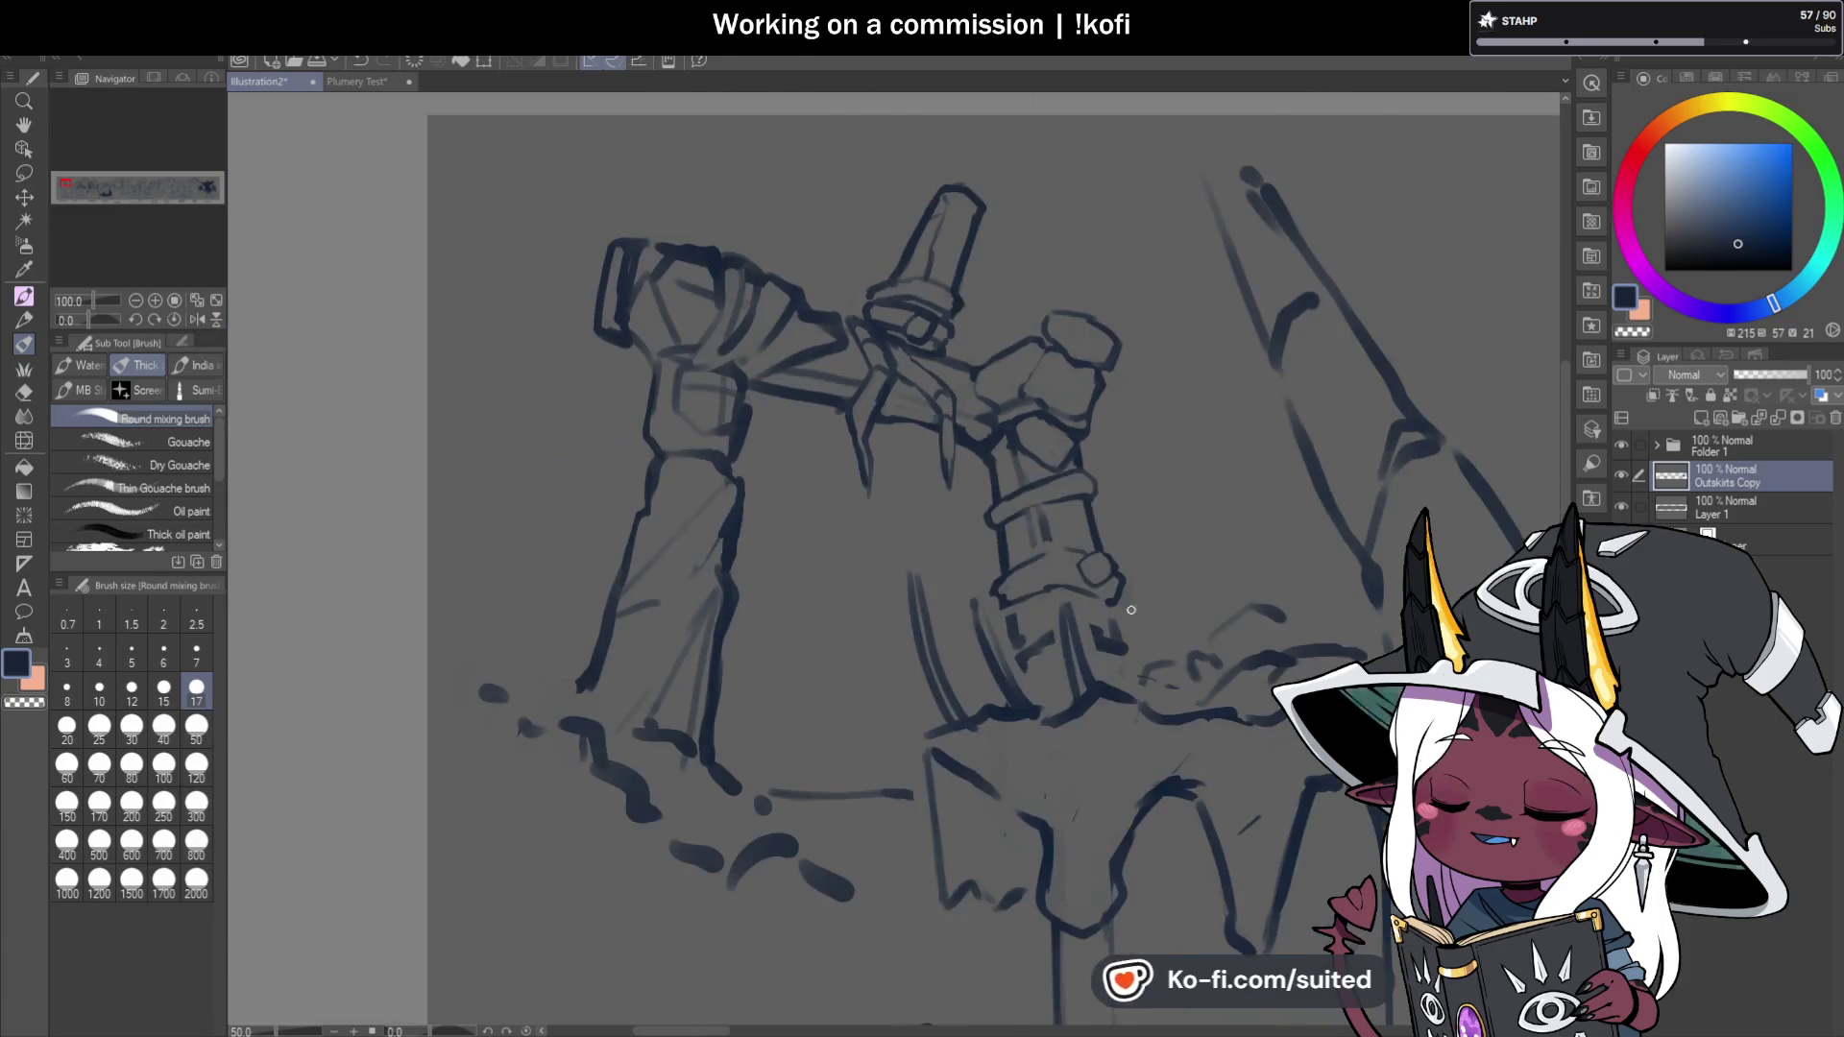
Erase the band's lower-left corner line, cover stray sketch lines, and thin the lower-right blob.
scroll(1114, 605, up, 5)
drag(998, 478, 1002, 417)
key(c)
mouse_move(903, 468)
mouse_down()
mouse_move(879, 509)
mouse_move(899, 525)
mouse_up()
key(c)
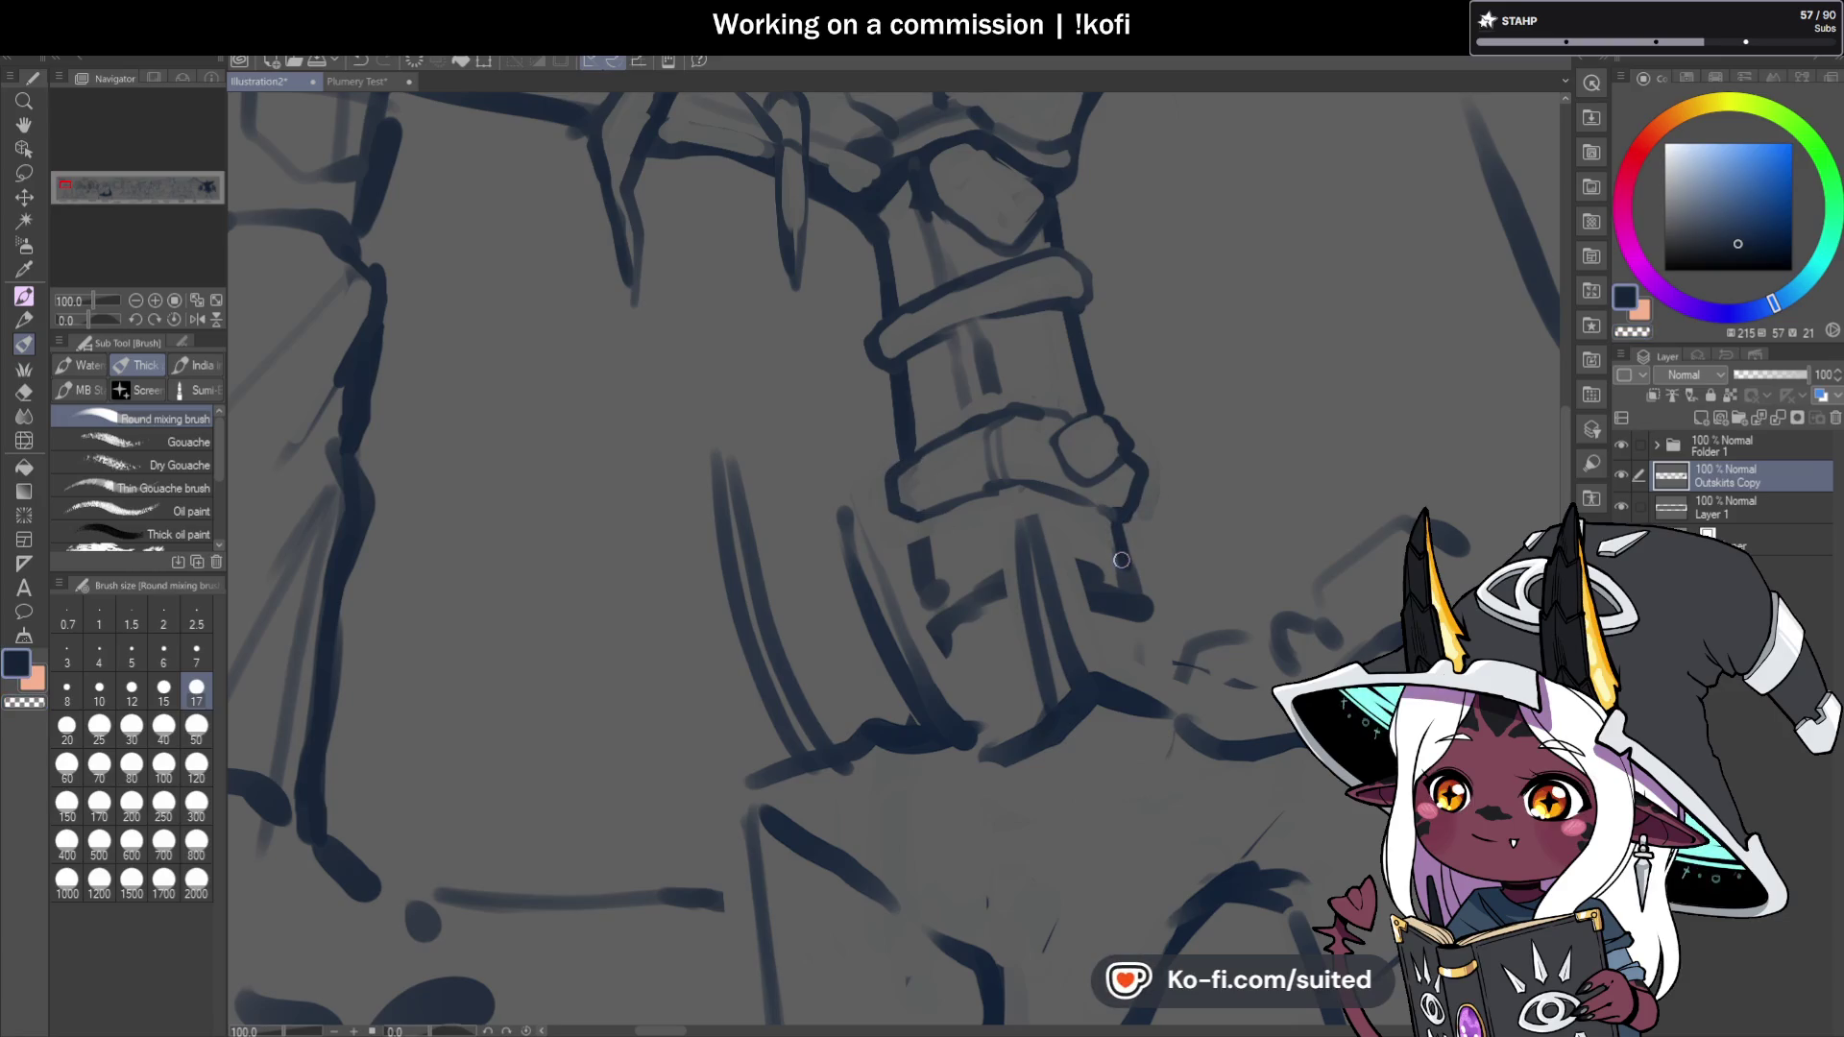
mouse_move(1009, 615)
mouse_down()
mouse_move(979, 539)
mouse_move(932, 637)
mouse_up()
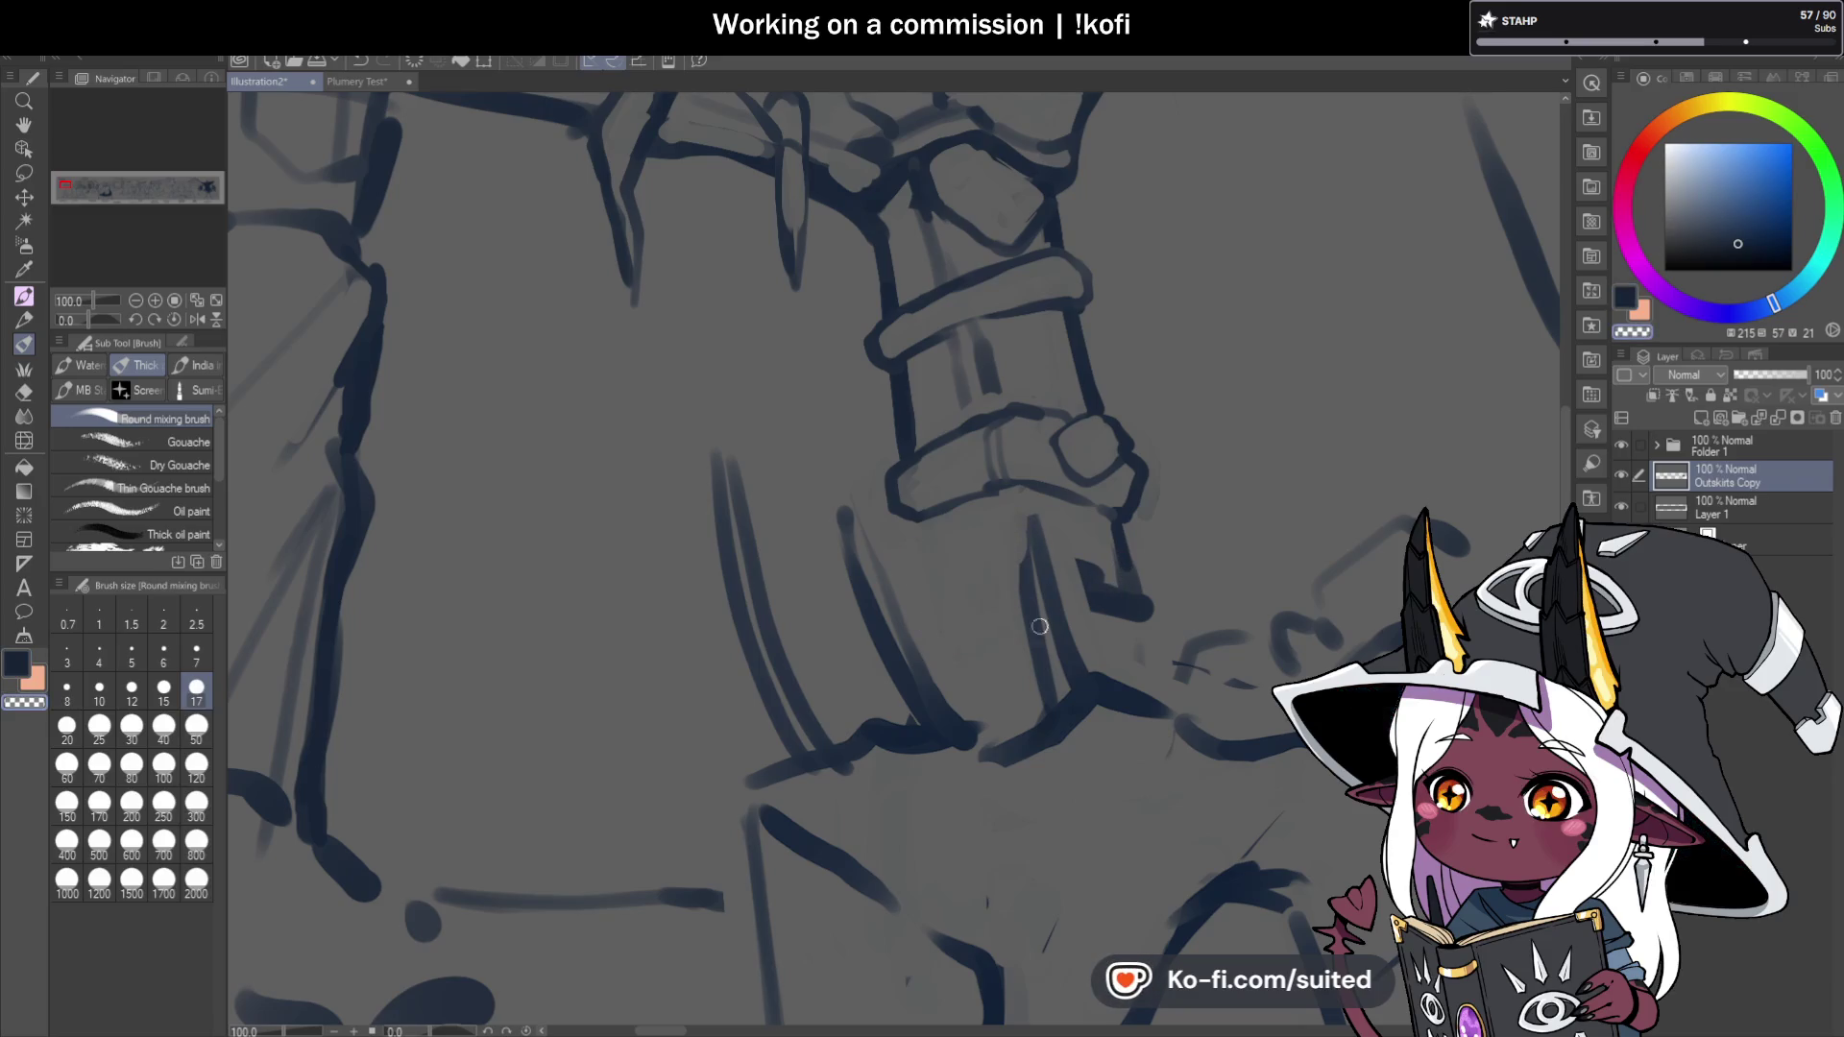
drag(1077, 547, 1129, 626)
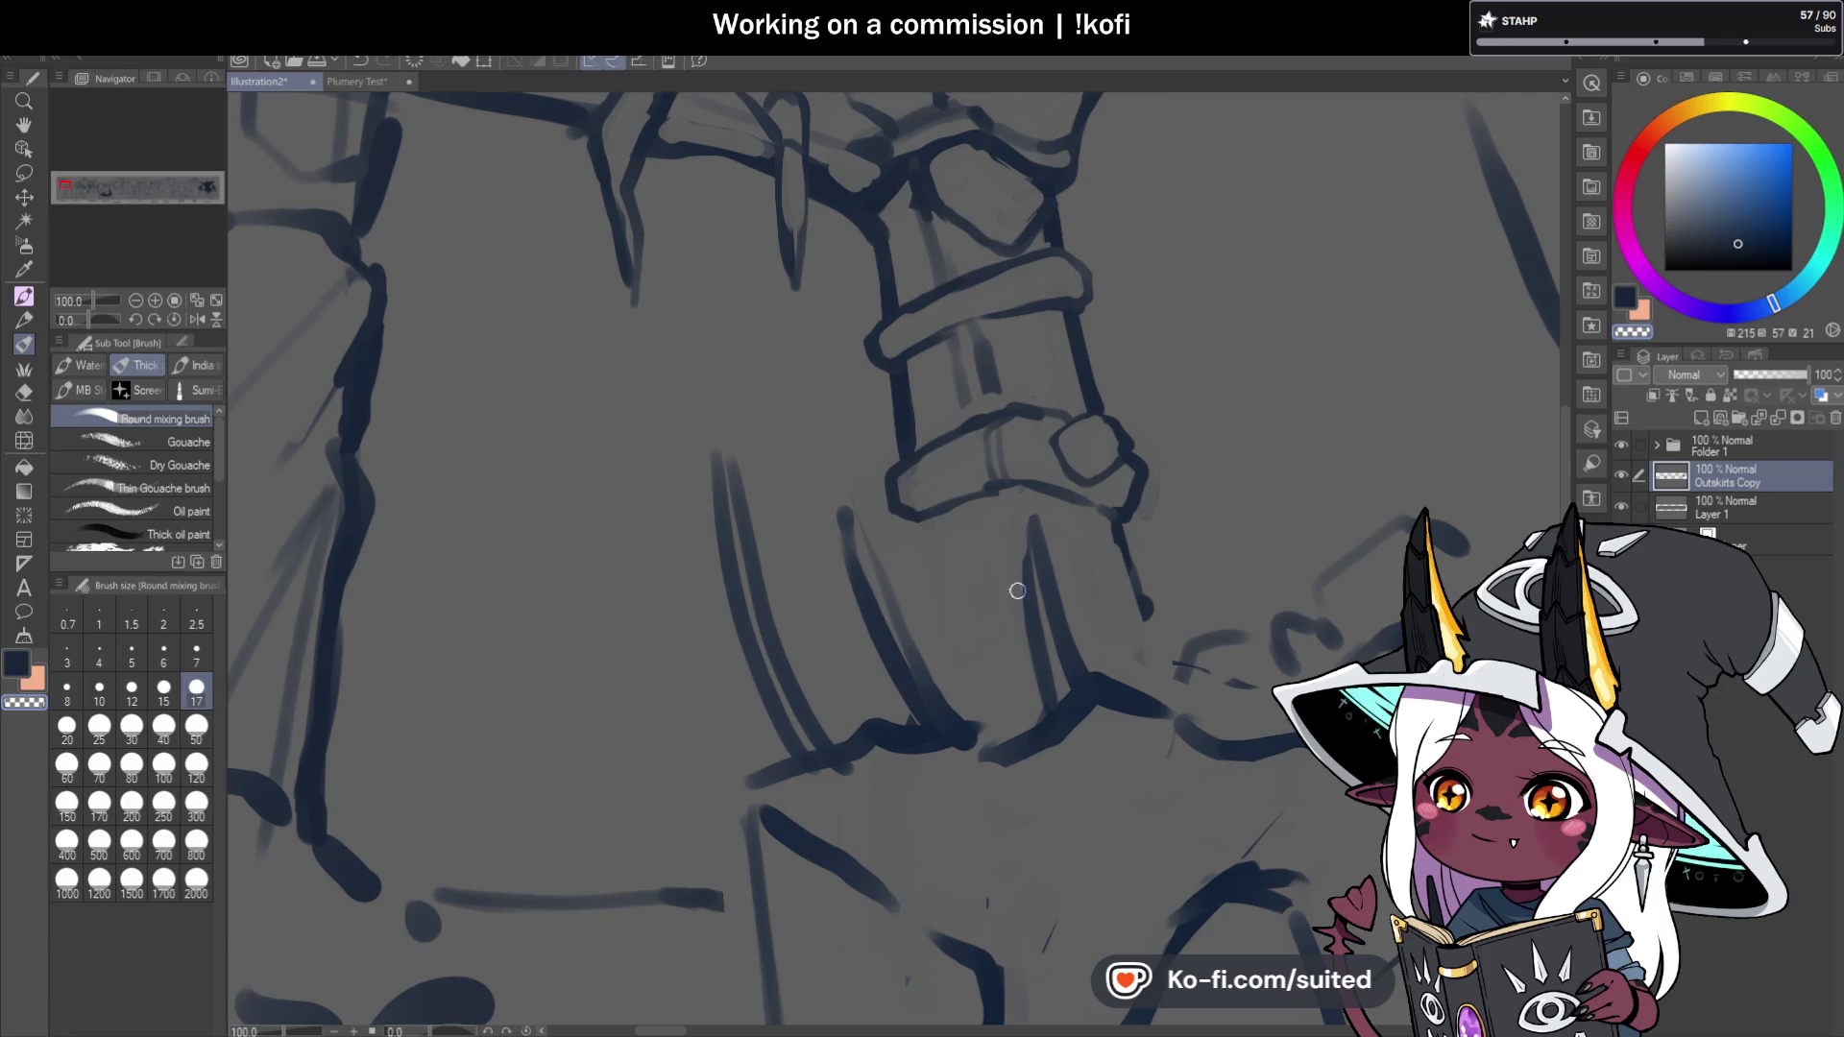
Darken the sleeve's right line, add cloth folds, and strengthen the column's lower edge.
drag(1029, 522, 1045, 697)
drag(845, 514, 947, 722)
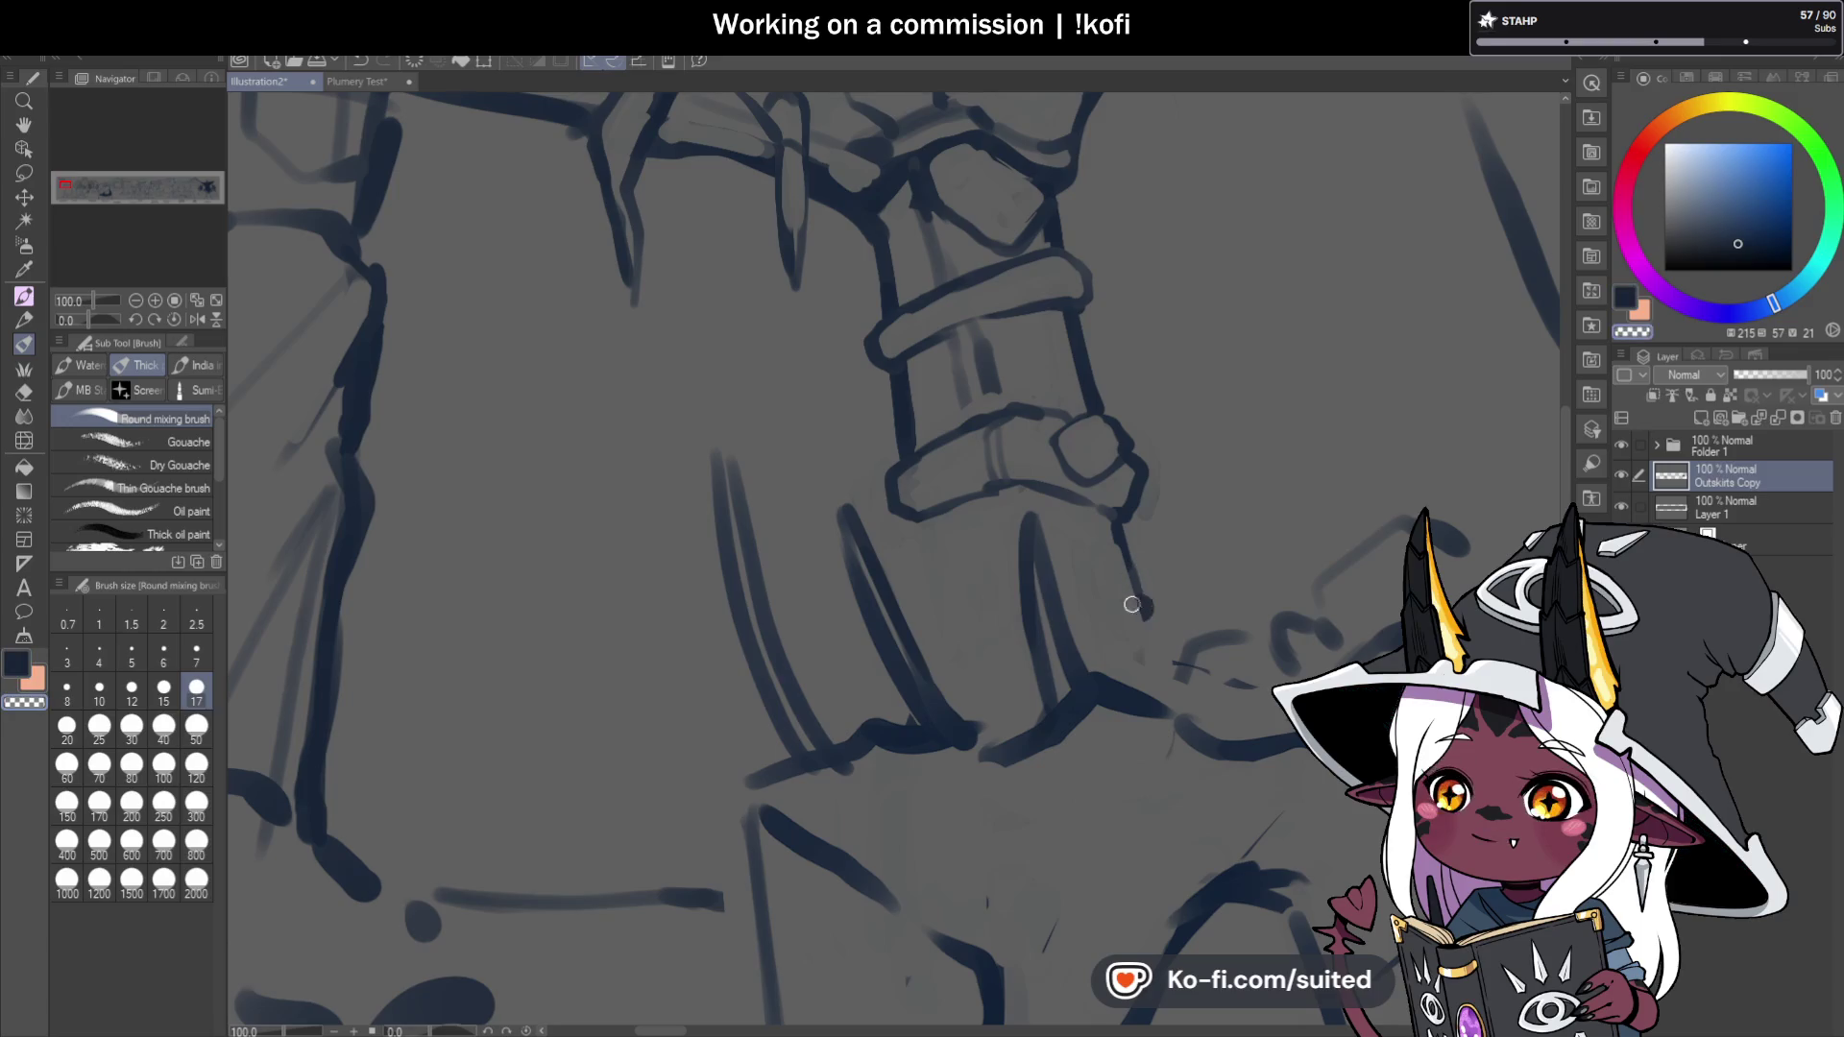
mouse_move(922, 527)
mouse_down()
mouse_move(999, 597)
mouse_move(1115, 576)
mouse_up()
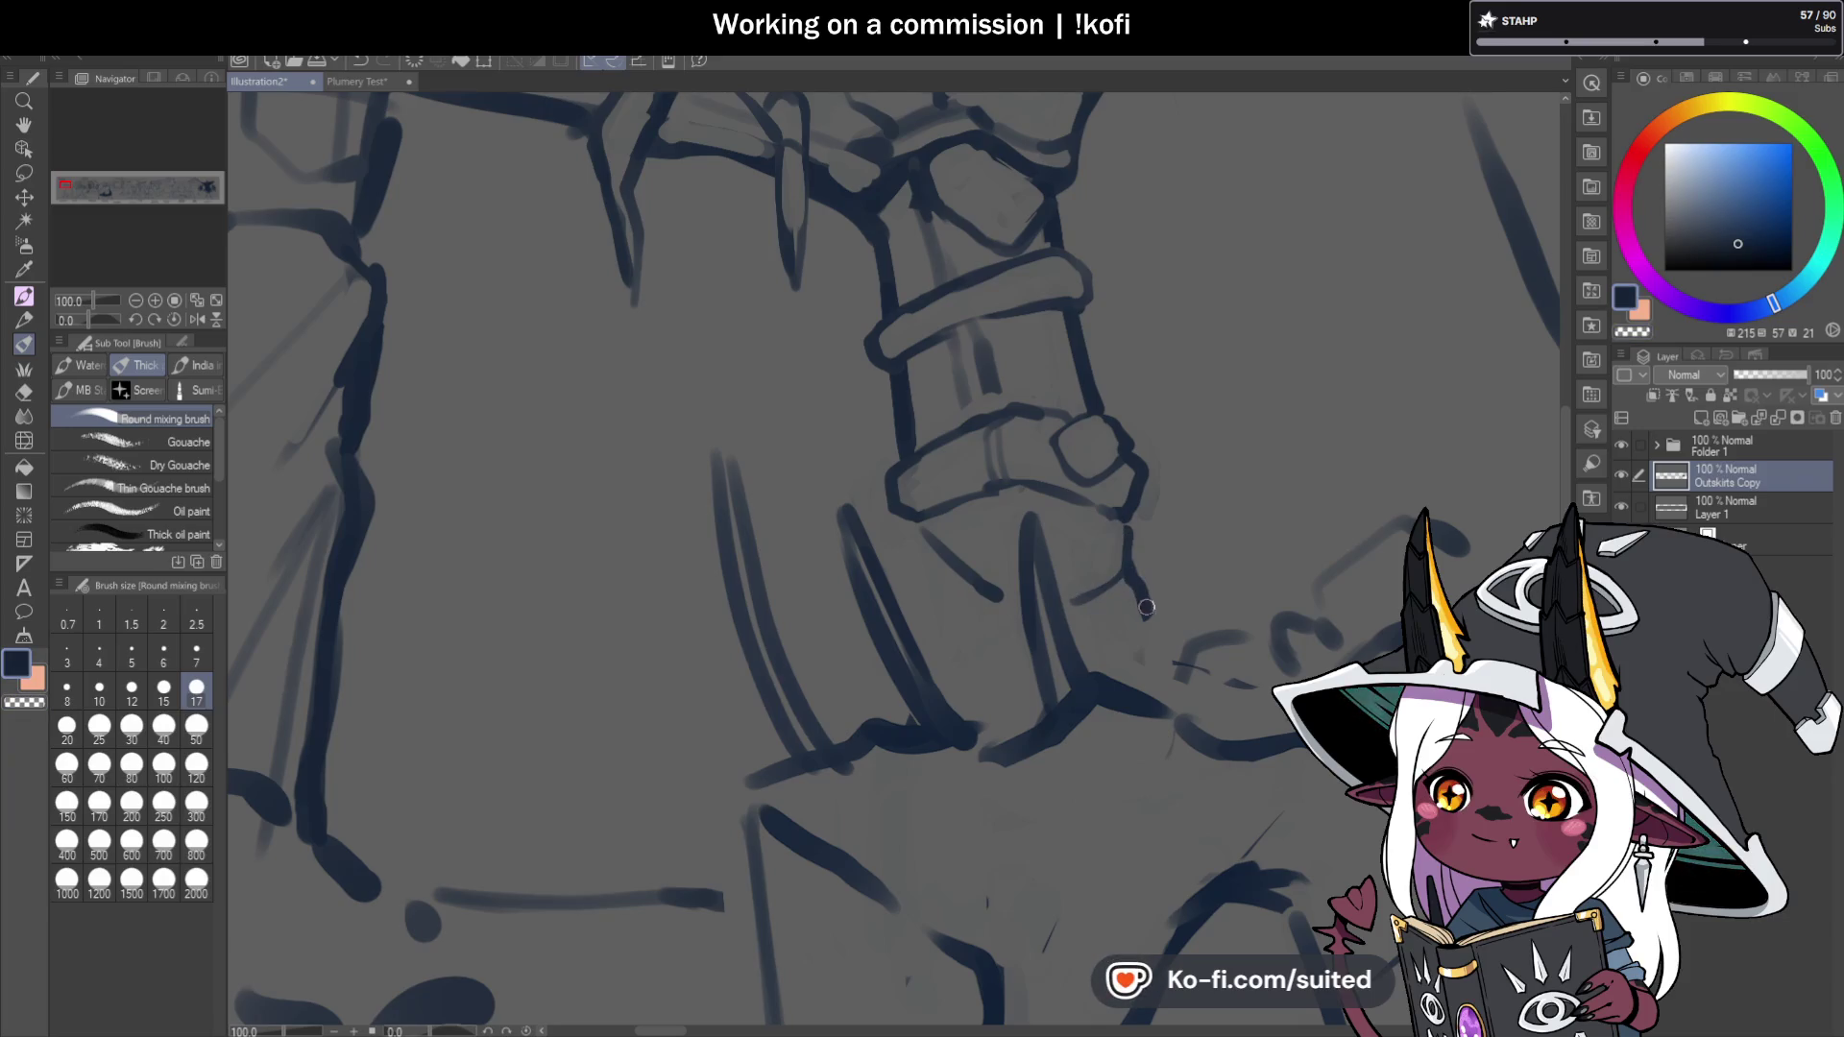
mouse_move(911, 519)
mouse_down()
mouse_move(953, 575)
mouse_move(922, 541)
mouse_move(907, 596)
mouse_up()
drag(885, 678, 875, 711)
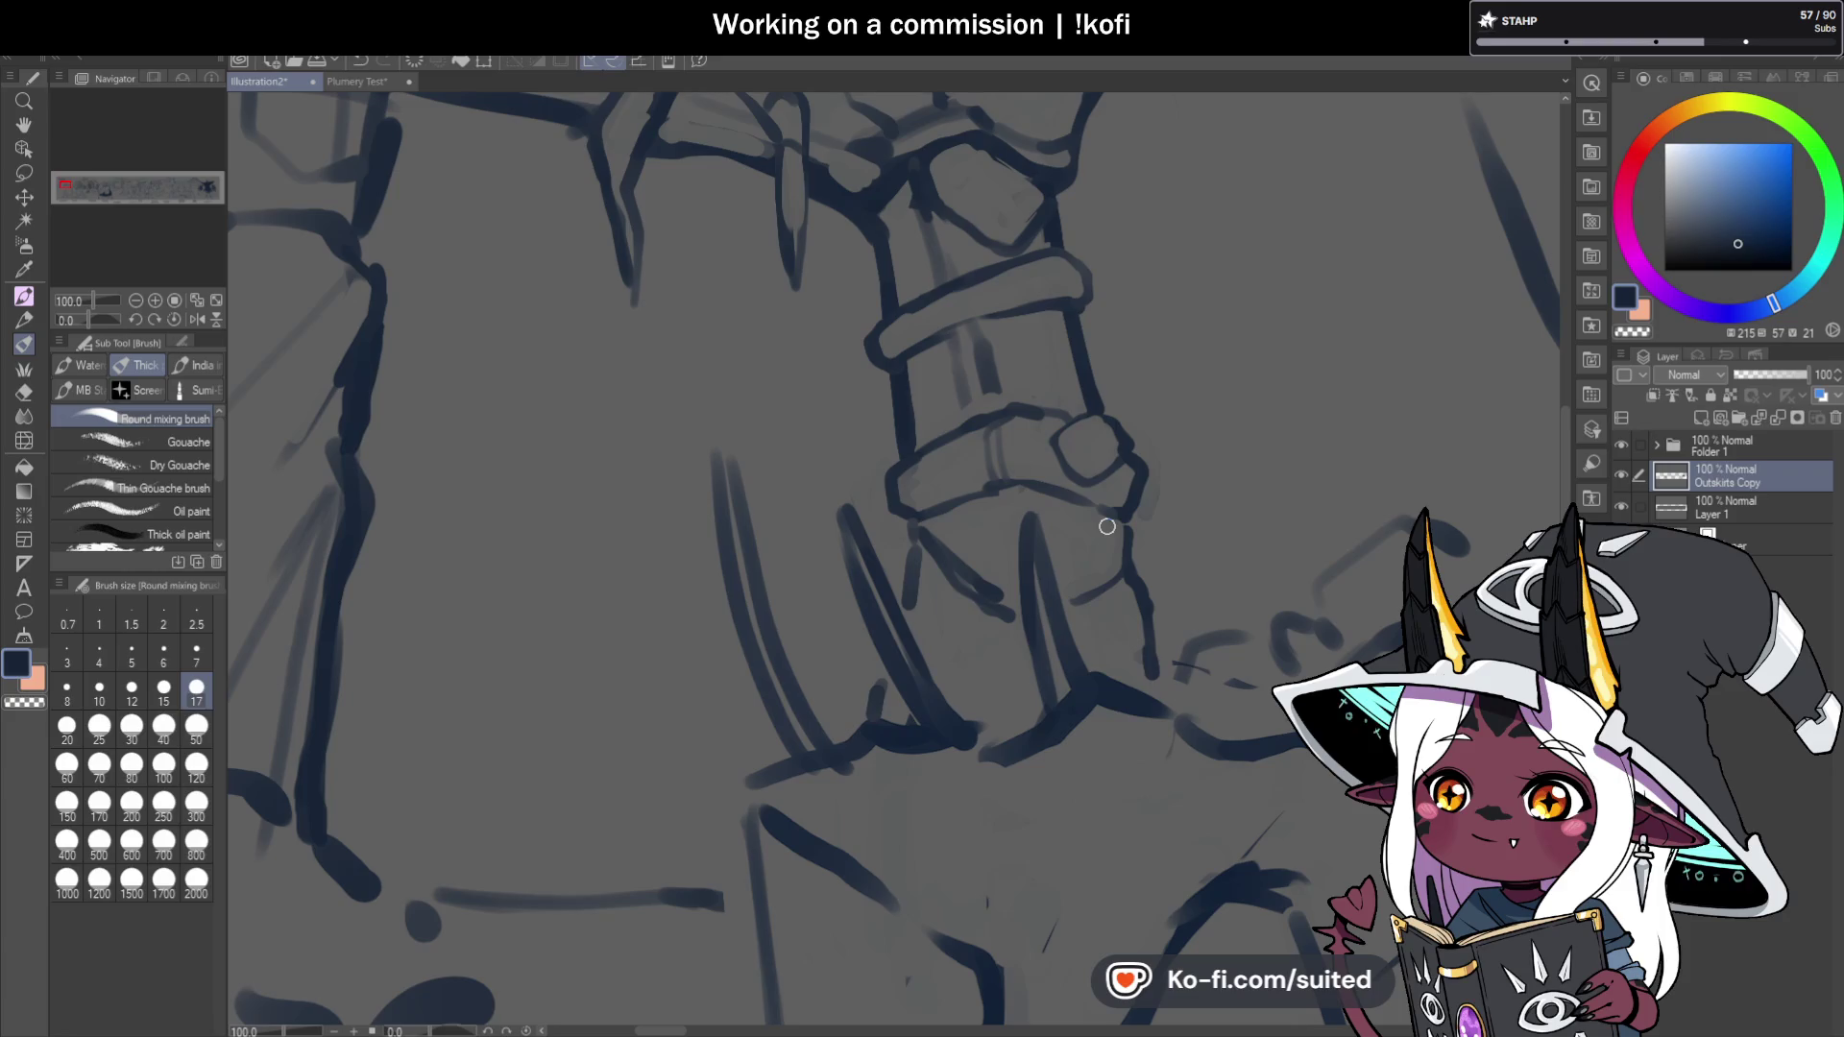
scroll(1144, 517, down, 4)
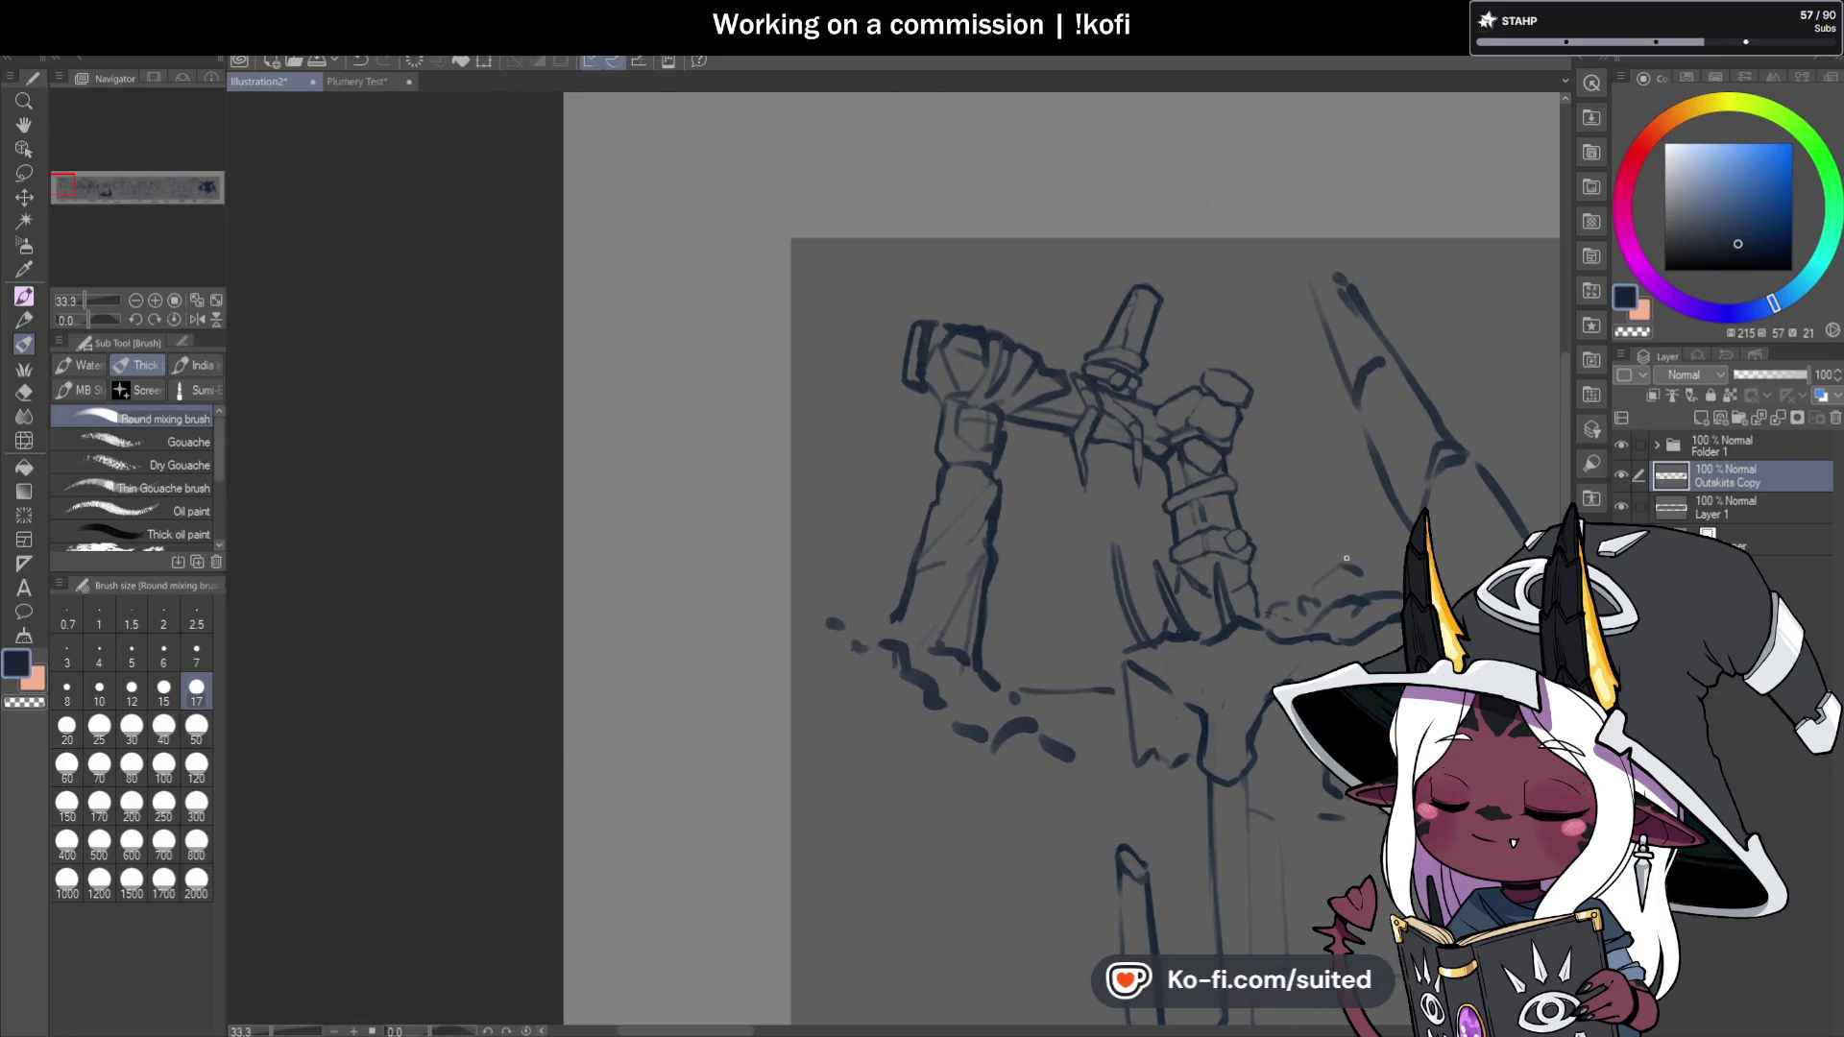
Check the whole sketch, then blend away the dark sketch line on the left tower's raised arm.
scroll(999, 553, up, 2)
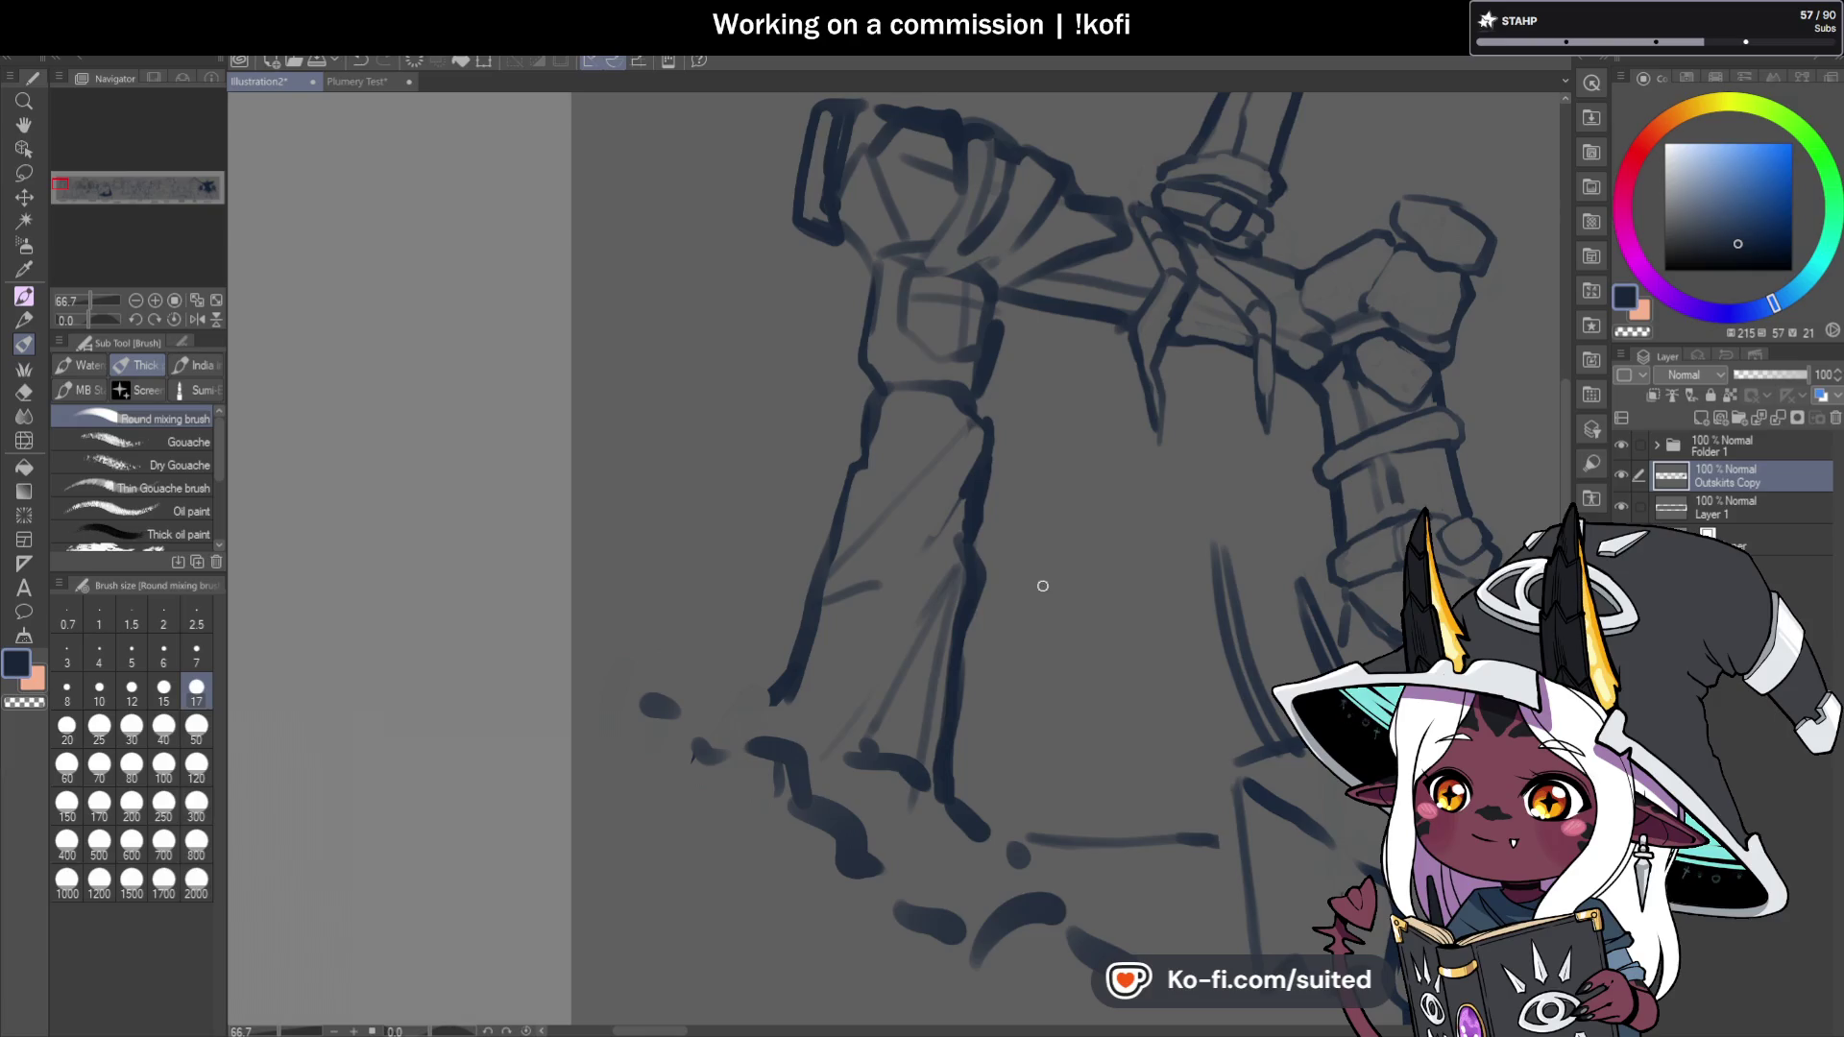
scroll(943, 573, down, 1)
scroll(943, 574, down, 1)
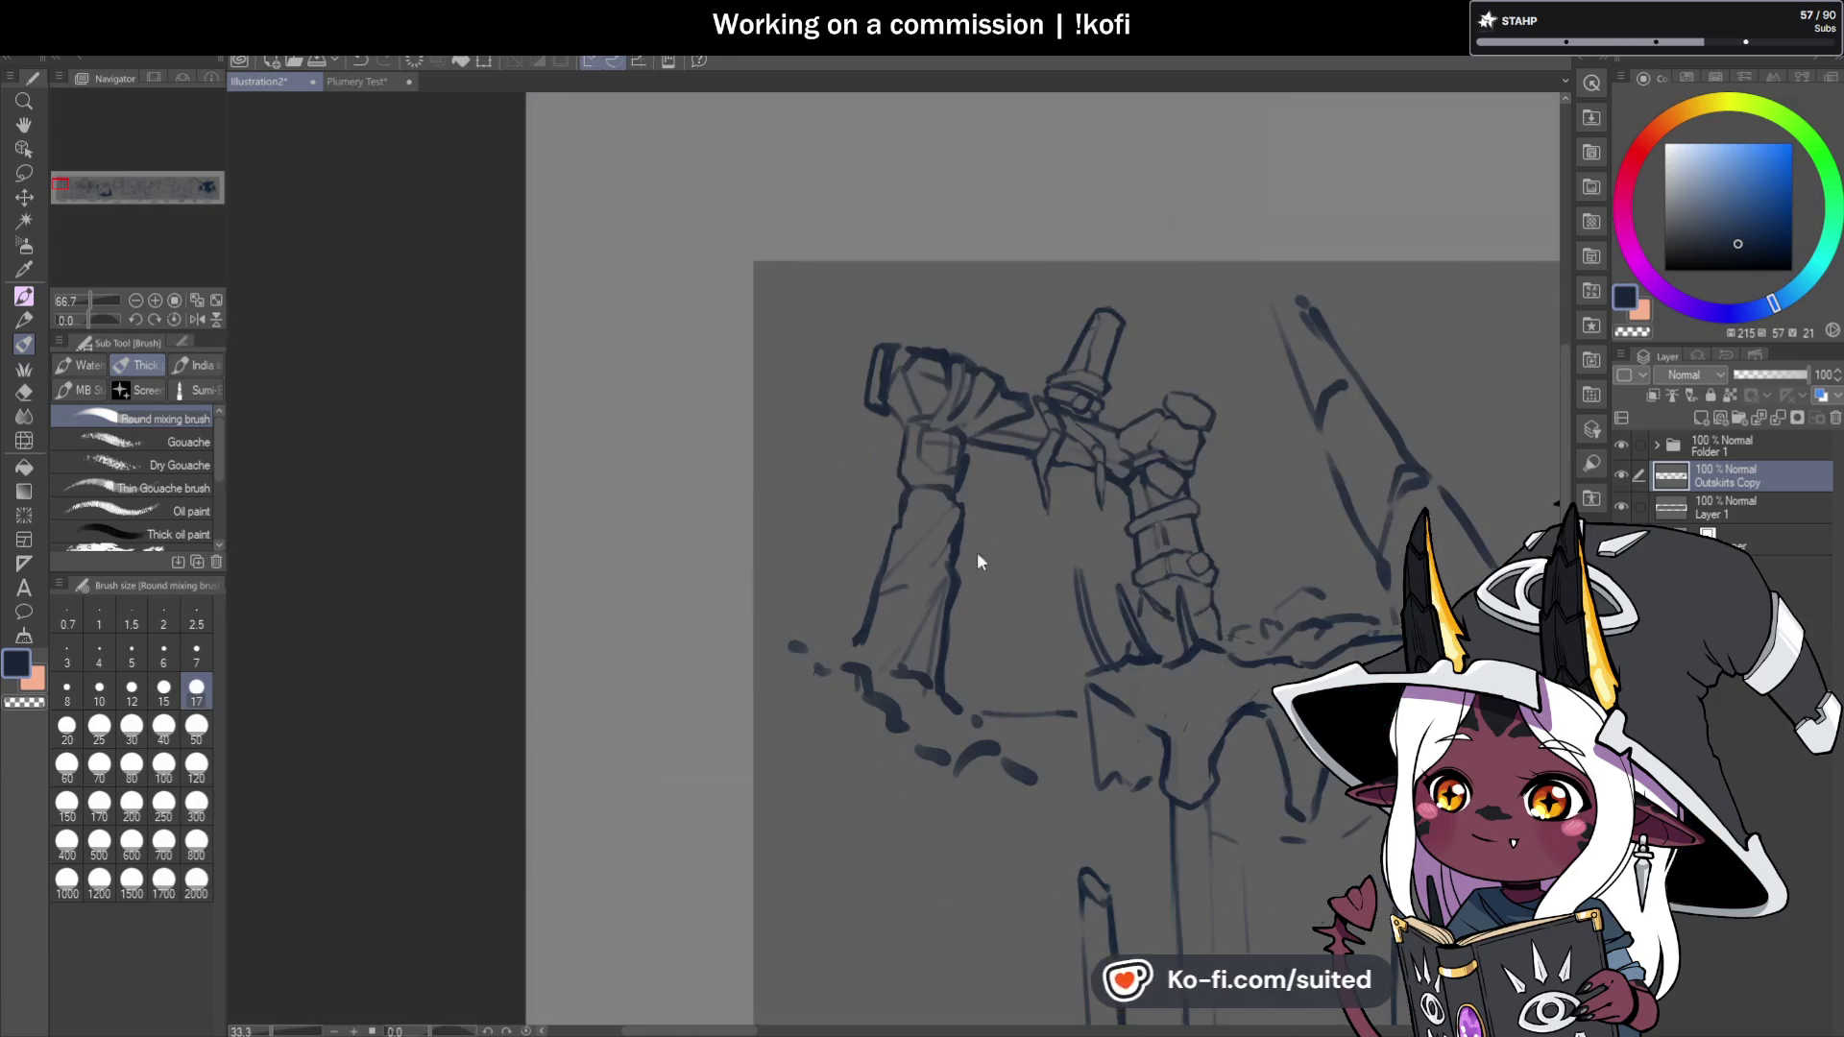
scroll(999, 413, up, 3)
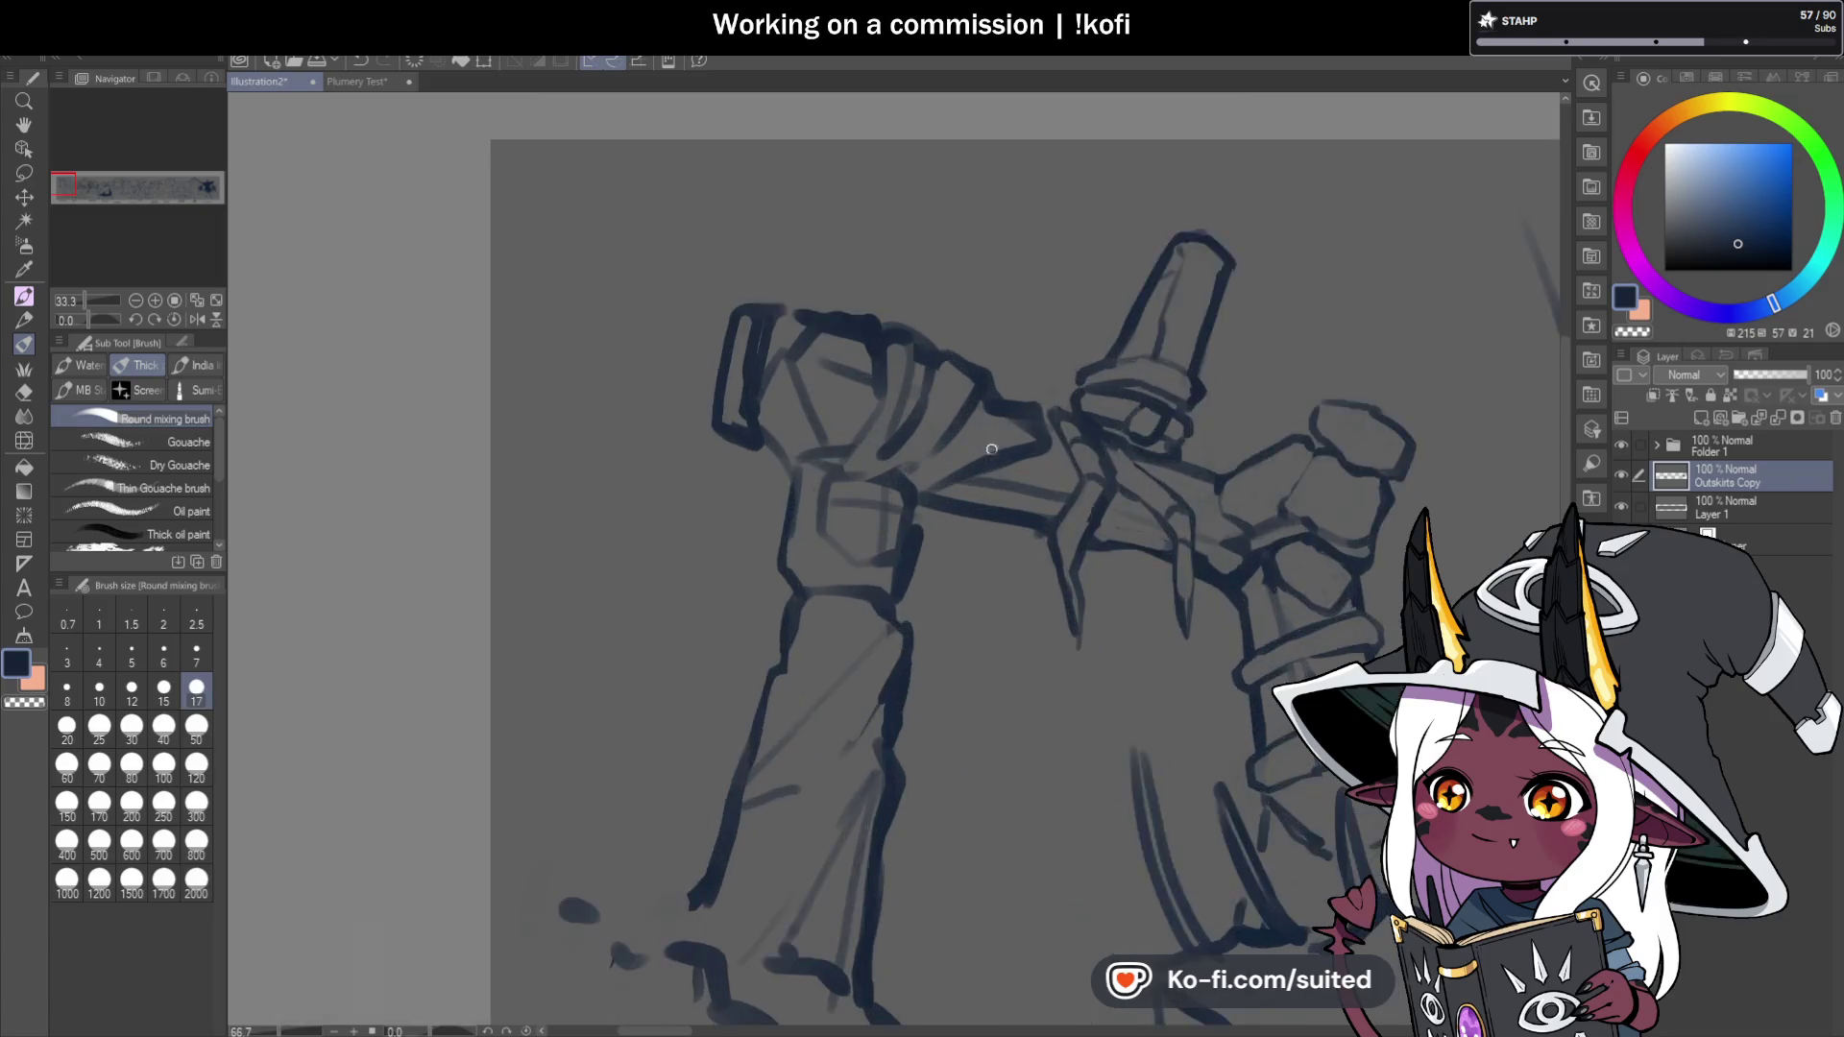
mouse_move(949, 457)
mouse_down()
mouse_move(914, 482)
mouse_move(956, 374)
mouse_move(1061, 423)
mouse_move(1021, 400)
mouse_move(930, 477)
mouse_move(967, 379)
mouse_move(864, 481)
mouse_move(972, 393)
mouse_move(1068, 444)
mouse_move(877, 495)
mouse_up()
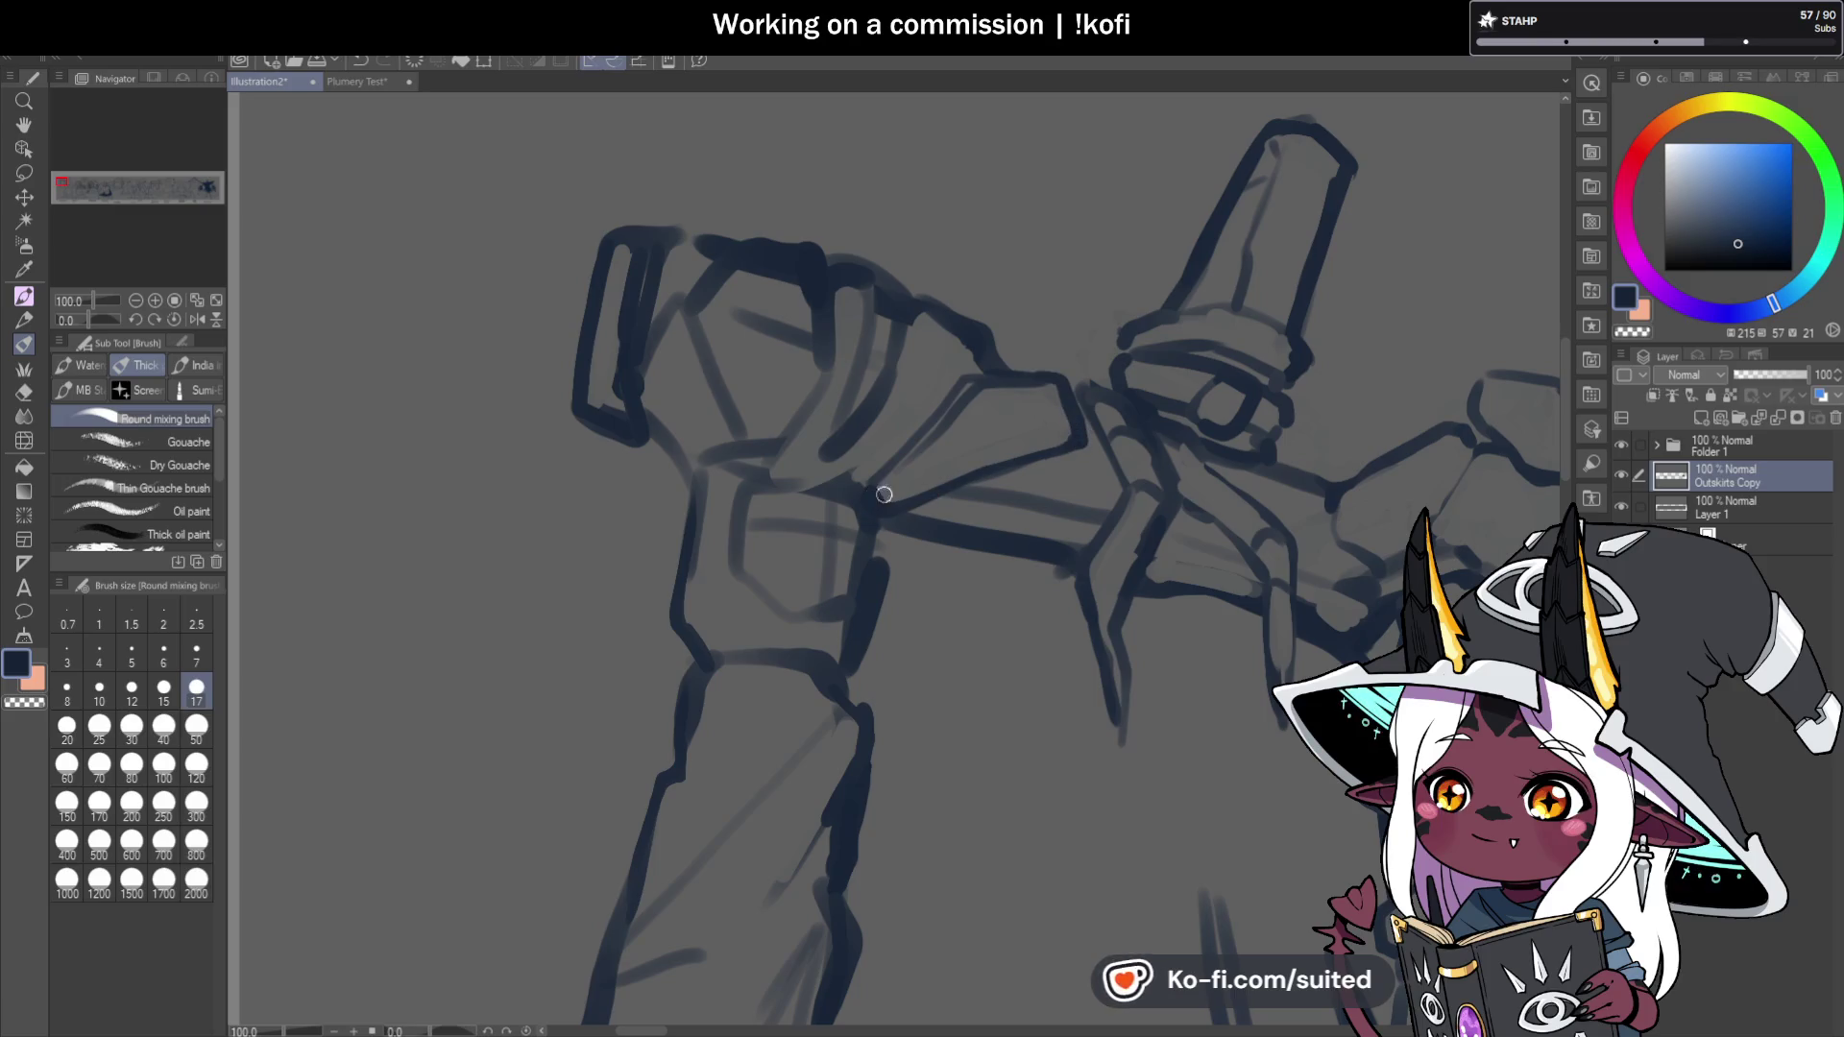
Soften old sketch lines around the arm's end and sketch a new line there.
scroll(1047, 475, down, 3)
scroll(980, 404, up, 3)
mouse_move(980, 404)
mouse_down()
mouse_move(942, 481)
mouse_move(918, 461)
mouse_move(922, 420)
mouse_move(988, 362)
mouse_move(934, 358)
mouse_move(917, 300)
mouse_up()
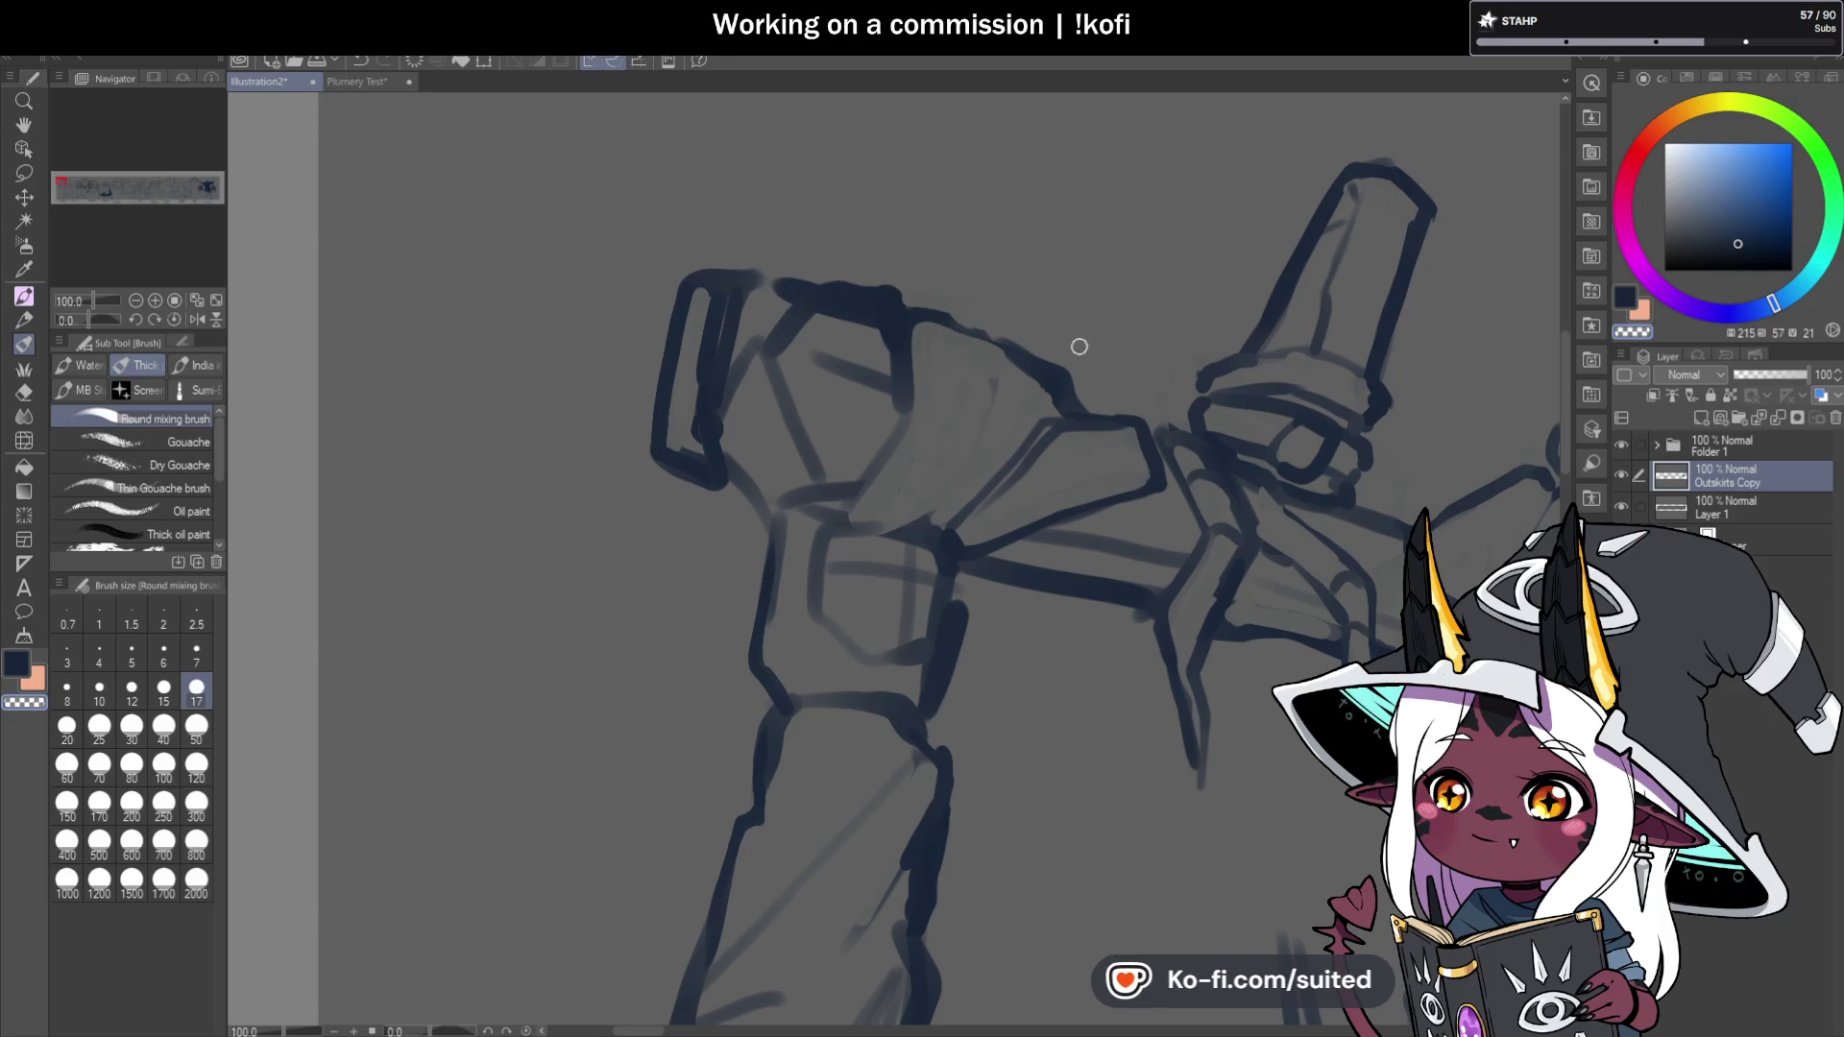
key(c)
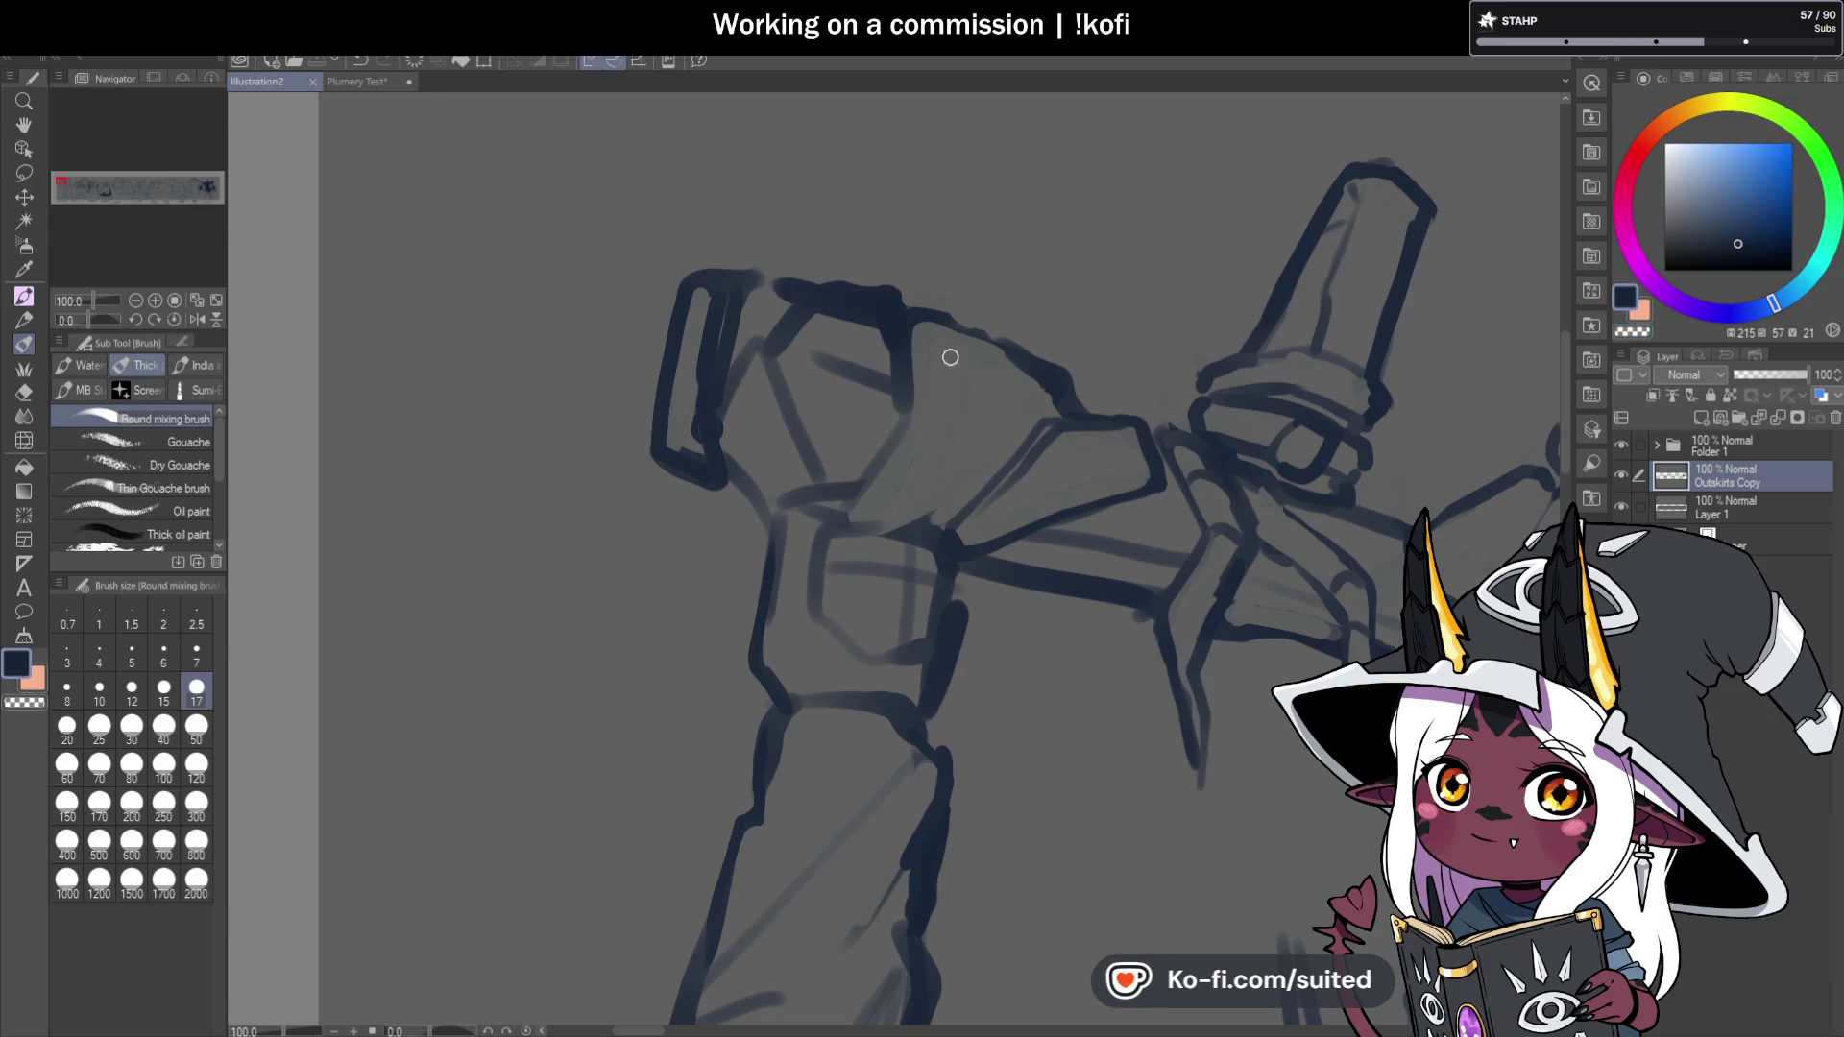
mouse_move(898, 527)
mouse_down()
mouse_move(998, 363)
mouse_move(972, 344)
mouse_move(905, 420)
mouse_move(897, 313)
mouse_move(900, 435)
mouse_move(843, 517)
mouse_up()
key(c)
key(c)
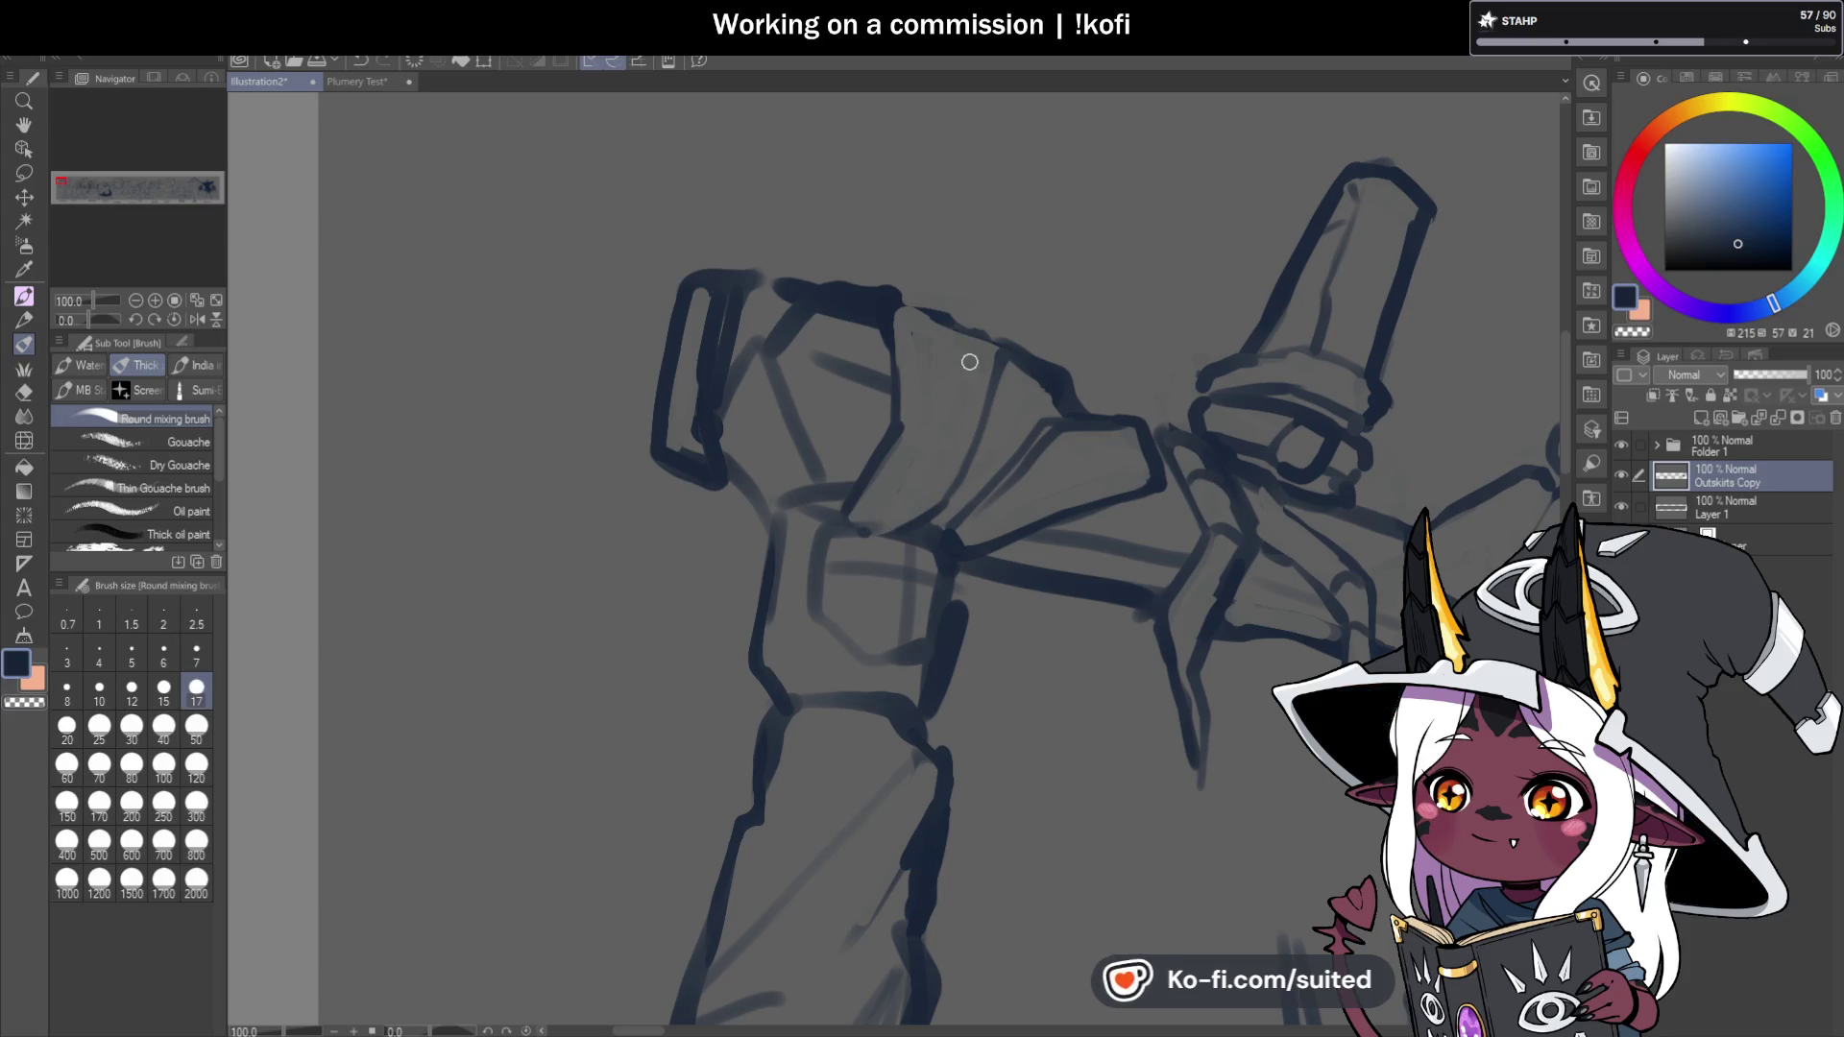
Draw and darken finger lines down the fist, erasing small stray patches.
drag(946, 529, 1003, 370)
key(c)
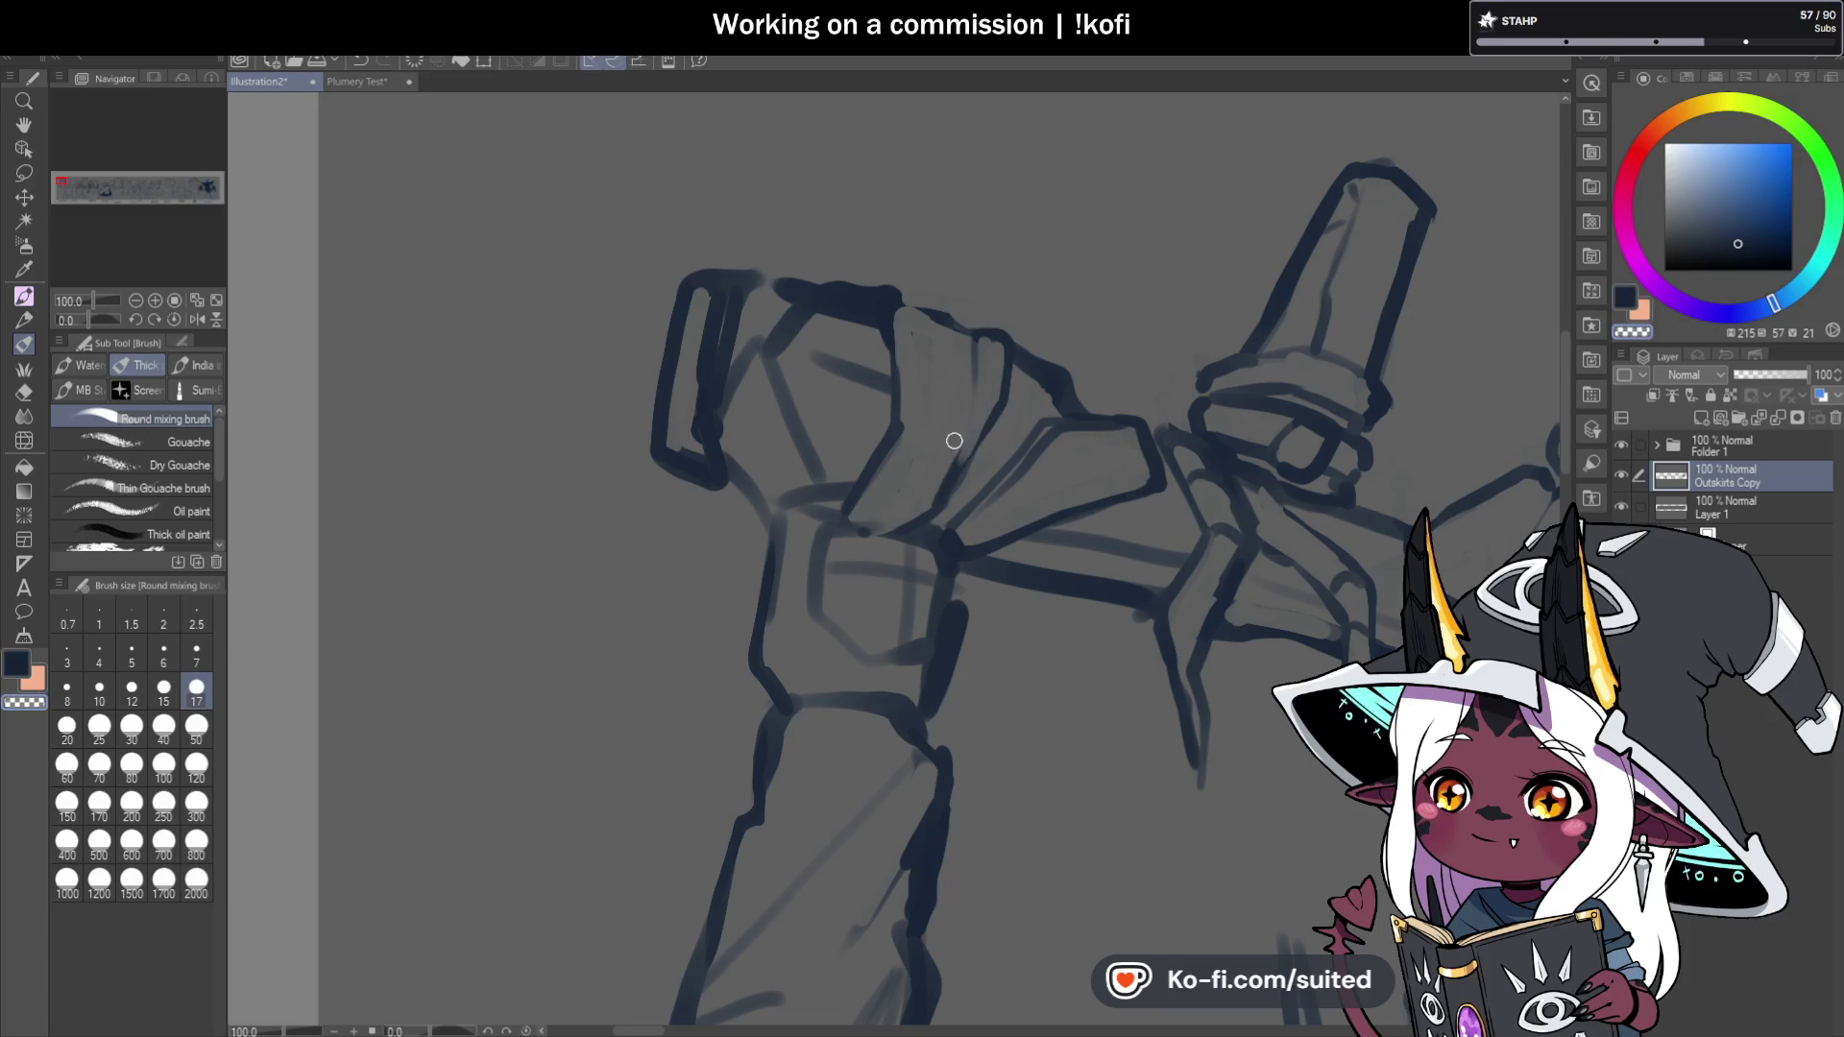
key(c)
mouse_move(912, 316)
mouse_down()
mouse_move(928, 363)
mouse_move(959, 337)
mouse_move(937, 319)
mouse_up()
key(c)
key(c)
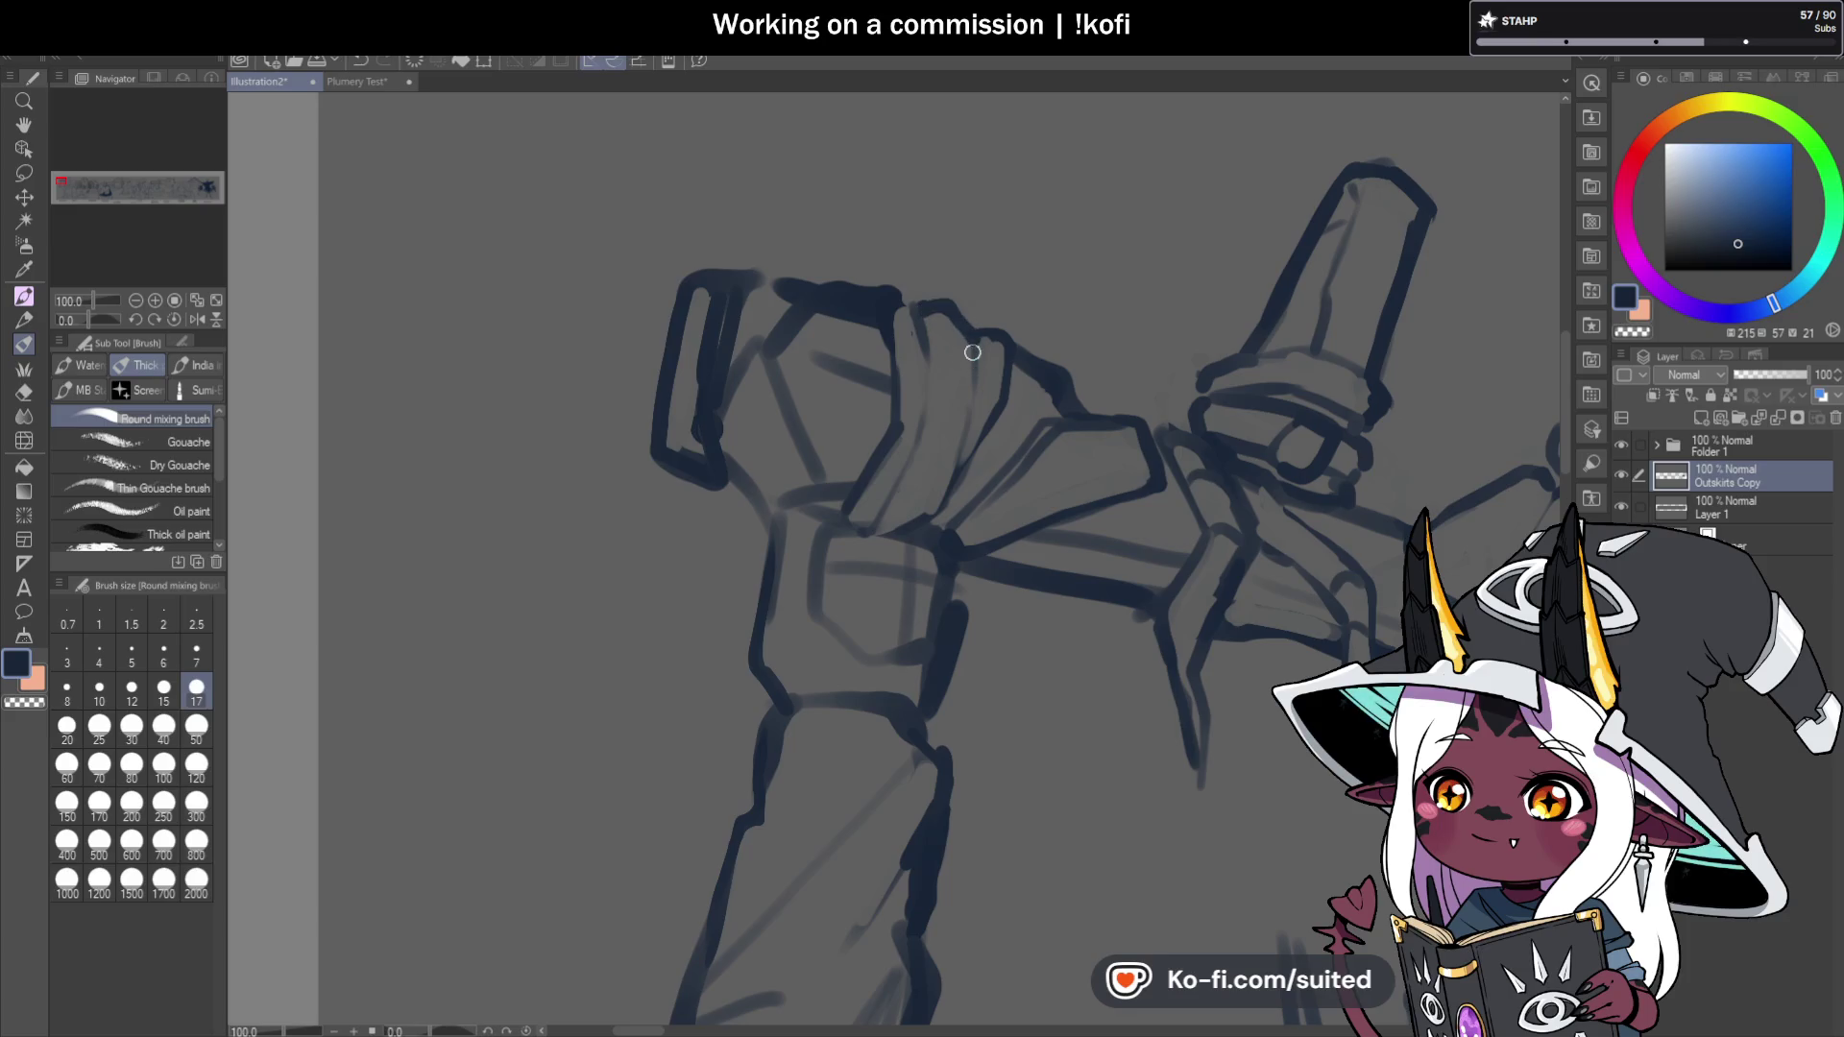
mouse_move(960, 468)
mouse_down()
mouse_move(889, 531)
mouse_move(946, 494)
mouse_up()
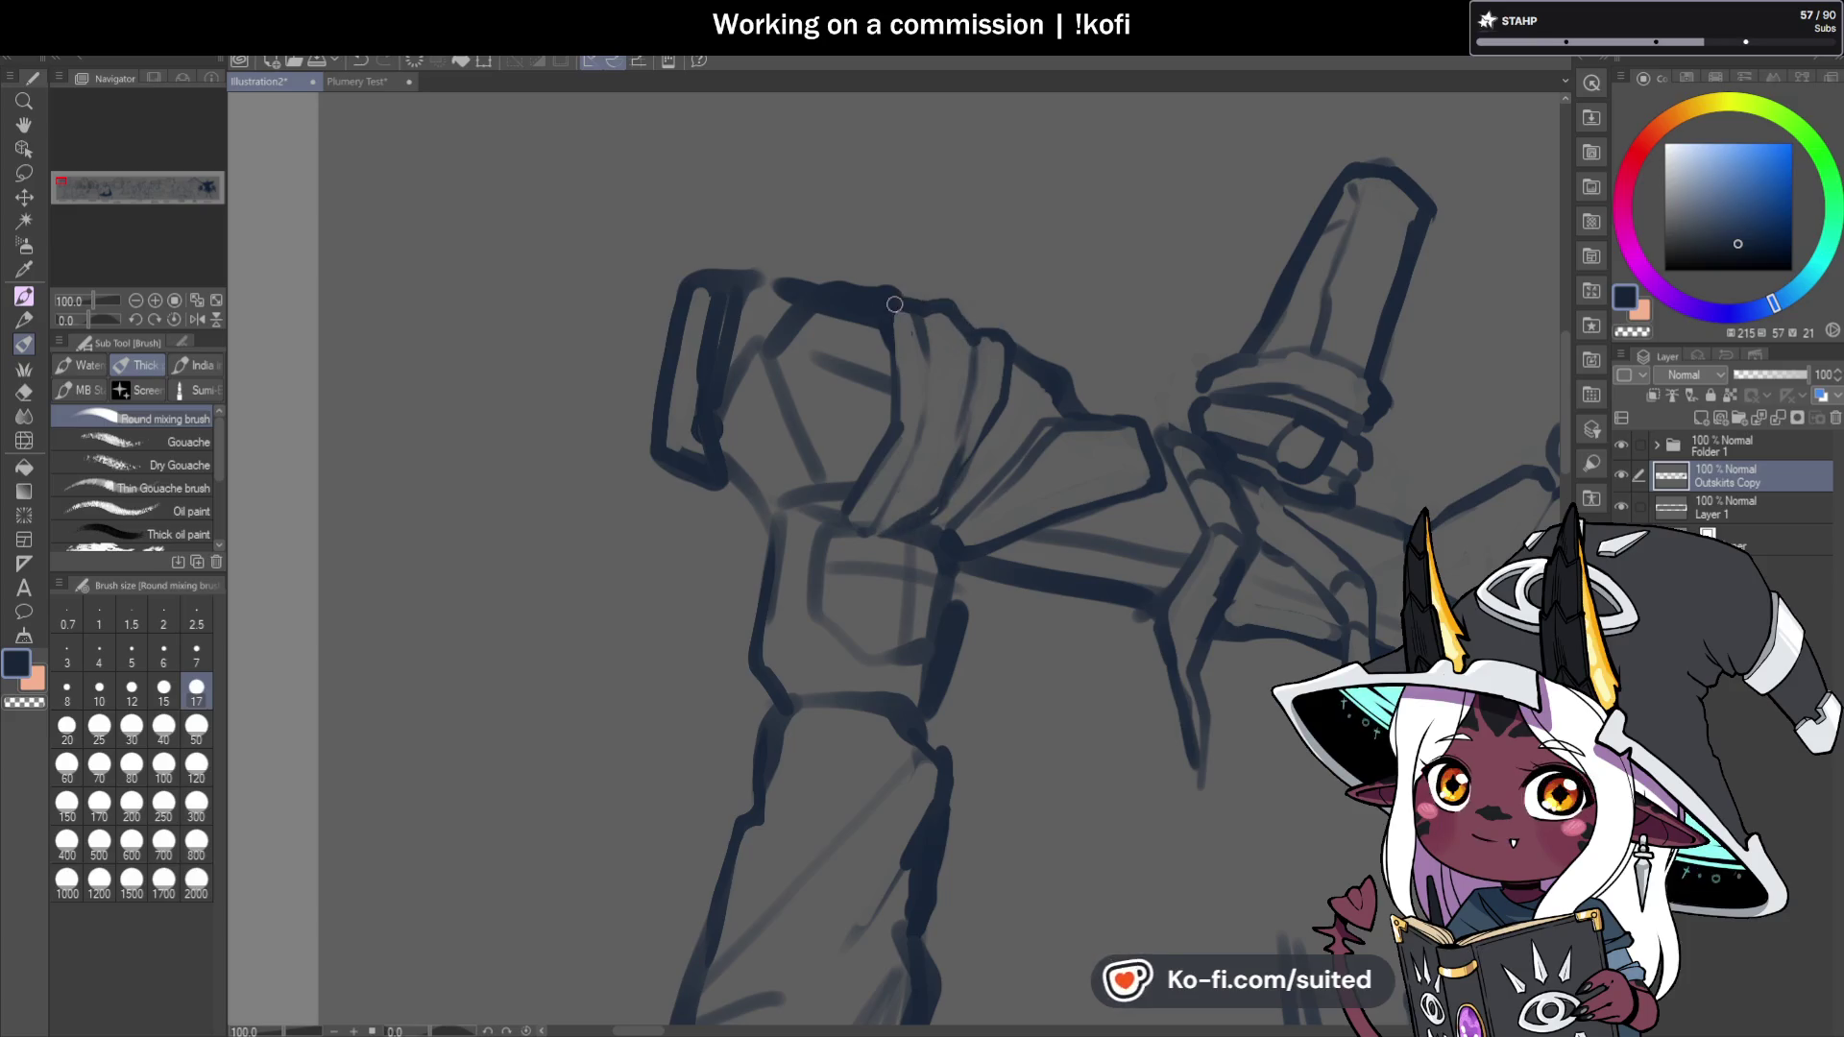
drag(924, 336, 954, 318)
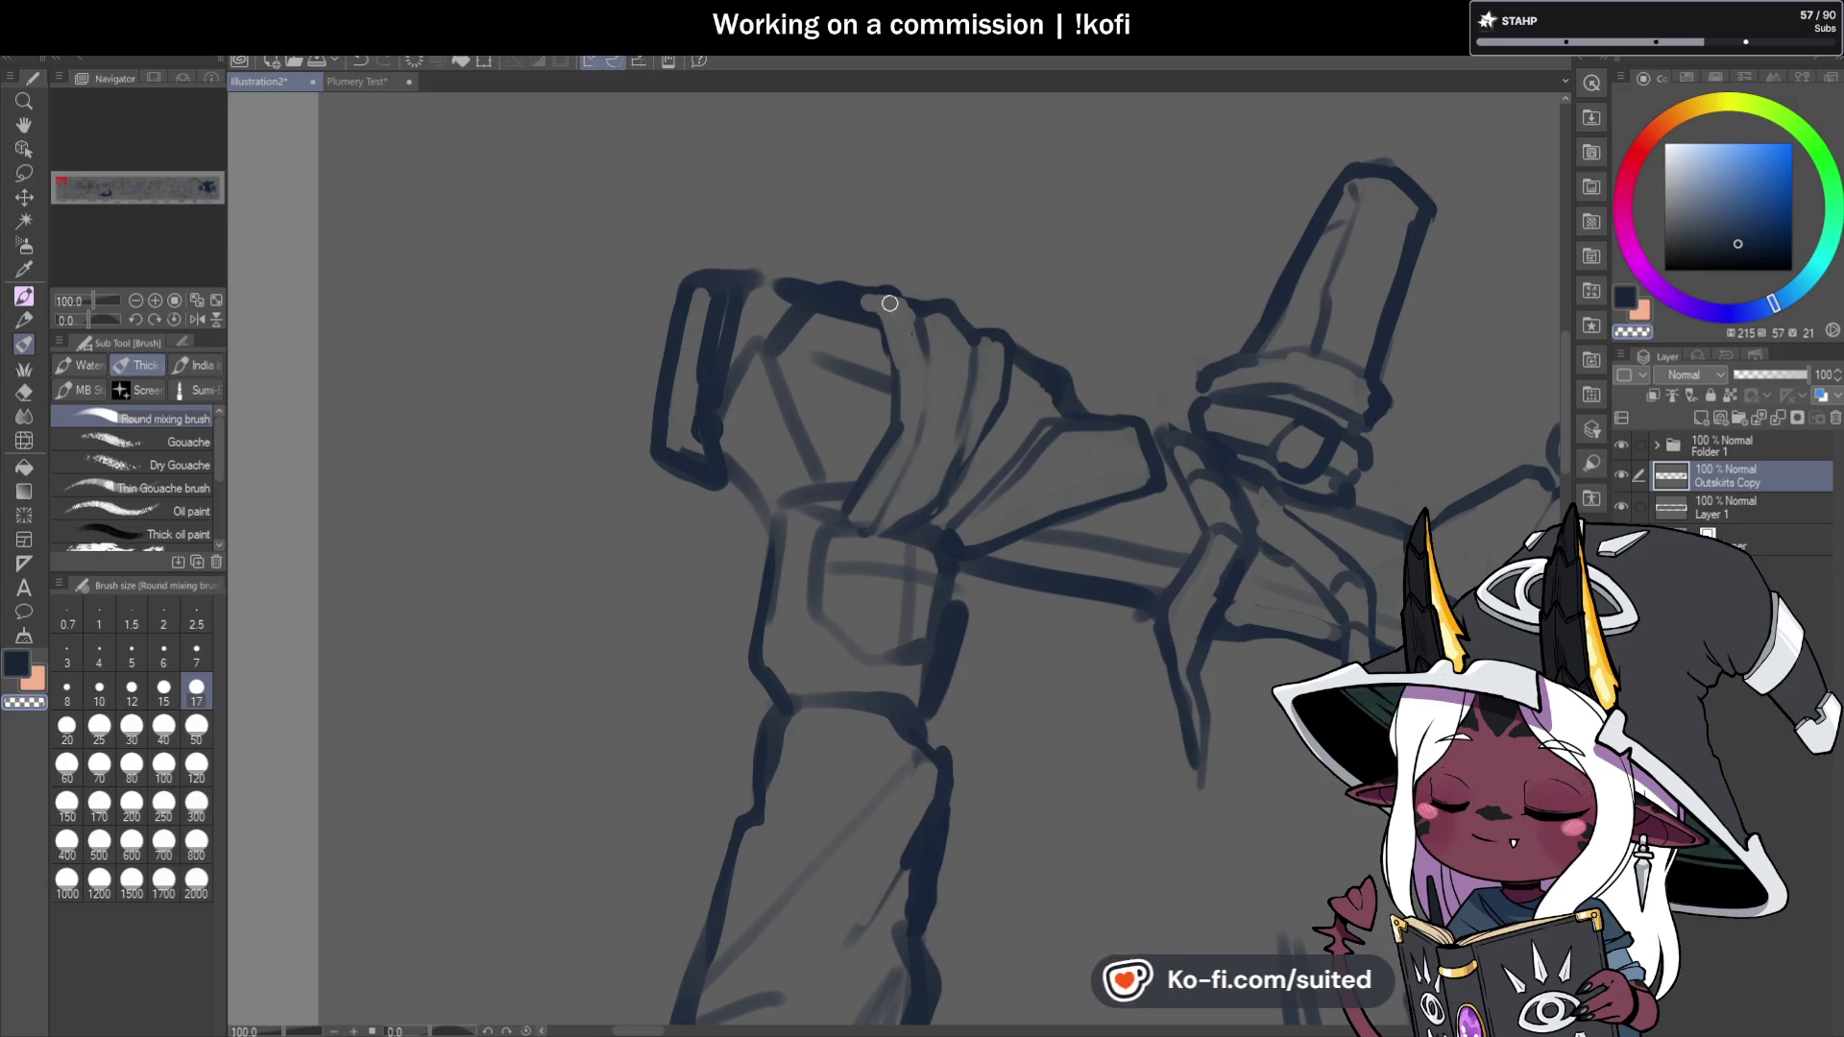
Draw the curved edge of a finger down the fist, with short strokes at its top and bottom.
drag(891, 307, 911, 299)
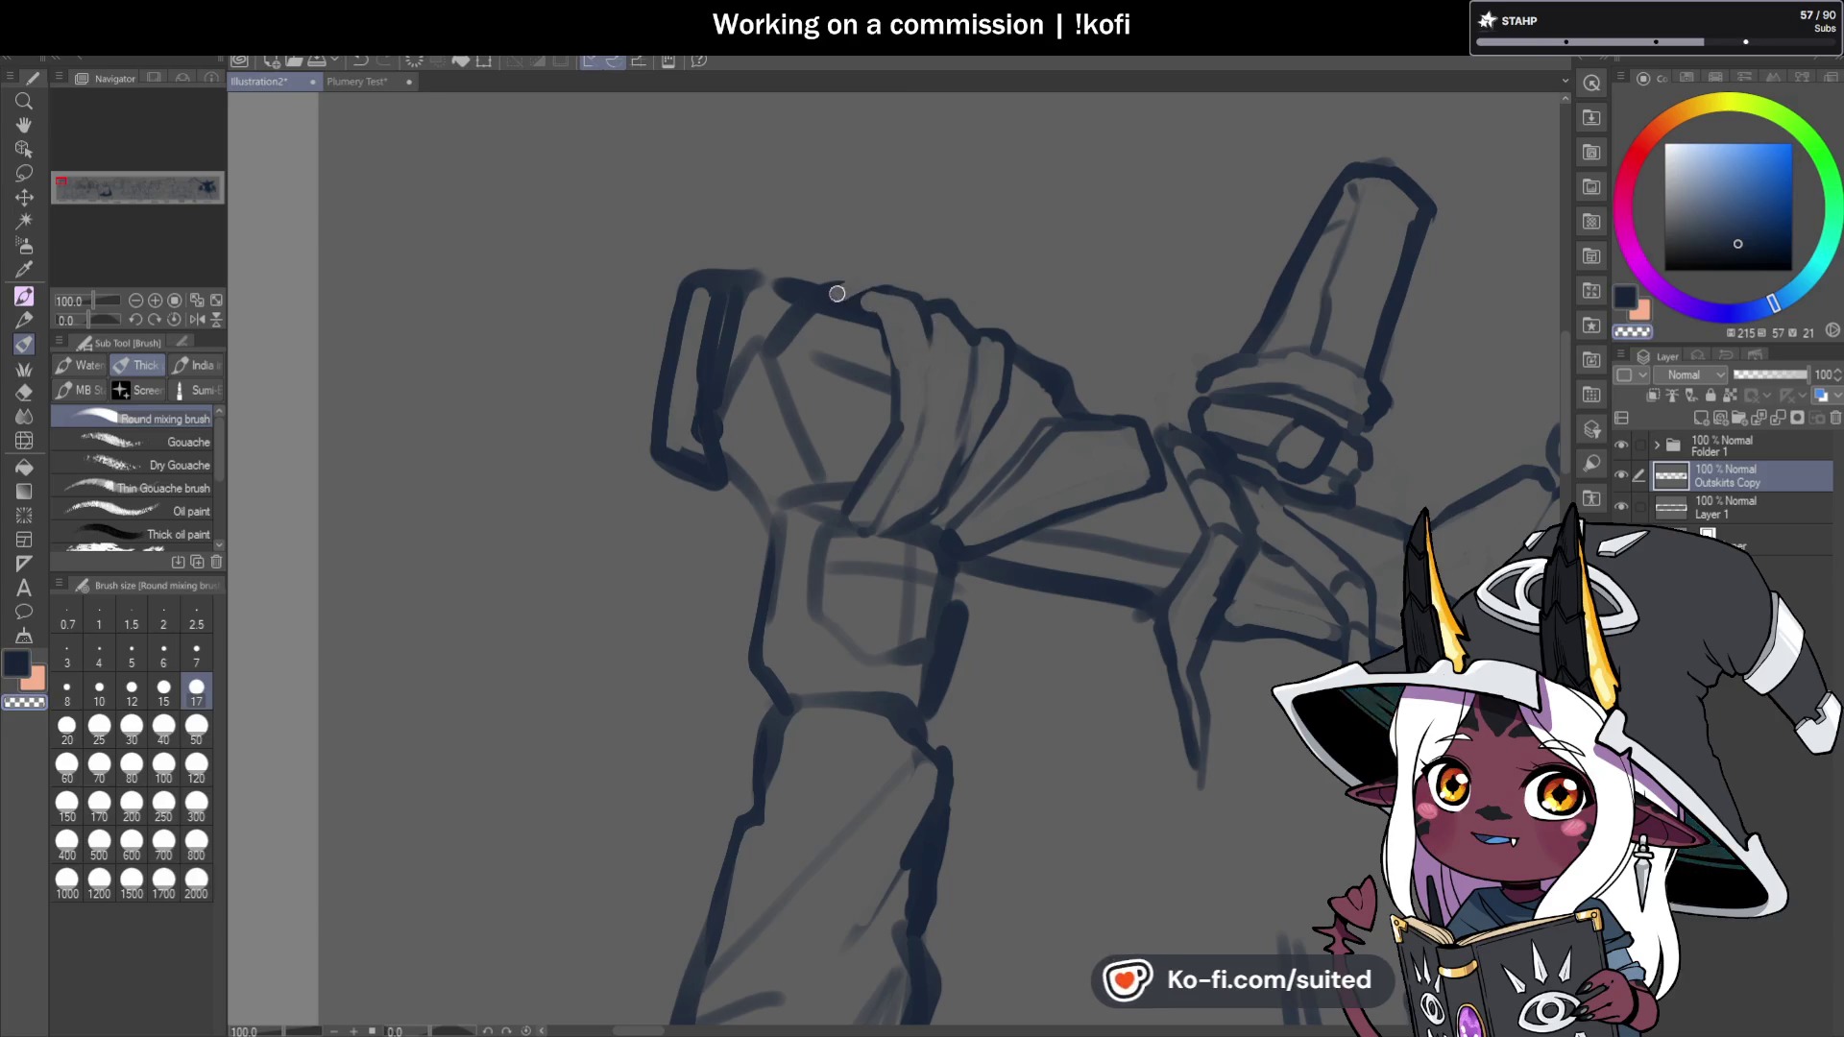
key(c)
drag(926, 326, 927, 411)
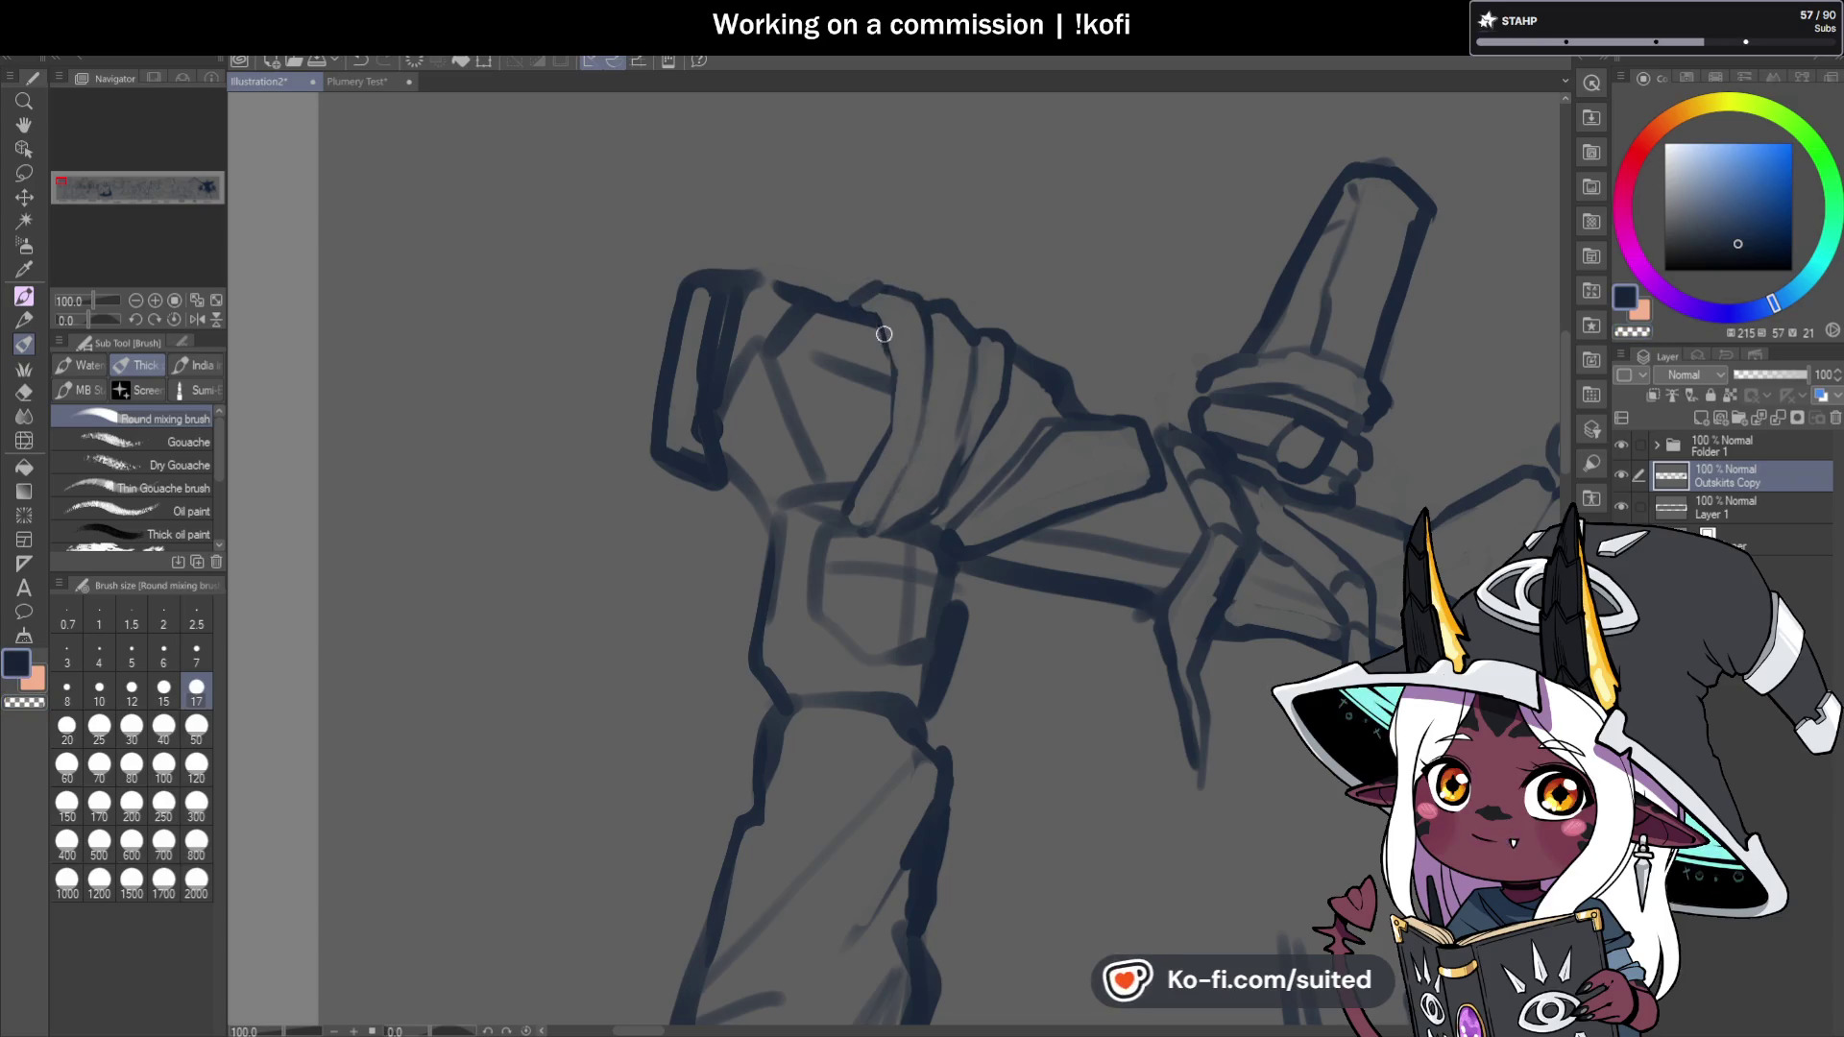
mouse_move(887, 499)
mouse_down()
mouse_move(873, 528)
mouse_move(937, 500)
mouse_up()
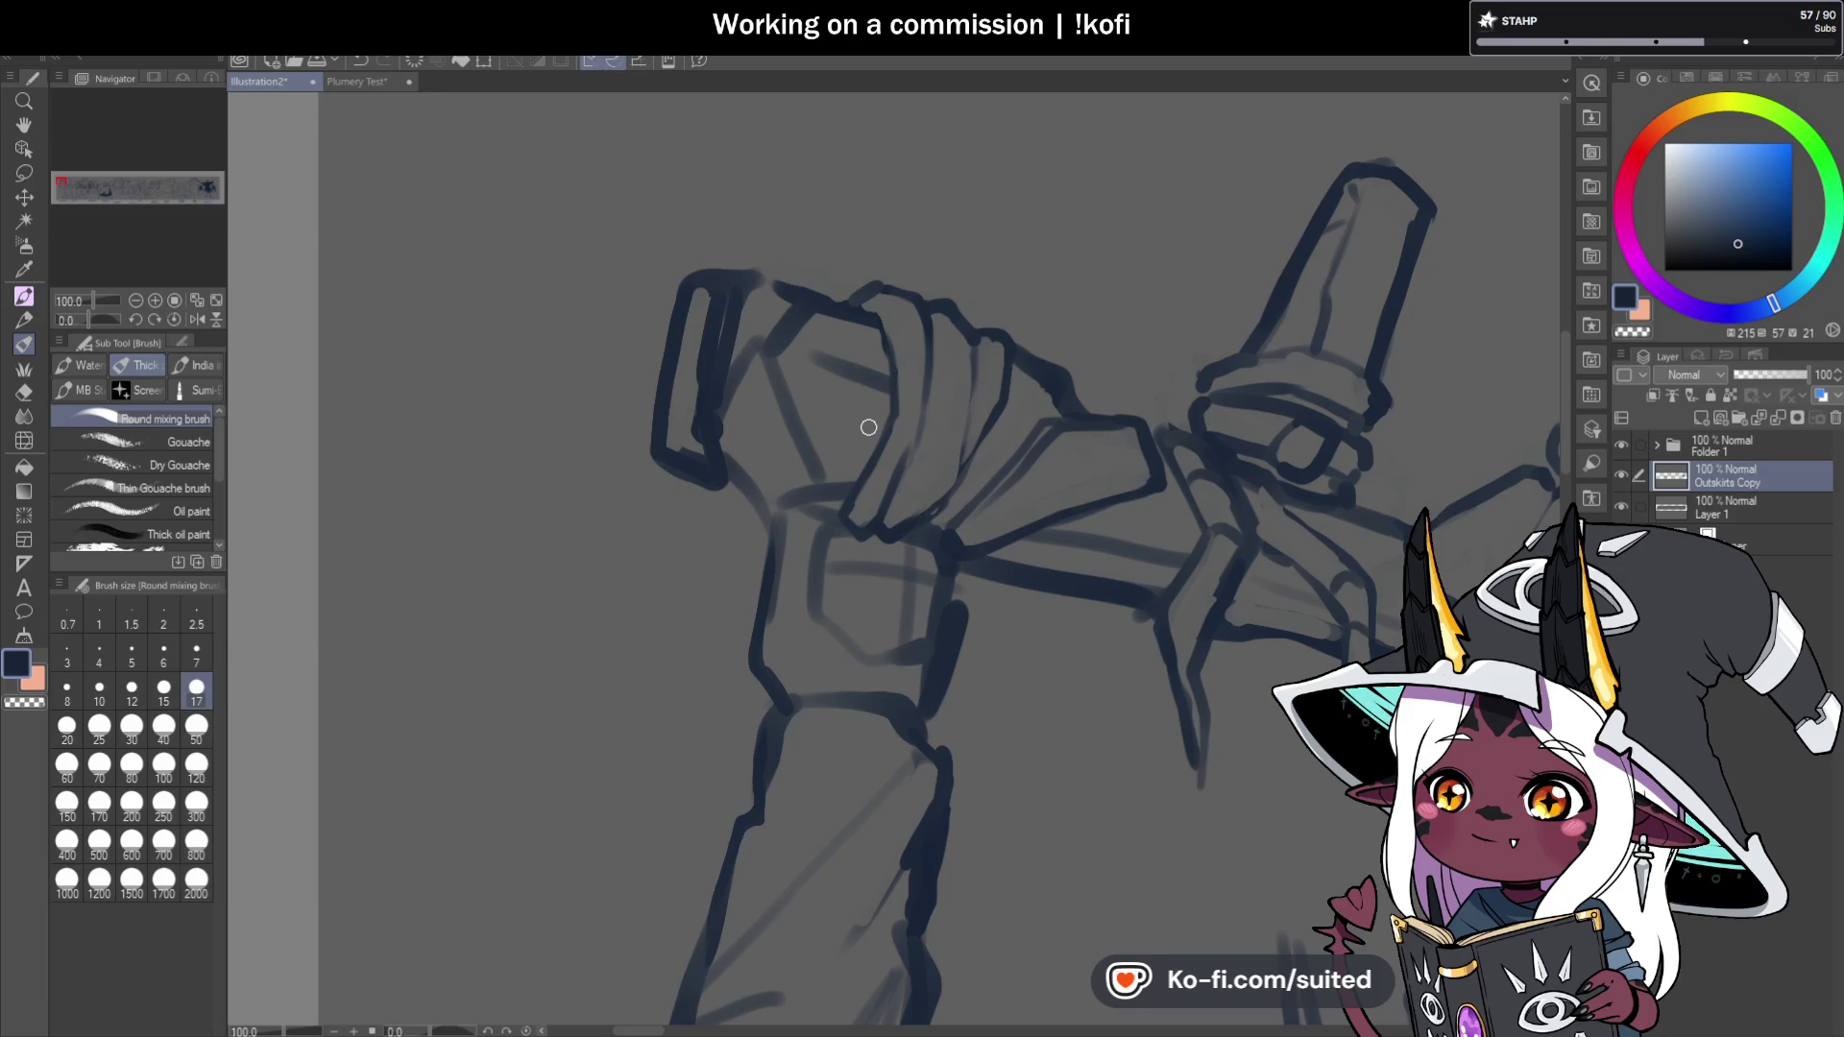
Redraw the left finger line, erasing and trimming the strokes until it sits cleanly.
scroll(936, 442, up, 1)
key(c)
drag(833, 230, 846, 331)
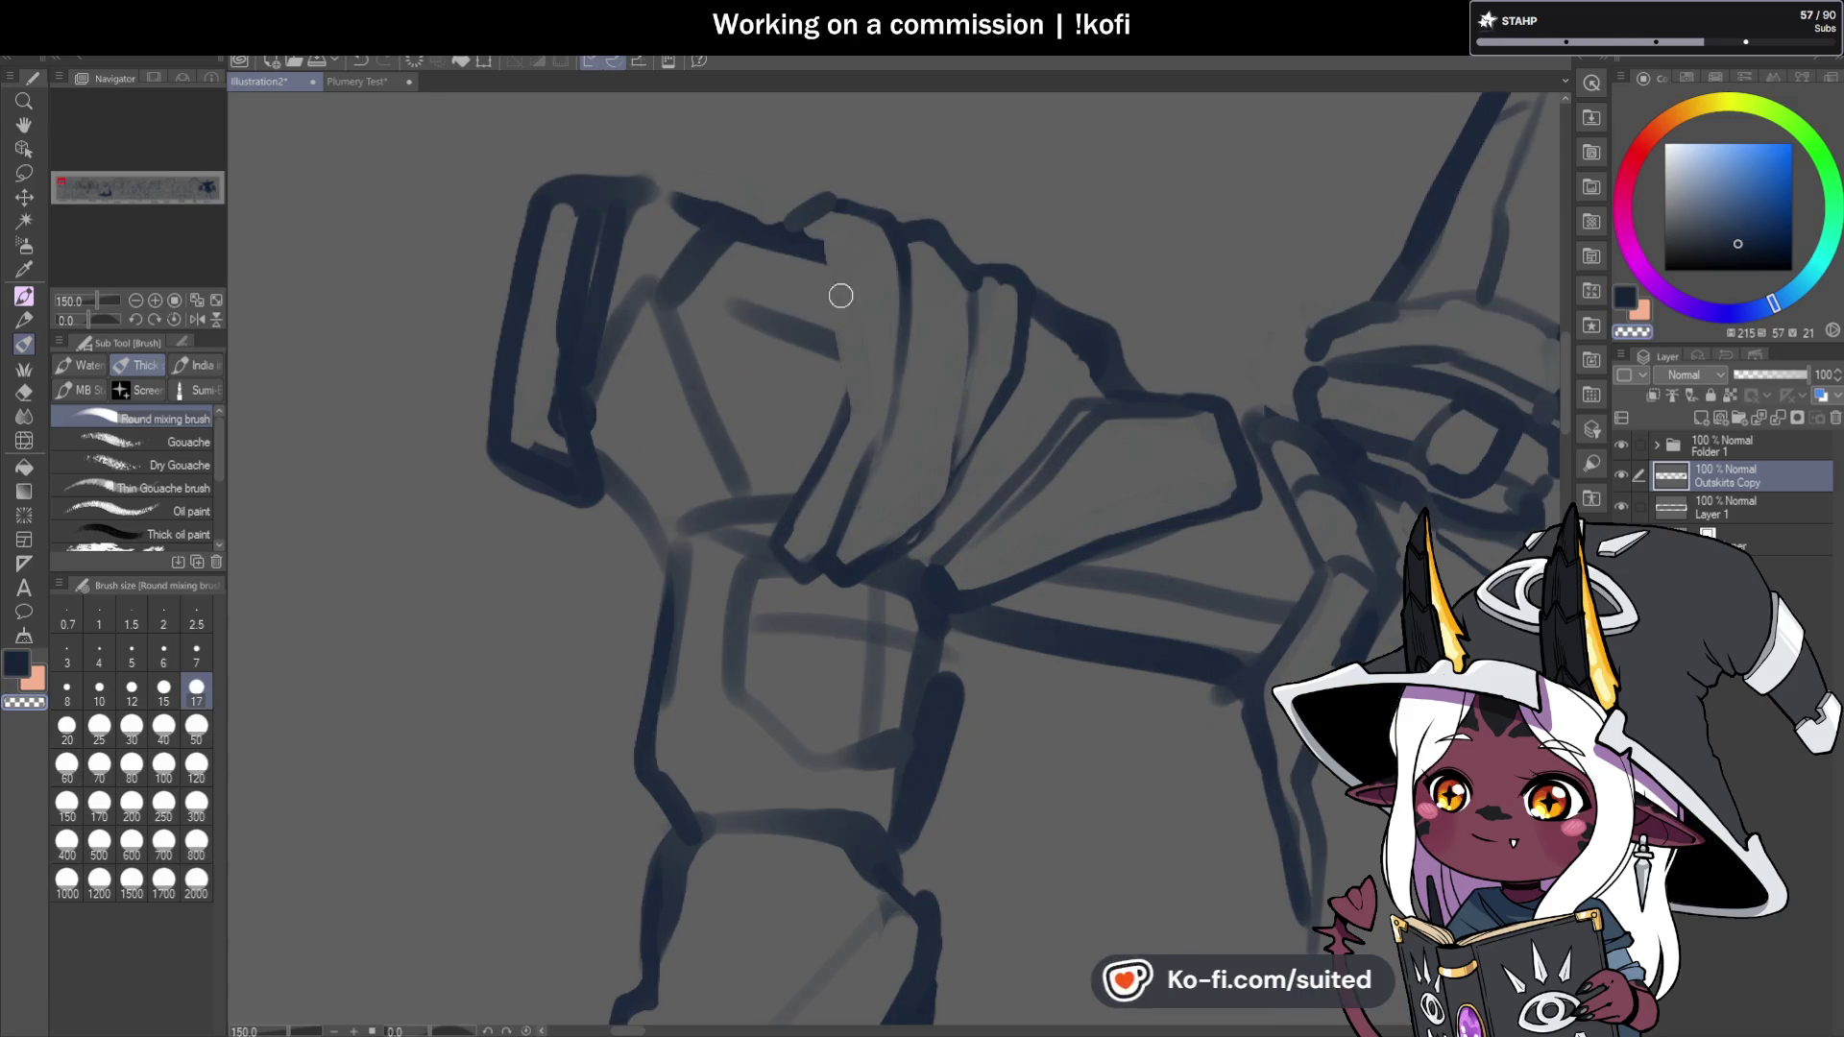
key(c)
drag(814, 231, 836, 416)
drag(846, 332, 826, 423)
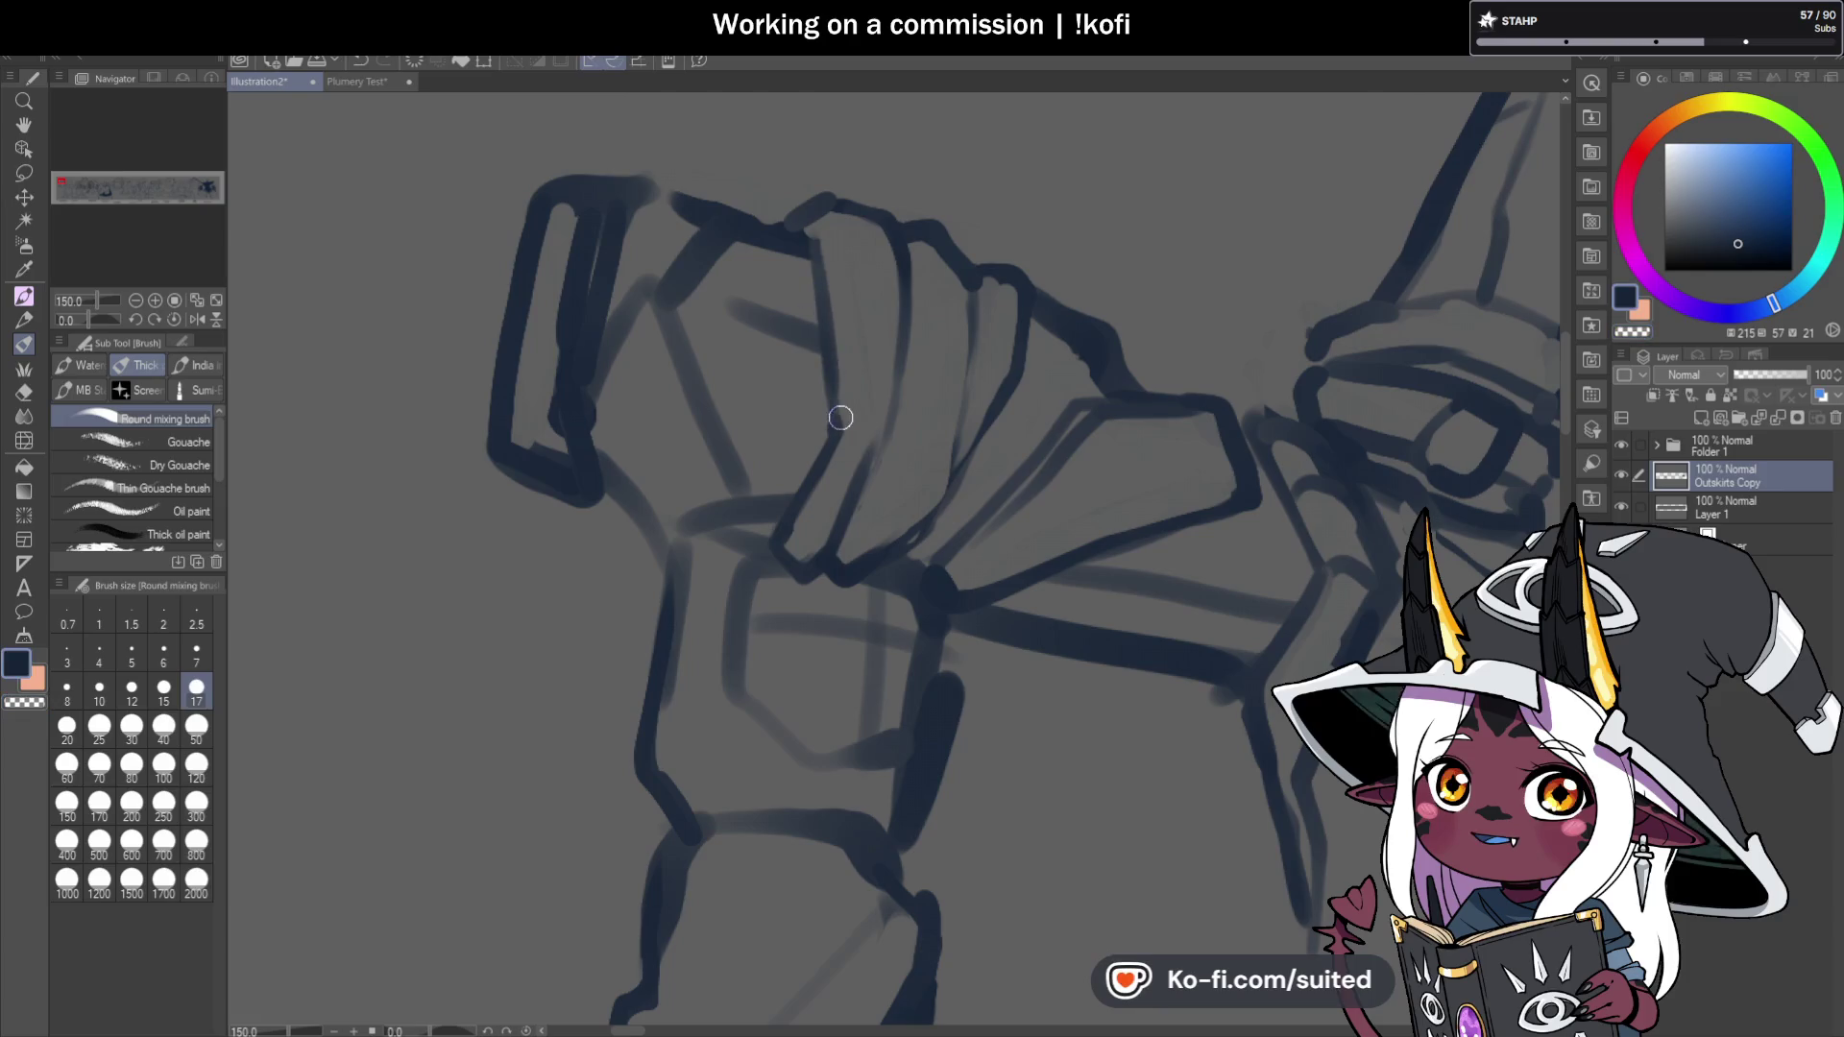
key(c)
mouse_move(837, 326)
mouse_down()
mouse_move(848, 461)
mouse_move(835, 445)
mouse_move(828, 471)
mouse_up()
mouse_move(827, 366)
mouse_down()
mouse_move(785, 572)
mouse_move(848, 477)
mouse_move(869, 401)
mouse_up()
key(c)
key(c)
Draw a new finger edge and a vertical finger divider, blending away the faint sketch line.
drag(975, 293, 946, 470)
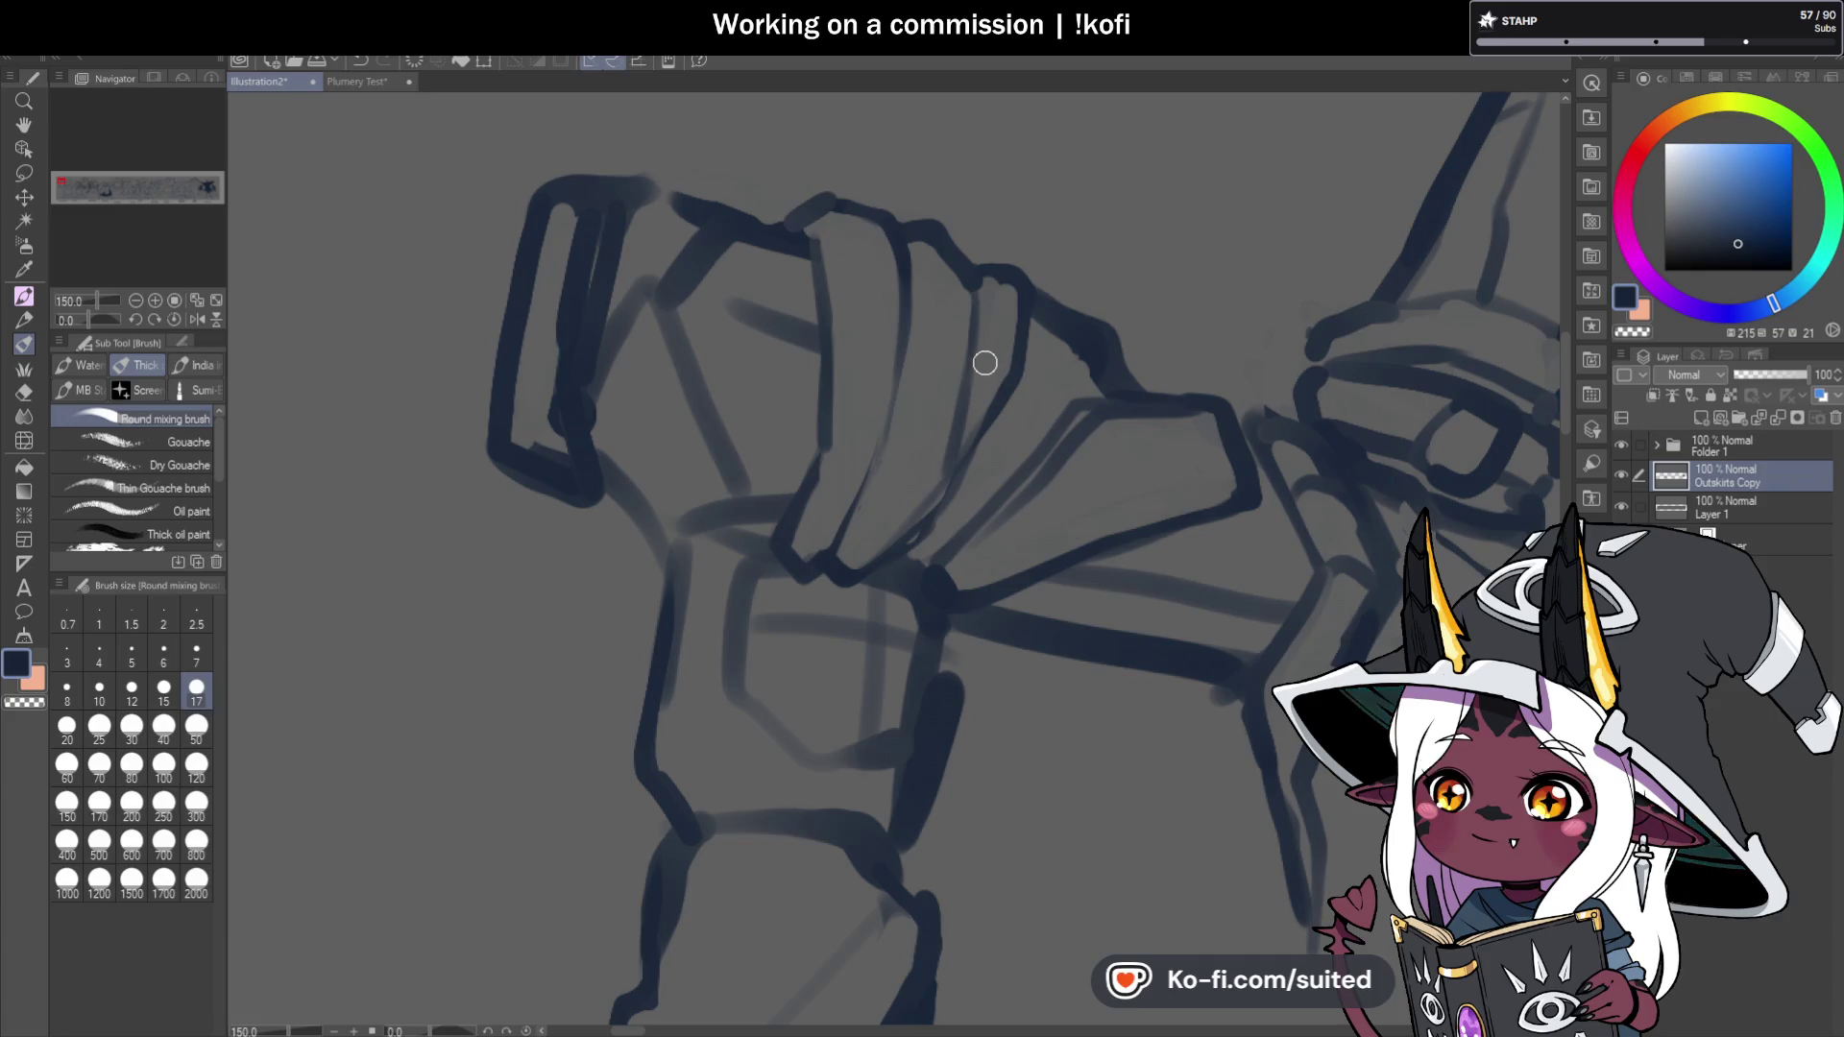
mouse_move(893, 250)
mouse_down()
mouse_move(890, 404)
mouse_move(864, 481)
mouse_move(897, 234)
mouse_move(913, 234)
mouse_move(912, 341)
mouse_up()
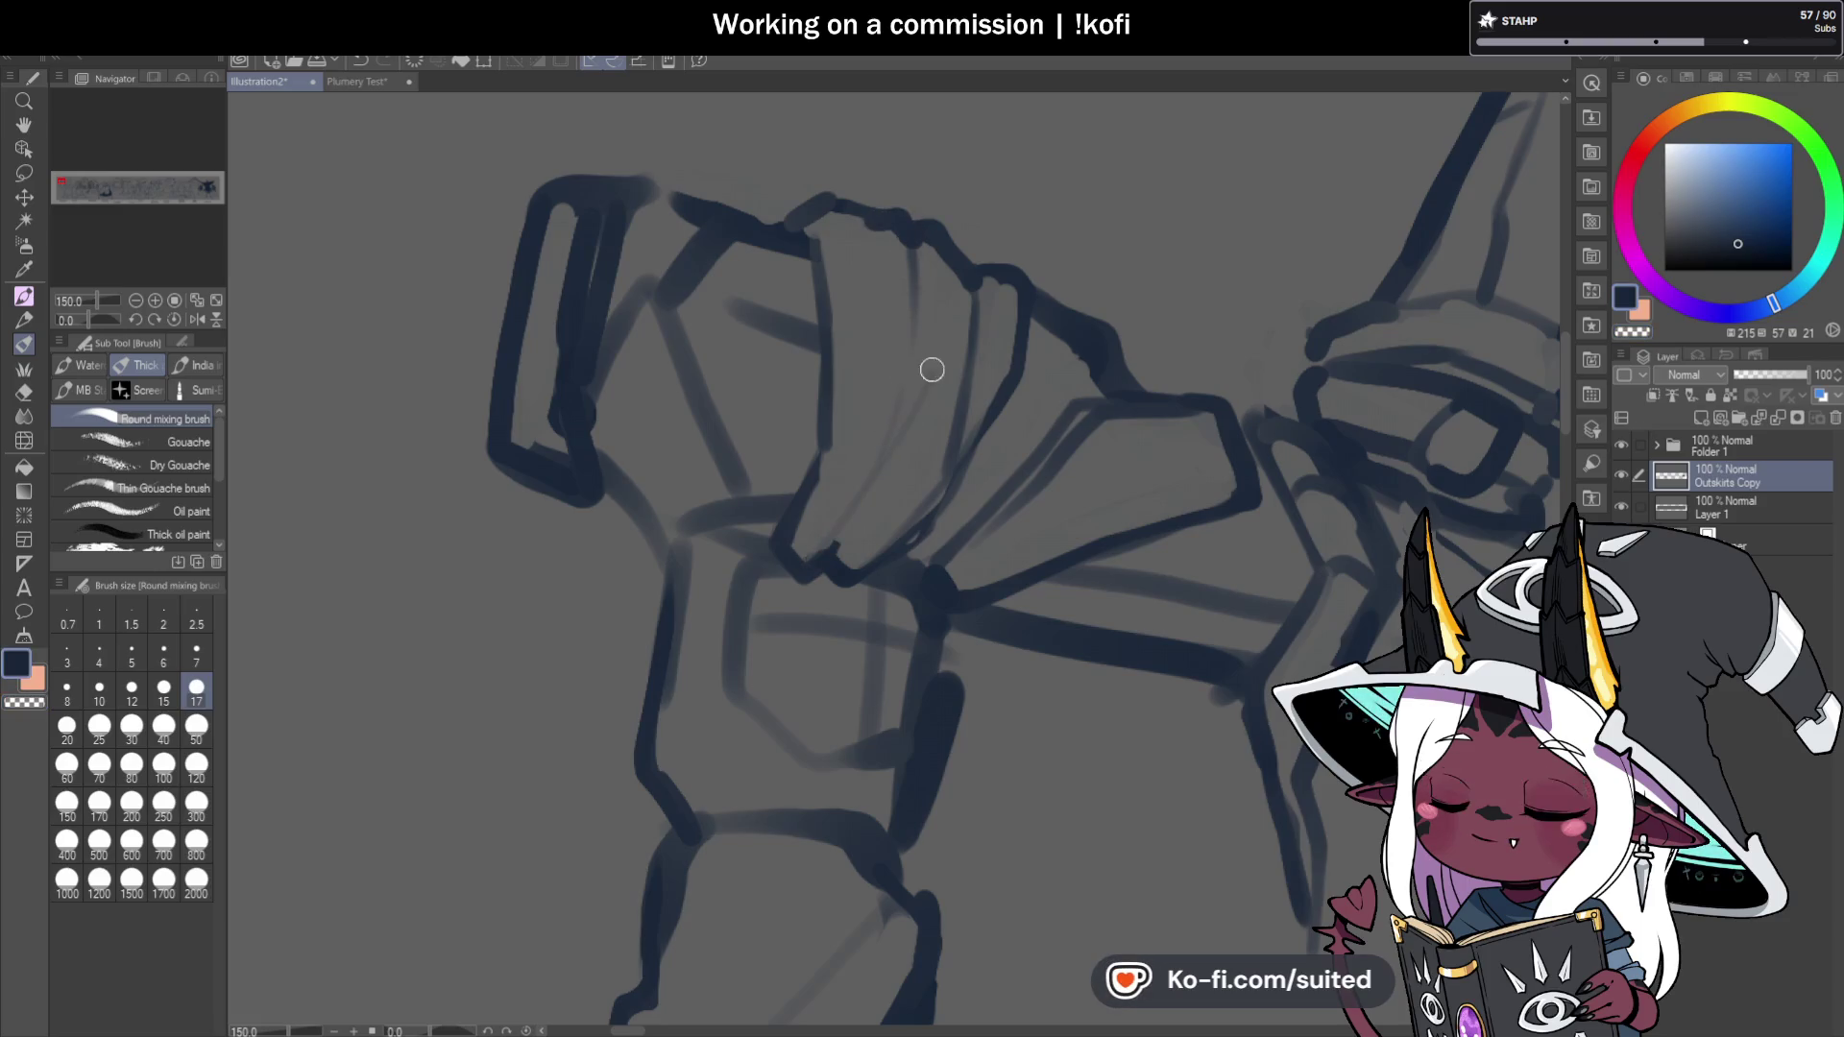
mouse_move(913, 239)
mouse_down()
mouse_move(905, 366)
mouse_move(845, 515)
mouse_up()
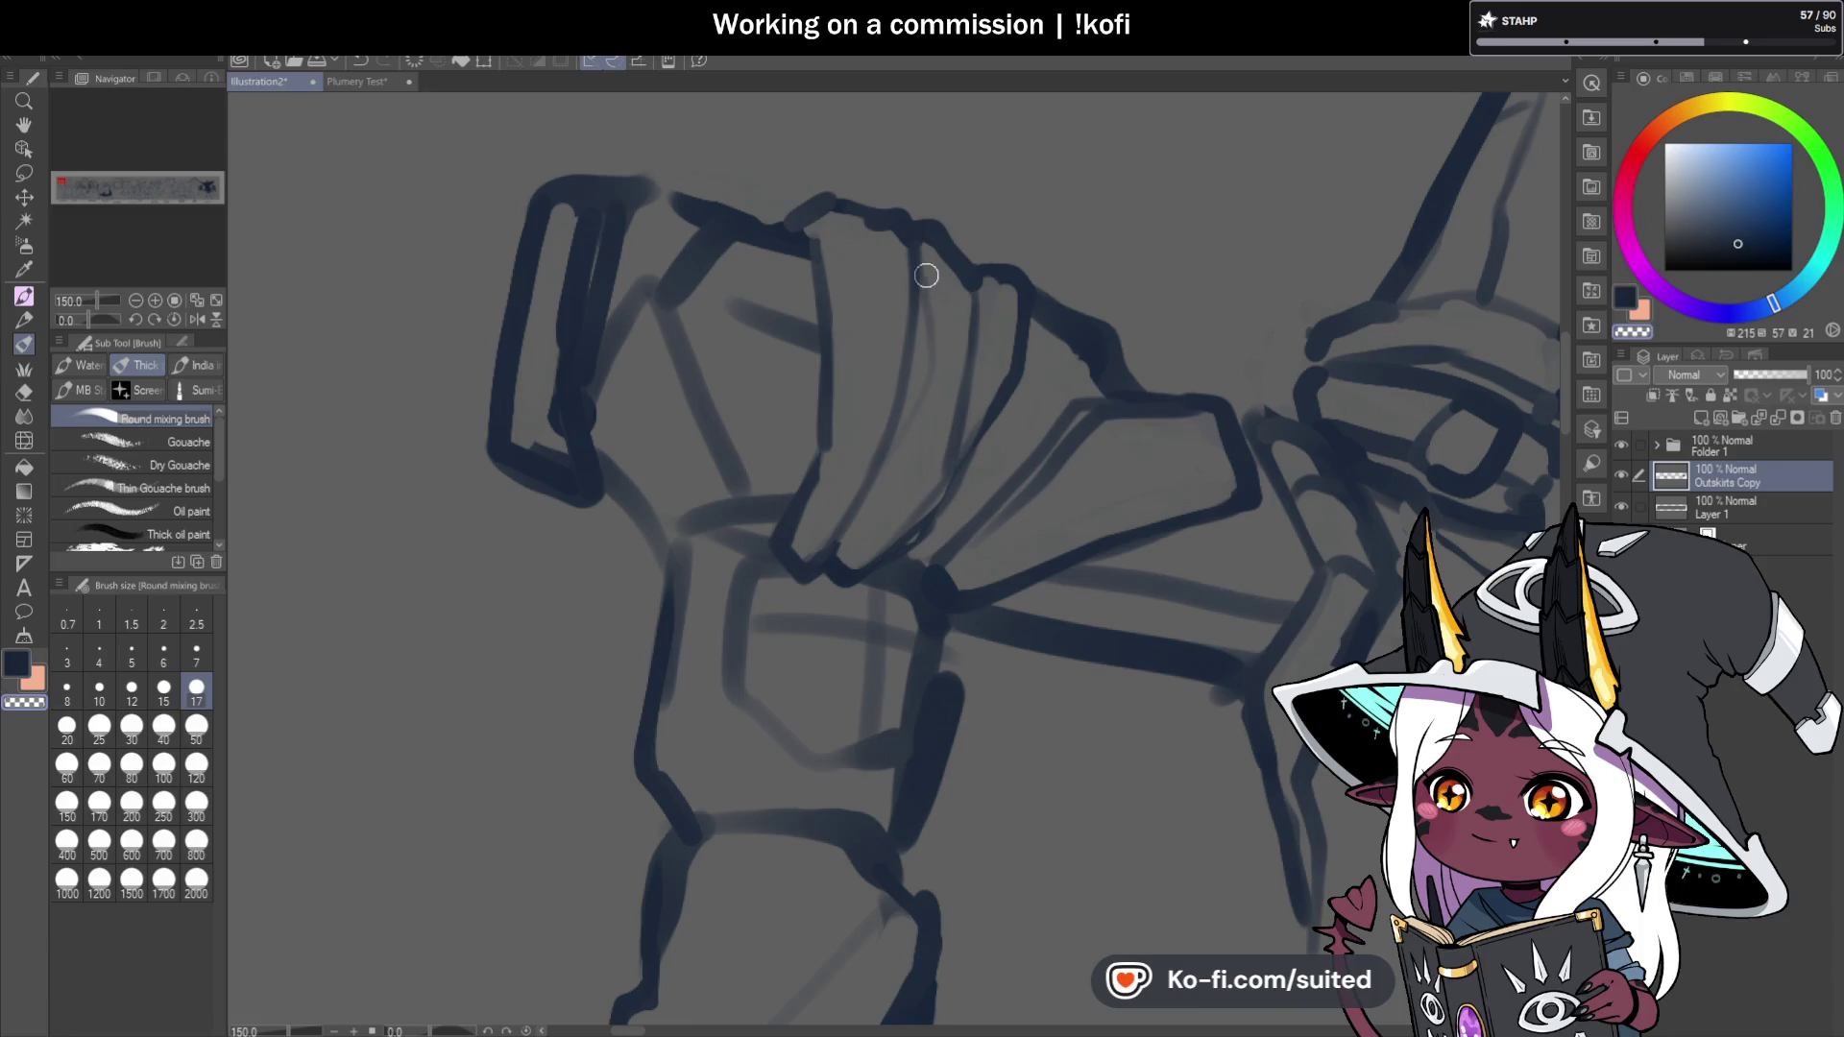
mouse_move(921, 246)
mouse_down()
mouse_move(877, 478)
mouse_move(824, 564)
mouse_move(912, 350)
mouse_up()
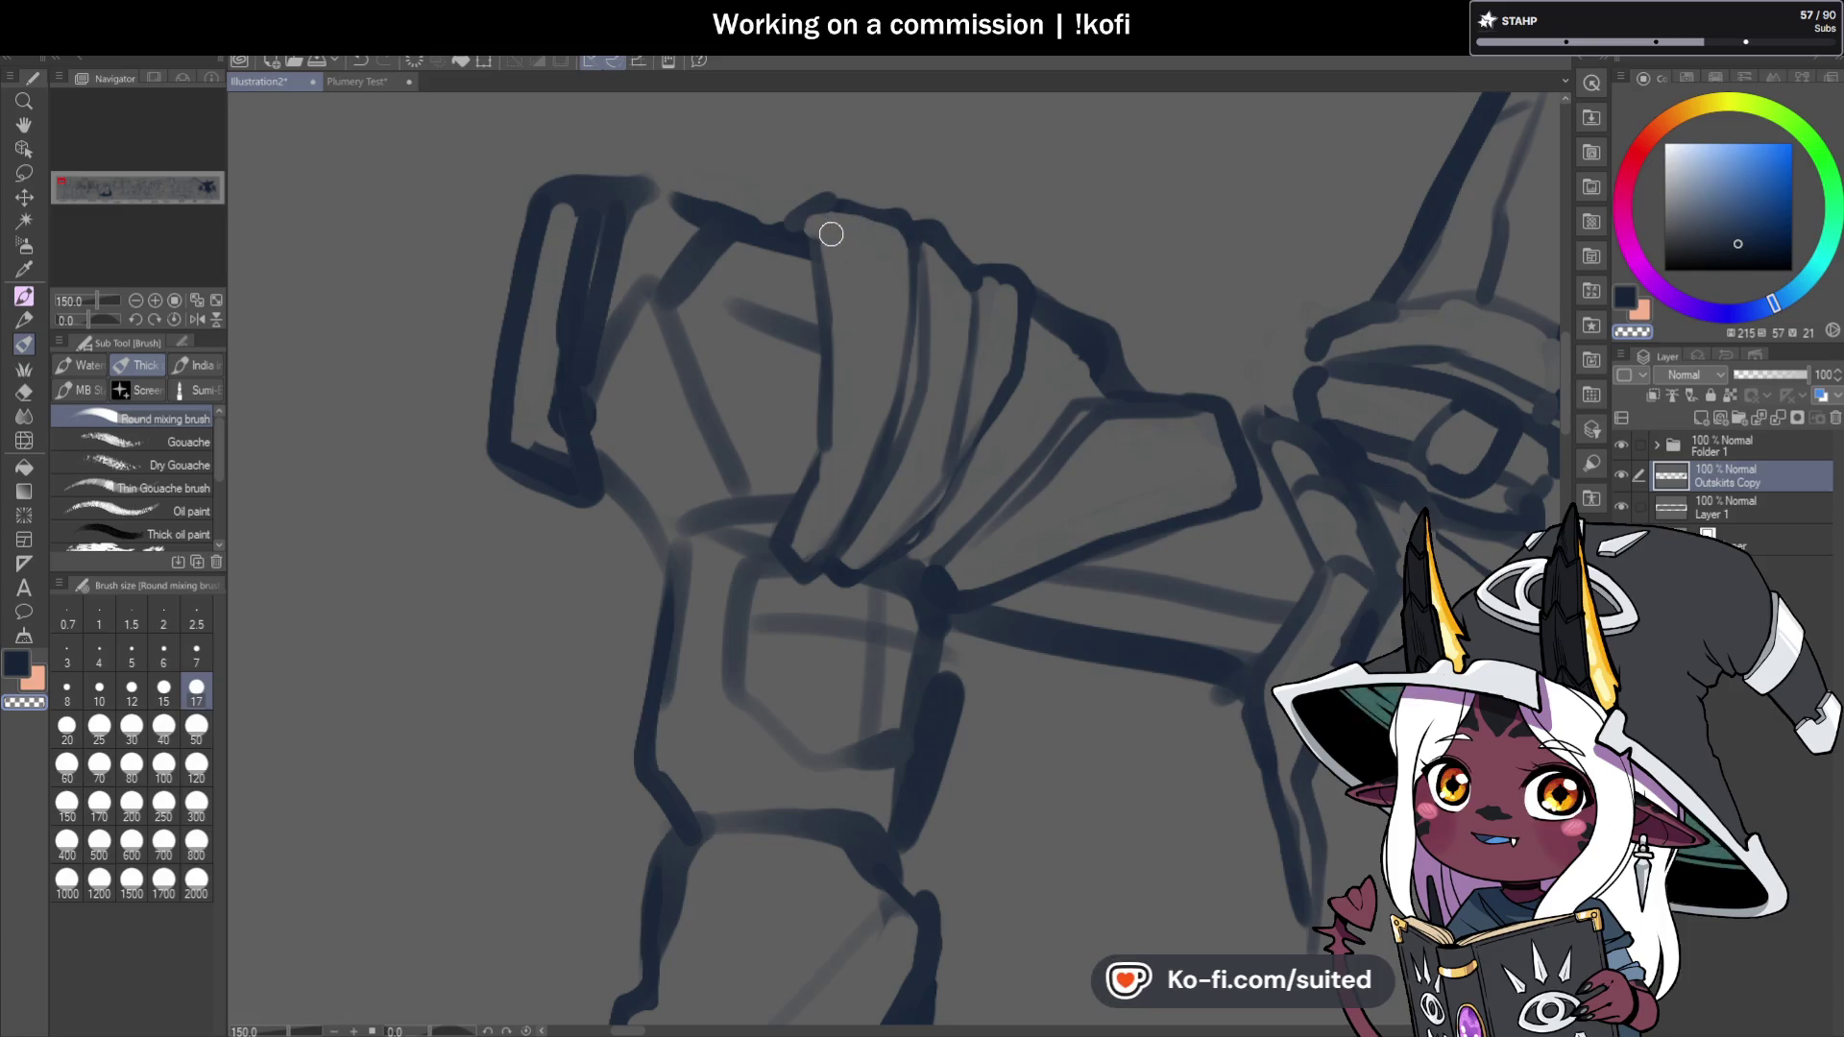
Outline the front knuckle's top and right edge, clearing stray marks around it, then zoom out.
mouse_move(659, 289)
mouse_down()
mouse_move(650, 256)
mouse_move(671, 362)
mouse_move(710, 394)
mouse_move(733, 263)
mouse_move(745, 379)
mouse_move(794, 286)
mouse_up()
mouse_move(661, 339)
mouse_down()
mouse_move(622, 284)
mouse_move(610, 389)
mouse_up()
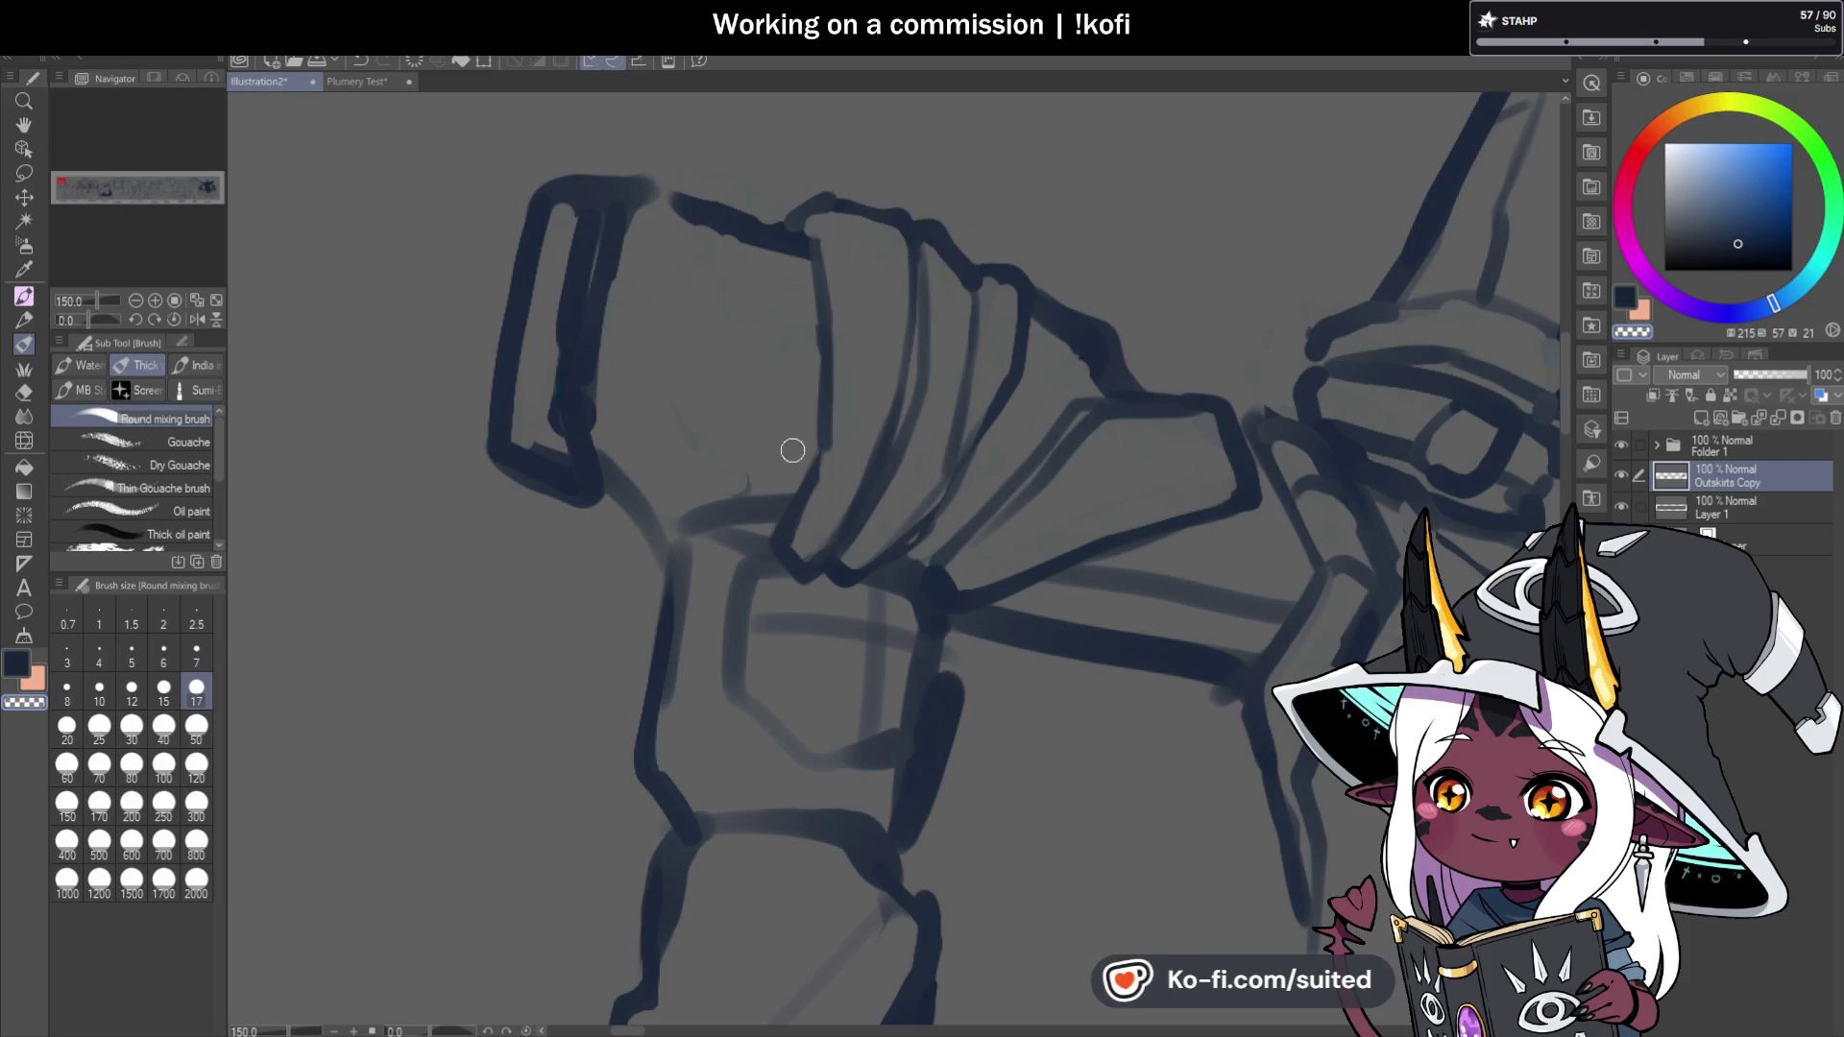
drag(685, 249, 665, 218)
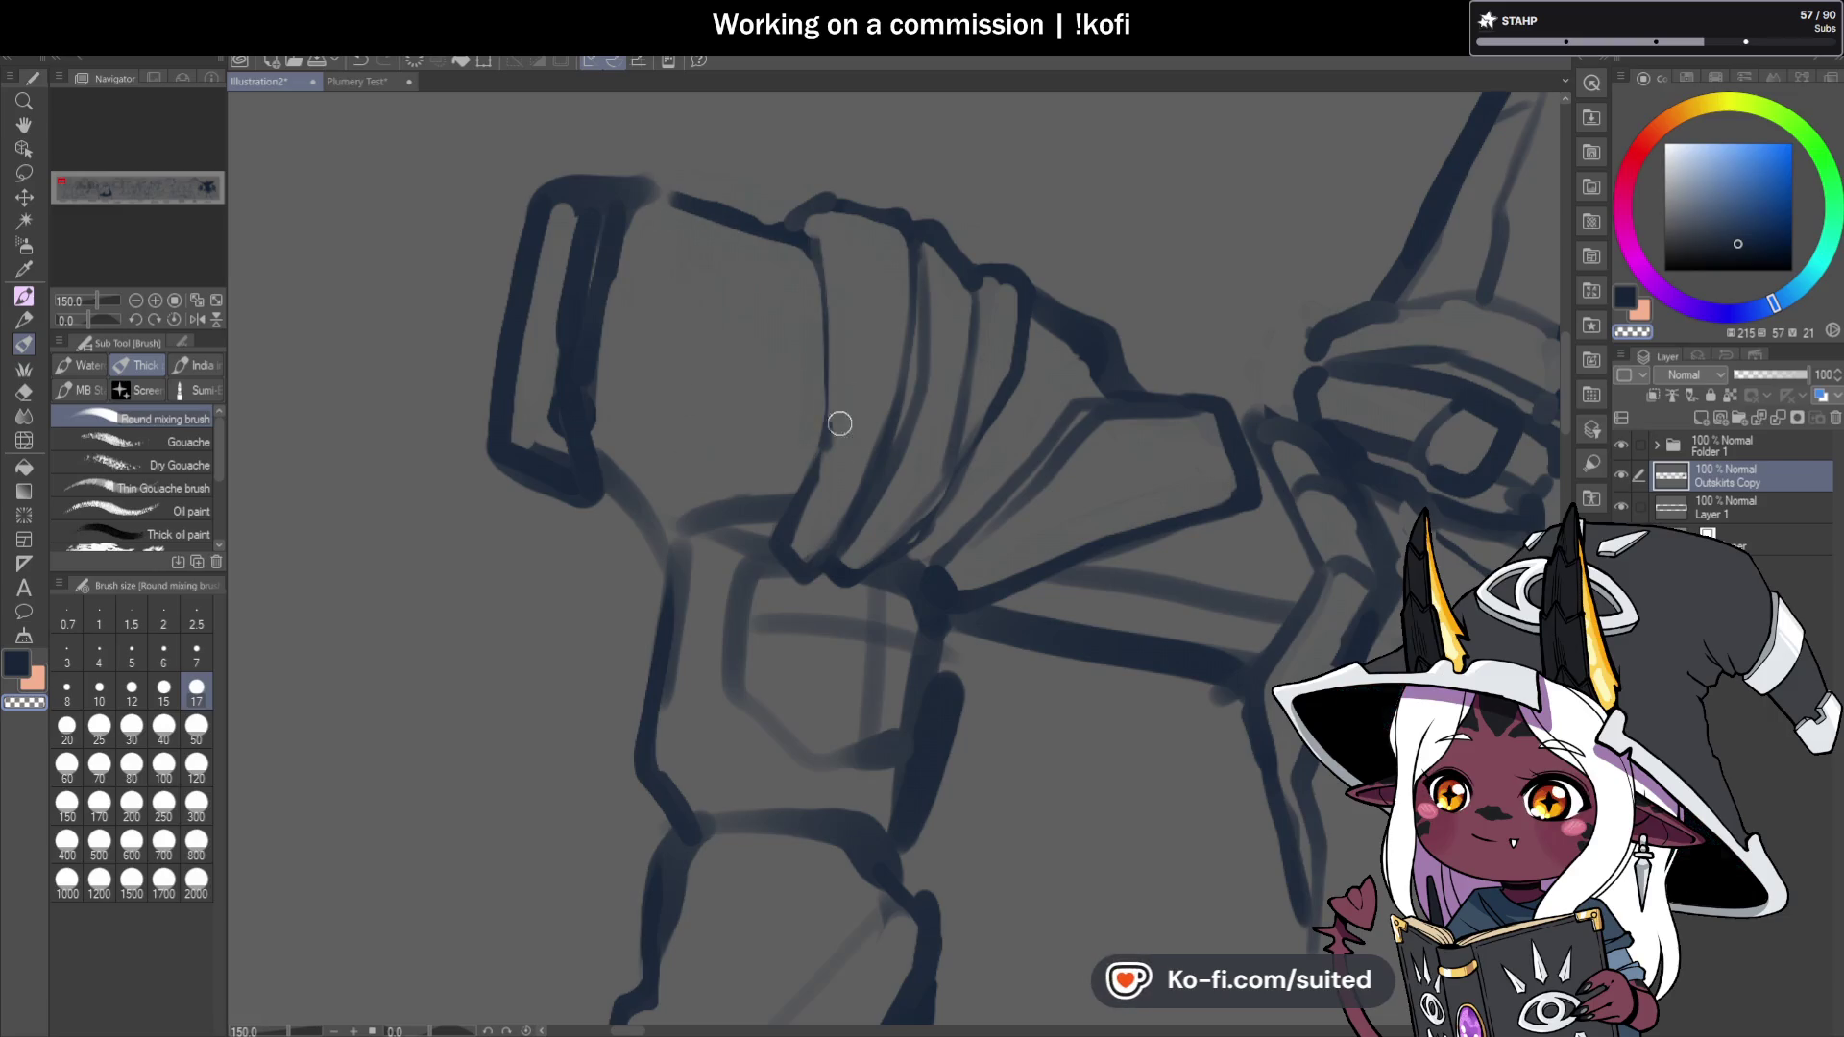
mouse_move(728, 486)
mouse_down()
mouse_move(758, 516)
mouse_move(659, 272)
mouse_move(702, 205)
mouse_up()
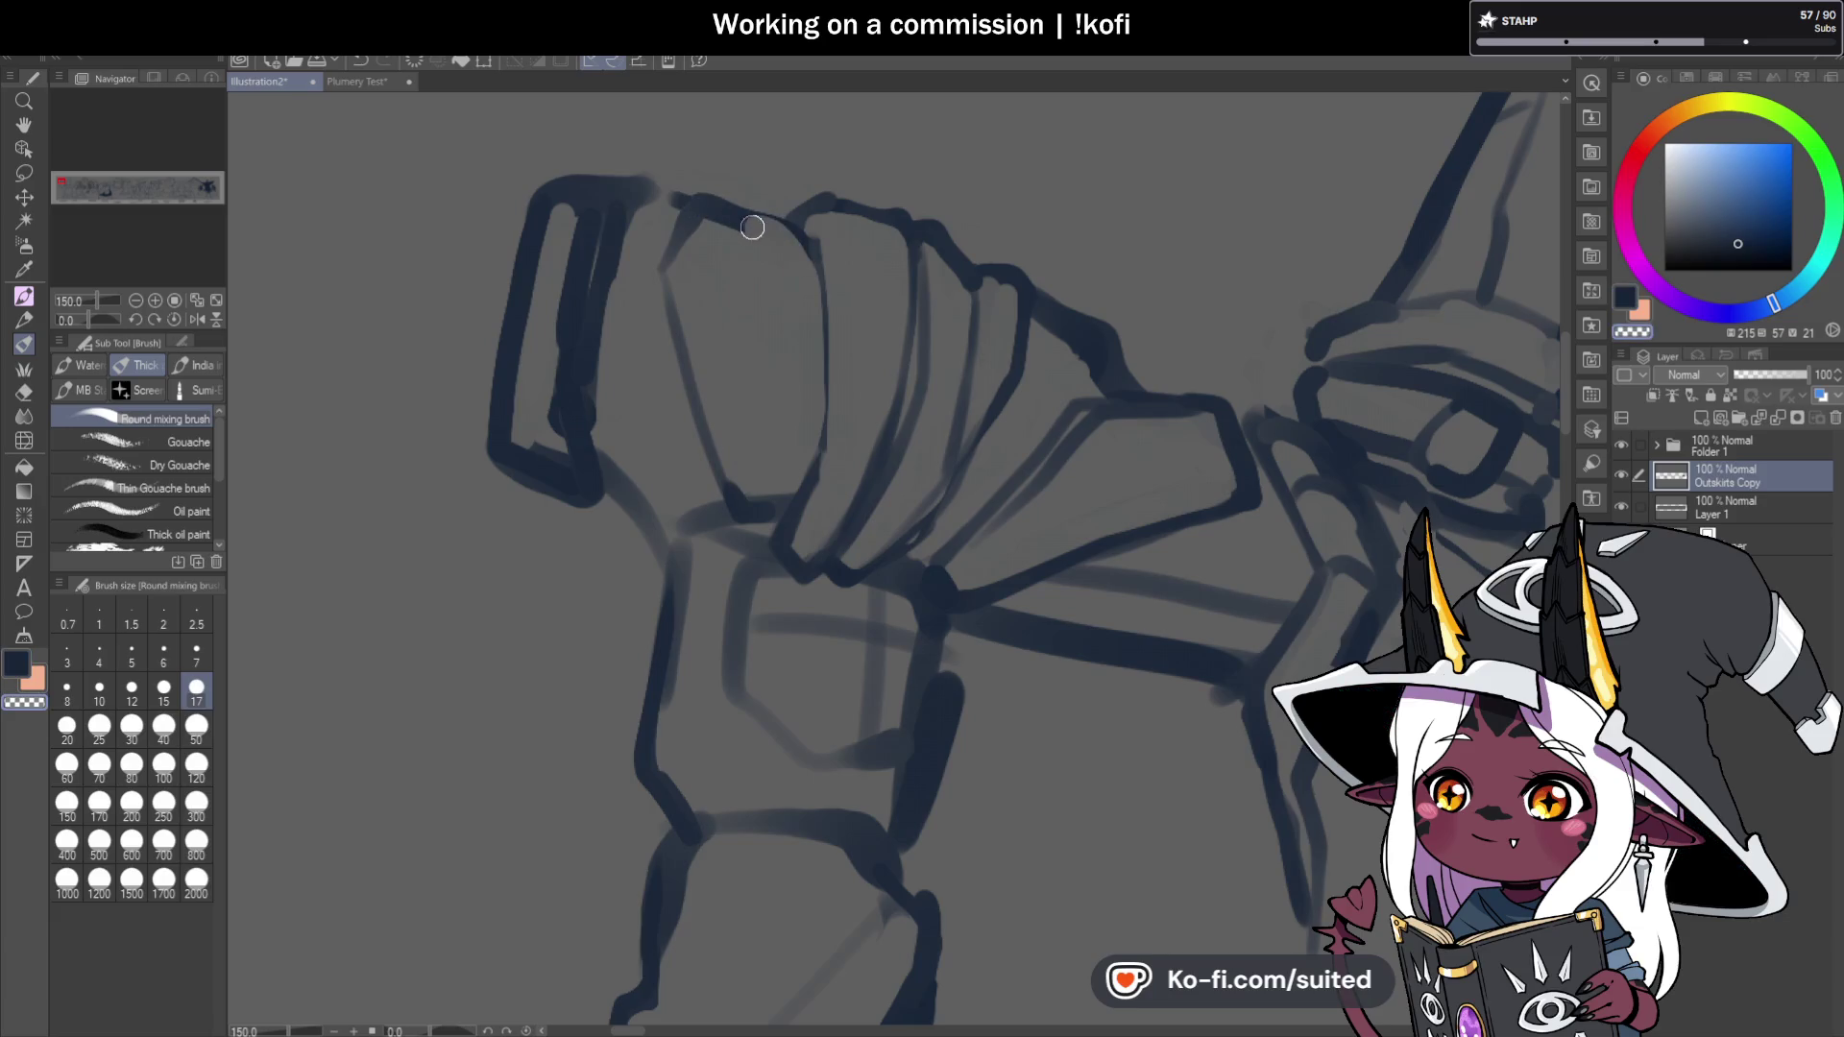
mouse_move(703, 198)
mouse_down()
mouse_move(805, 238)
mouse_move(830, 413)
mouse_up()
drag(638, 510, 638, 470)
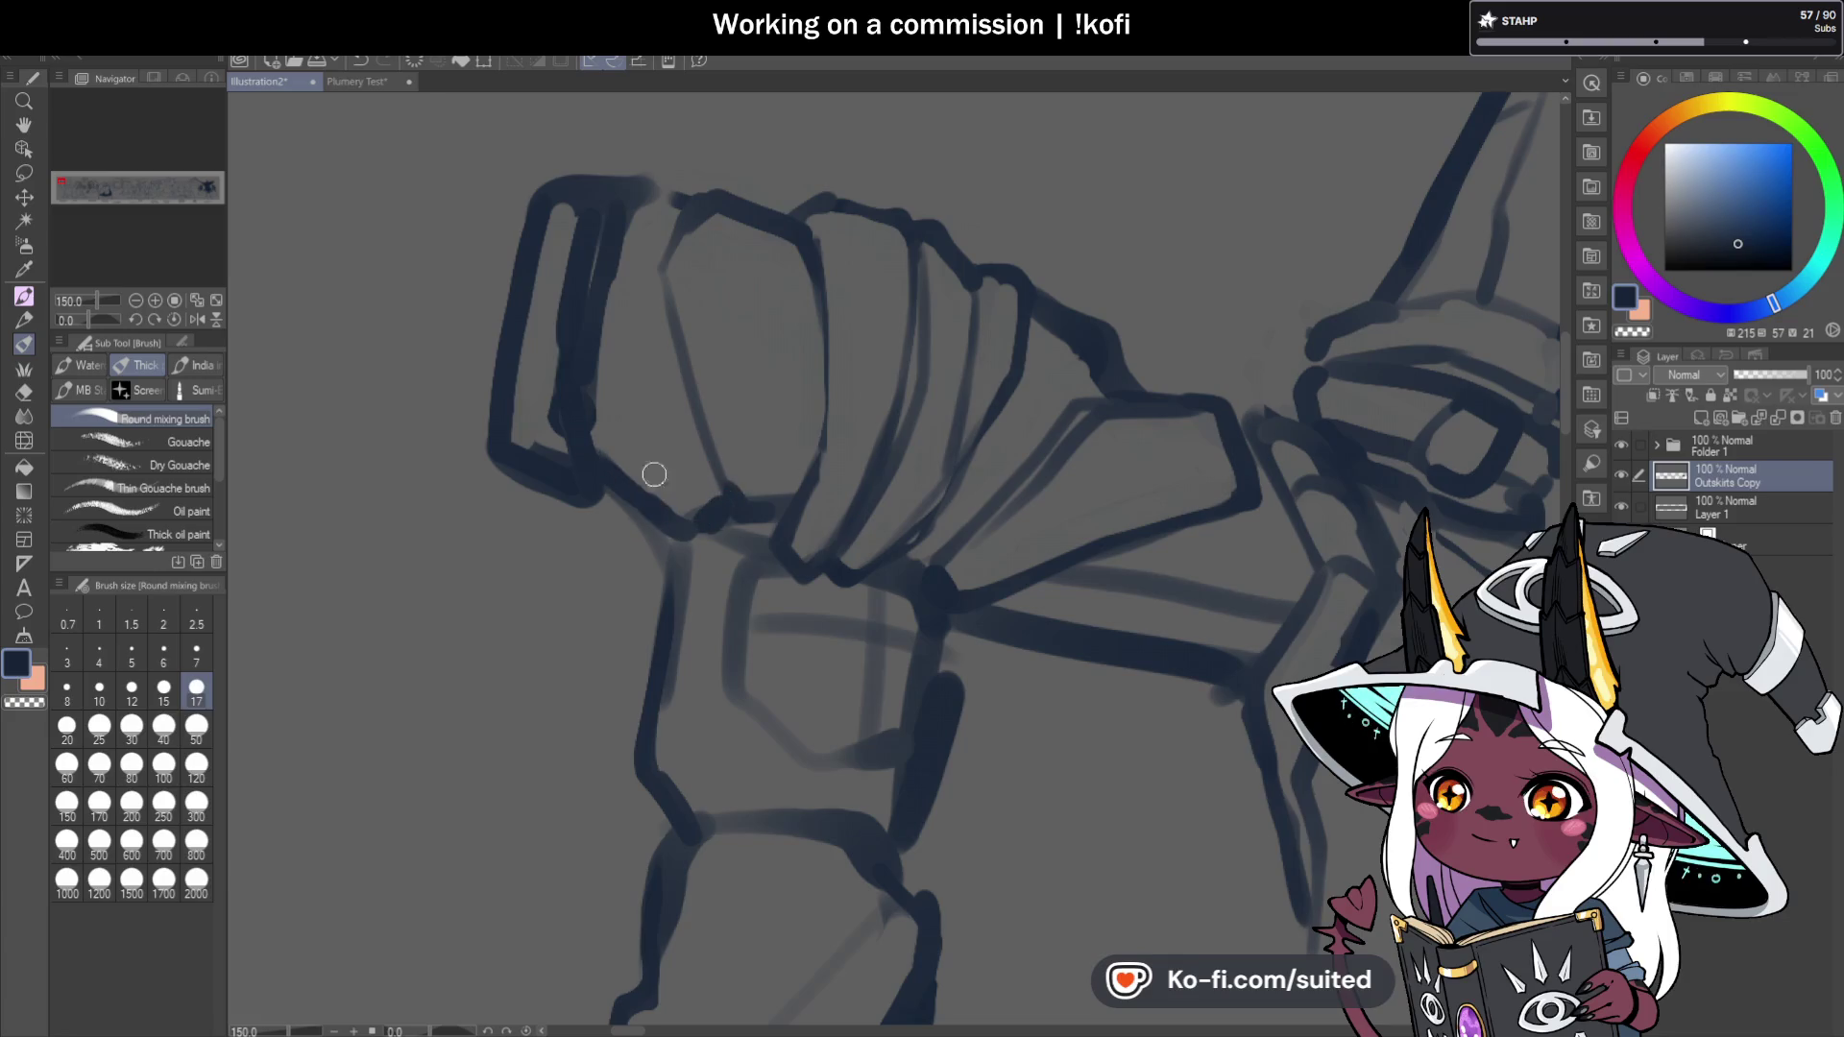
key(ctrl+minus)
key(ctrl+minus)
key(ctrl+minus)
Zoom the canvas out from 150% to 66.7% to see the fist, sword and tower together.
scroll(1170, 537, up, 1)
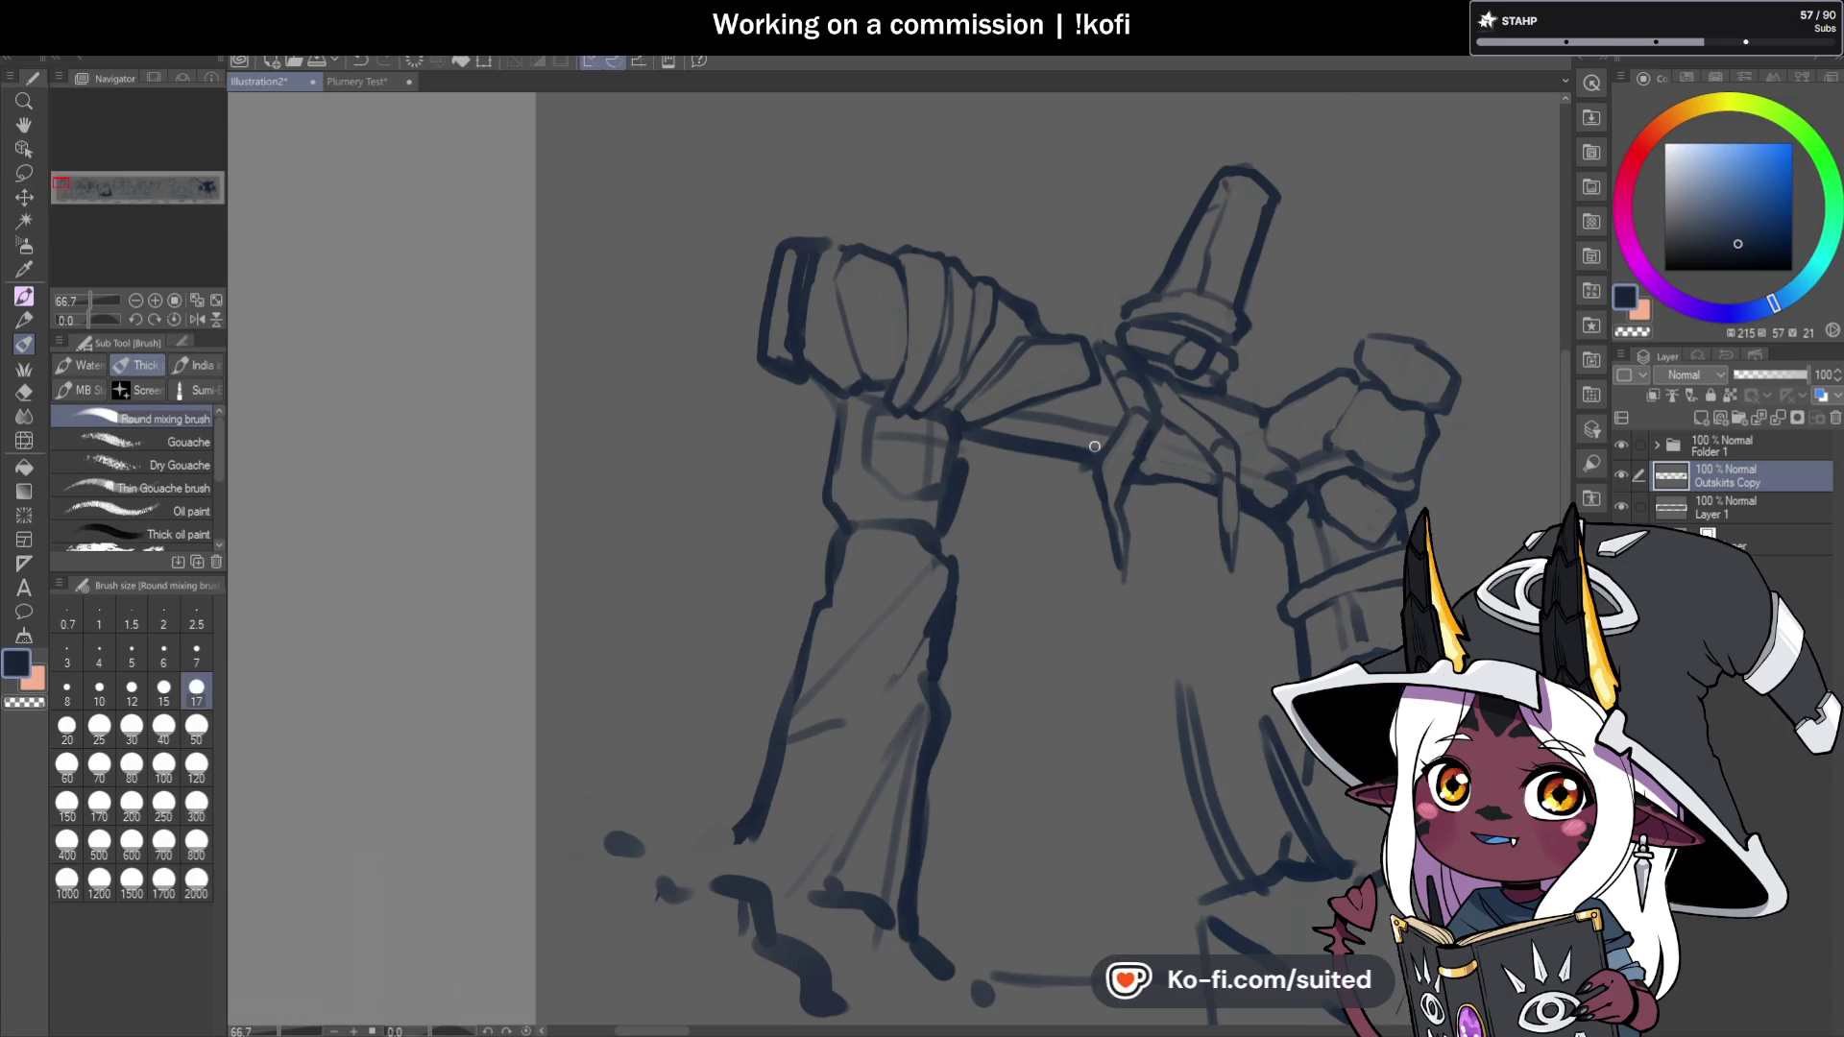
scroll(907, 366, up, 3)
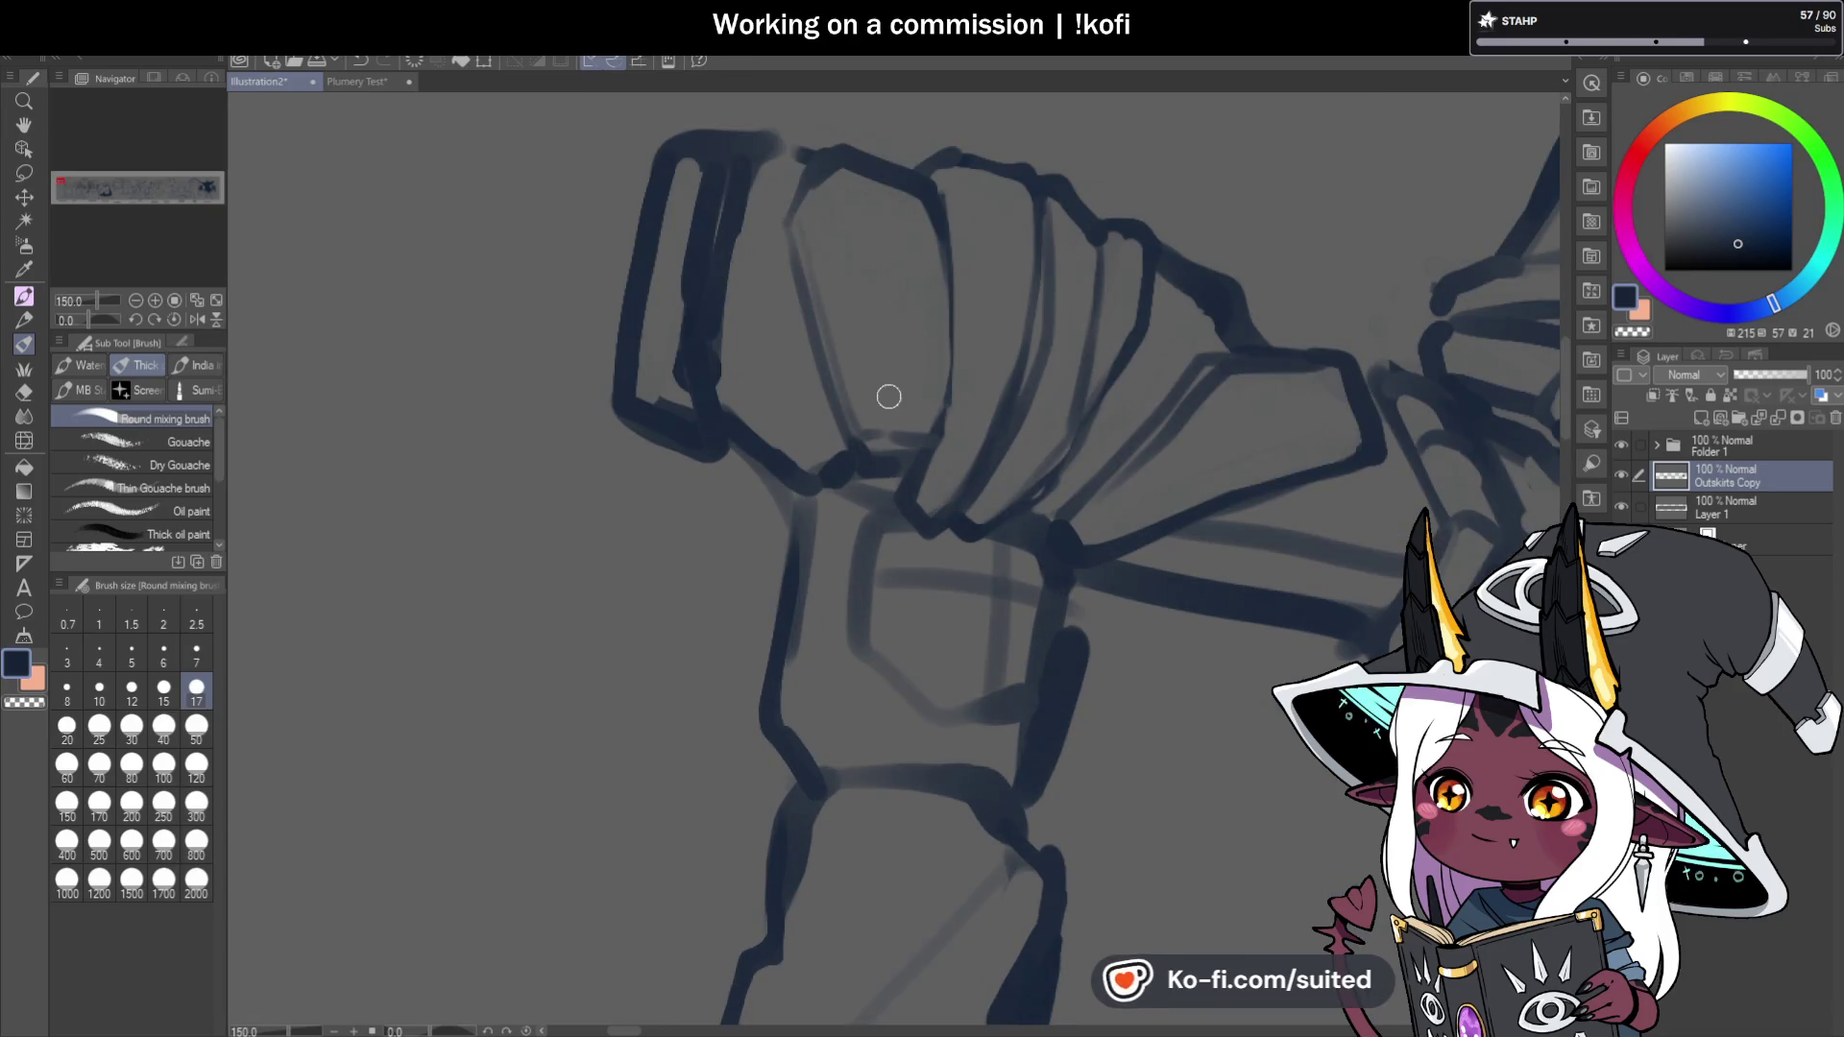
scroll(890, 413, down, 3)
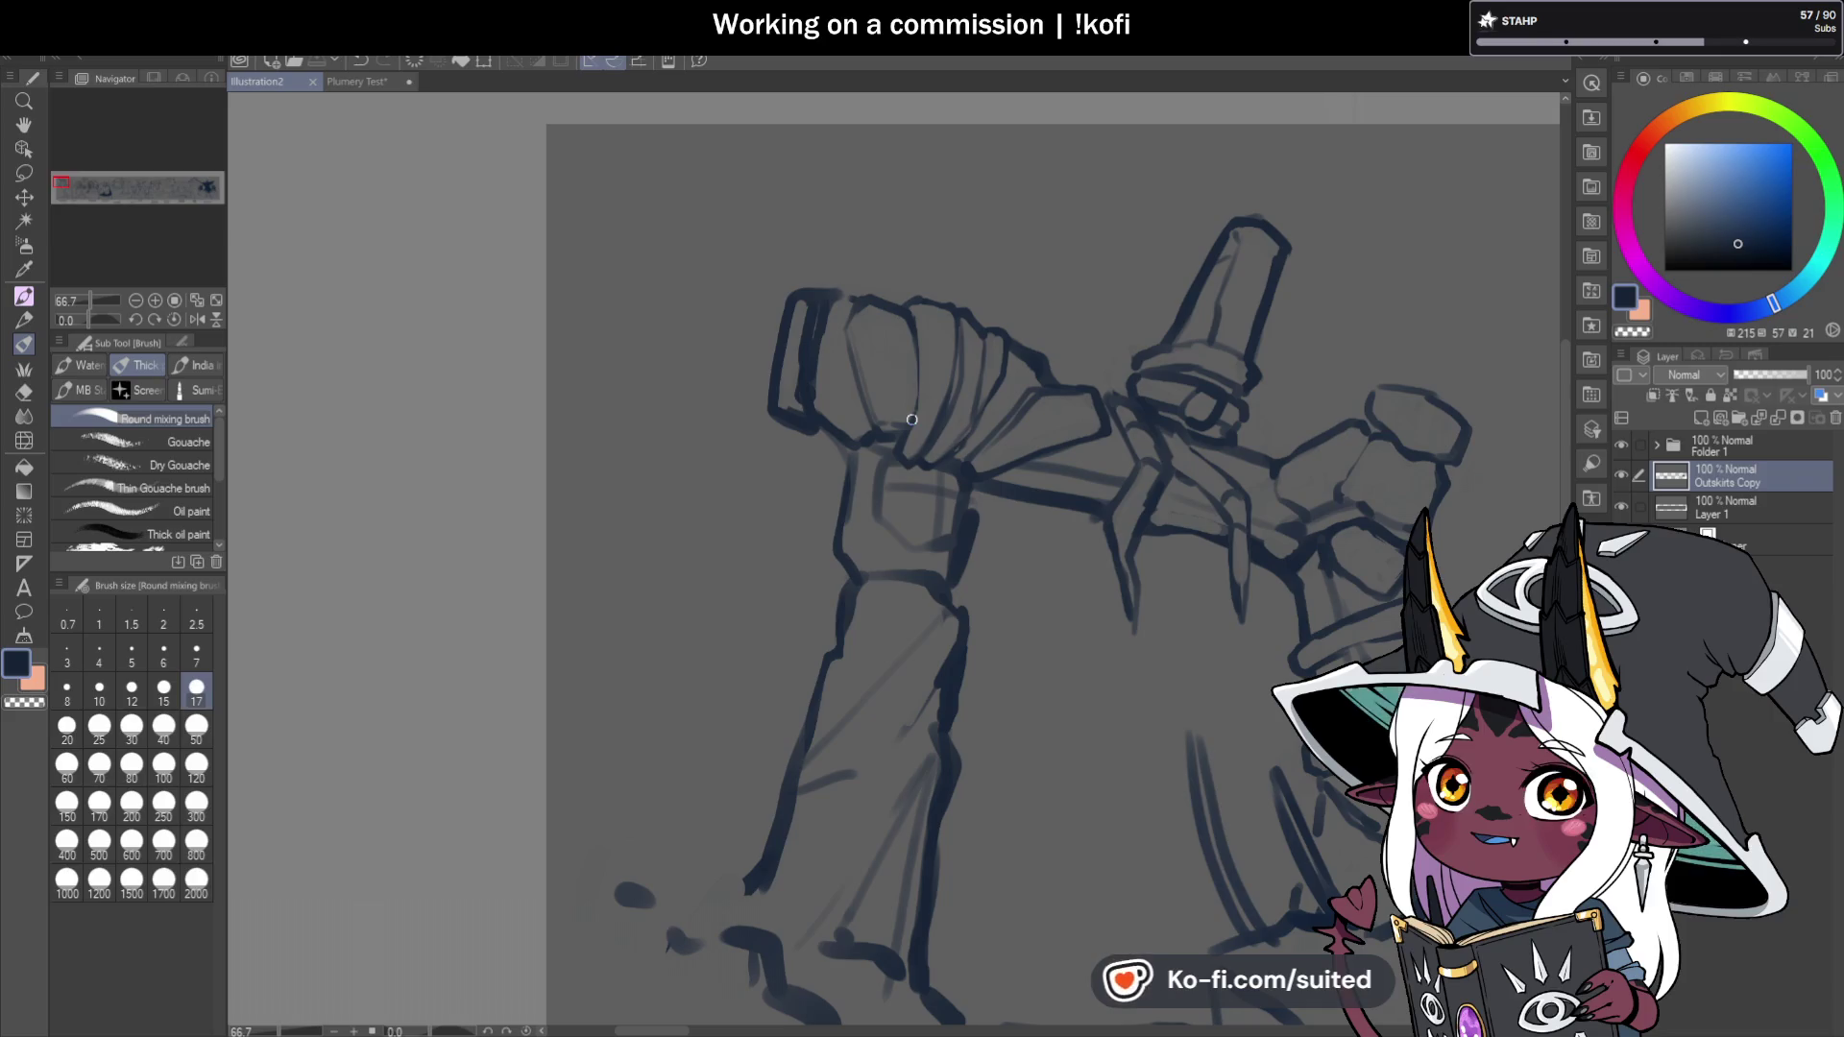
Blend away the fist's boxy left block and its upper-left outline, then save.
scroll(924, 396, up, 1)
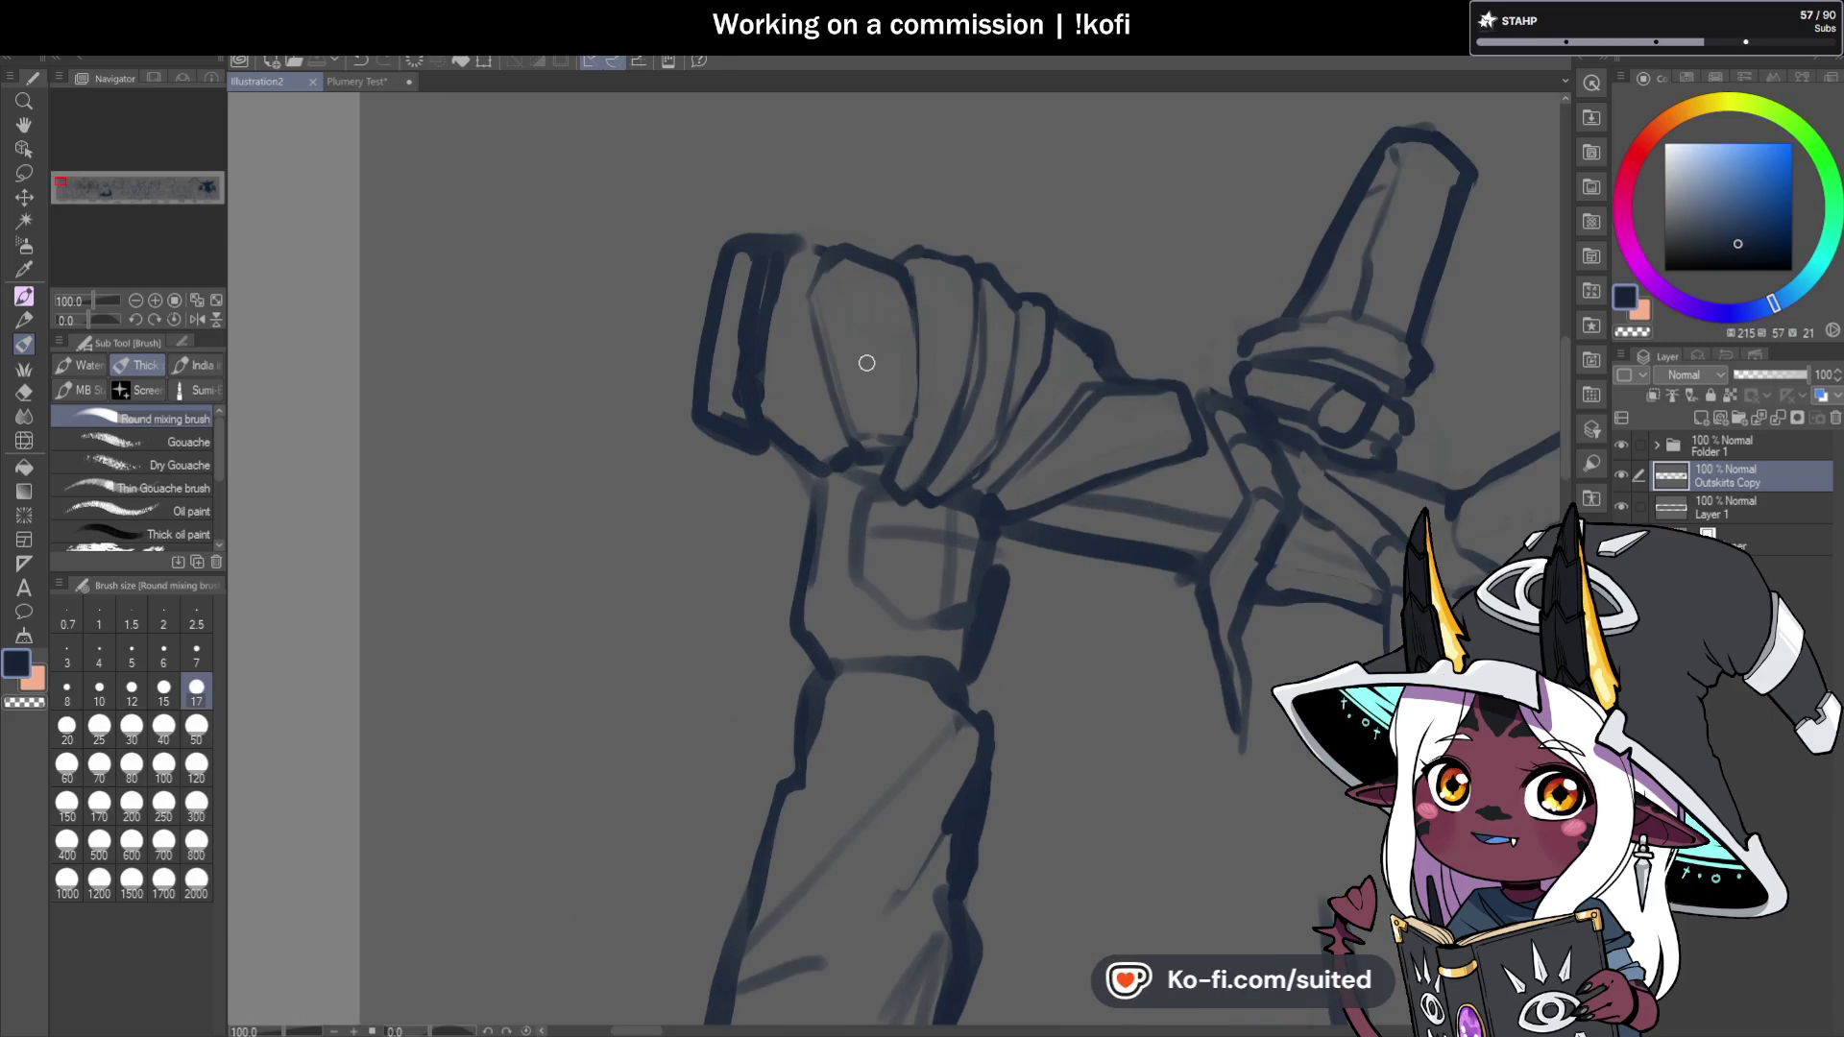
drag(768, 260, 745, 399)
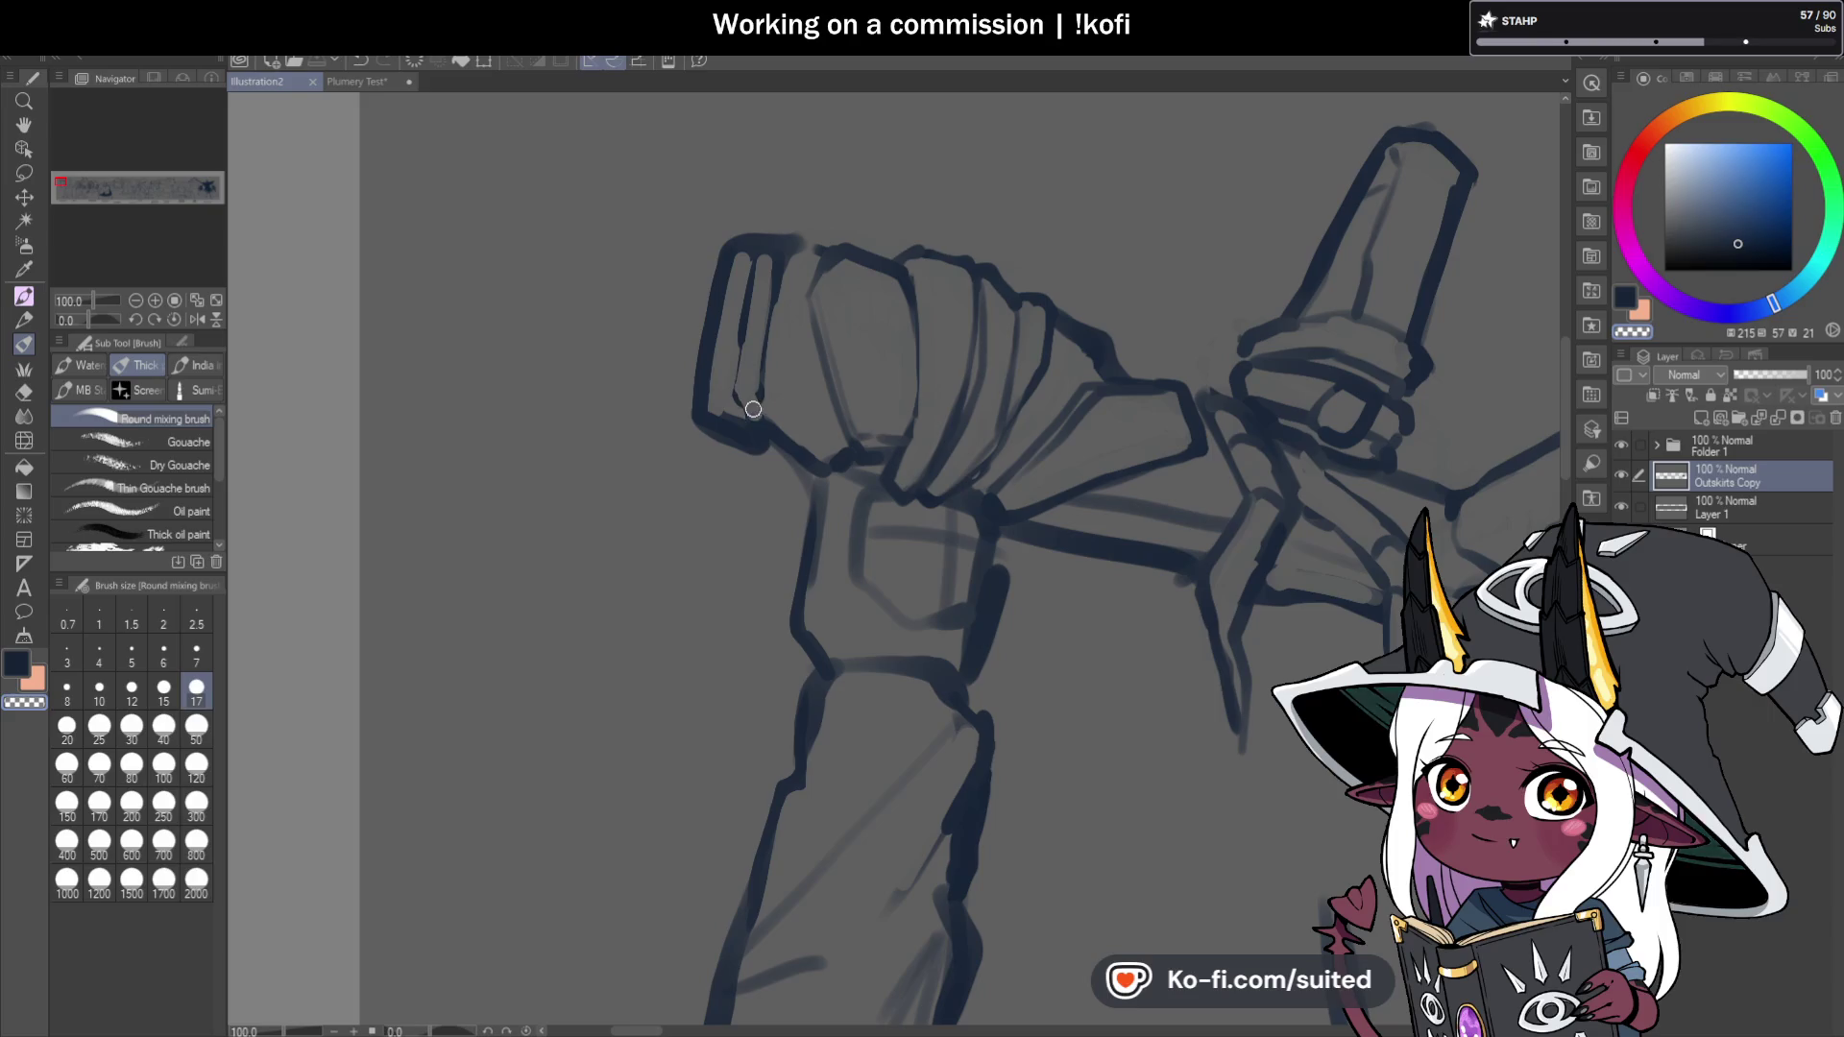
mouse_move(763, 261)
mouse_down()
mouse_move(754, 403)
mouse_move(777, 356)
mouse_up()
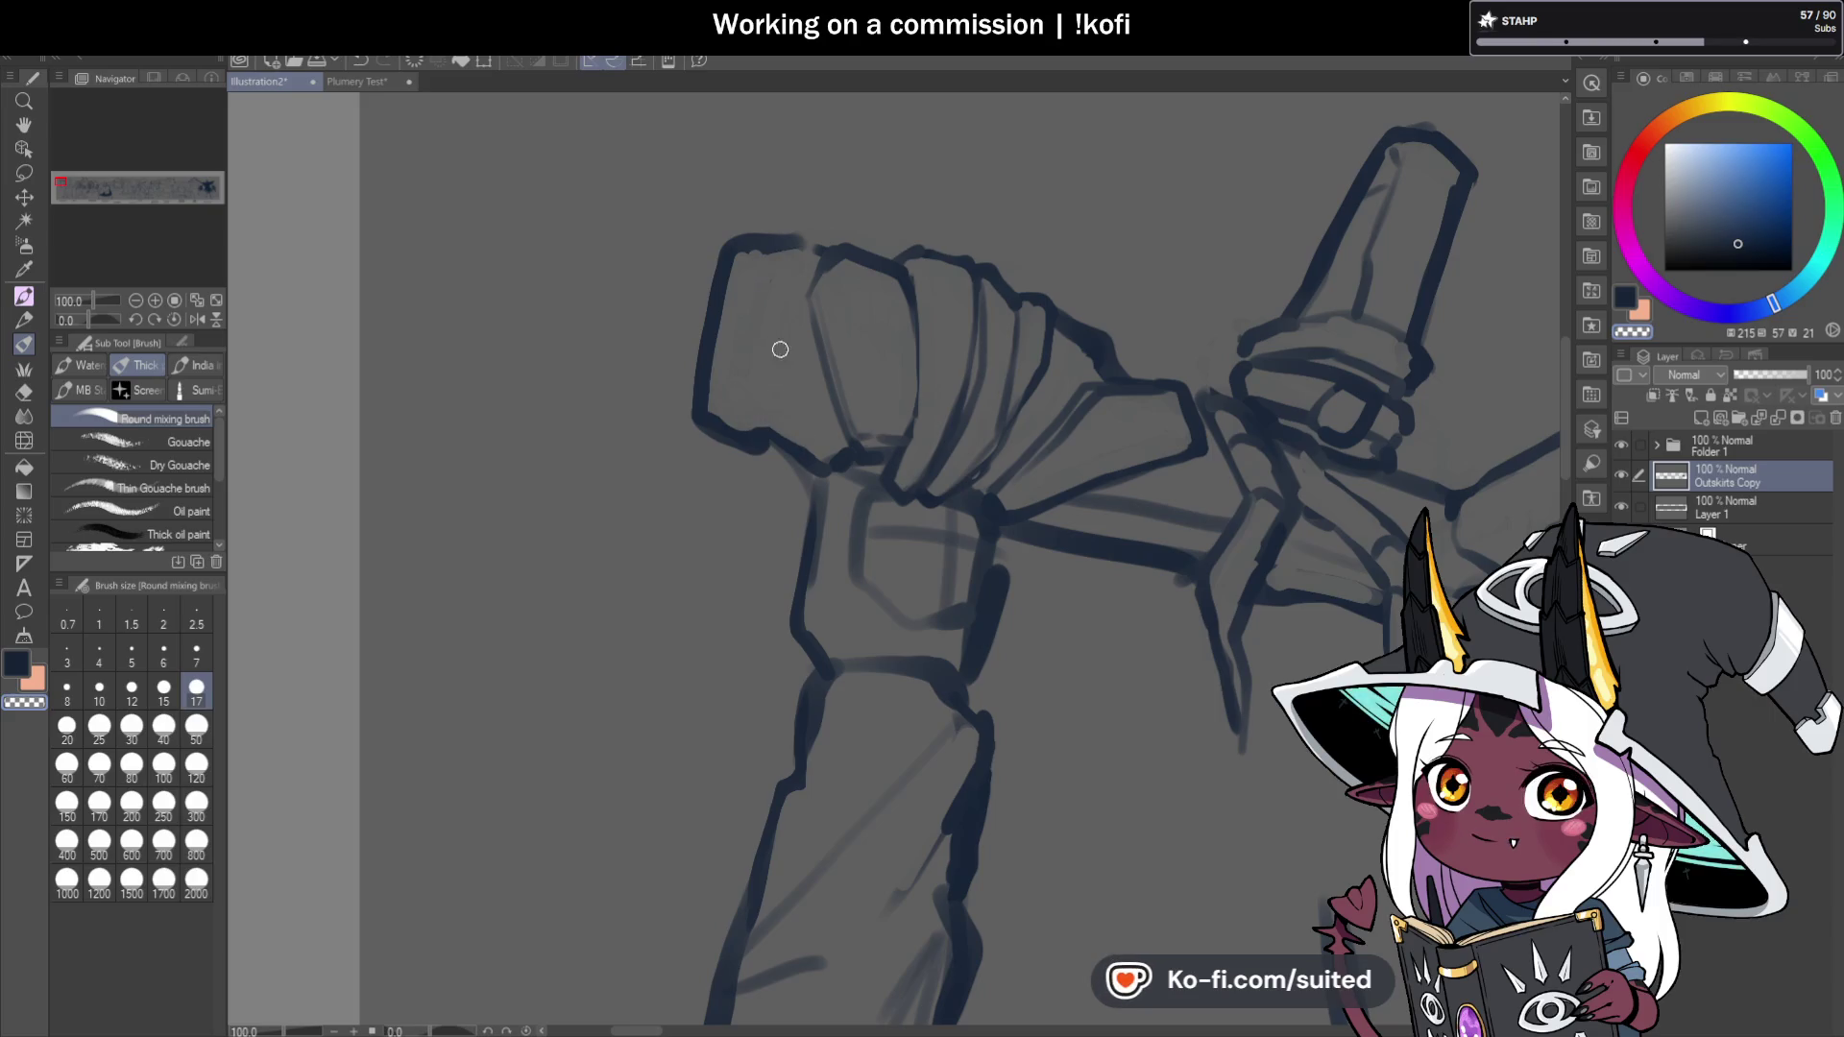
key(c)
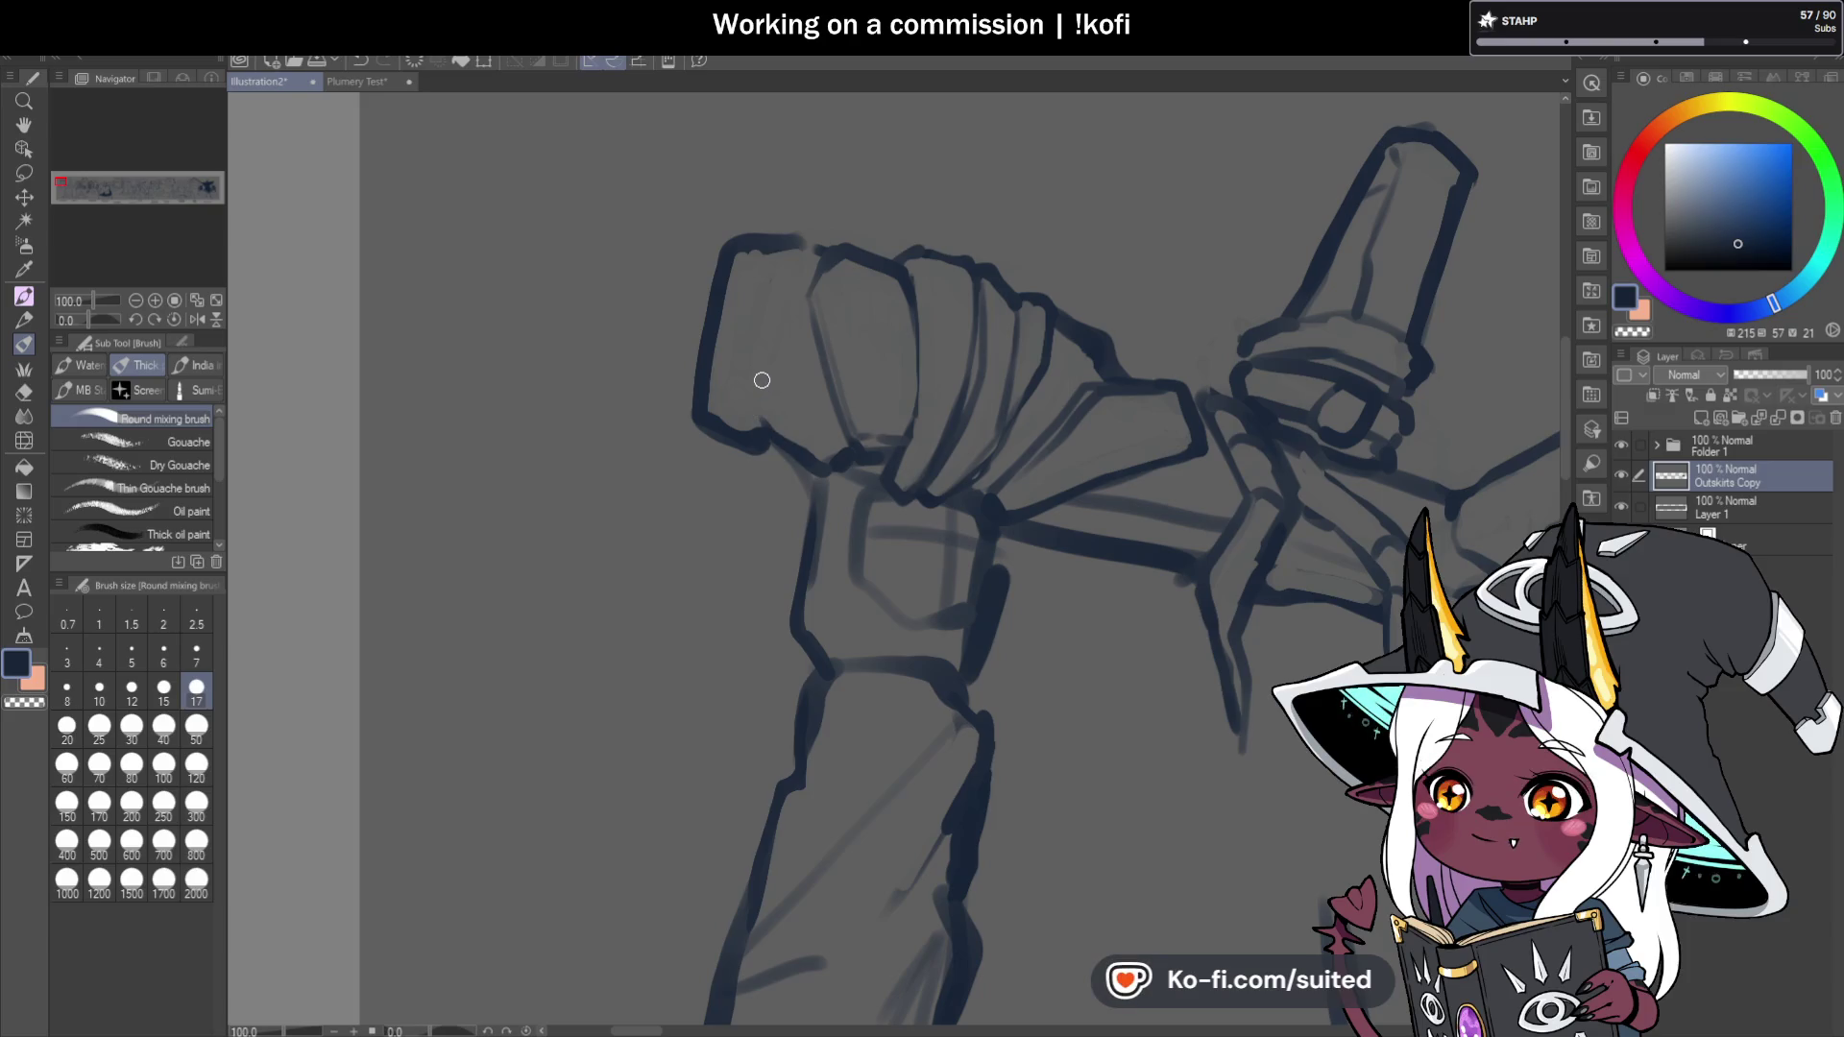
mouse_move(773, 235)
mouse_down()
mouse_move(746, 246)
mouse_move(719, 357)
mouse_up()
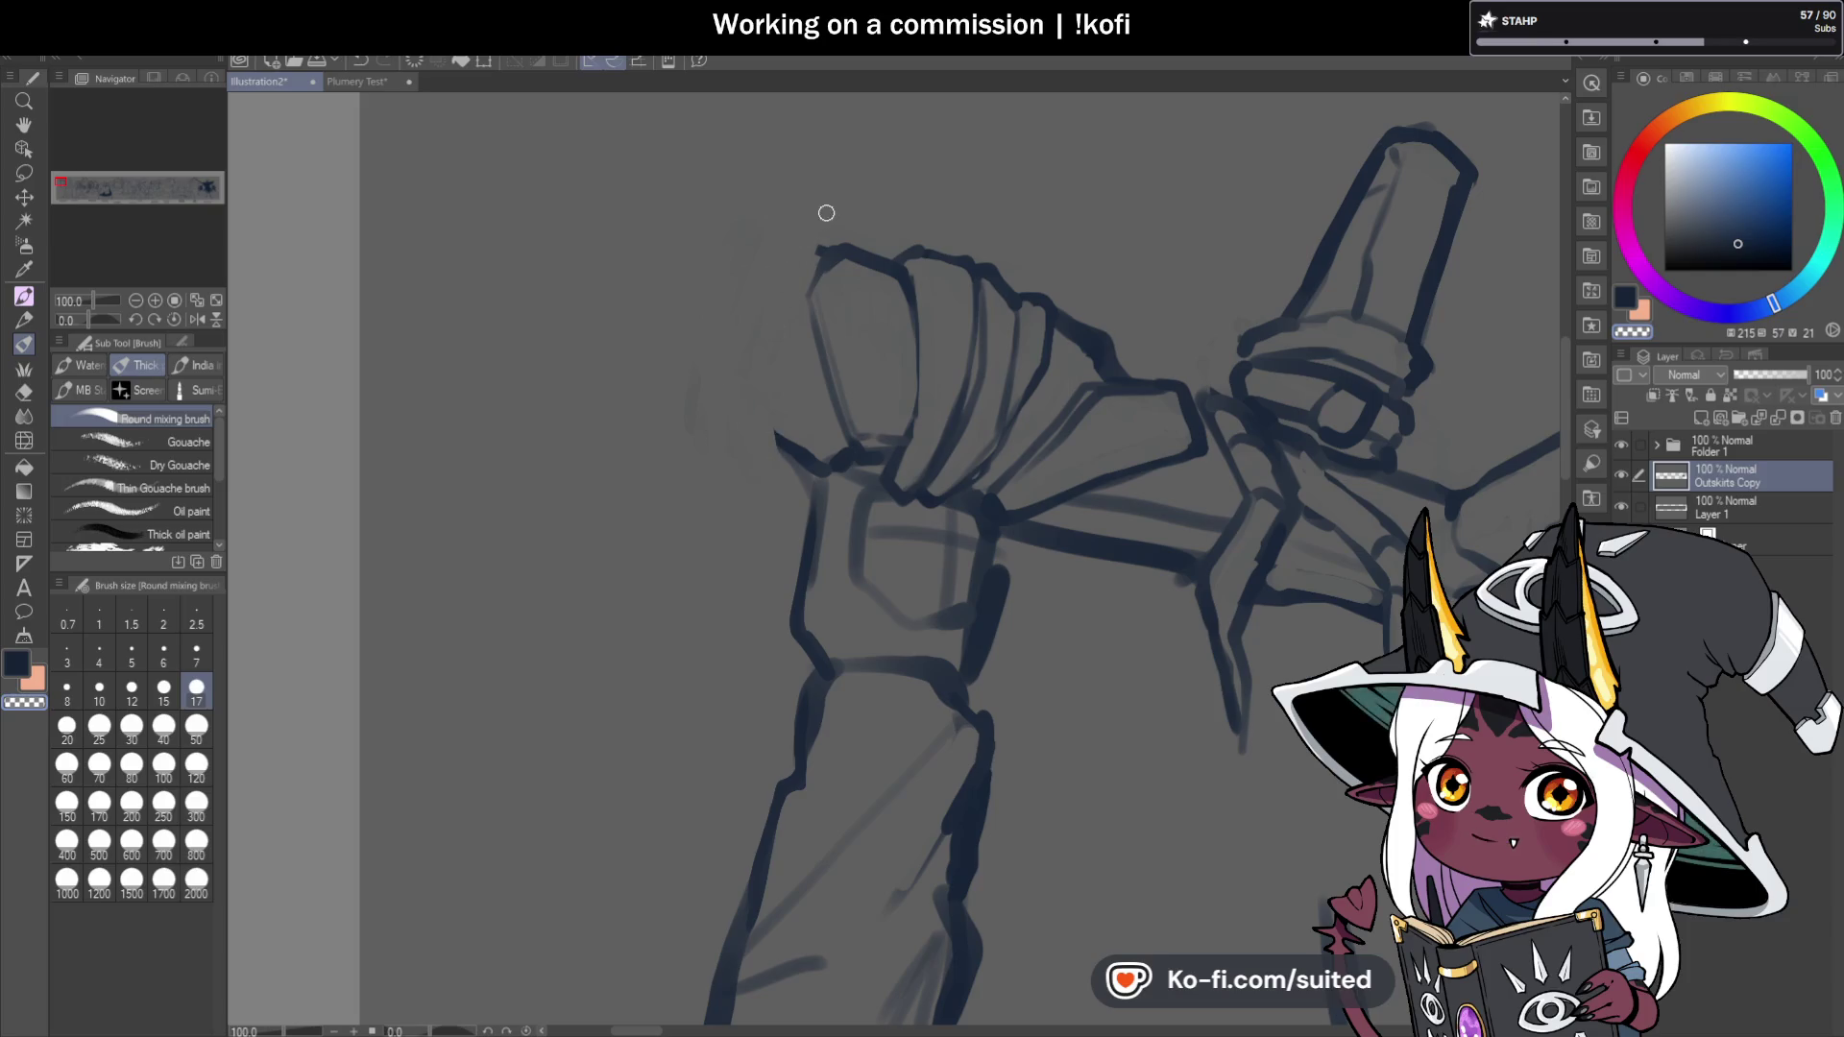
key(ctrl+s)
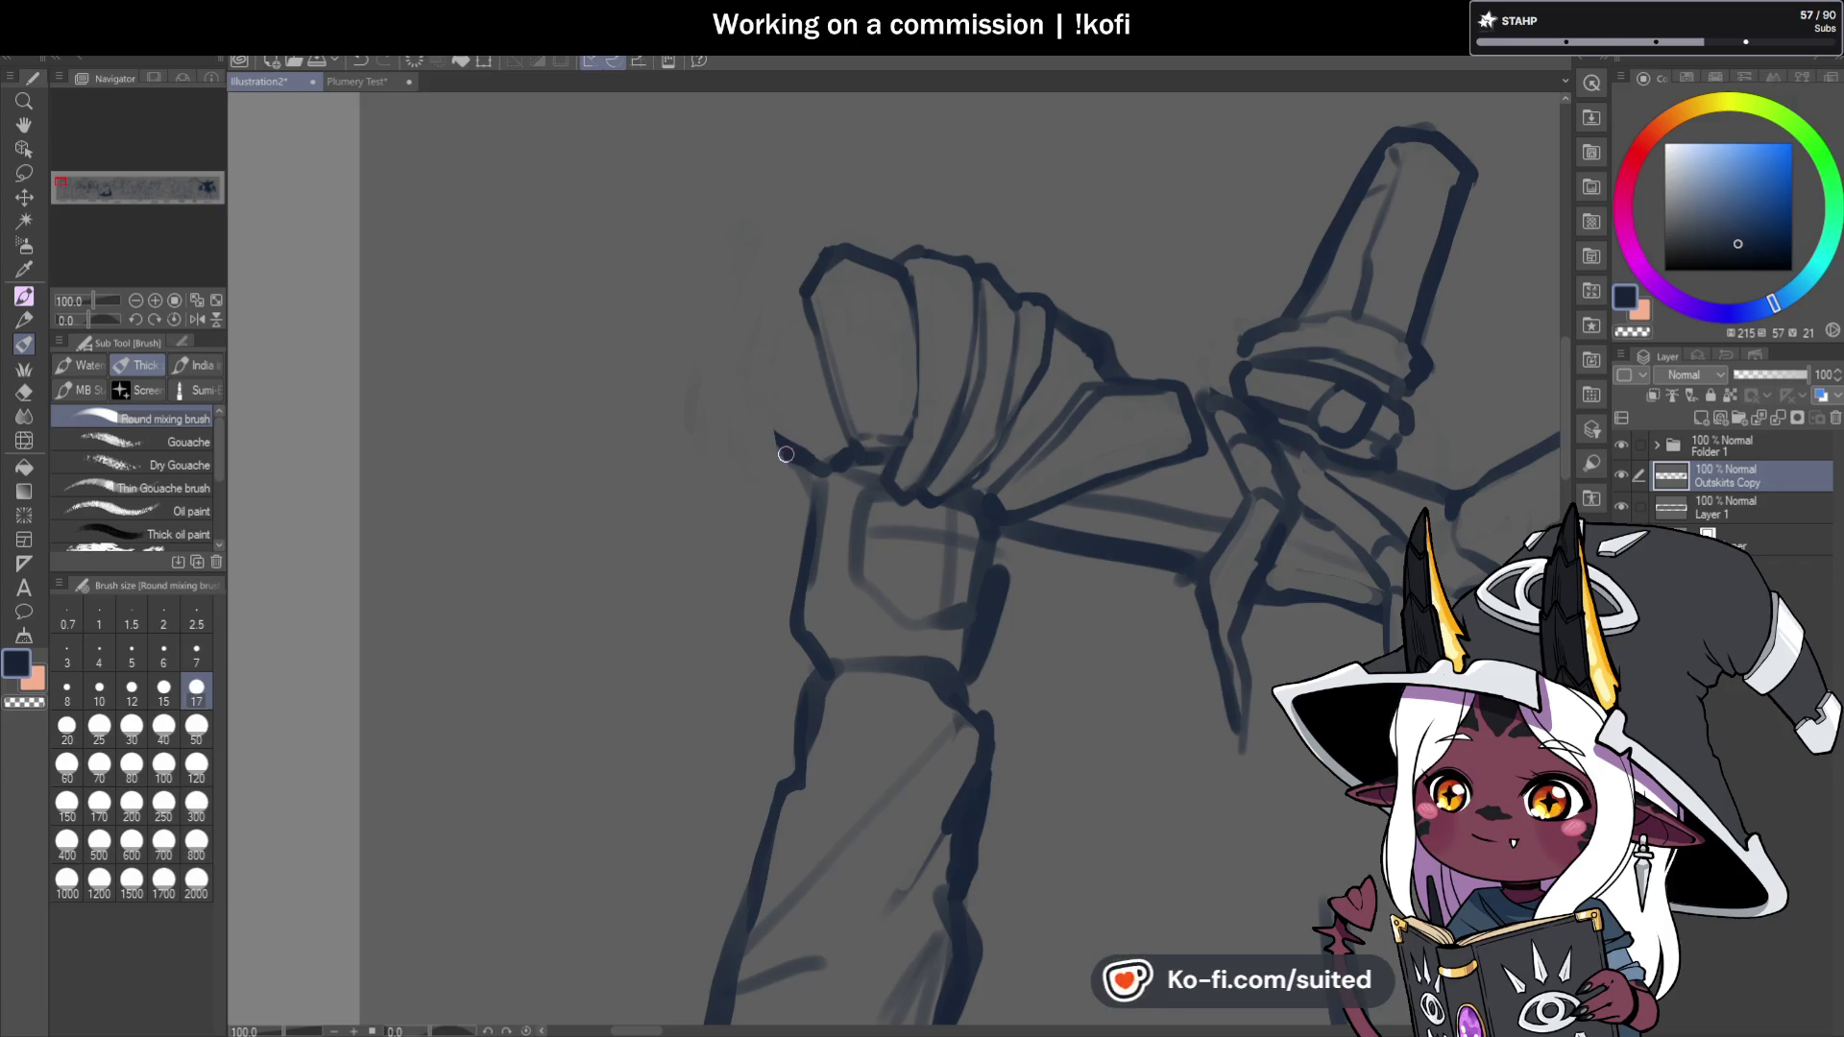
Ink a rounder outline along the fist's left and lower-left edge, with knuckle lines inside.
mouse_move(760, 416)
mouse_down()
mouse_move(740, 362)
mouse_move(783, 300)
mouse_up()
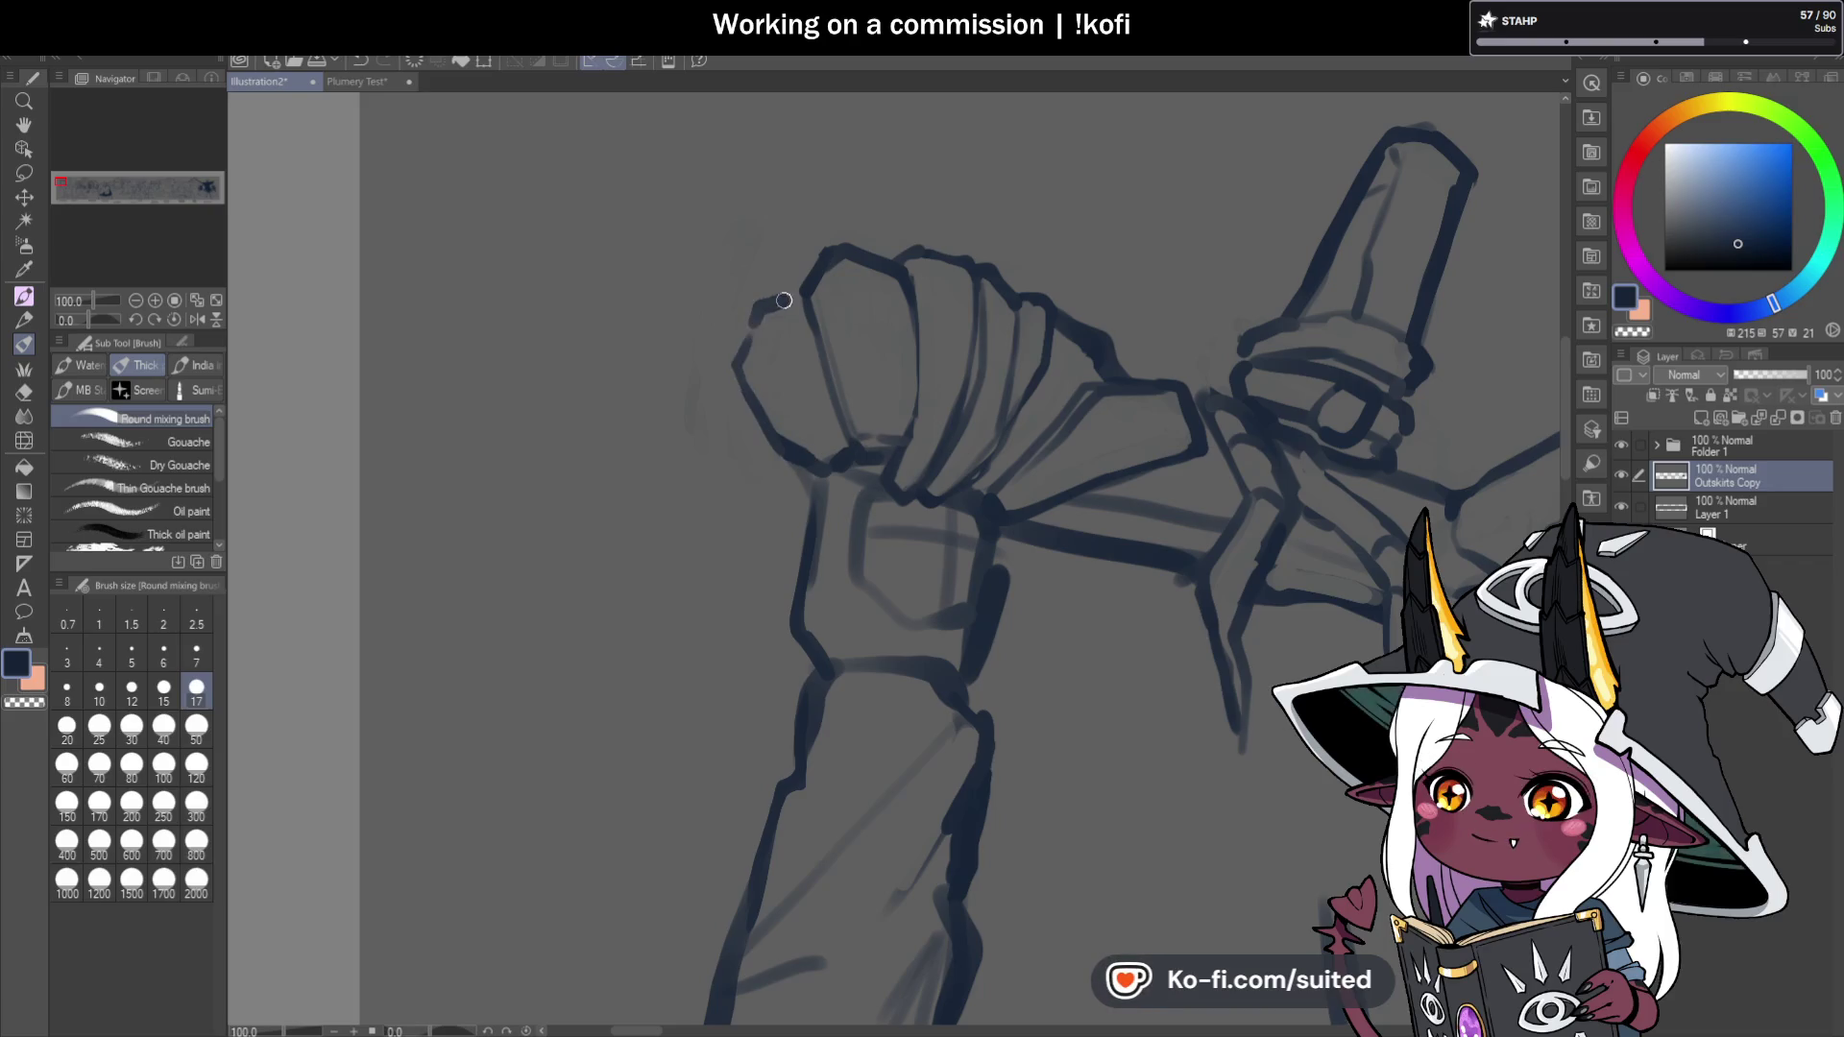
drag(759, 371, 826, 465)
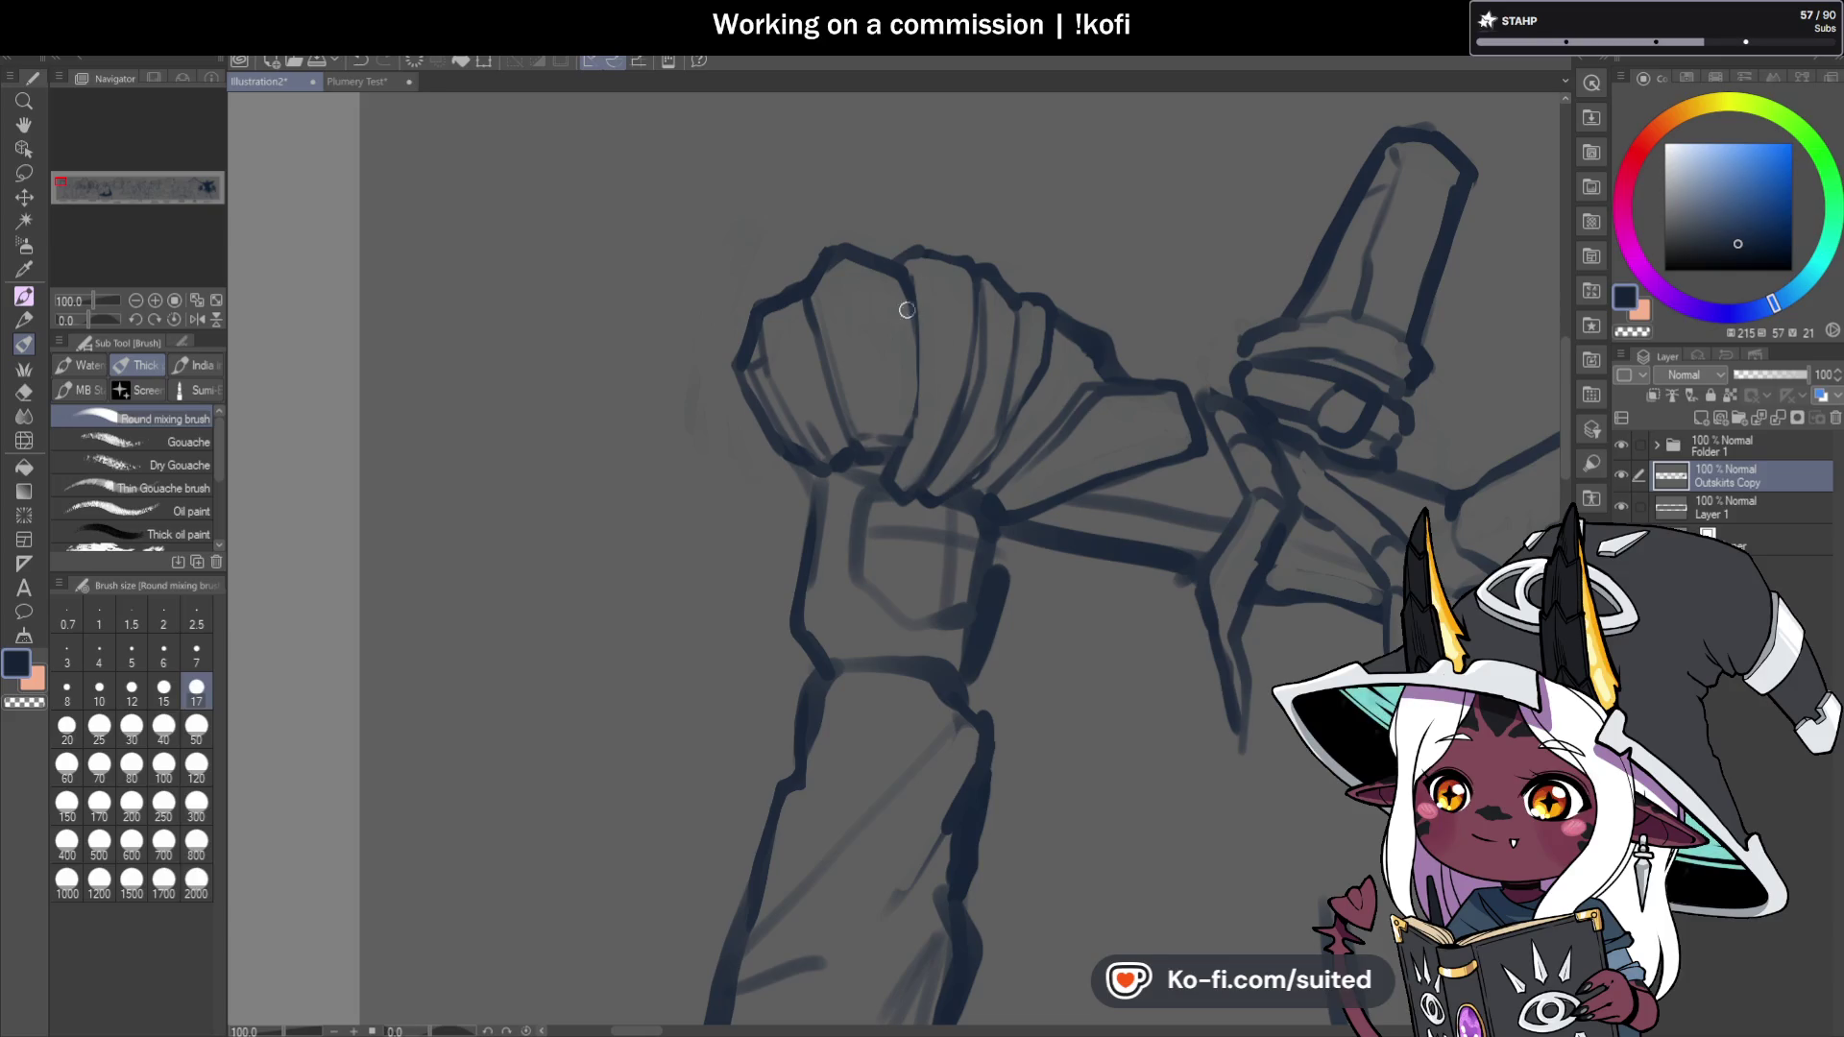
drag(836, 354, 889, 317)
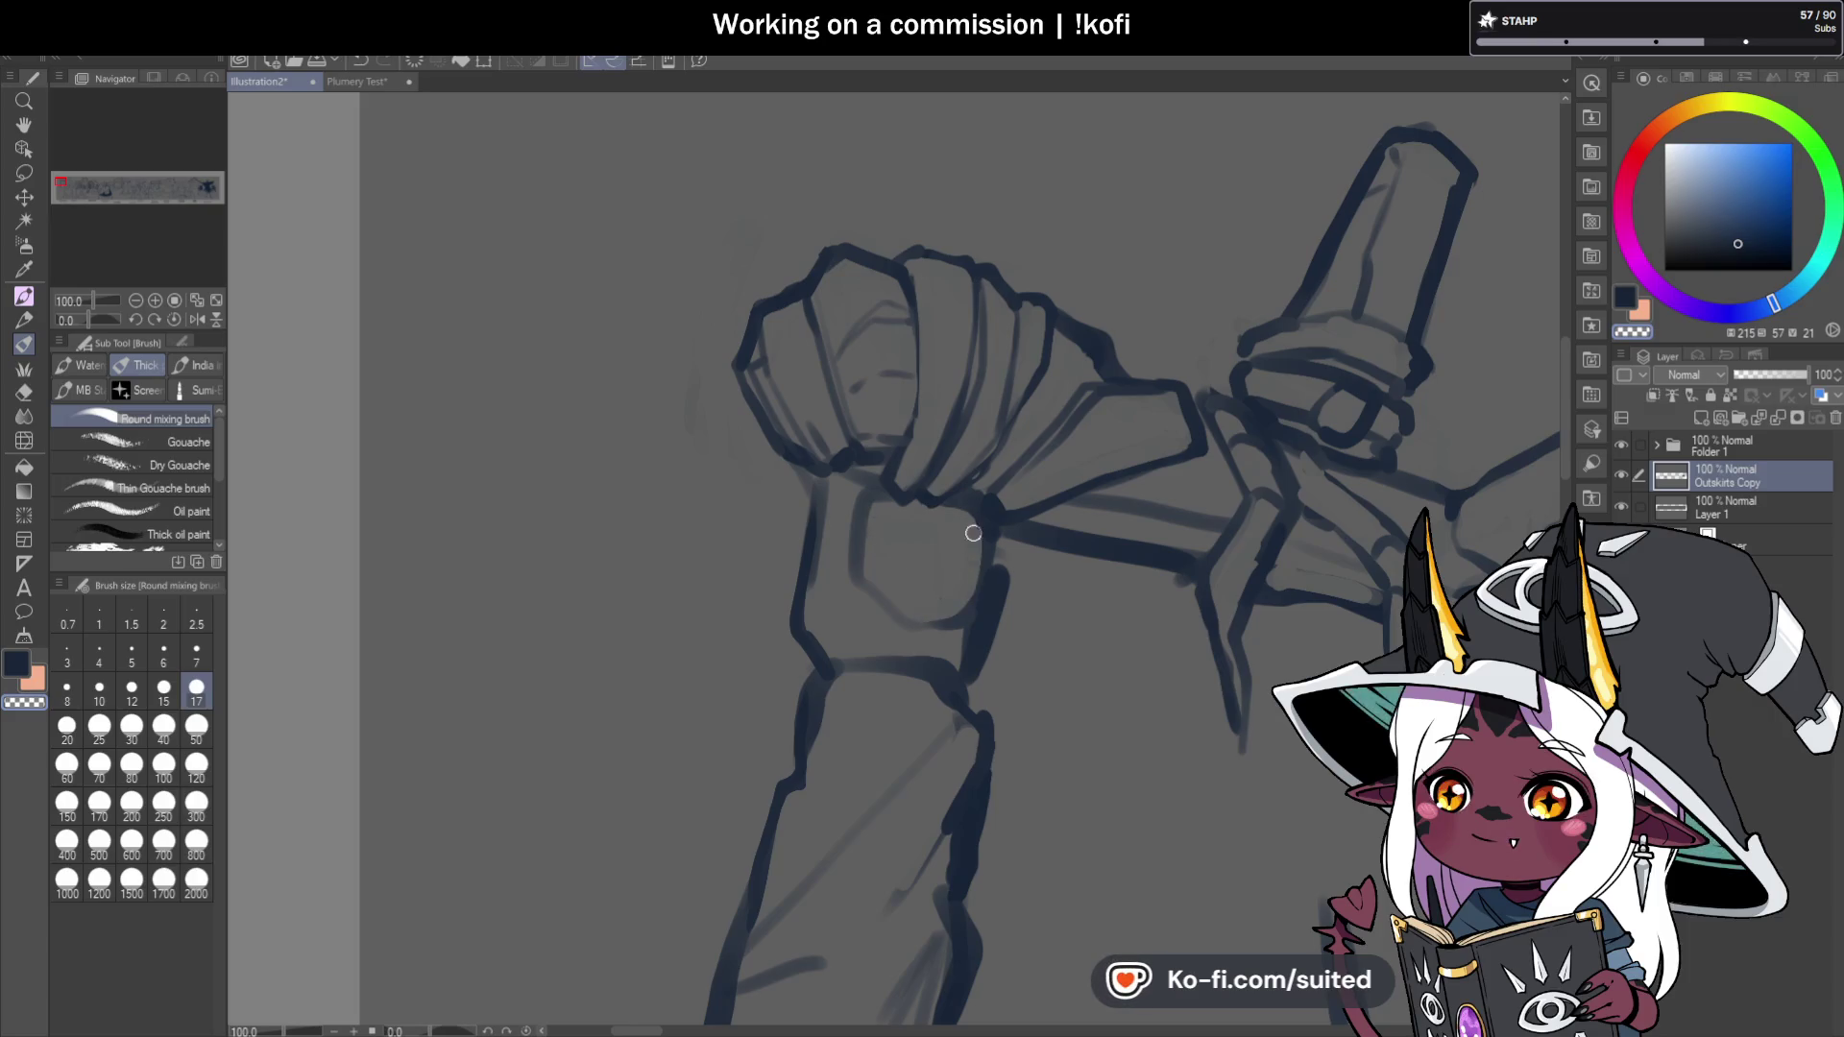
key(c)
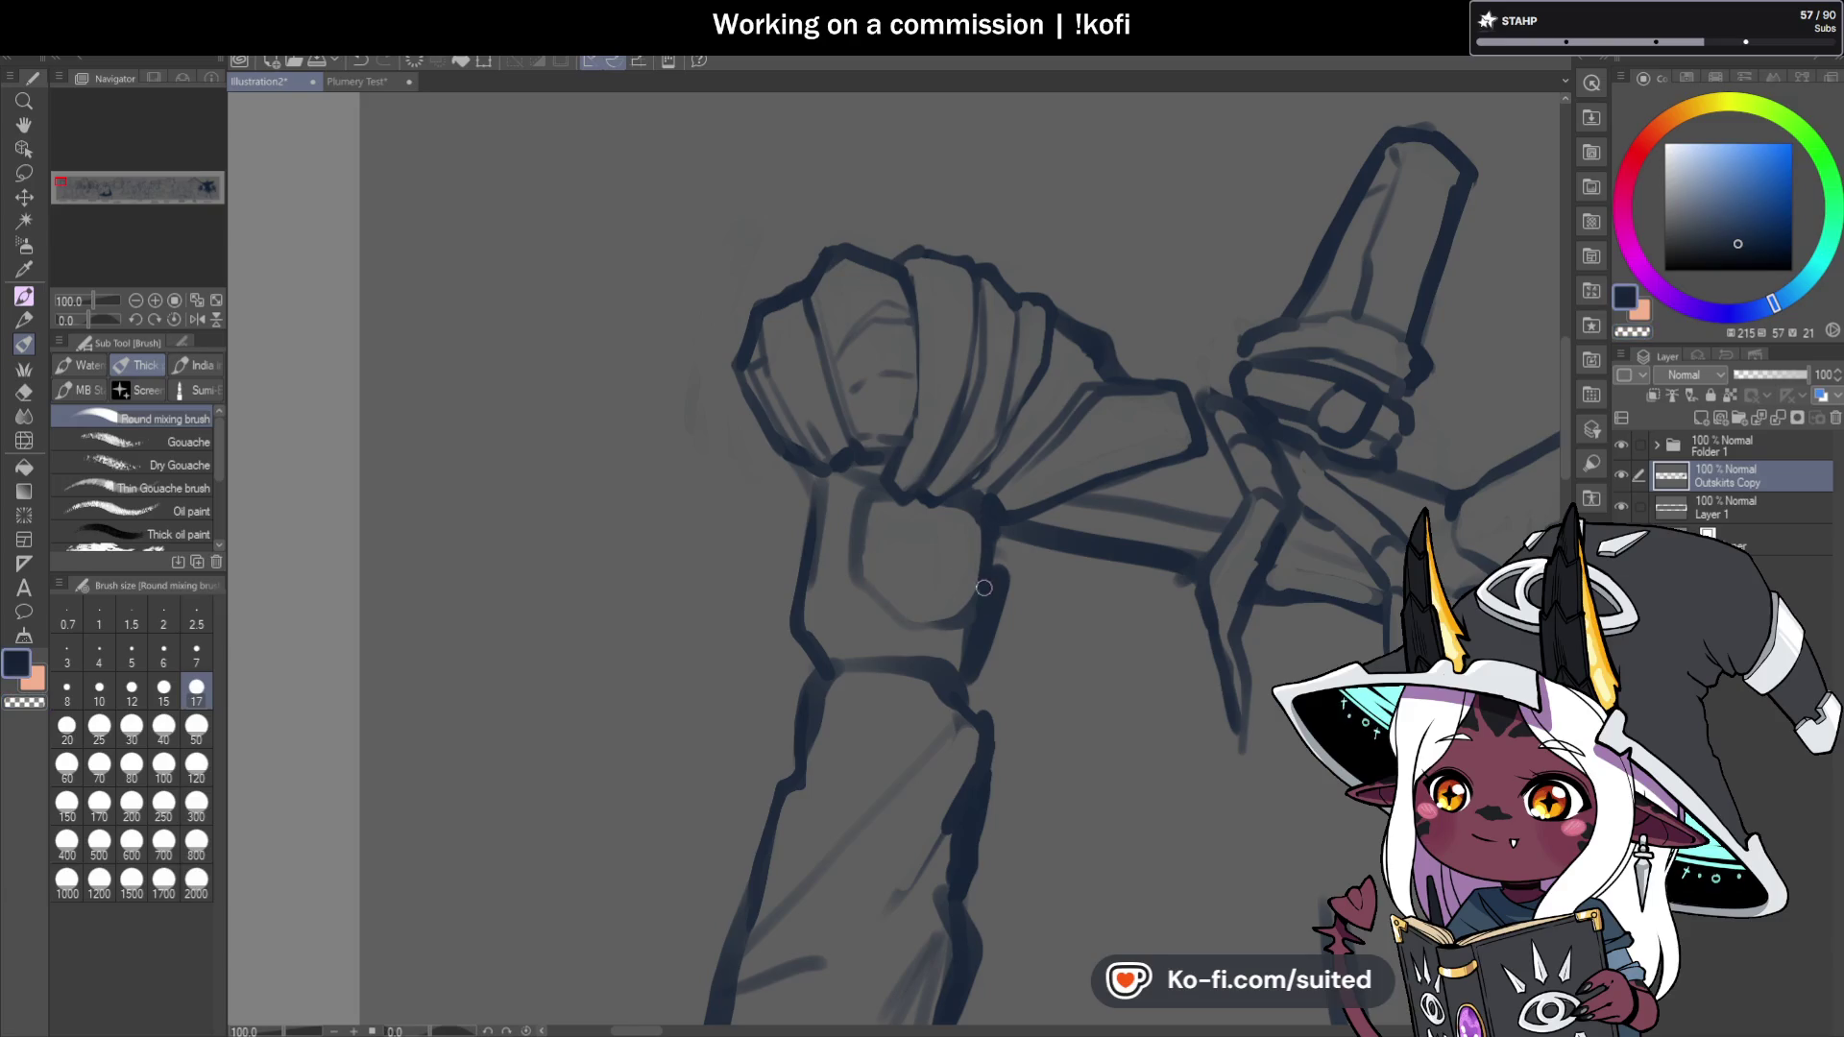
key(c)
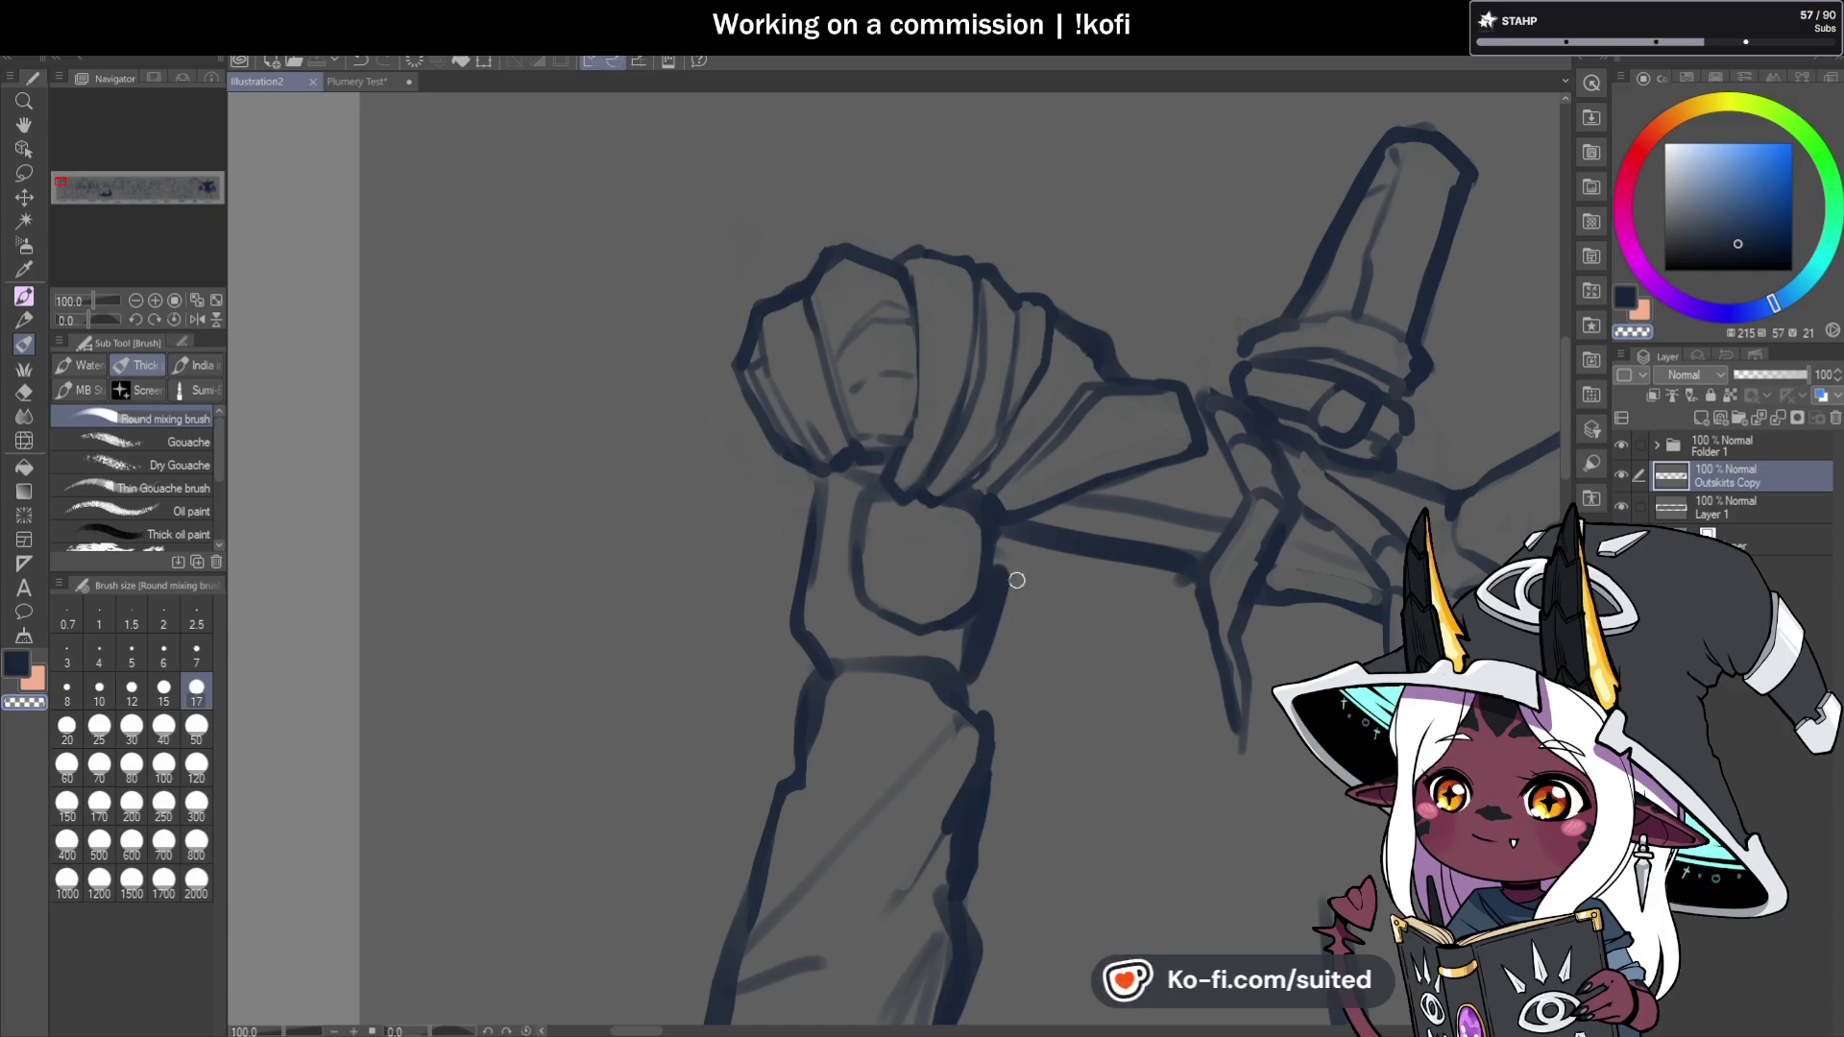
scroll(989, 672, up, 1)
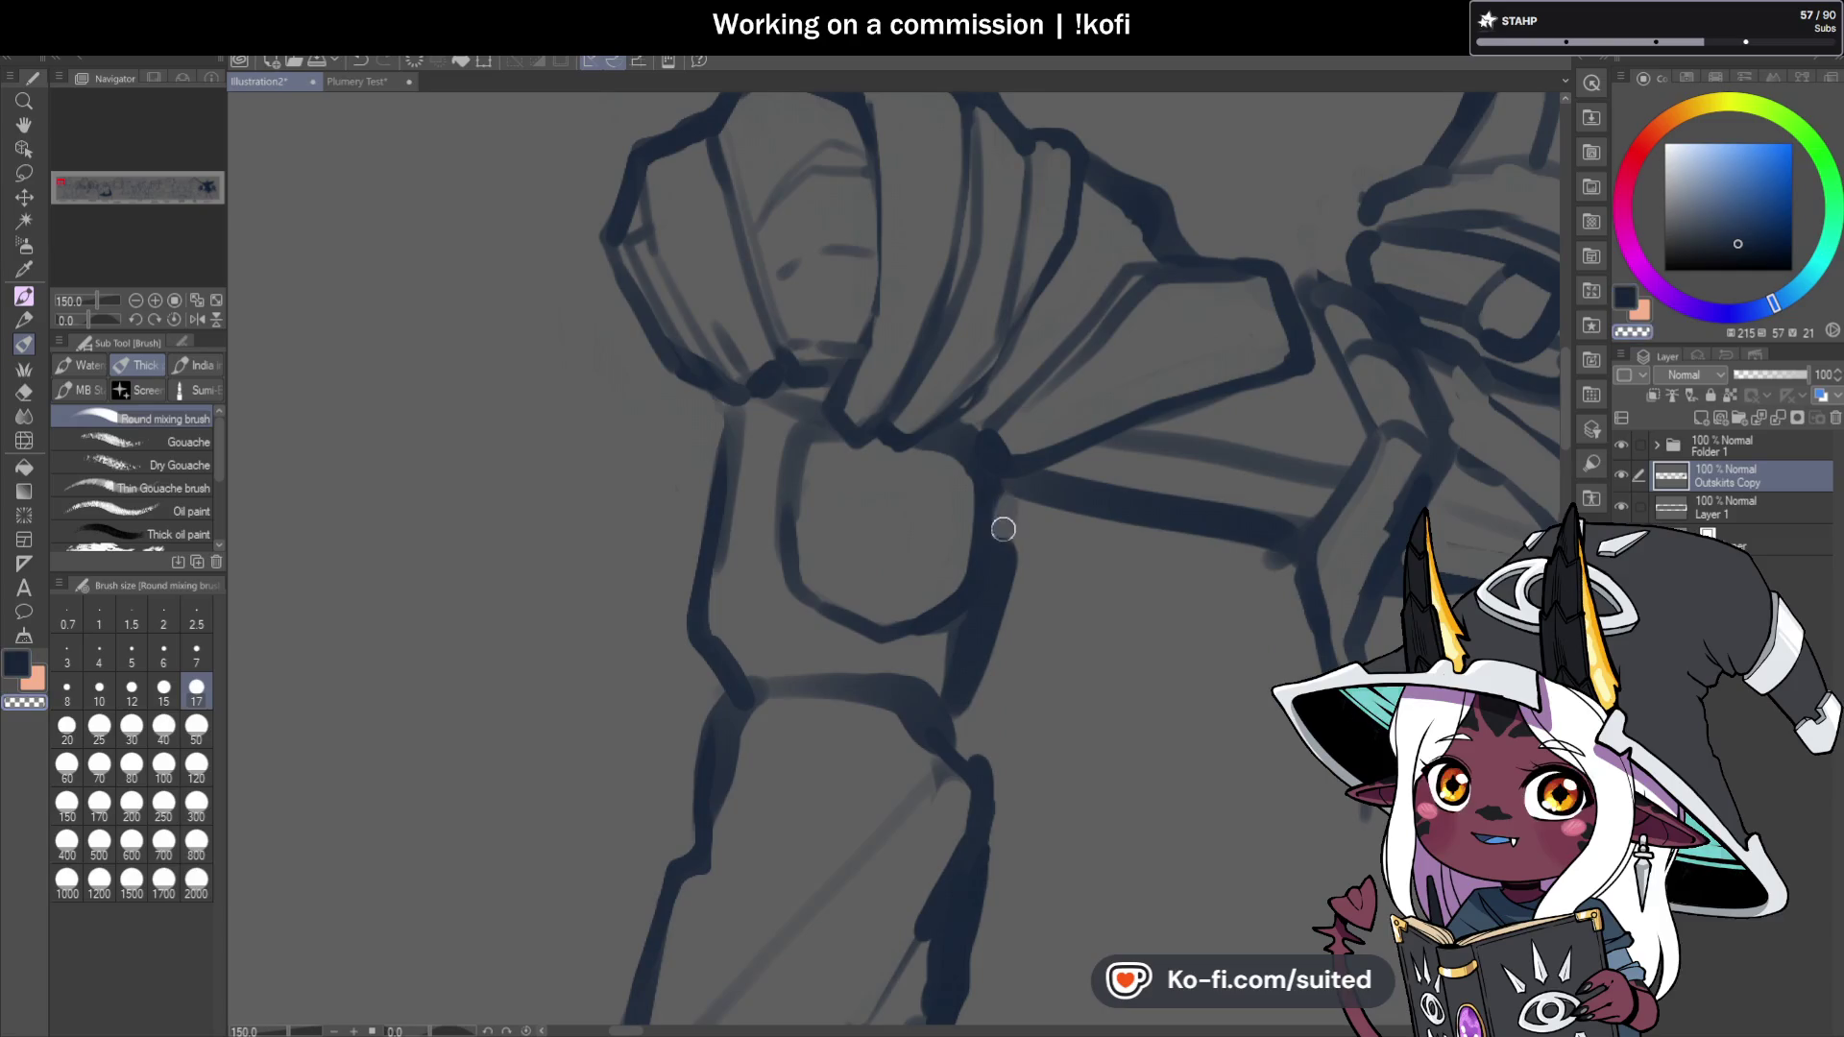
Soften the right wrist outline under the fist and redraw it as a darker line.
drag(1000, 564, 949, 671)
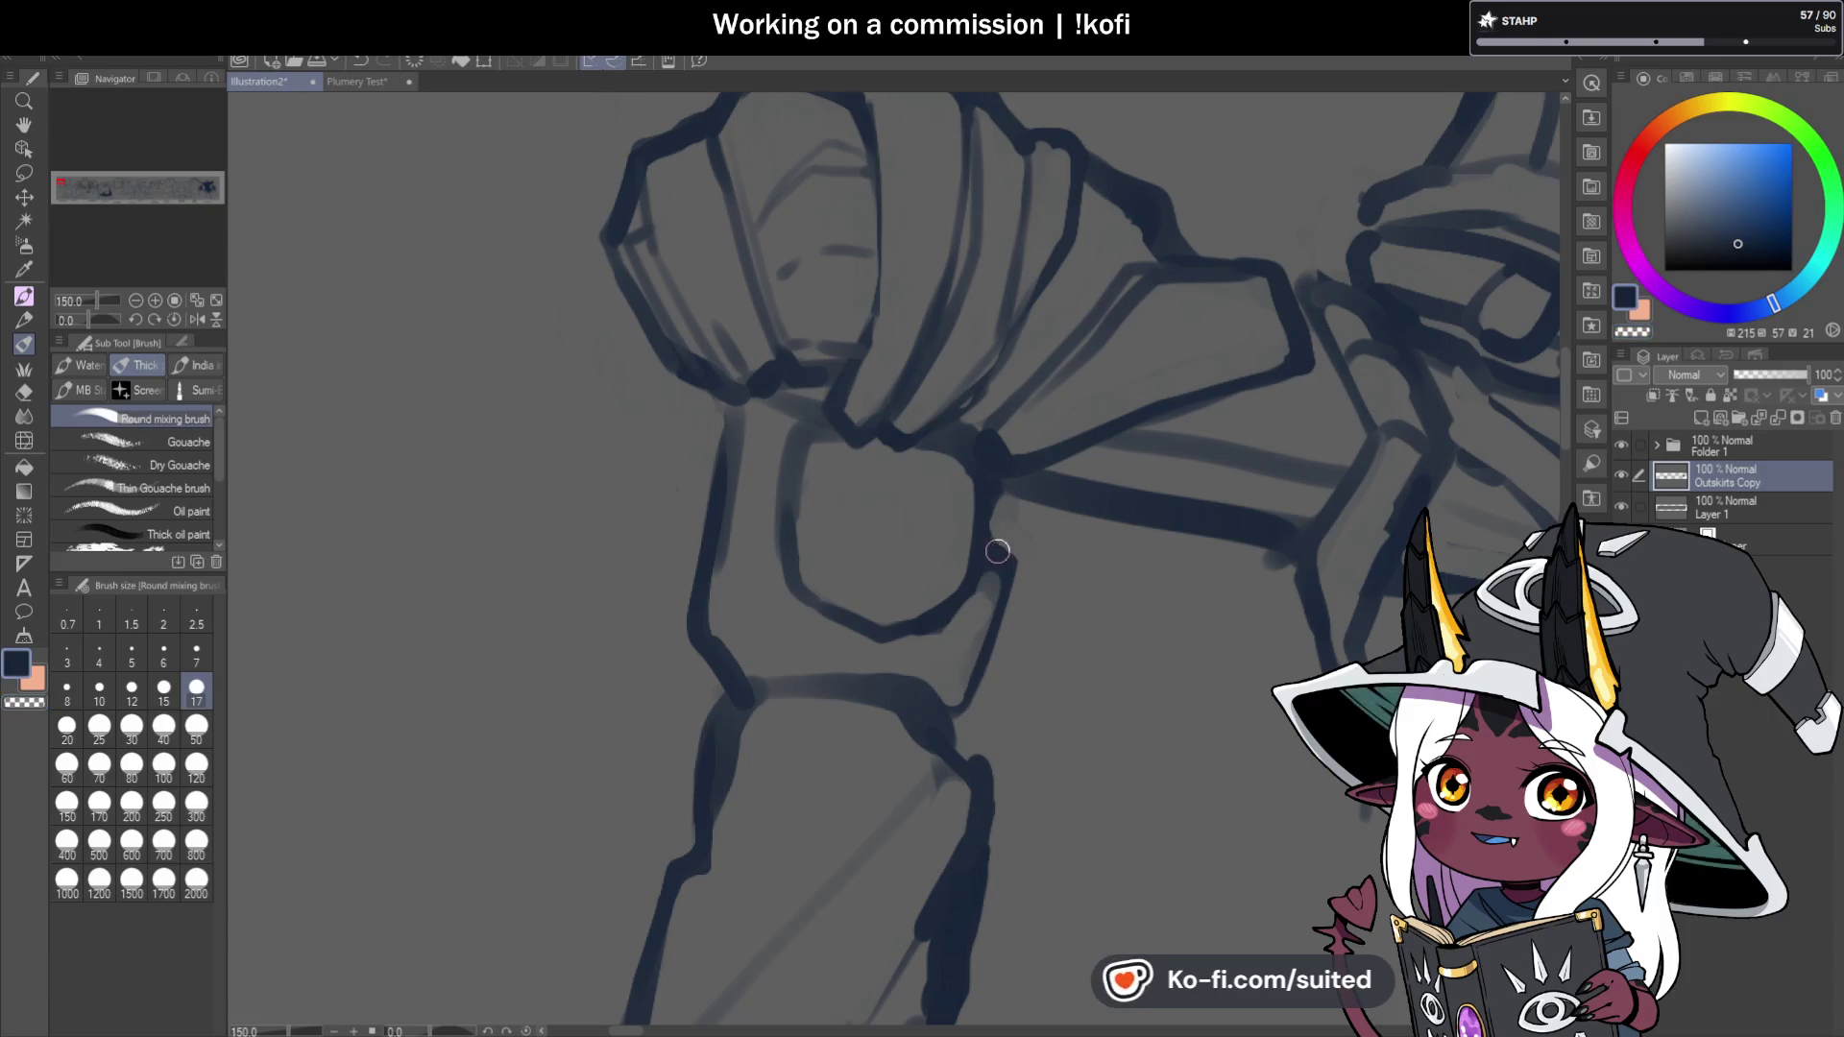
drag(996, 547, 972, 683)
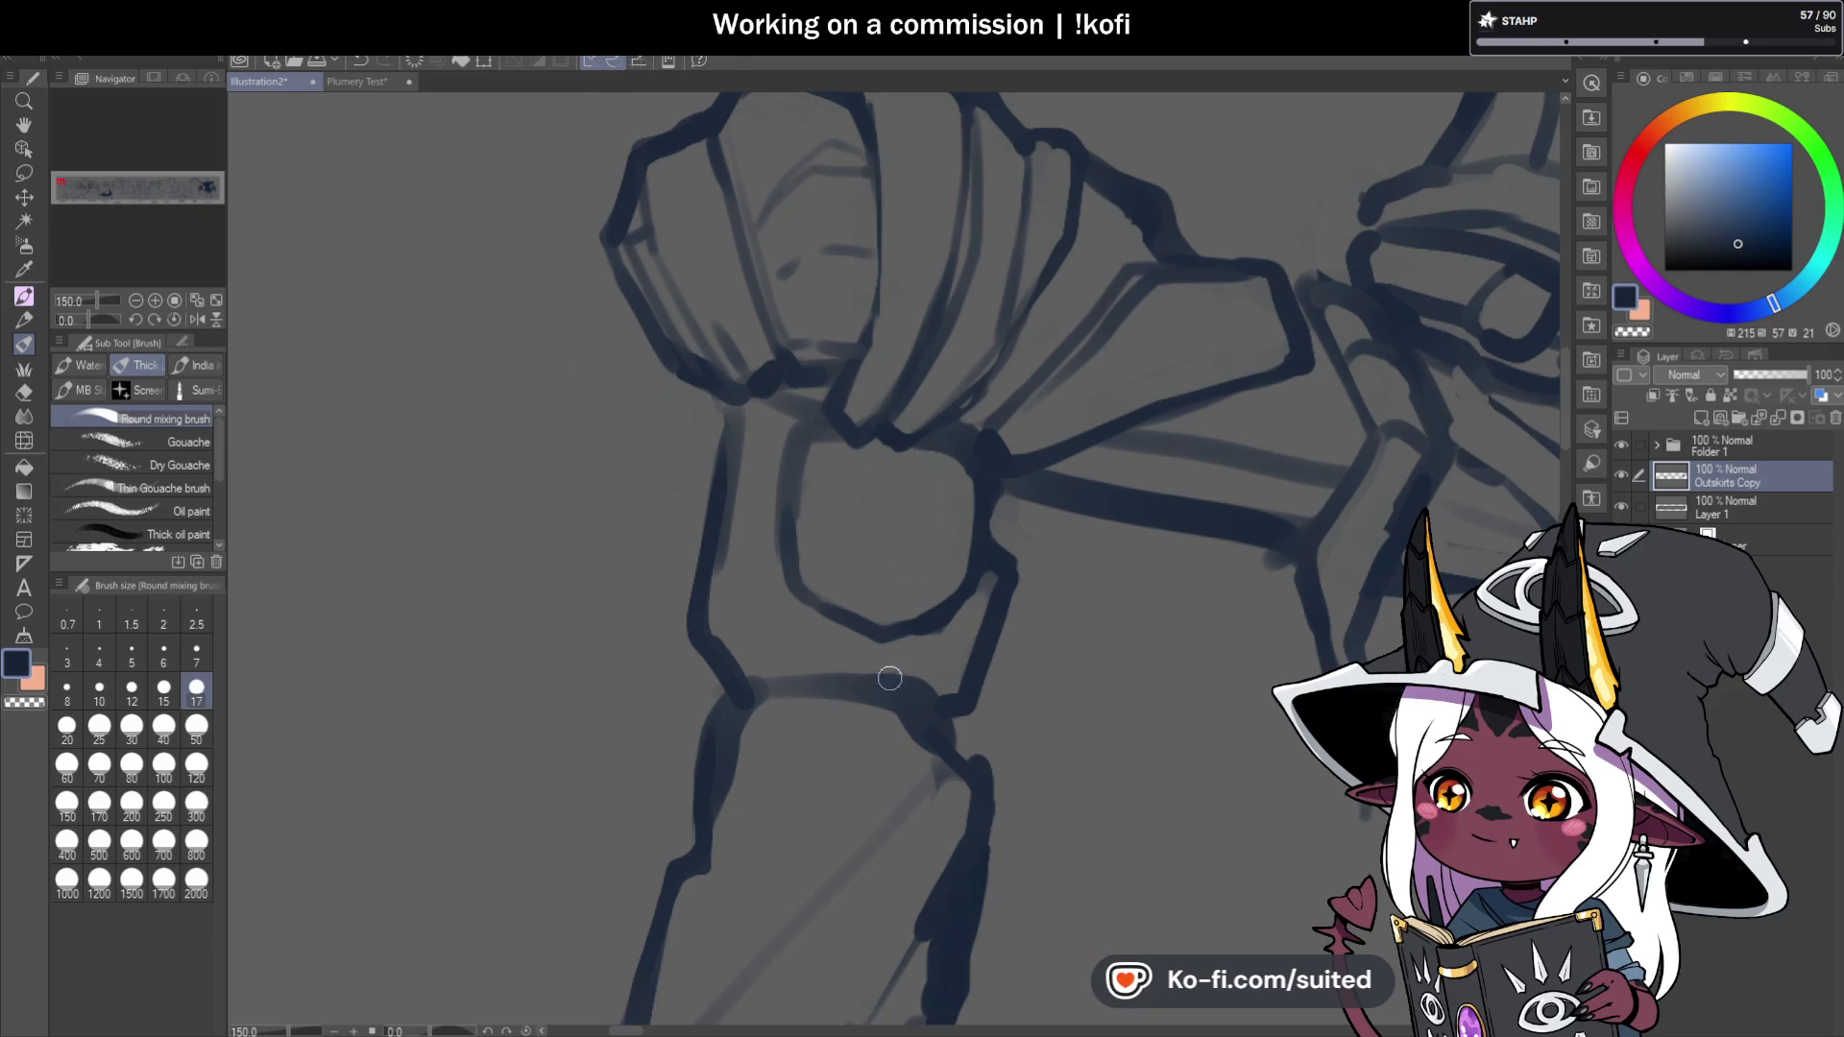
scroll(891, 675, down, 1)
scroll(904, 727, up, 2)
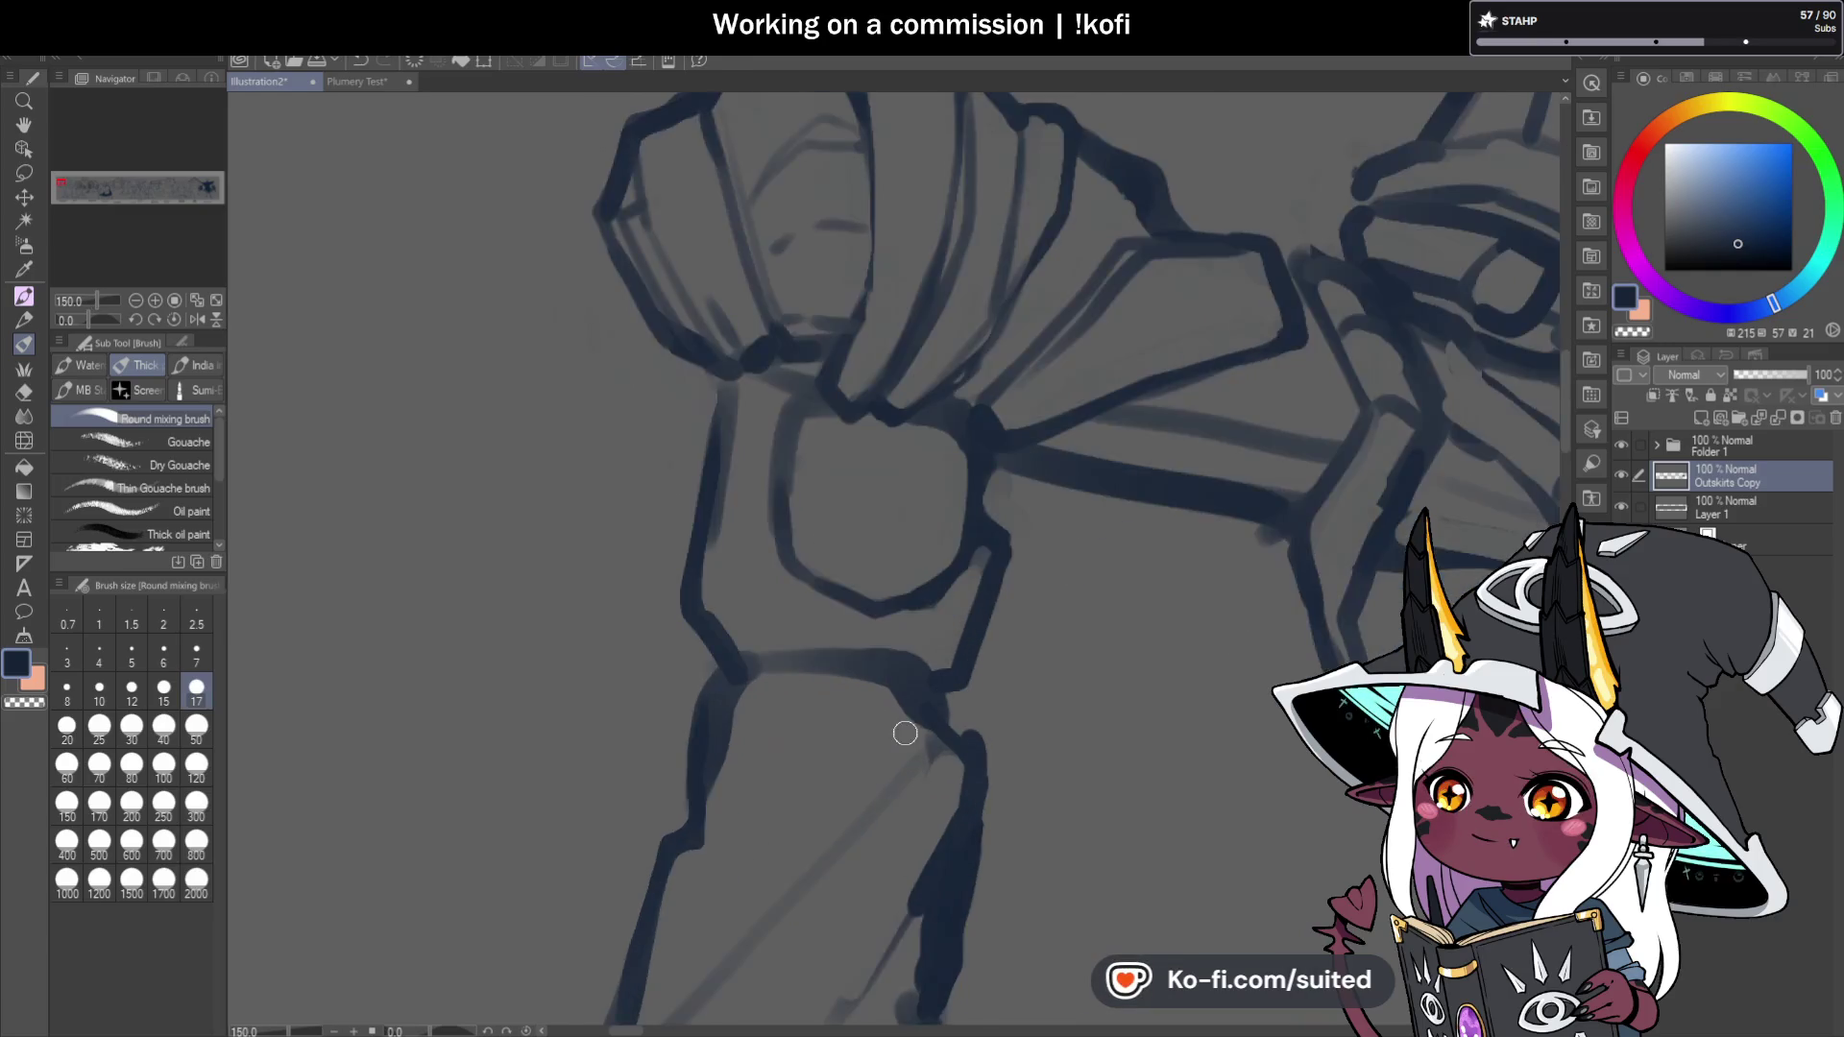
Sketch a first nose, right eye and mouth on the stone block, then erase them.
drag(888, 457, 876, 404)
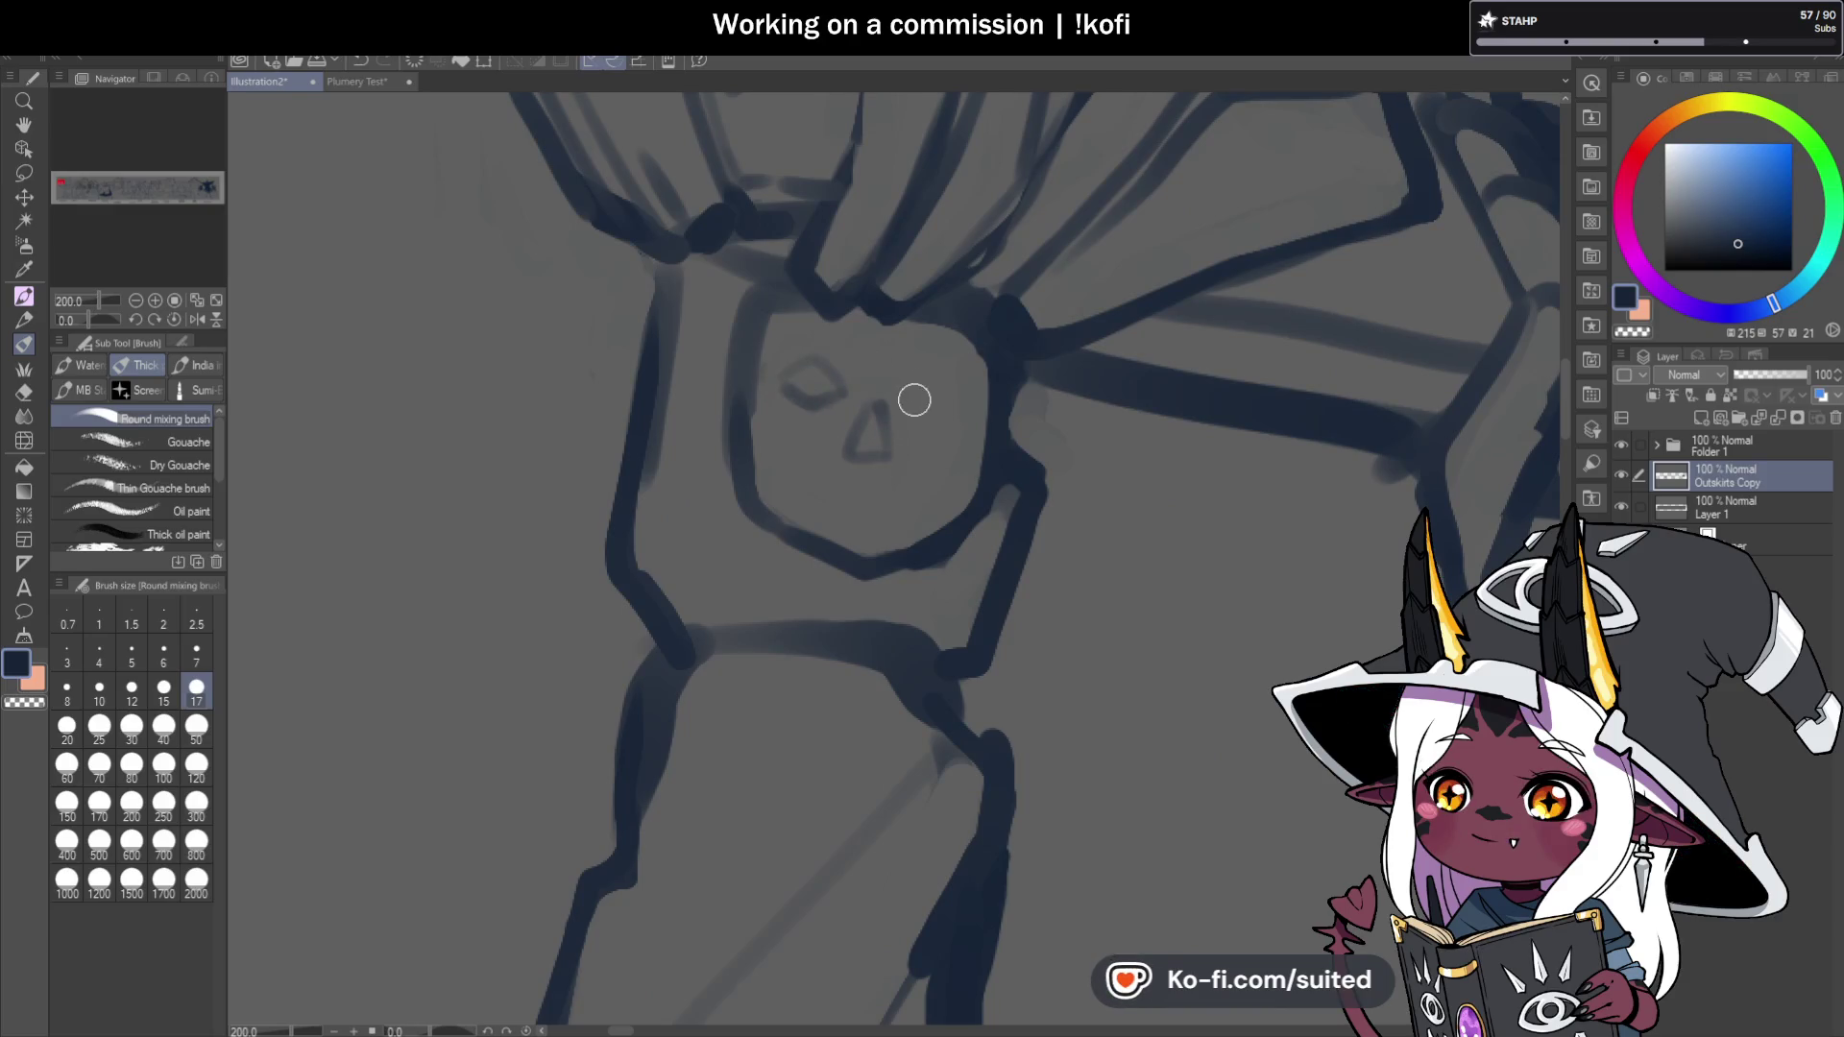
drag(913, 411, 963, 407)
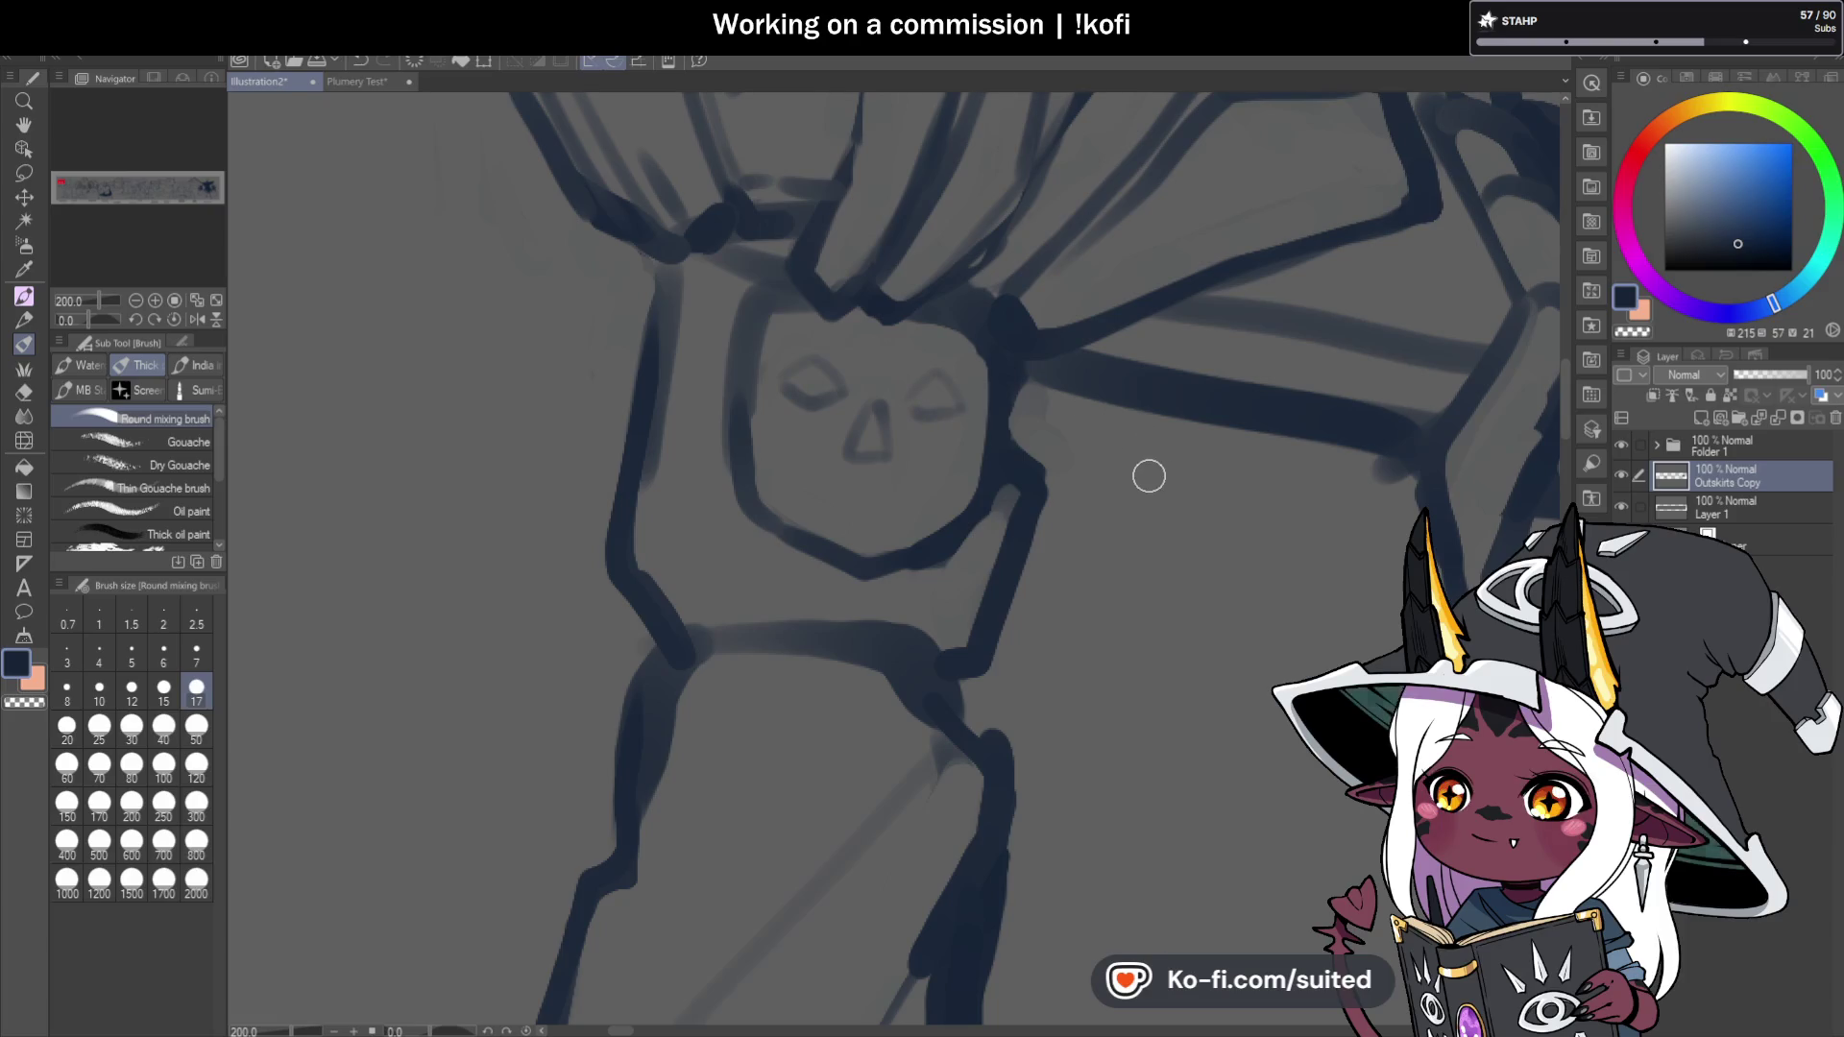
drag(832, 499, 891, 505)
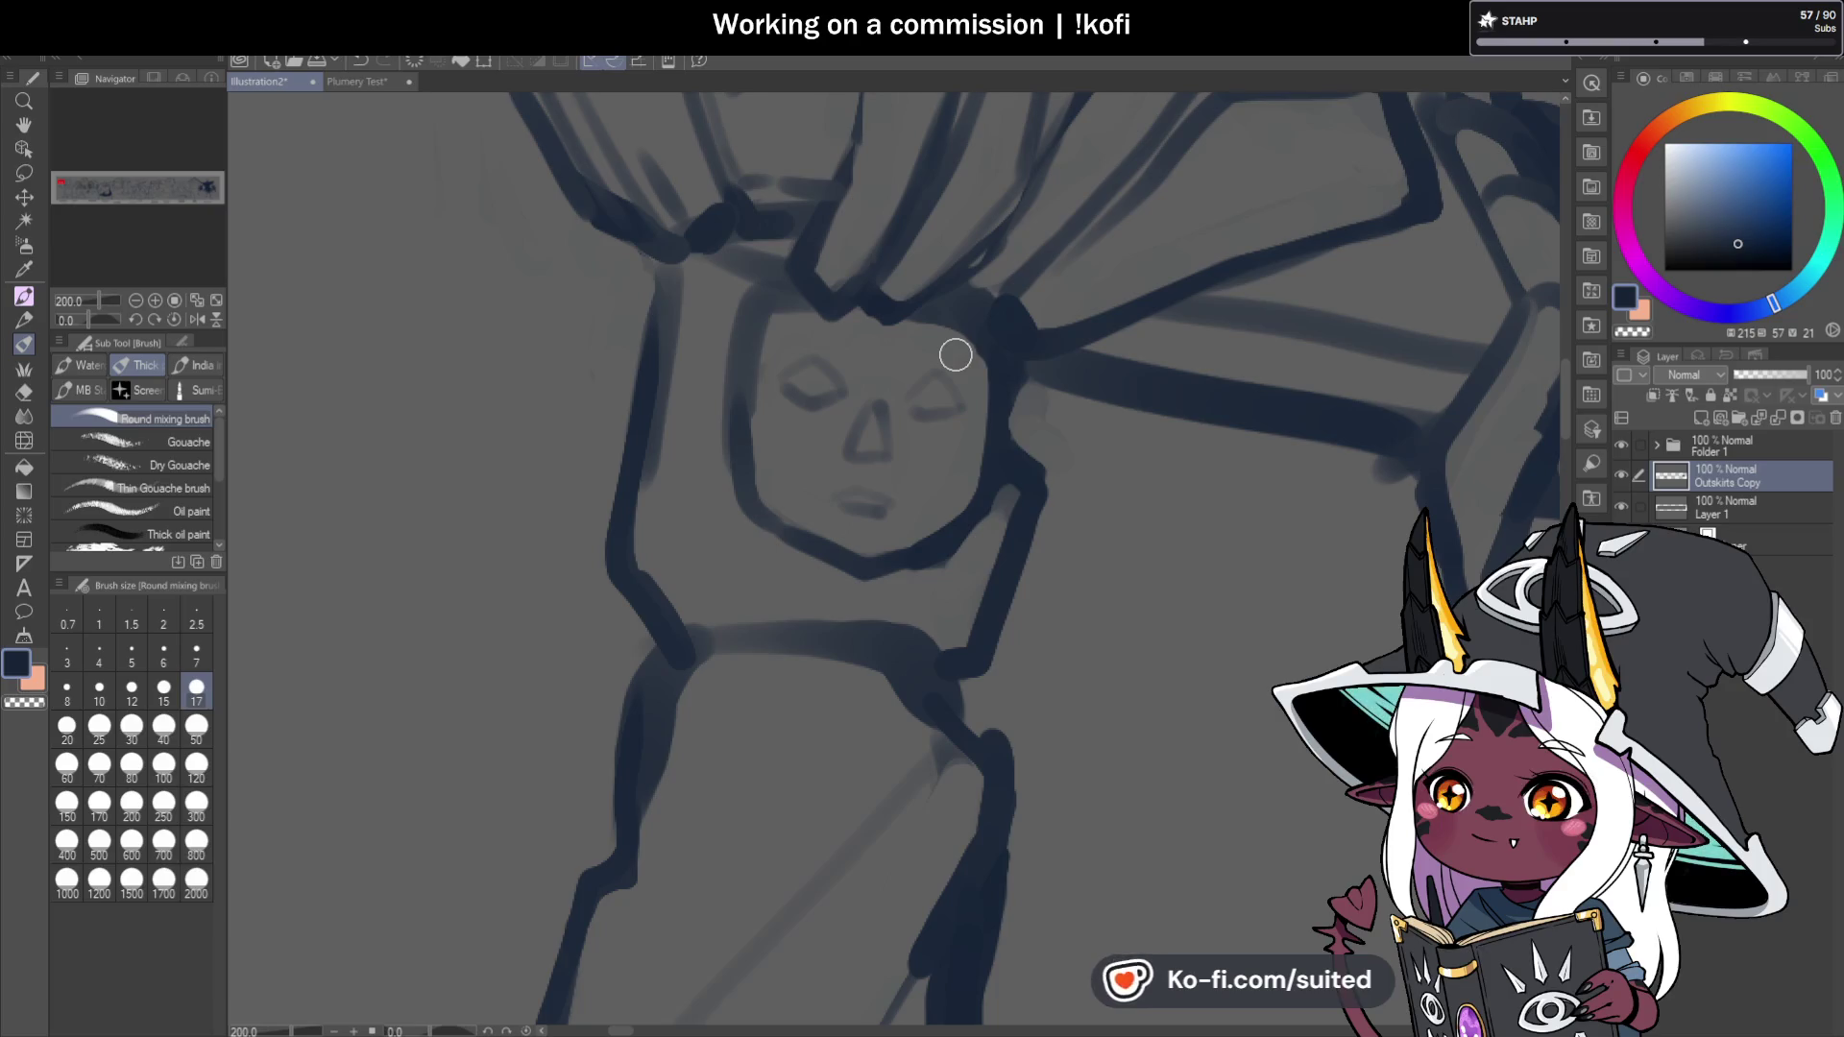
key(c)
mouse_move(795, 354)
mouse_down()
mouse_move(823, 435)
mouse_move(855, 461)
mouse_move(904, 460)
mouse_move(955, 404)
mouse_up()
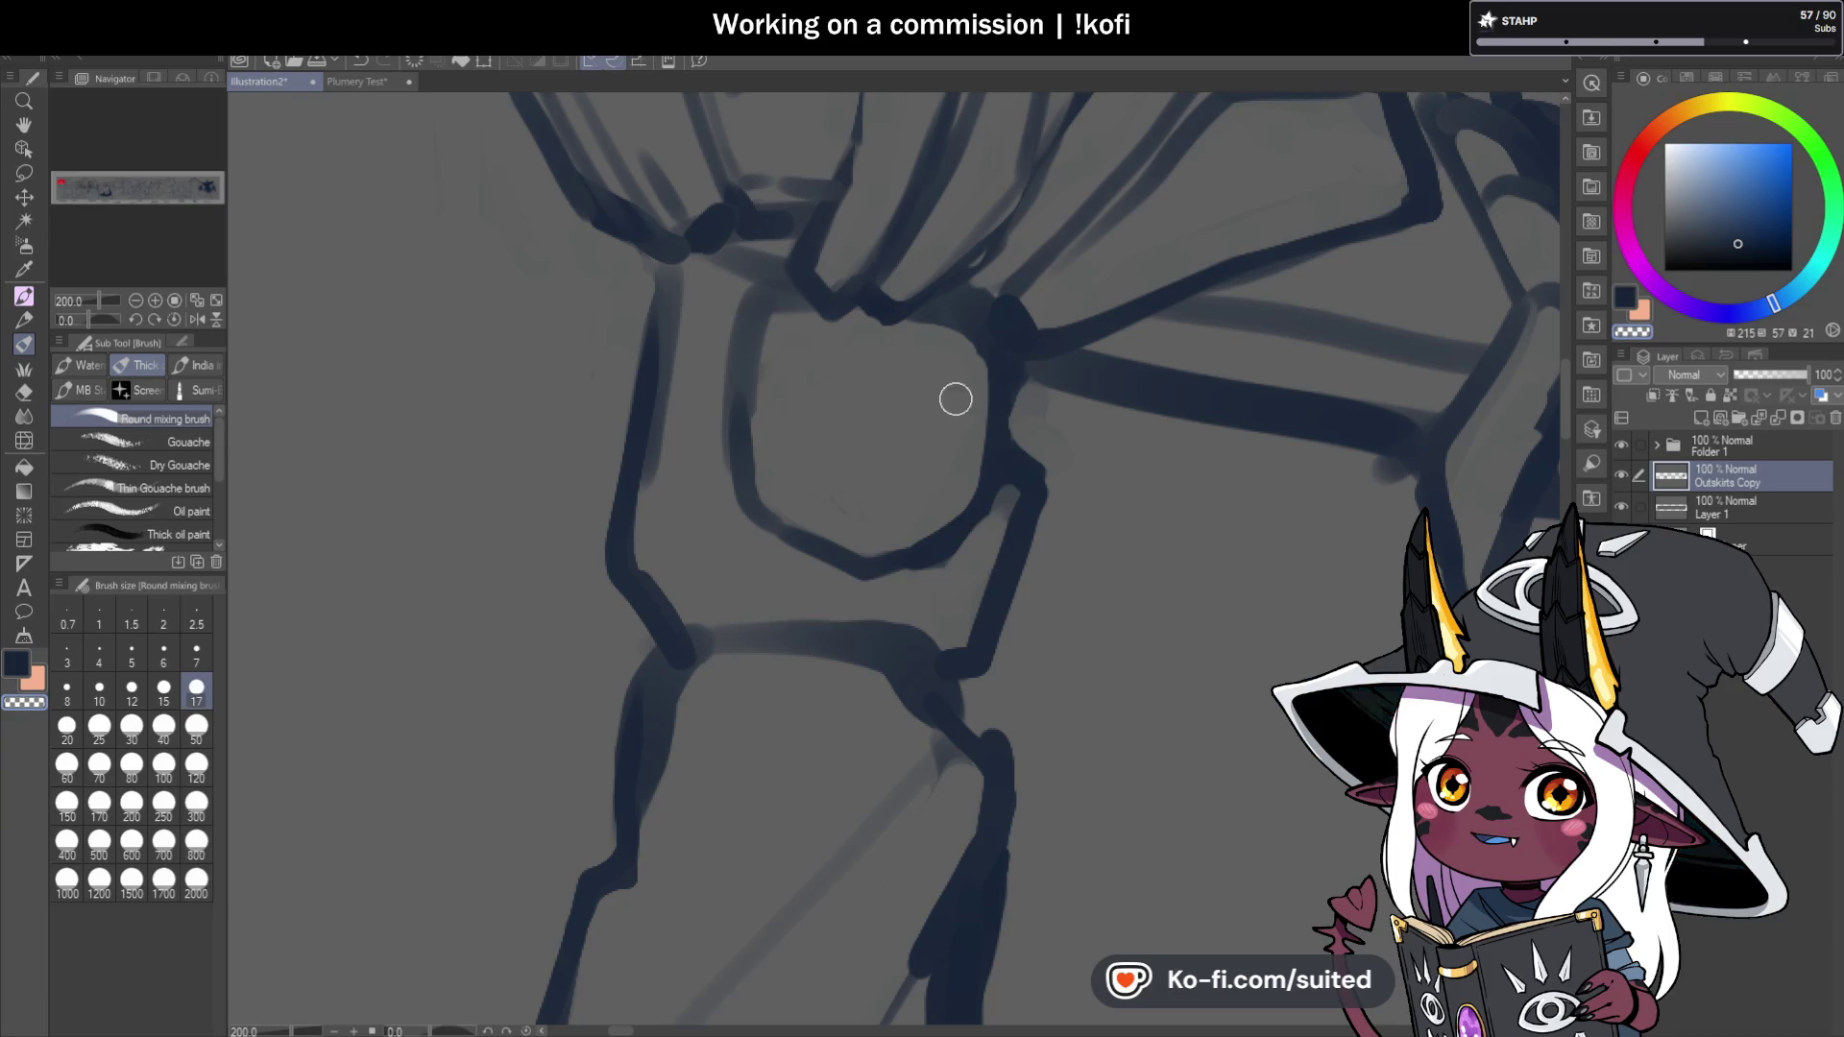
Thin the arm's left contour, add a face centre line, and erase the nose line and right eye.
mouse_move(688, 297)
mouse_down()
mouse_move(659, 507)
mouse_move(666, 313)
mouse_move(641, 356)
mouse_up()
key(c)
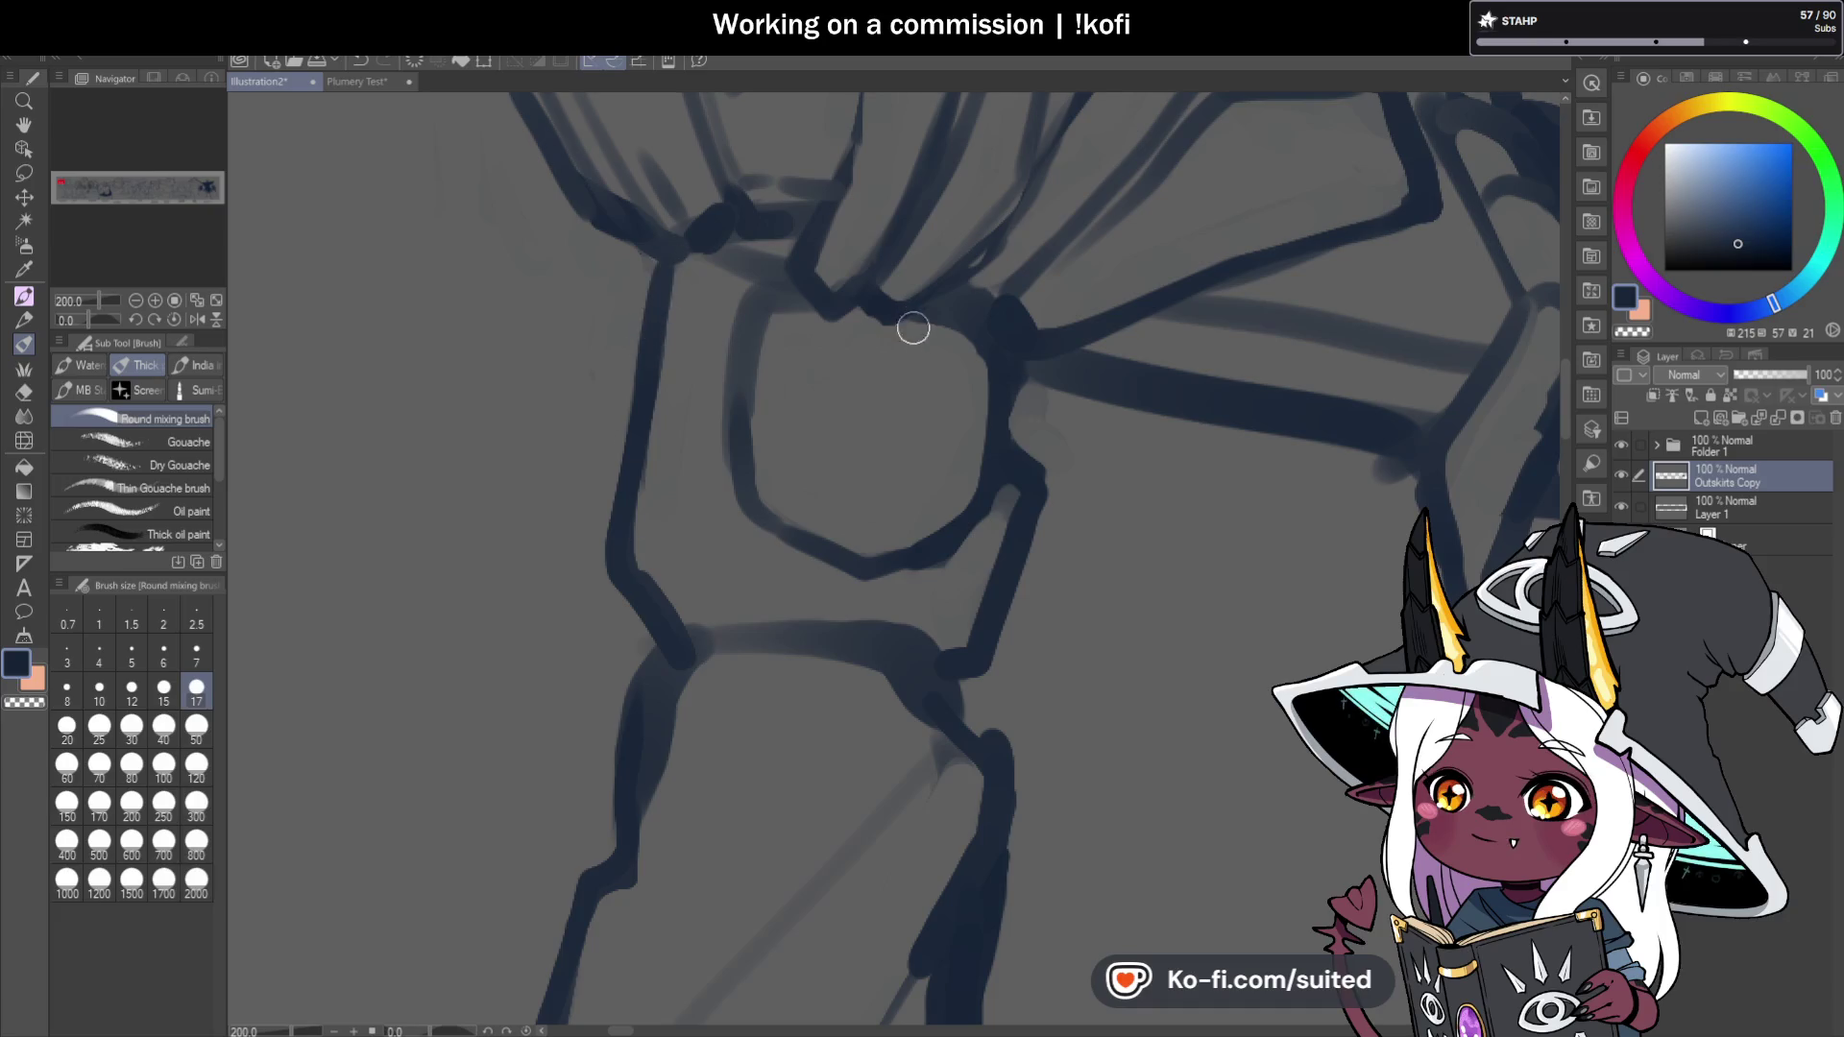
drag(921, 380, 902, 486)
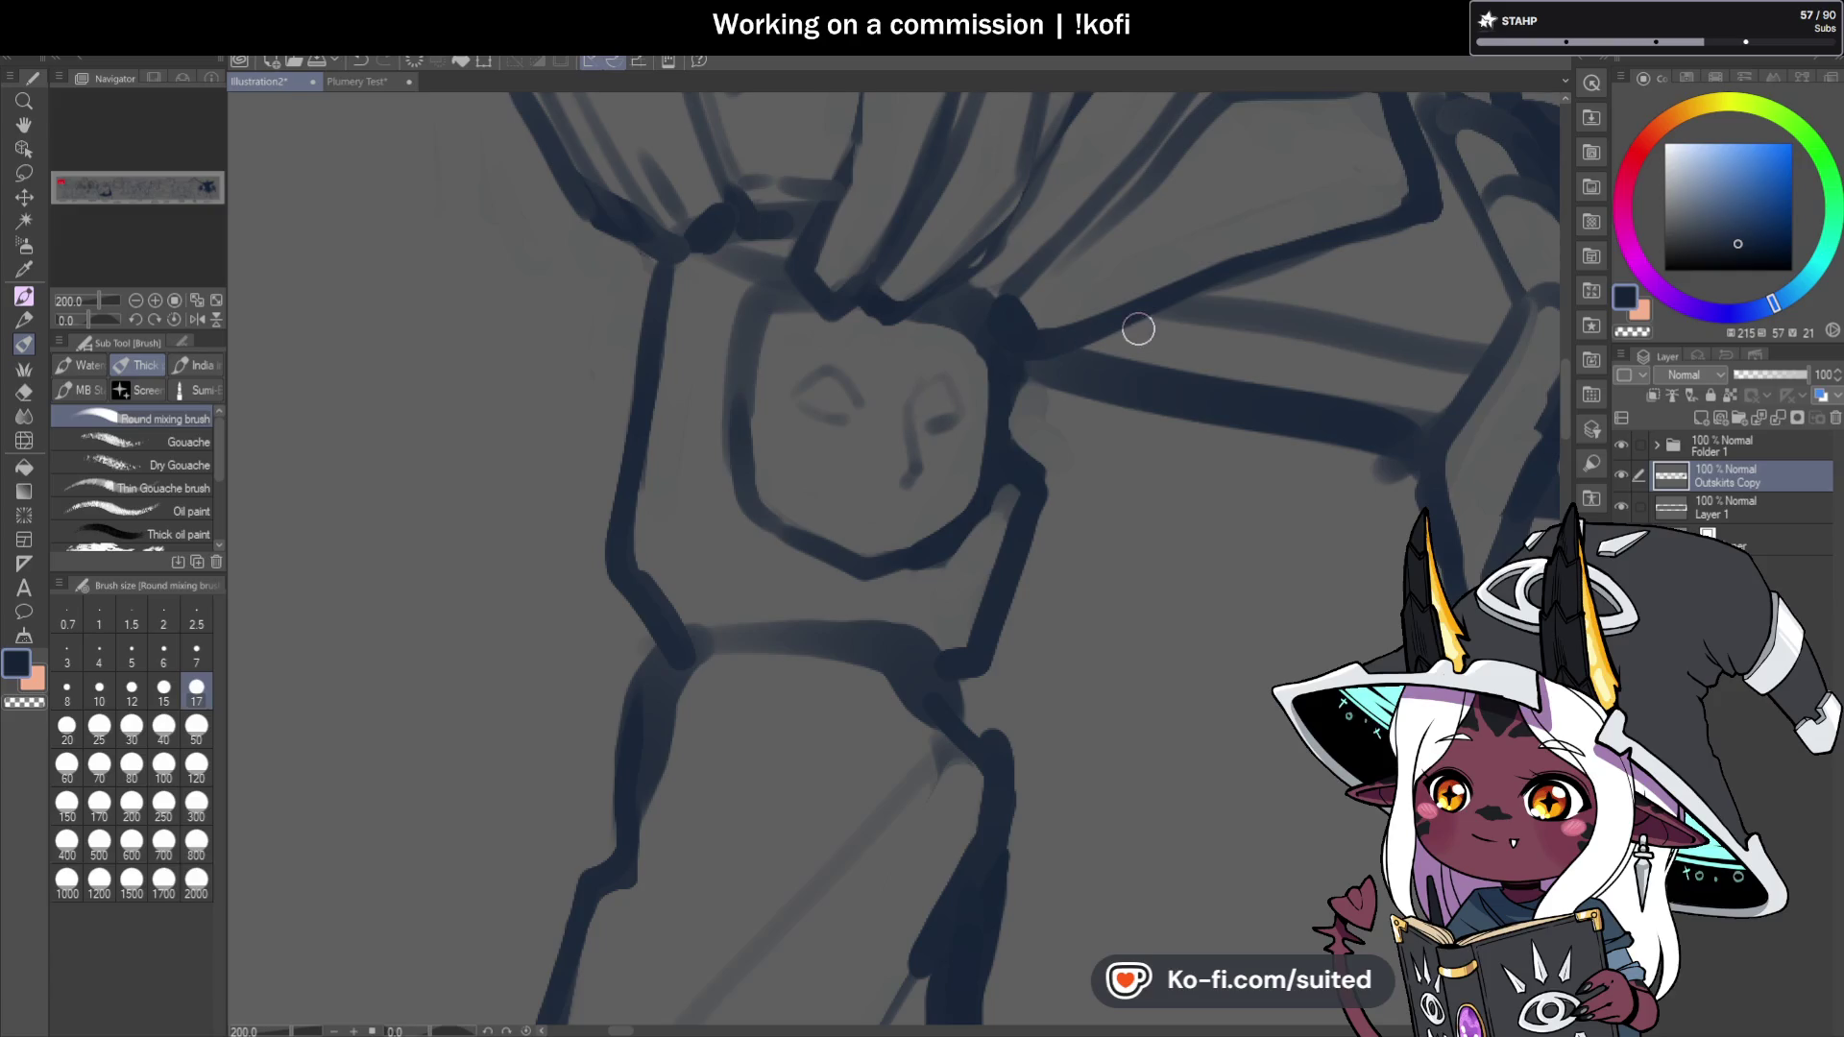
key(c)
mouse_move(906, 391)
mouse_down()
mouse_move(913, 494)
mouse_move(913, 378)
mouse_move(852, 412)
mouse_up()
Sketch and erase a faint vertical face guide, then trim the face outline's left edge and top.
drag(889, 326, 874, 534)
key(c)
drag(890, 346, 877, 522)
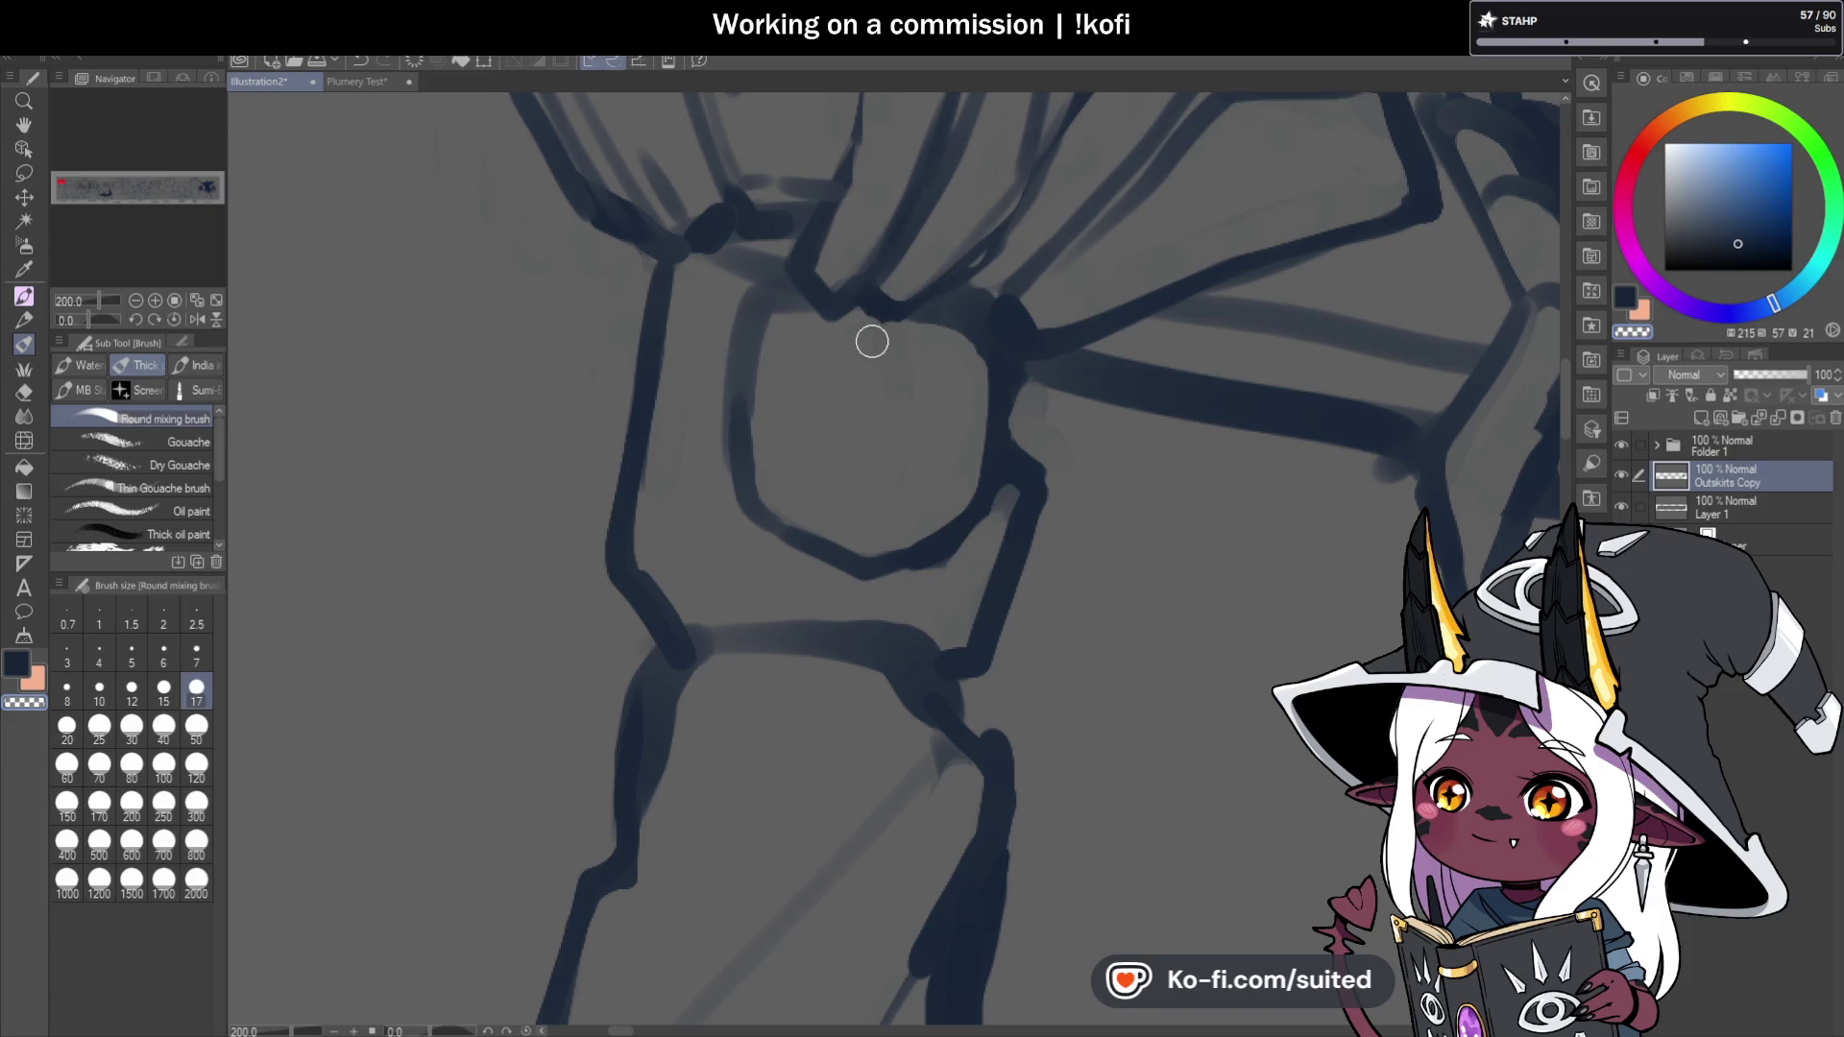
mouse_move(782, 333)
mouse_down()
mouse_move(761, 354)
mouse_move(806, 489)
mouse_up()
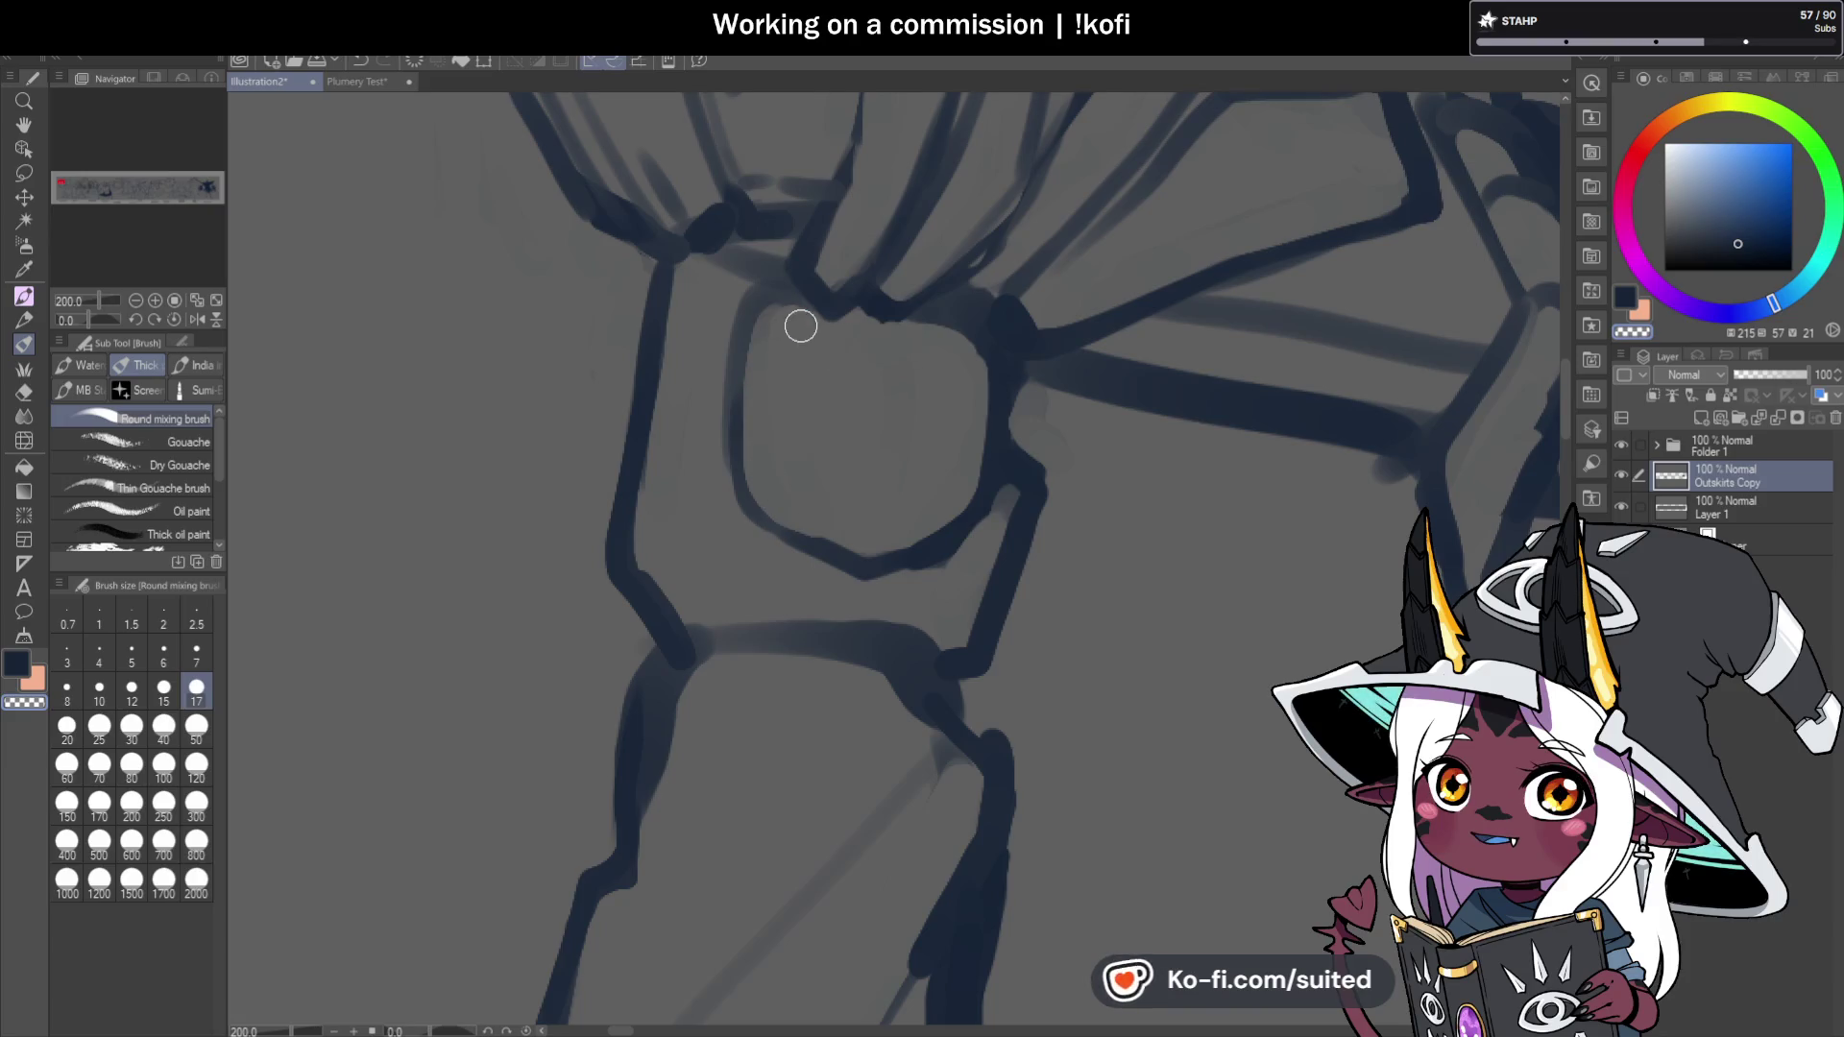
drag(762, 239, 751, 252)
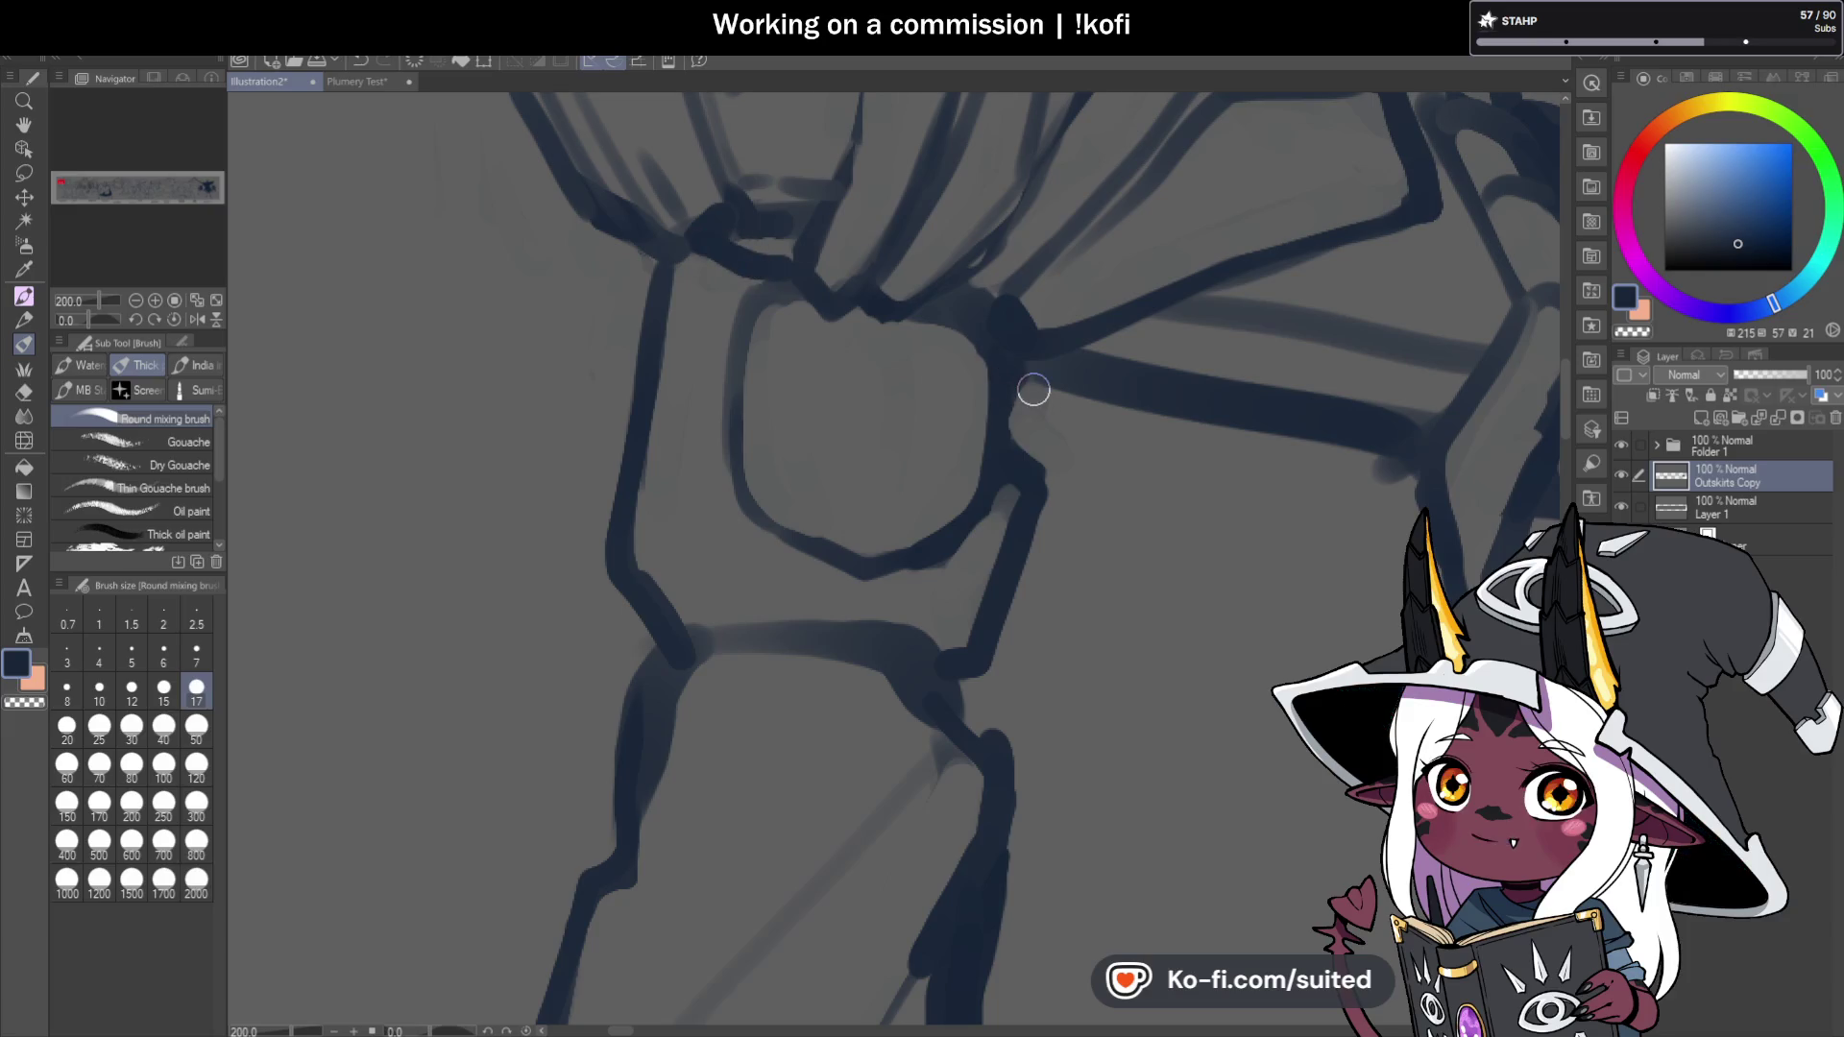
Ink the head outline's inner left edge, save, draw an eye, and zoom out to check.
key(bracketleft)
drag(1079, 284, 1044, 308)
key(bracketright)
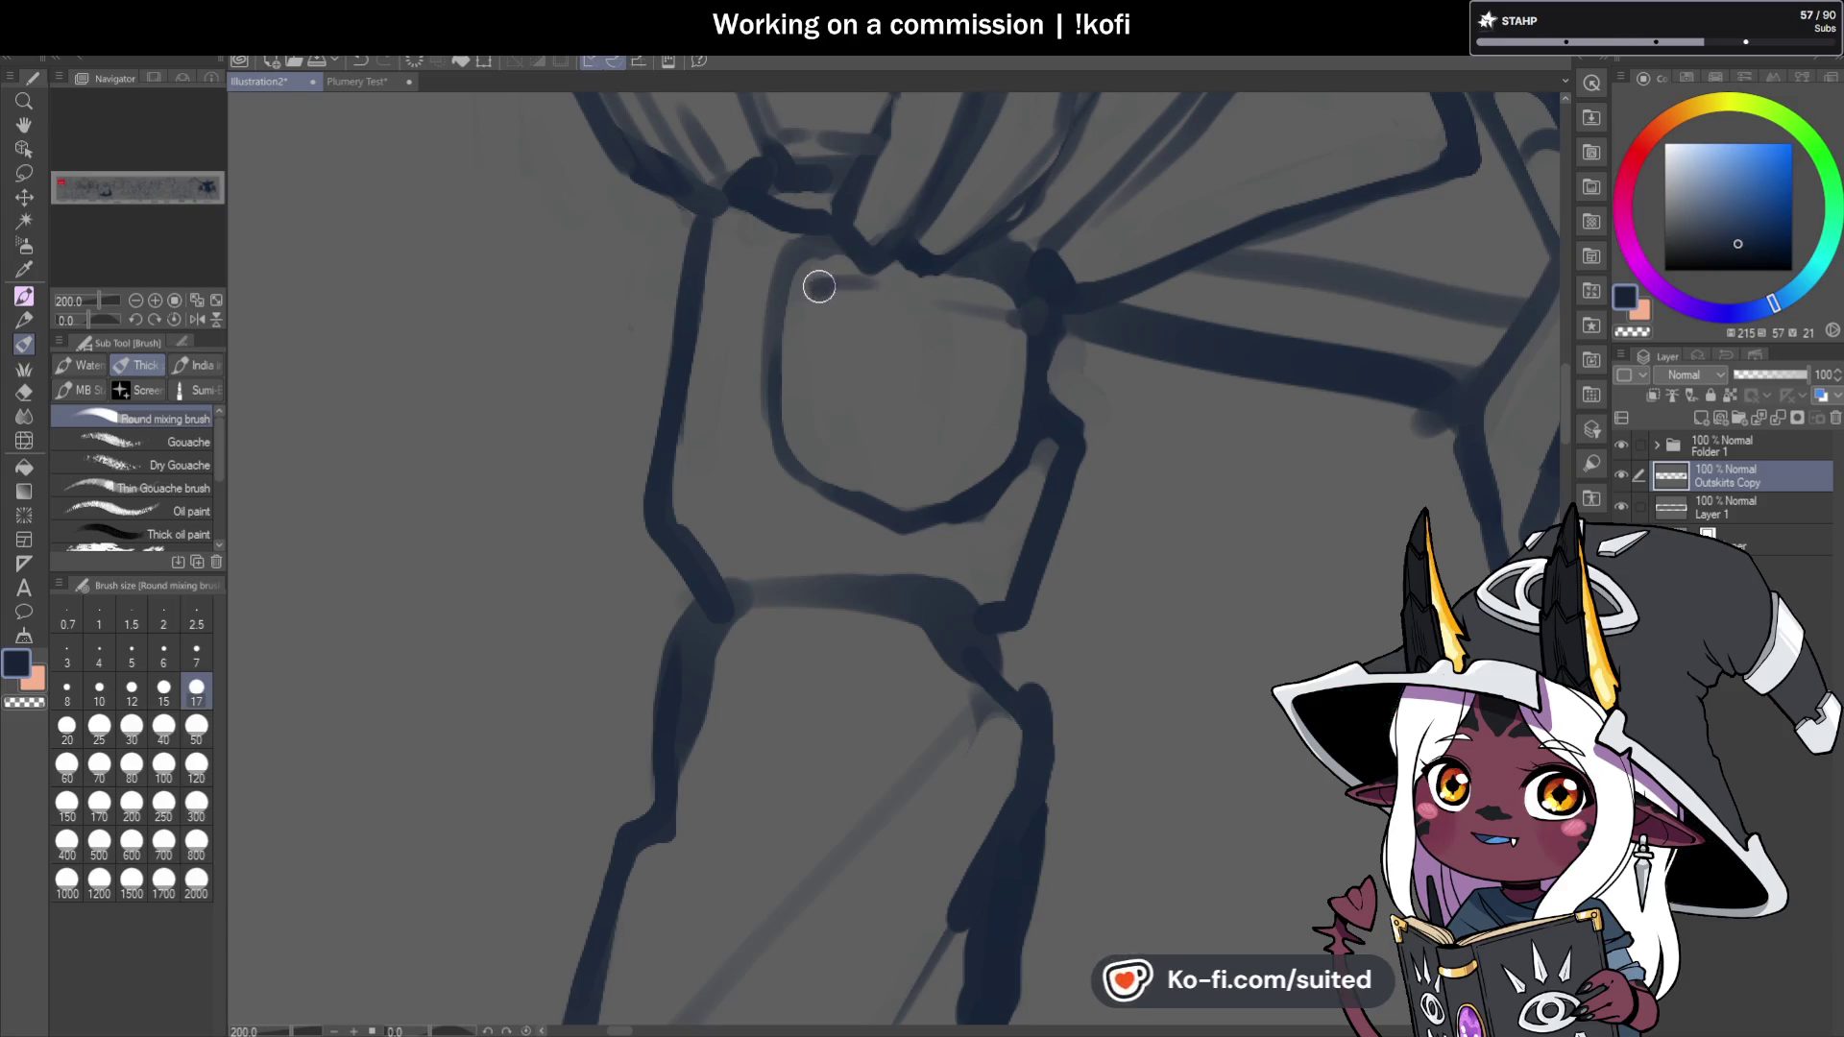
mouse_move(804, 280)
mouse_down()
mouse_move(808, 379)
mouse_move(864, 481)
mouse_move(917, 509)
mouse_up()
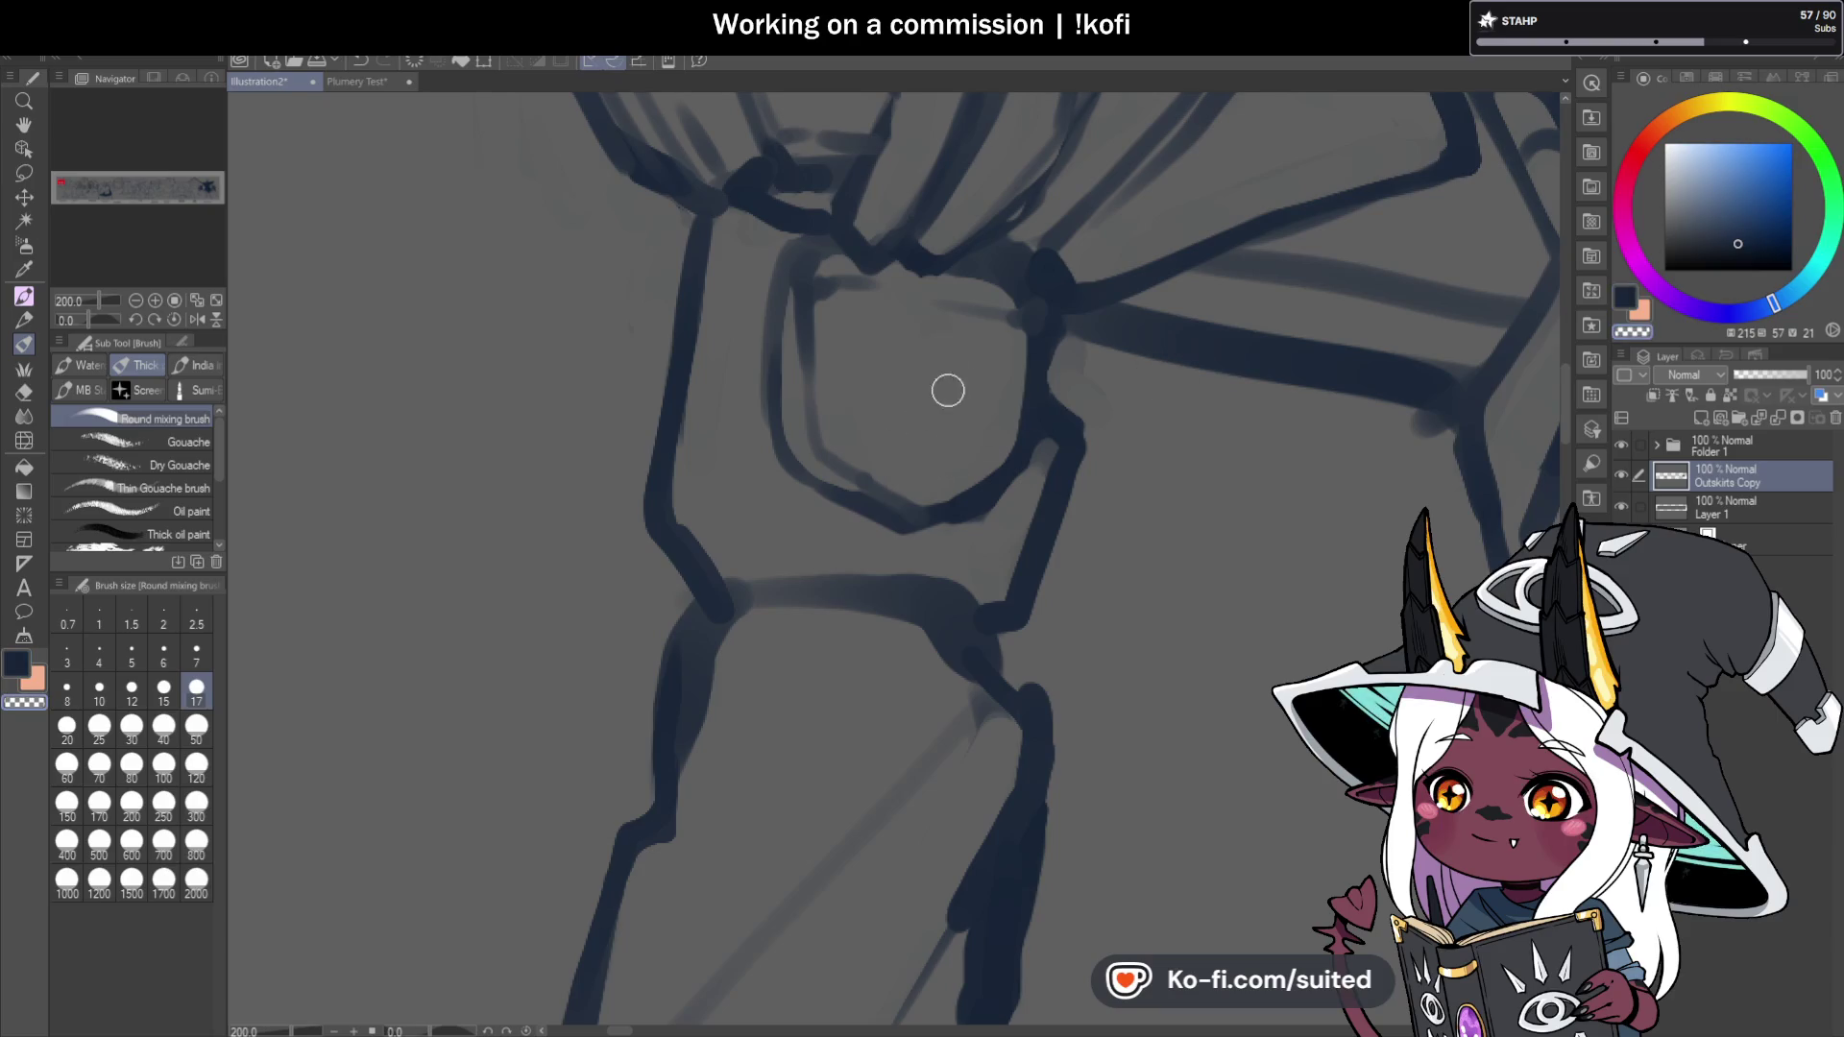
key(ctrl+s)
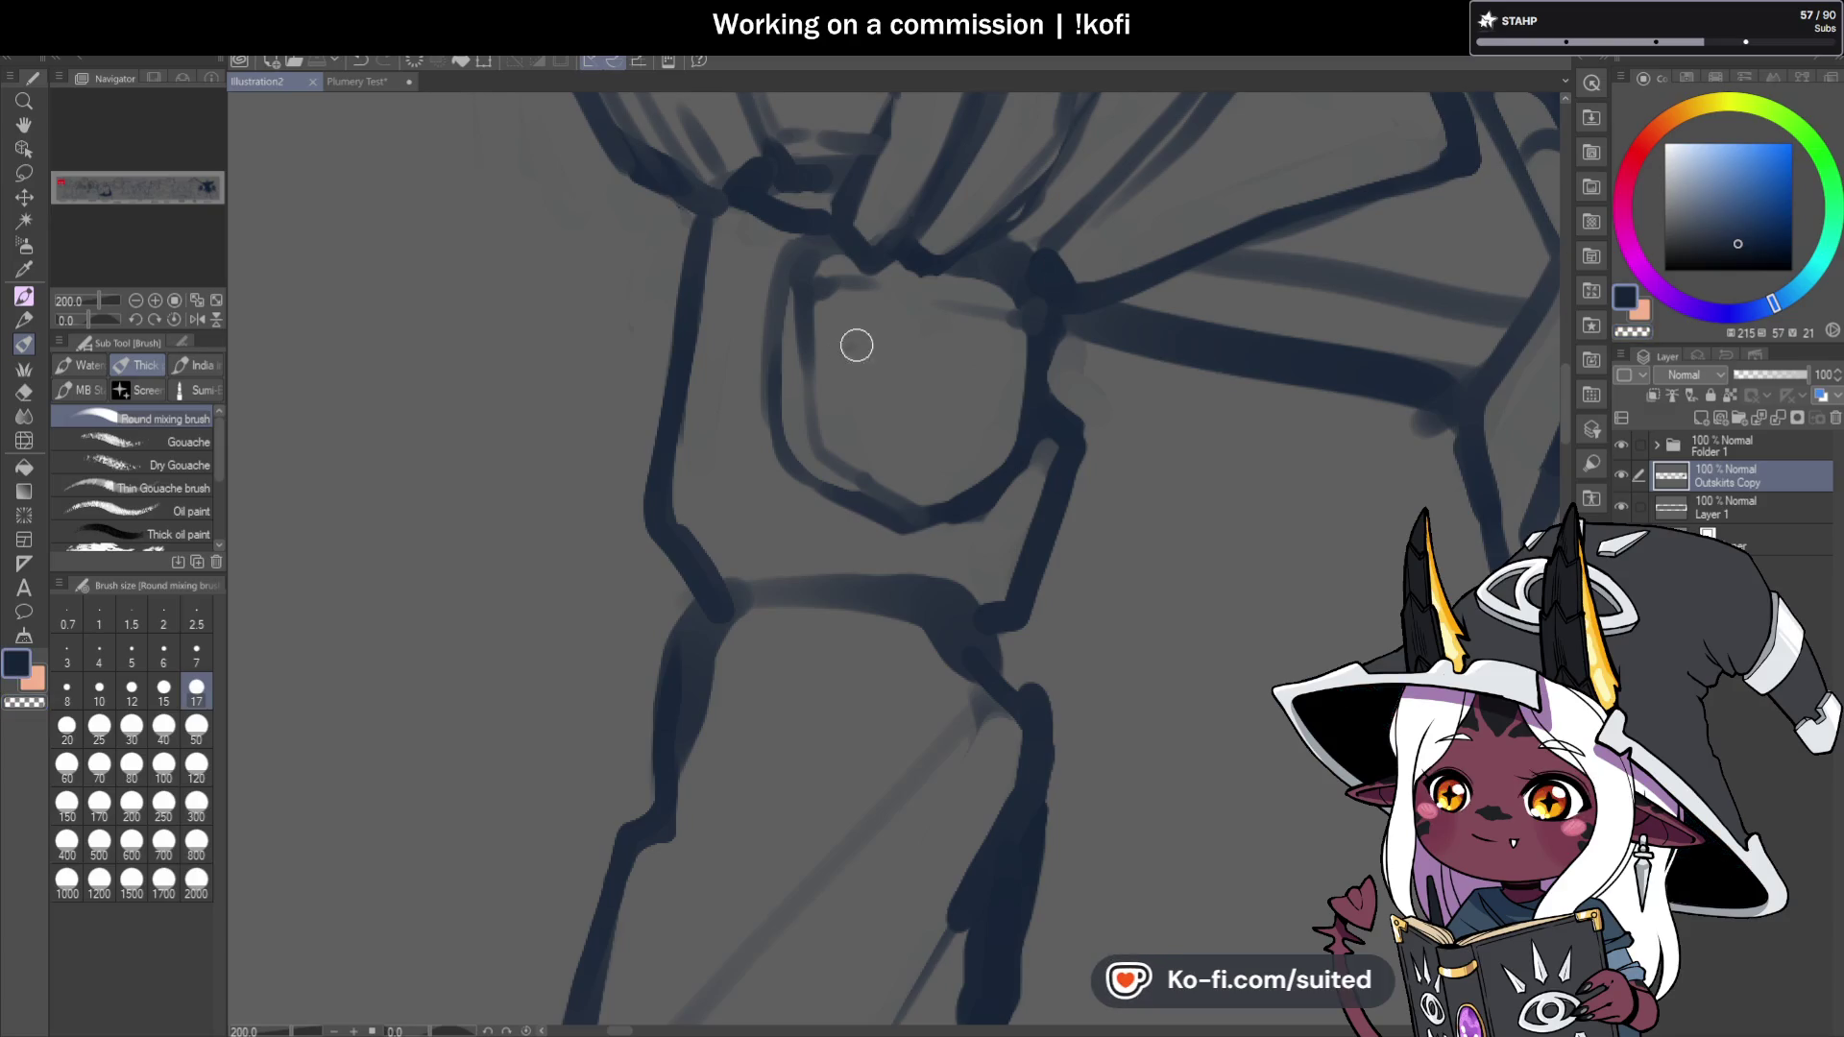
mouse_move(862, 371)
mouse_down()
mouse_move(988, 353)
mouse_move(933, 390)
mouse_up()
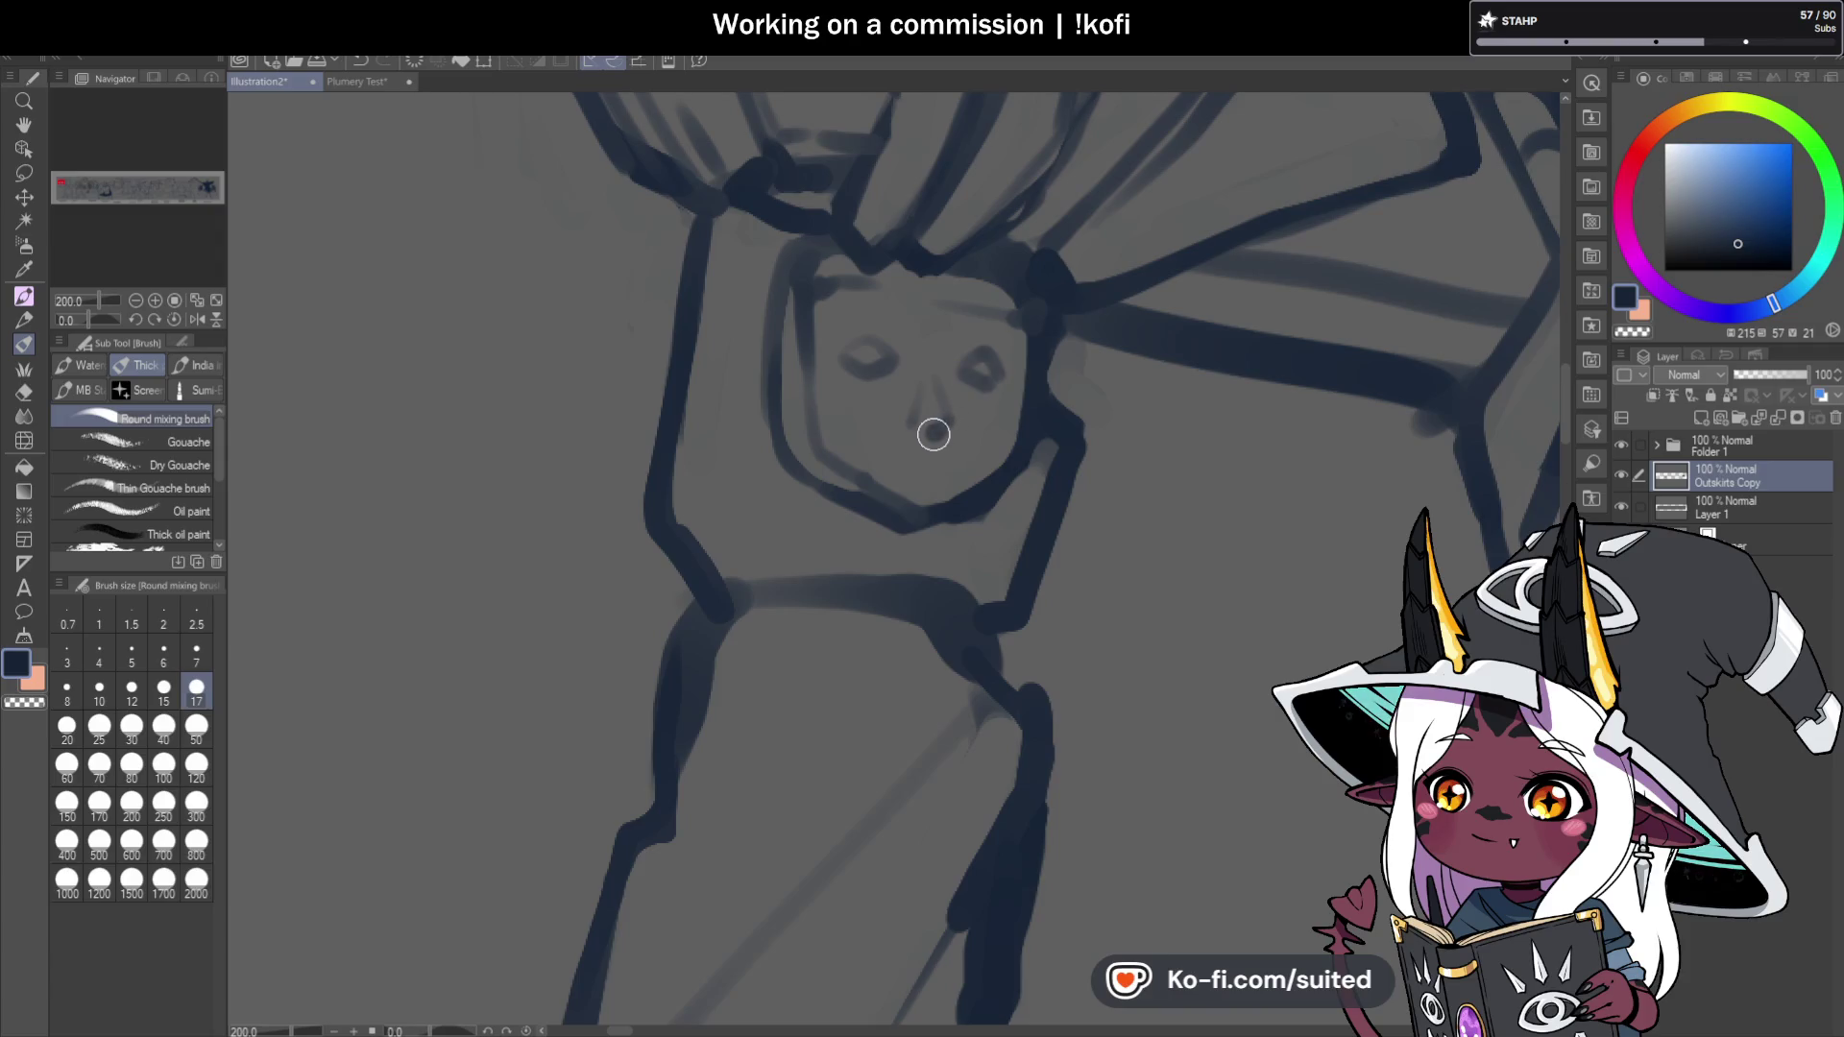
scroll(1062, 330, down, 6)
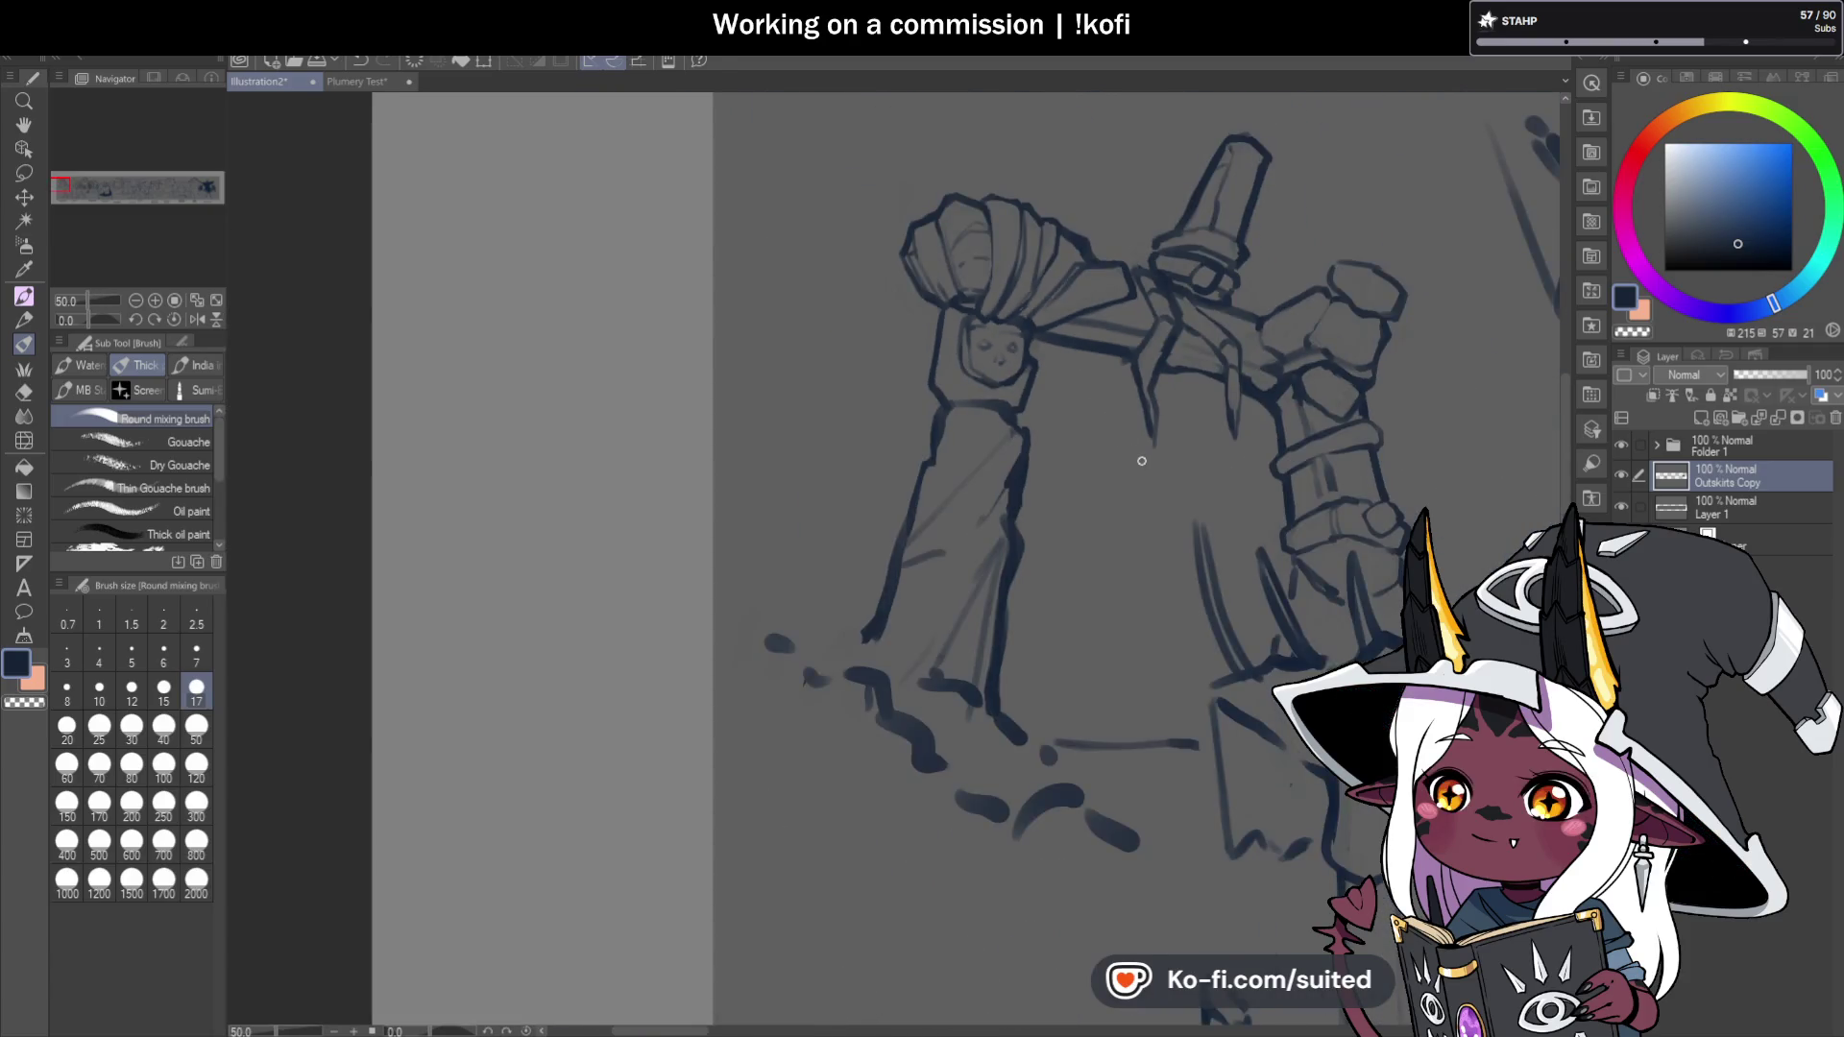
Sketch a fold line on the draped cloth and erase leftover sketch strokes near the hem.
scroll(1057, 422, up, 2)
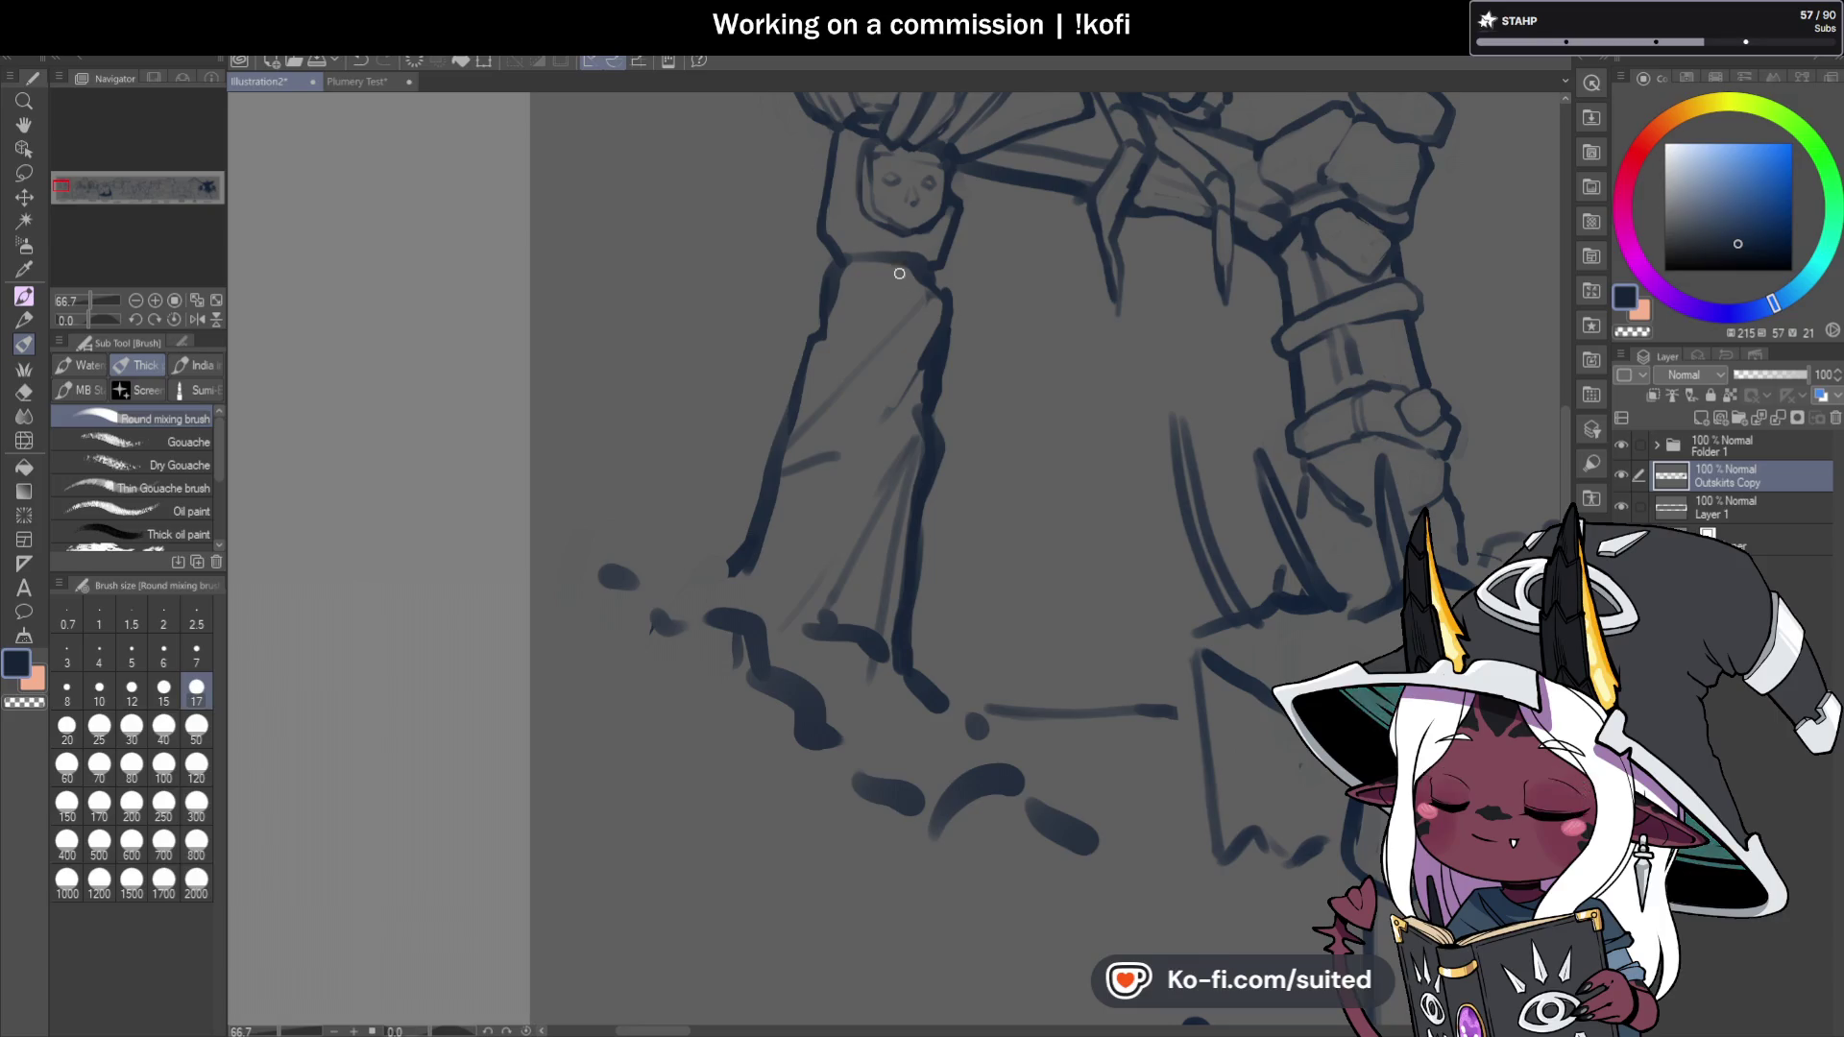
drag(928, 286, 837, 343)
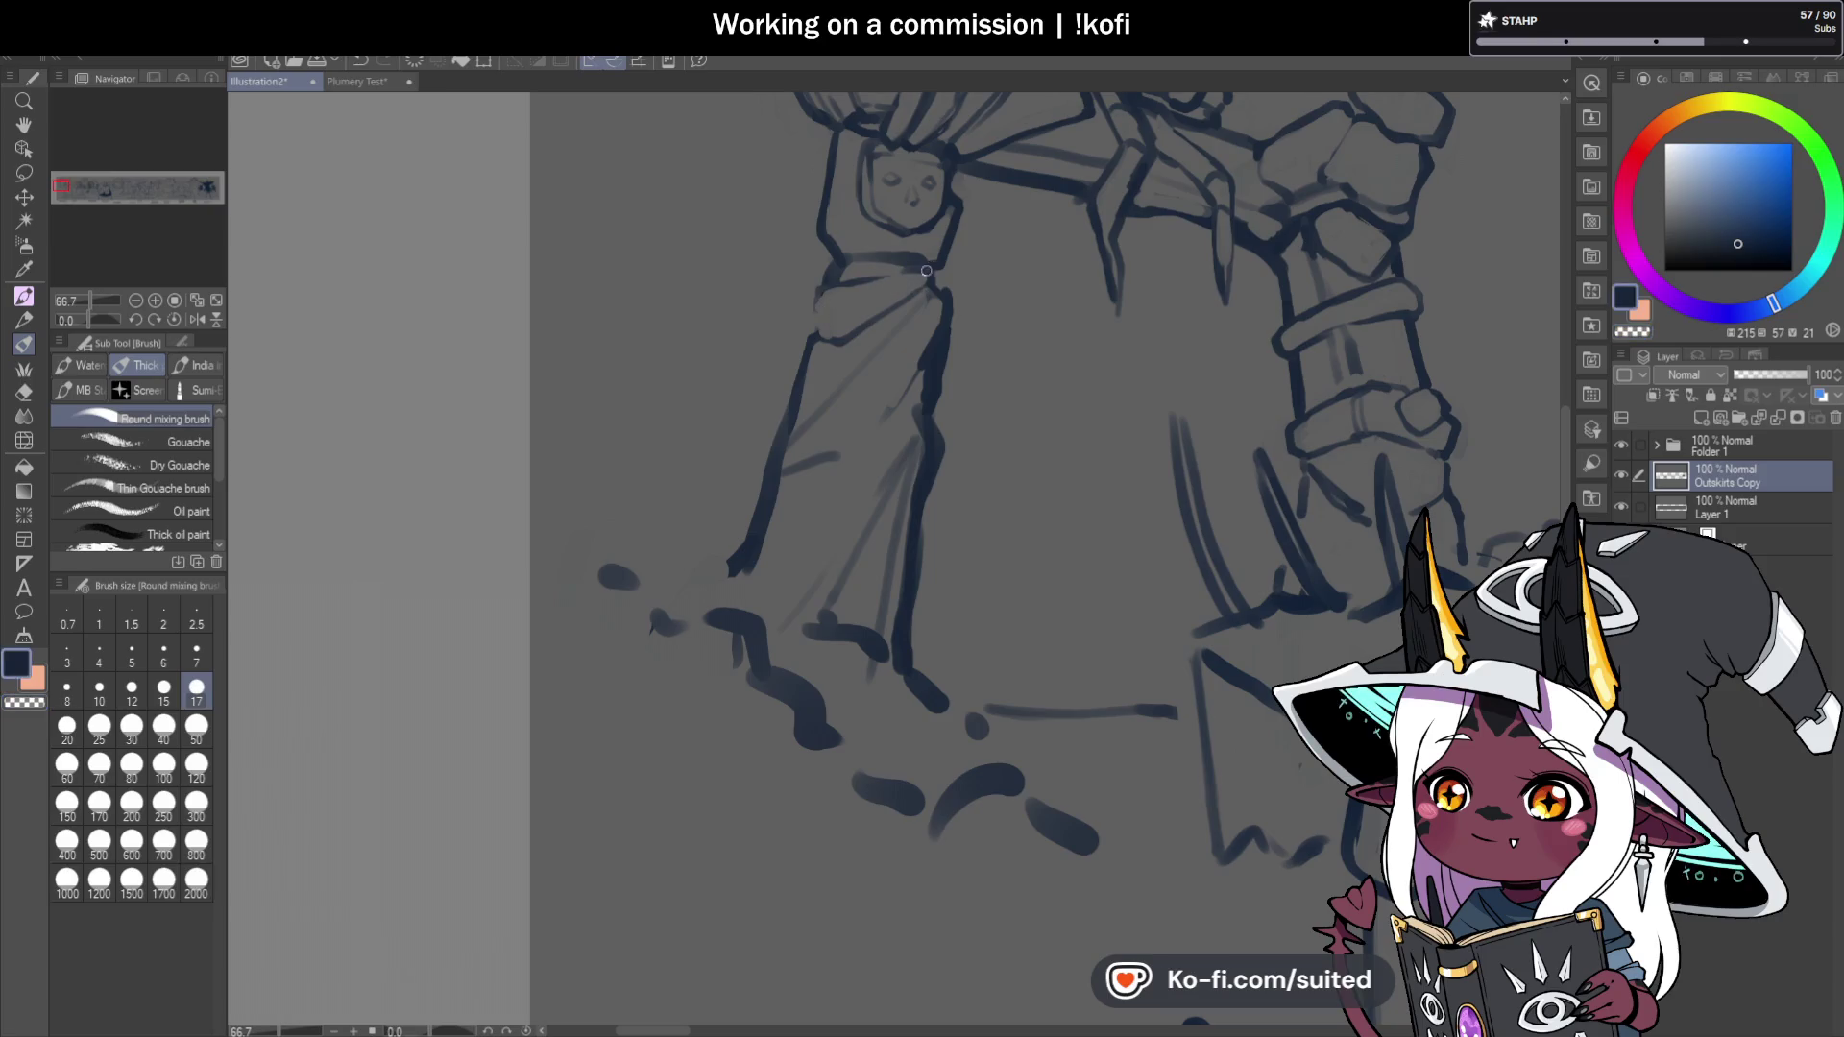
key(c)
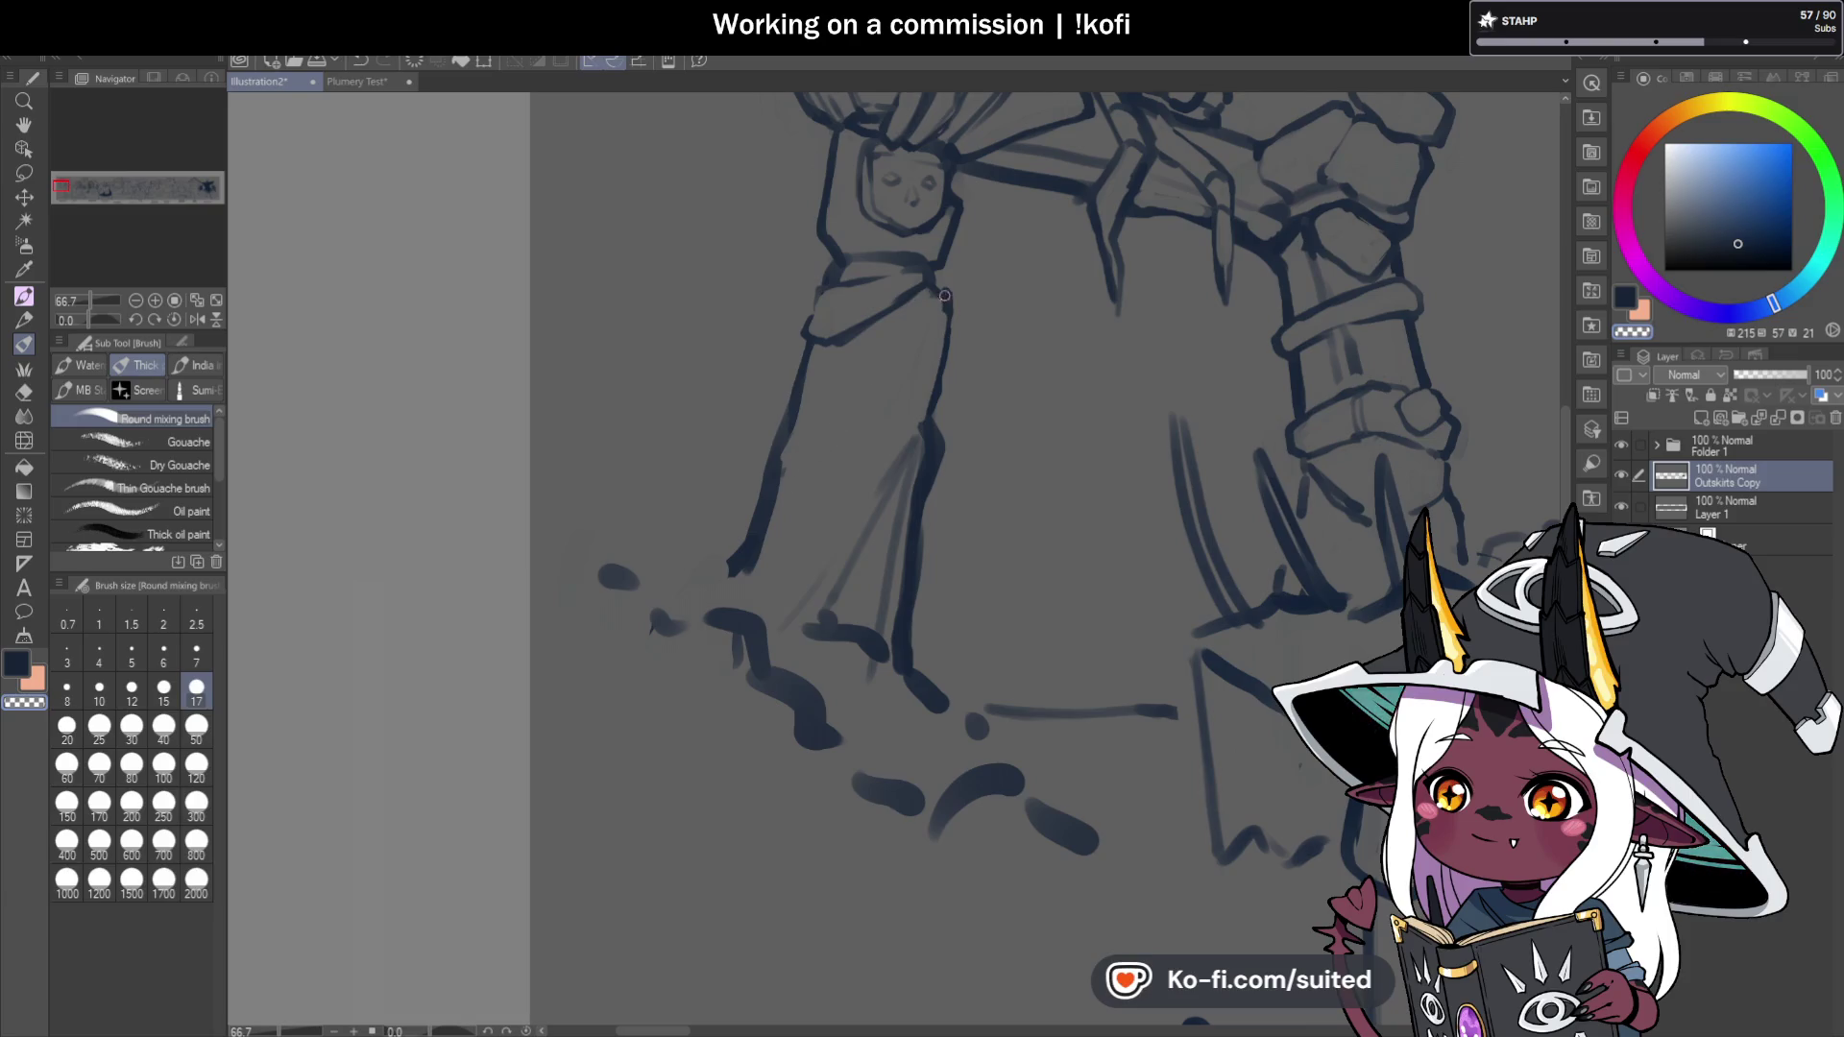
key(c)
key(c)
drag(928, 453, 925, 443)
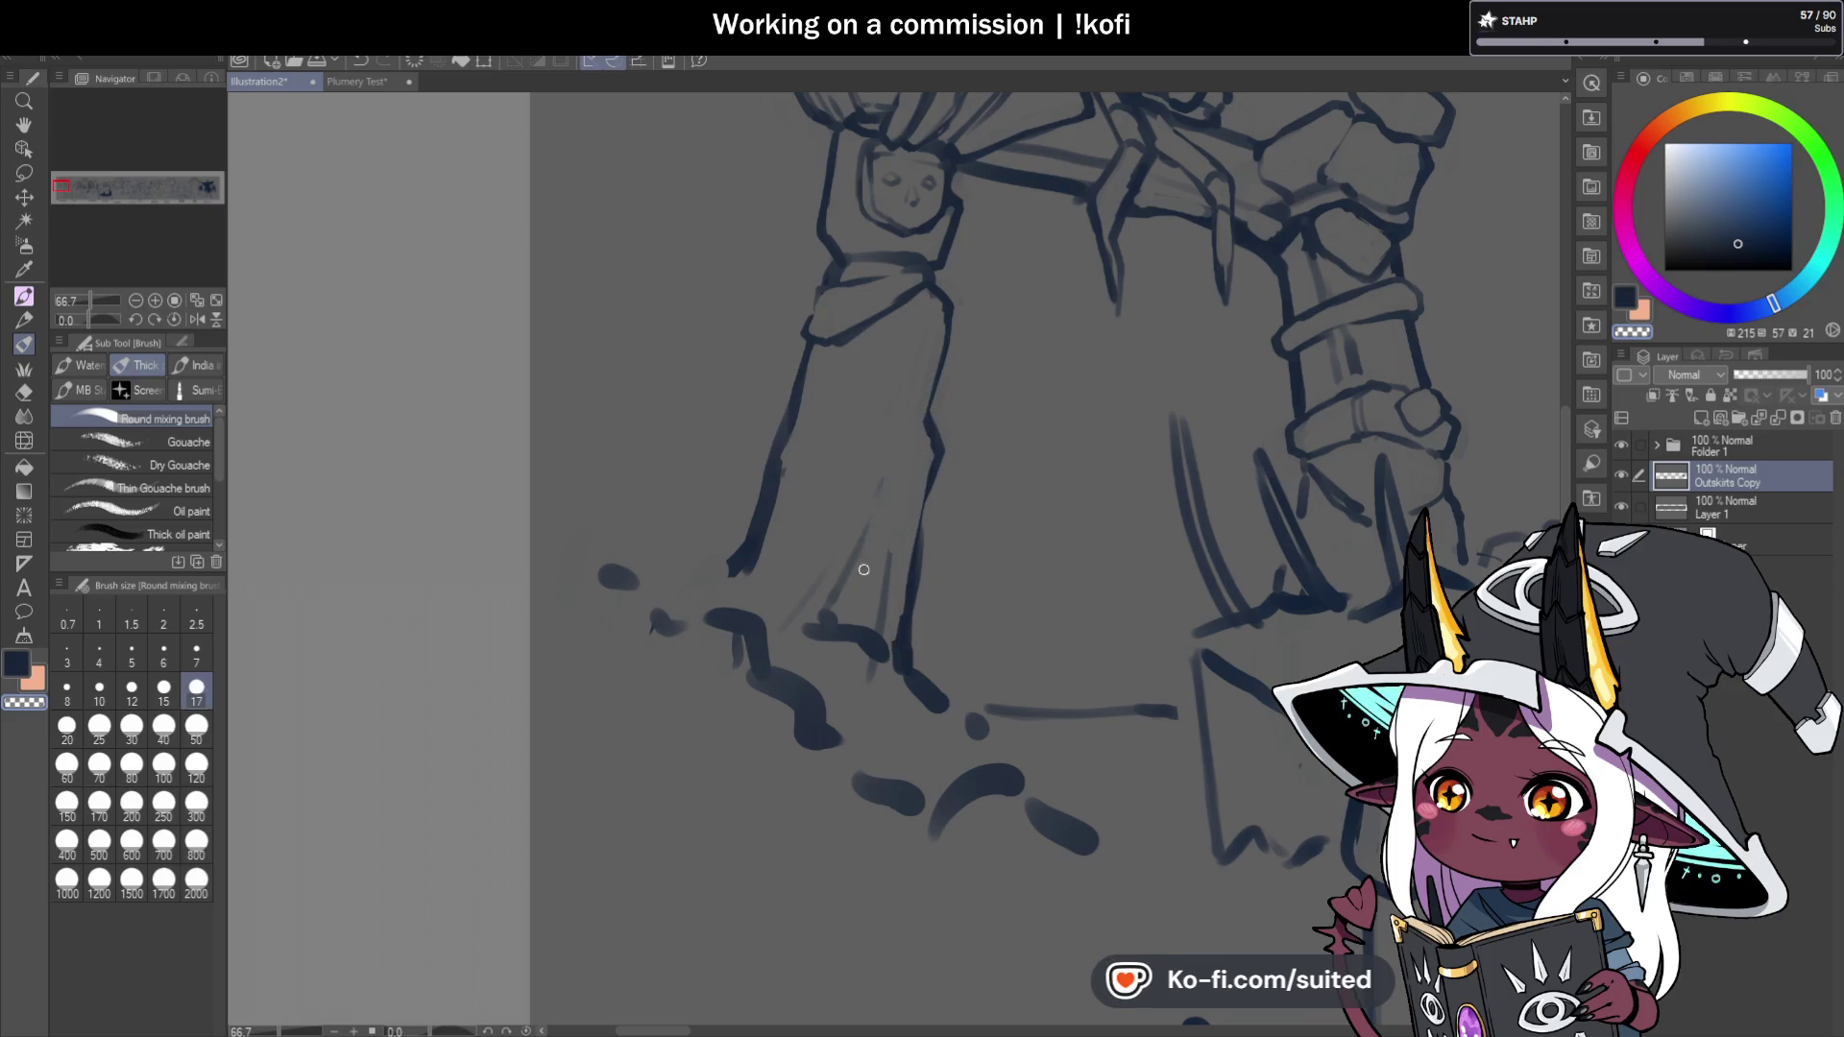
drag(839, 591, 824, 614)
drag(889, 557, 884, 600)
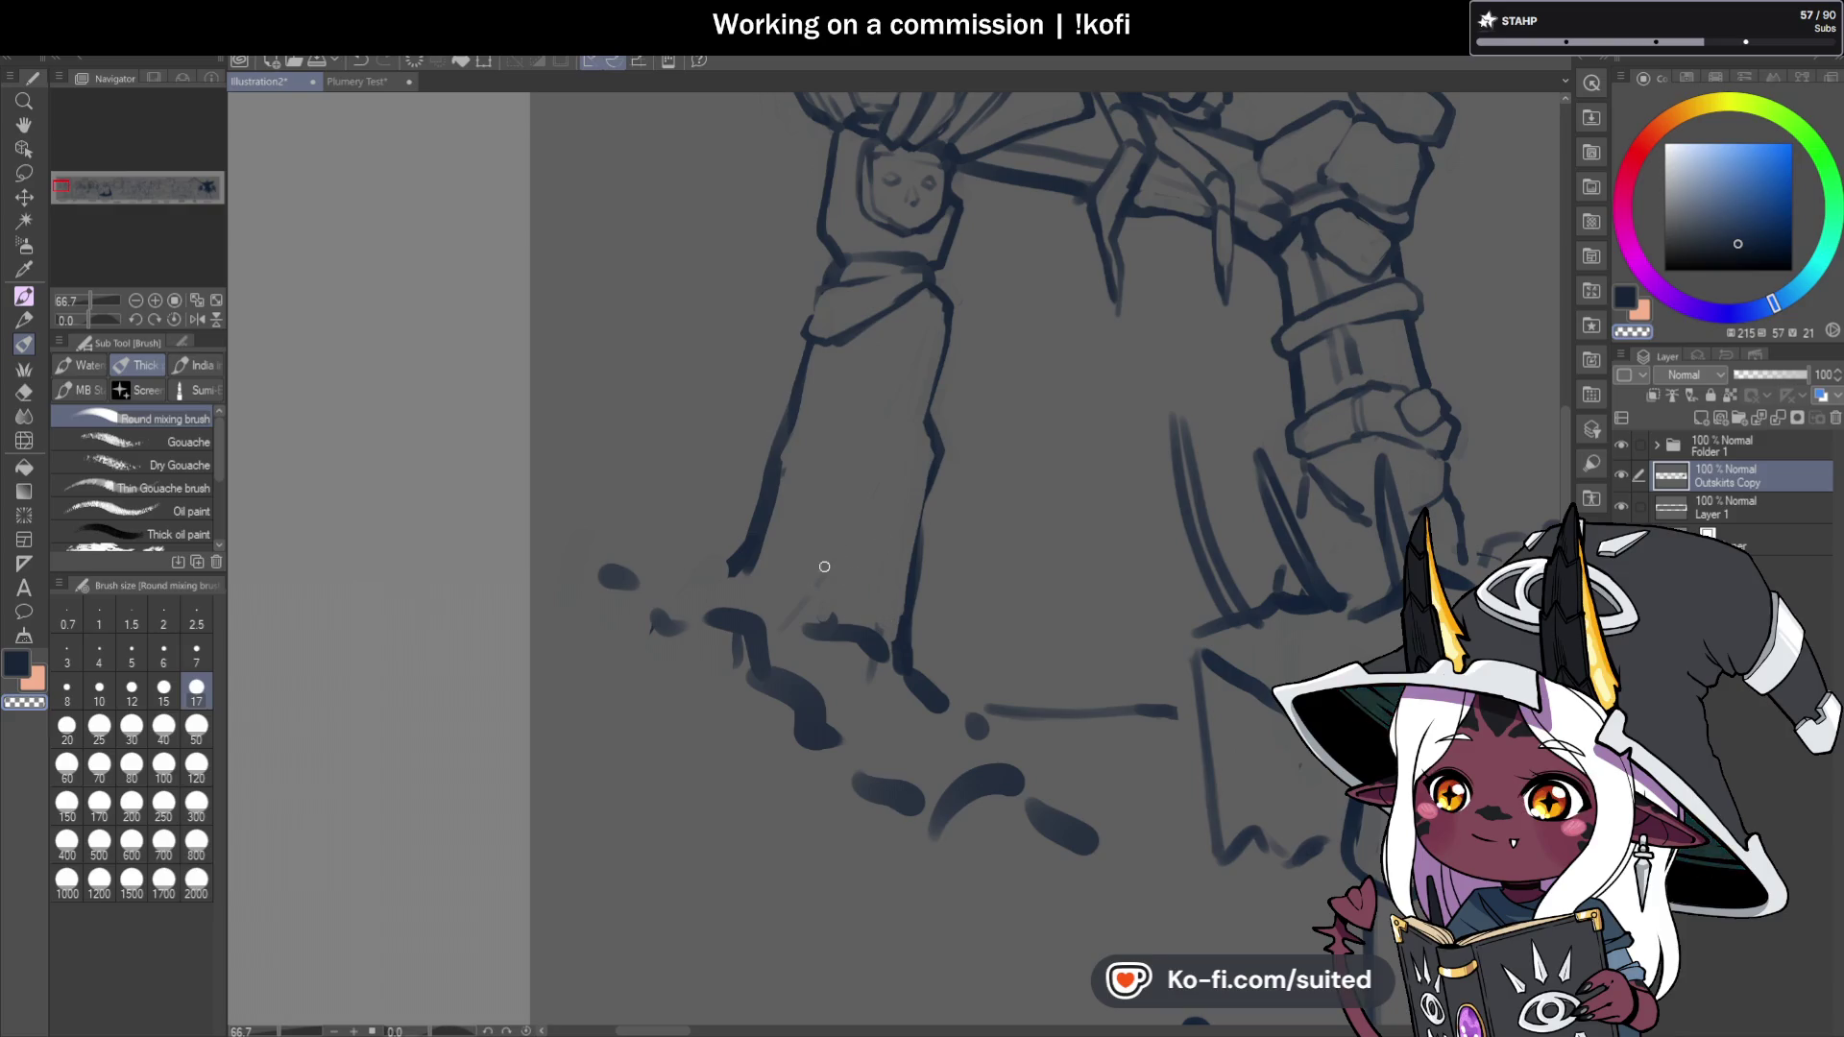
Save, then ink the cloth's outline and the band wrapped around the wrist.
key(ctrl+s)
key(c)
mouse_move(817, 285)
mouse_down()
mouse_move(802, 335)
mouse_move(920, 282)
mouse_up()
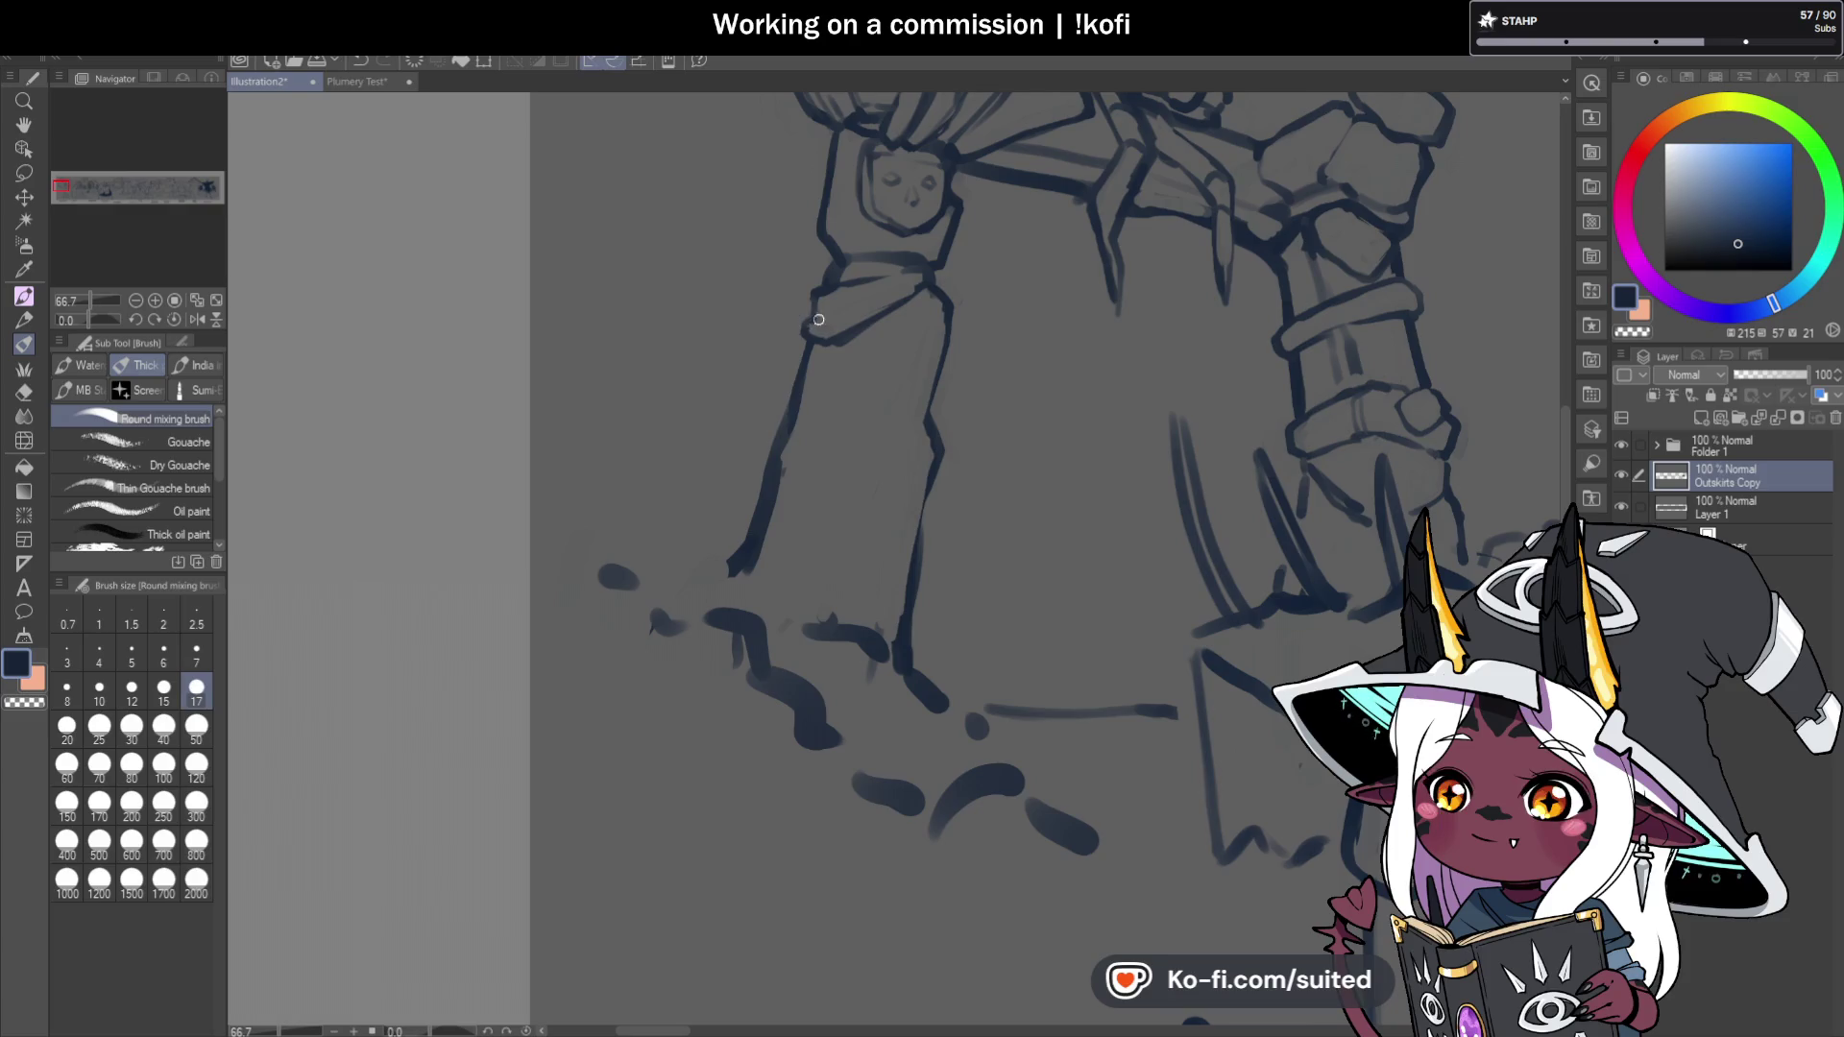
drag(815, 318, 908, 286)
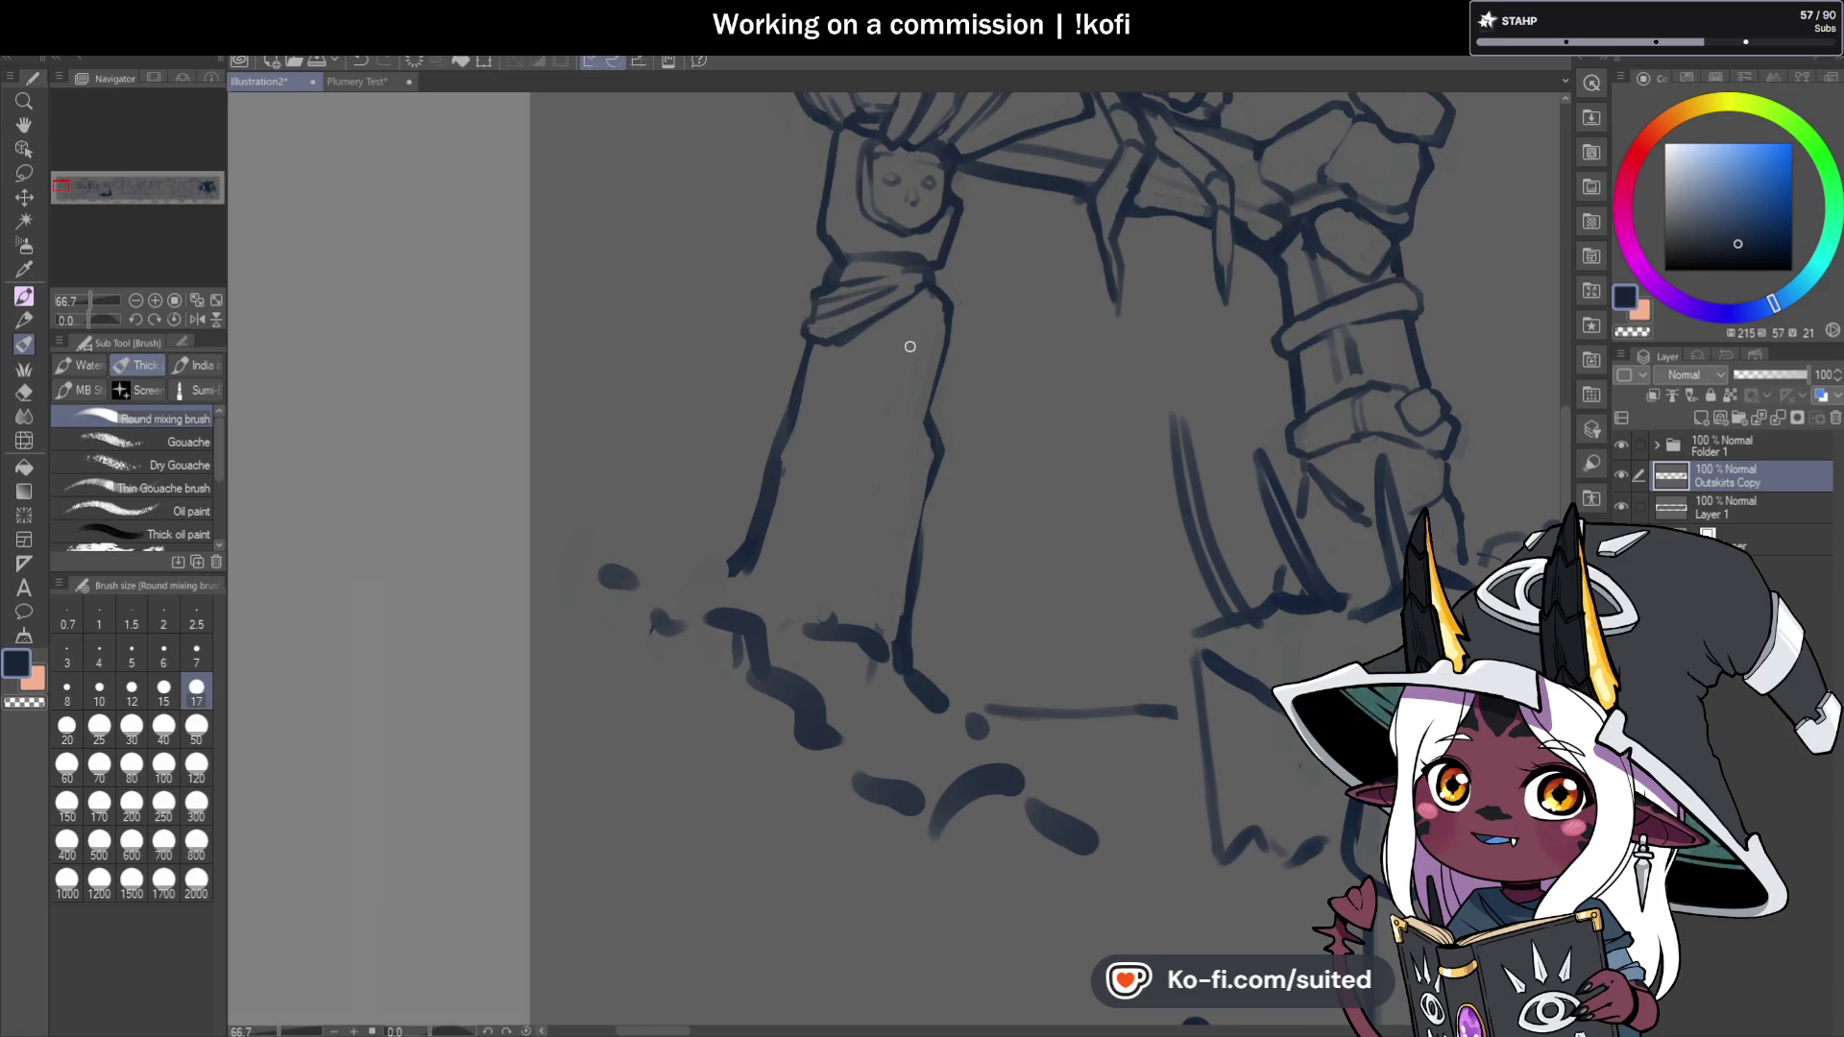
Sketch fold lines down the hanging cloth and in the upper drape.
drag(874, 336, 803, 408)
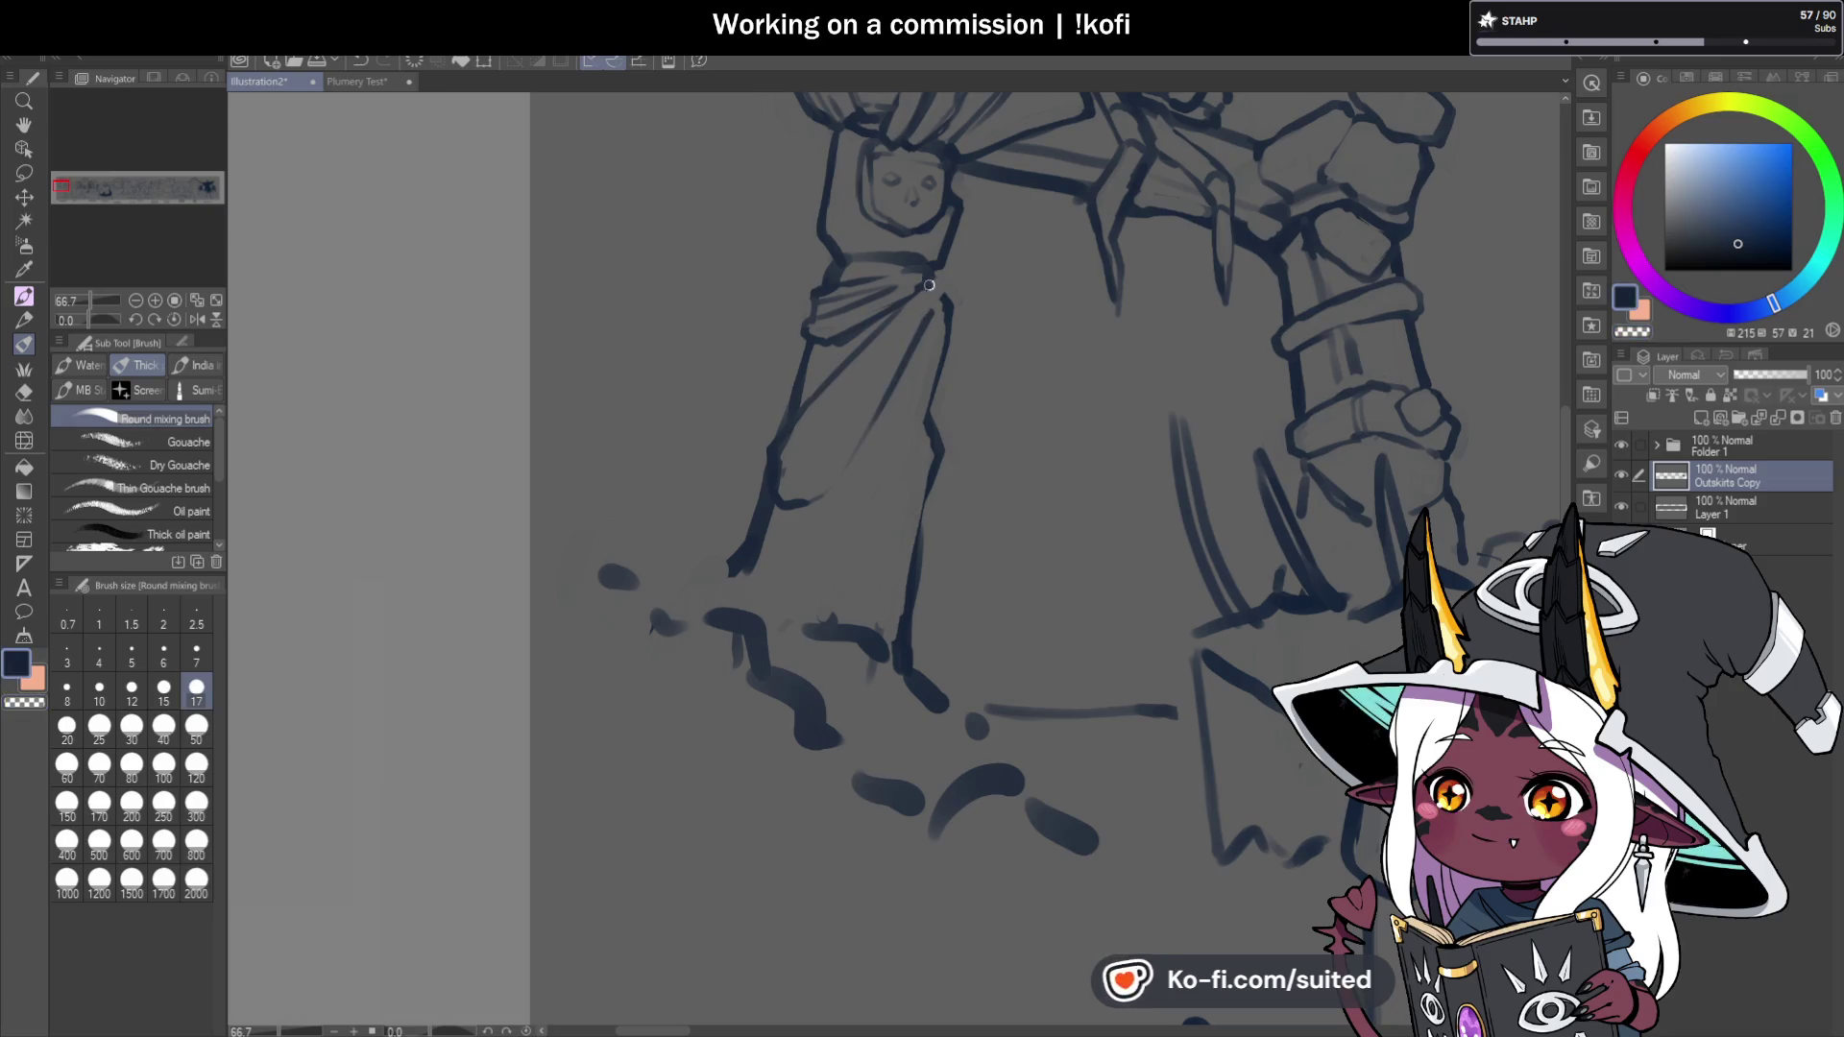
key(c)
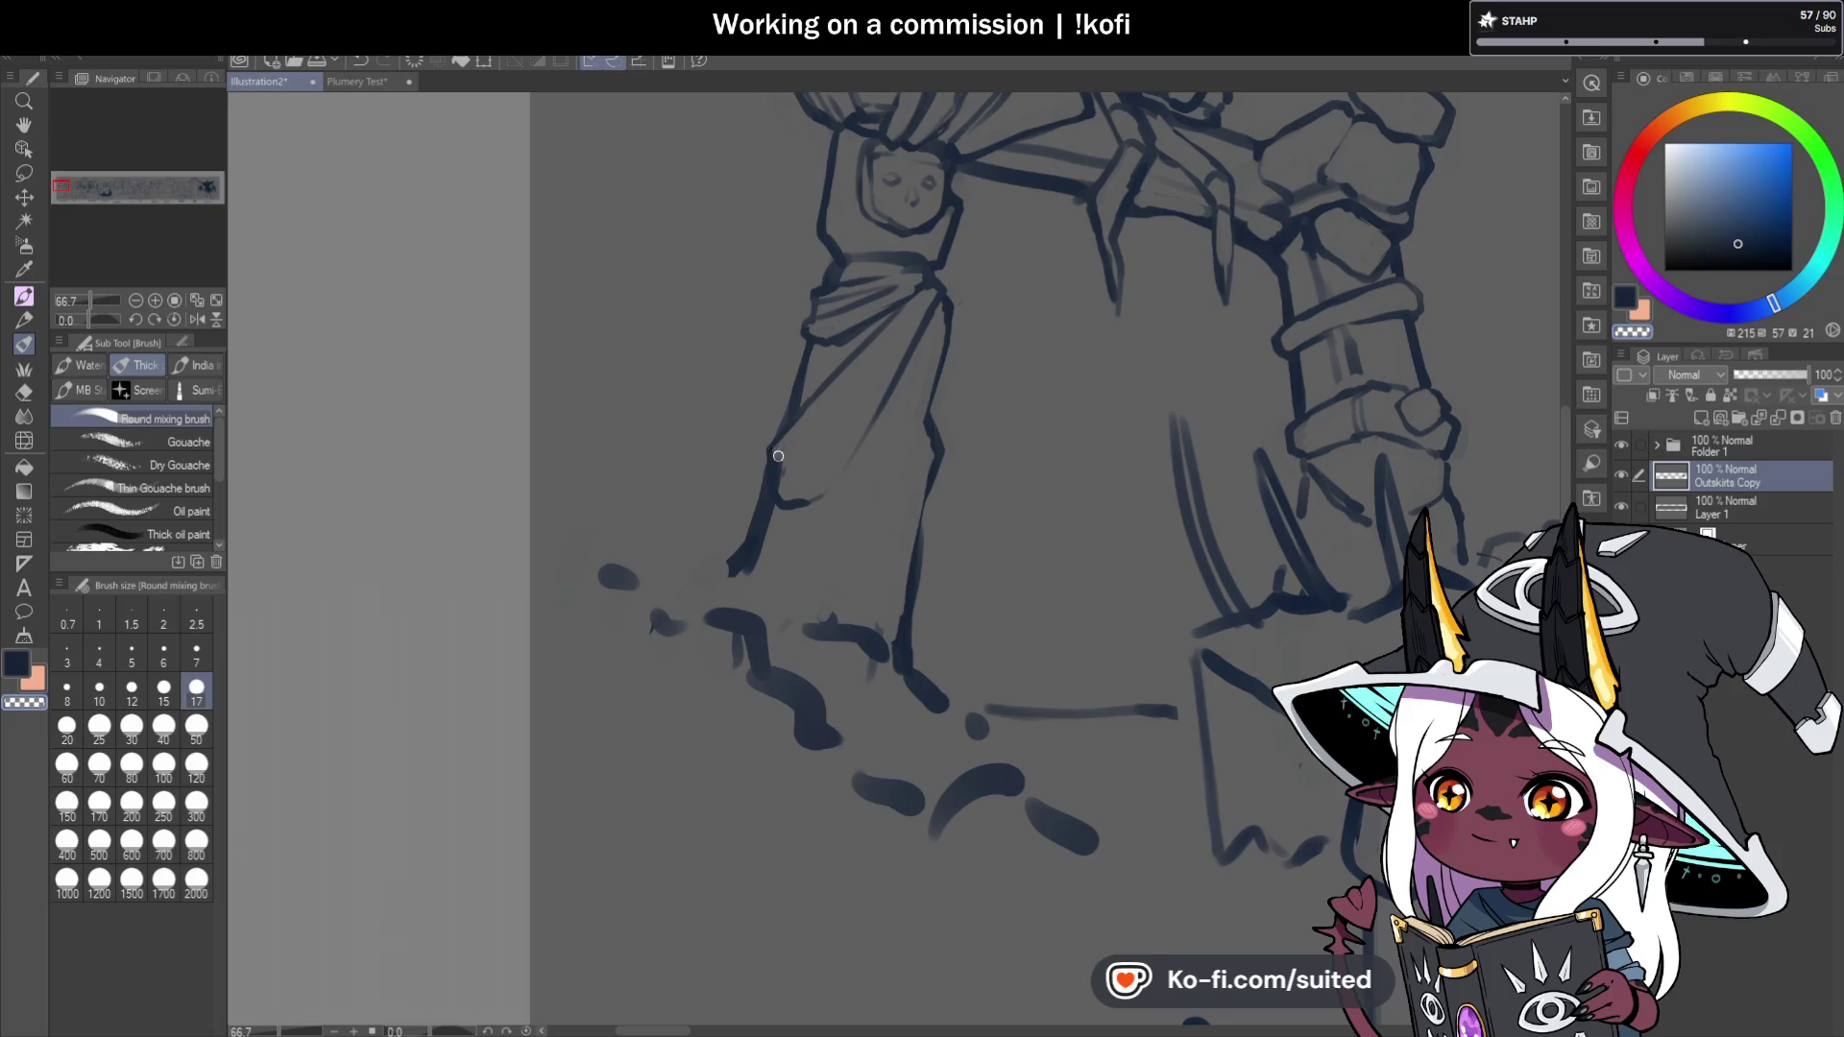
key(c)
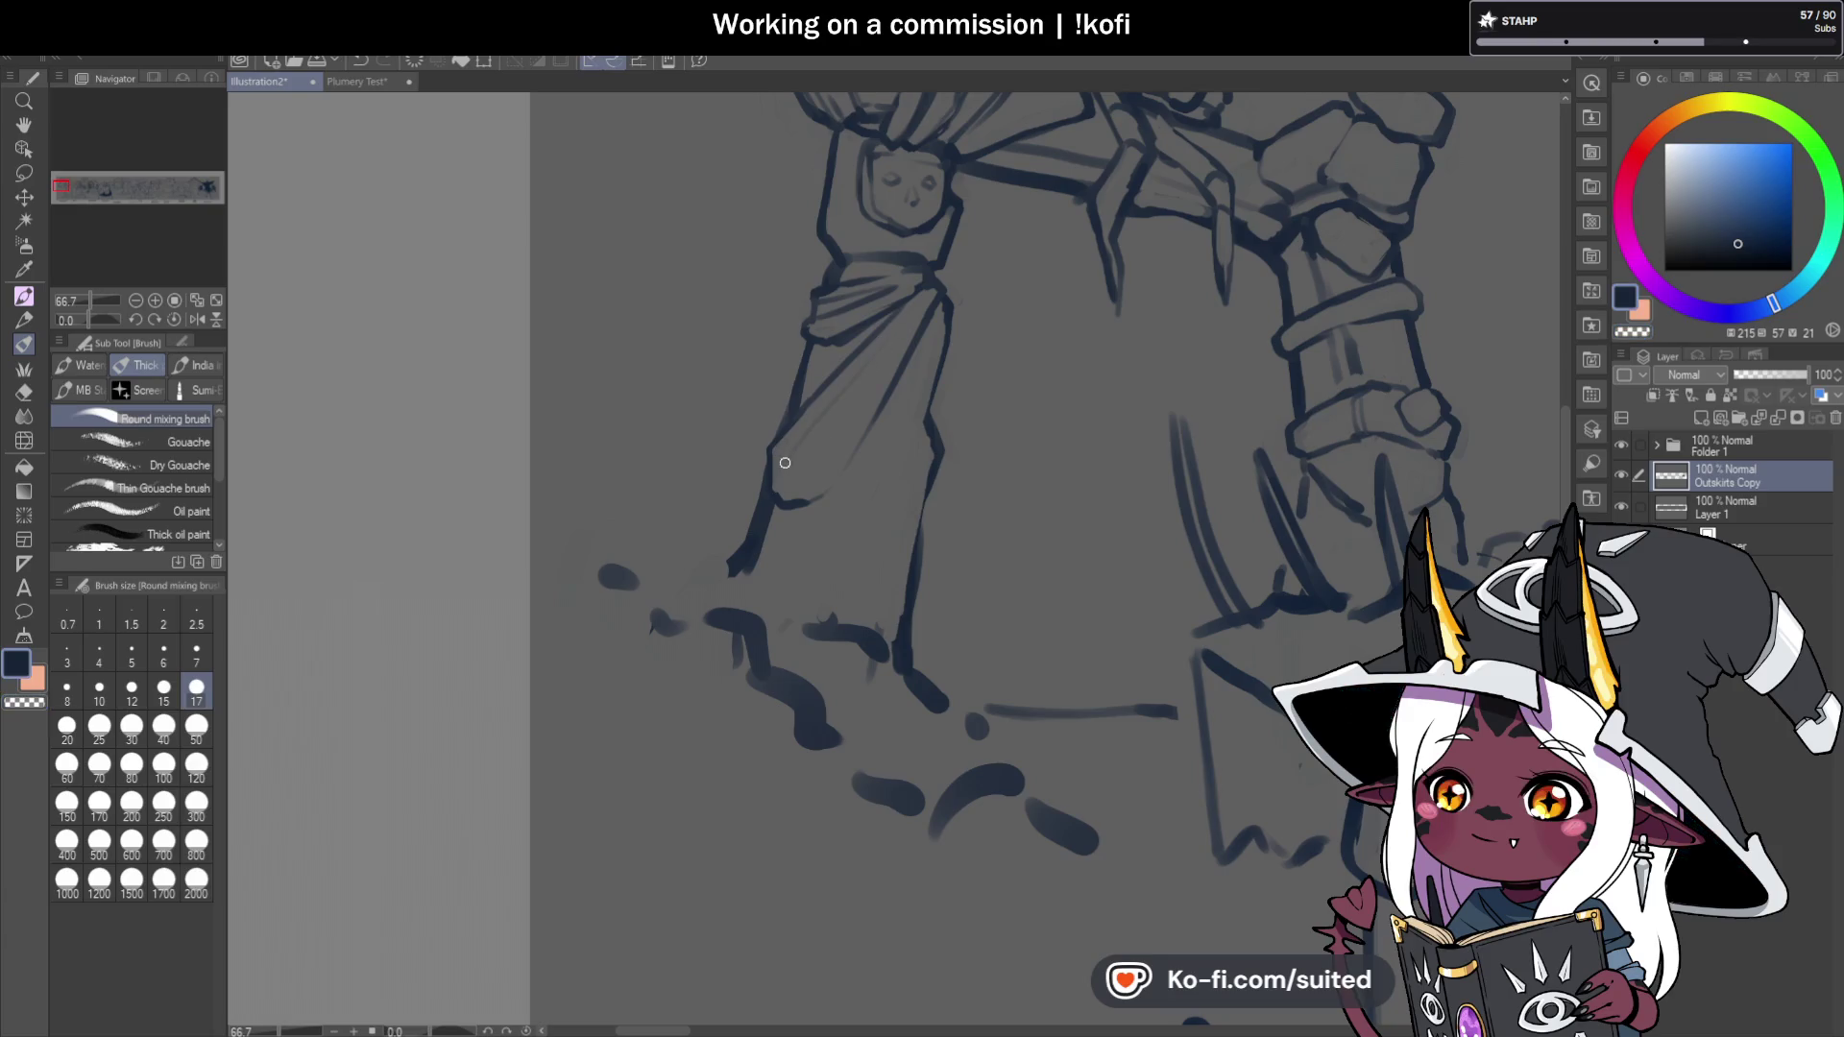
drag(843, 423, 897, 338)
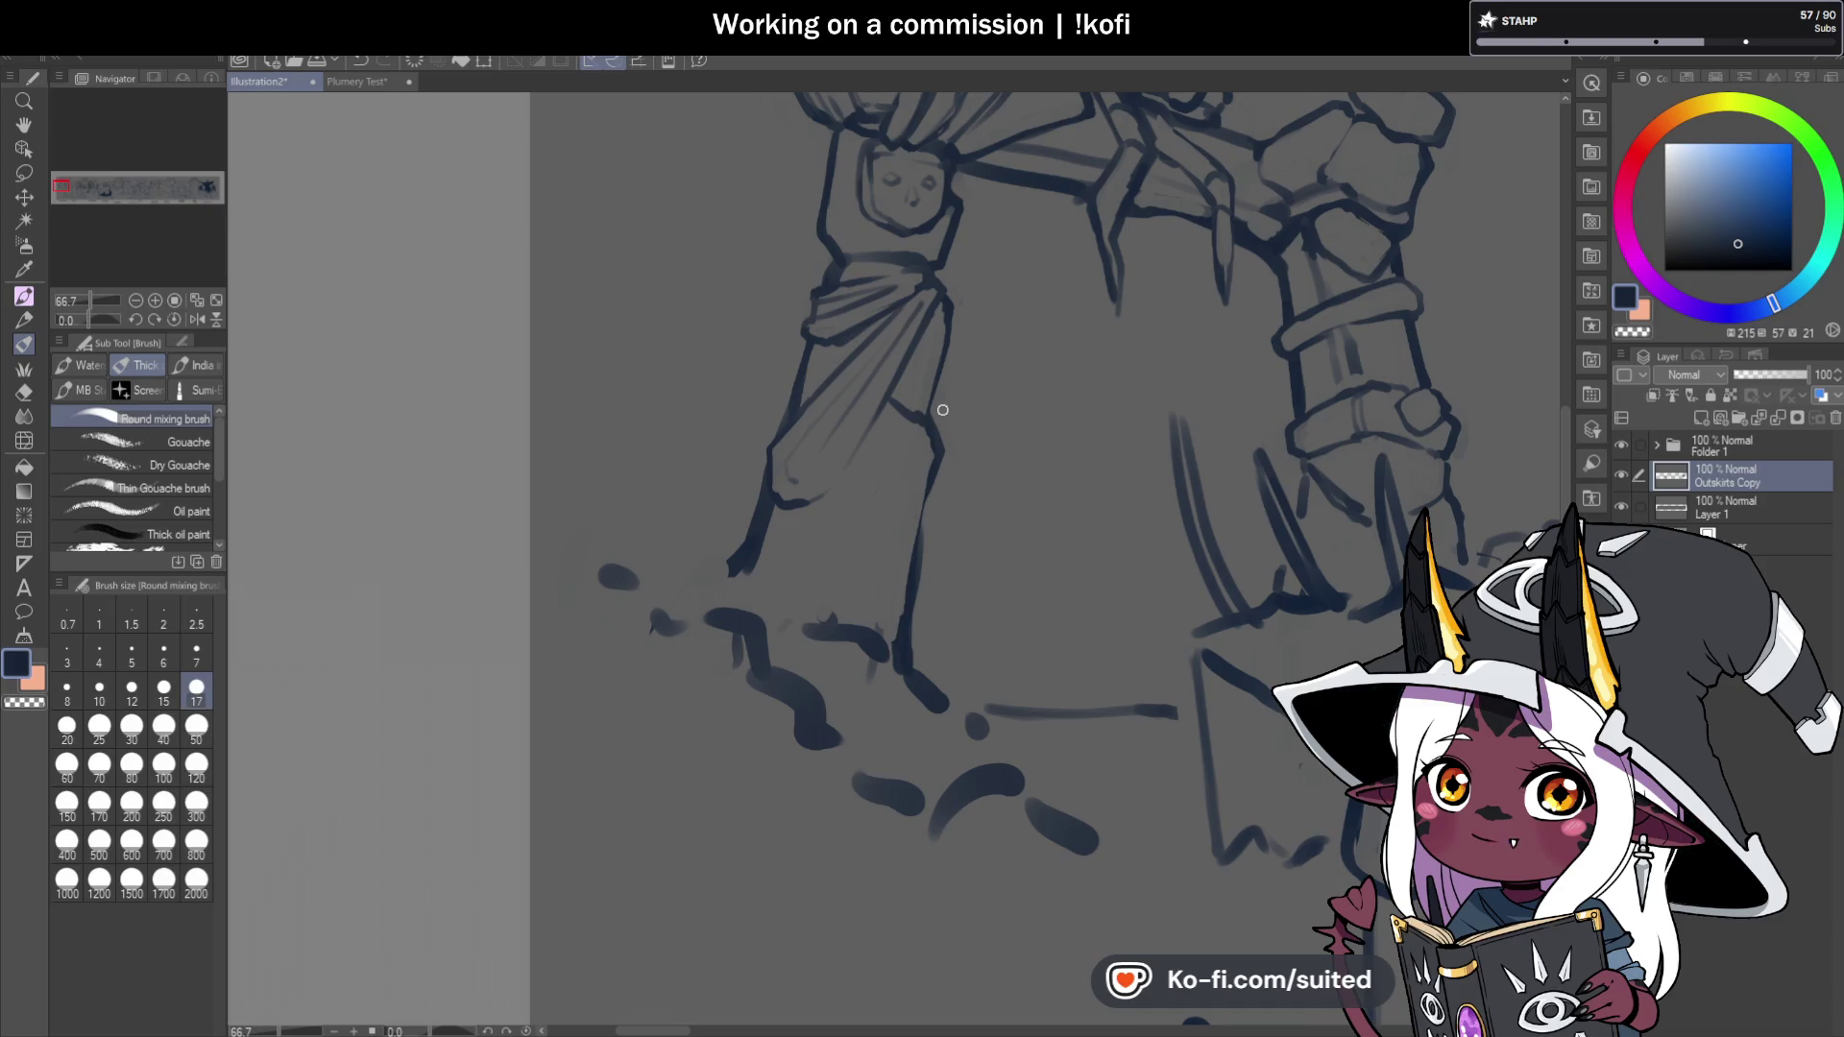
Erase part of the cloth's old right outline and redraw pieces of its edge.
key(c)
drag(922, 430, 907, 591)
key(c)
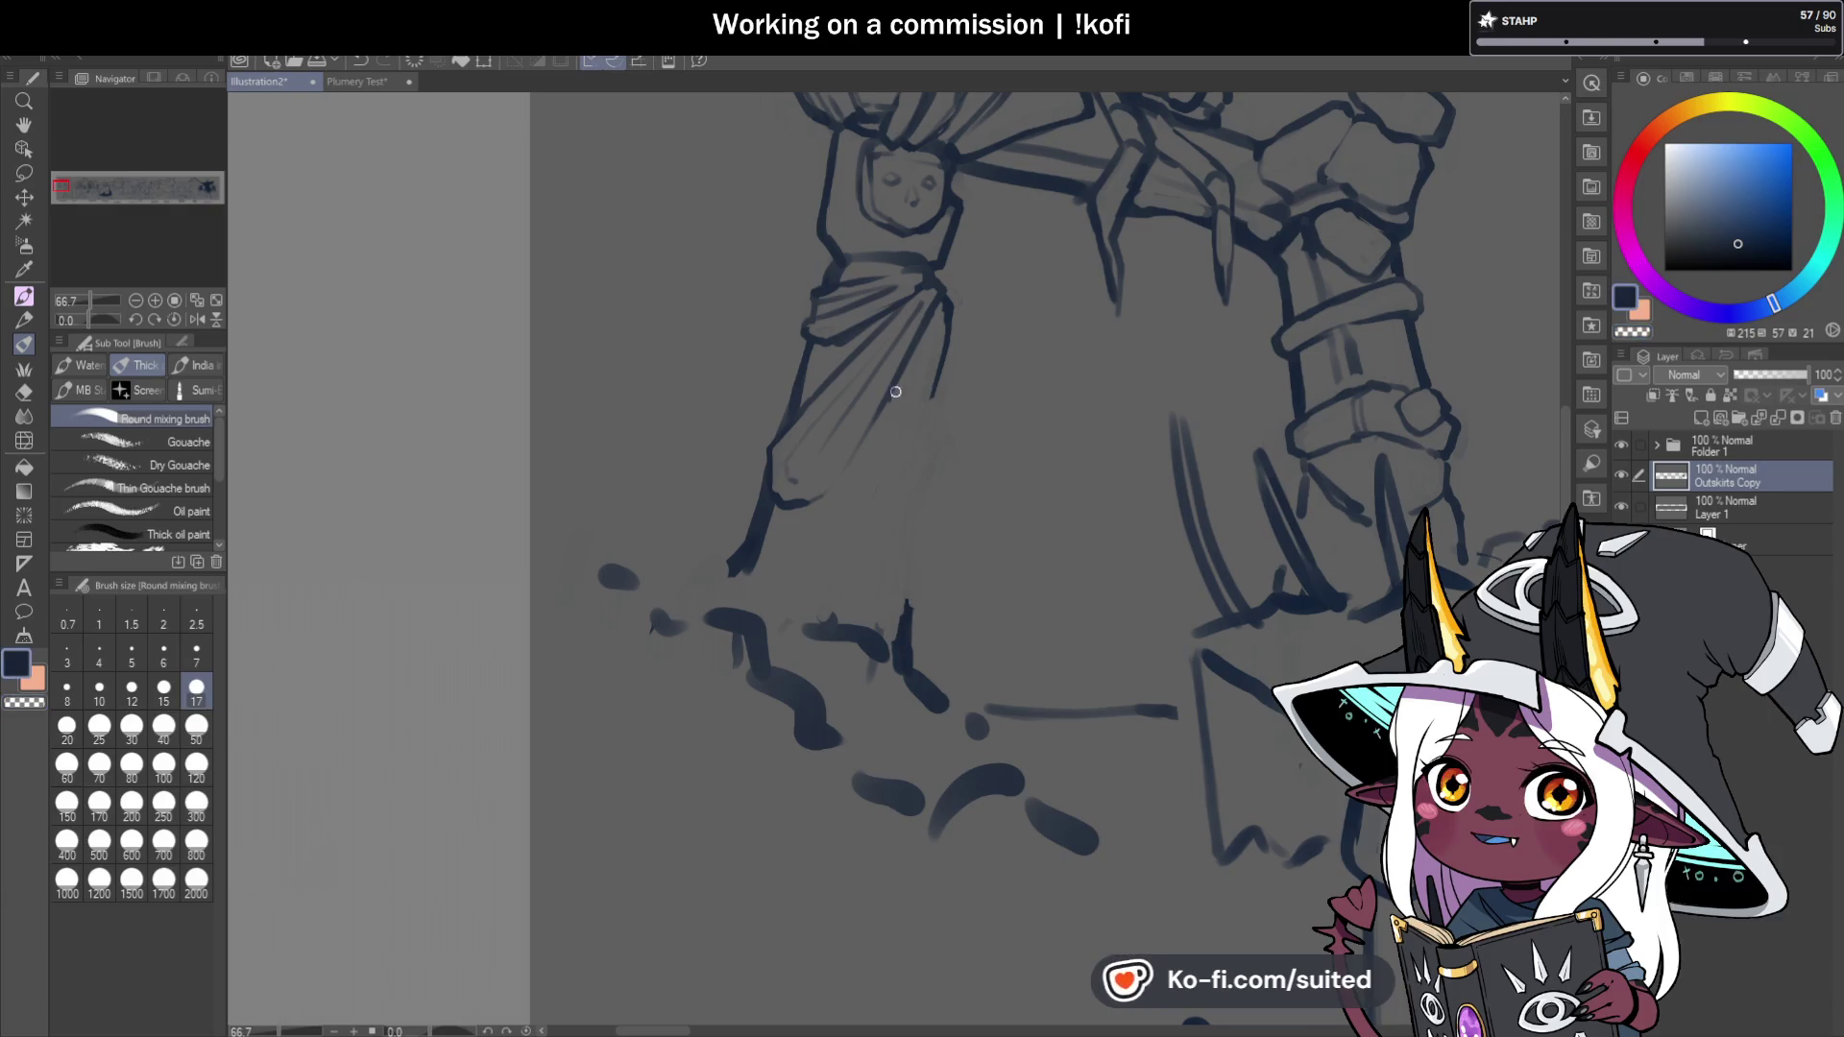
drag(899, 390, 877, 422)
key(c)
key(c)
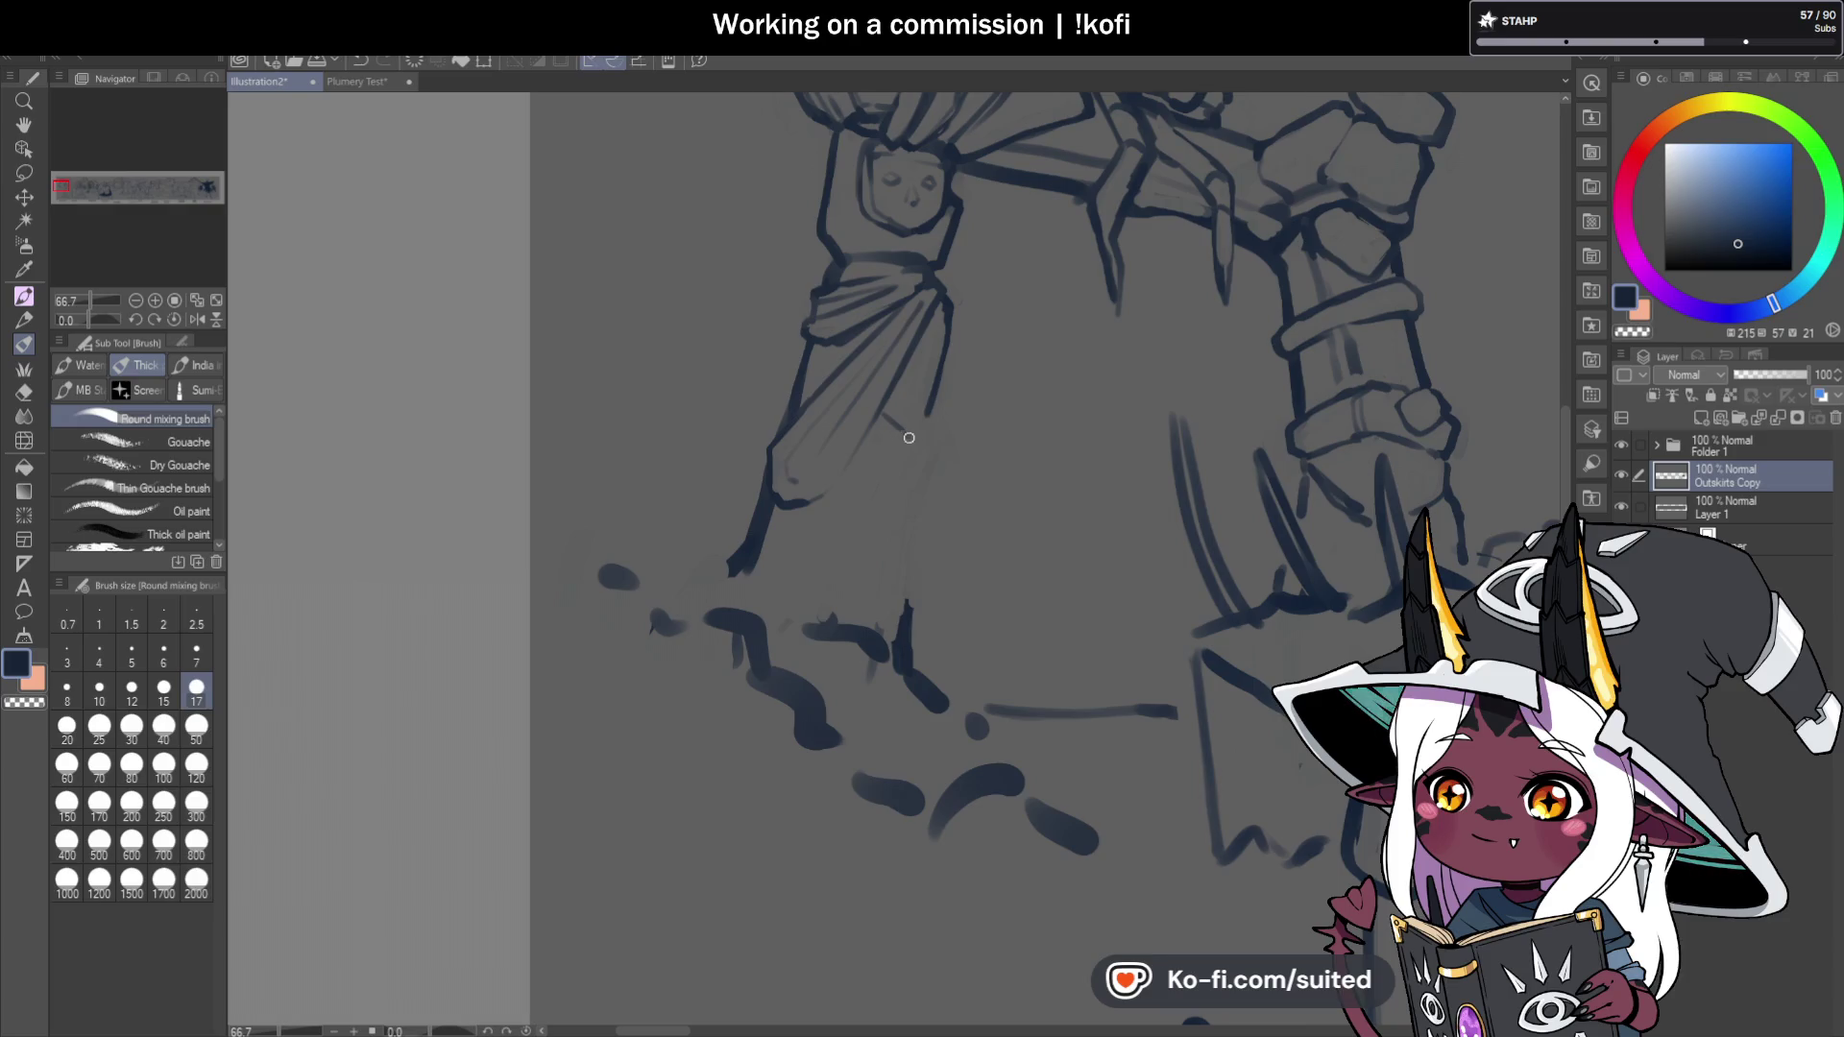
drag(913, 451, 870, 546)
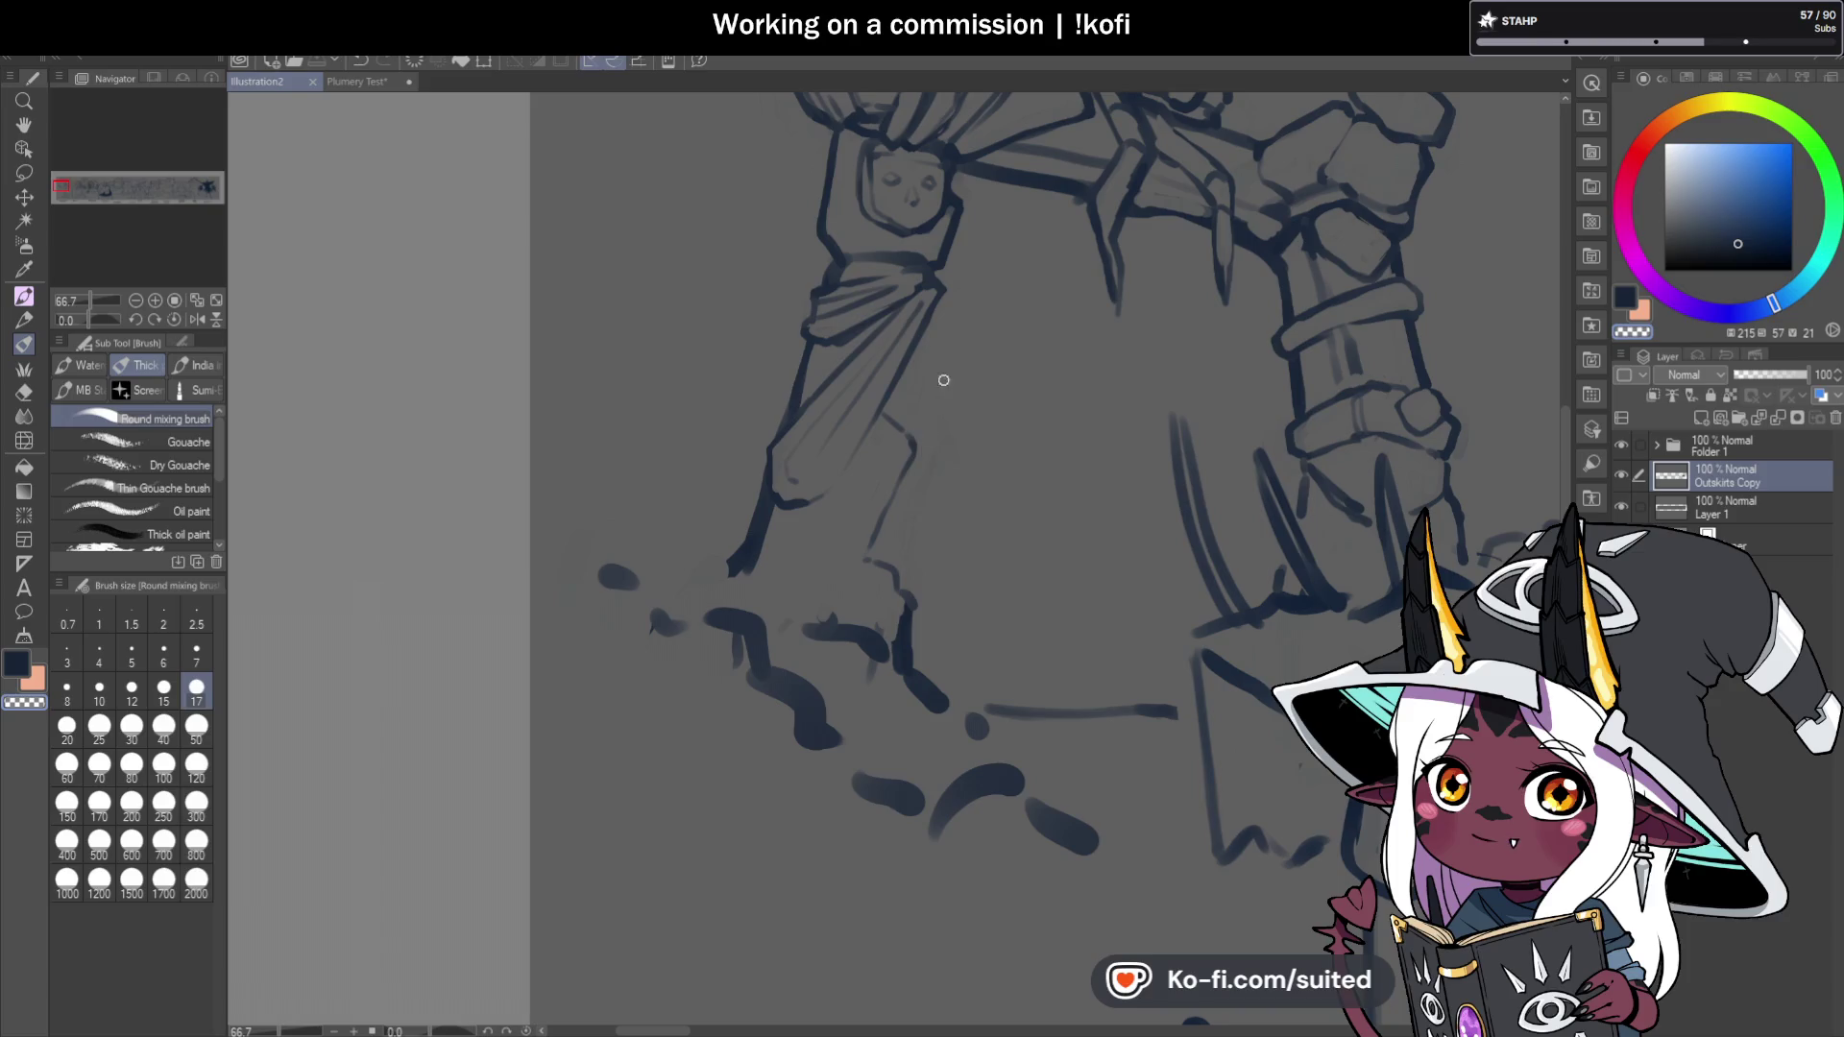
Ink the cloth's right edge from the band down to a ragged, notched hem.
drag(939, 284, 940, 255)
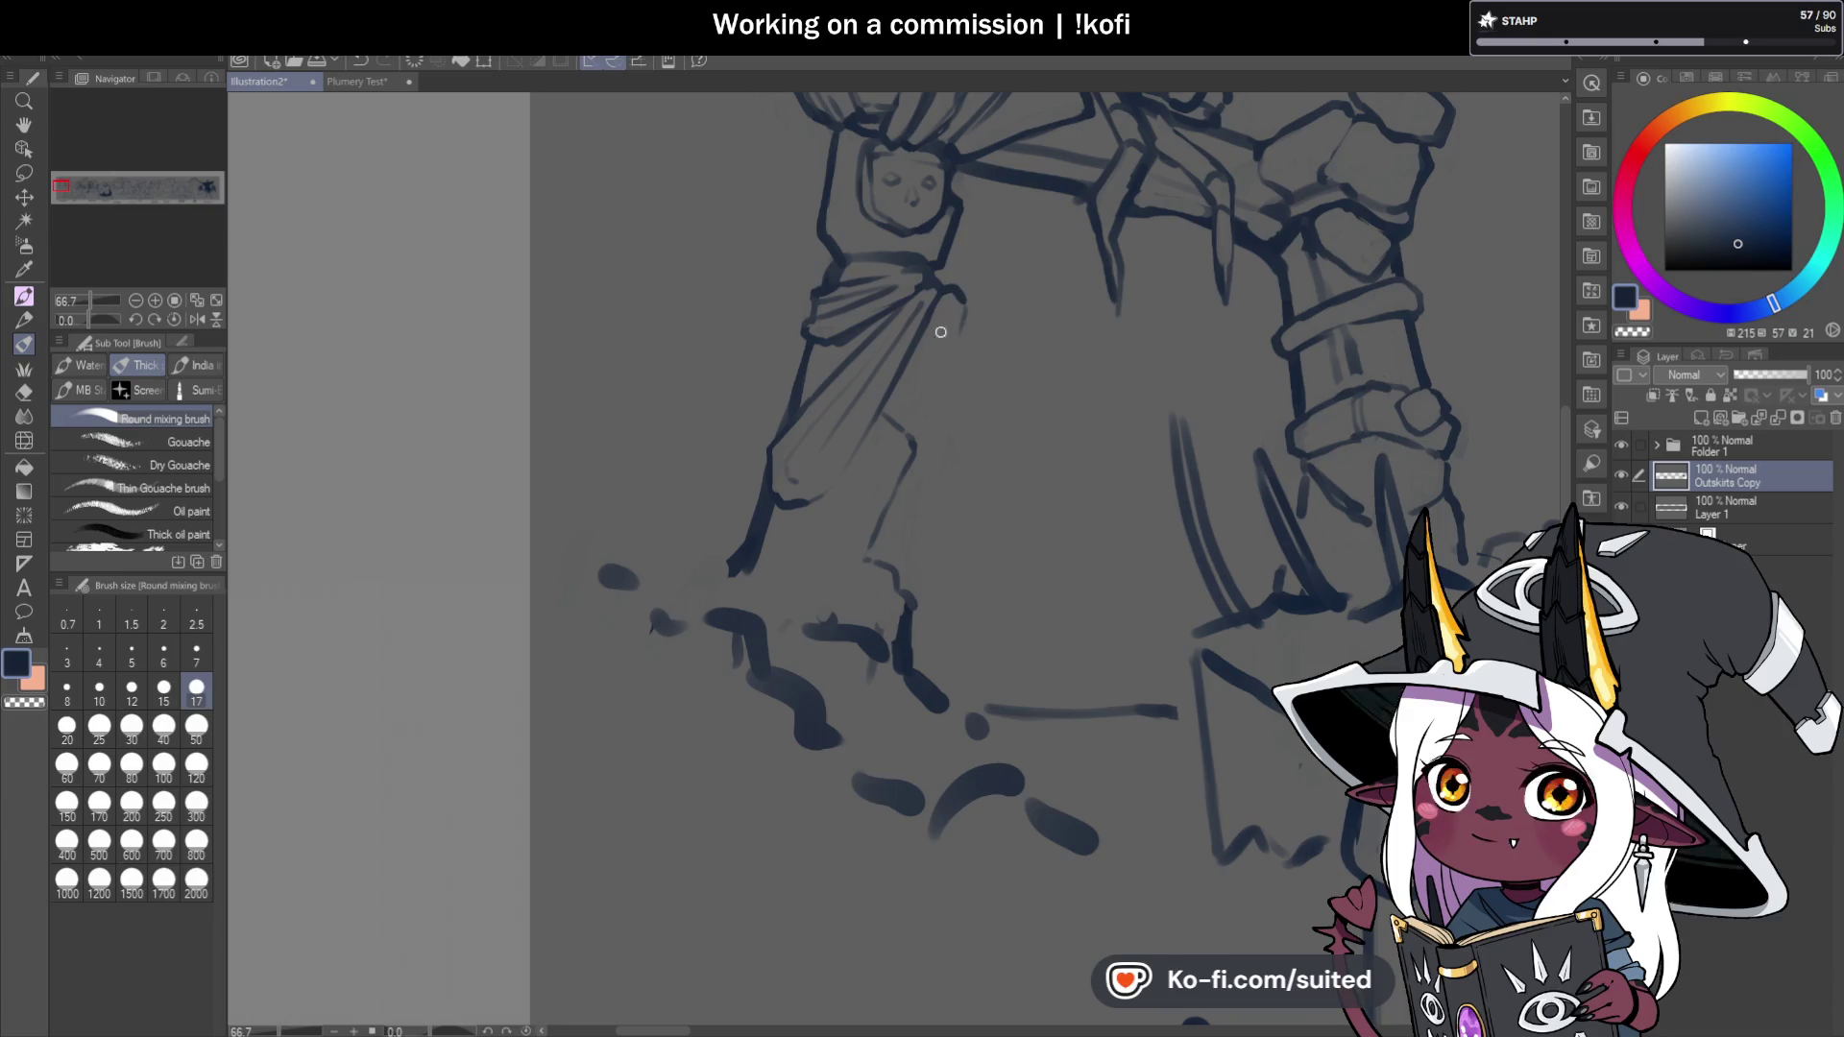
drag(953, 315, 937, 415)
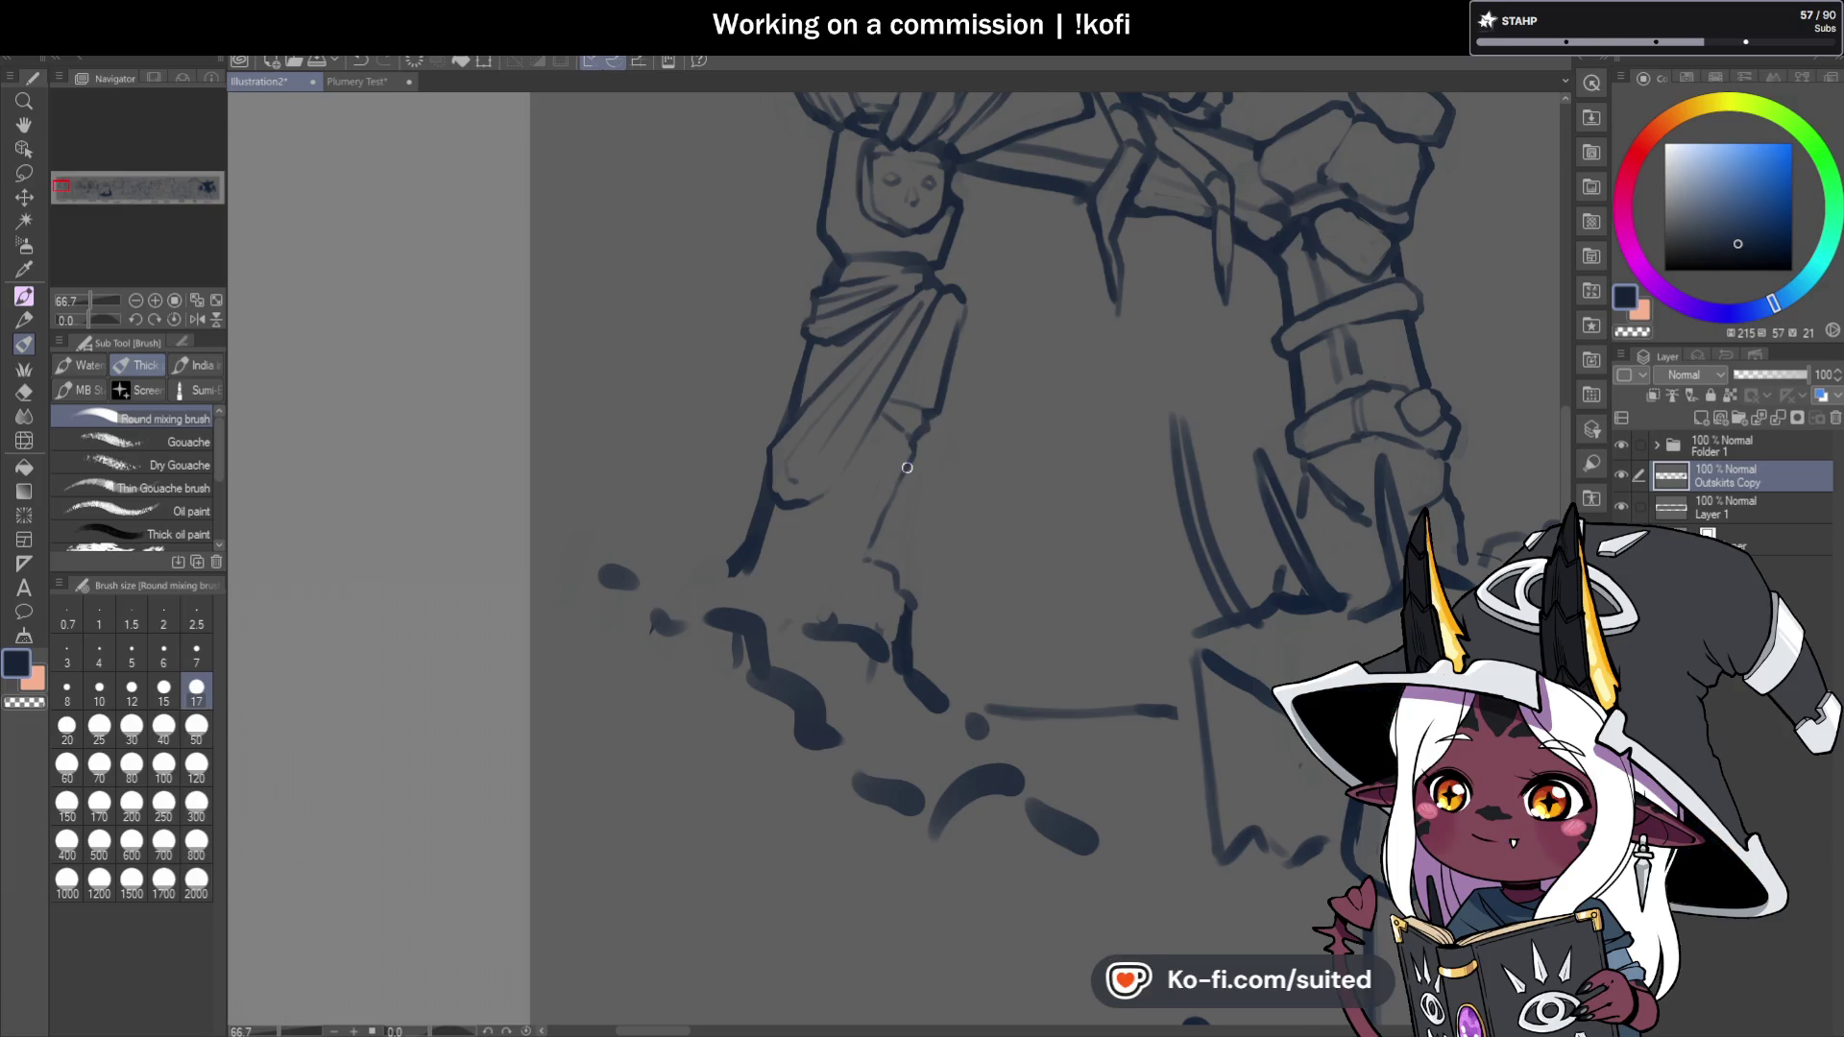
drag(928, 481, 922, 552)
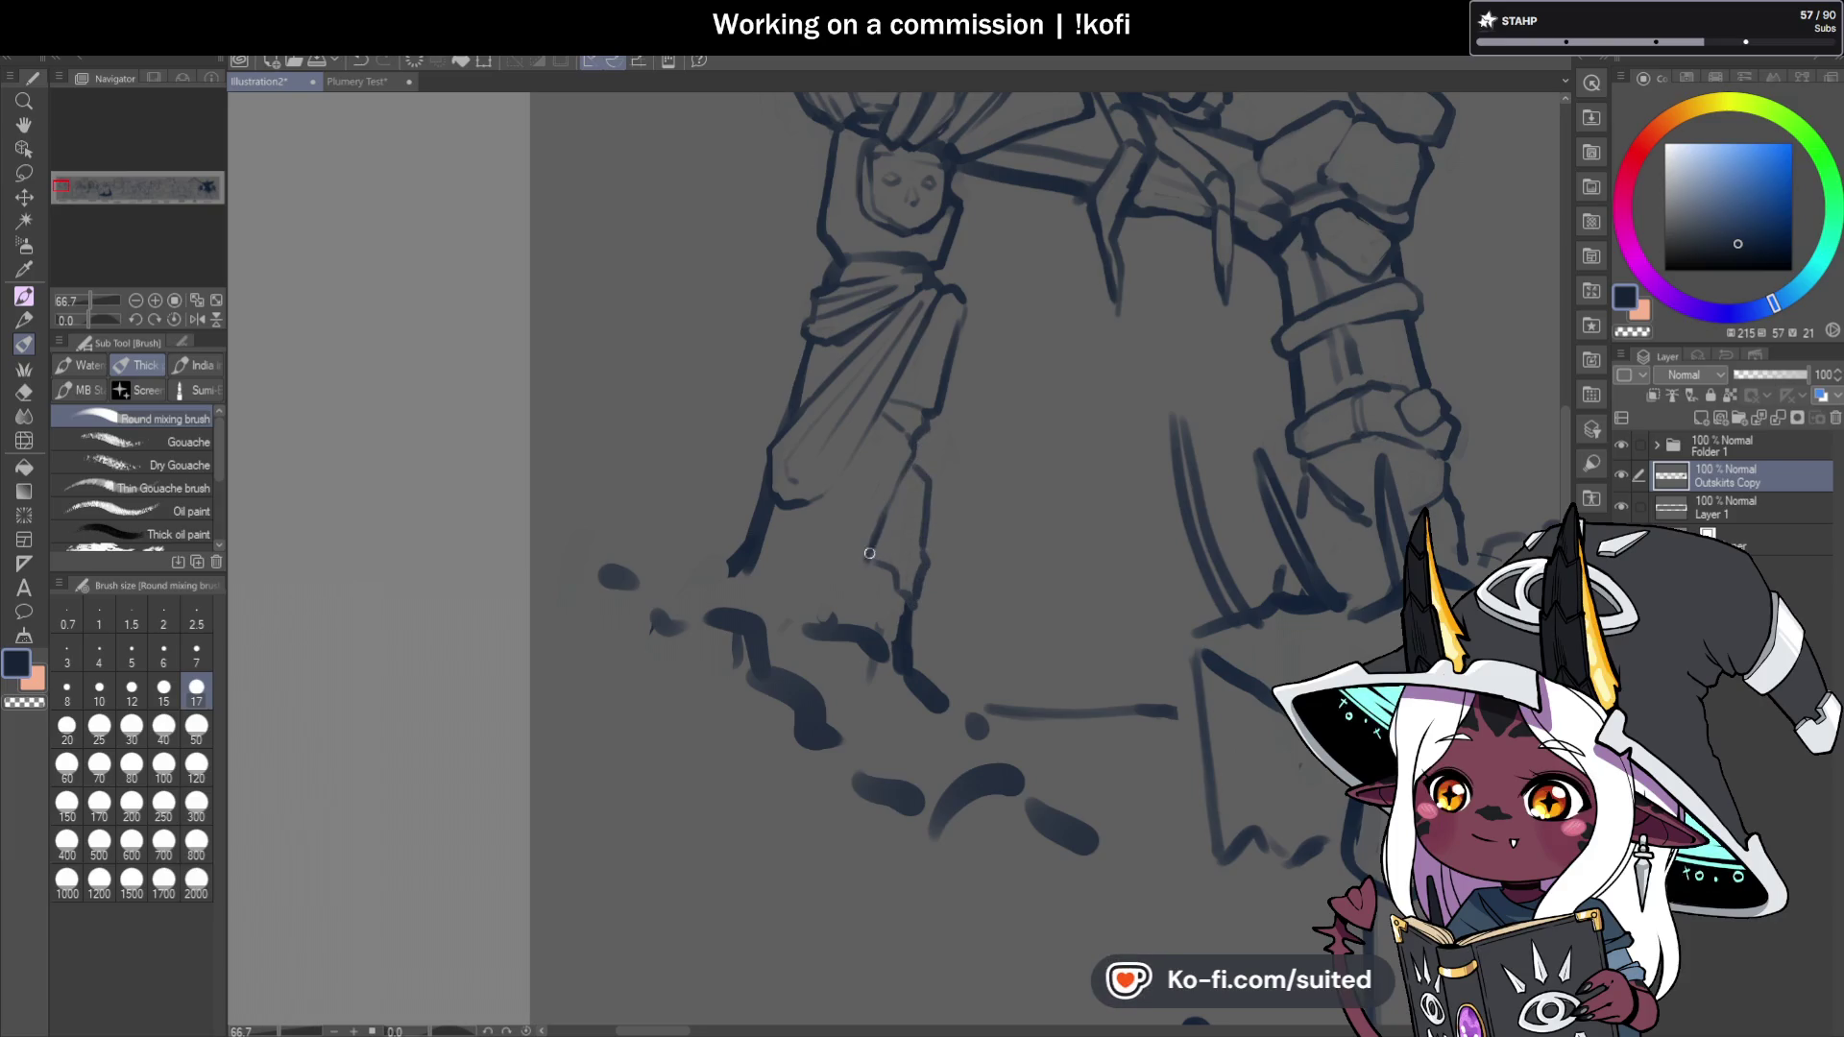
drag(863, 561, 922, 591)
mouse_move(927, 505)
mouse_down()
mouse_move(934, 557)
mouse_move(925, 526)
mouse_up()
Erase part of the cloth's lower left outline and touch up a fold near the hem.
scroll(1031, 429, down, 5)
scroll(864, 463, up, 5)
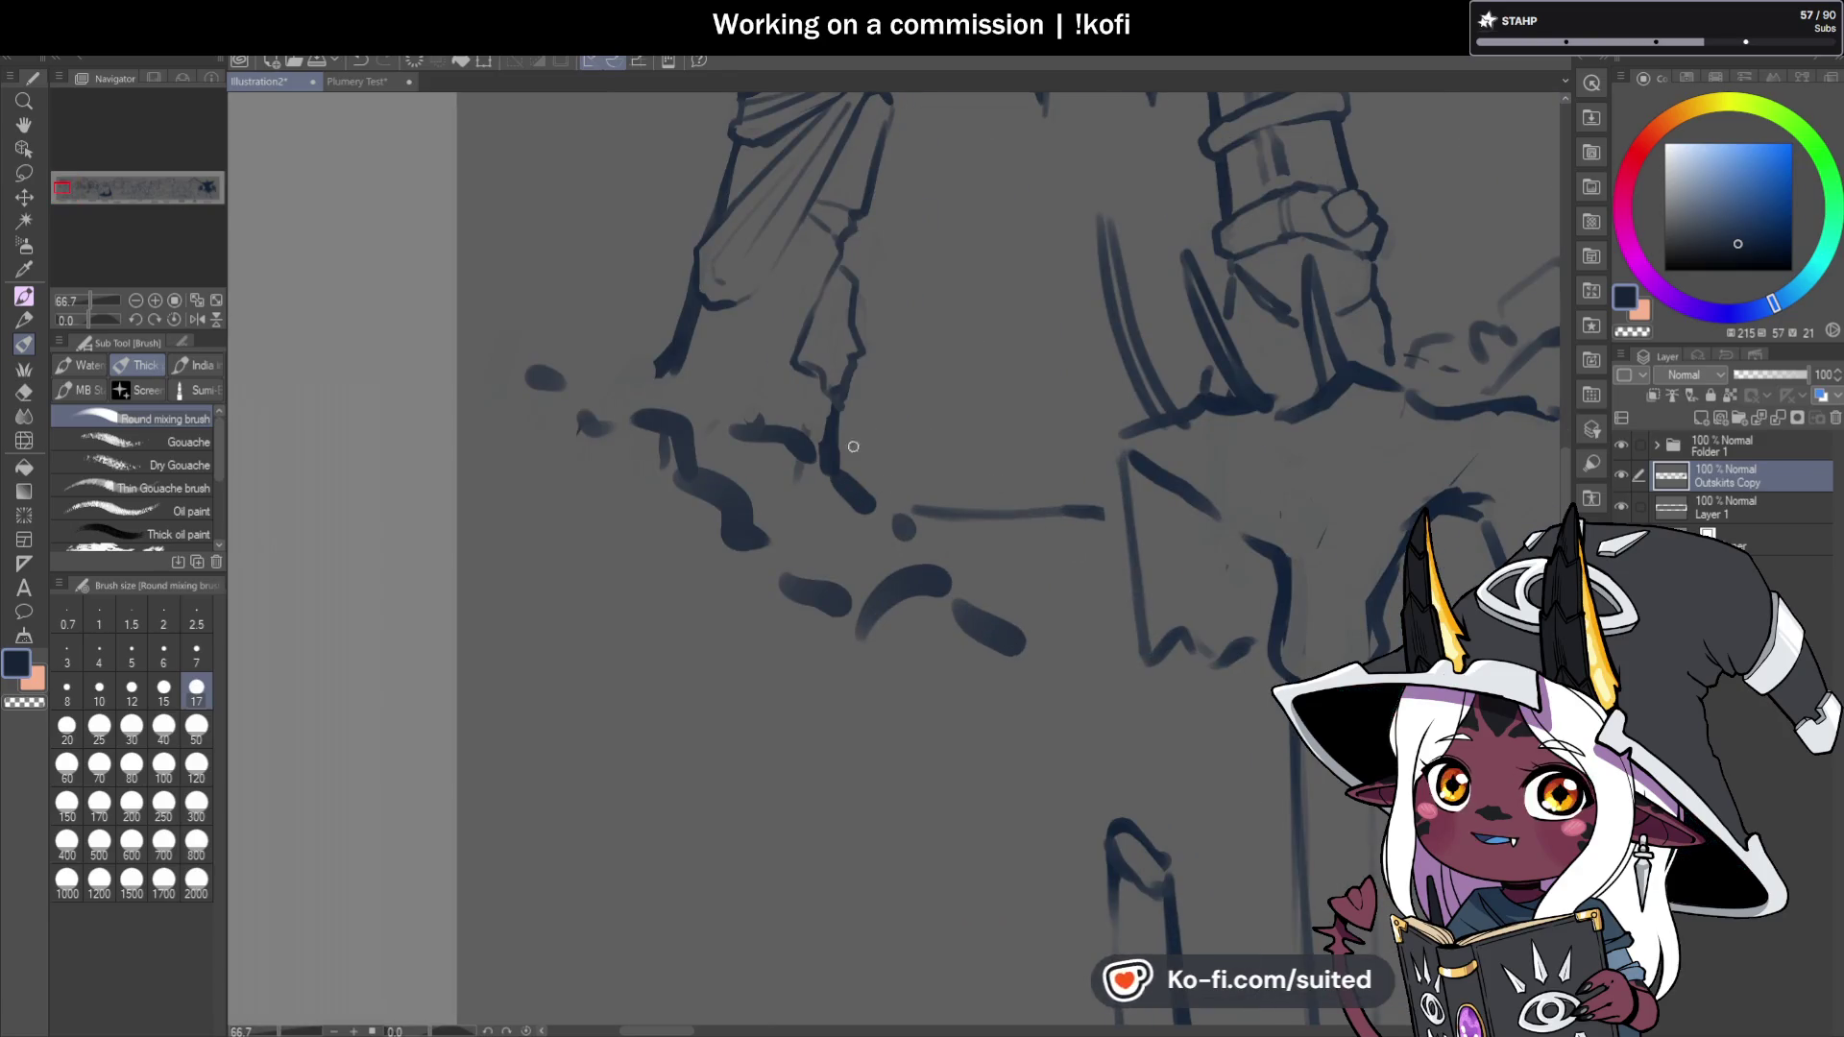
scroll(823, 390, left, 2)
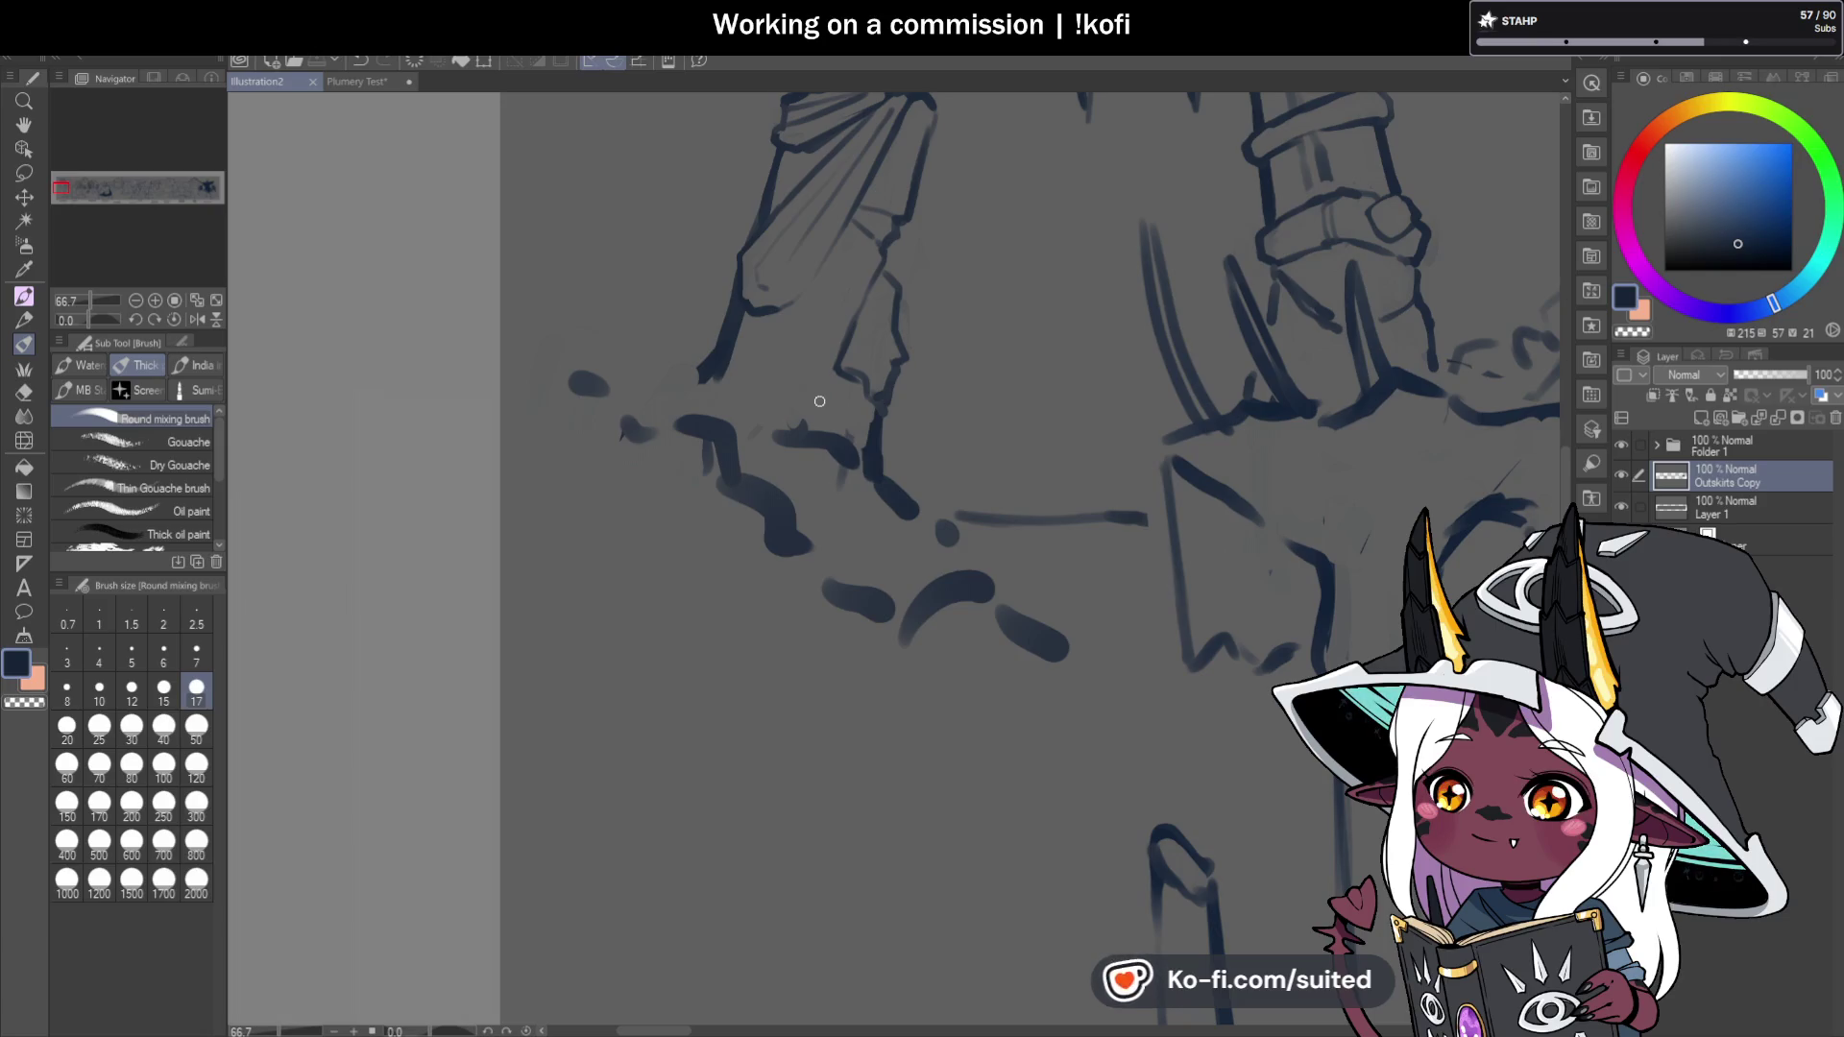
key(c)
drag(732, 327, 715, 365)
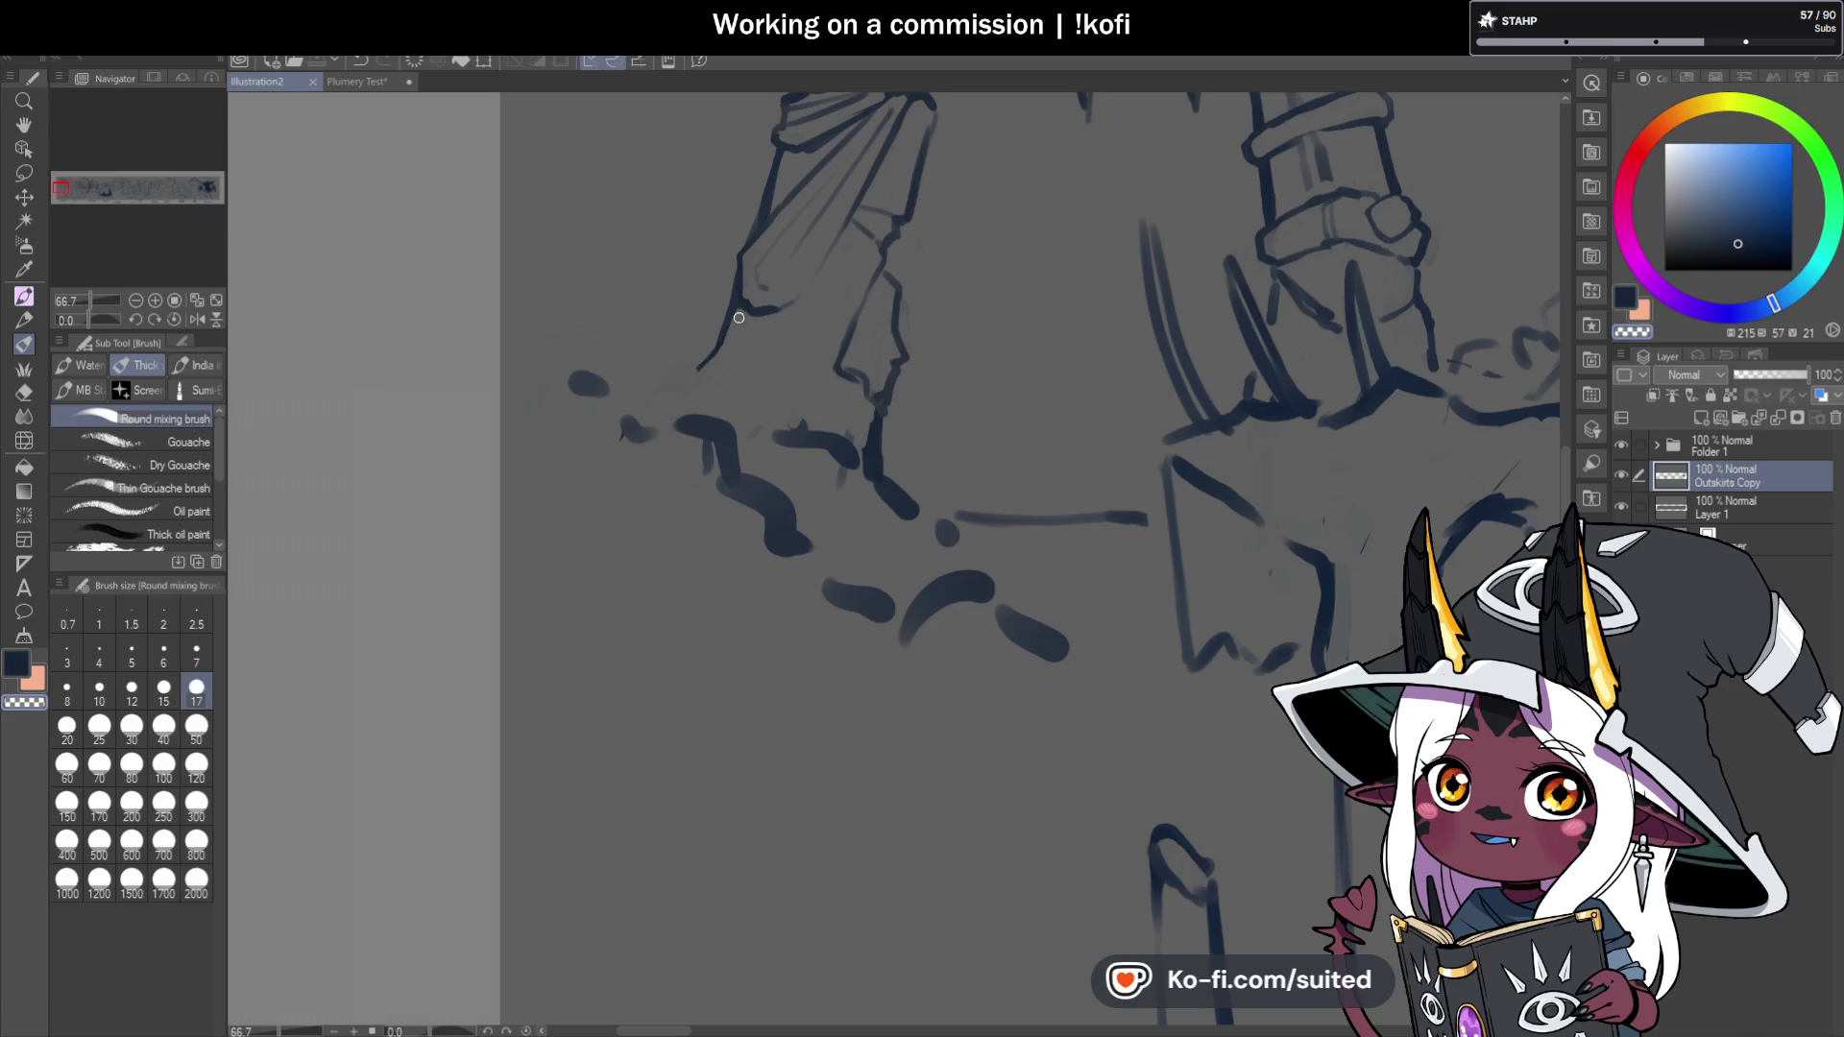
drag(781, 160, 773, 182)
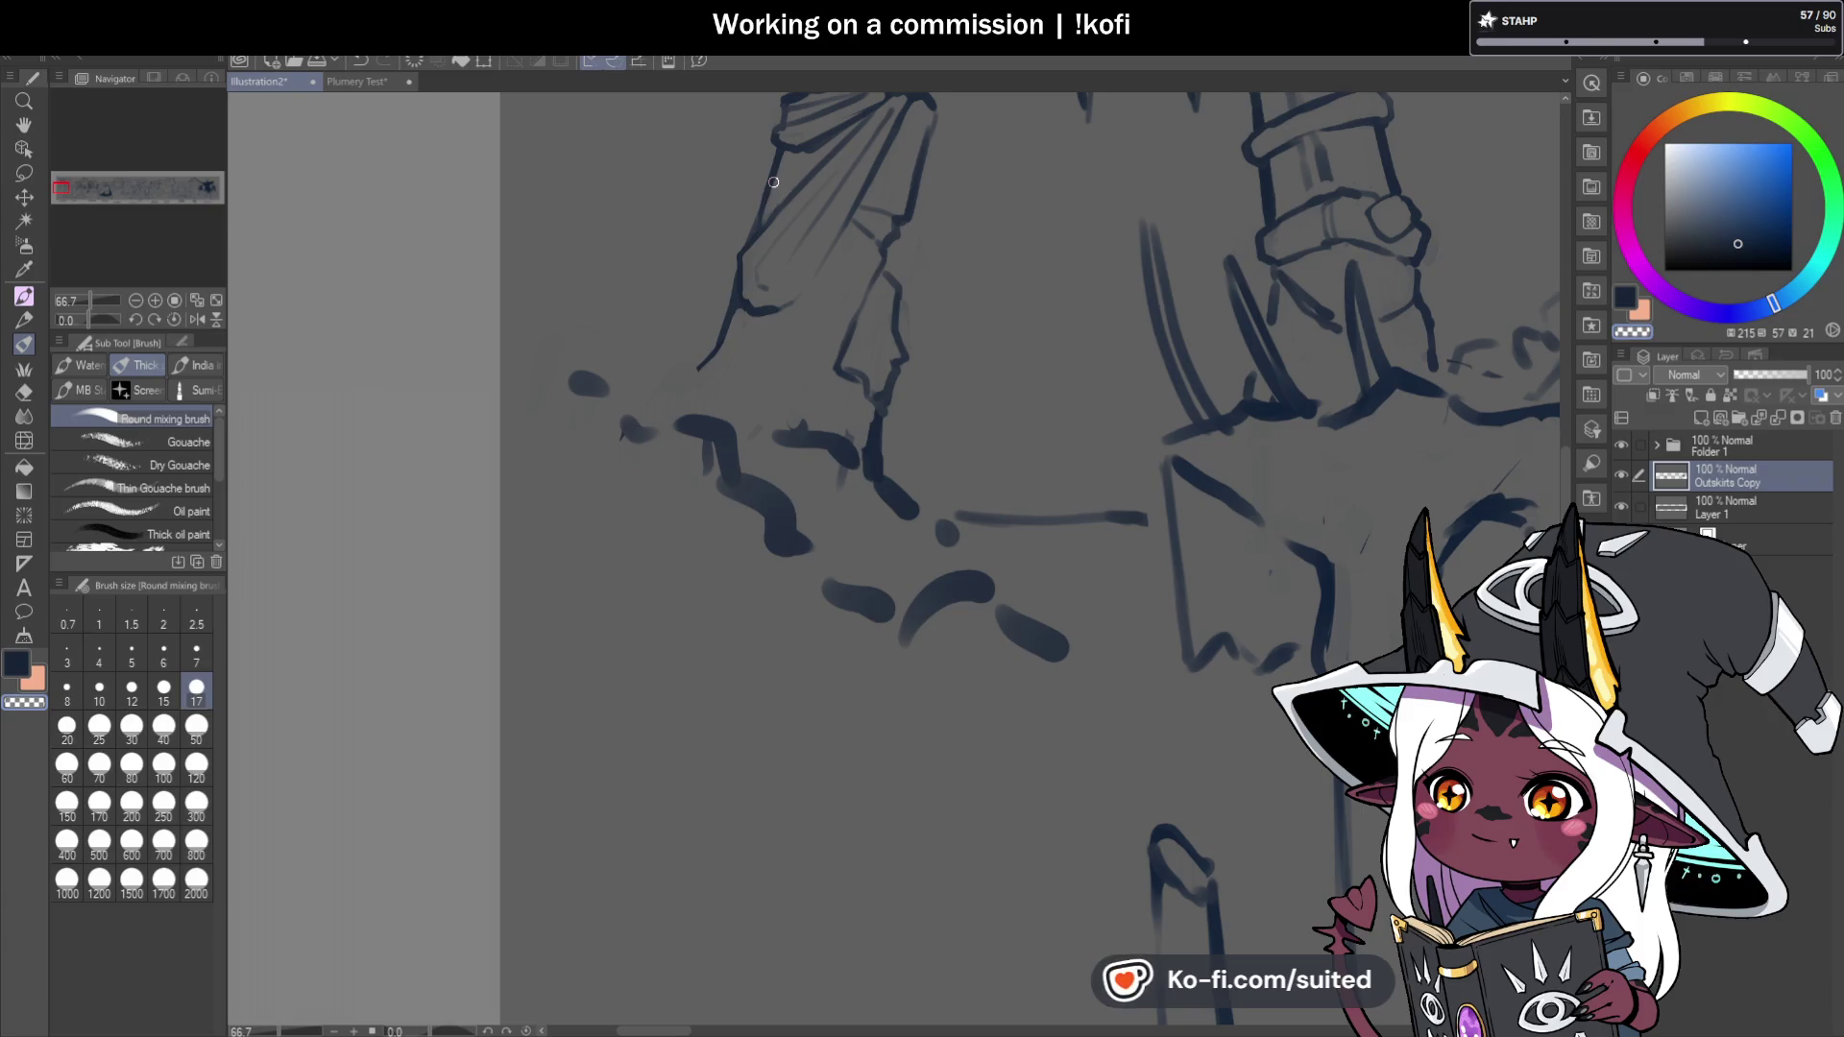
key(c)
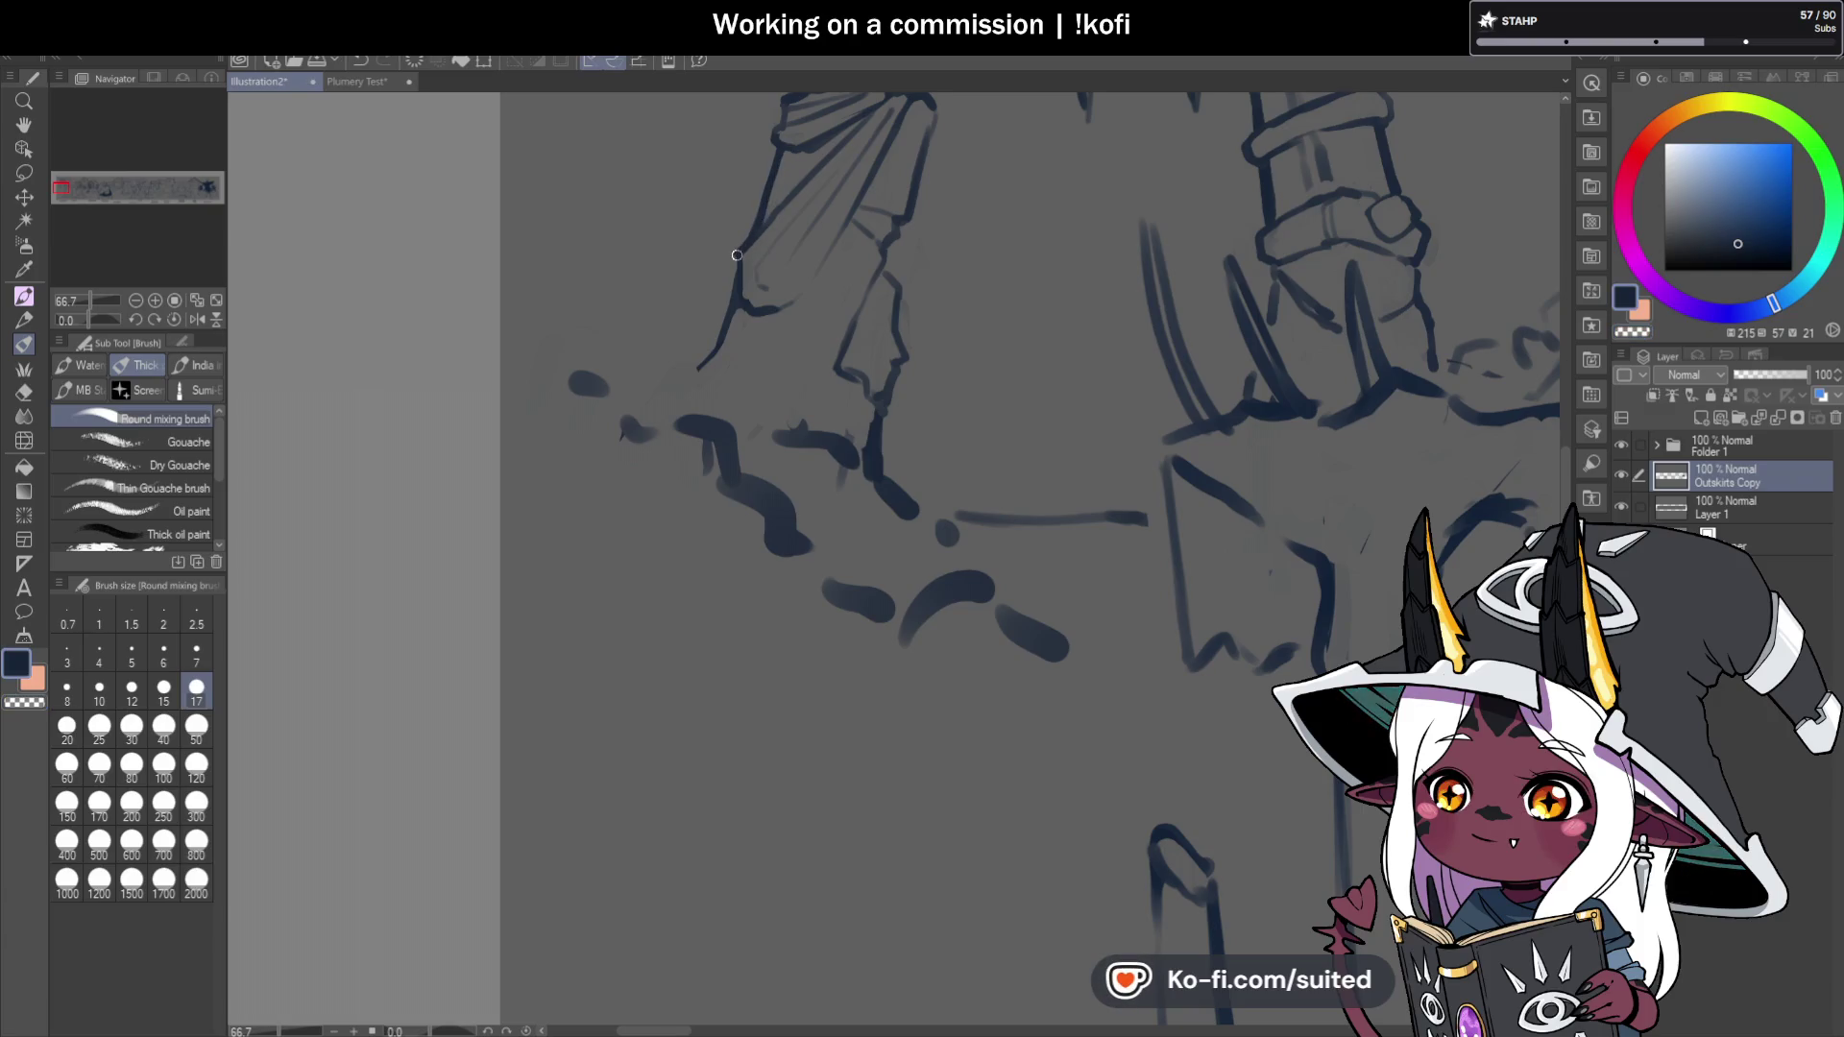
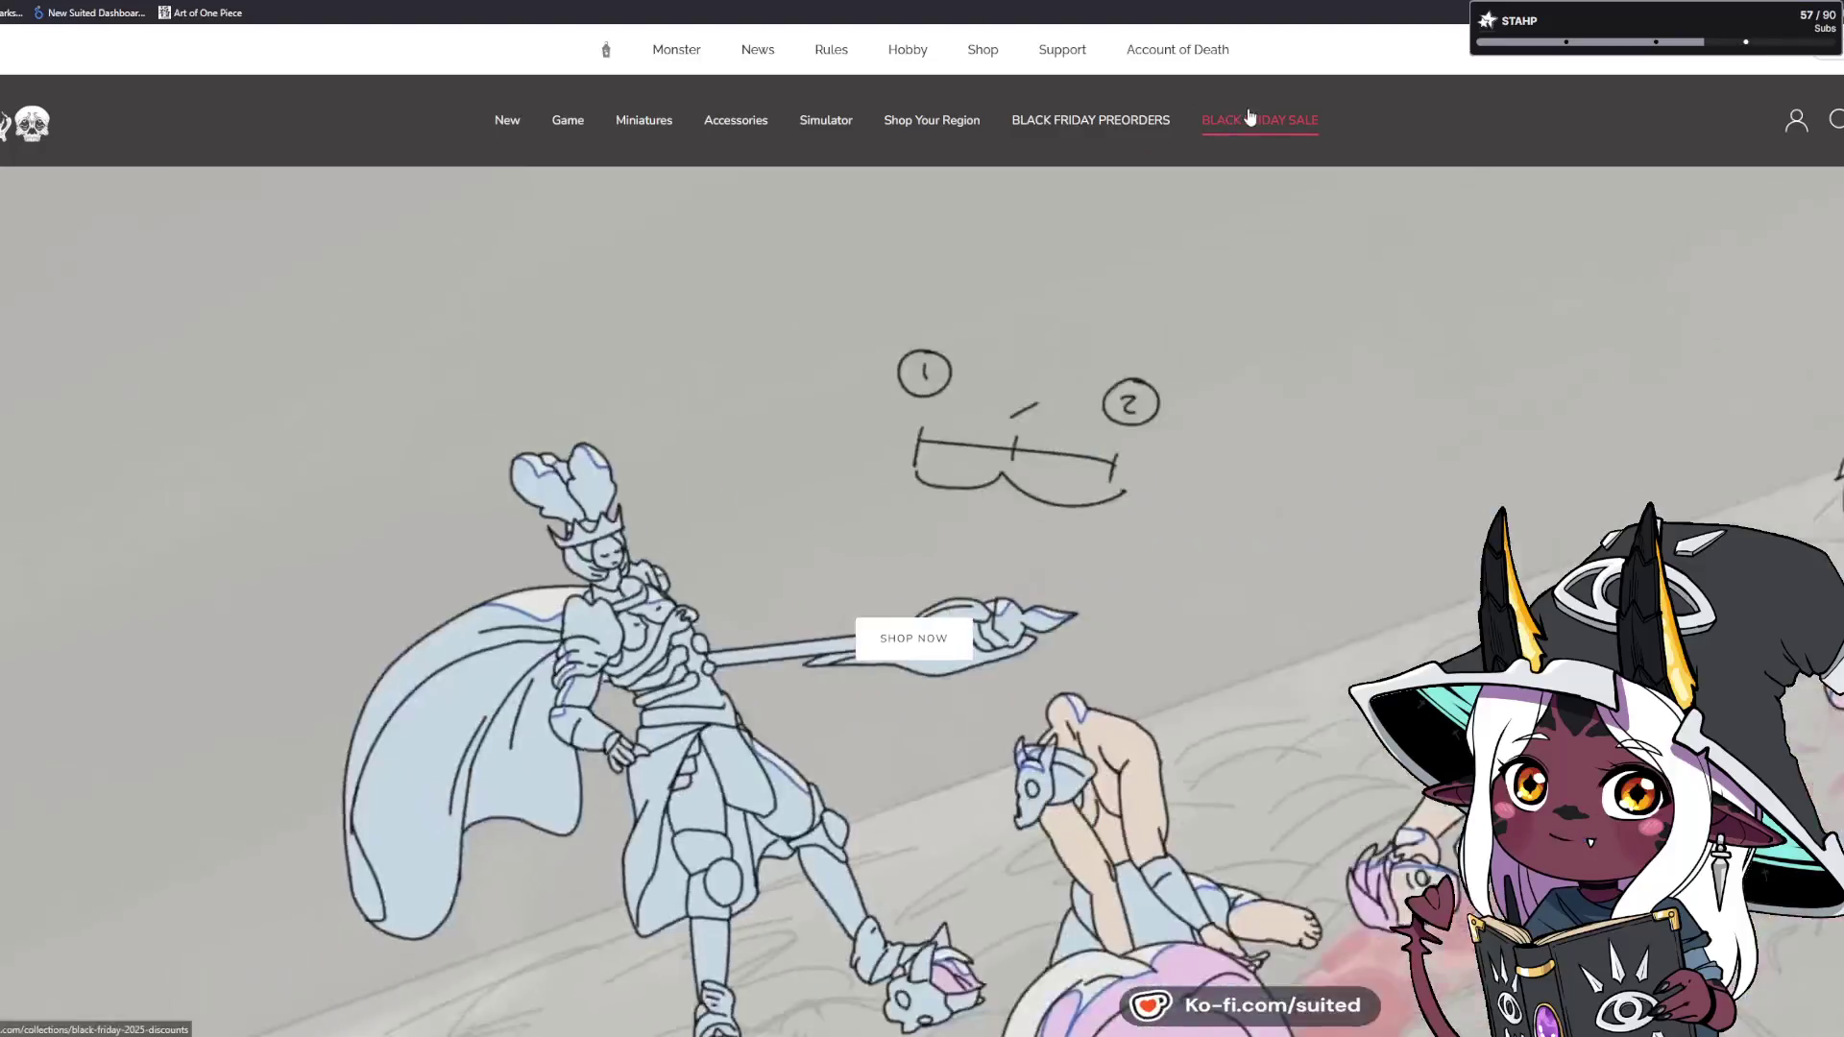
Open the Kingdom Death Black Friday sale collection and scroll through its first discounted products.
click(1249, 120)
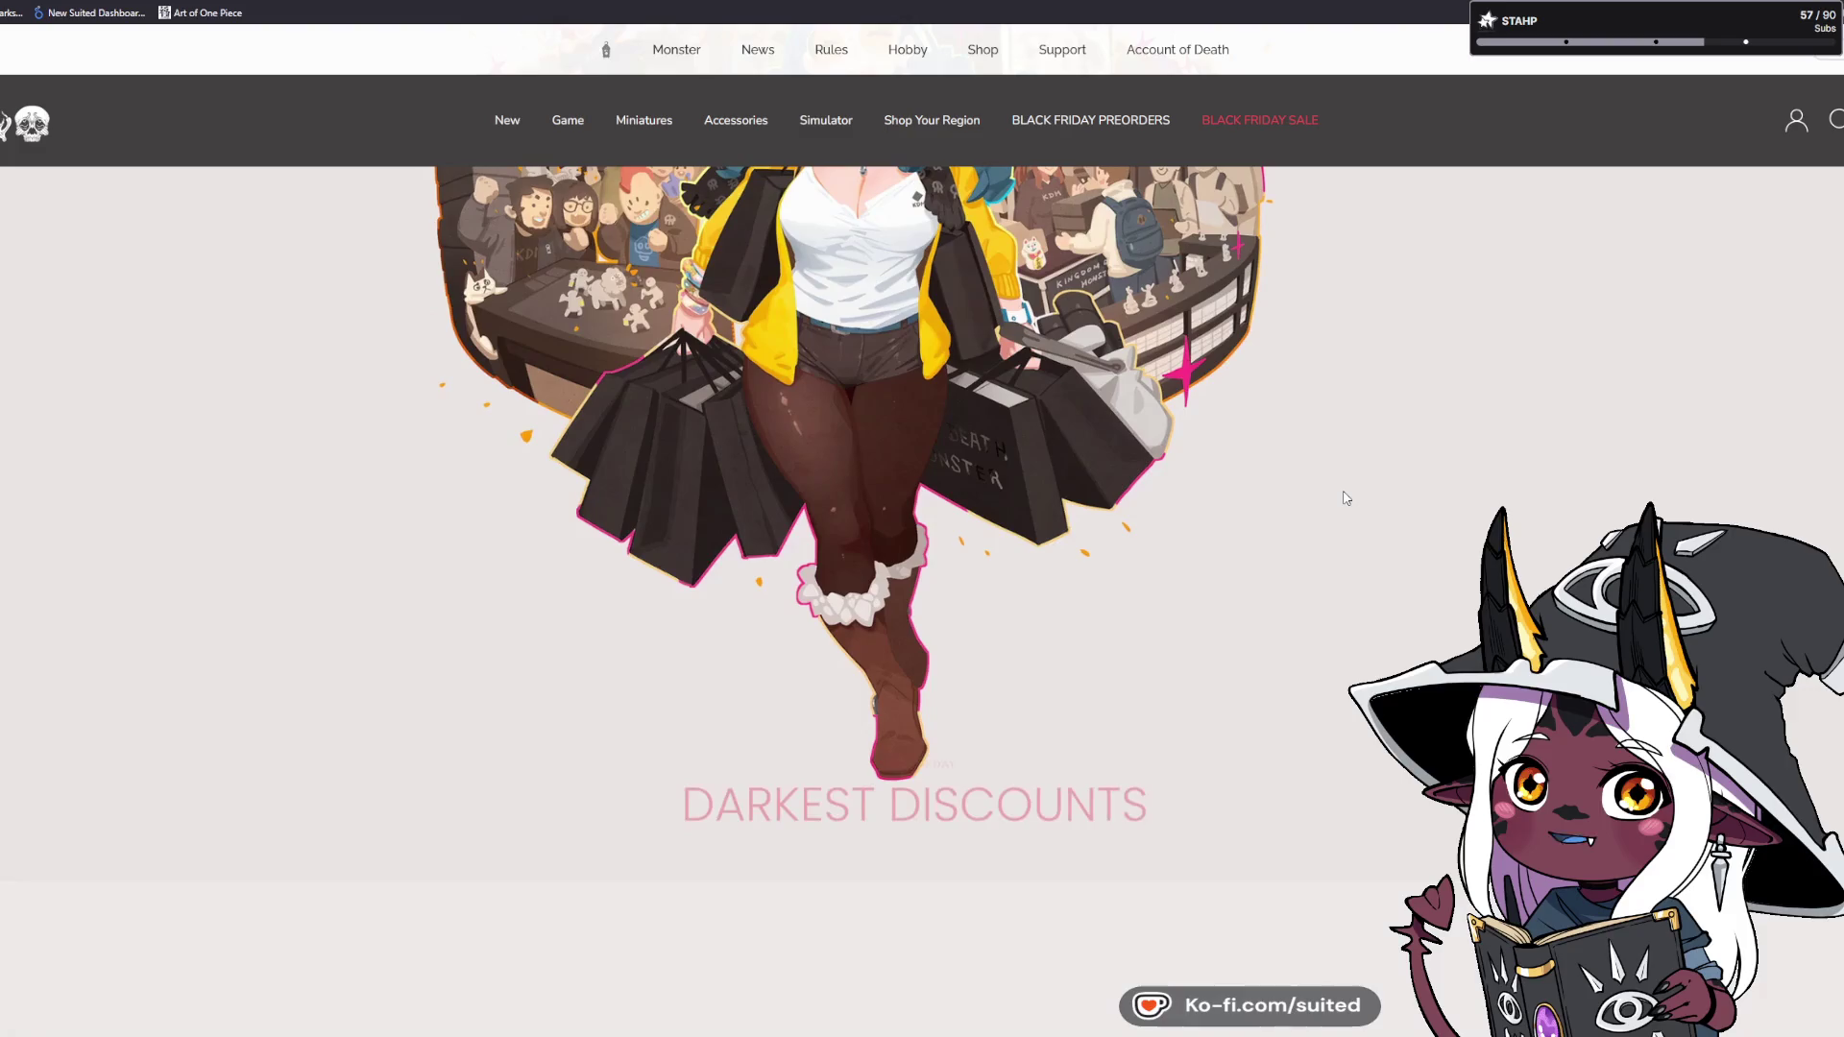
scroll(1772, 487, up, 3)
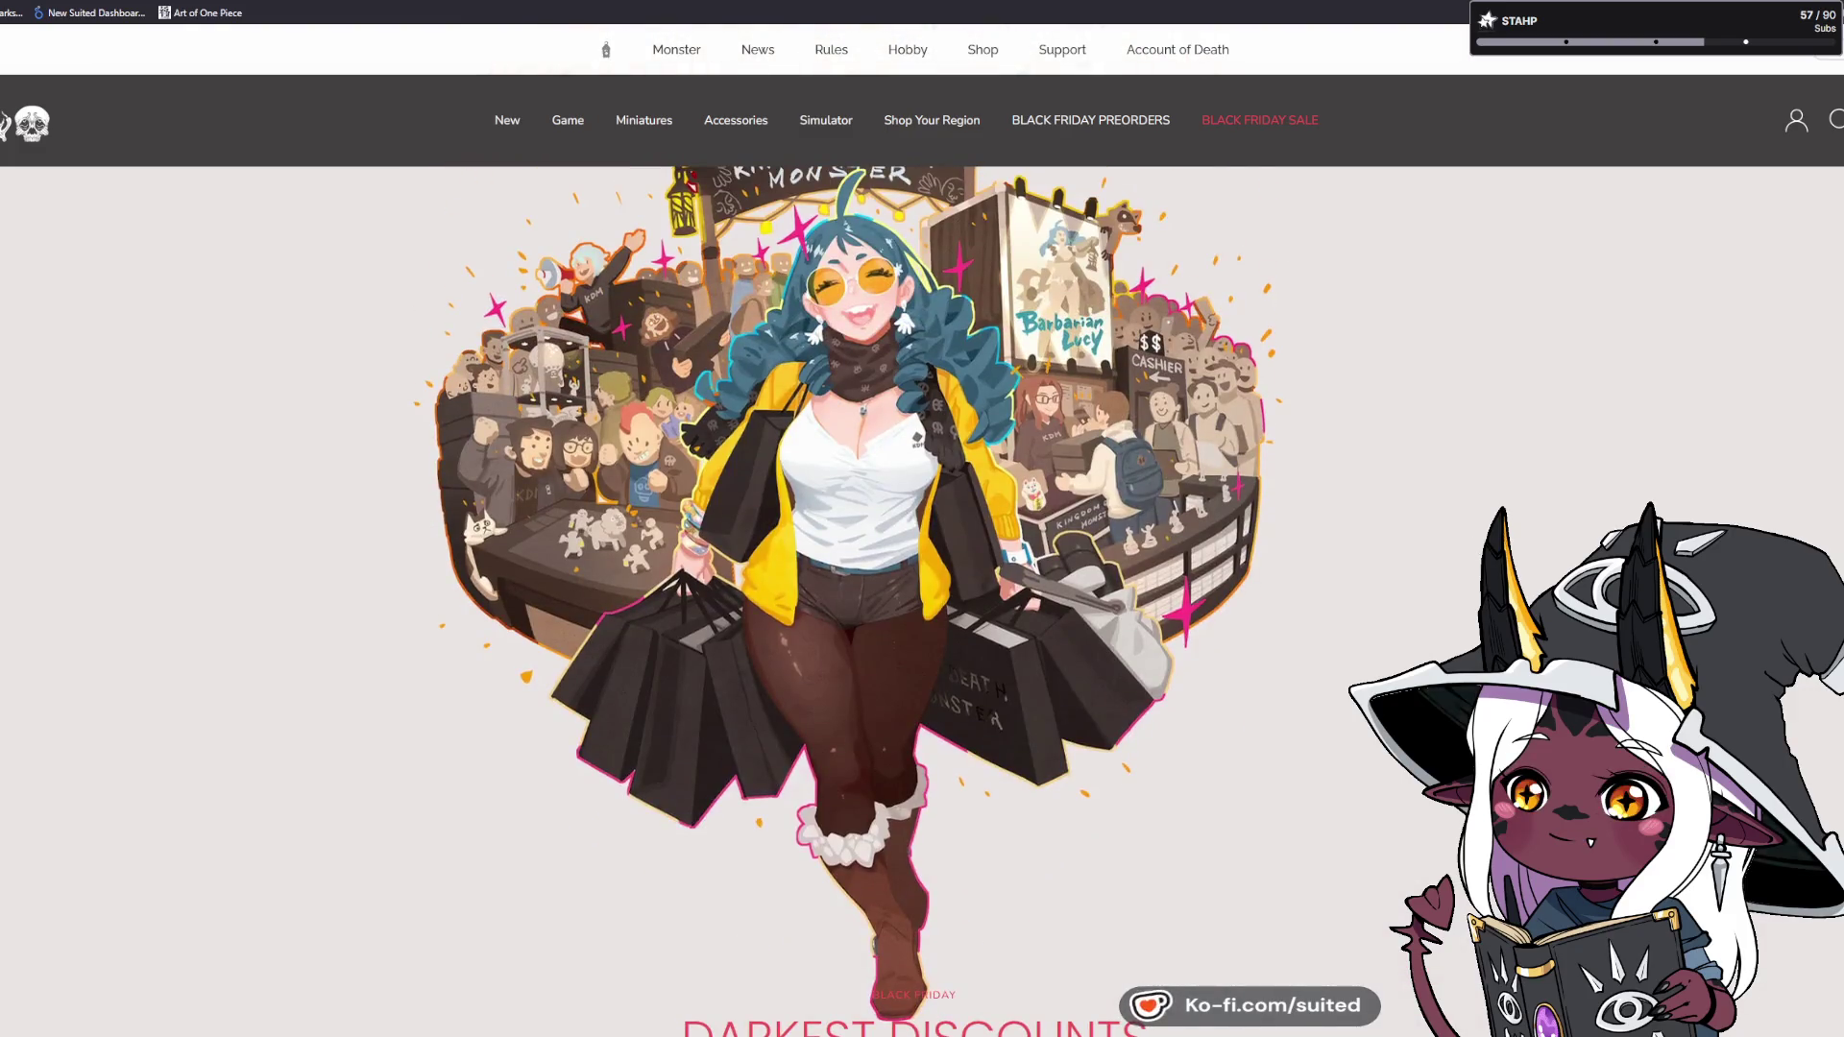
scroll(922, 600, down, 10)
scroll(922, 600, down, 3)
scroll(922, 576, down, 8)
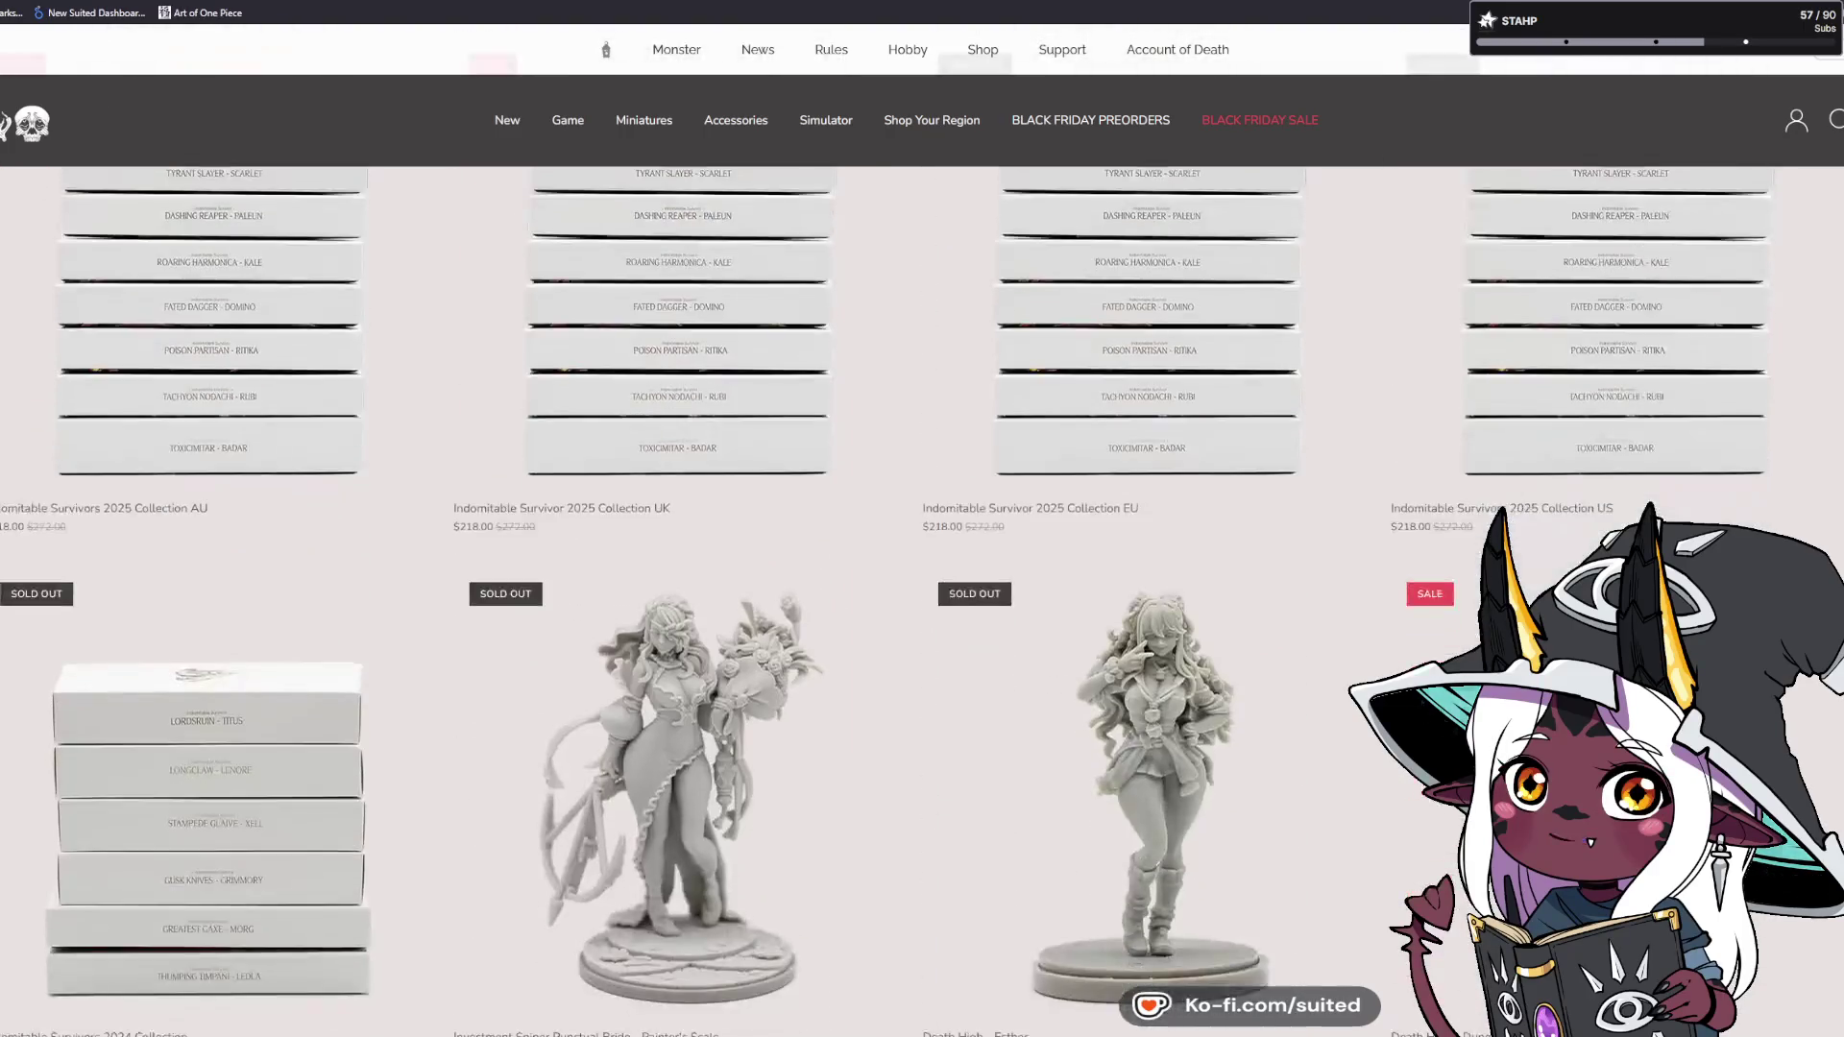
scroll(922, 576, down, 6)
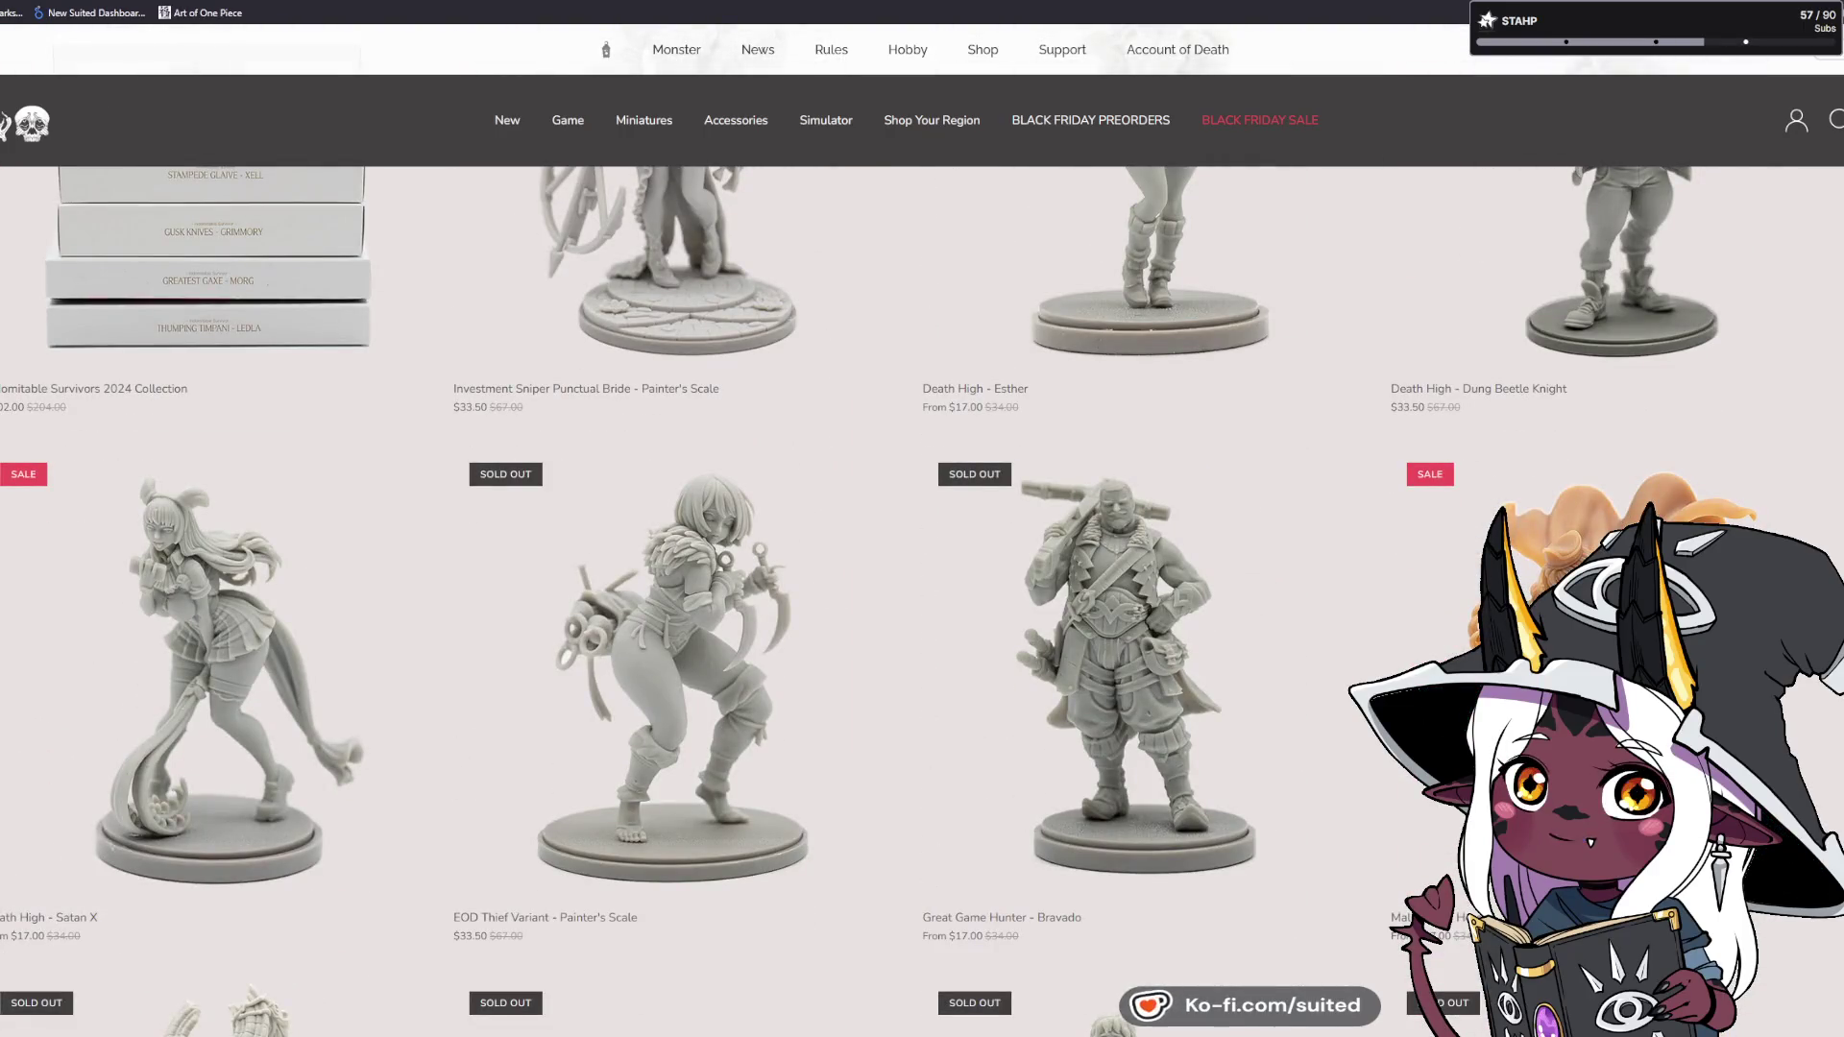
scroll(922, 576, down, 8)
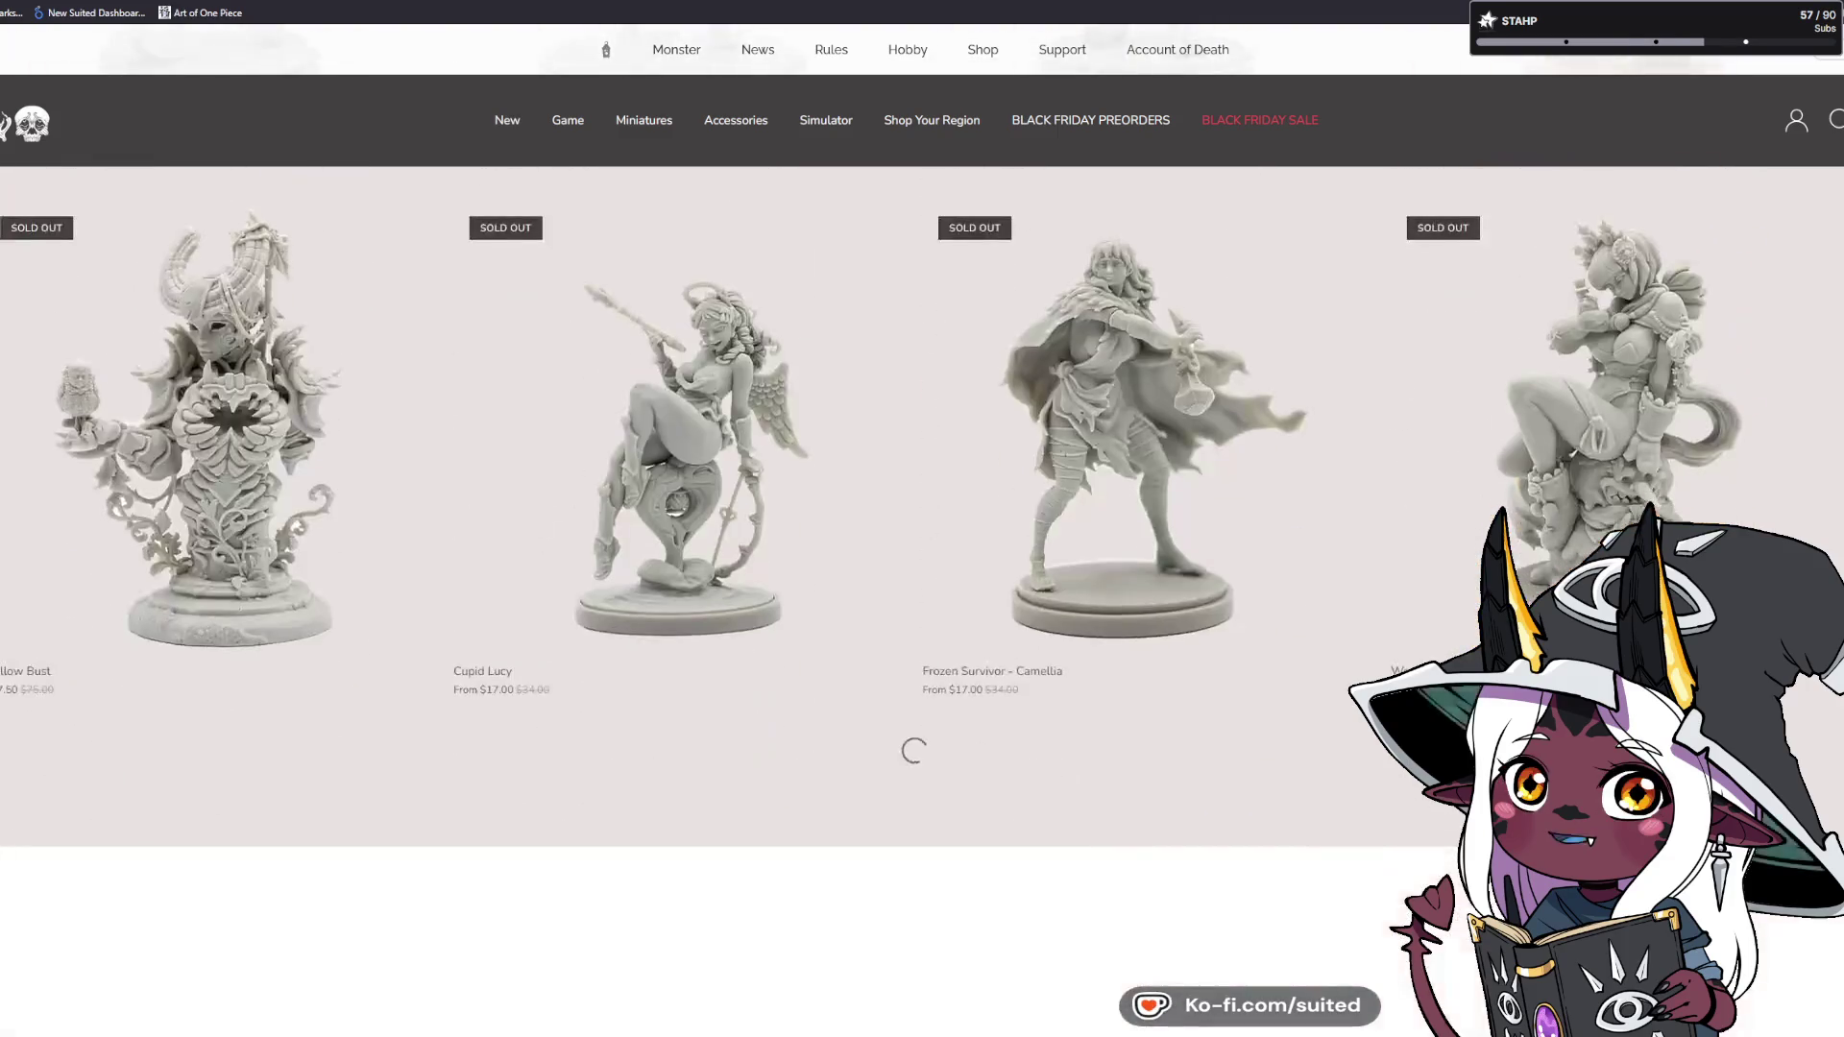
Browse the remaining sale miniatures and bundles, then open the Black Friday preorders collection.
scroll(921, 577, down, 3)
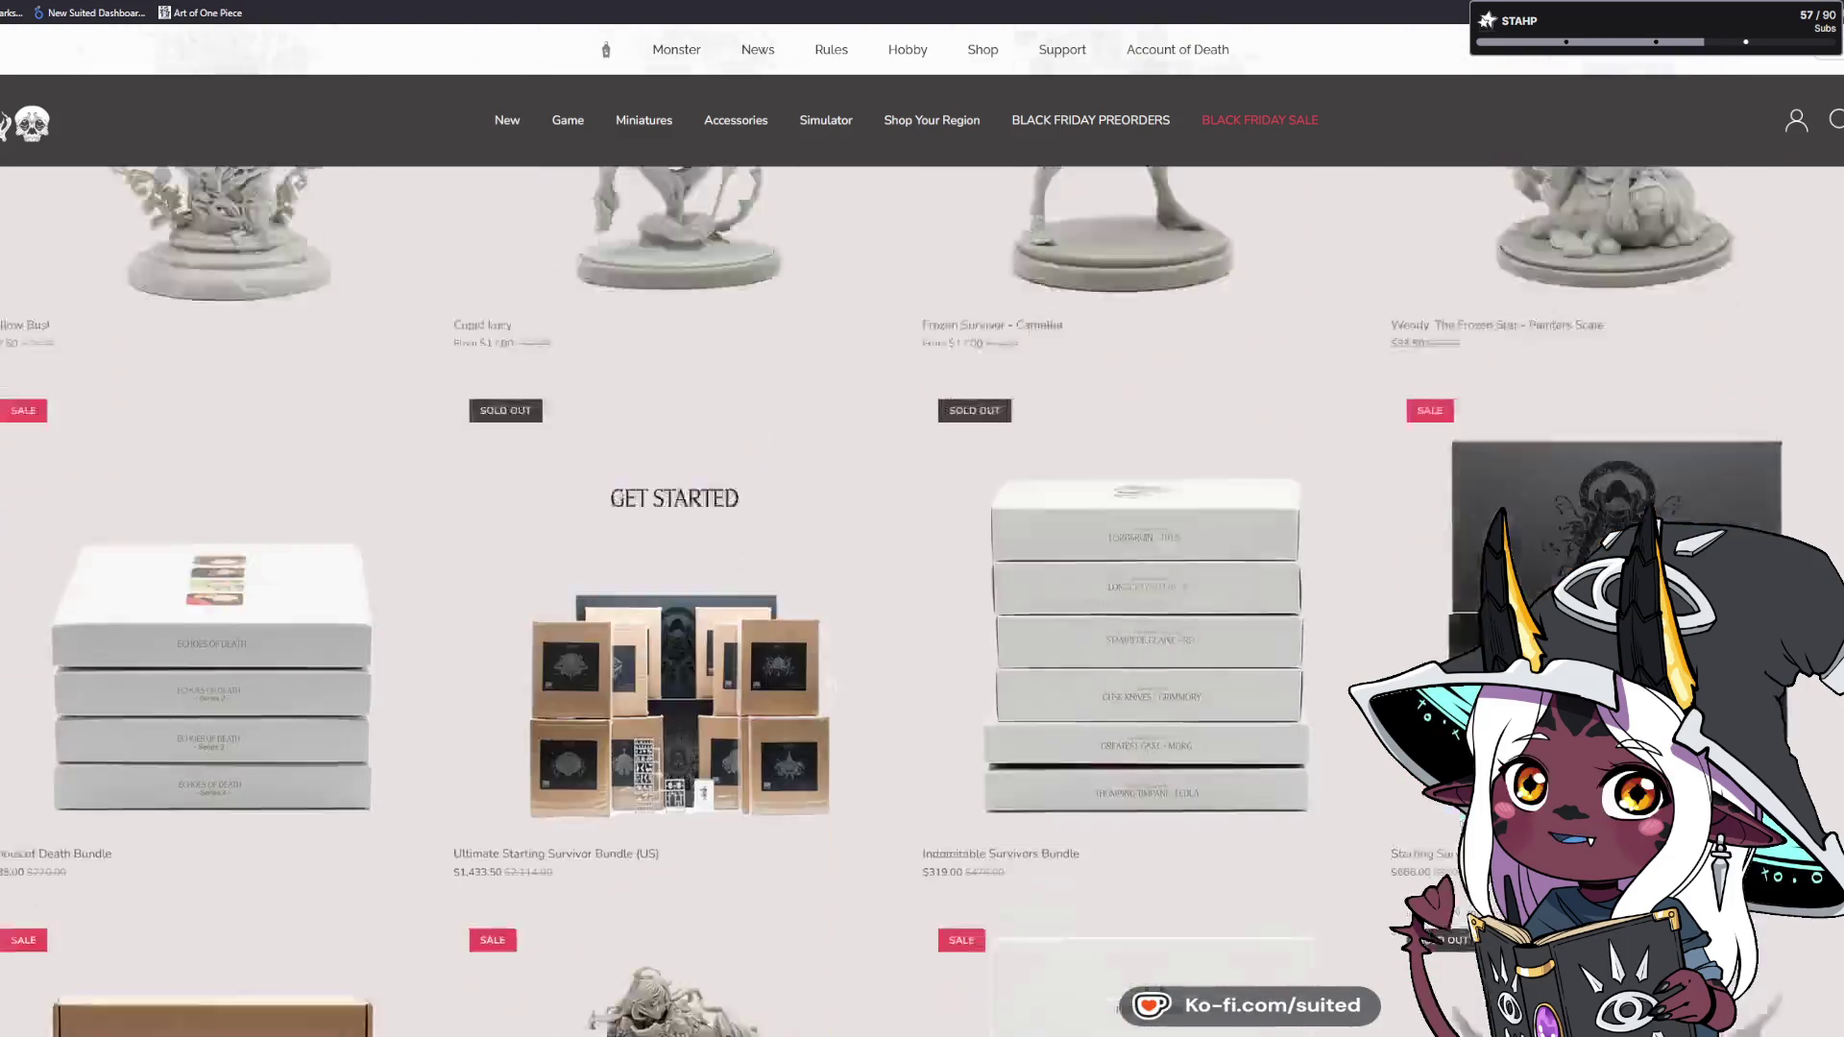
scroll(922, 576, down, 5)
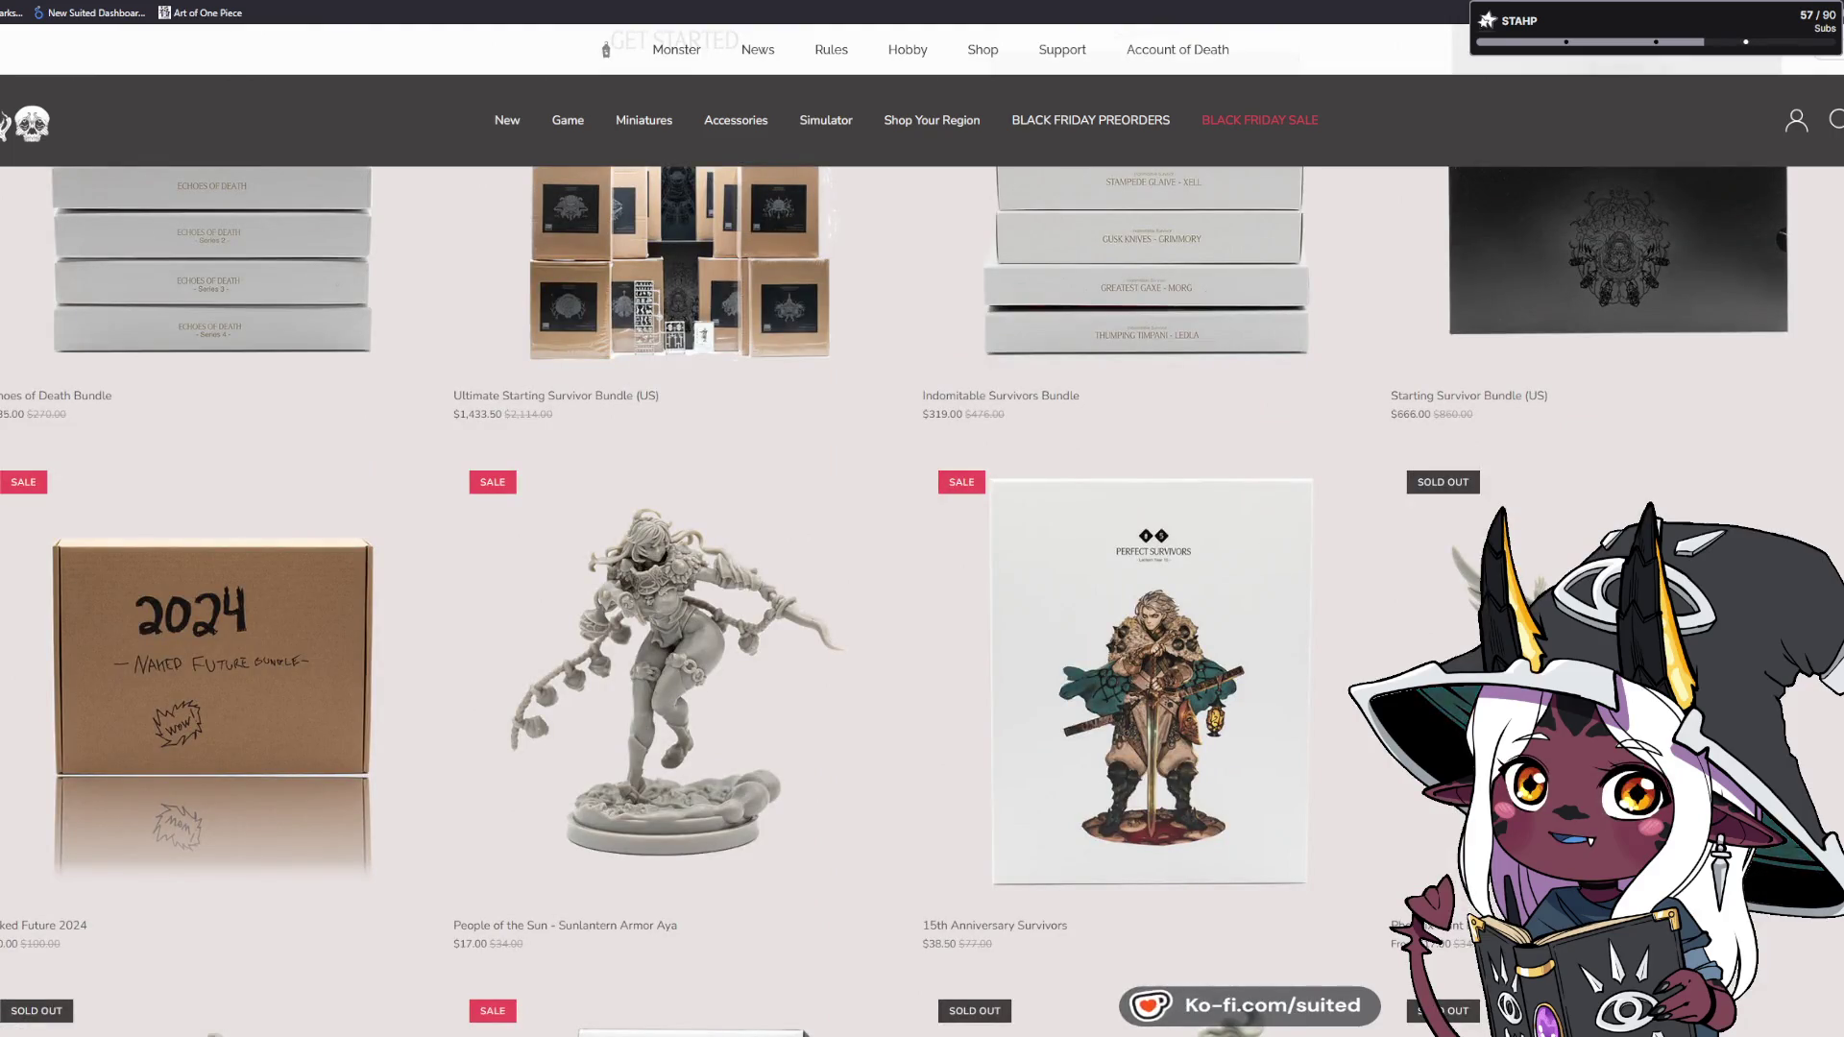
scroll(922, 577, down, 3)
scroll(922, 576, down, 4)
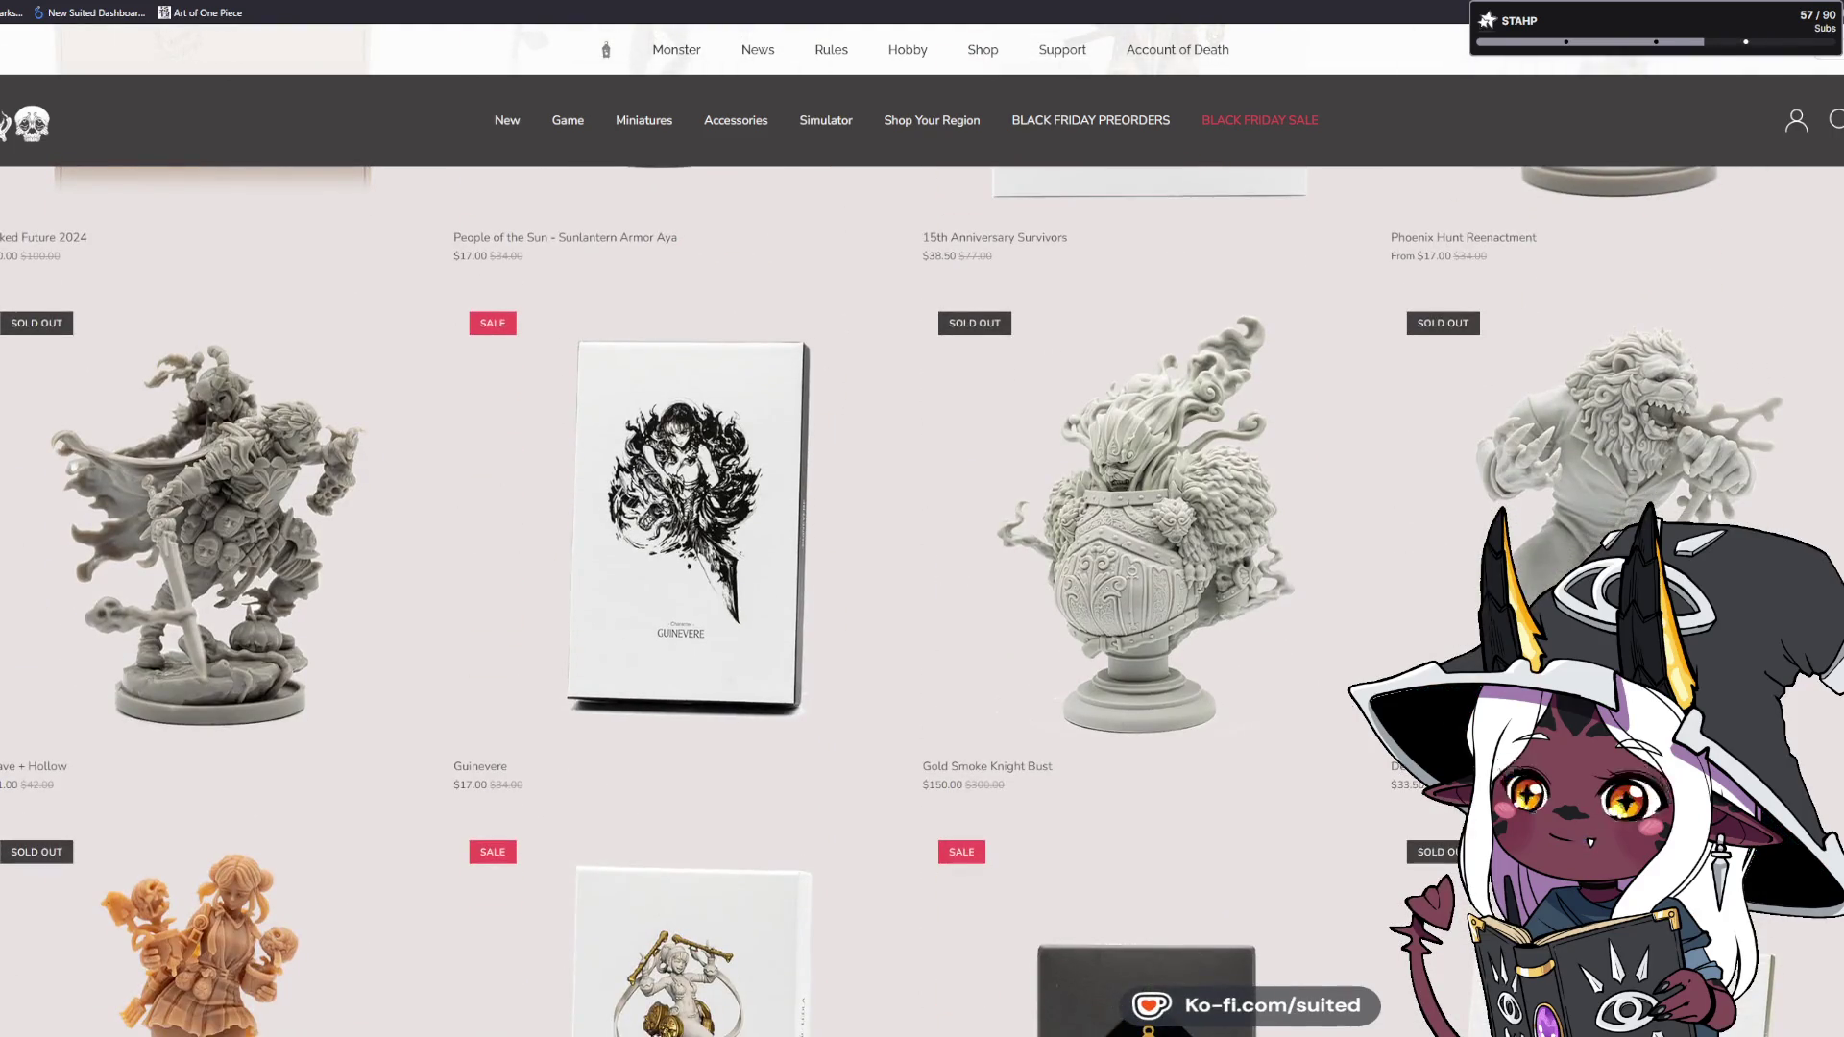
scroll(922, 576, down, 7)
scroll(922, 576, down, 2)
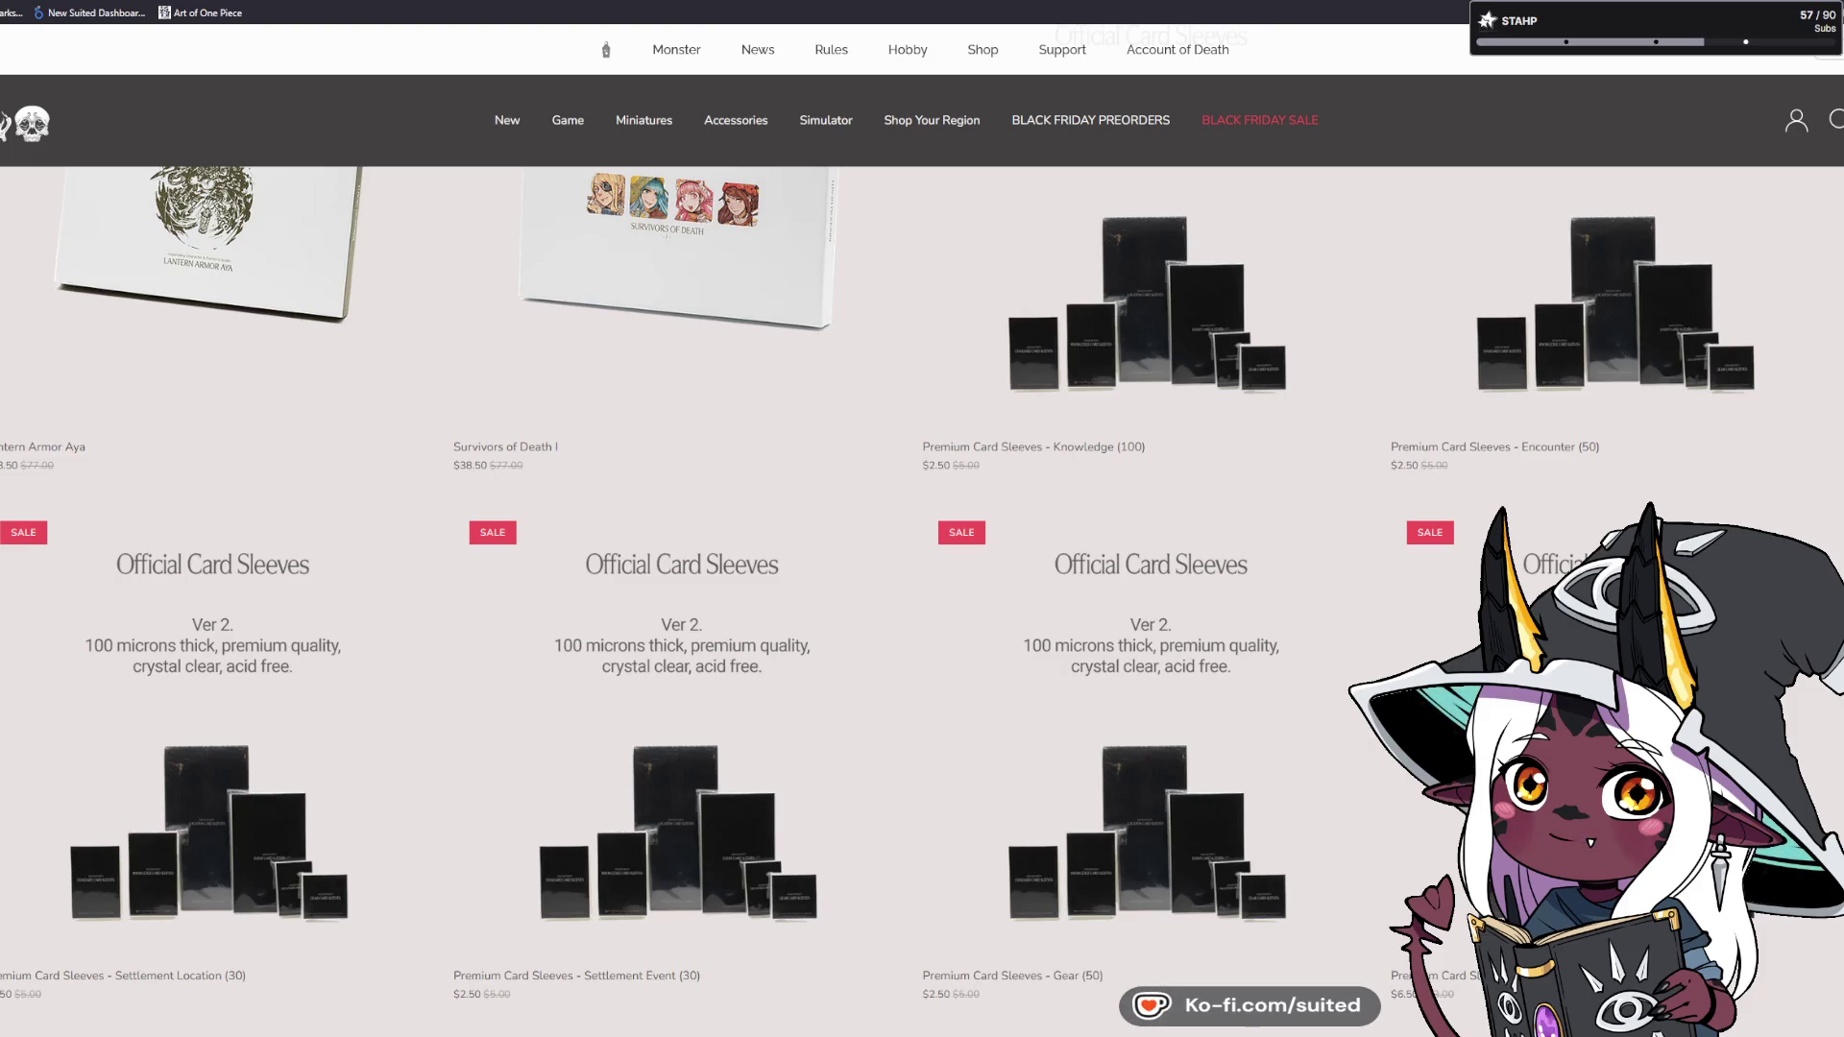
scroll(922, 530, down, 8)
scroll(922, 596, down, 7)
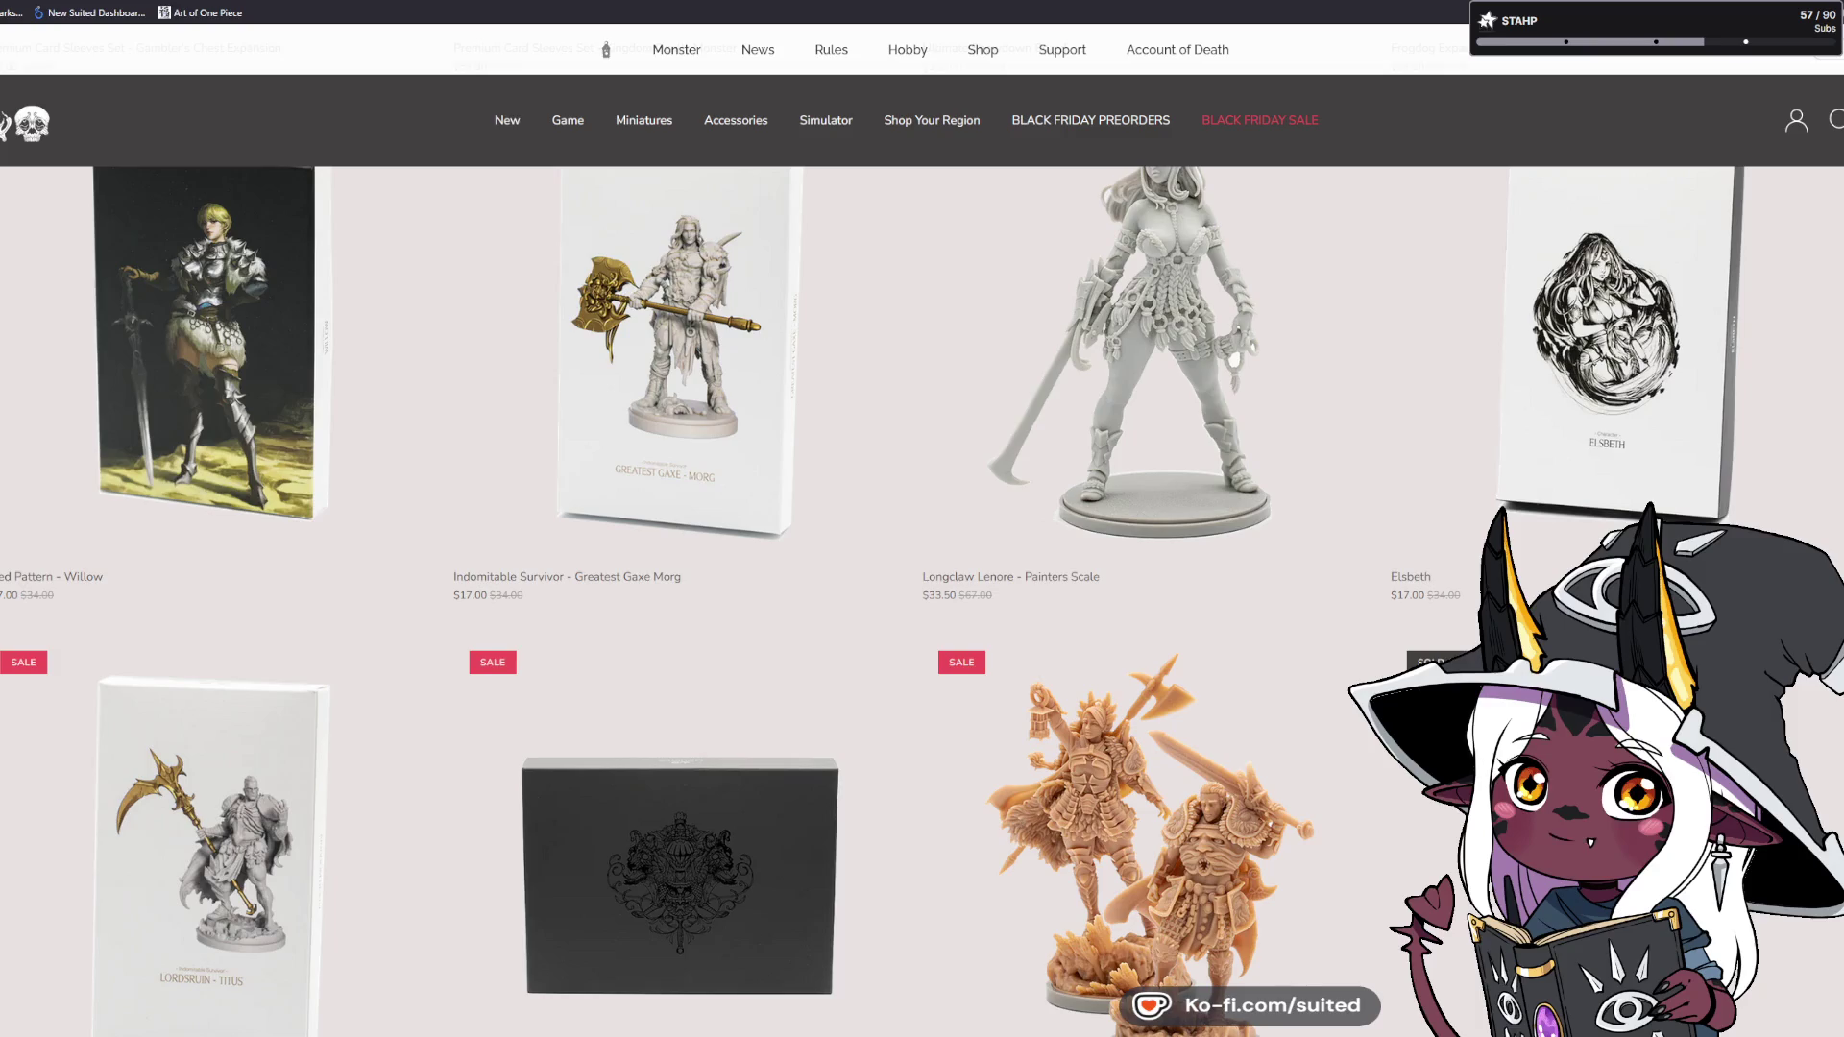
click(1093, 144)
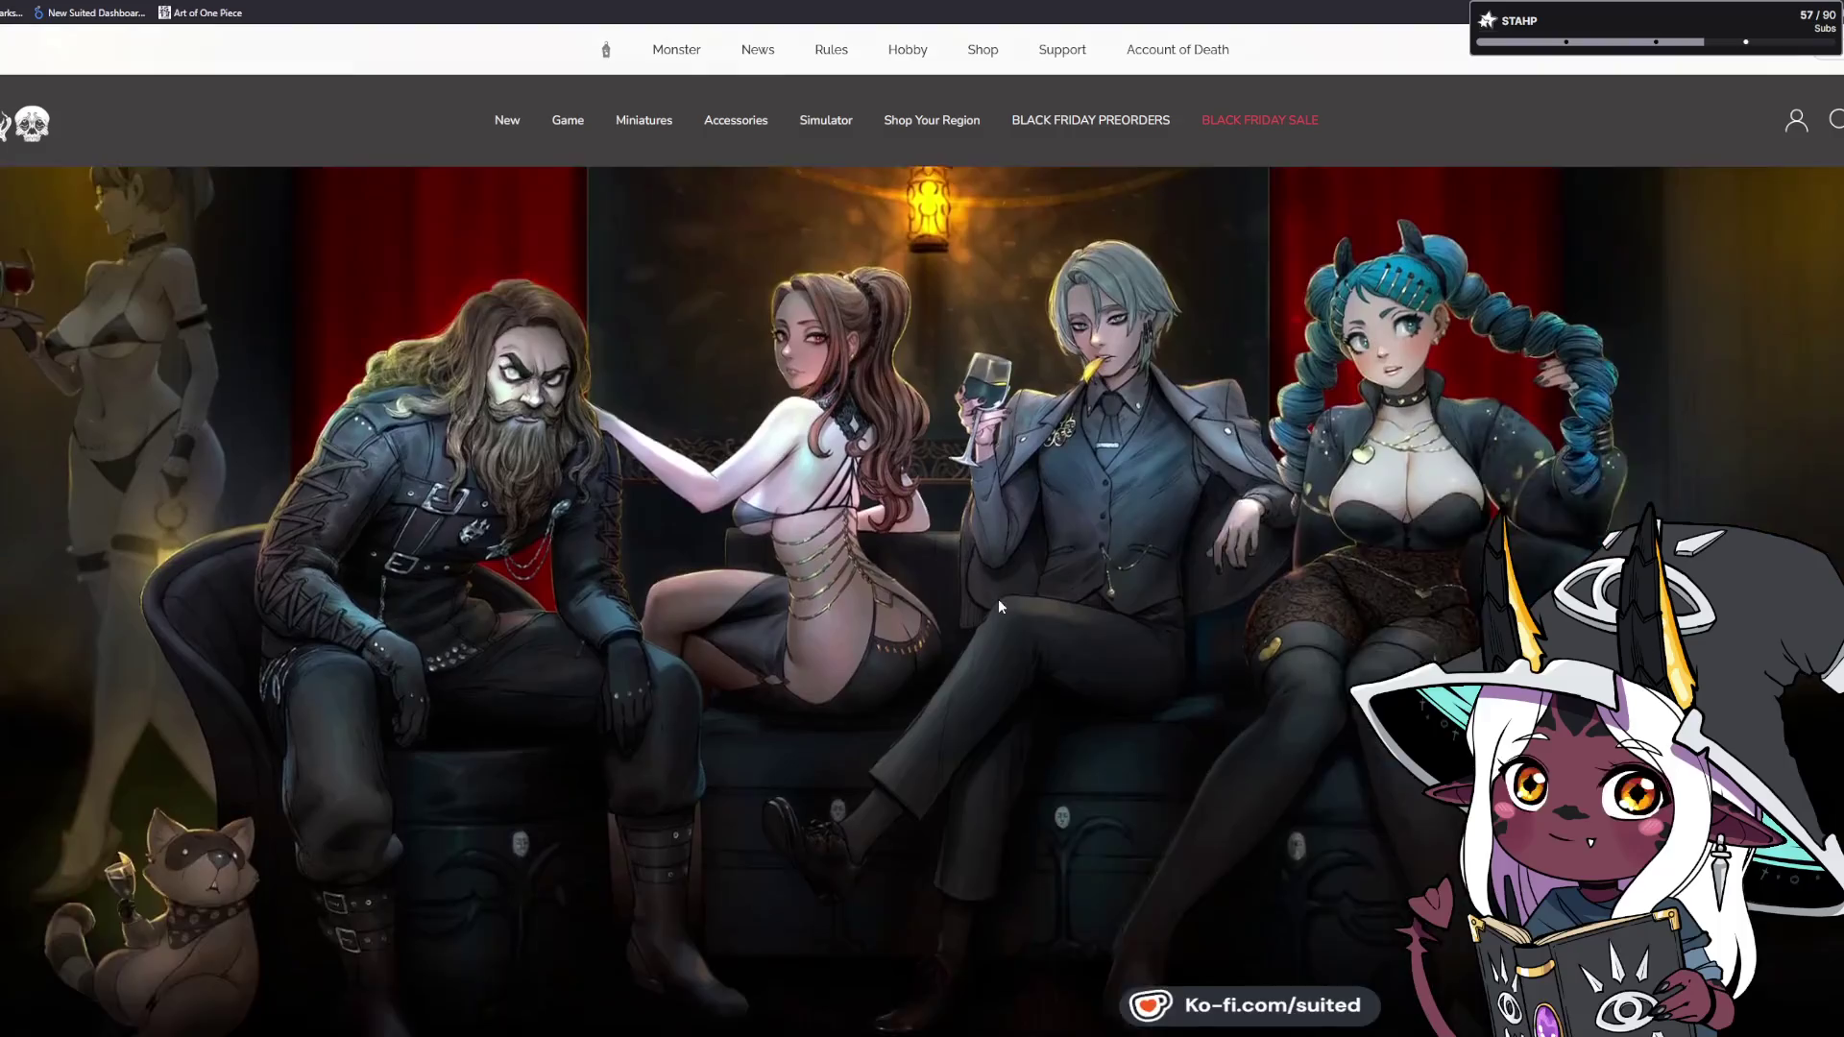
Scroll the preorder grid to the Gryphon, Inverted Mountain and Silver City row and open Gryphon Expansion.
scroll(999, 607, down, 3)
scroll(922, 519, down, 5)
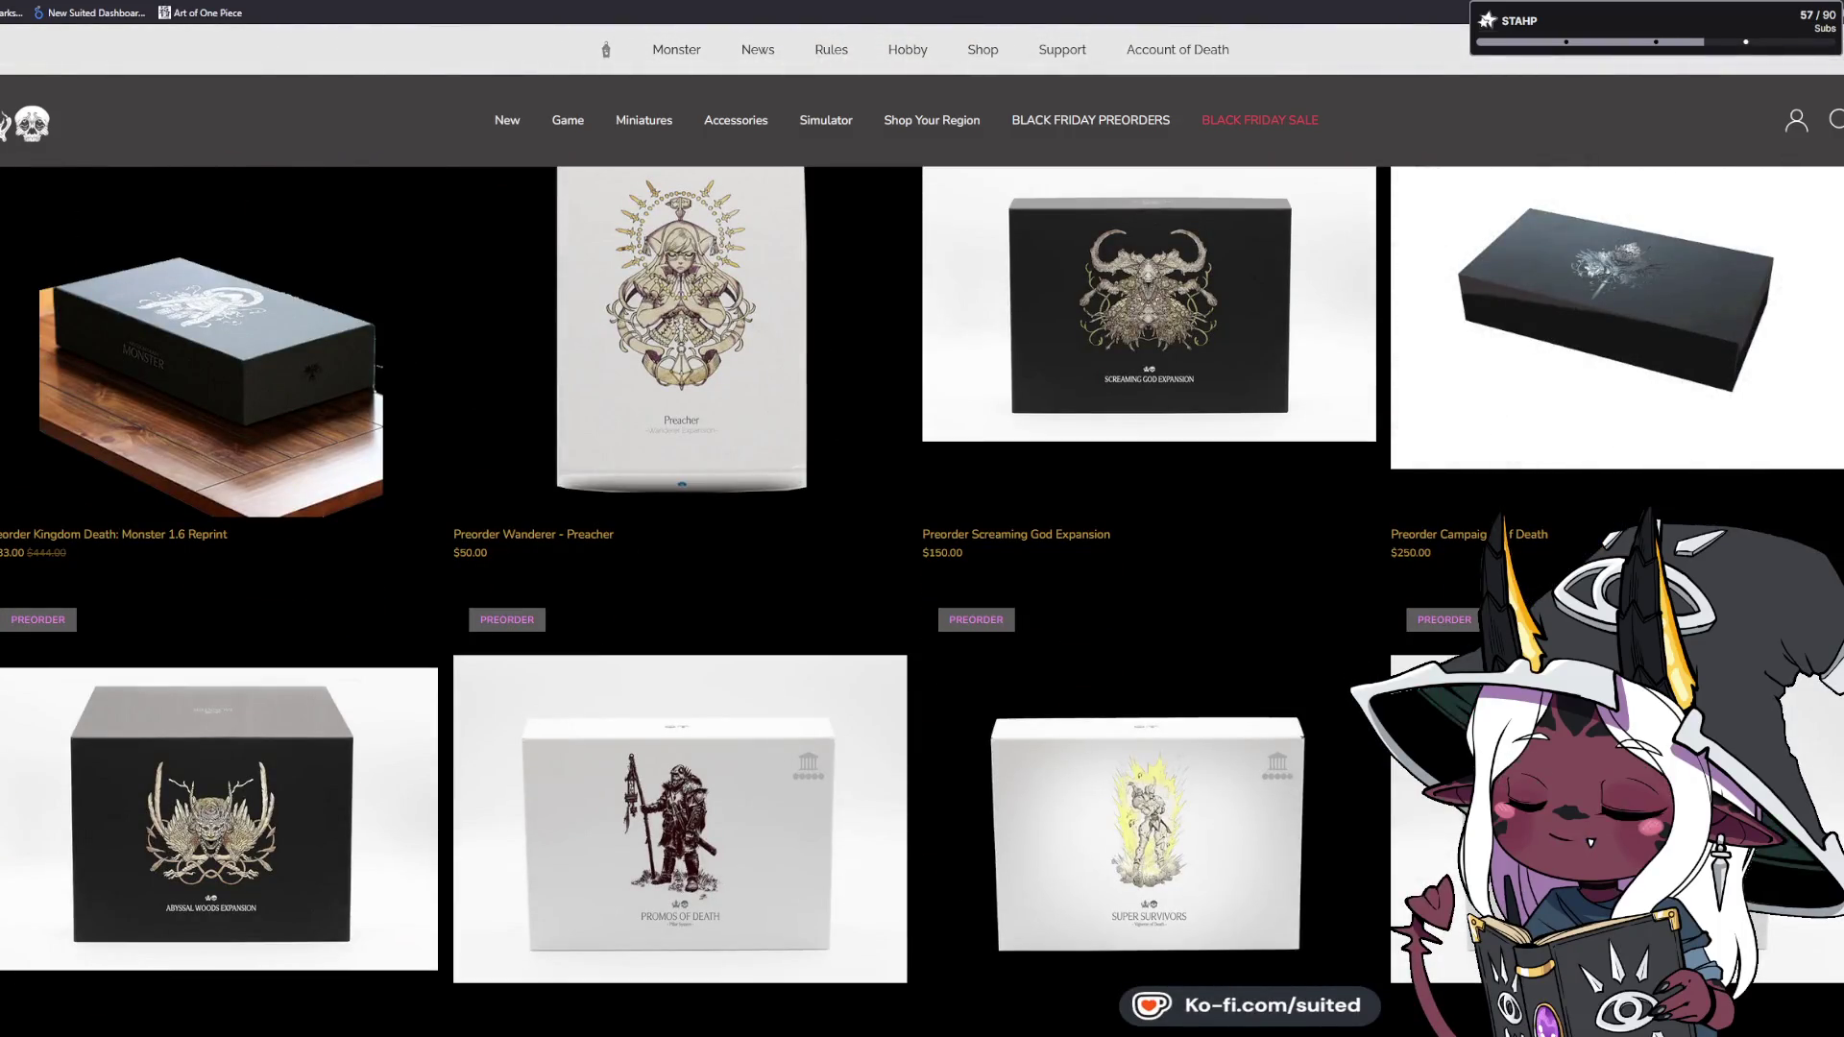
scroll(922, 519, down, 1)
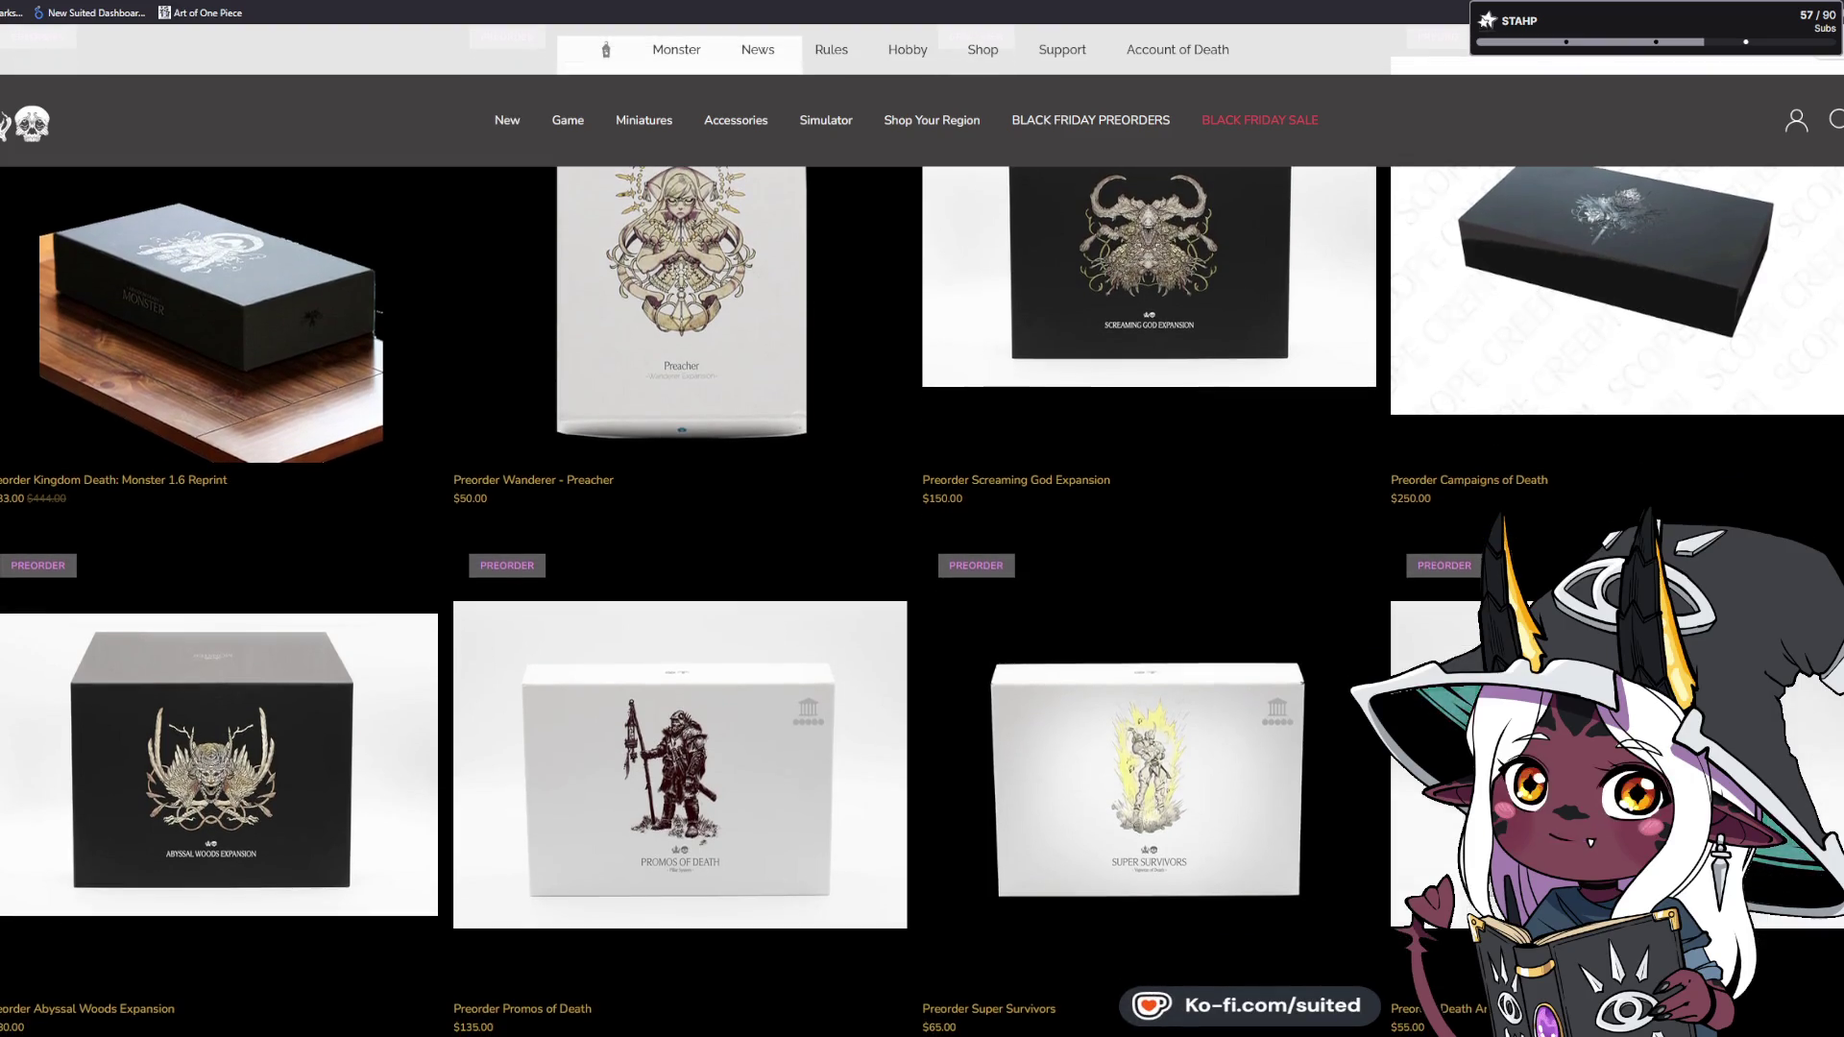
scroll(477, 523, up, 1)
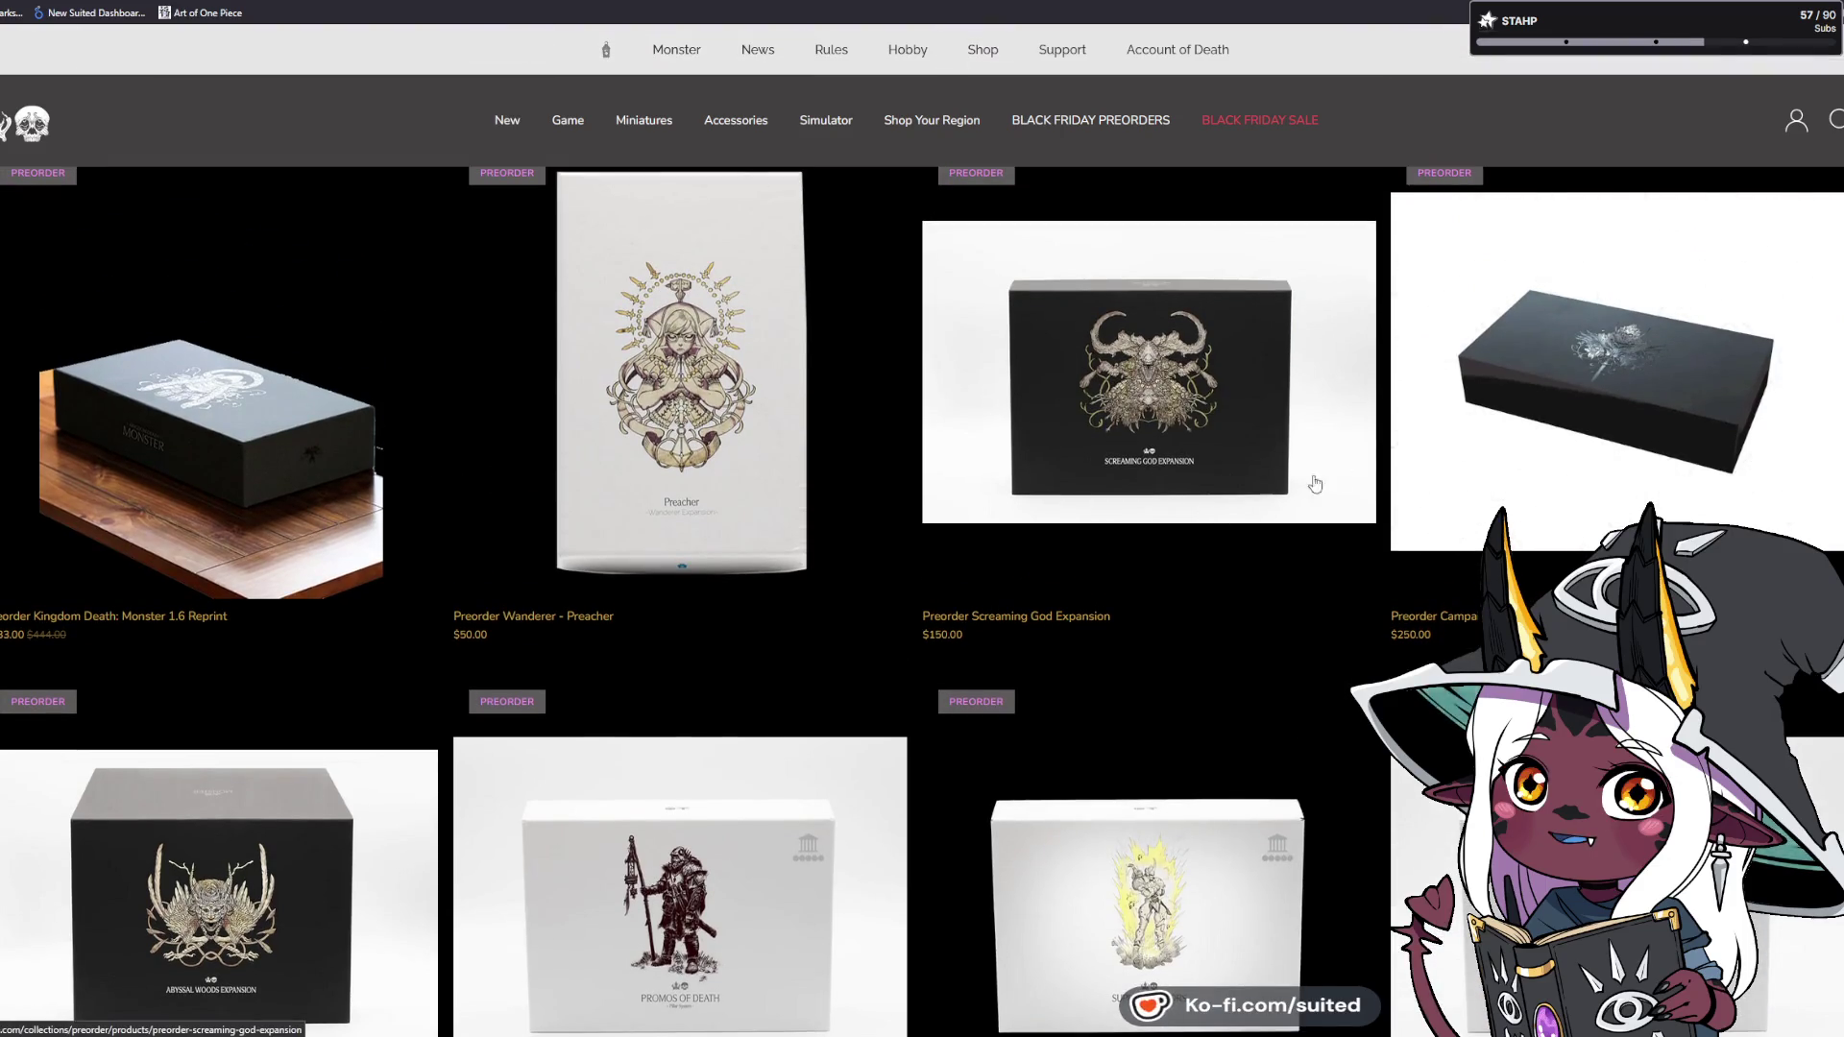
scroll(1273, 495, down, 2)
scroll(922, 602, down, 5)
scroll(922, 600, down, 3)
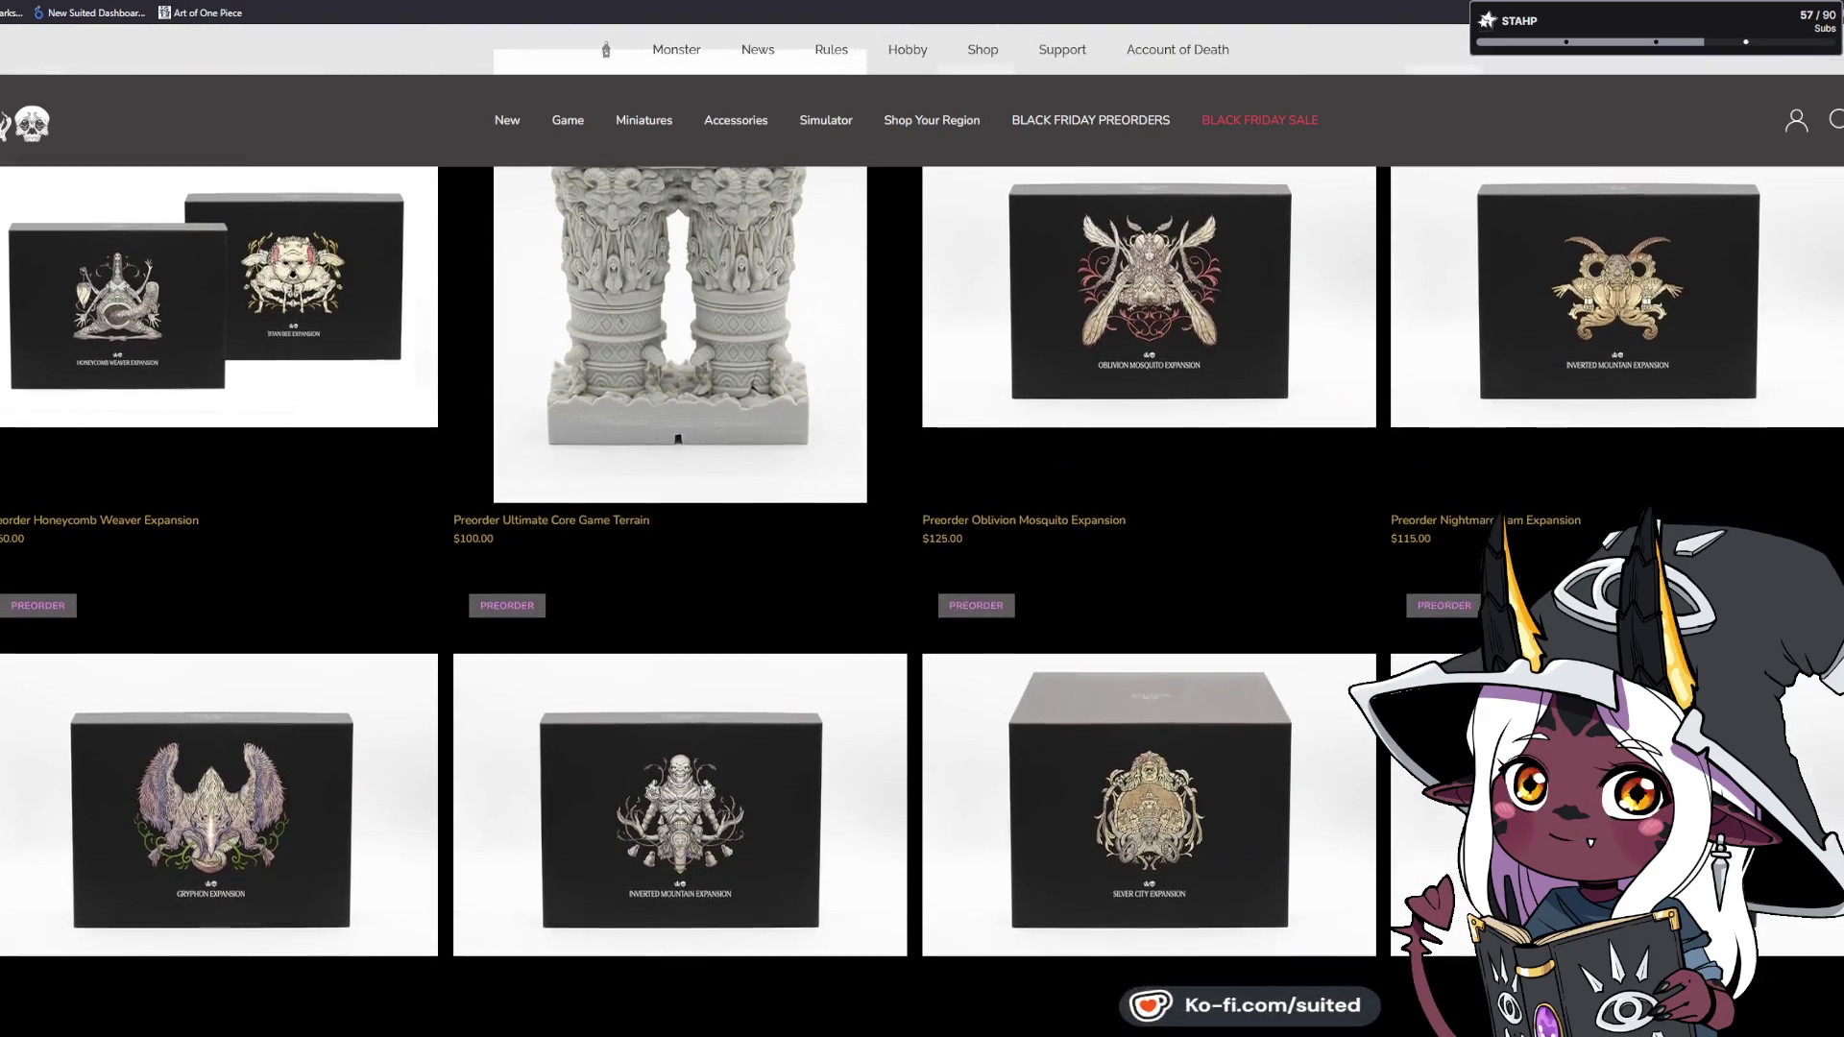
scroll(922, 600, down, 1)
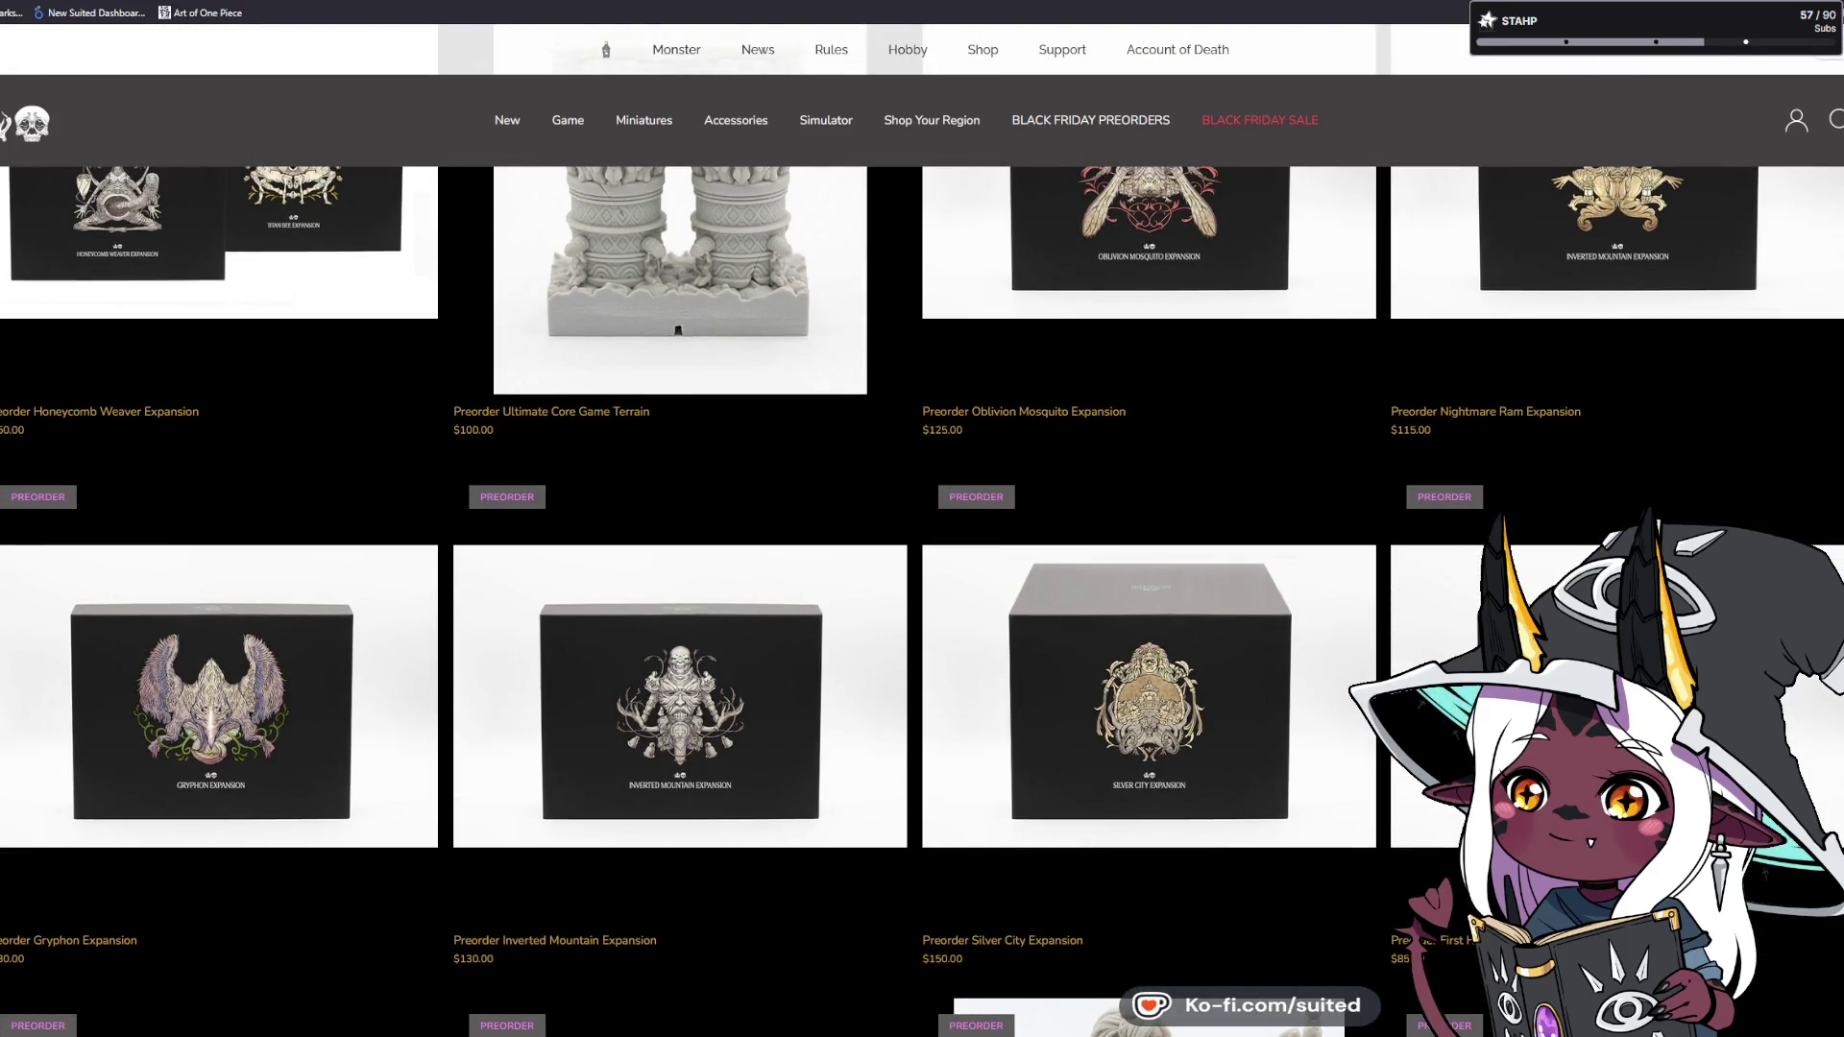
click(136, 753)
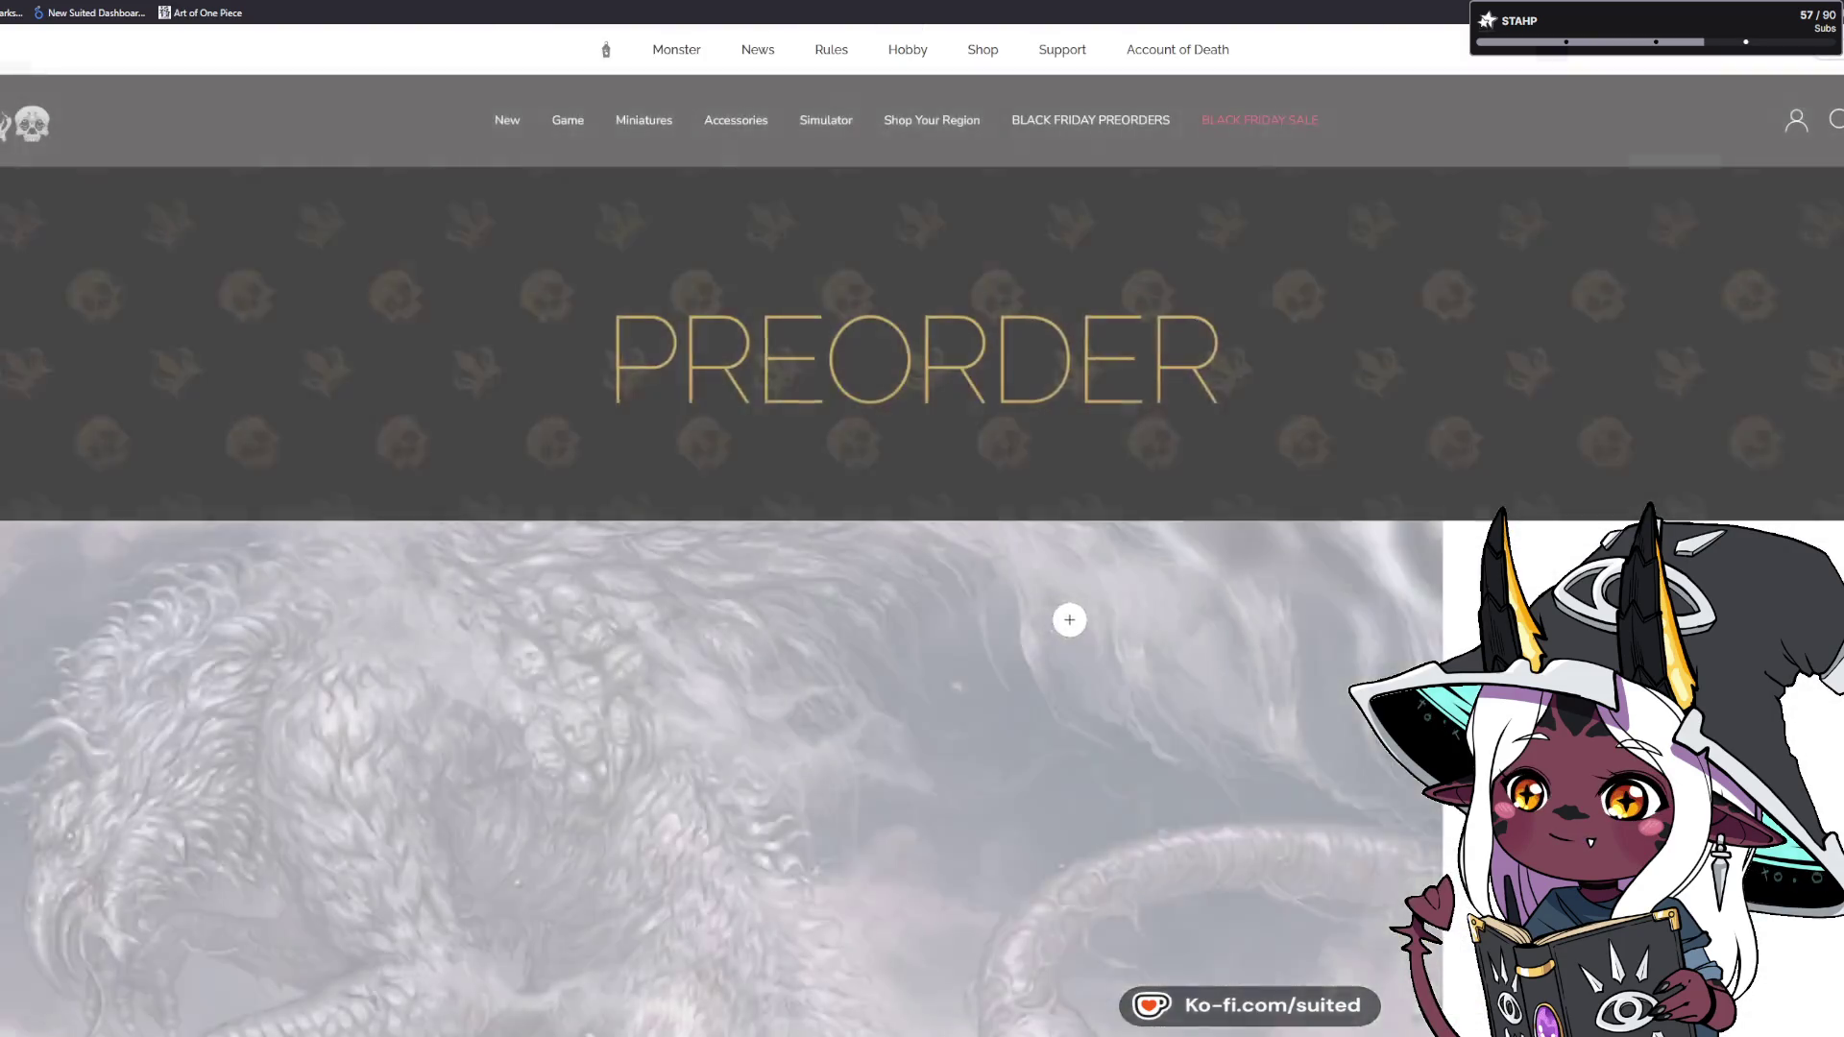
Highlight the ship-2028 note on the $130.00 Gryphon Expansion page, then return to Clip Studio Paint.
scroll(1064, 621, down, 3)
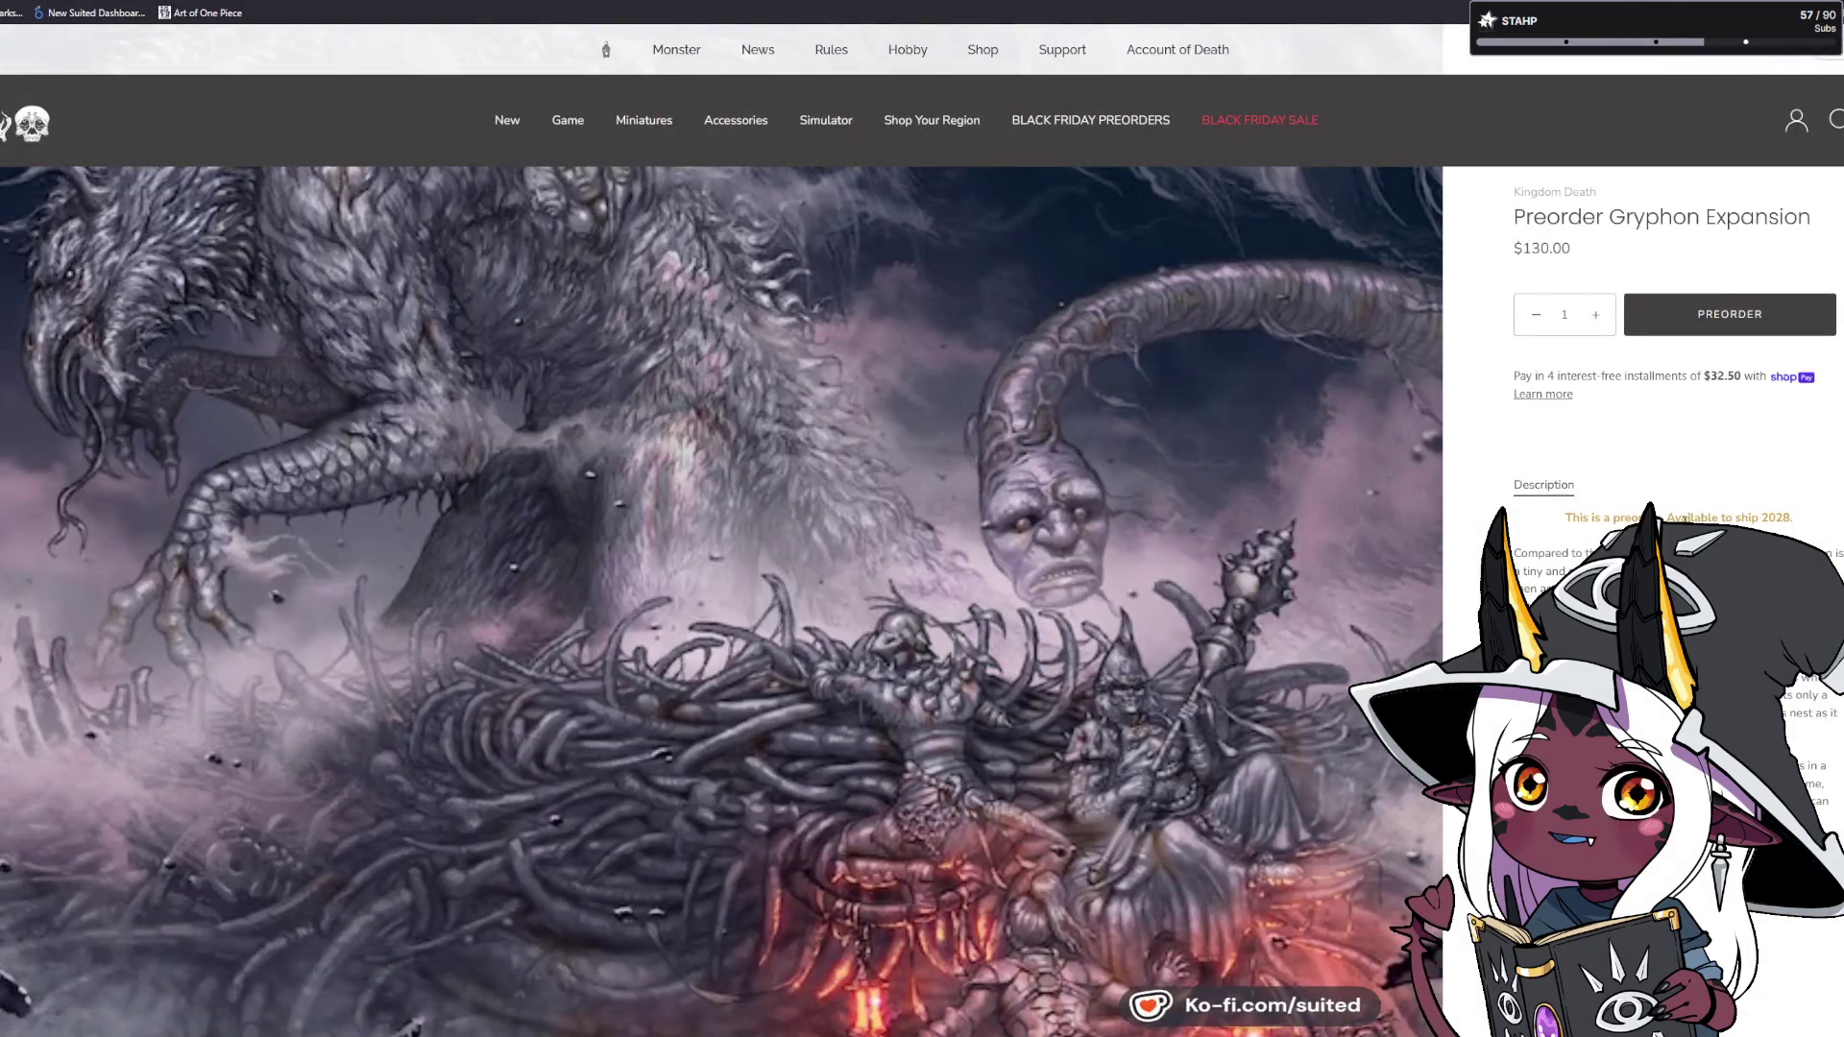
drag(1682, 519, 1811, 529)
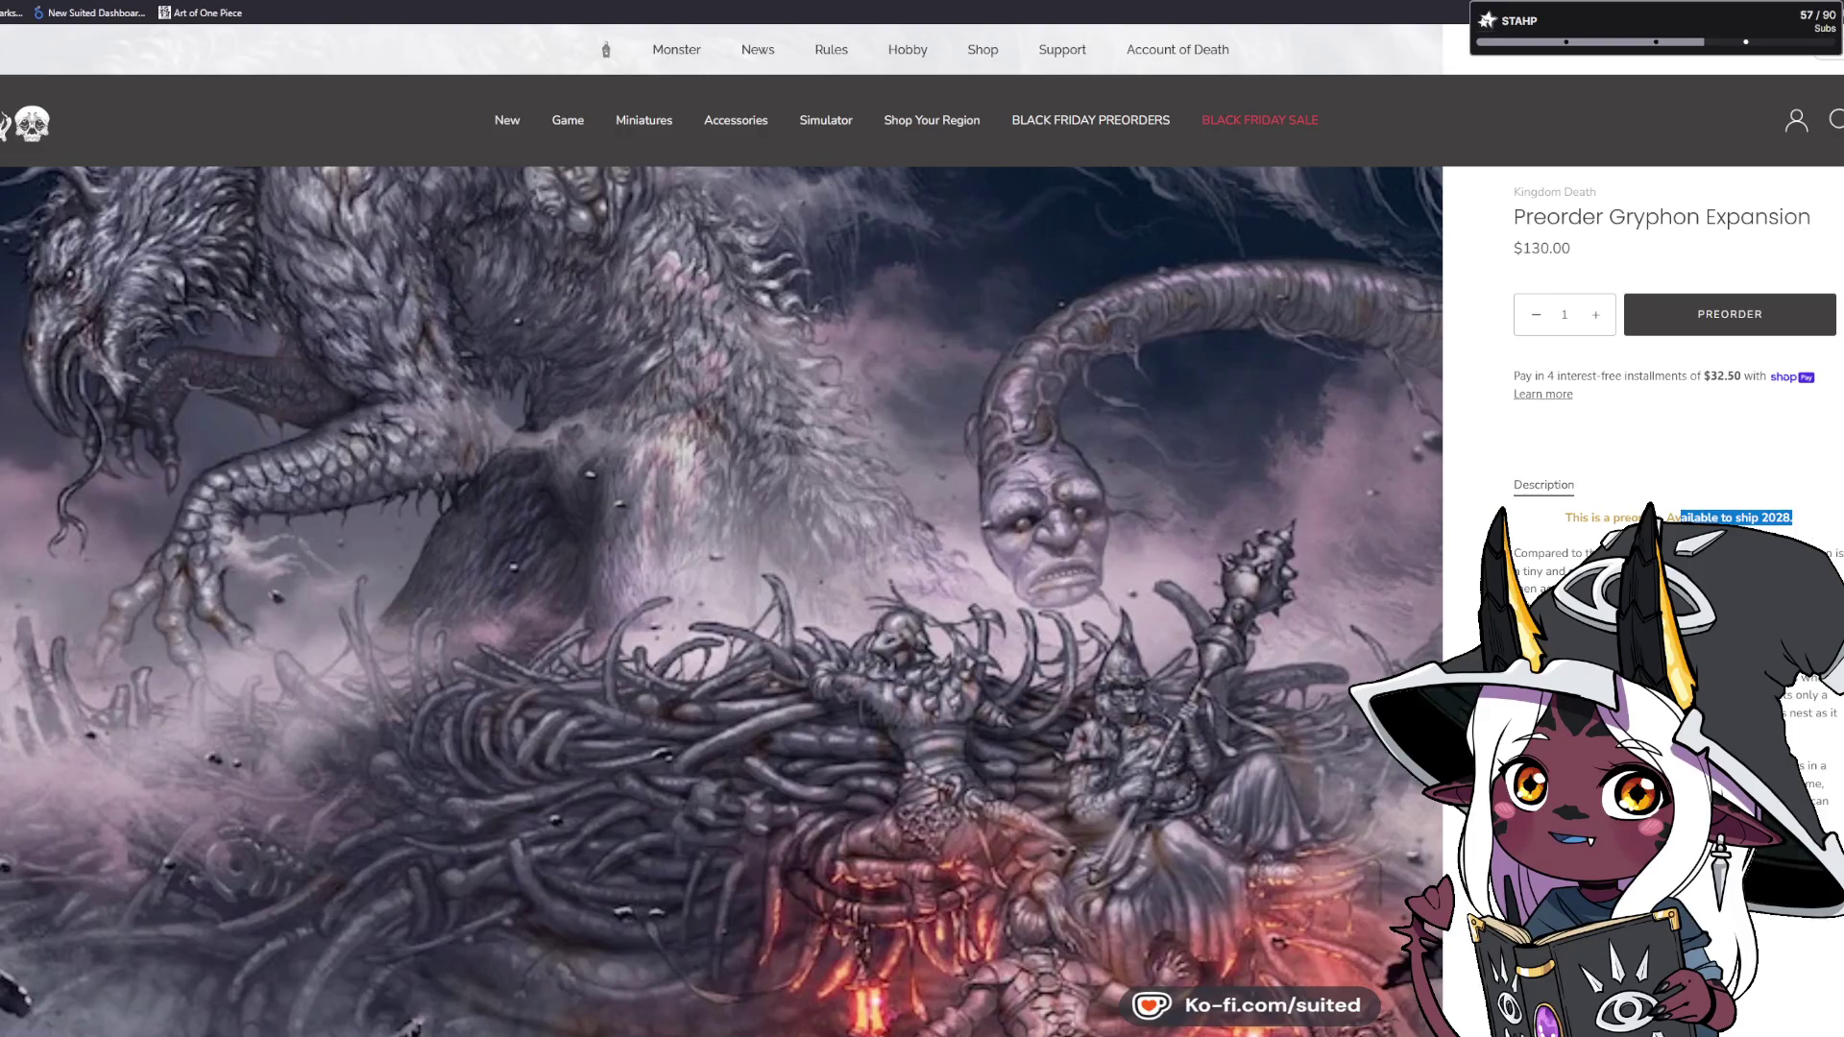
key(alt+Tab)
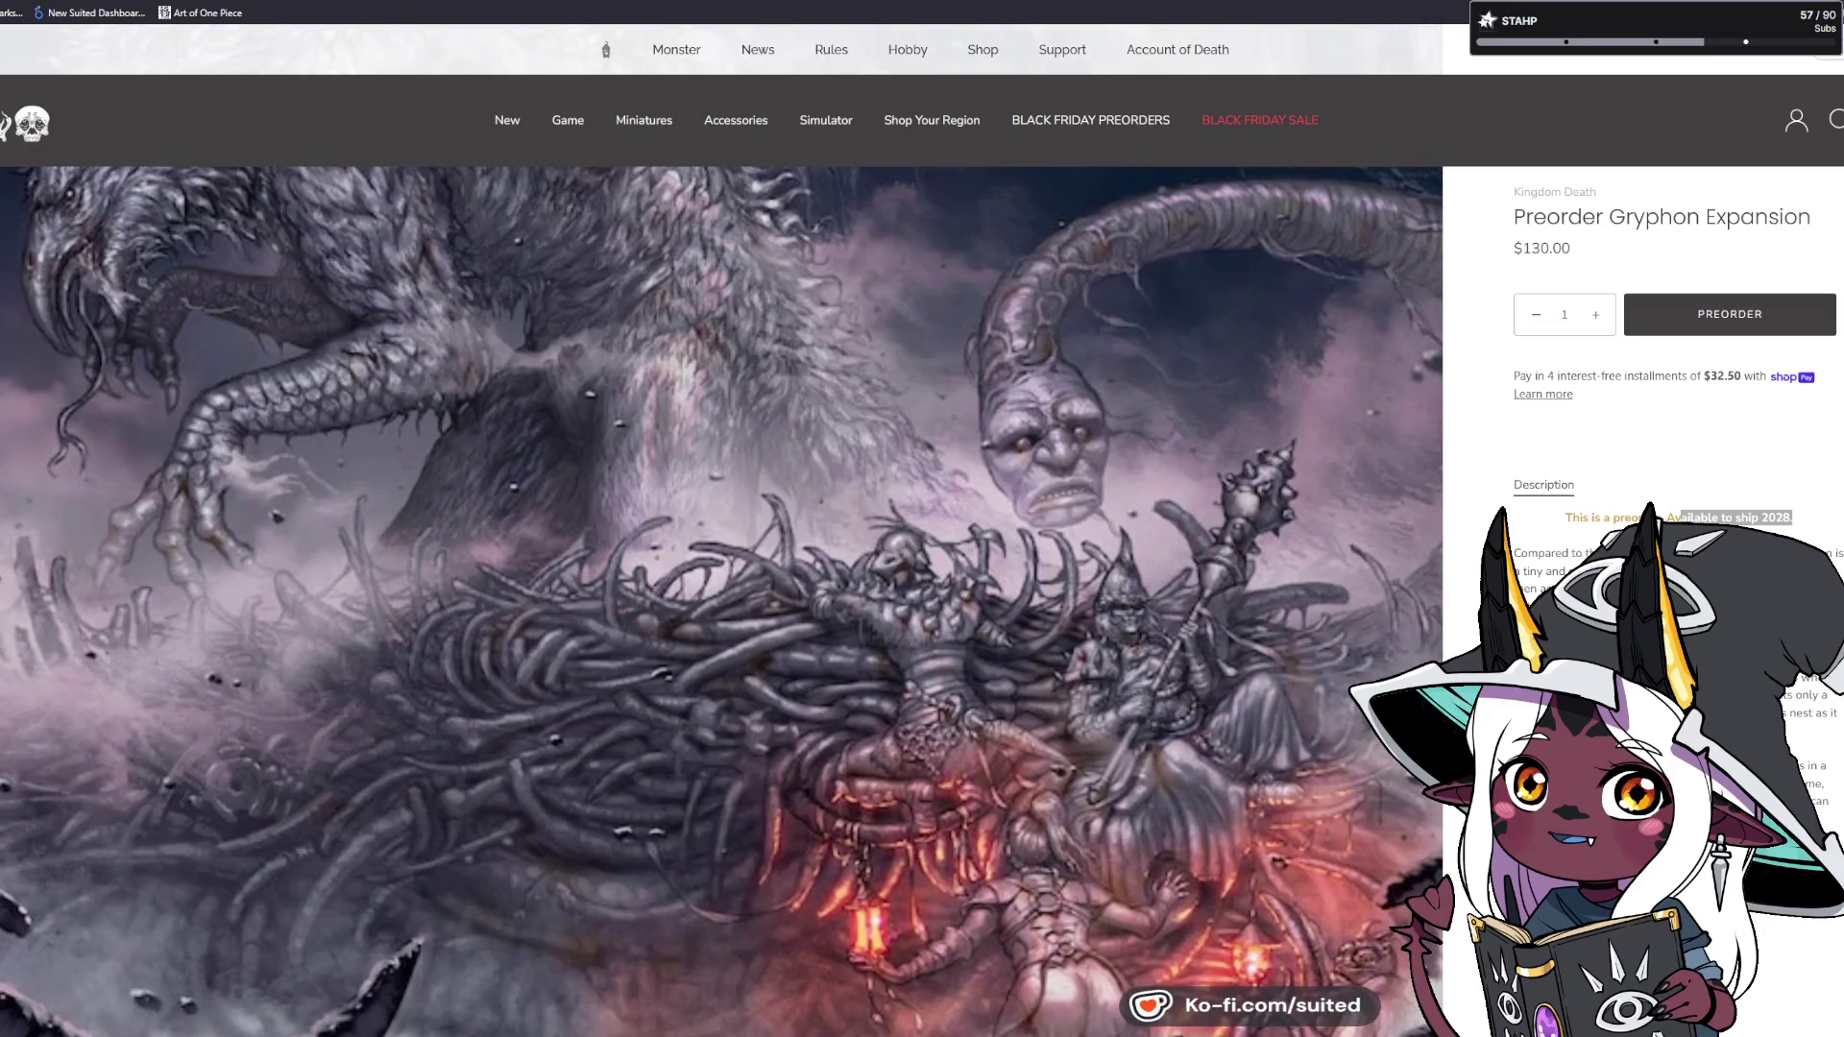
scroll(720, 595, down, 3)
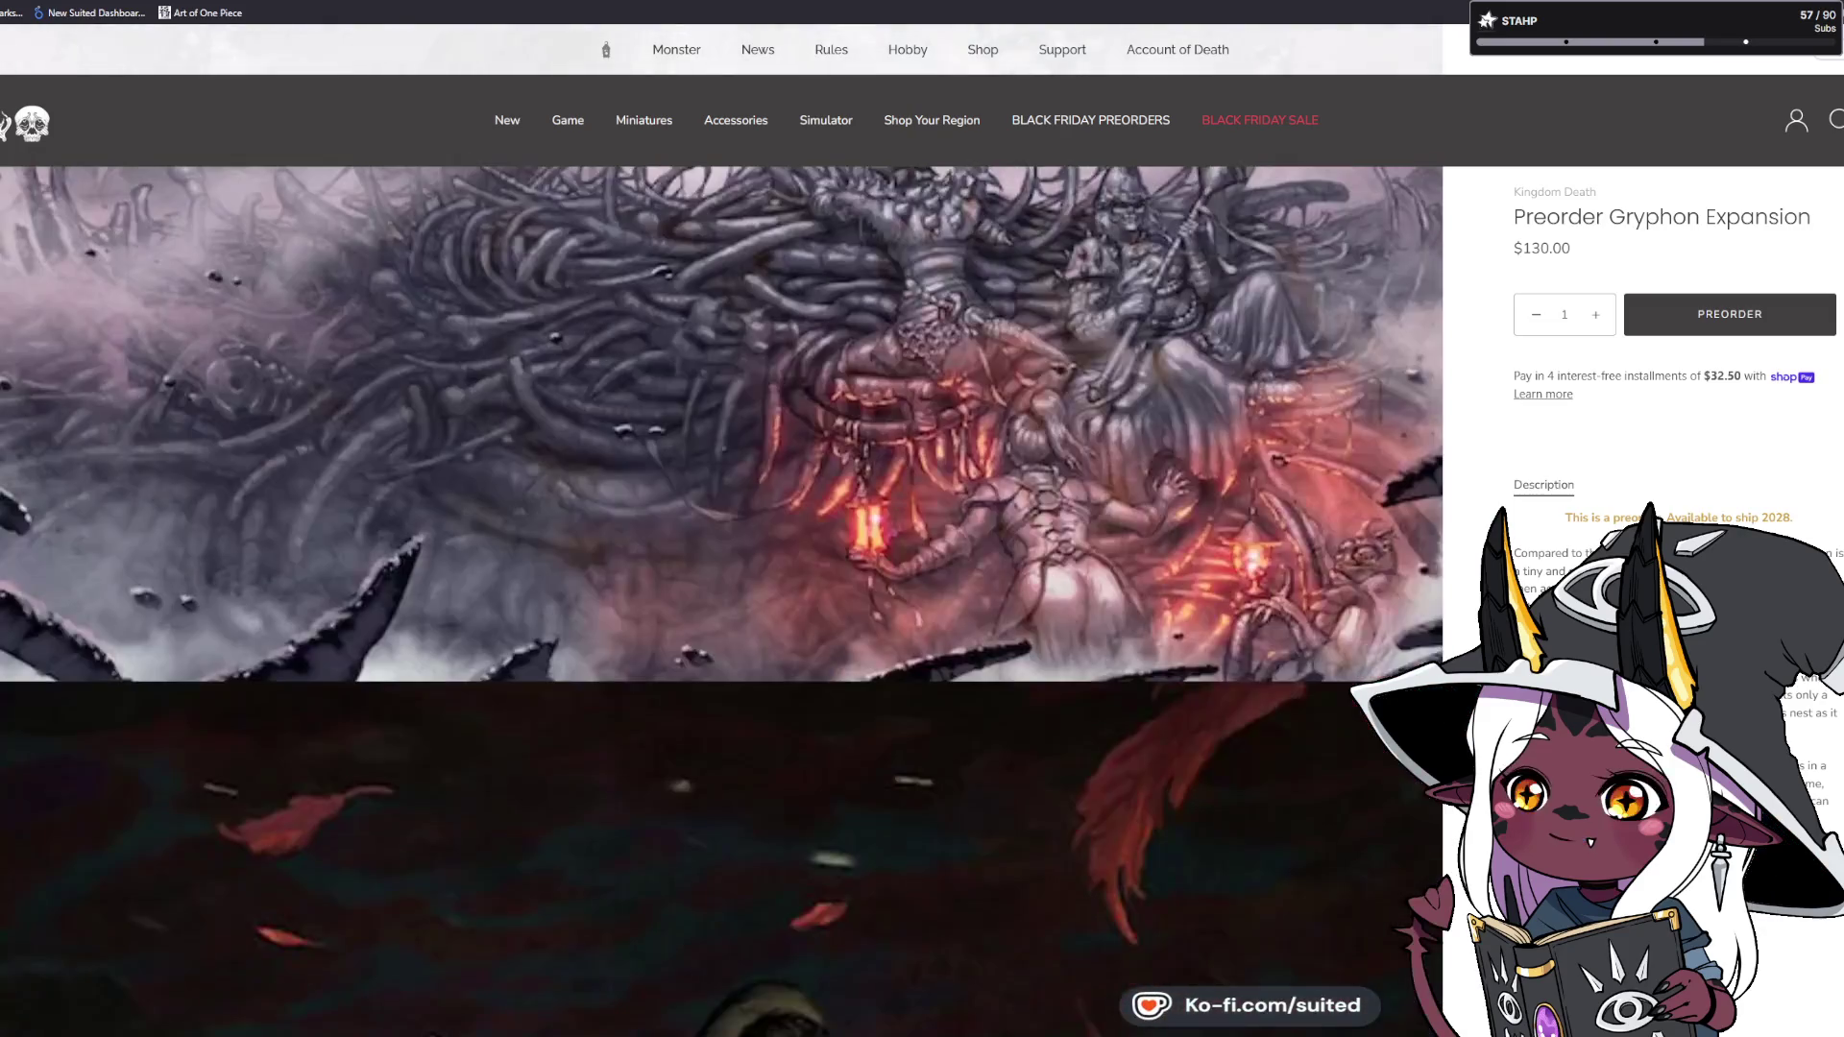
scroll(721, 595, up, 3)
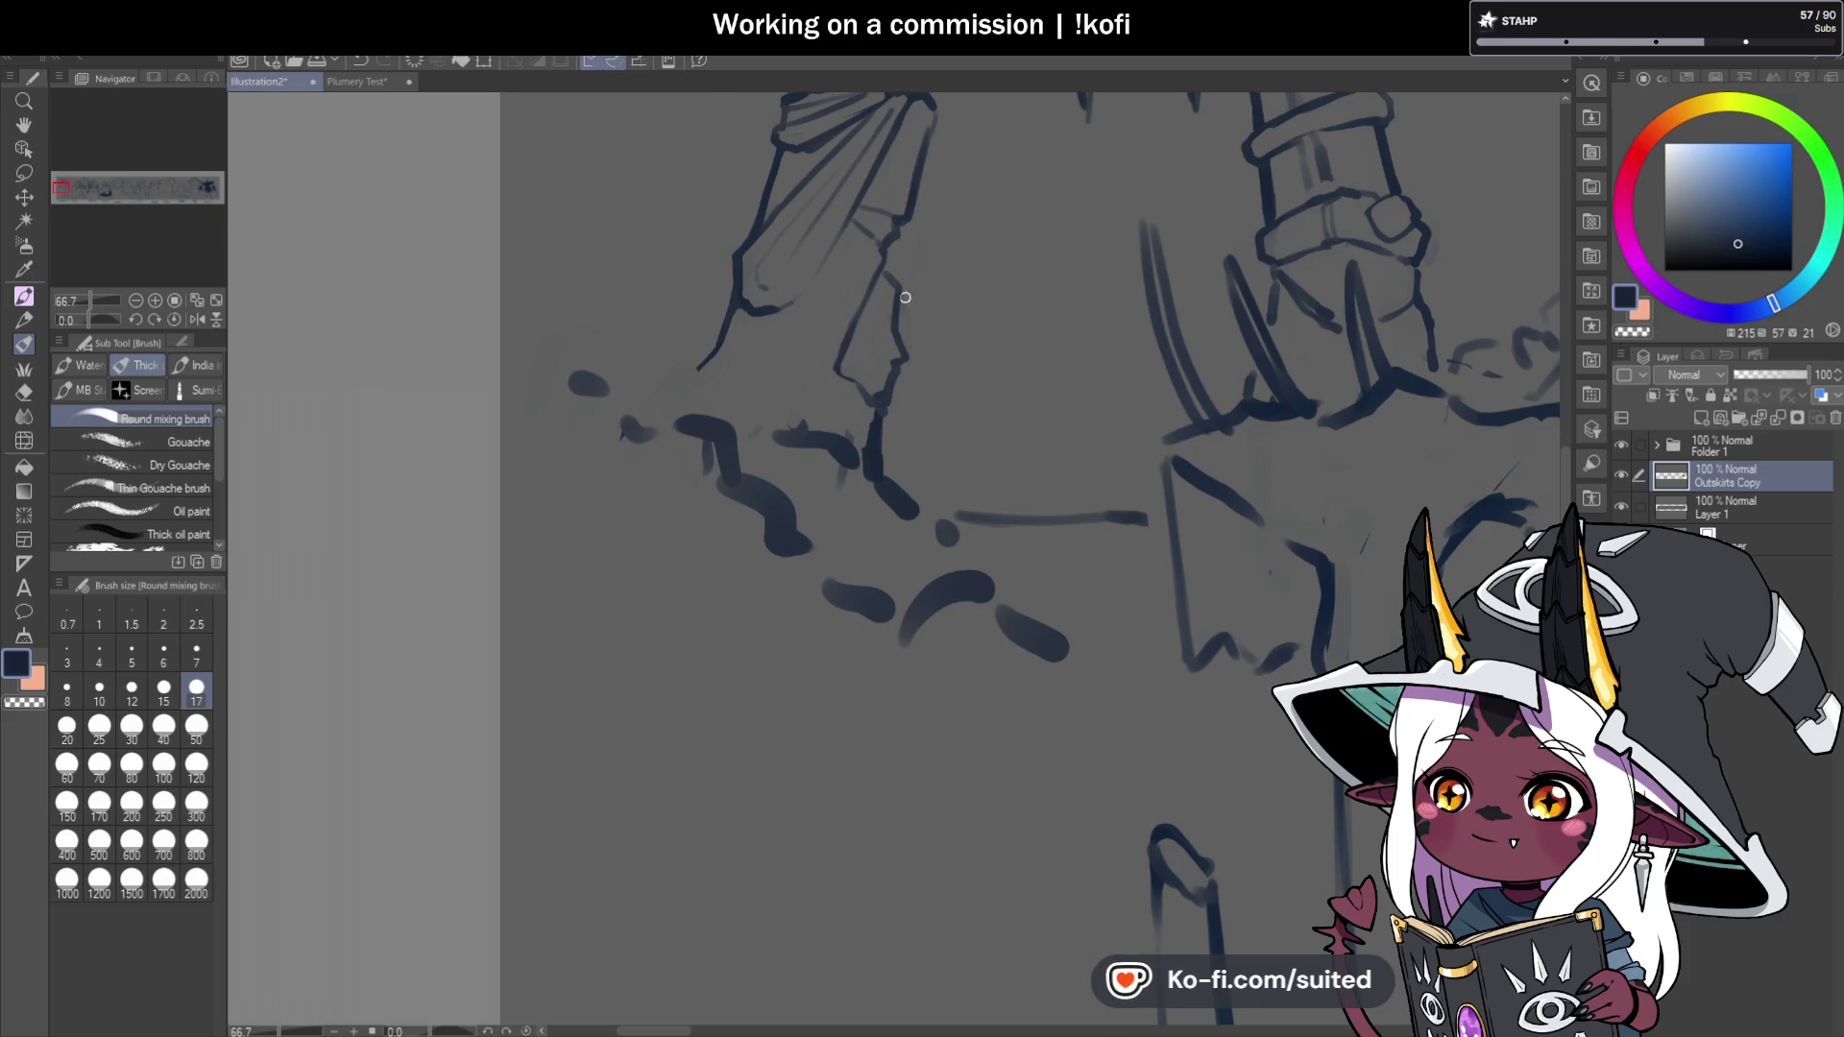
Undo the chin stroke, redraw the side of the face, and soften the chin with a jaw line.
scroll(887, 312, up, 3)
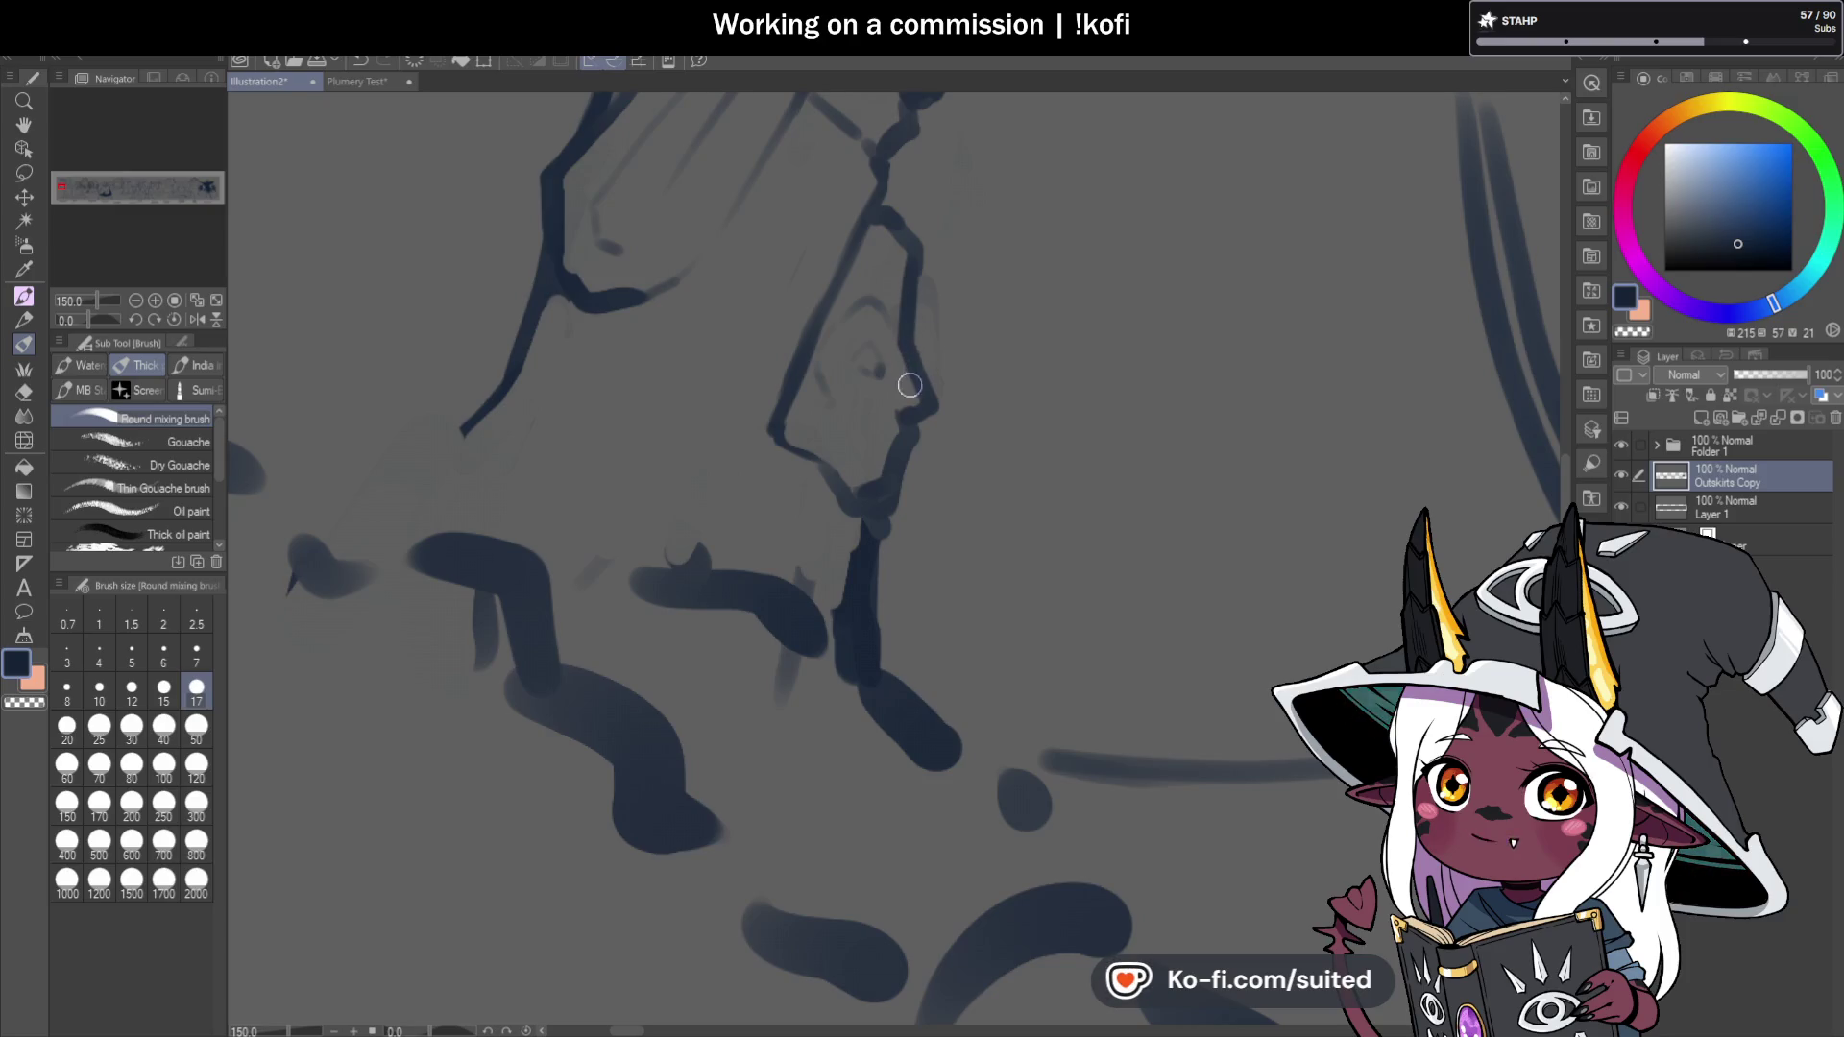
scroll(895, 450, up, 1)
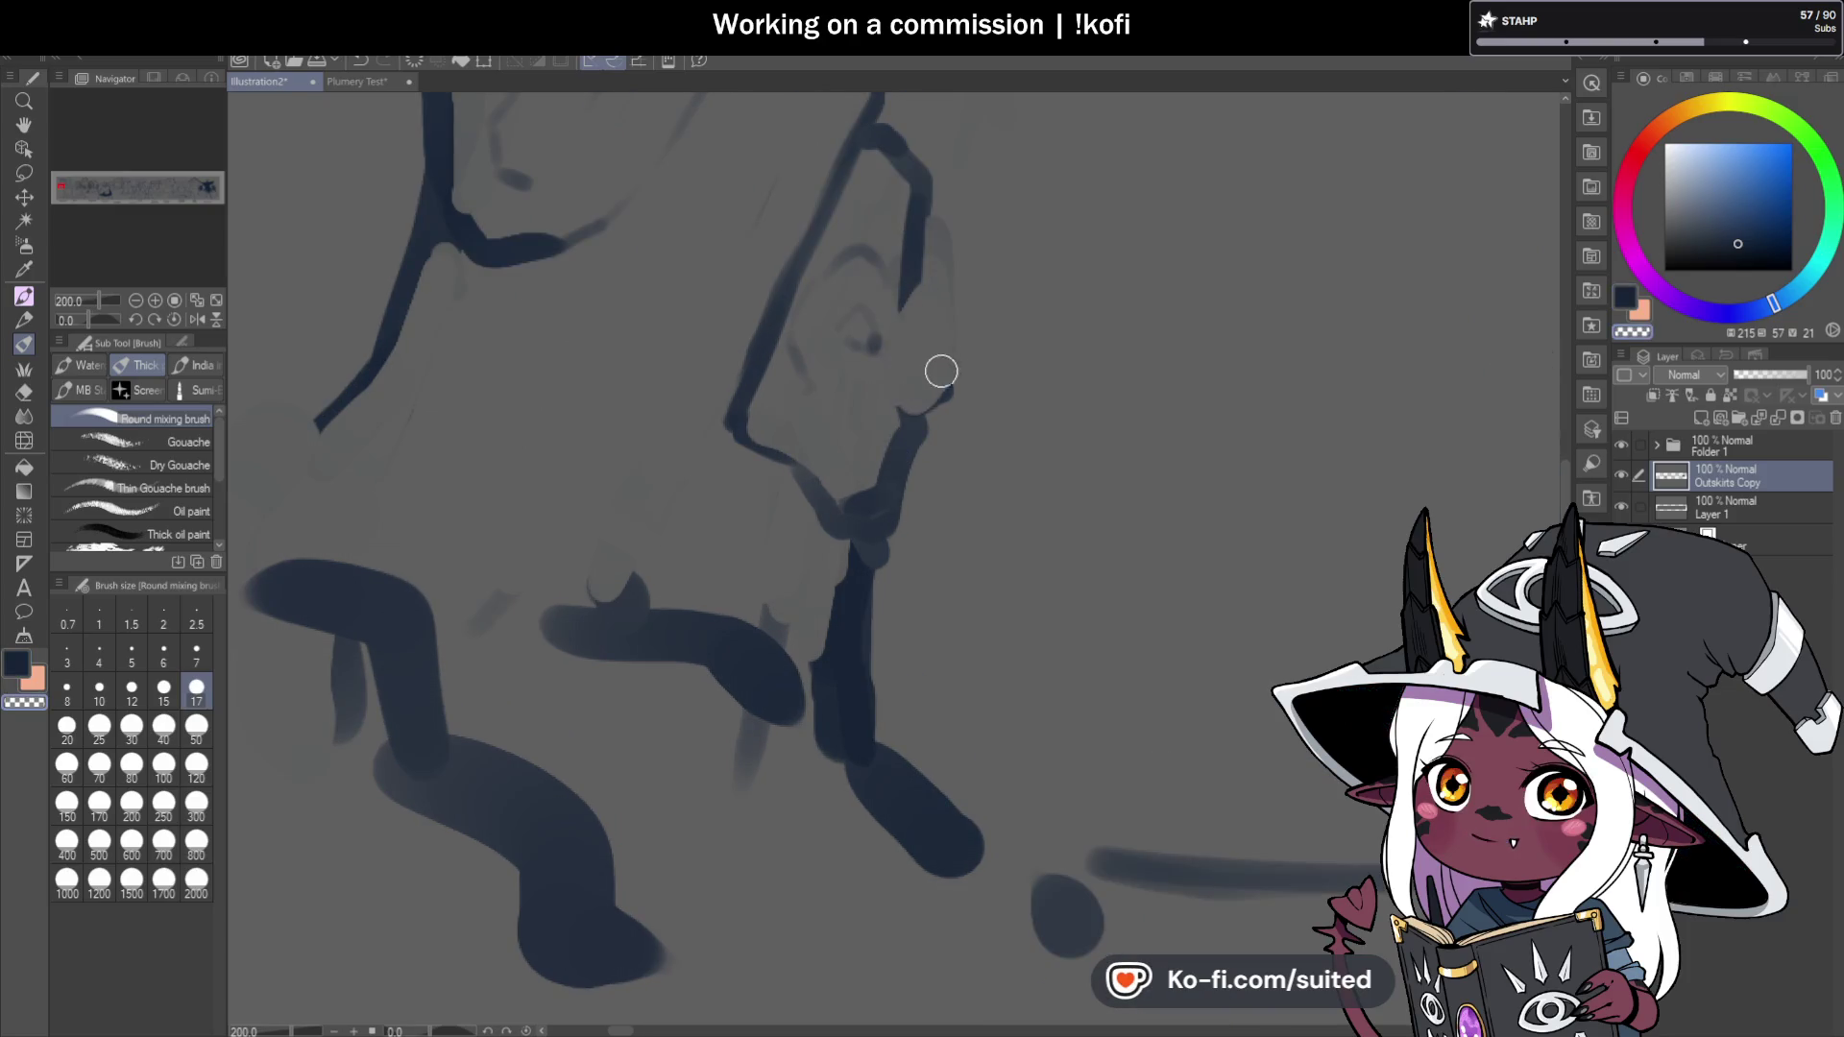
key(ctrl+z)
drag(930, 185, 897, 301)
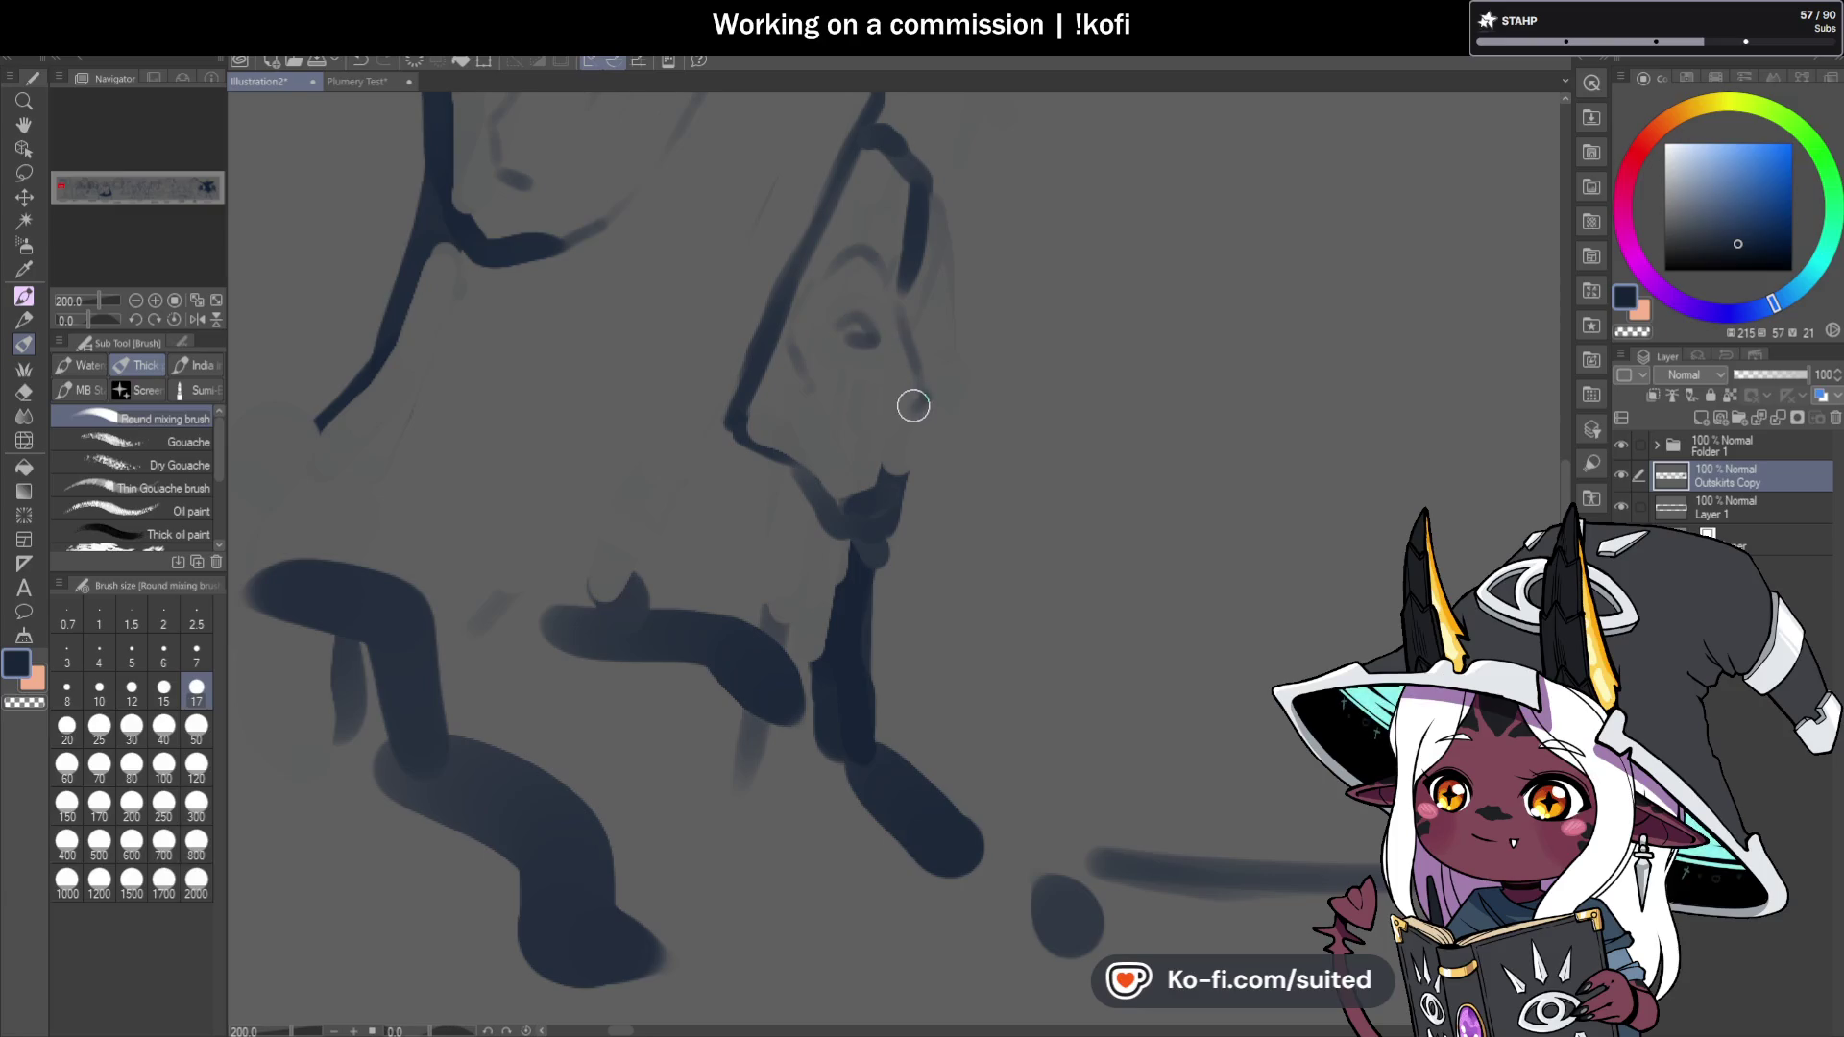
mouse_move(897, 438)
mouse_down()
mouse_move(889, 518)
mouse_move(930, 407)
mouse_up()
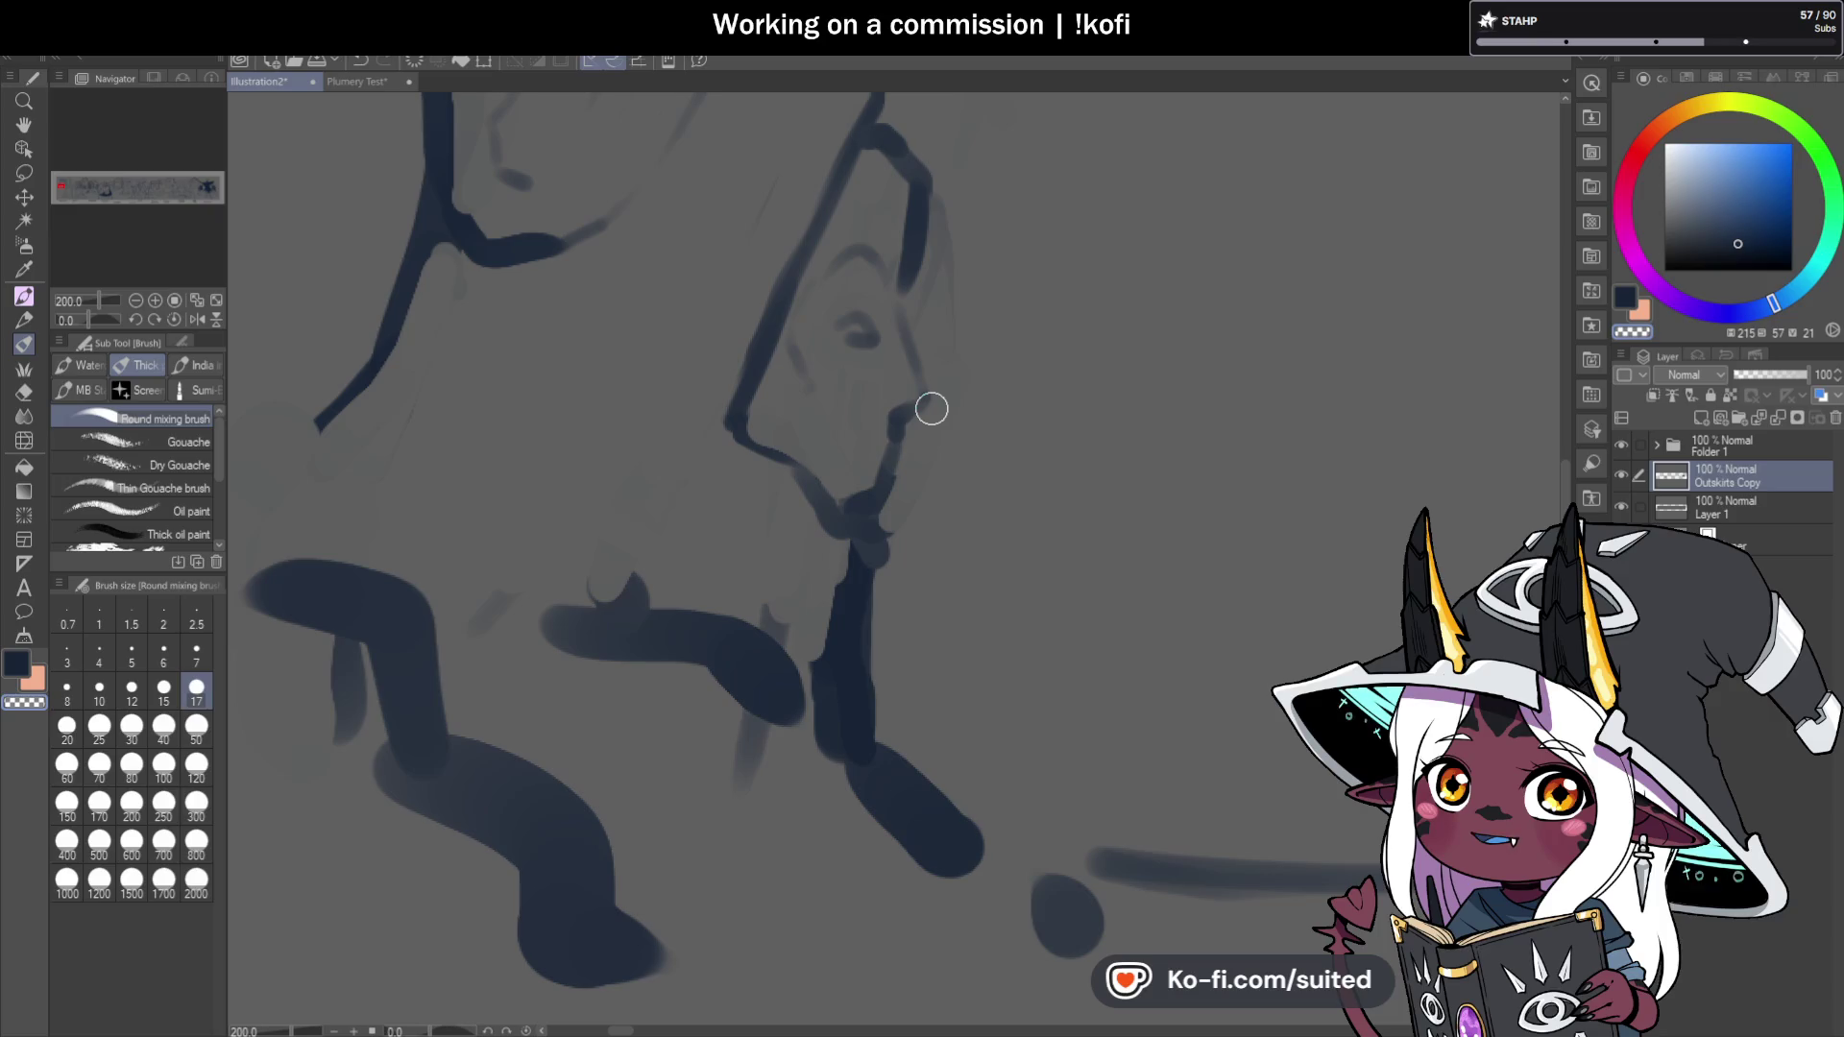
click(198, 319)
Paint dark strokes along the mirrored face's profile, erase briefly, and mark the eye.
scroll(1045, 193, down, 1)
mouse_move(865, 149)
mouse_down()
mouse_move(870, 274)
mouse_move(874, 203)
mouse_up()
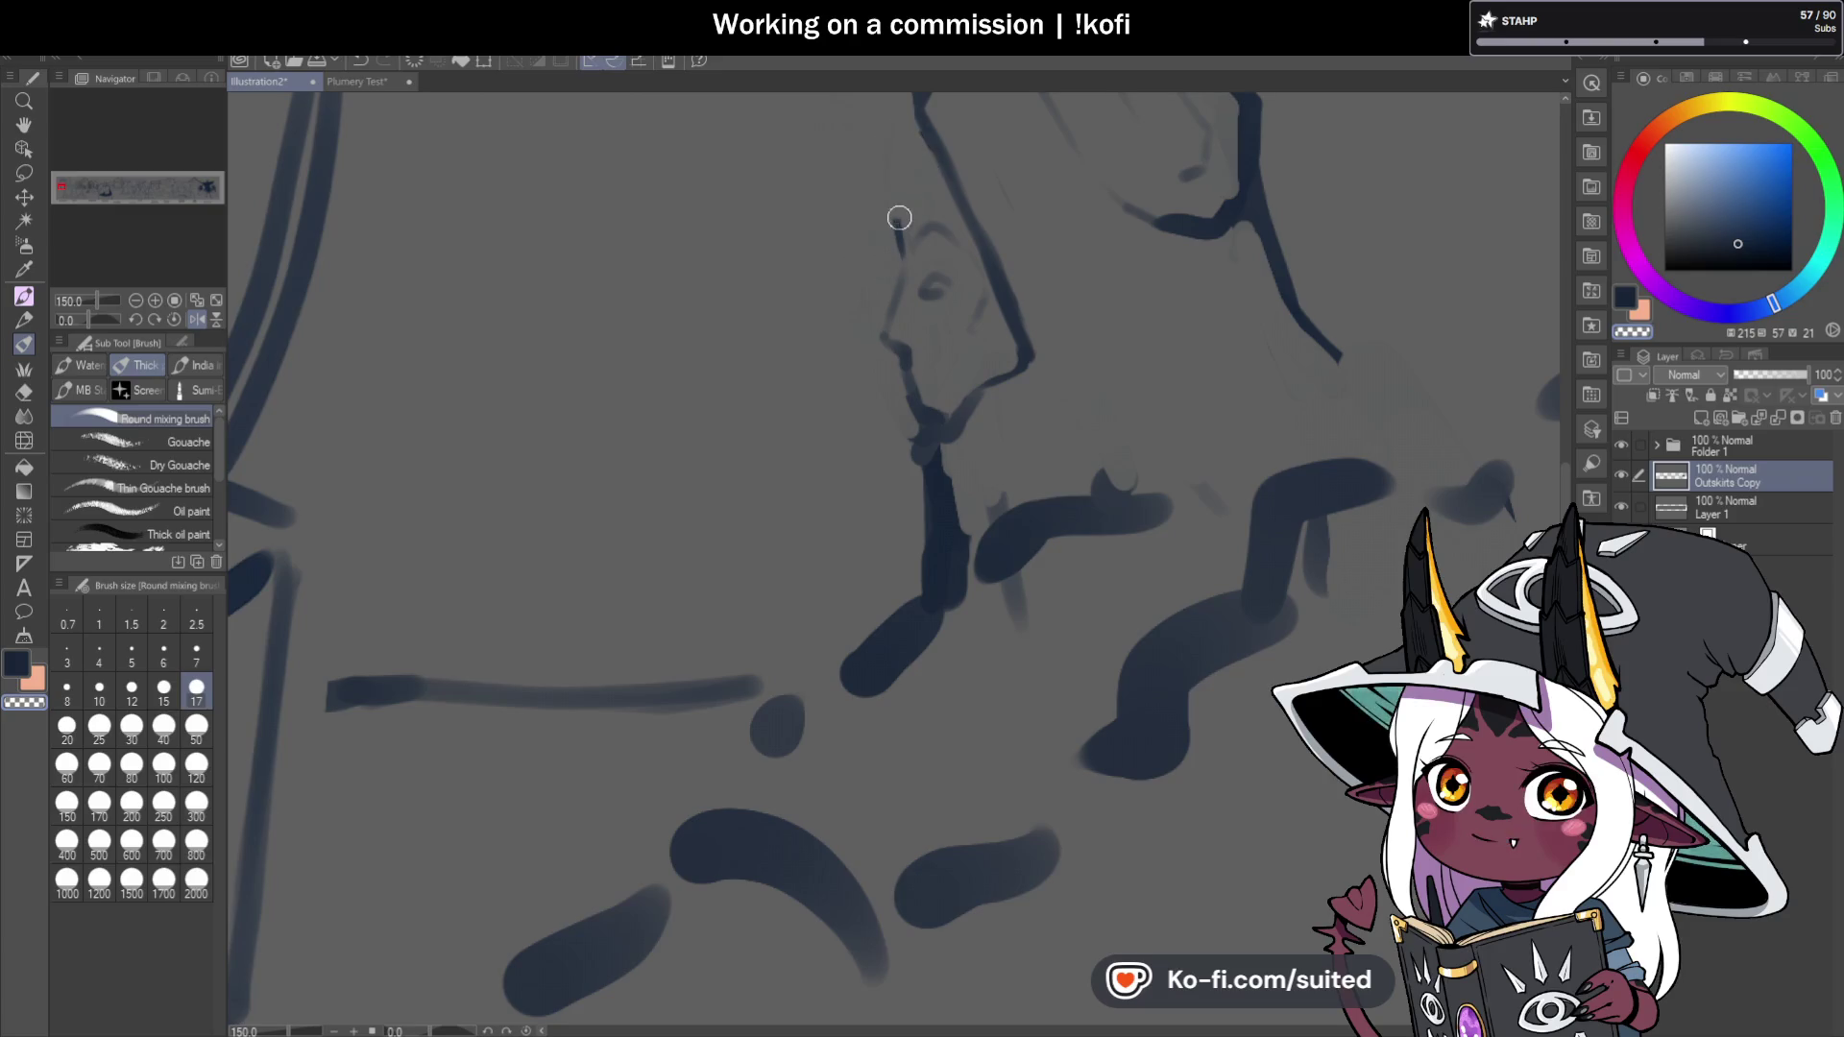
mouse_move(913, 135)
mouse_down()
mouse_move(893, 181)
mouse_move(901, 268)
mouse_up()
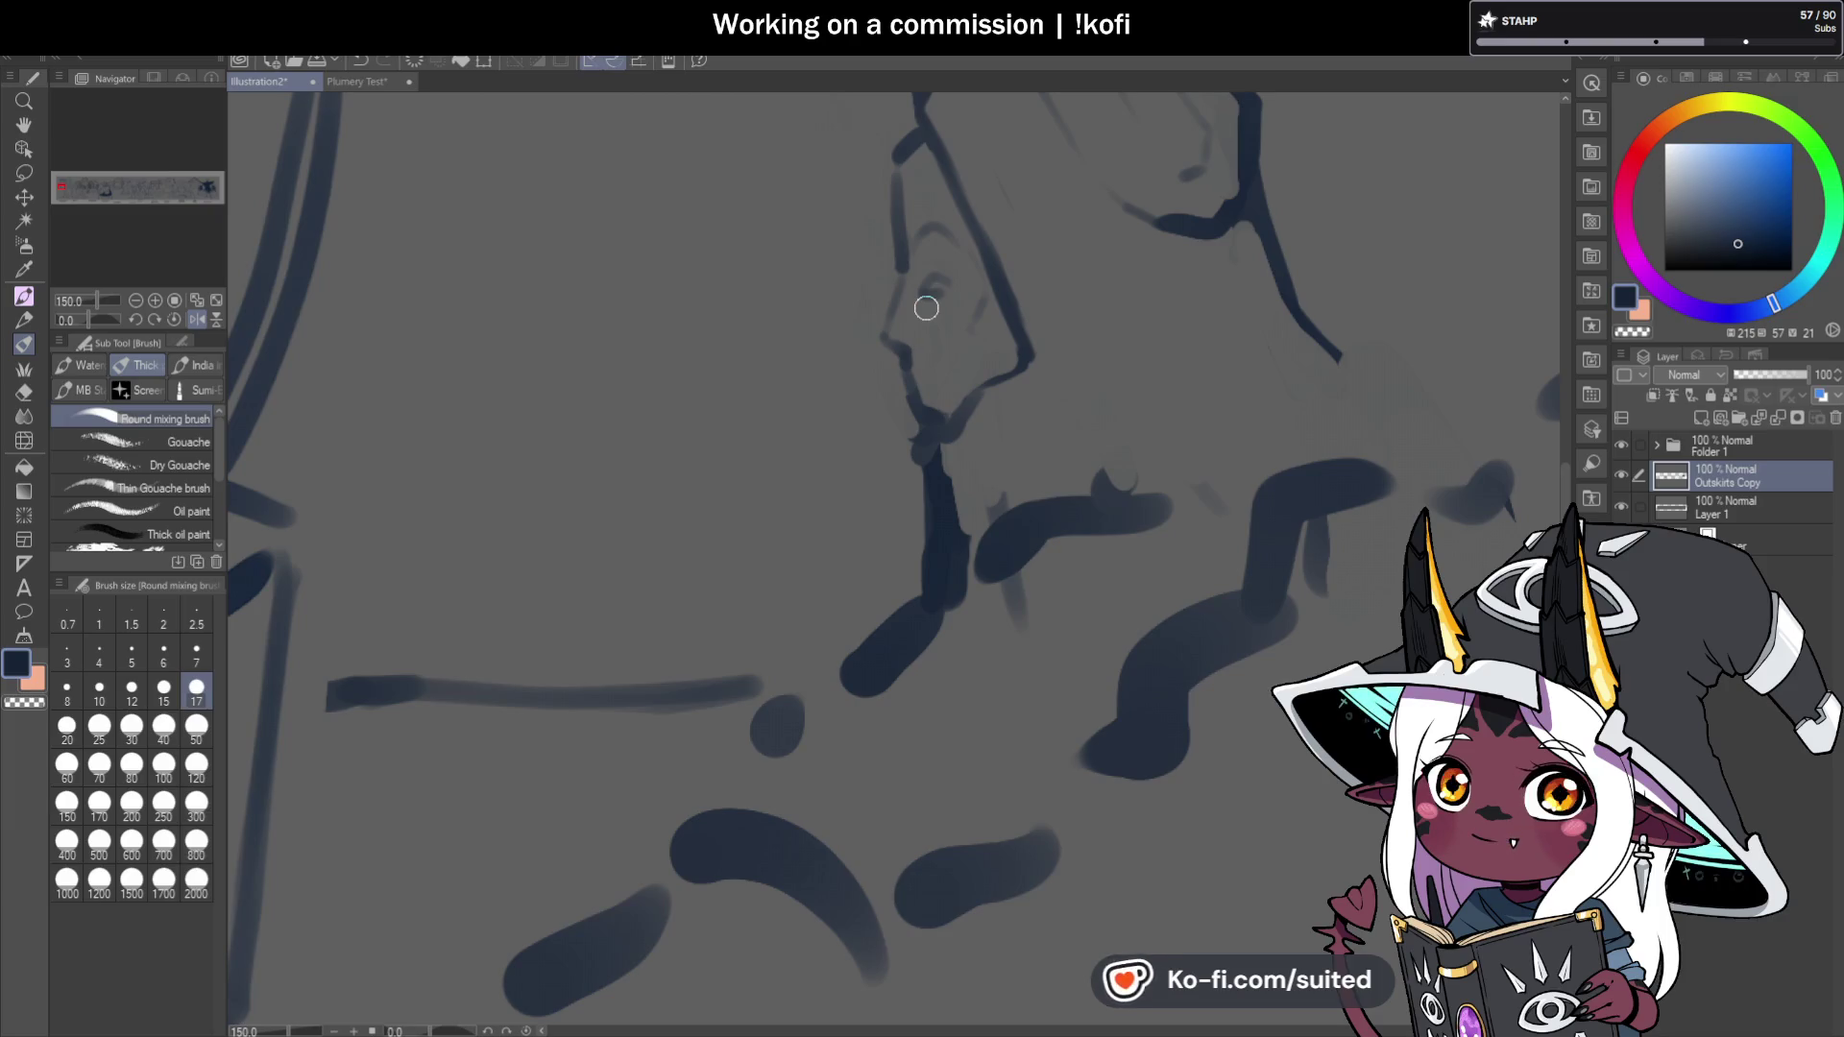
key(c)
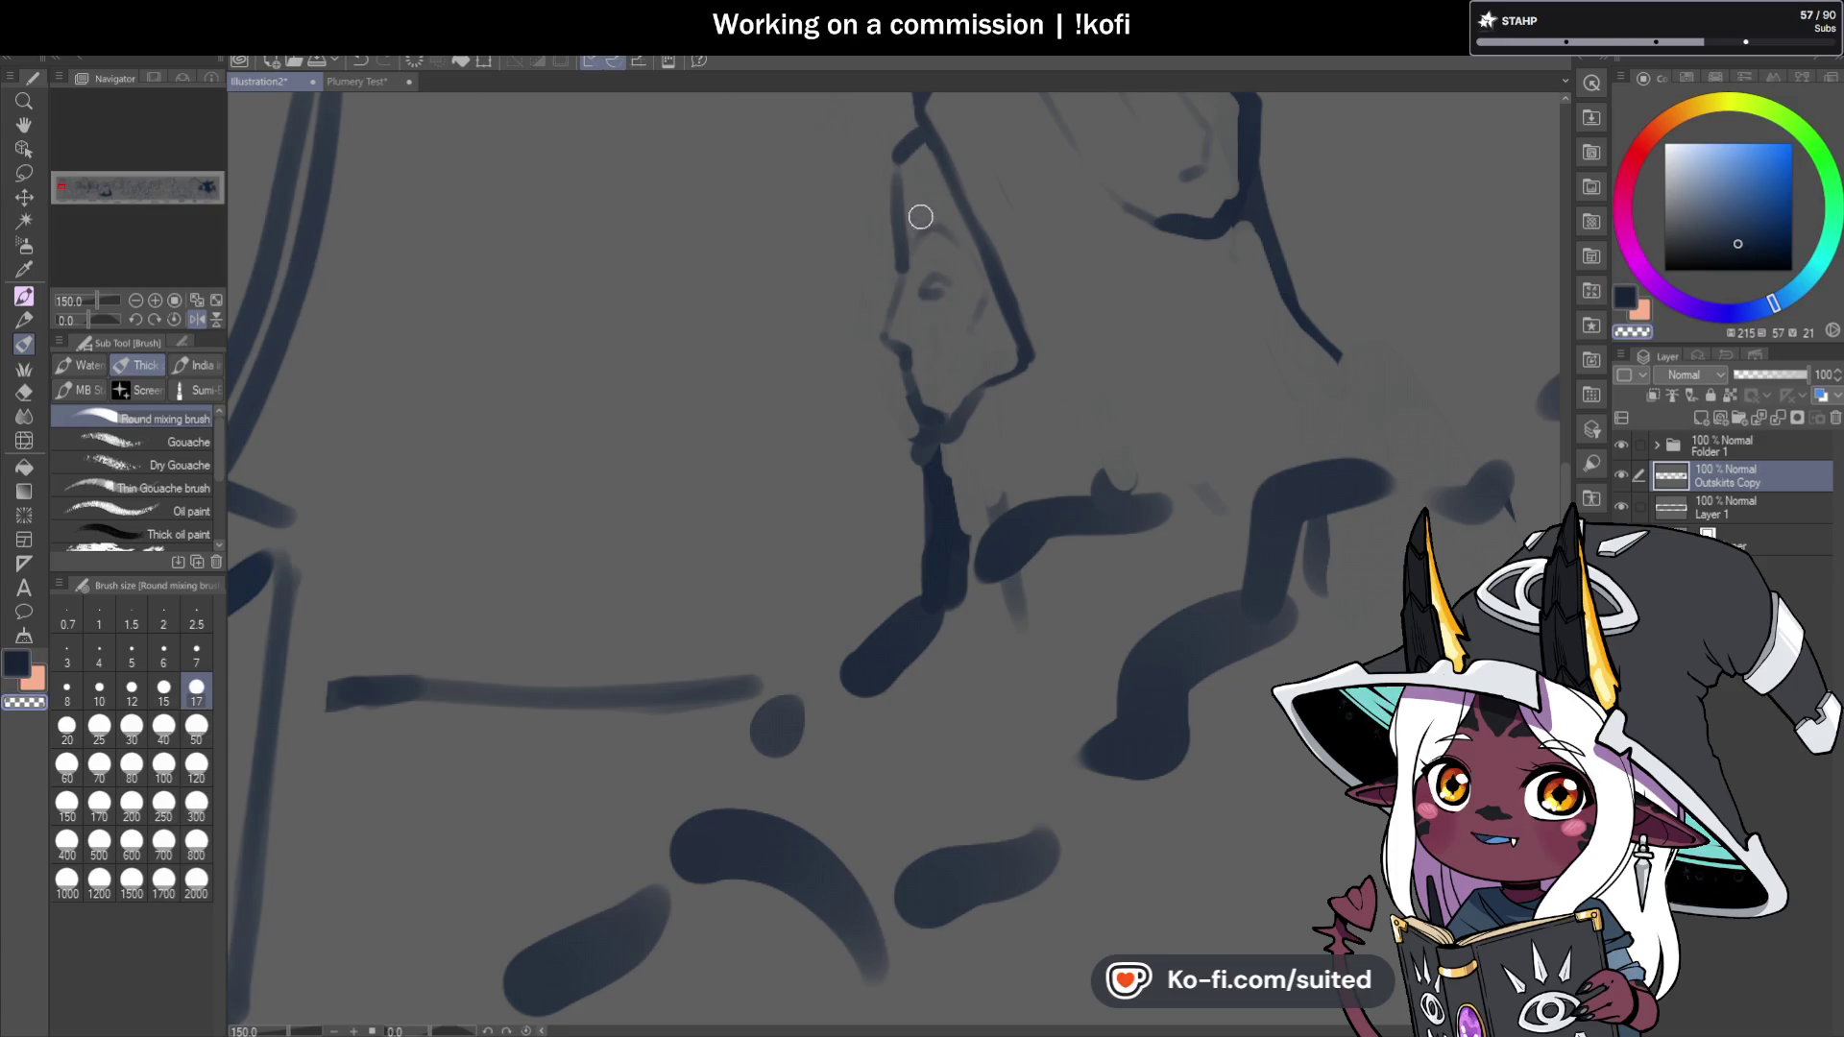
key(c)
drag(918, 271, 949, 278)
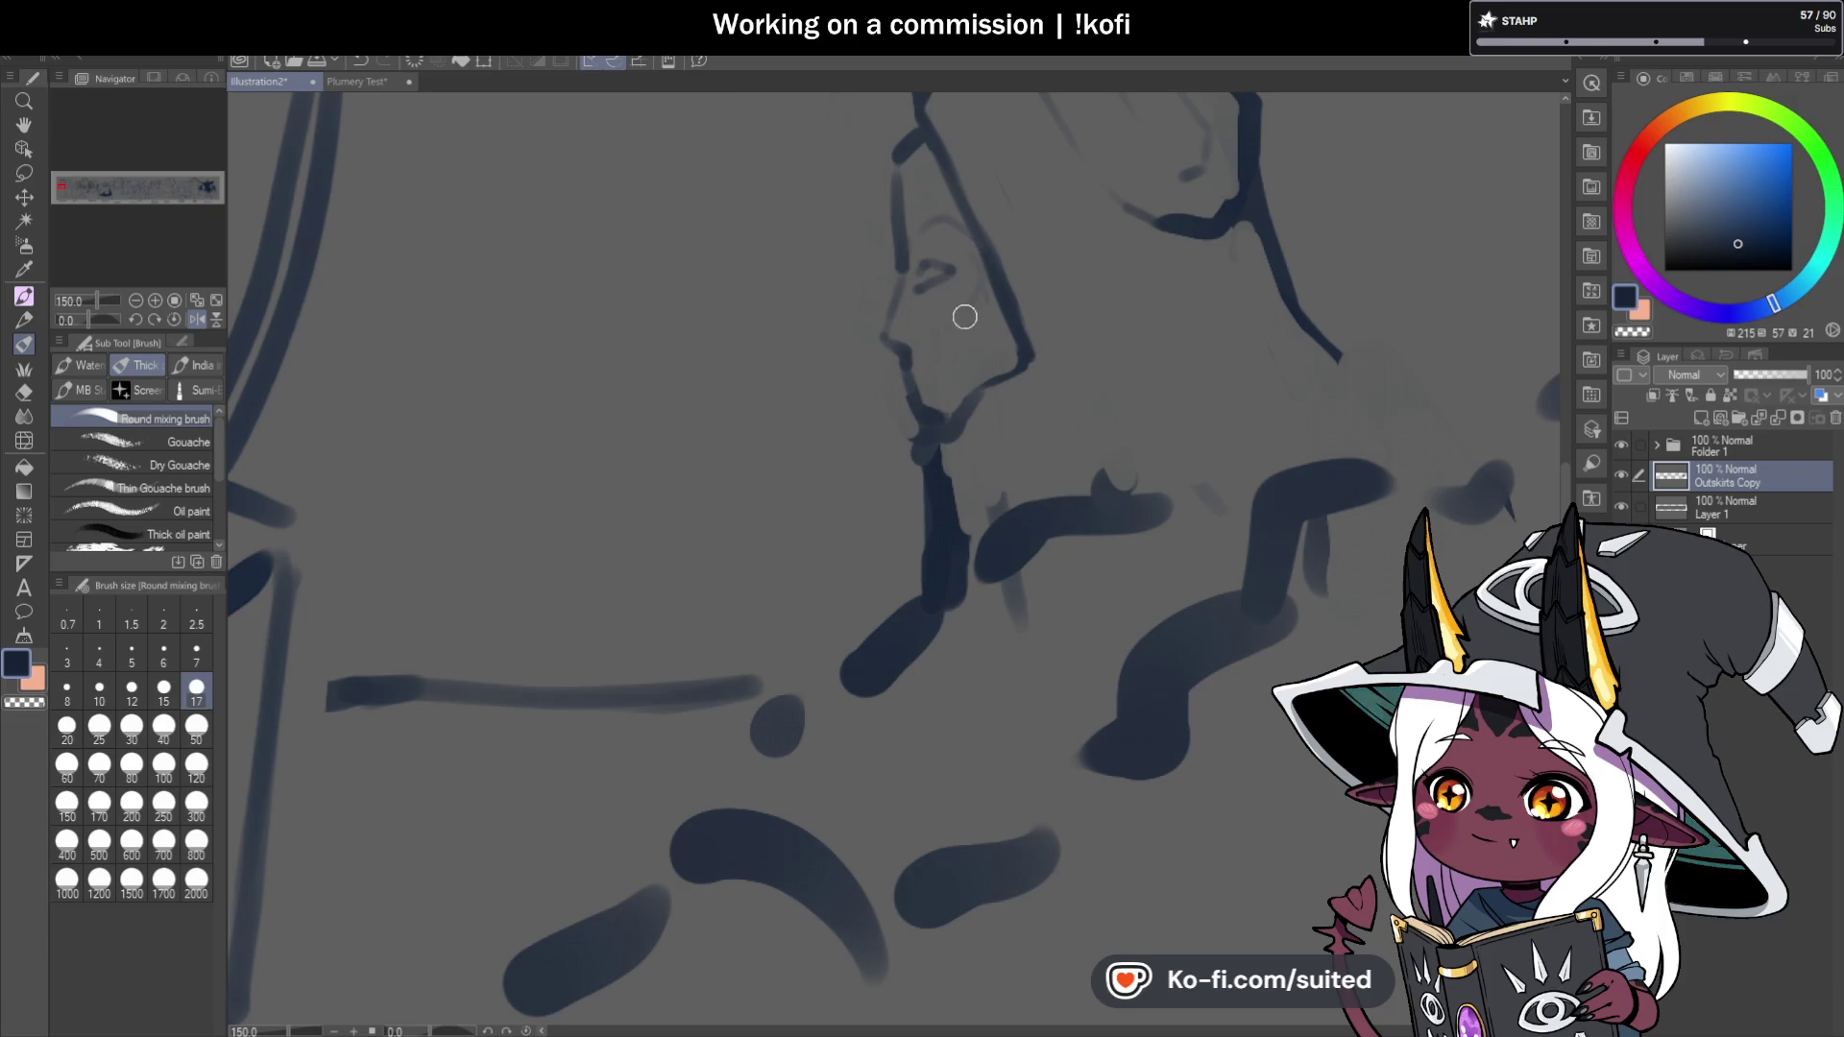
scroll(972, 355, down, 3)
scroll(1050, 404, up, 3)
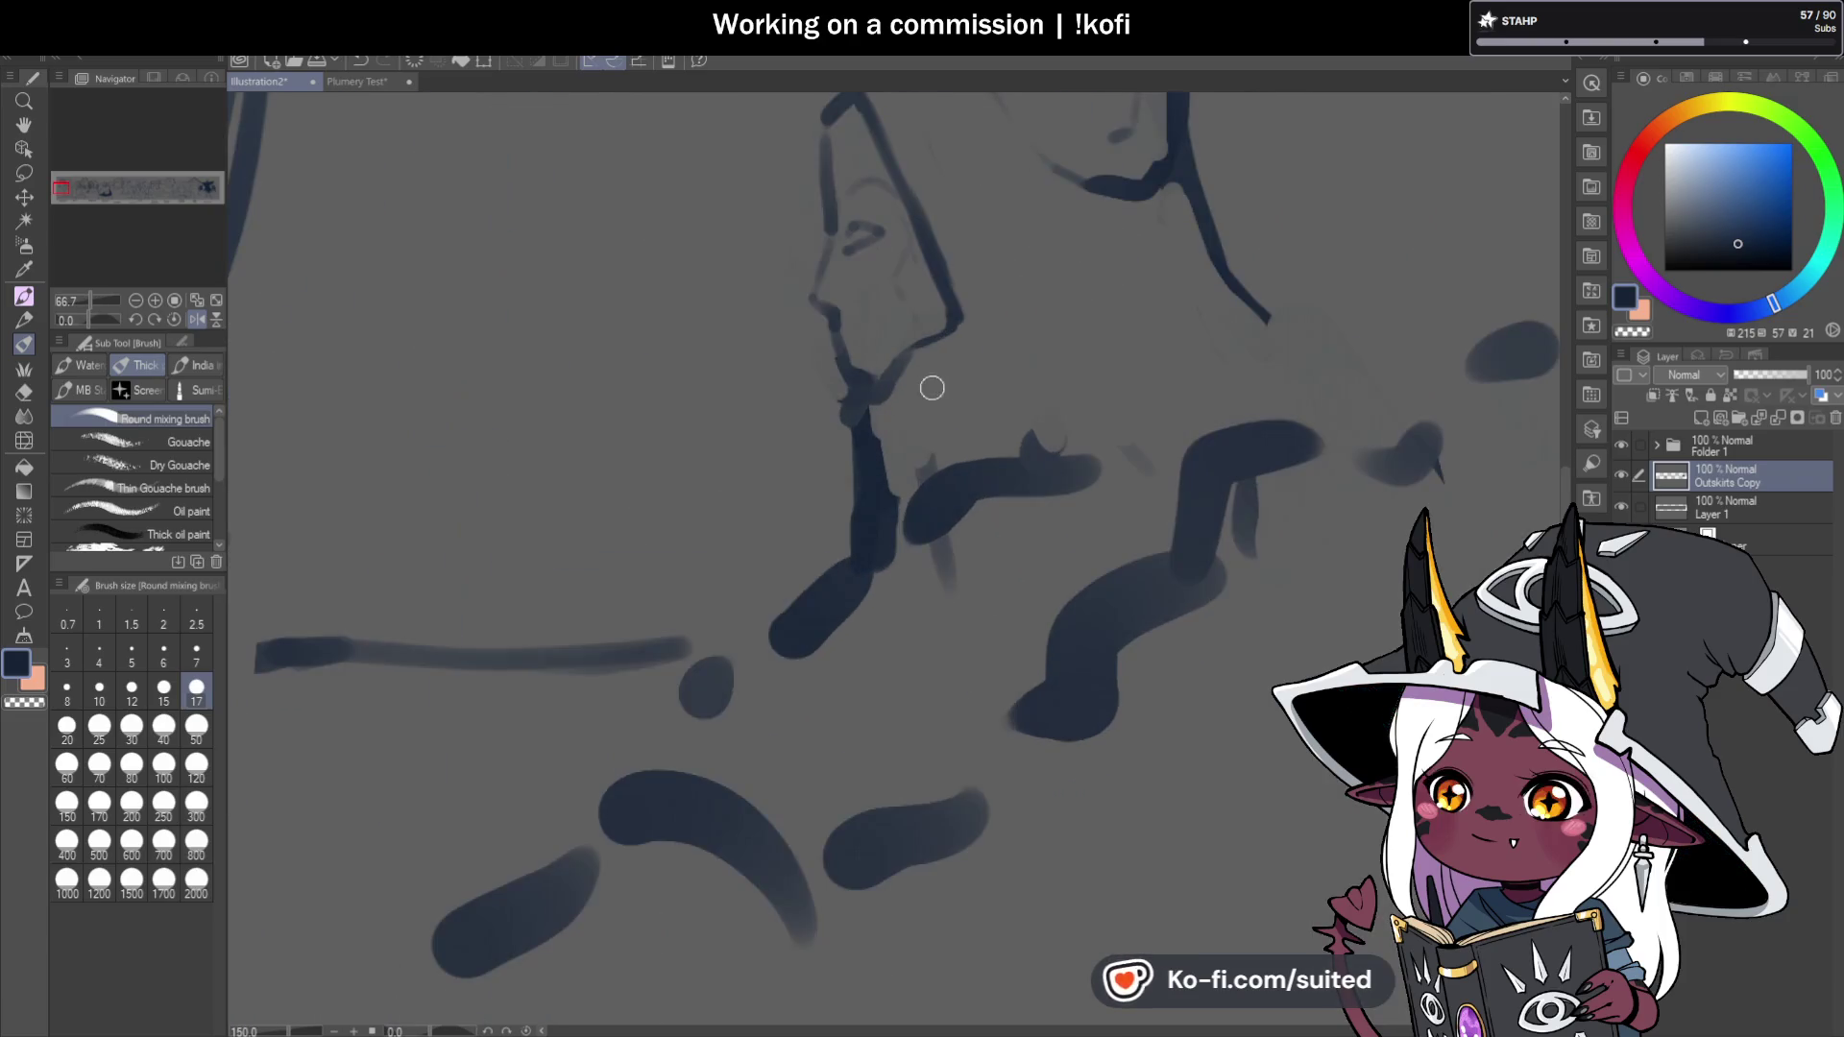
Rework the neck line and reconnect the broken pillar outline with the Round mixing brush.
mouse_move(855, 423)
mouse_down()
mouse_move(876, 515)
mouse_move(844, 399)
mouse_move(839, 503)
mouse_move(862, 574)
mouse_up()
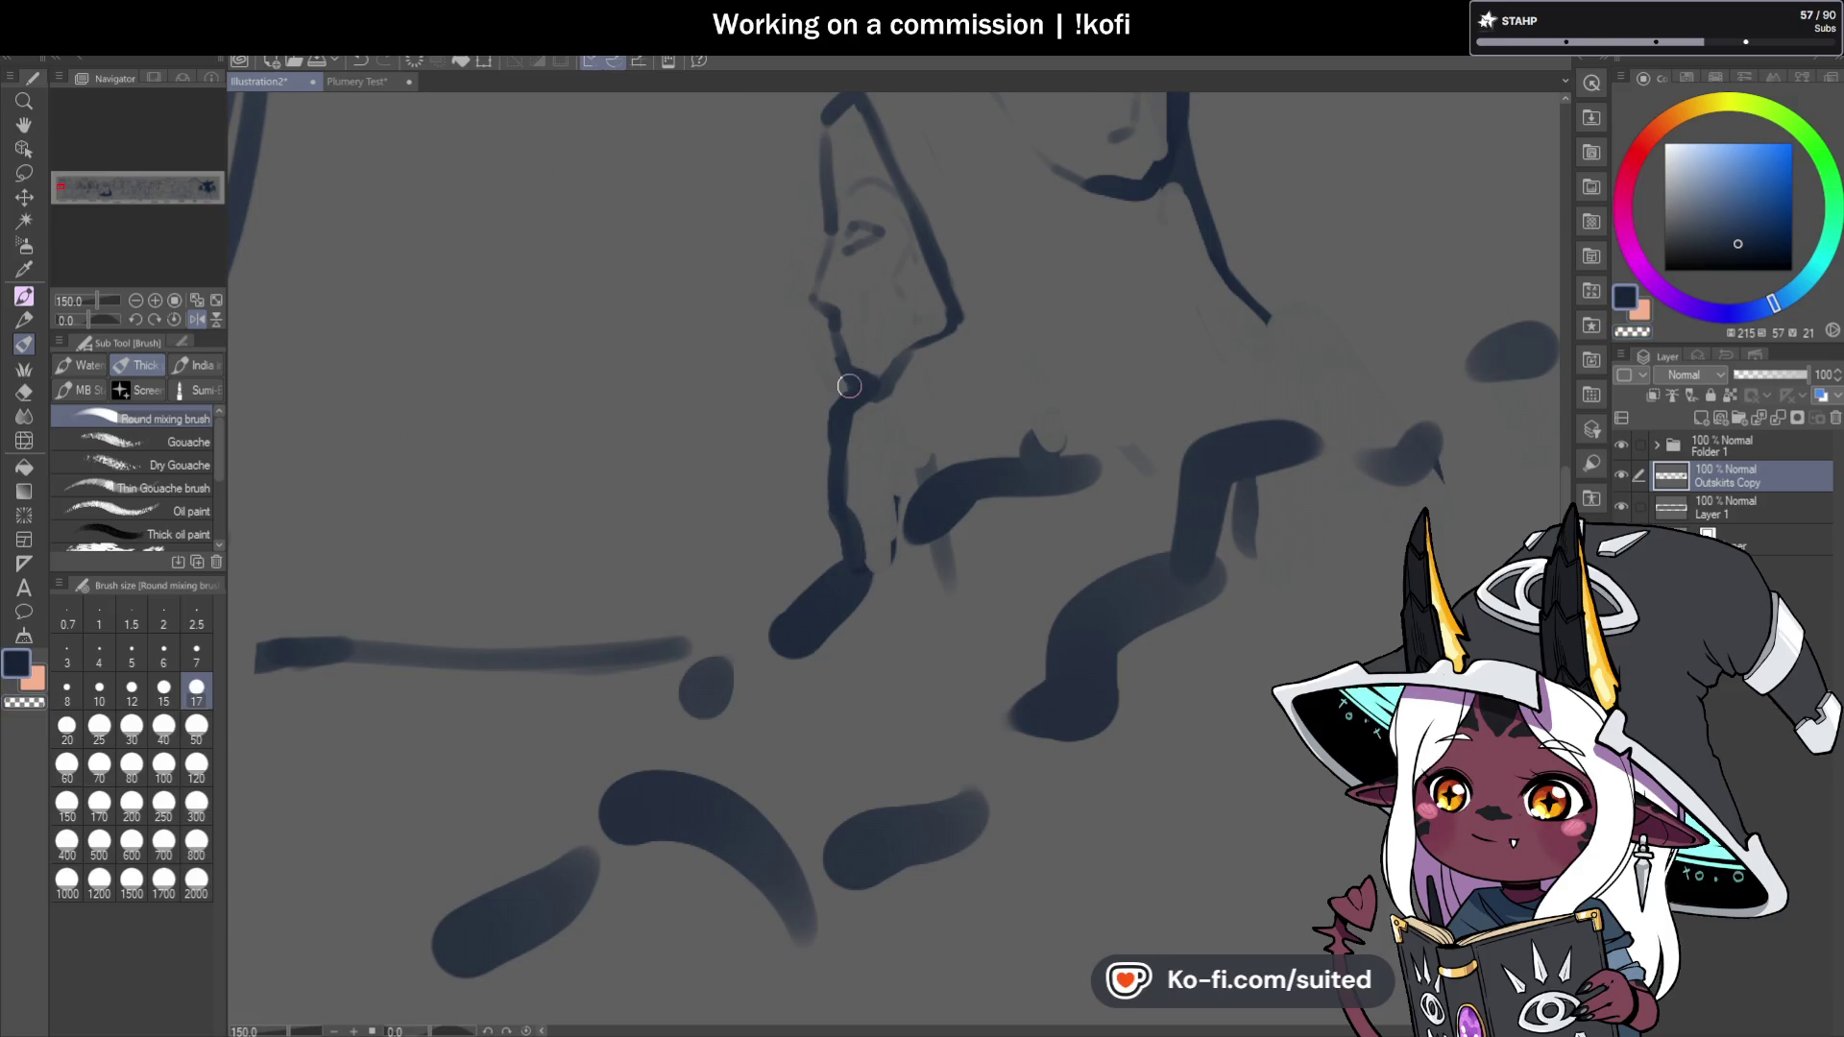
drag(849, 386, 838, 401)
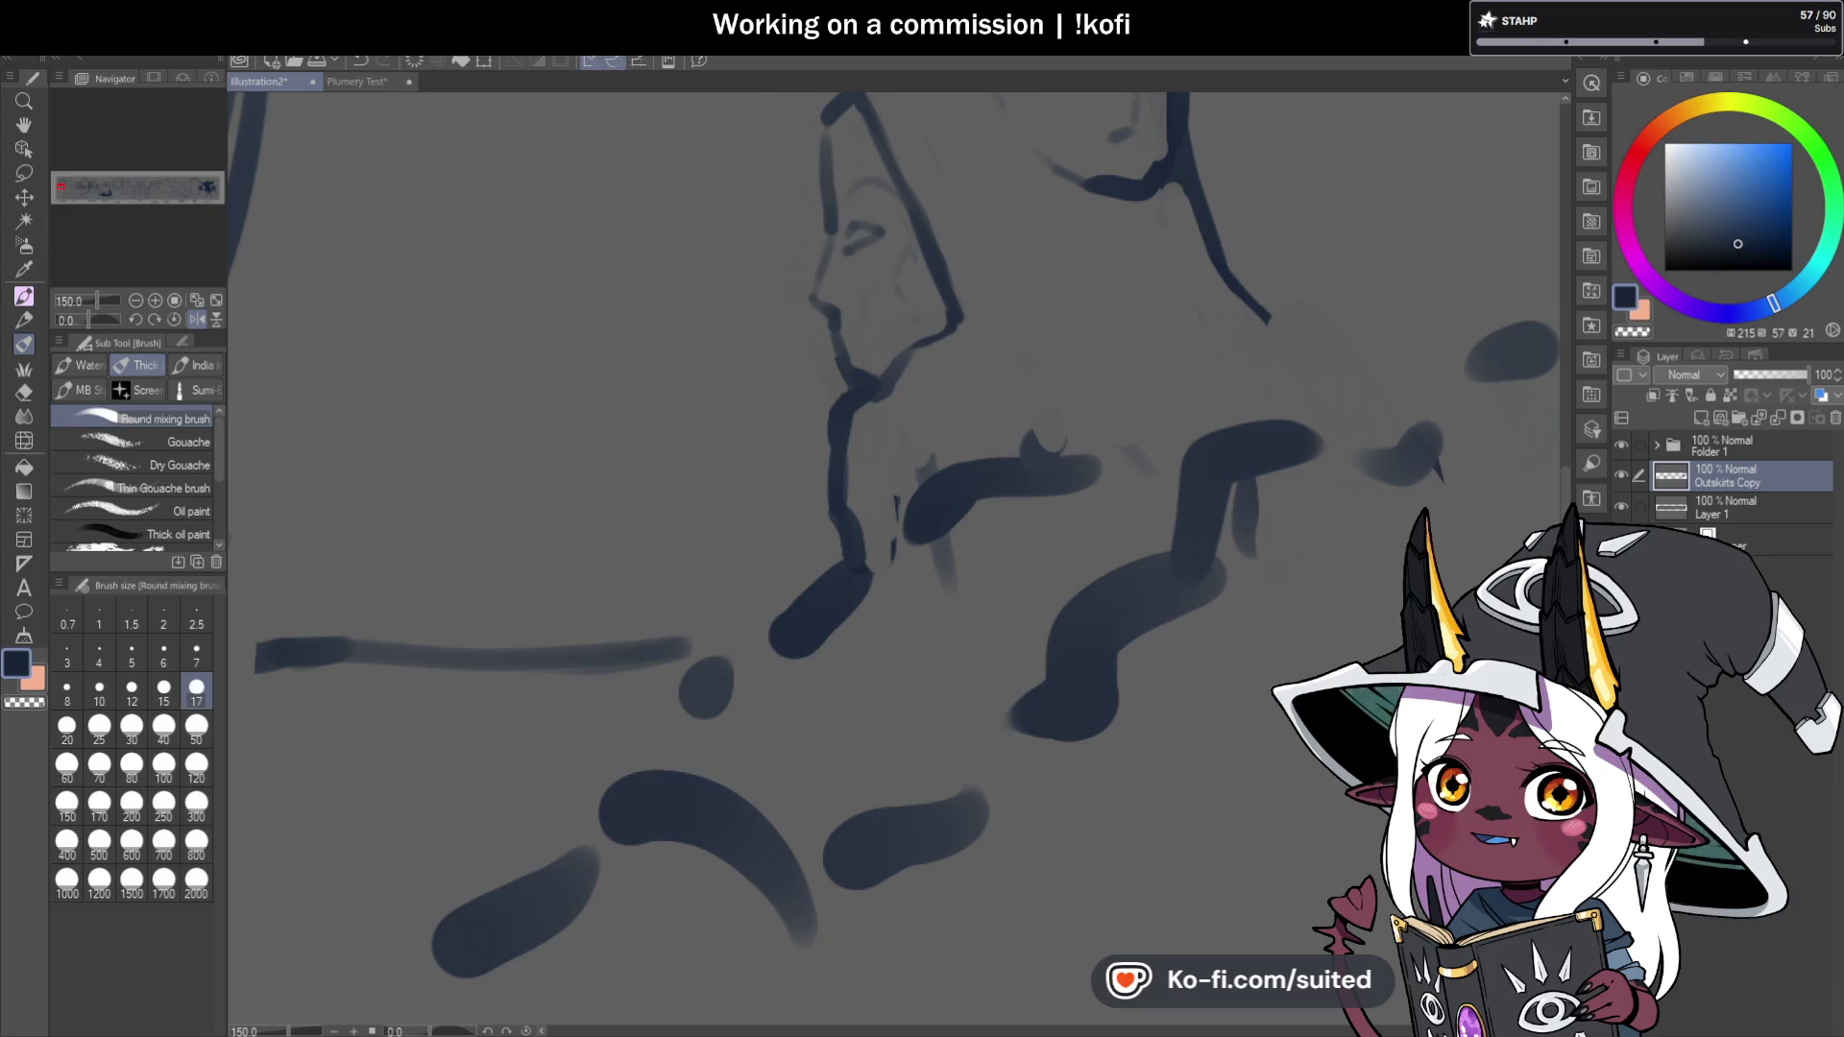
key(h)
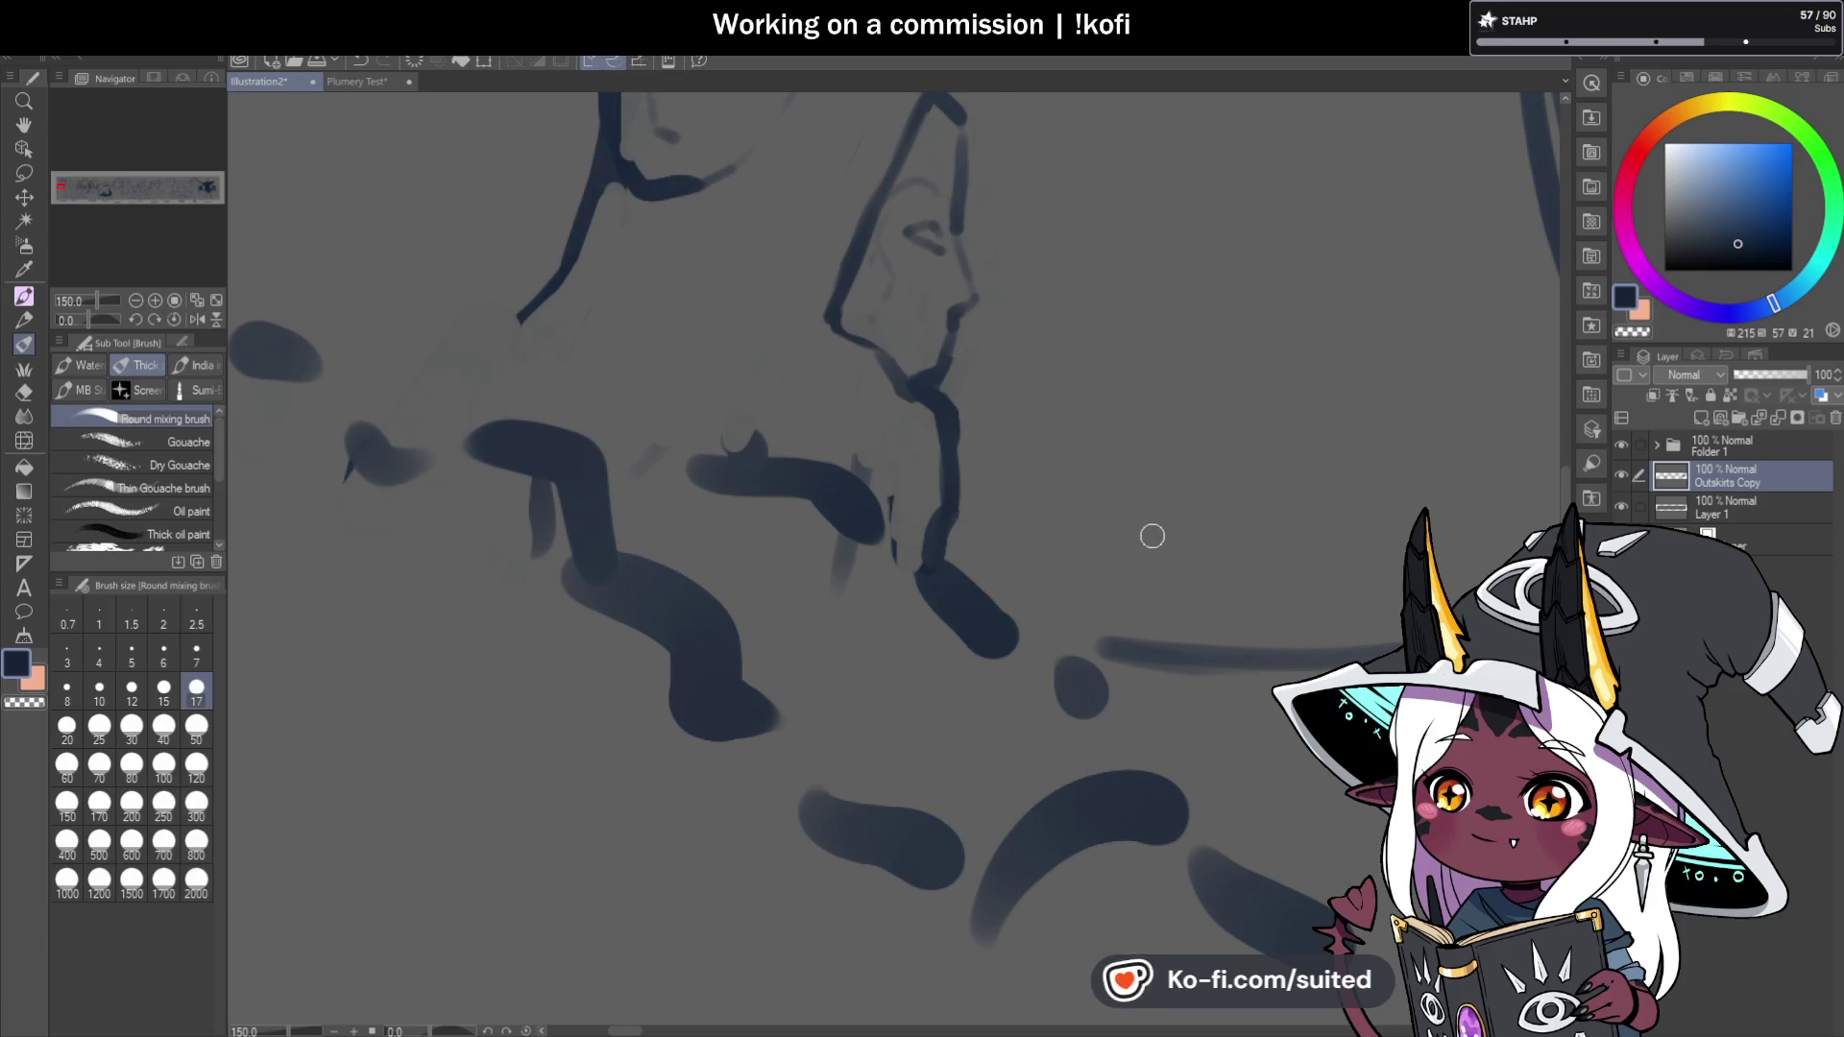
Soften the blobs near the rubble and ink new strokes extending the pillar's left edge down to it.
mouse_move(823, 404)
mouse_down()
mouse_move(717, 420)
mouse_move(733, 523)
mouse_move(816, 416)
mouse_move(858, 550)
mouse_up()
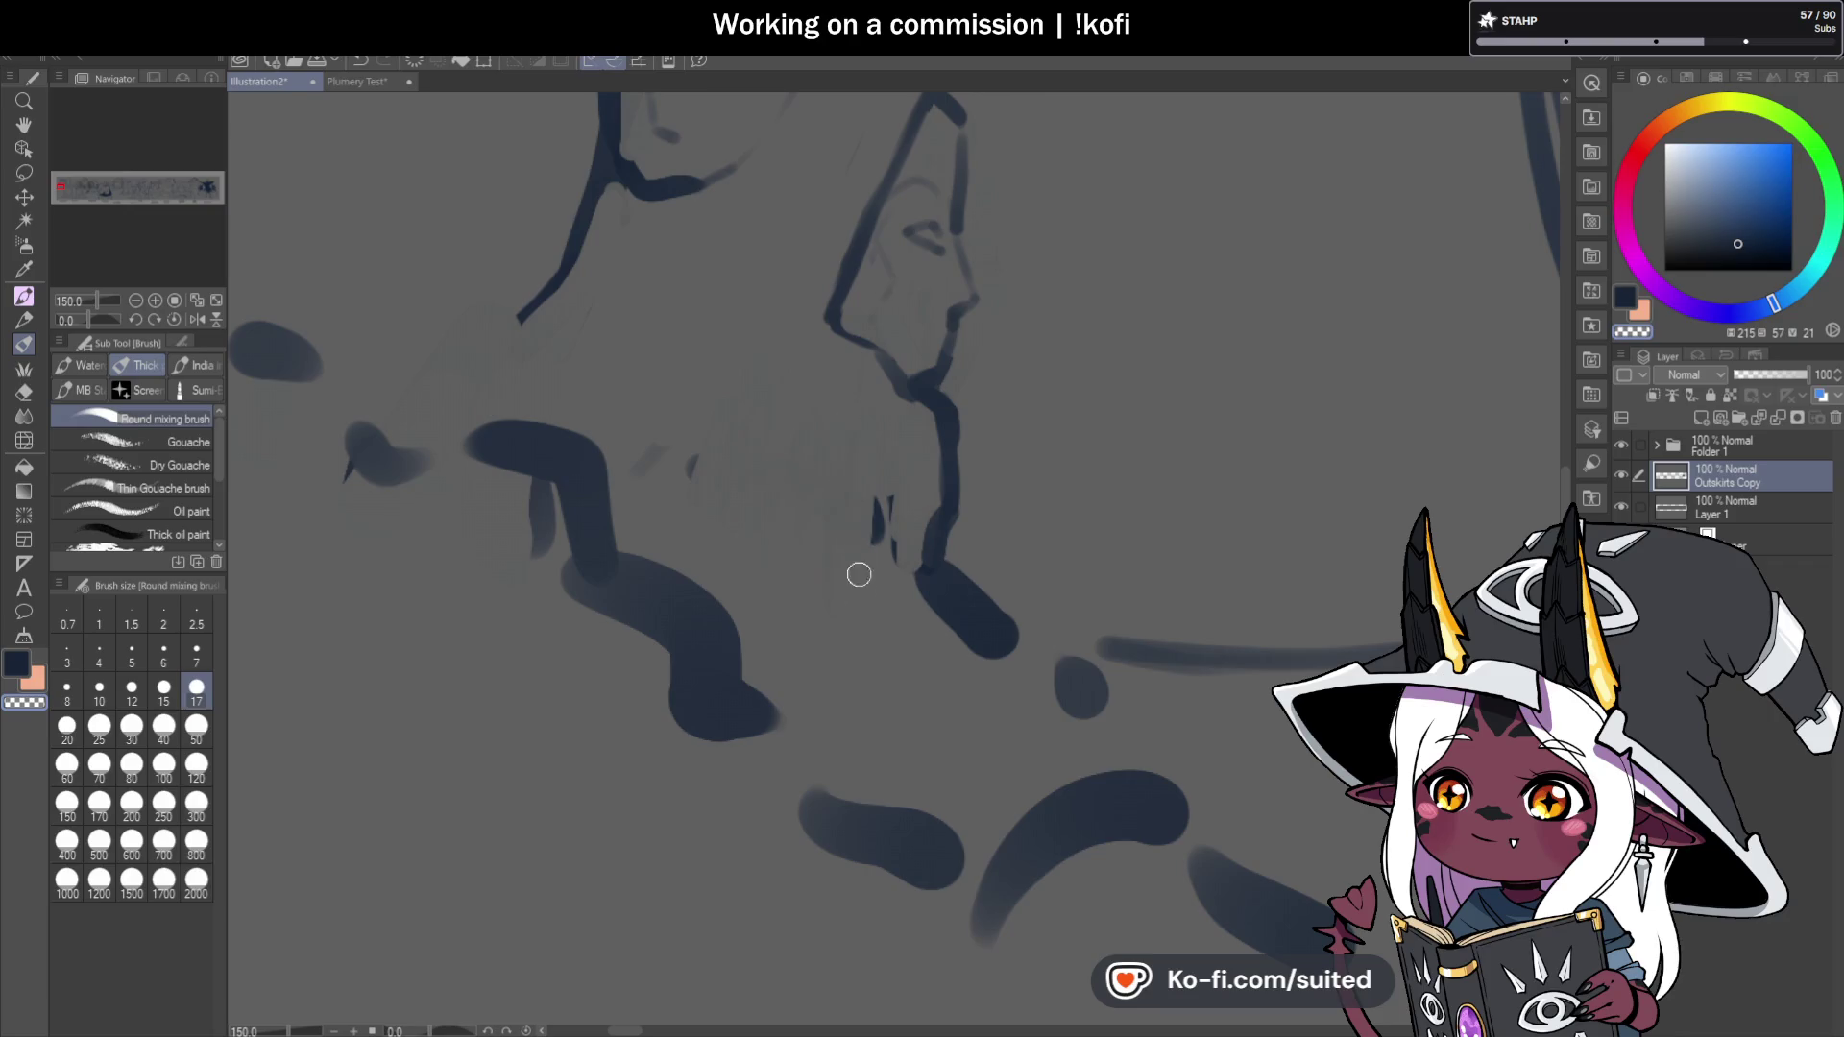
scroll(1168, 514, down, 1)
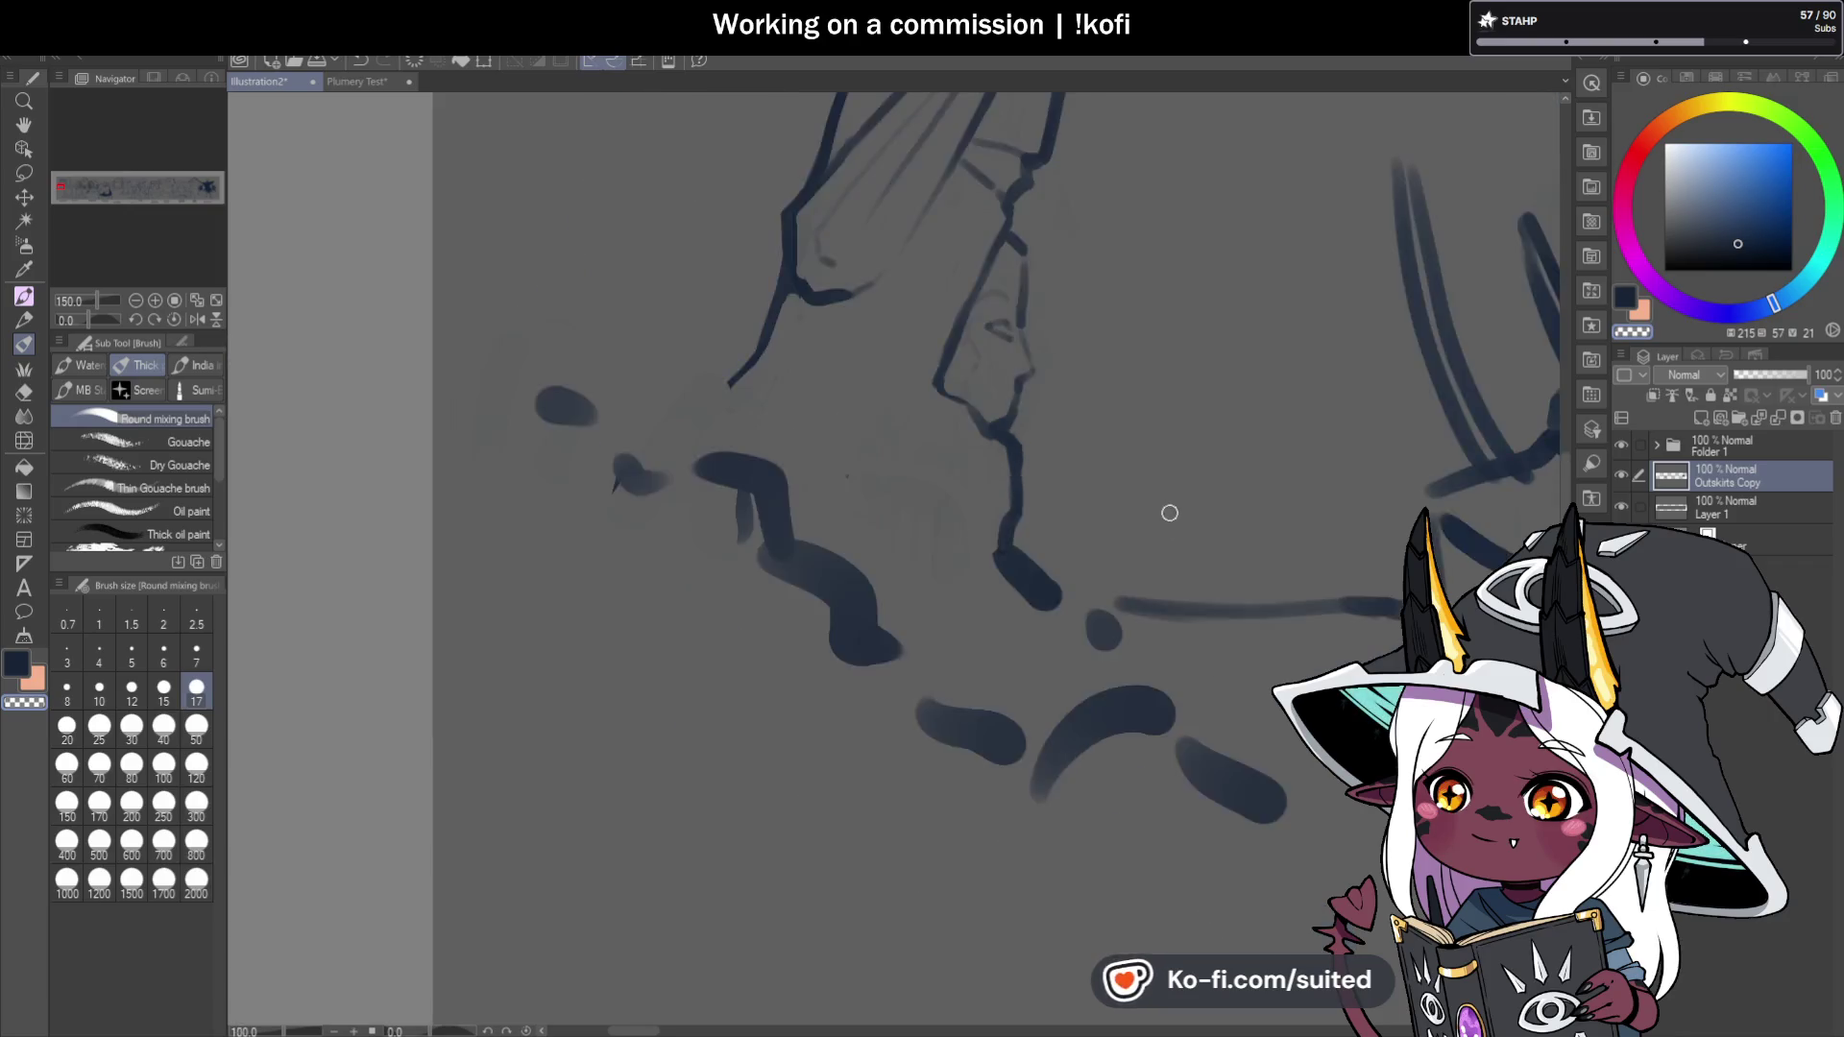
scroll(1168, 514, down, 1)
scroll(1053, 391, up, 1)
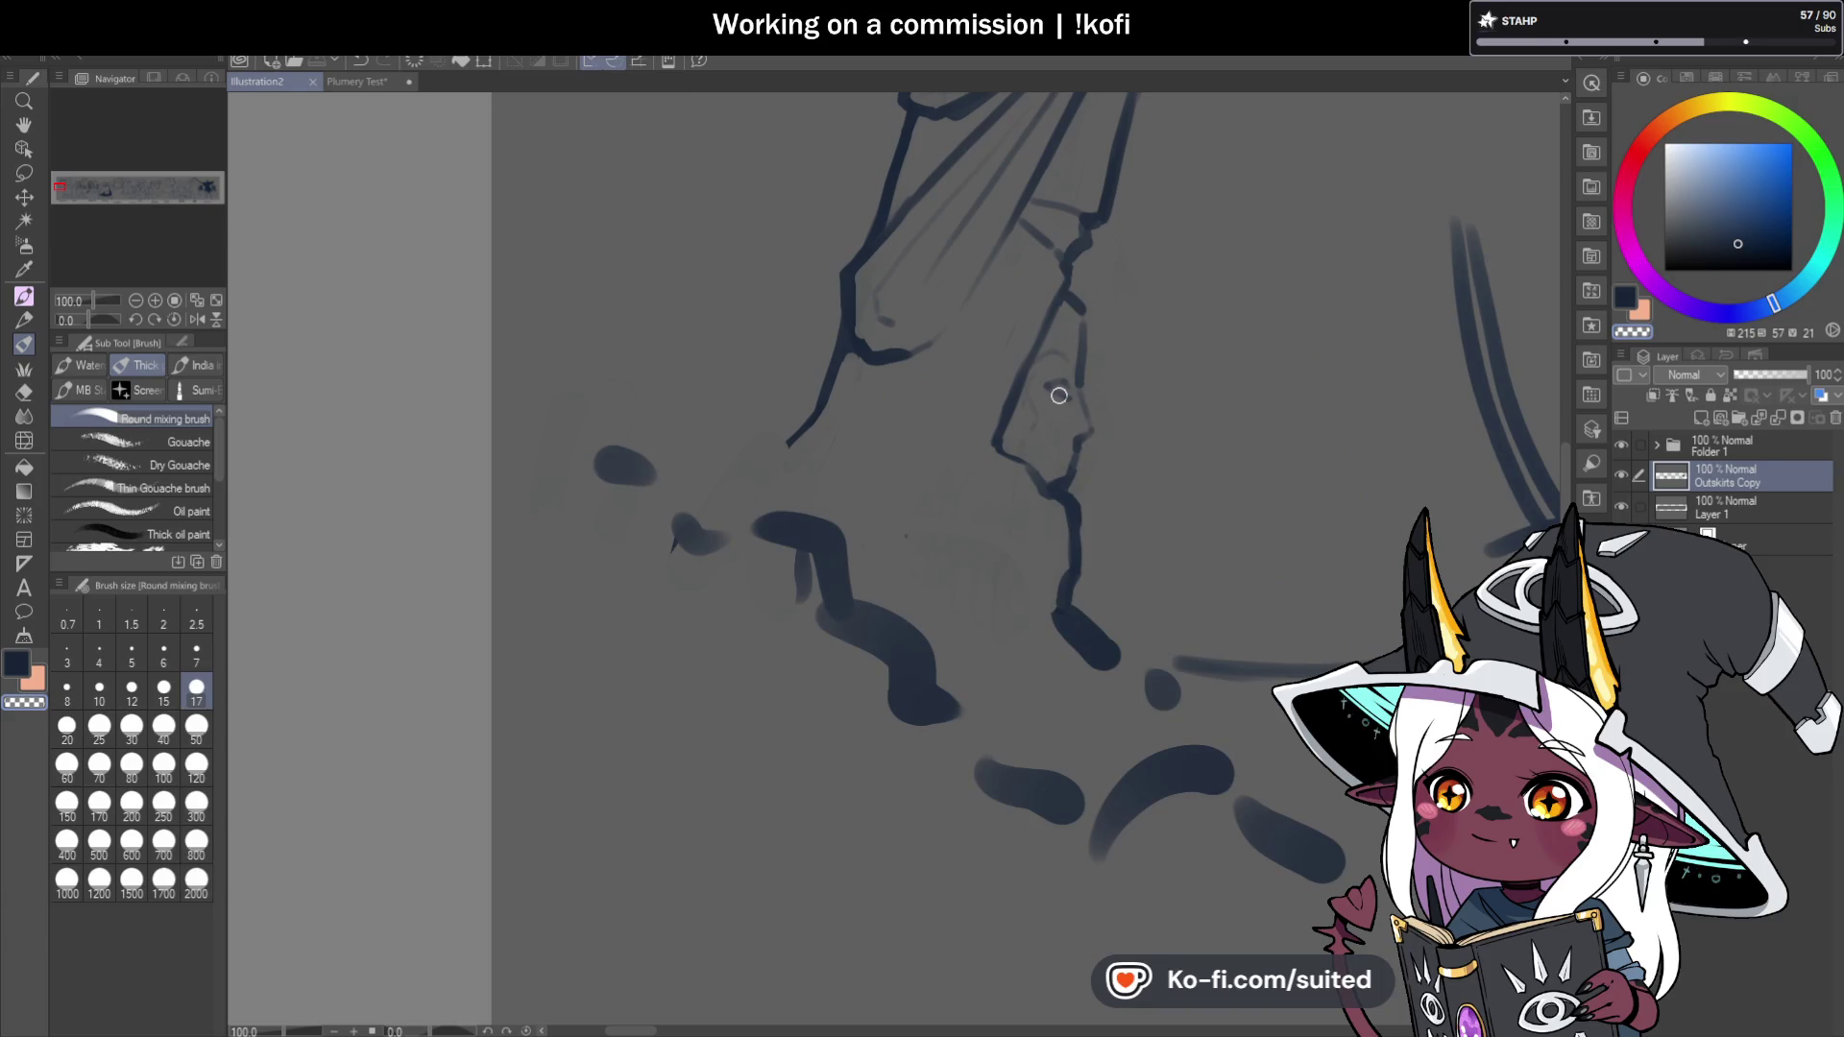
scroll(984, 423, up, 1)
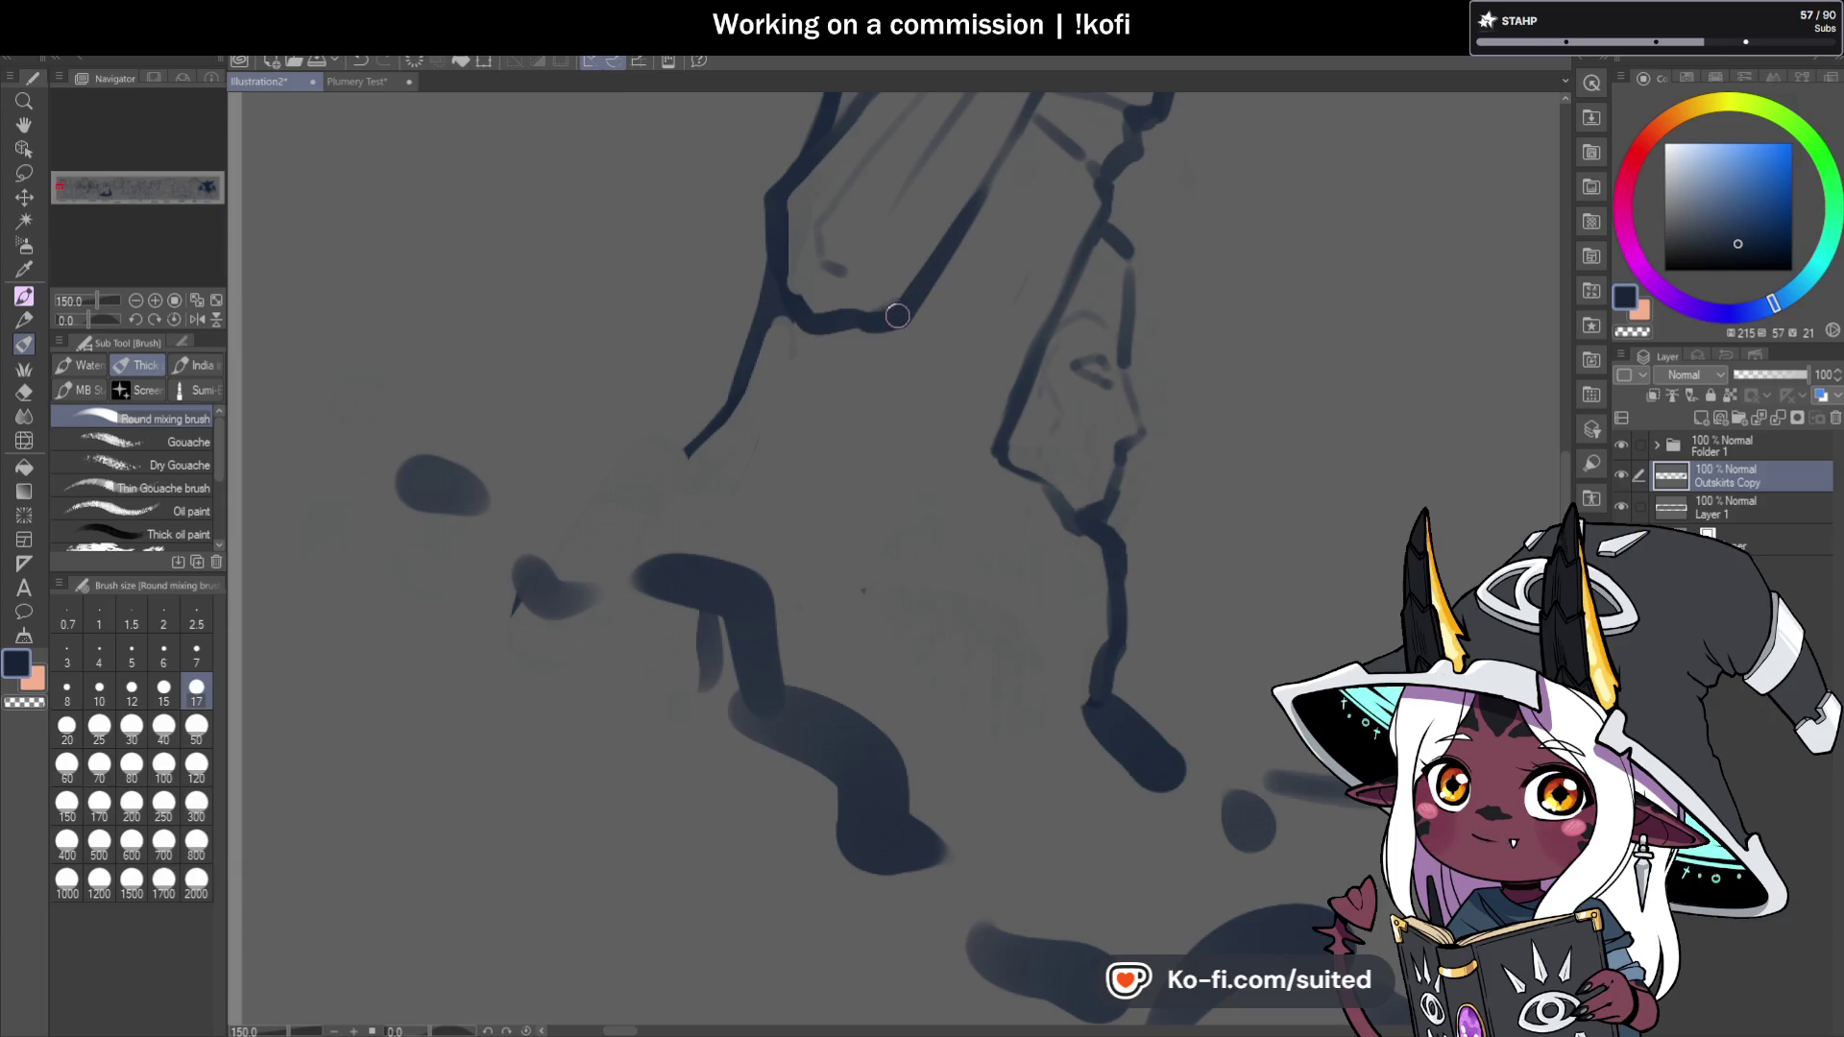
mouse_move(998, 459)
mouse_down()
mouse_move(955, 597)
mouse_move(967, 666)
mouse_up()
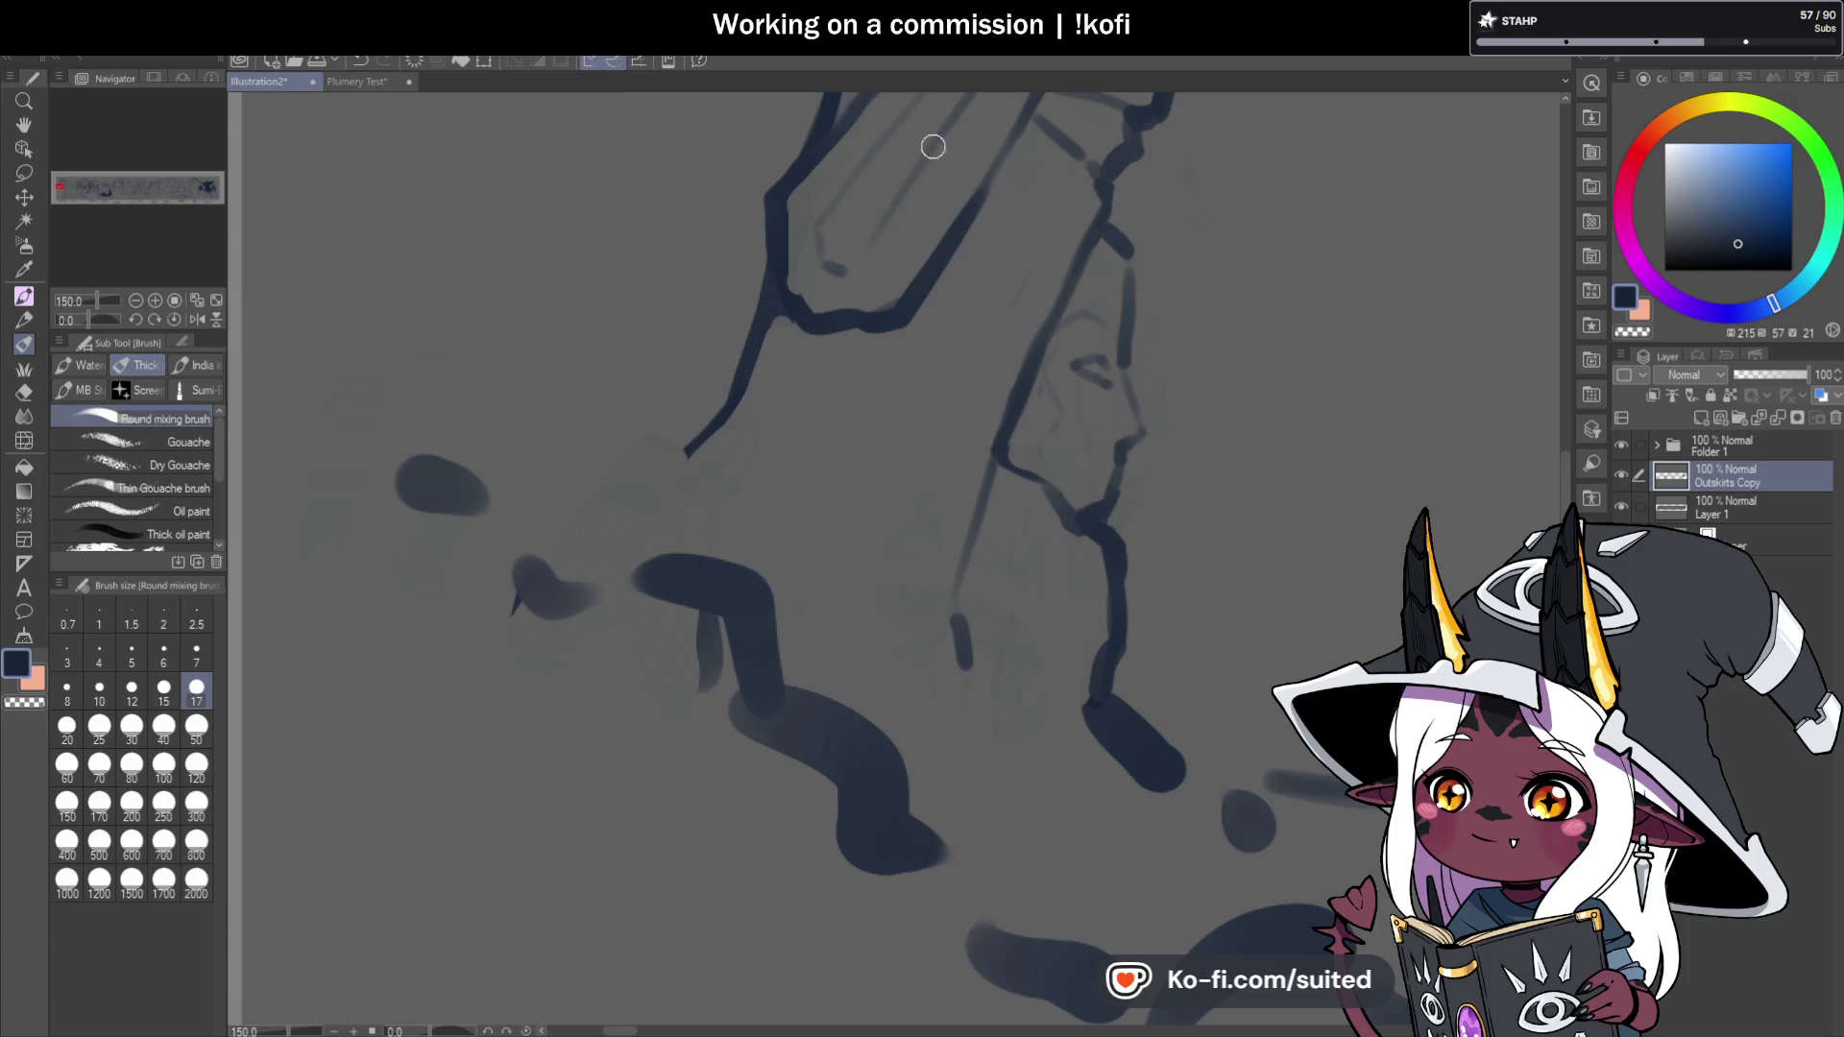
mouse_move(765, 363)
mouse_down()
mouse_move(753, 408)
mouse_move(733, 390)
mouse_move(661, 445)
mouse_up()
mouse_move(544, 511)
mouse_down()
mouse_move(581, 459)
mouse_move(703, 423)
mouse_up()
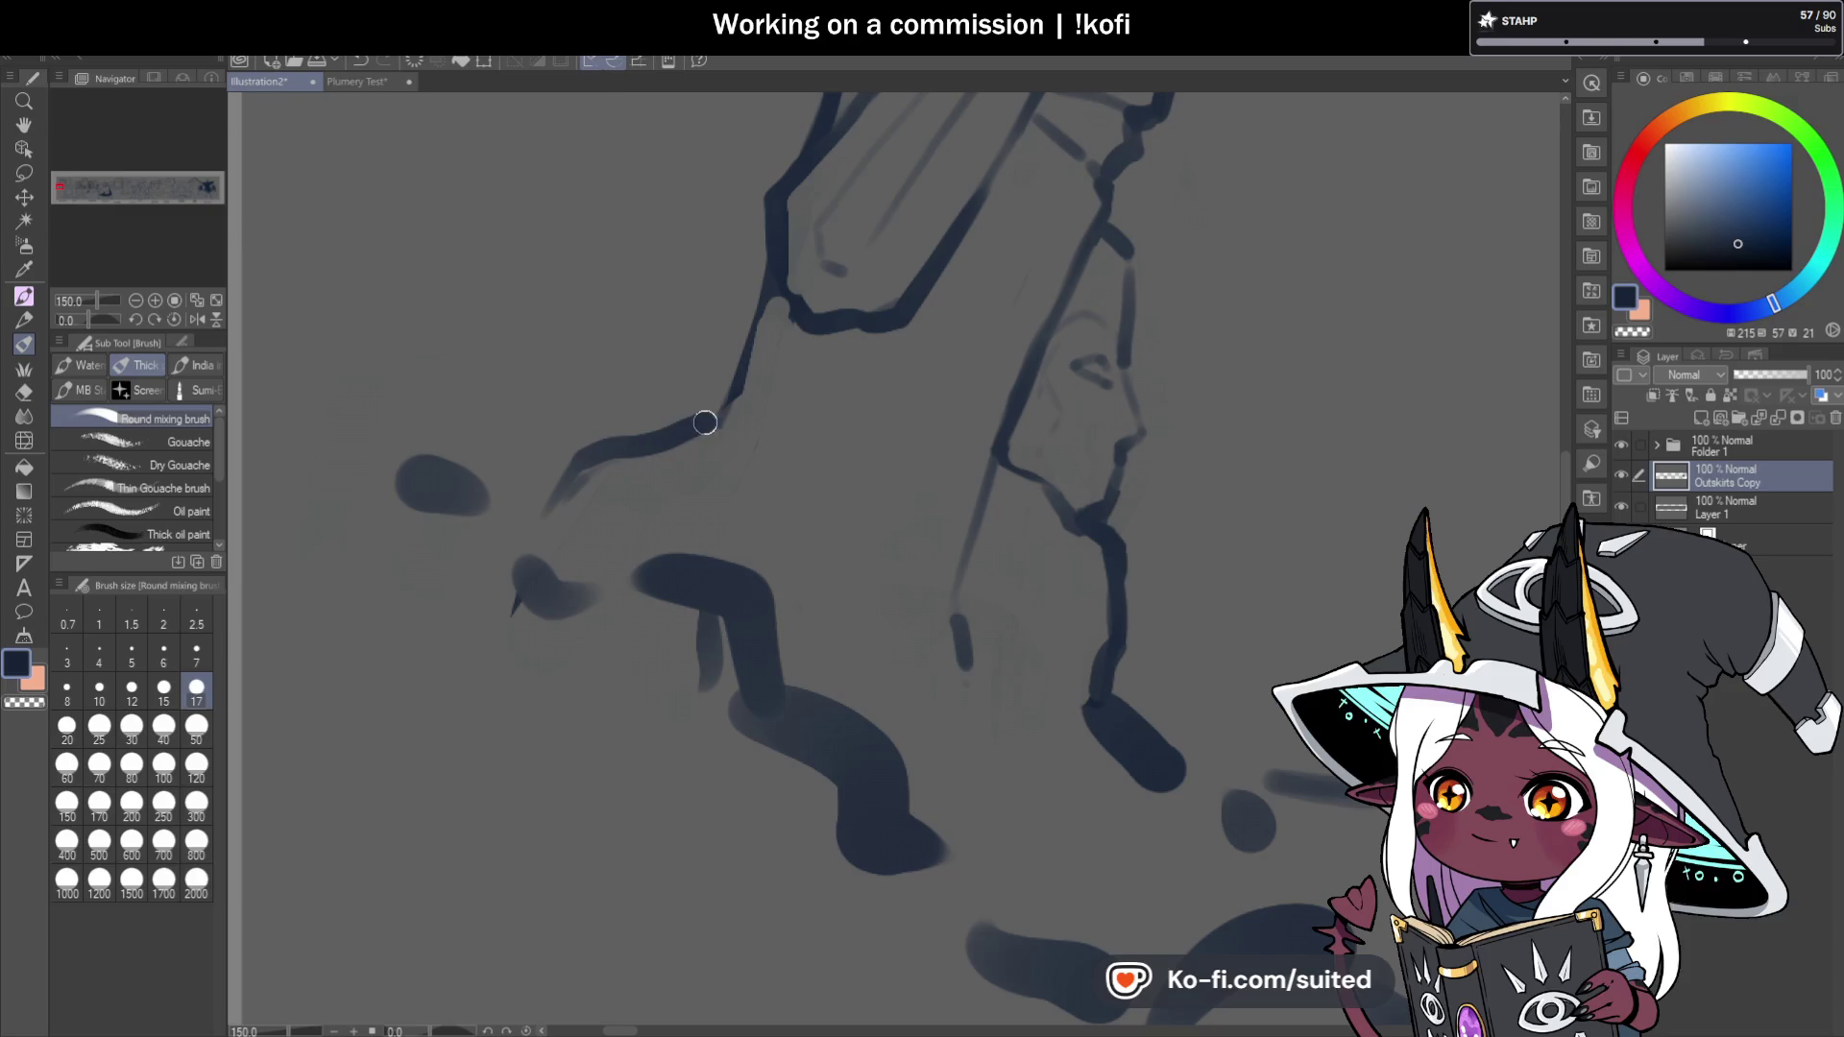
scroll(722, 424, down, 5)
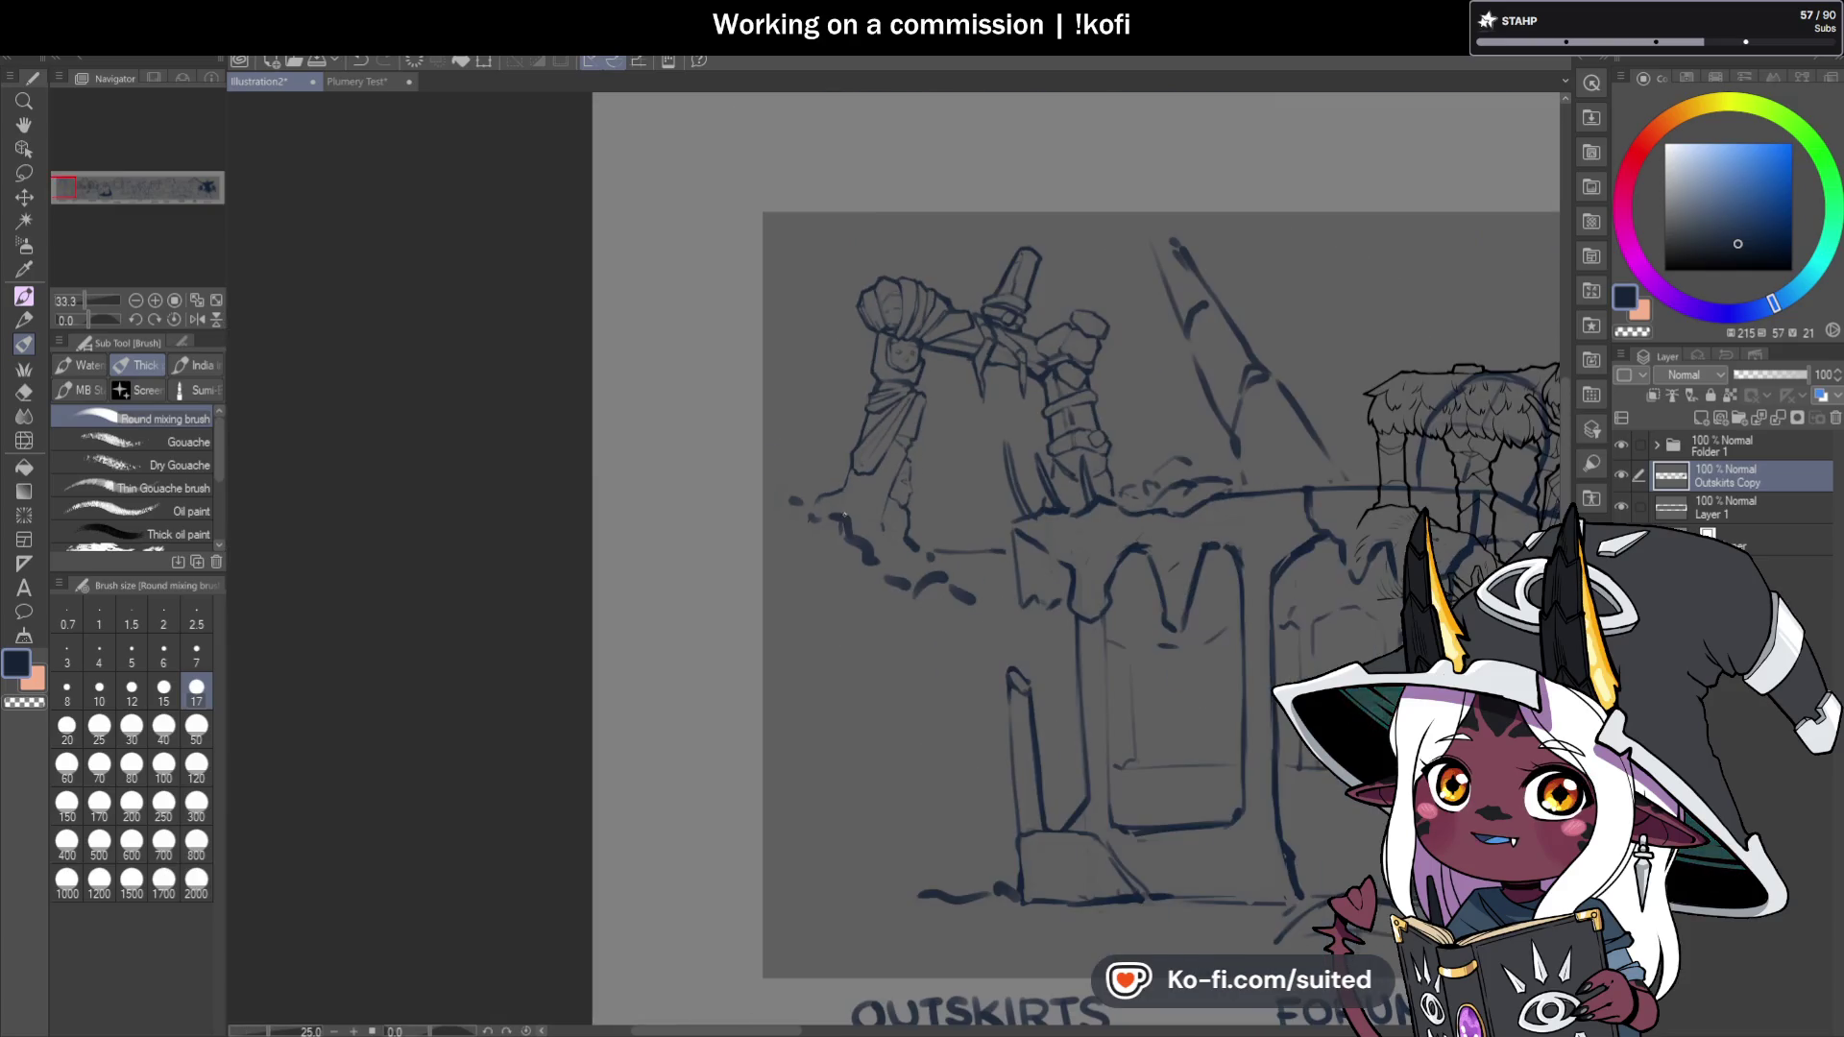
Add a thin vertical line, then lasso and delete the small sketched box above the artwork.
scroll(1303, 344, down, 1)
scroll(858, 244, up, 2)
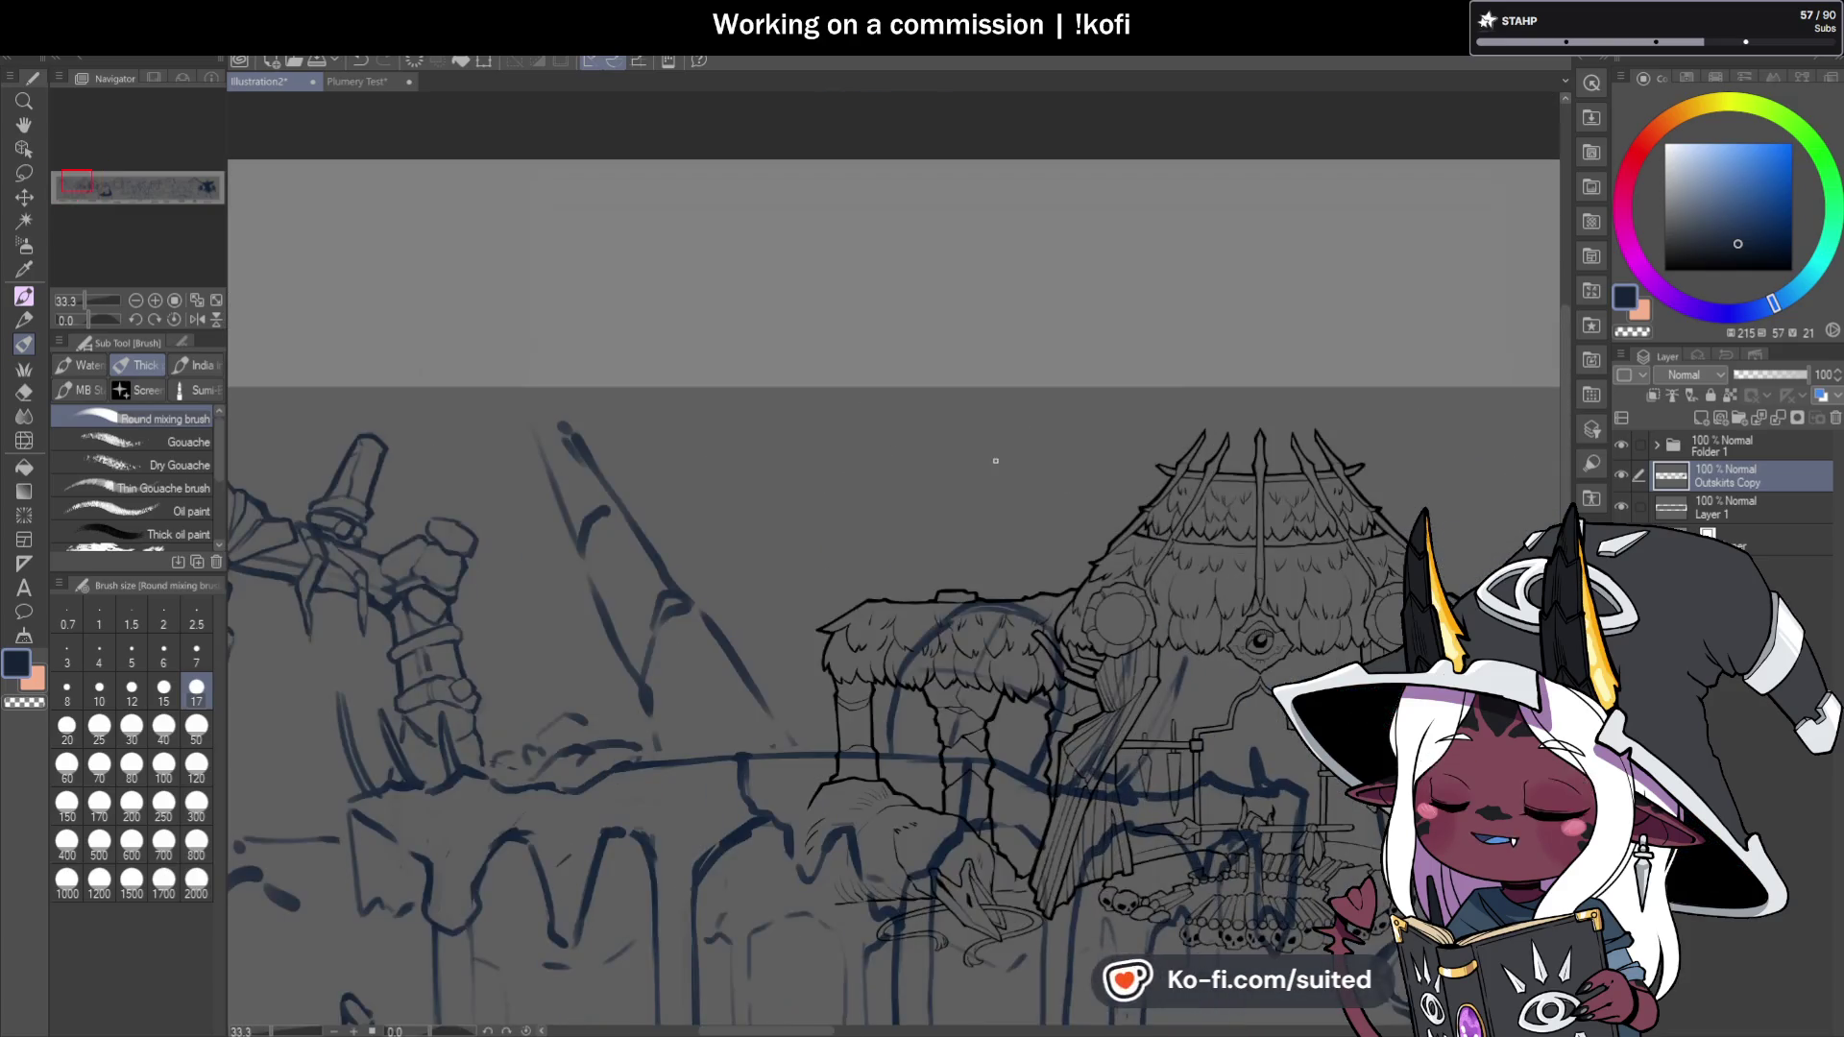
drag(831, 331, 826, 237)
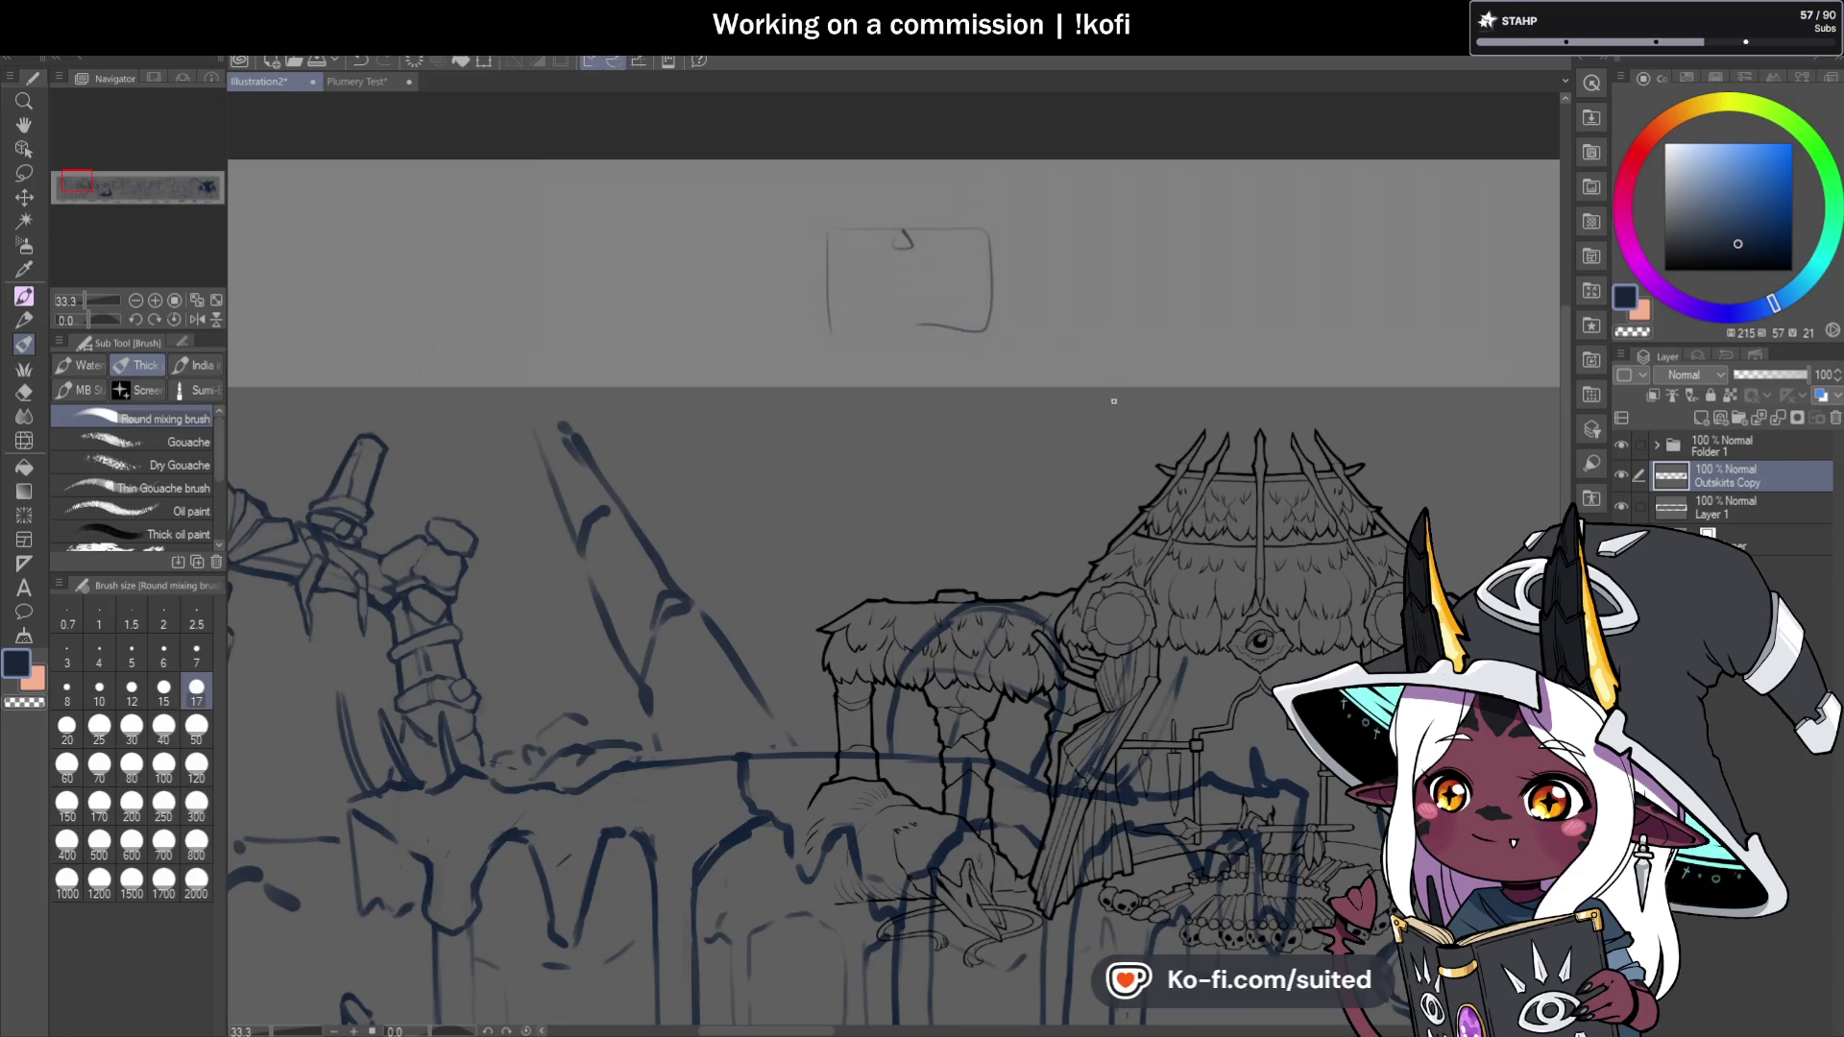
key(m)
mouse_move(997, 199)
mouse_down()
mouse_move(737, 284)
mouse_move(1052, 213)
mouse_up()
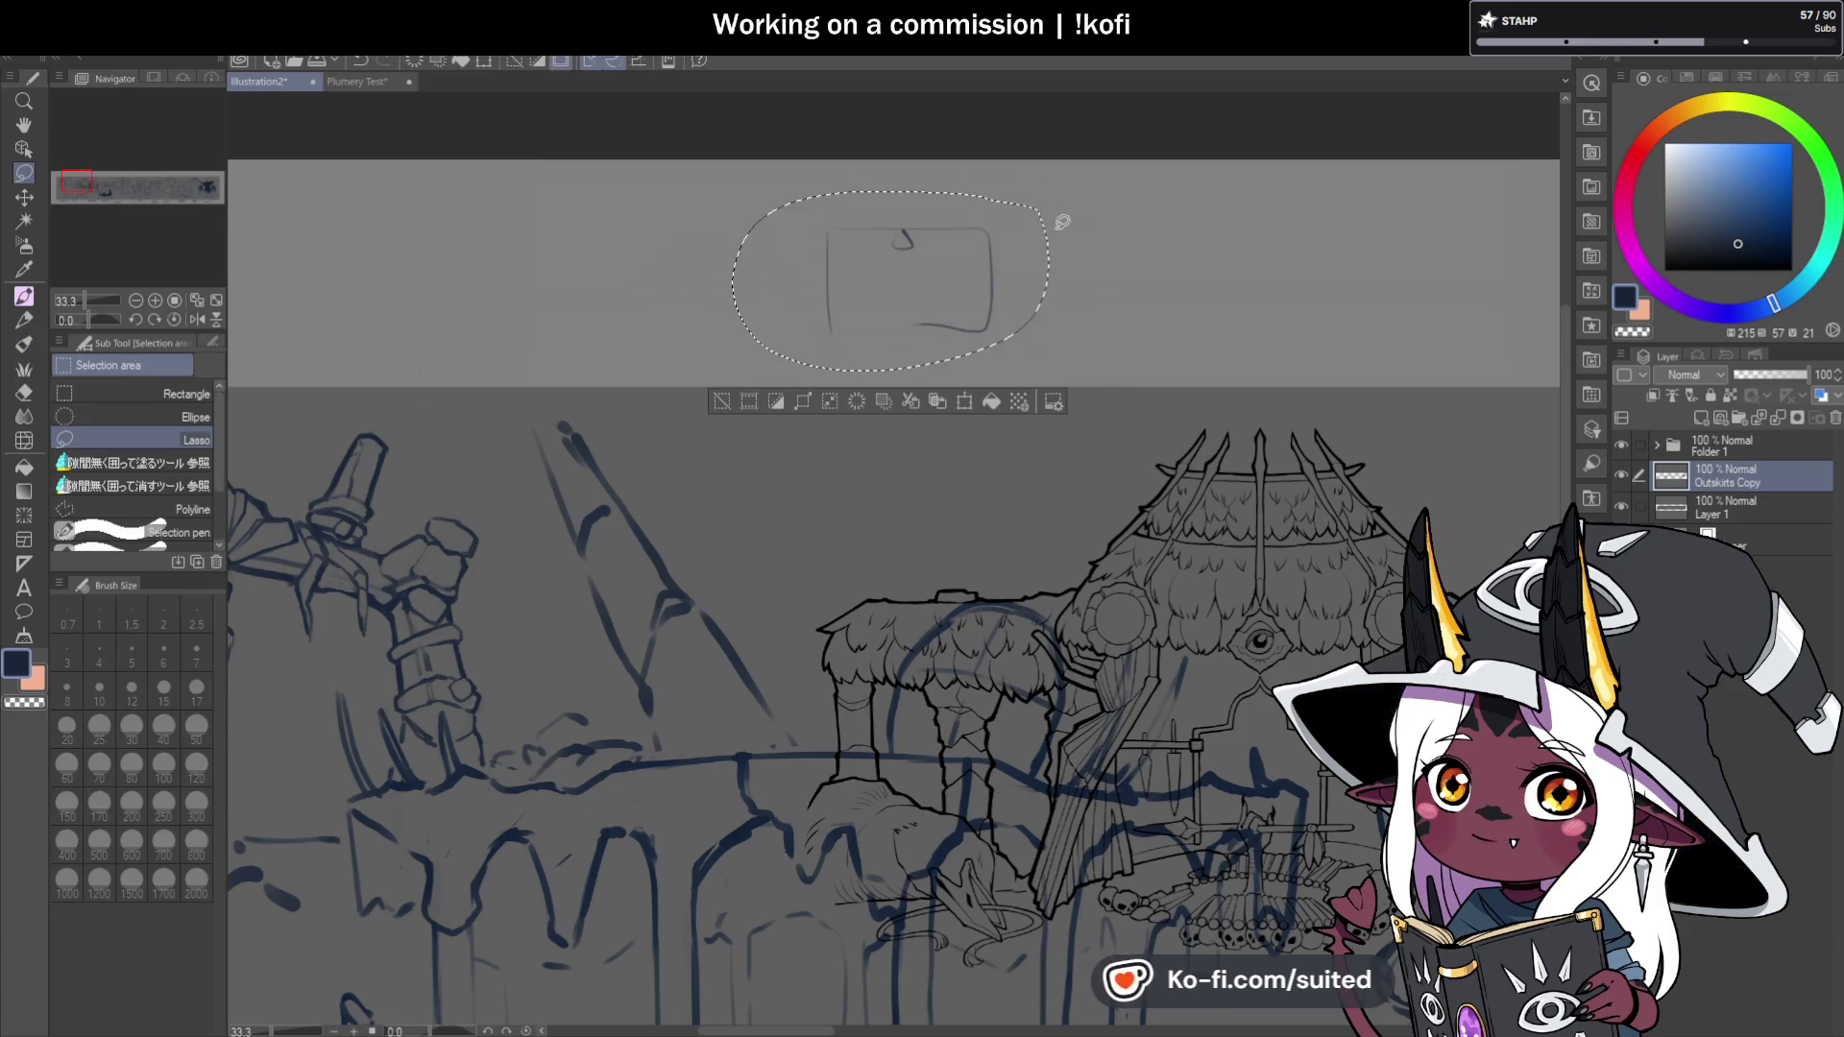
key(Delete)
key(ctrl+d)
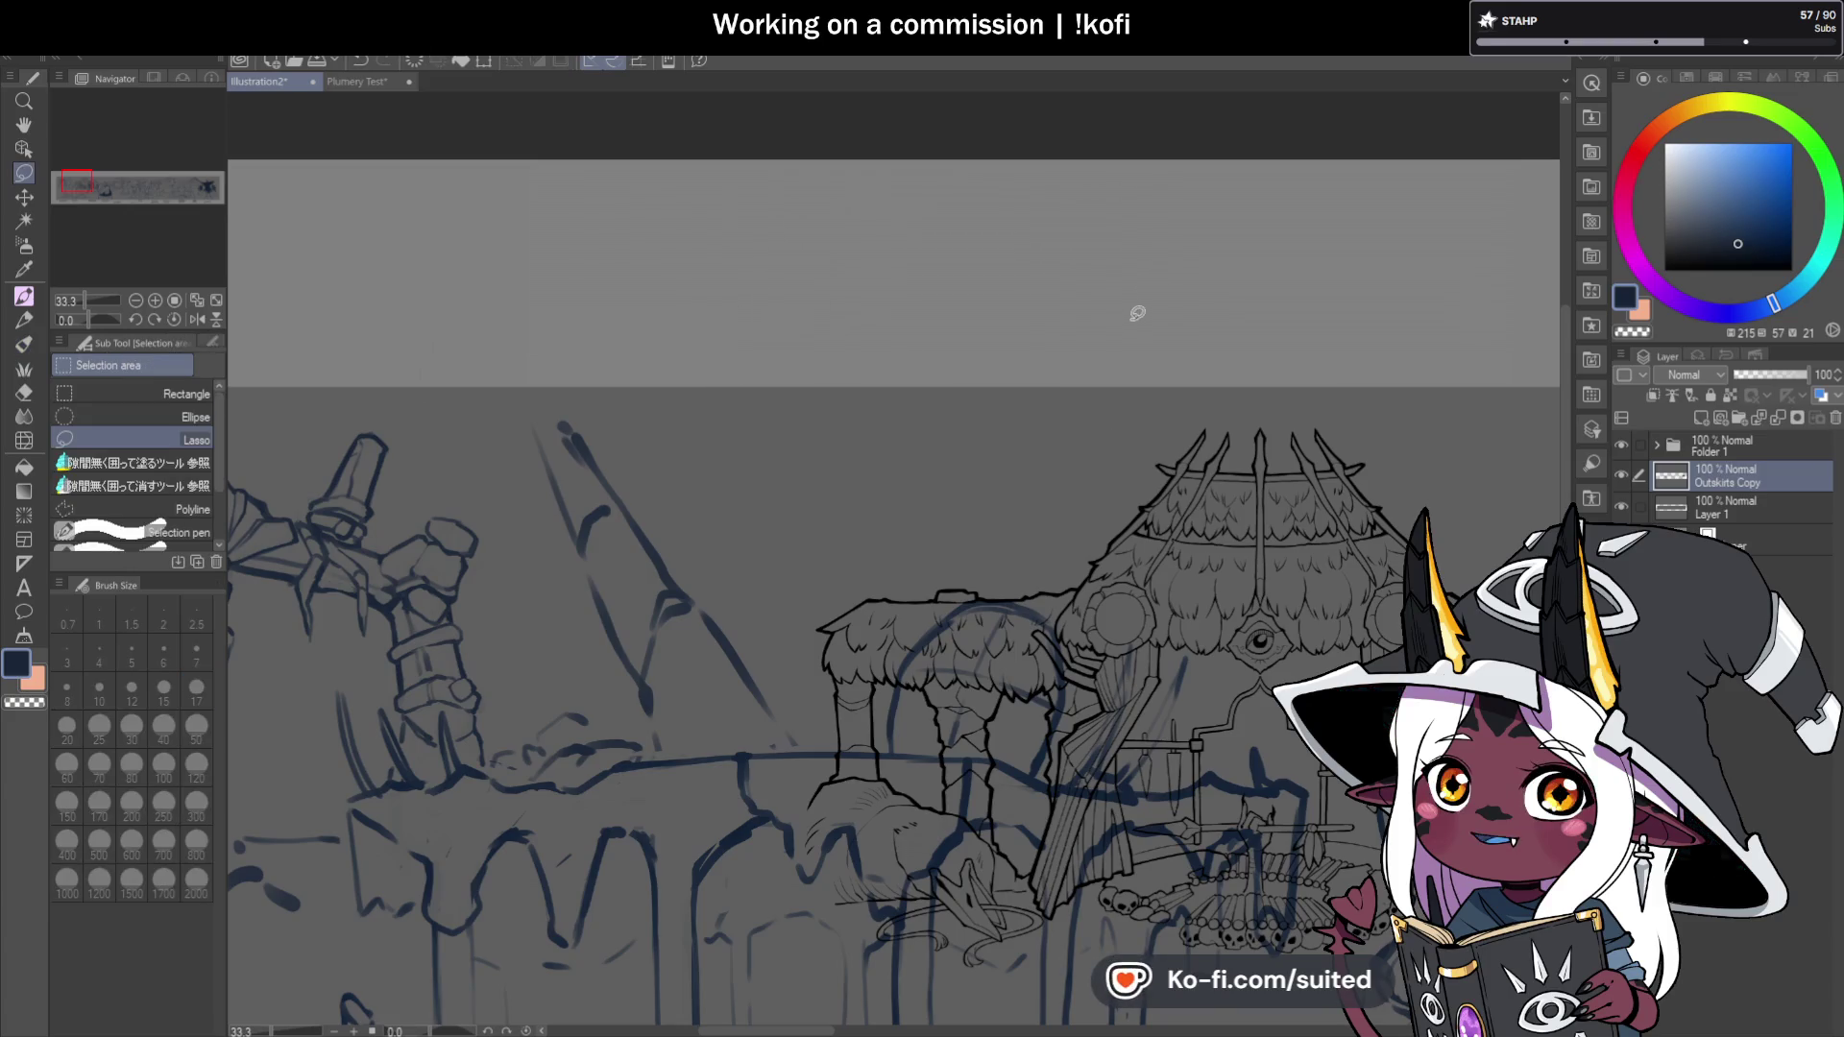
Draw thin detail lines down the pillar's lower section, joining it to the rubble.
key(b)
scroll(1172, 377, down, 2)
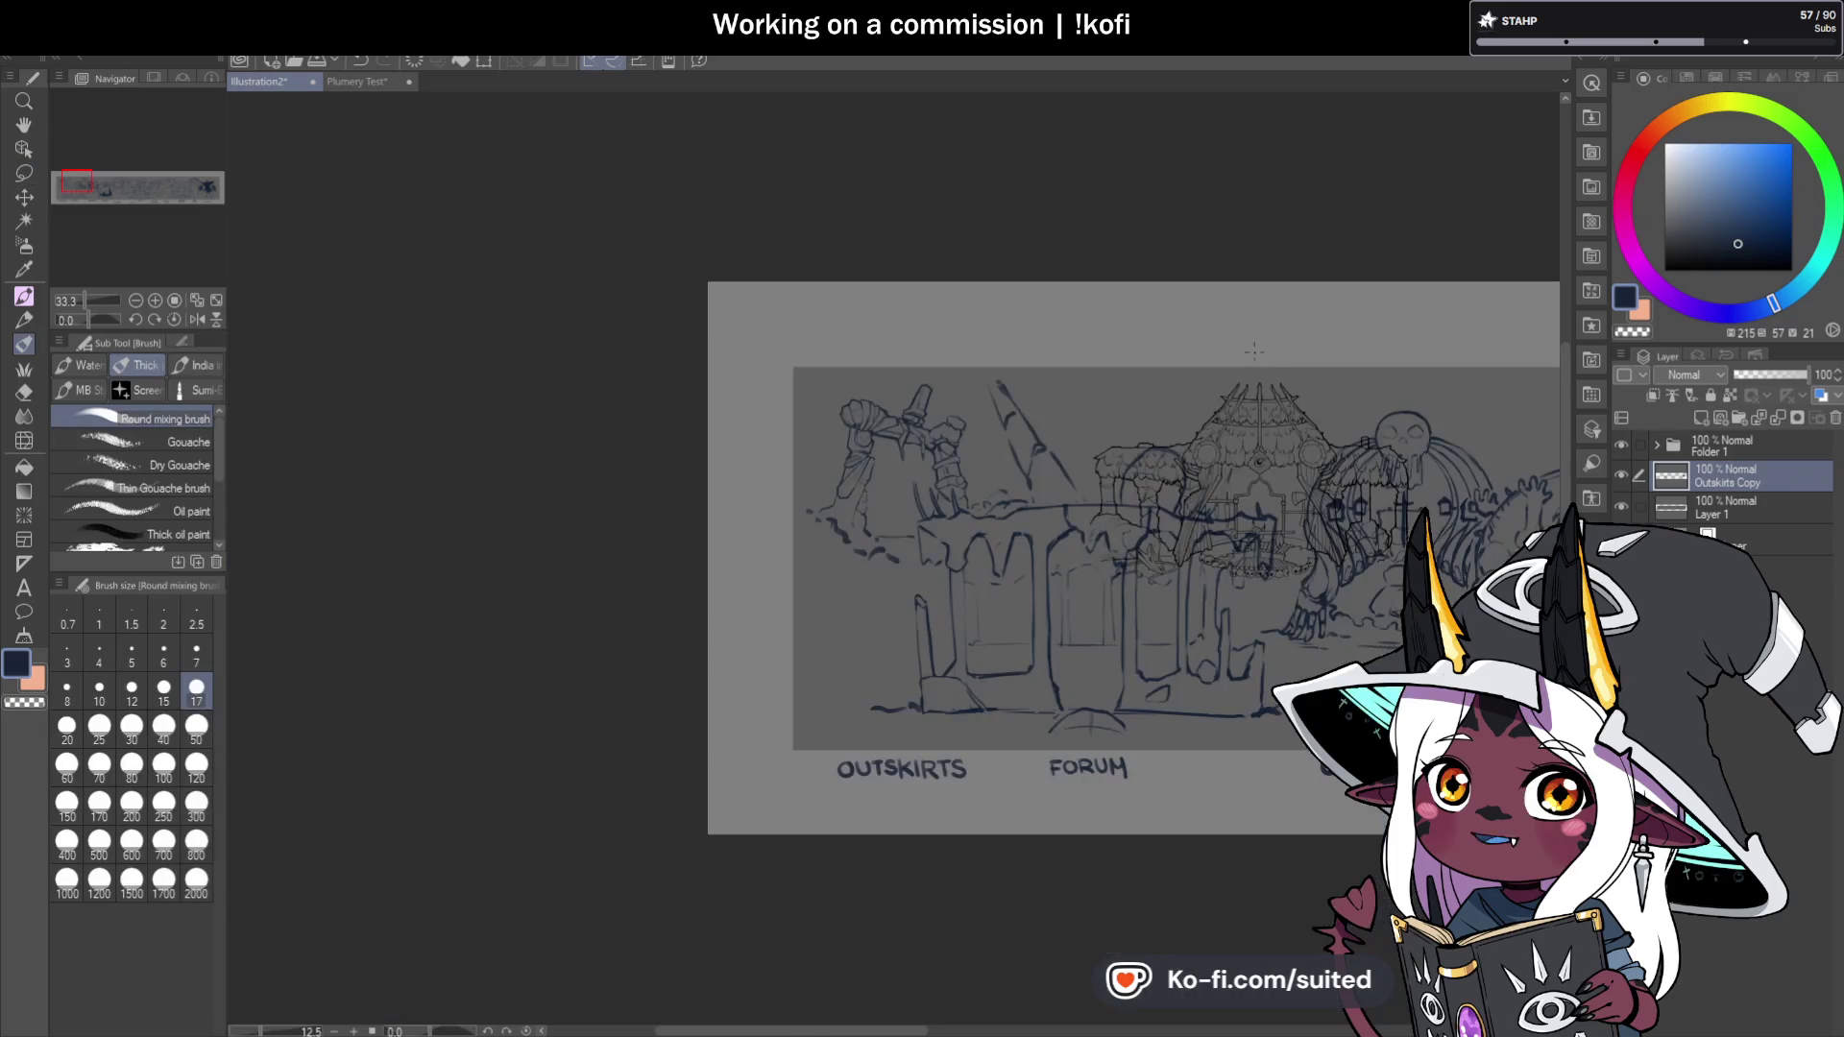
scroll(838, 551, up, 4)
scroll(905, 392, up, 2)
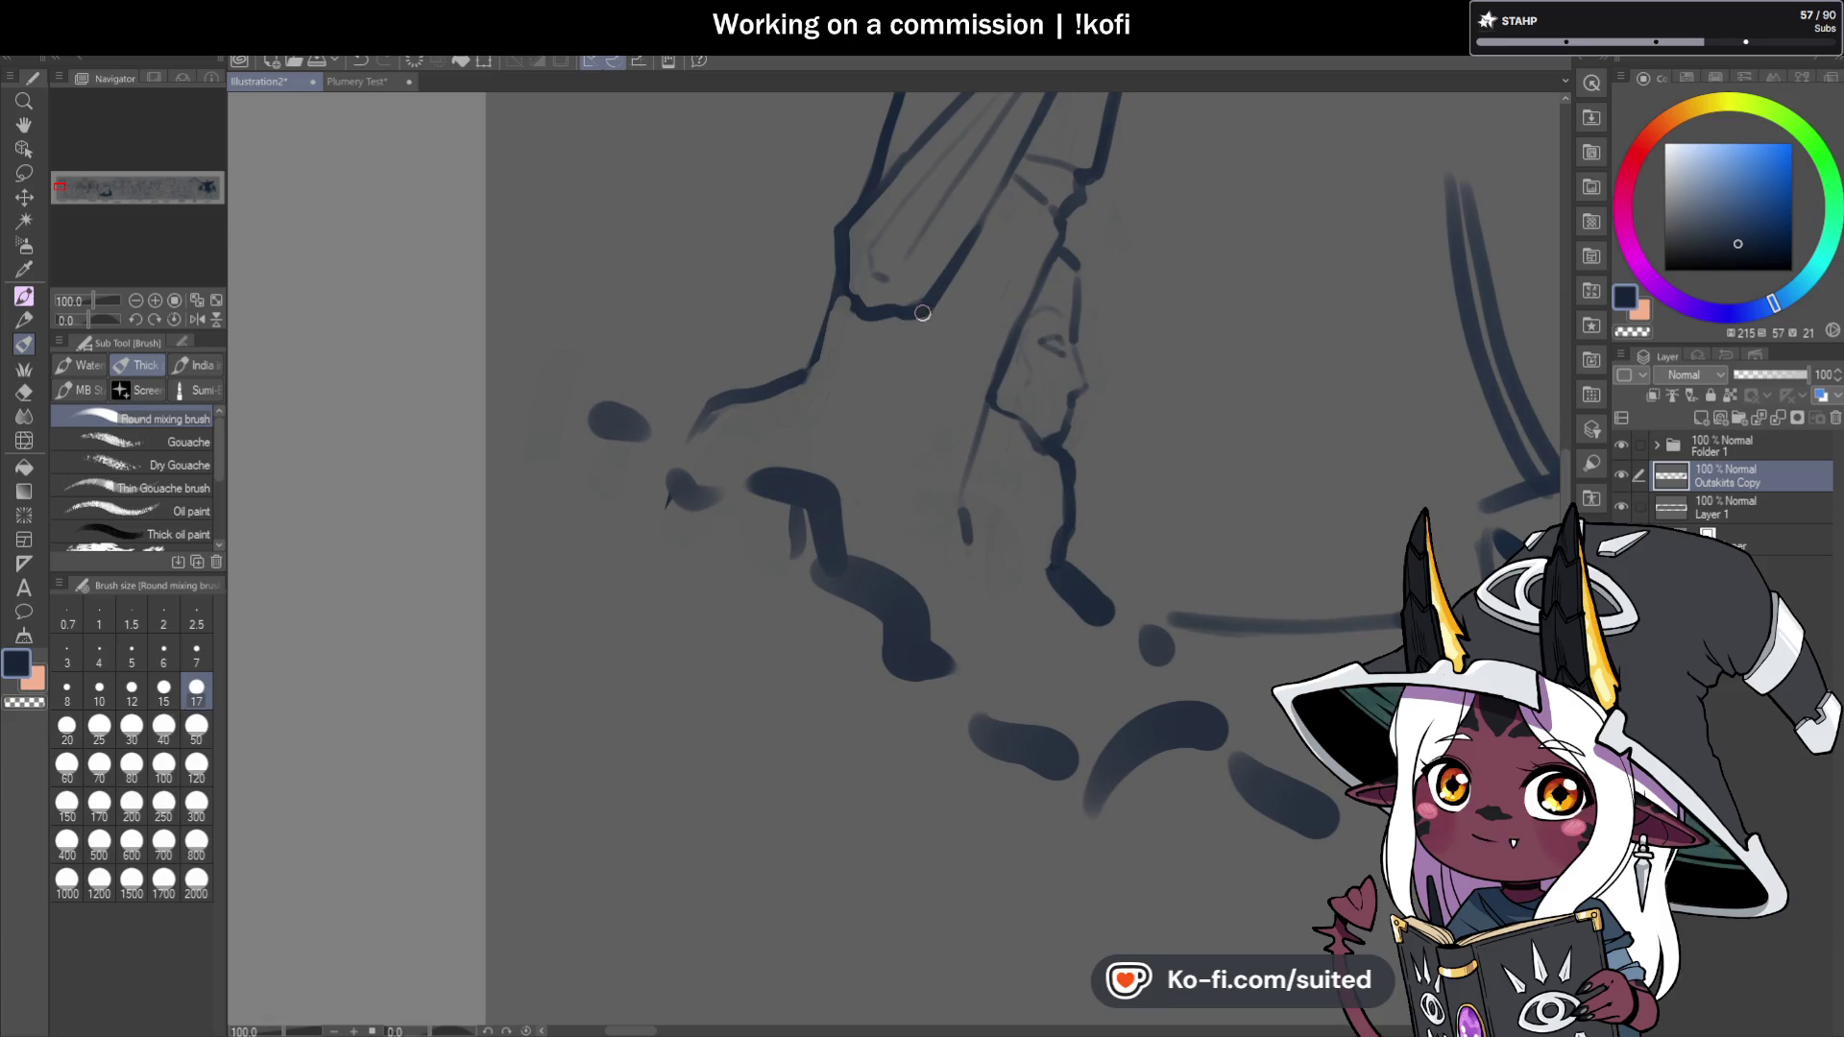
drag(873, 424, 899, 581)
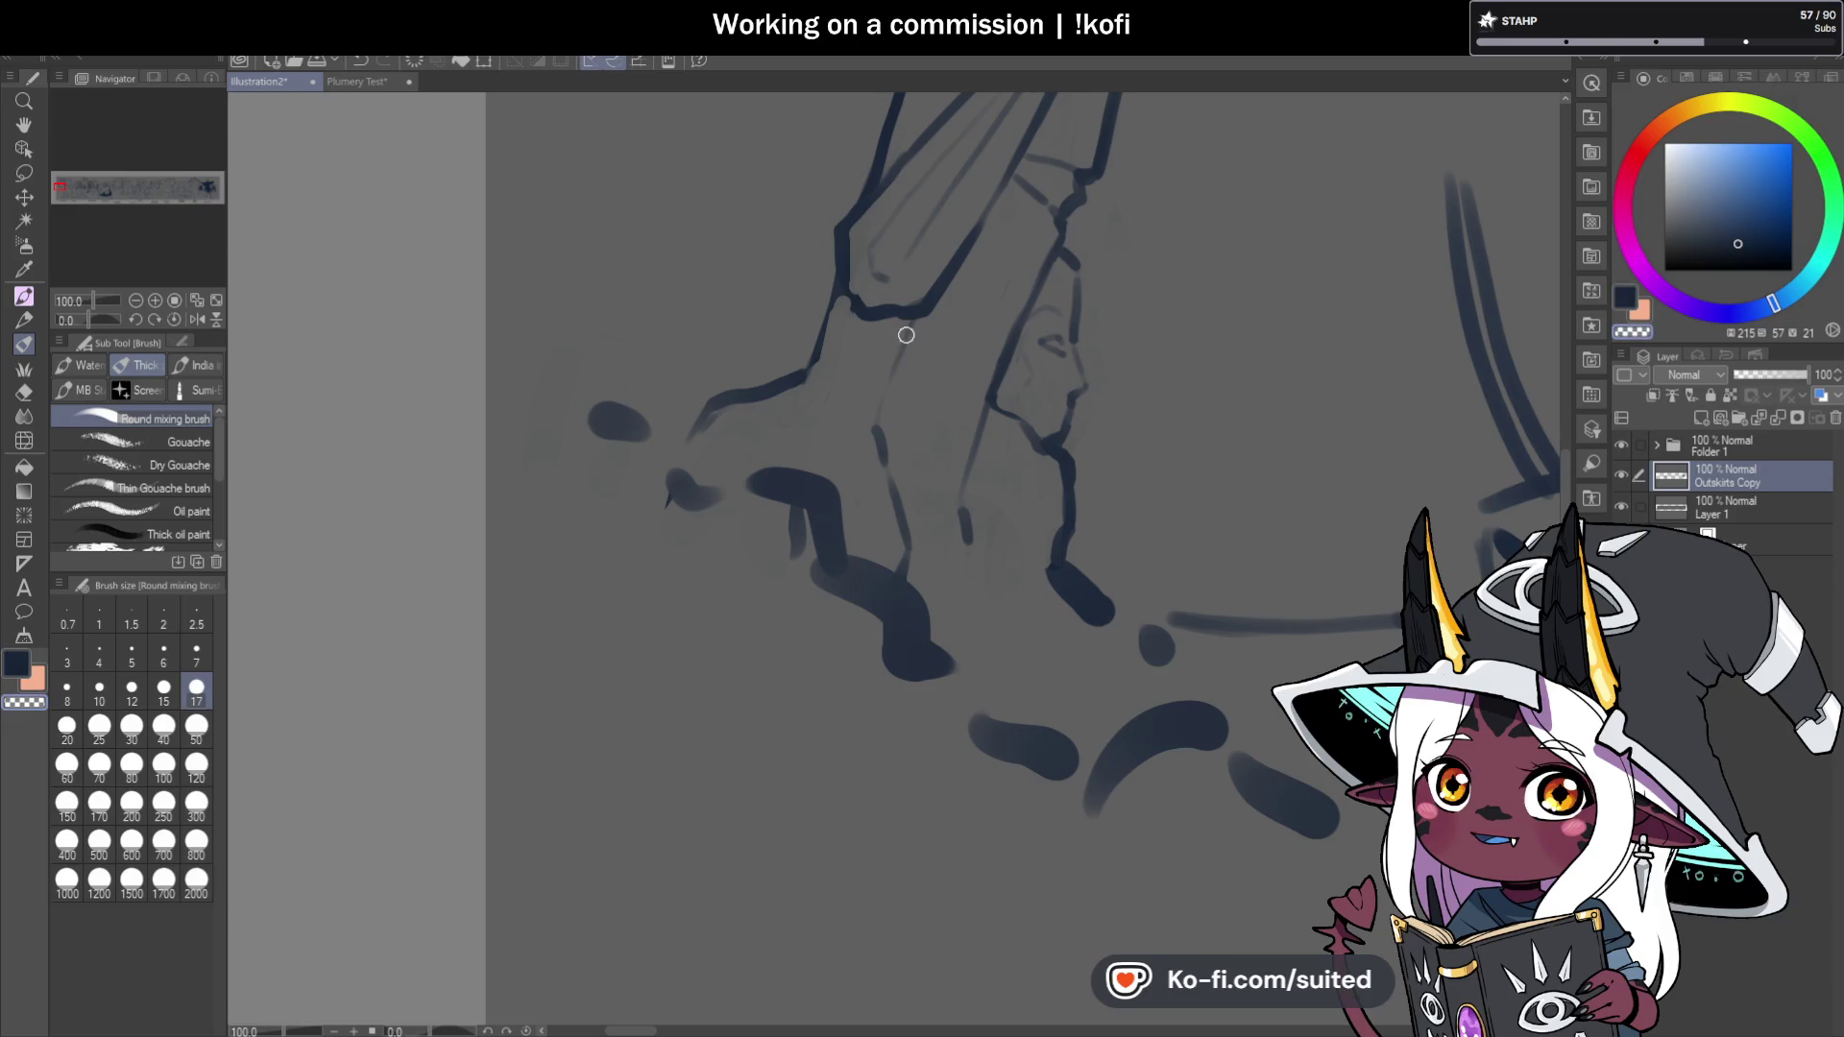
drag(910, 322, 880, 430)
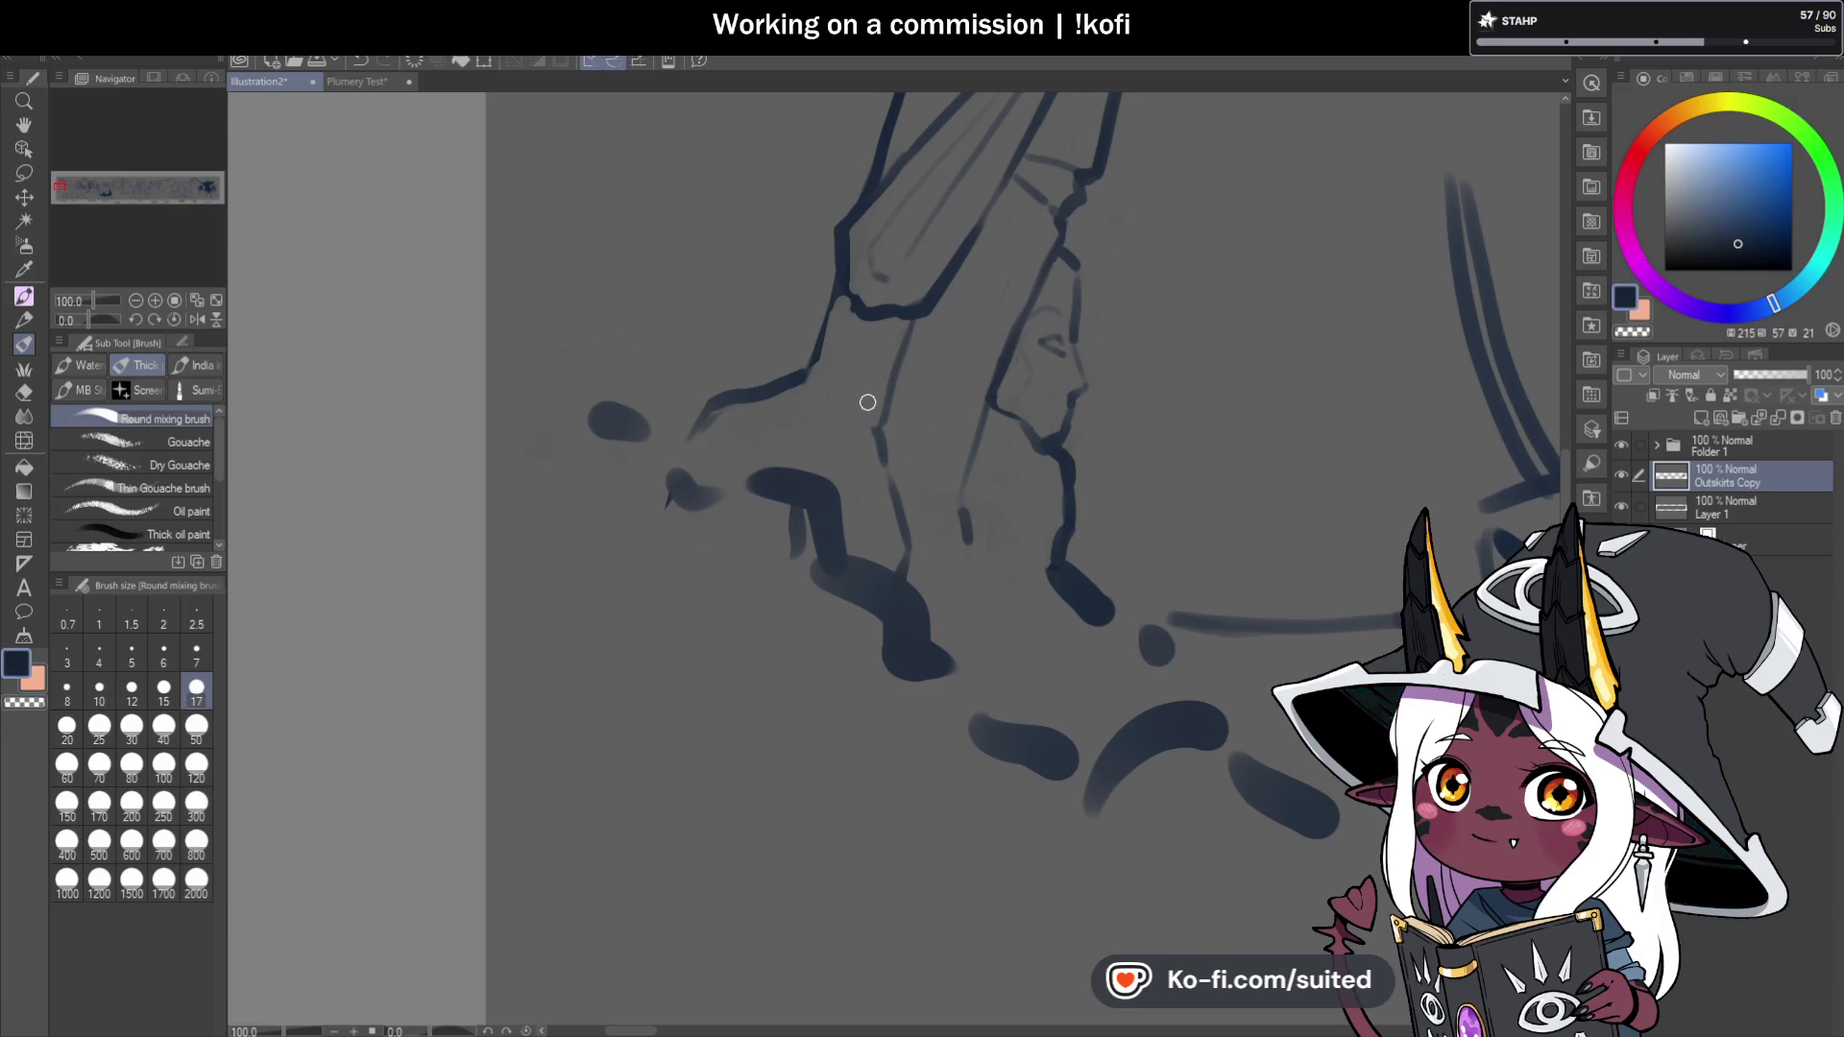
scroll(1082, 451, down, 4)
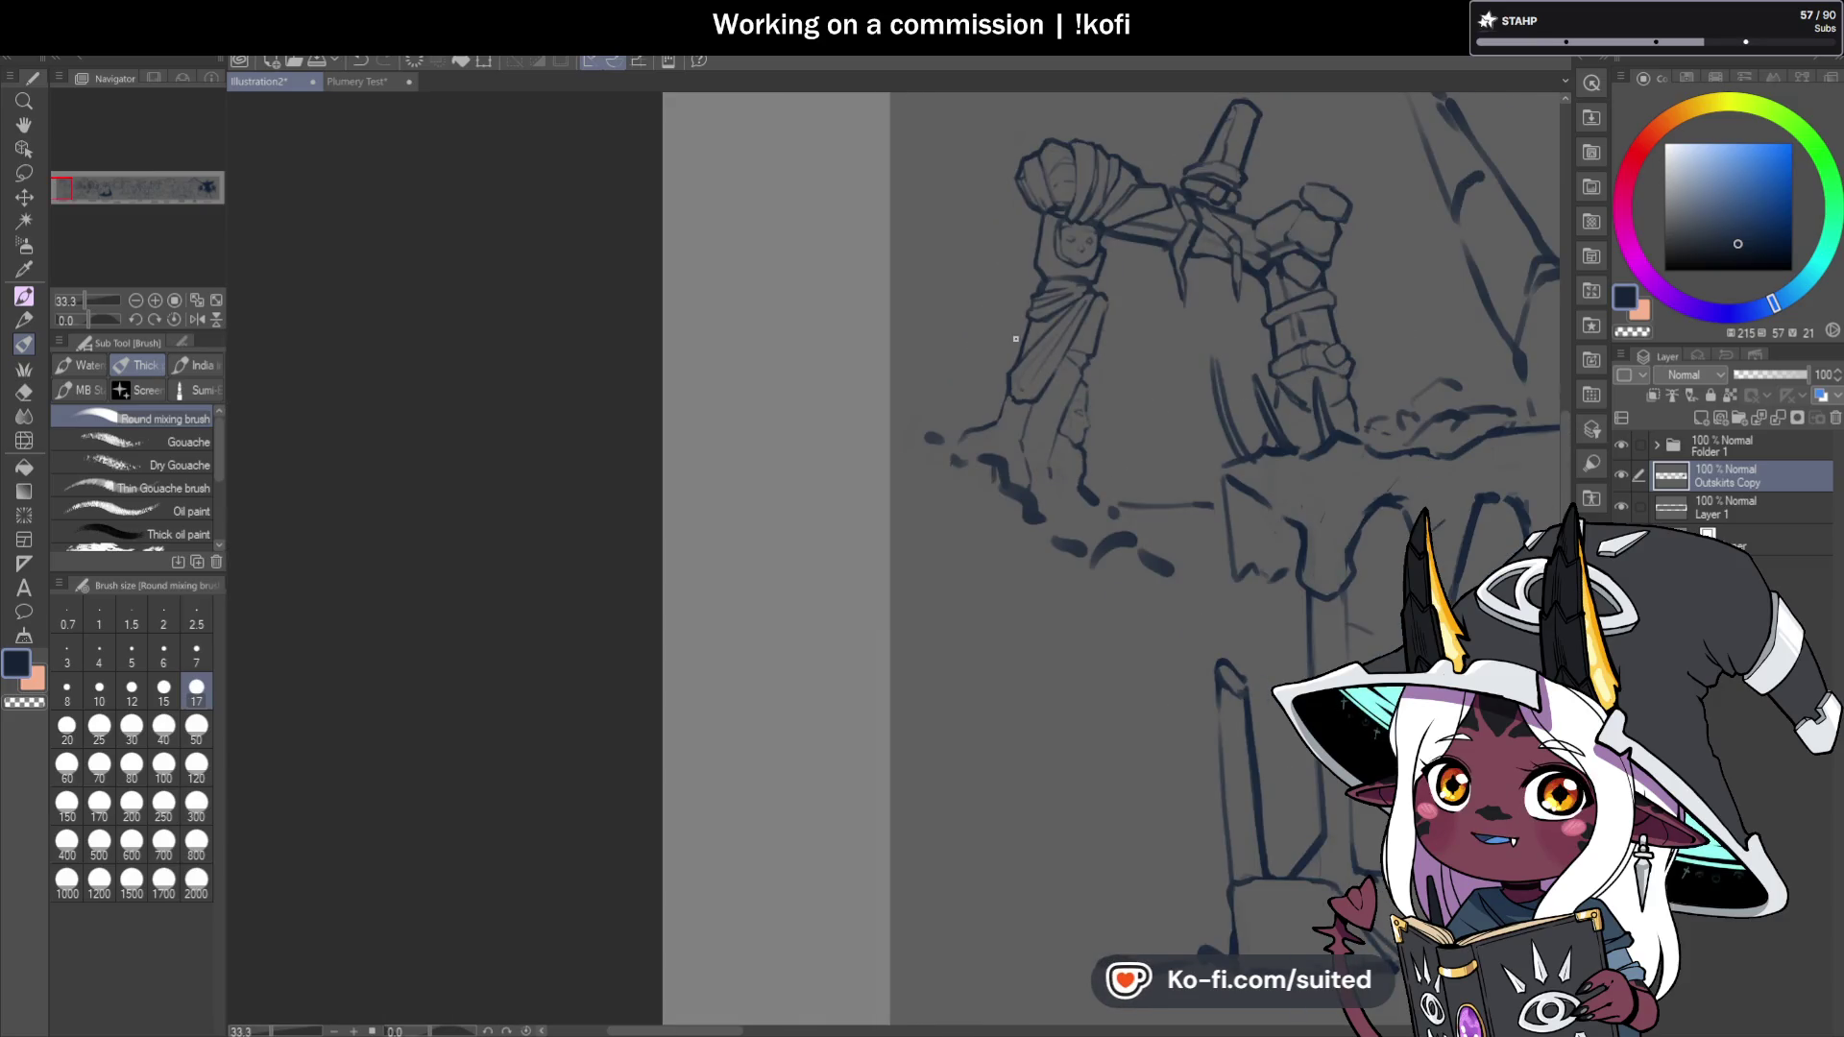
Undo the rough strokes, save the illustration, and sketch a curved band line near the pillar's top.
scroll(1028, 384, up, 3)
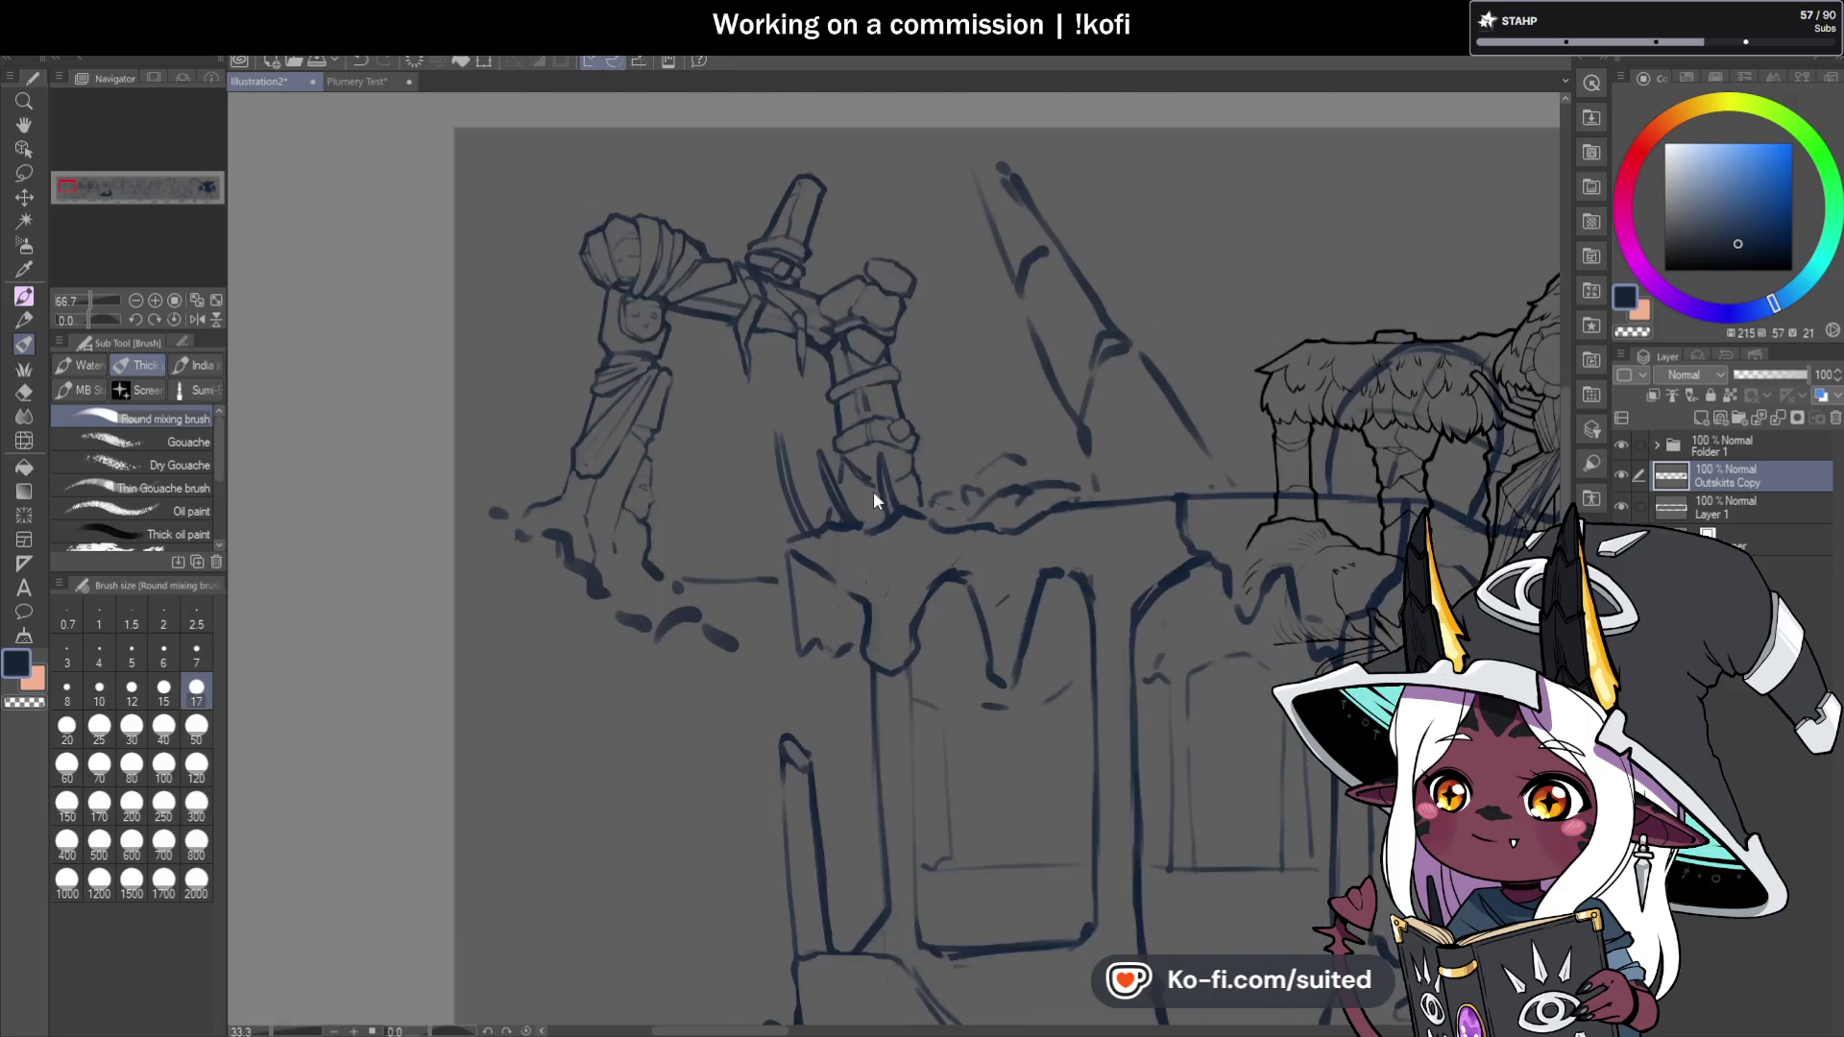
scroll(1165, 192, up, 1)
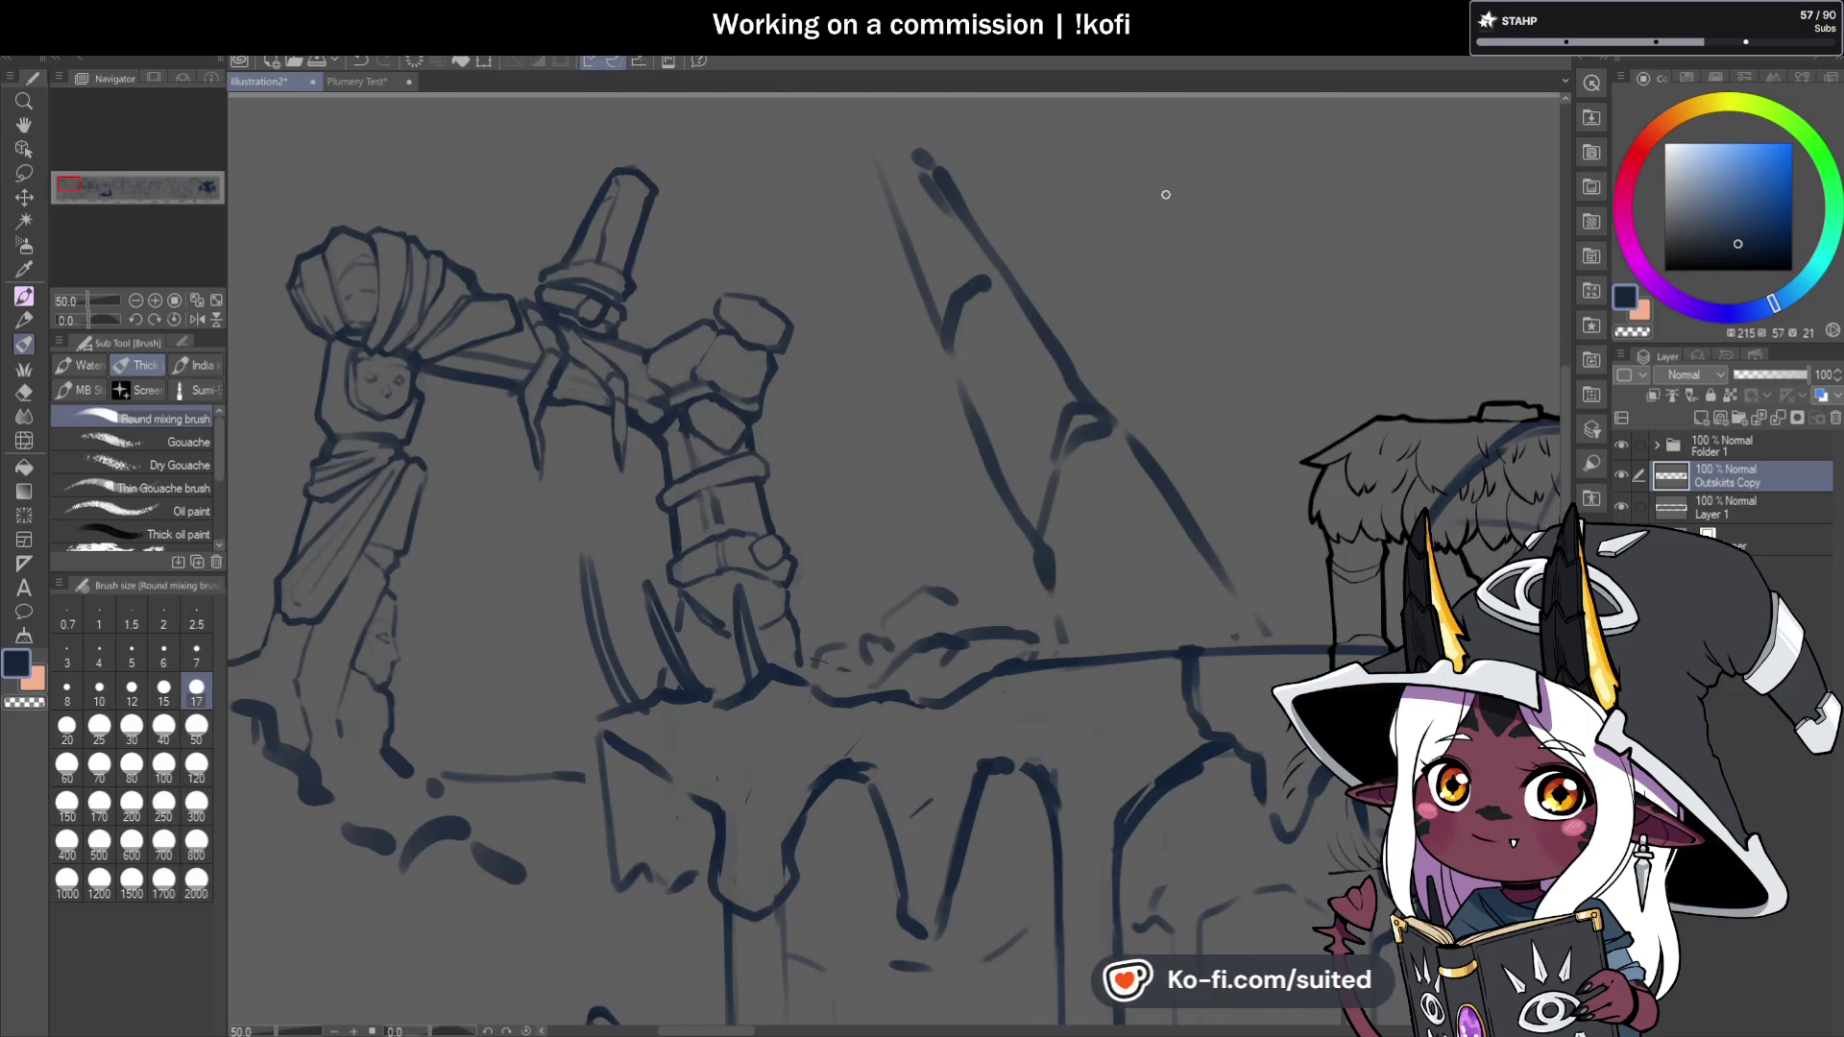
key(ctrl+z)
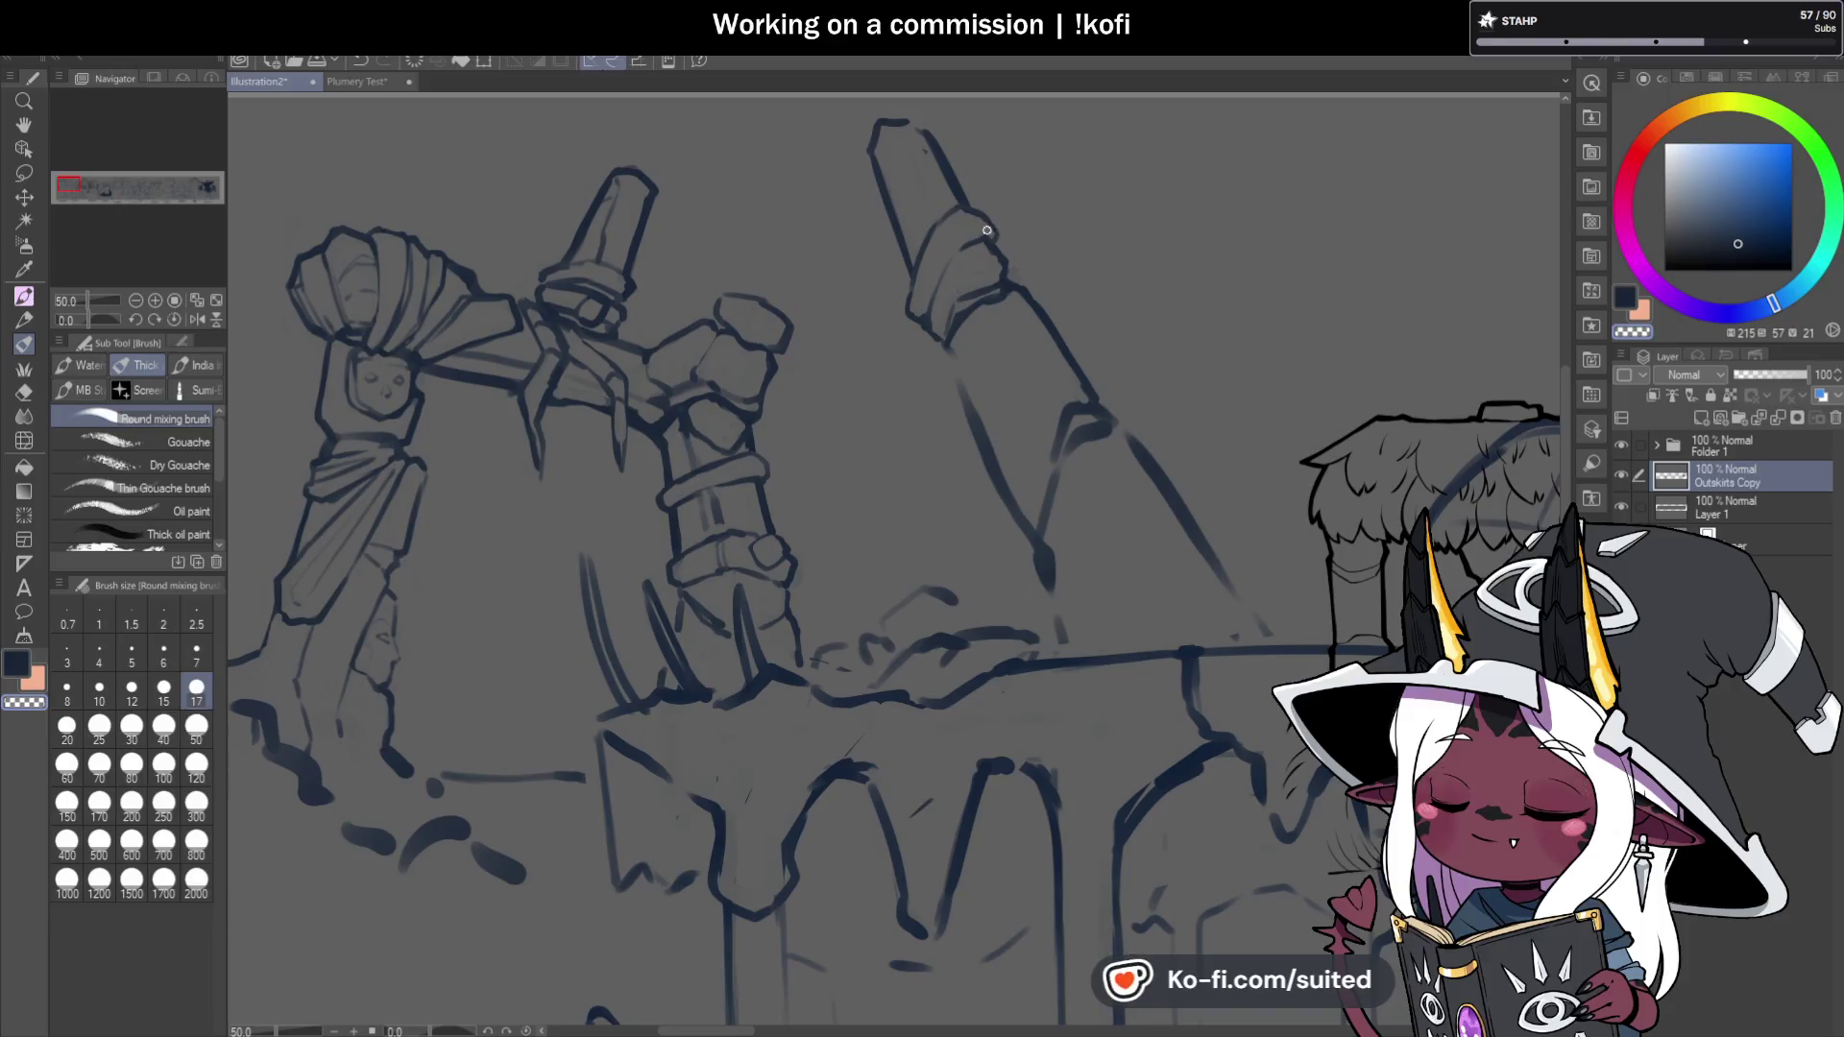
key(ctrl+s)
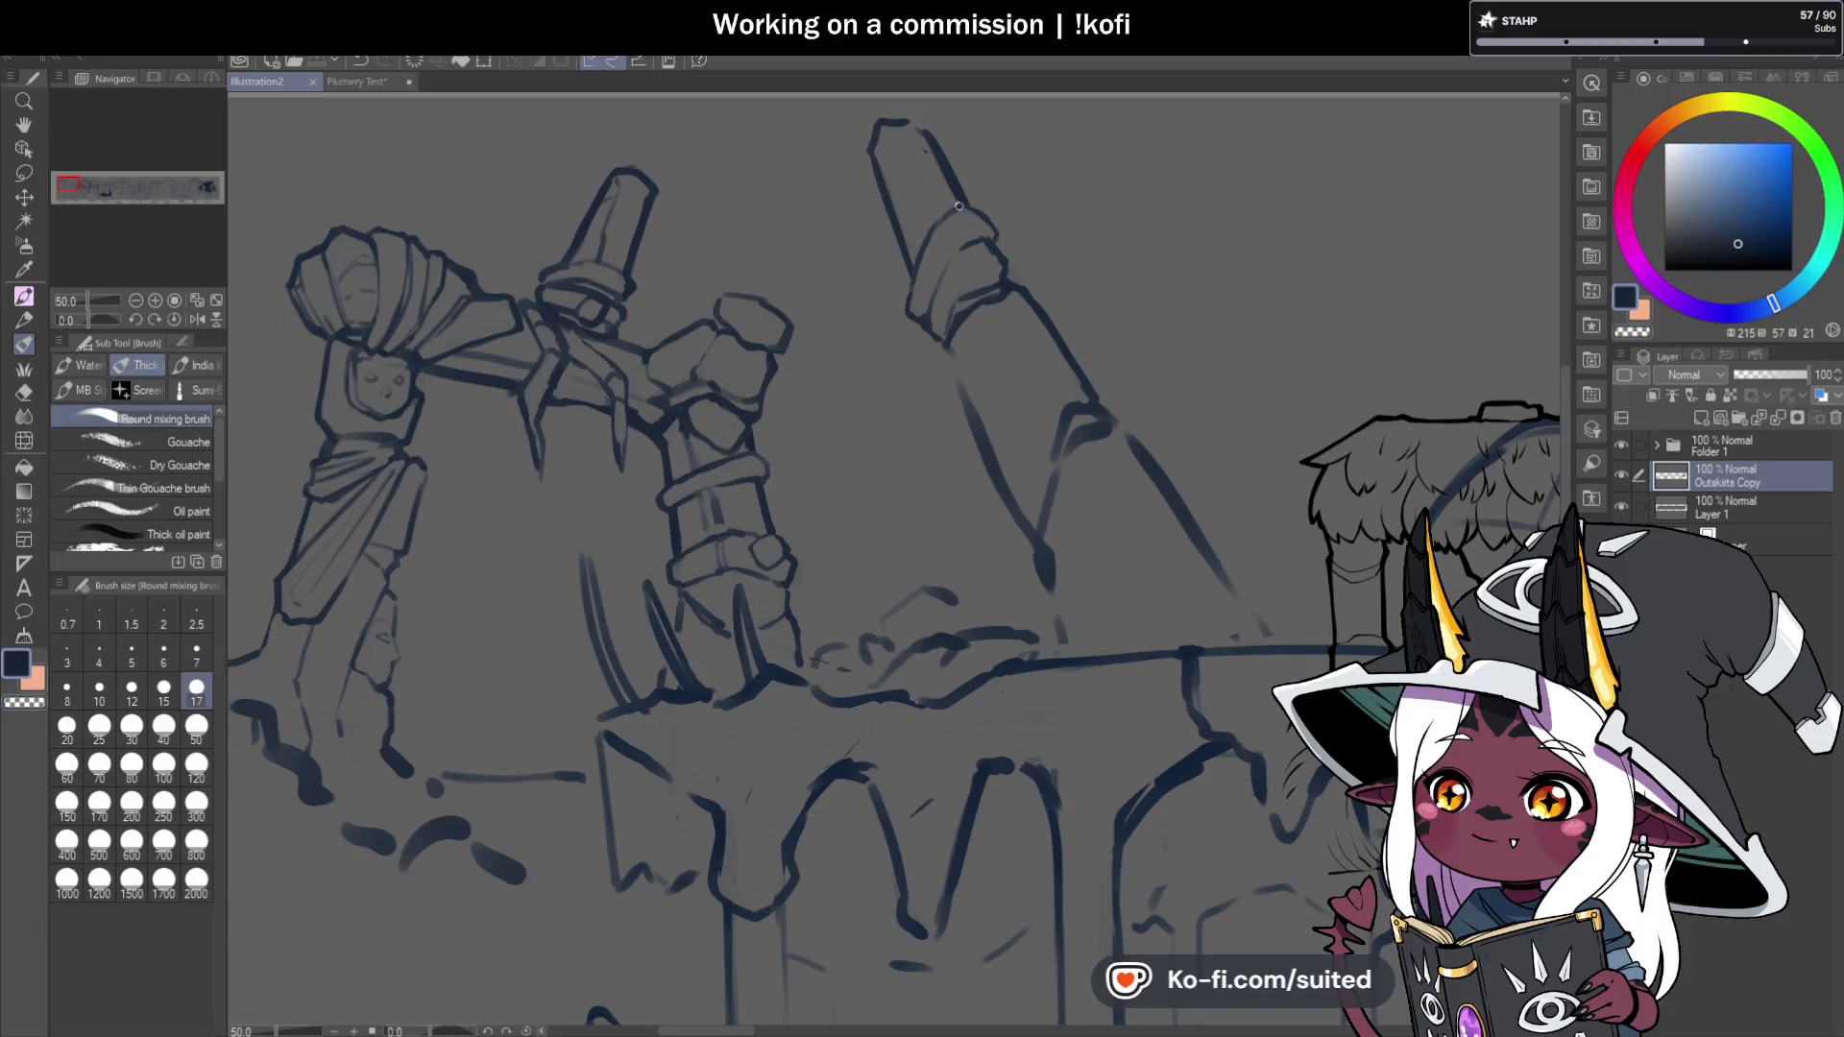
click(942, 138)
drag(948, 214, 957, 258)
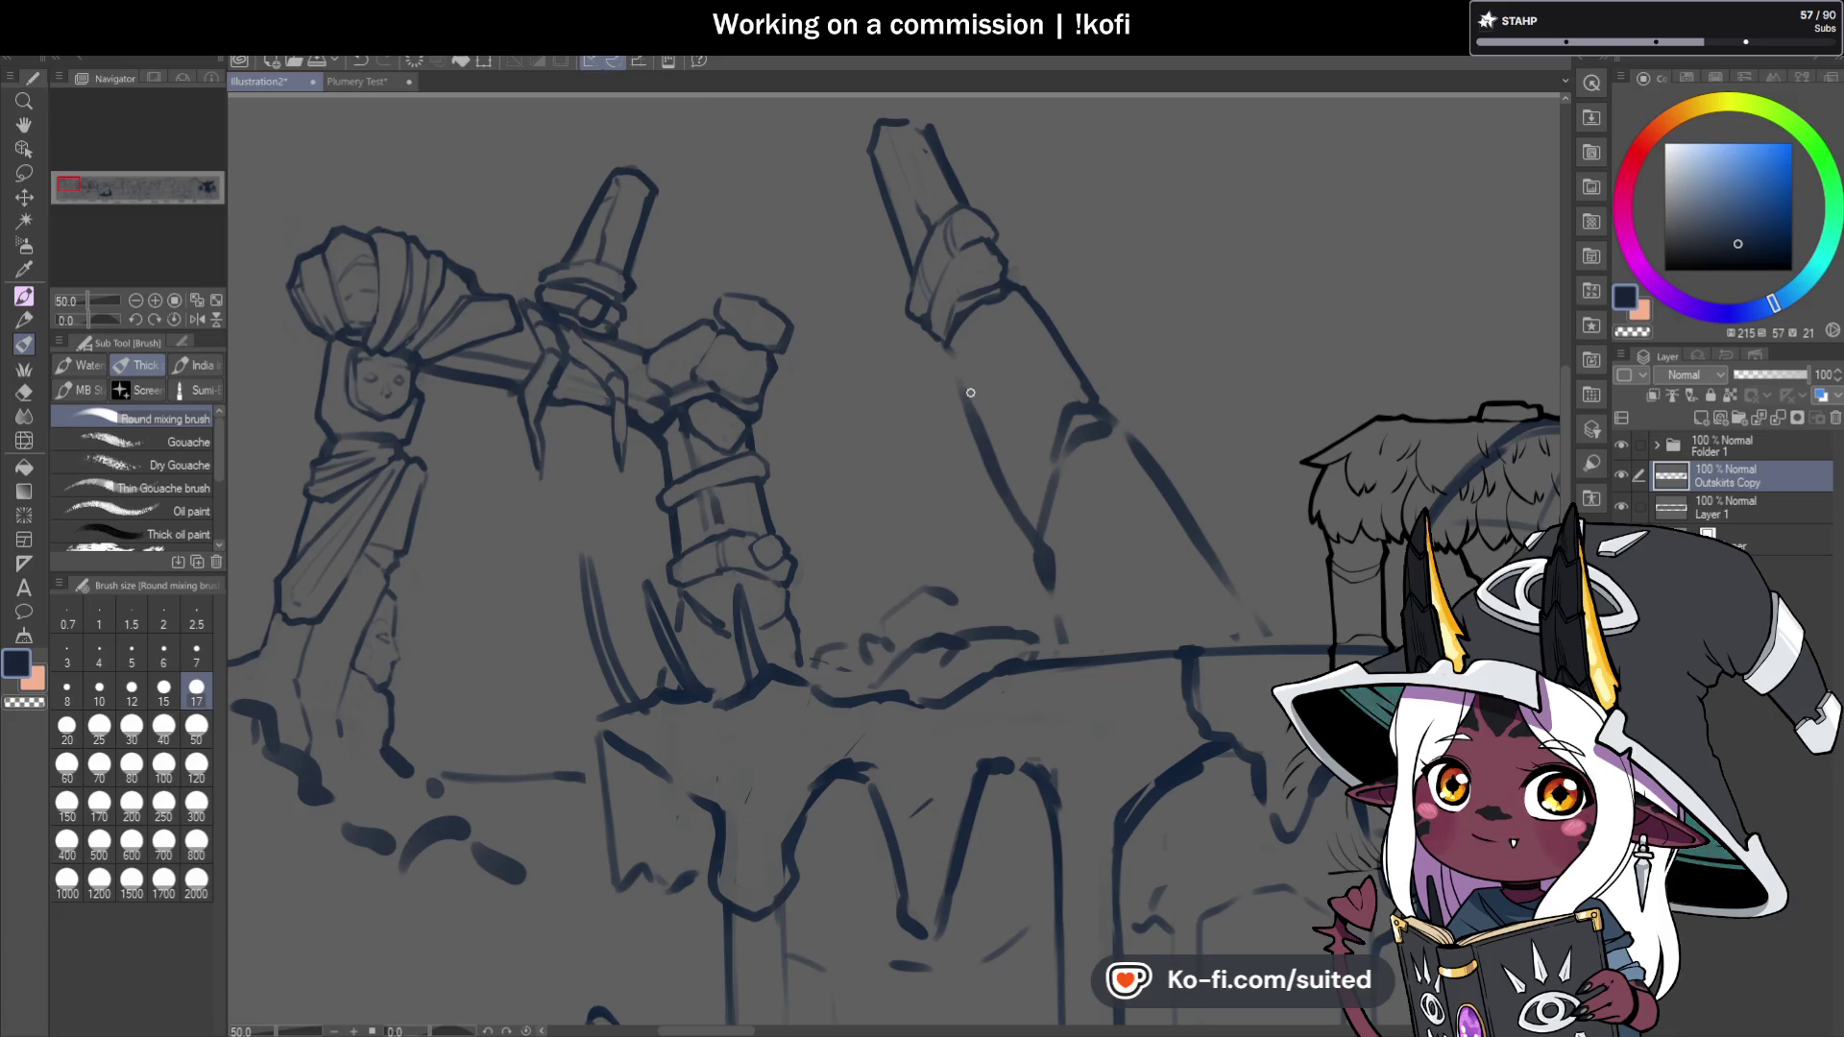
Draw and darken the leaning pillar's inner edge line, erasing stray line ends with the transparent colour.
key(ctrl+z)
drag(972, 411, 1025, 538)
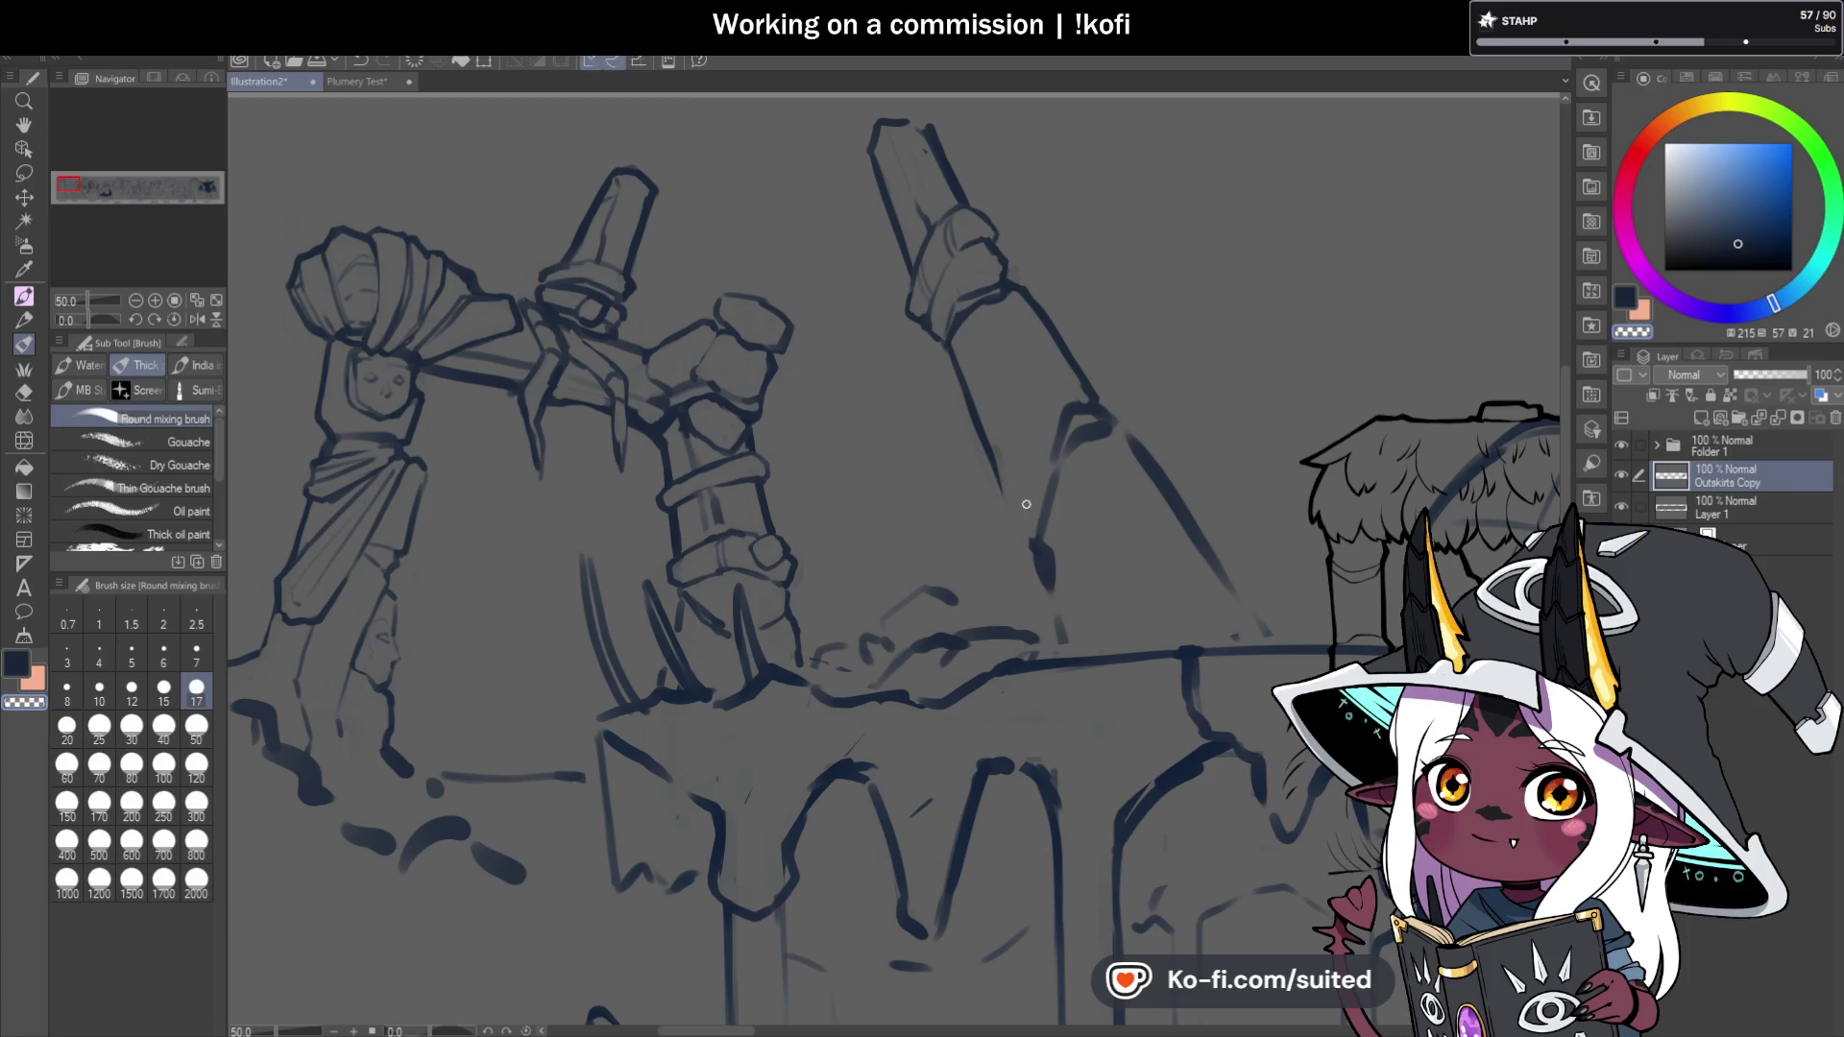
drag(997, 469, 1035, 563)
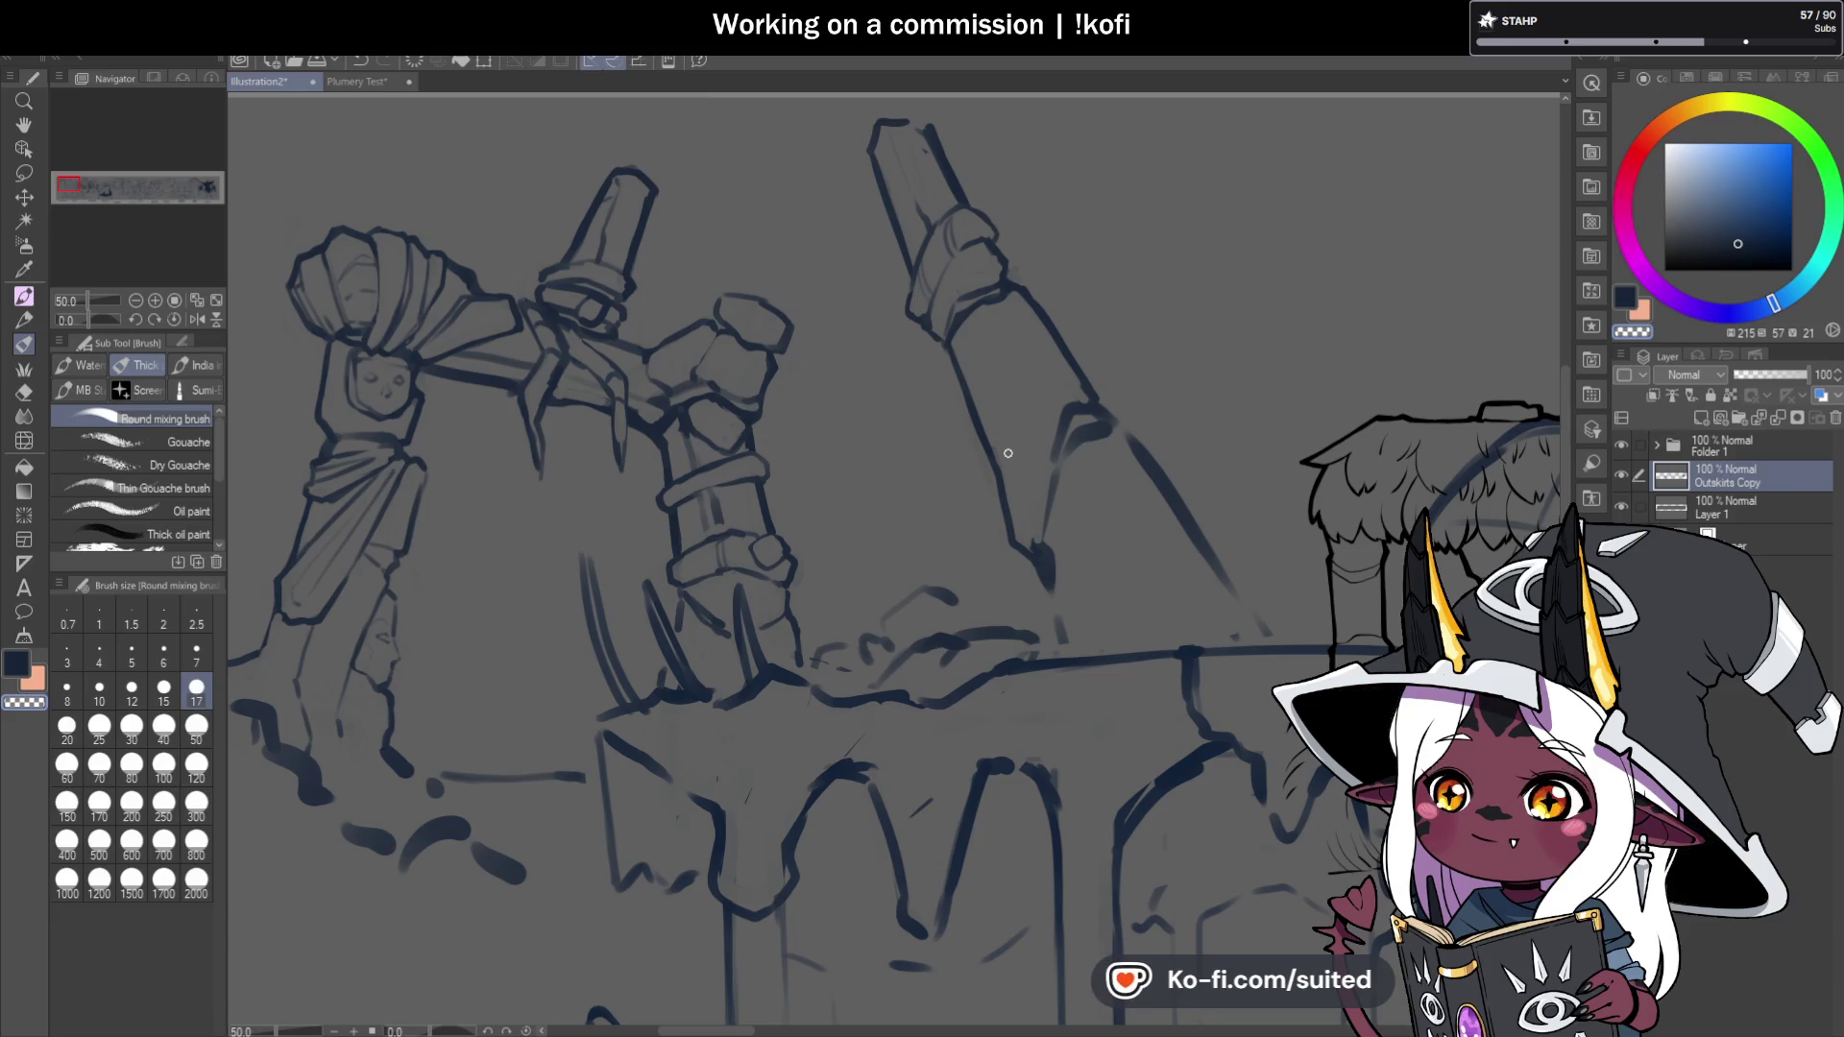
key(c)
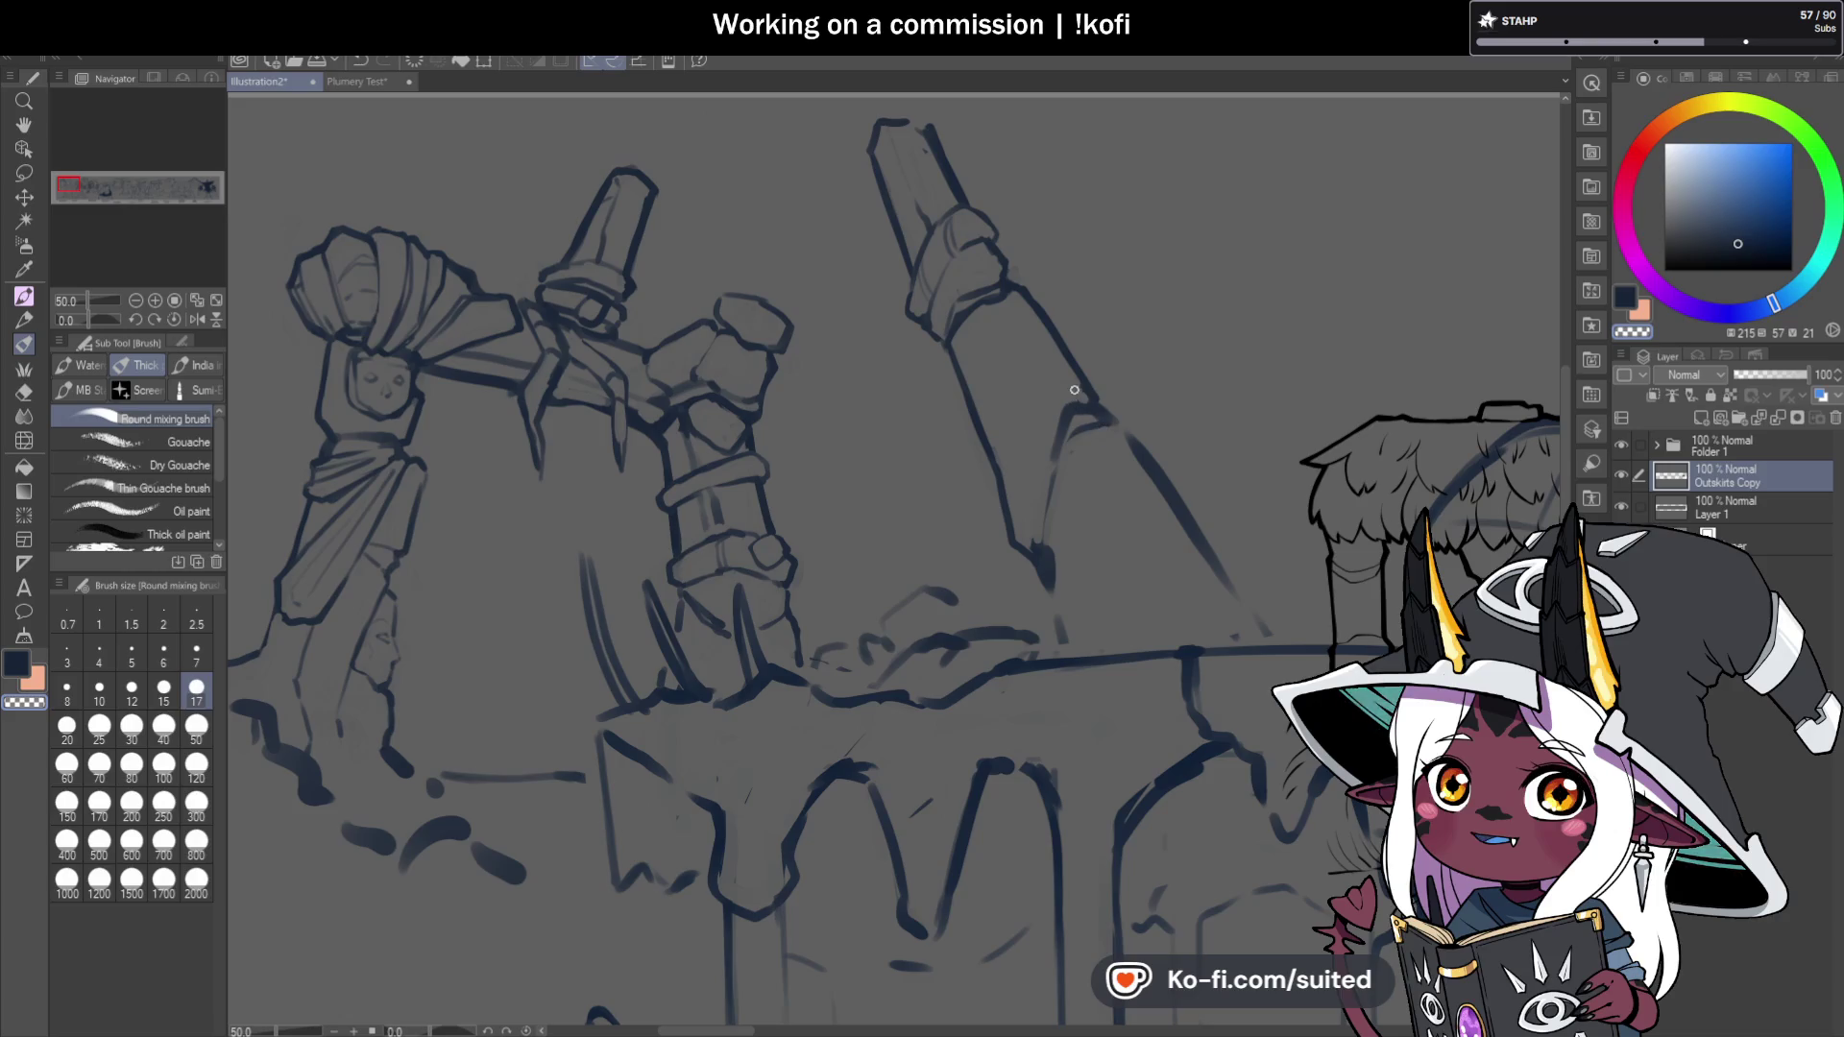
key(c)
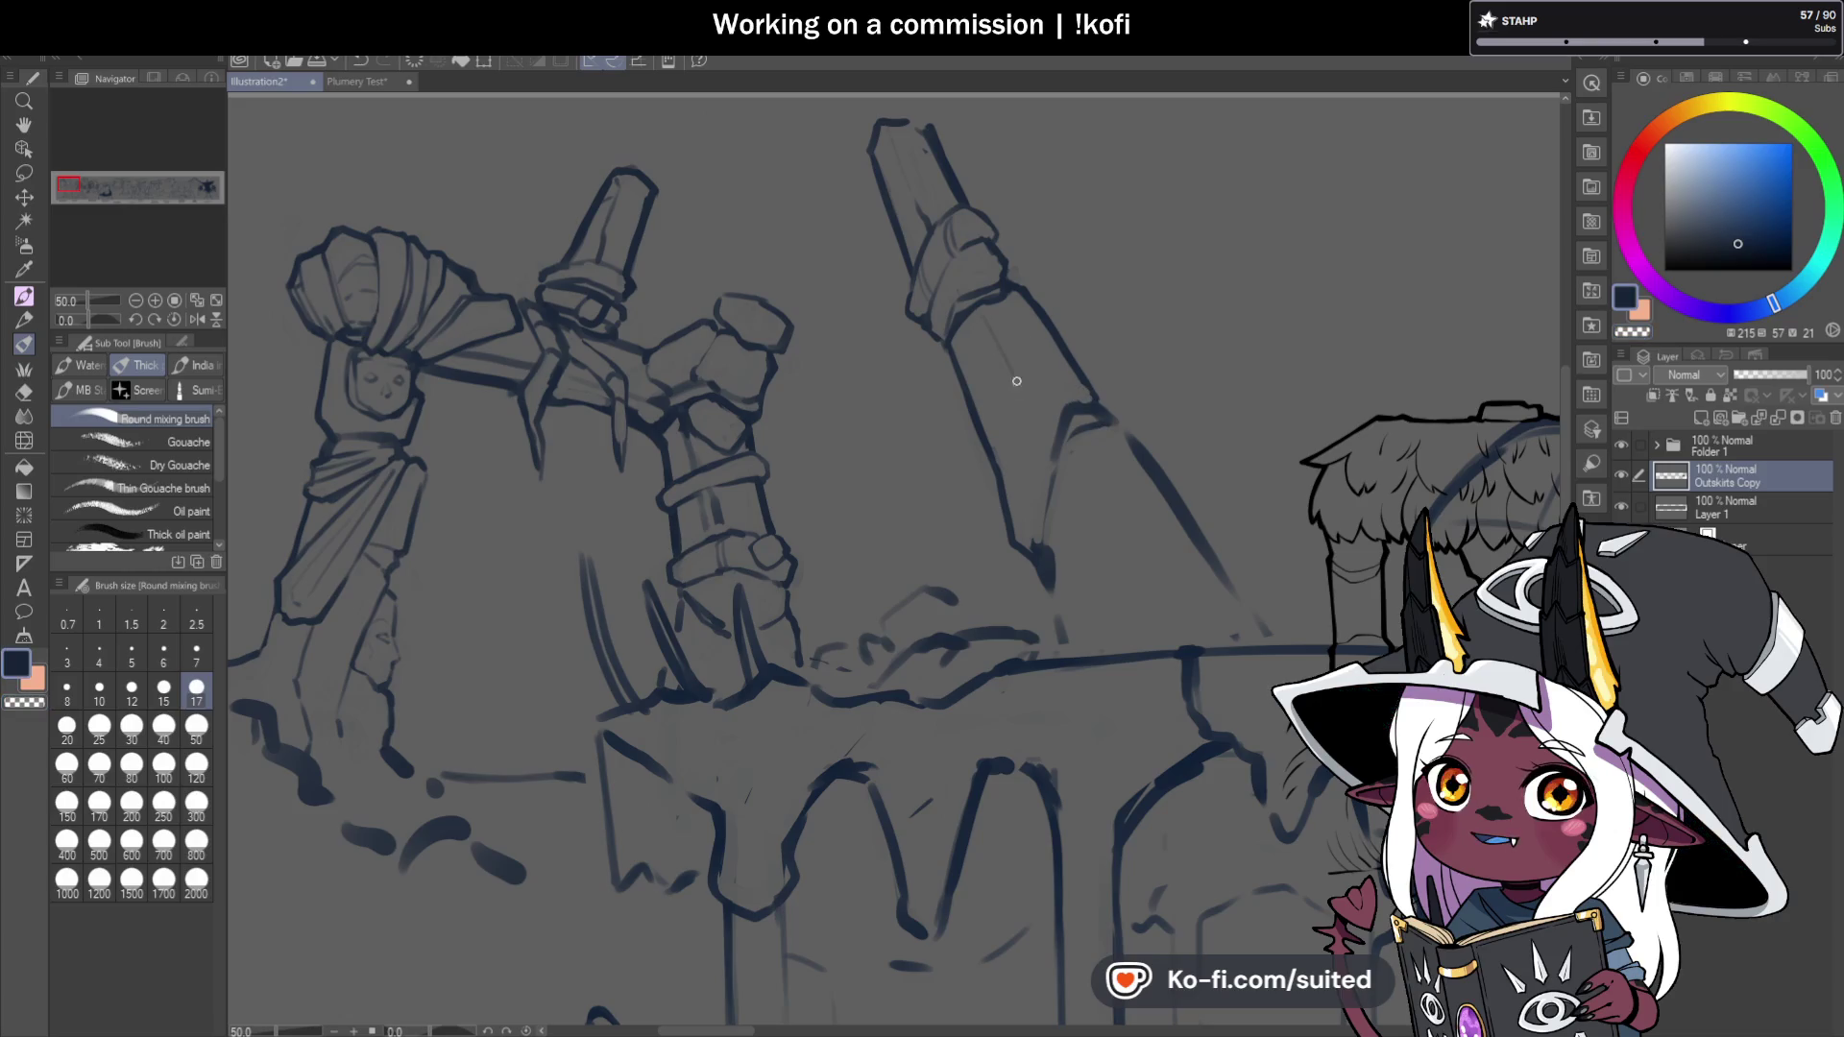
key(c)
drag(1078, 427, 1105, 423)
key(c)
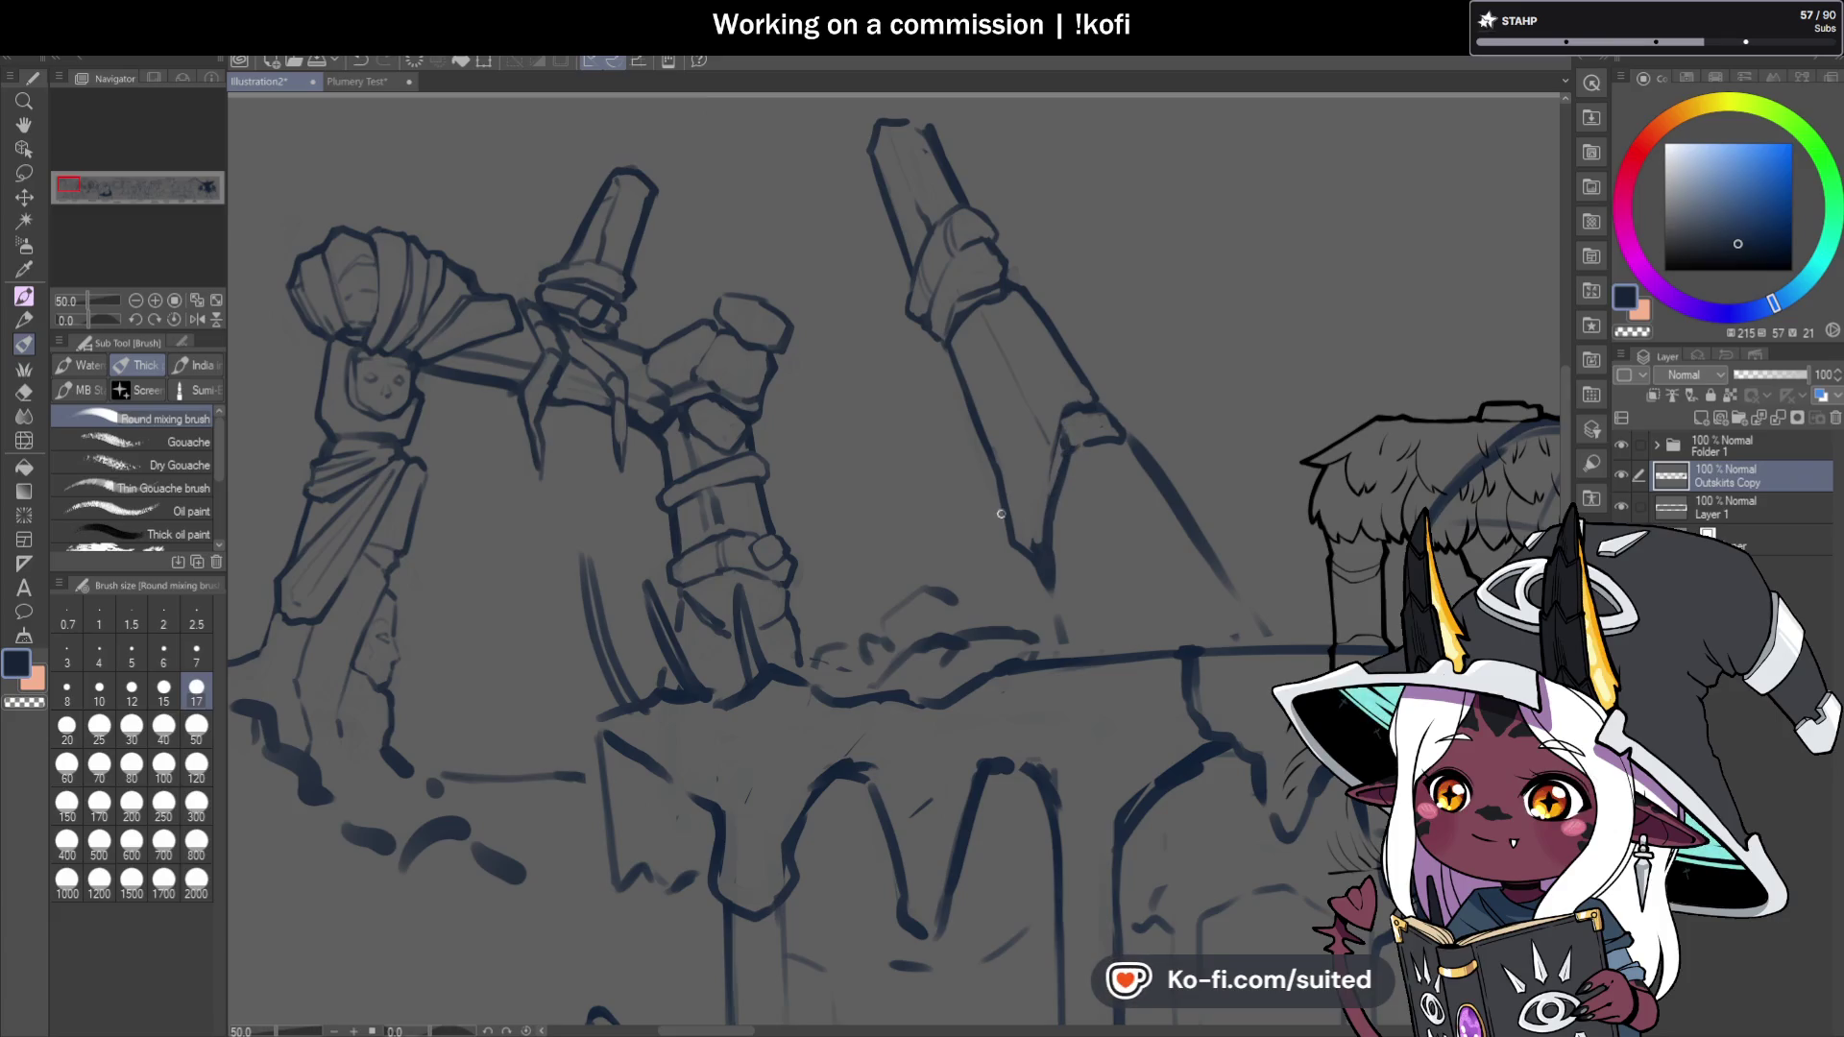
key(c)
mouse_move(1014, 497)
mouse_down()
mouse_move(1002, 534)
mouse_move(1045, 446)
mouse_up()
Try small diamond-shaped chips on the pillar, then undo them.
key(c)
key(c)
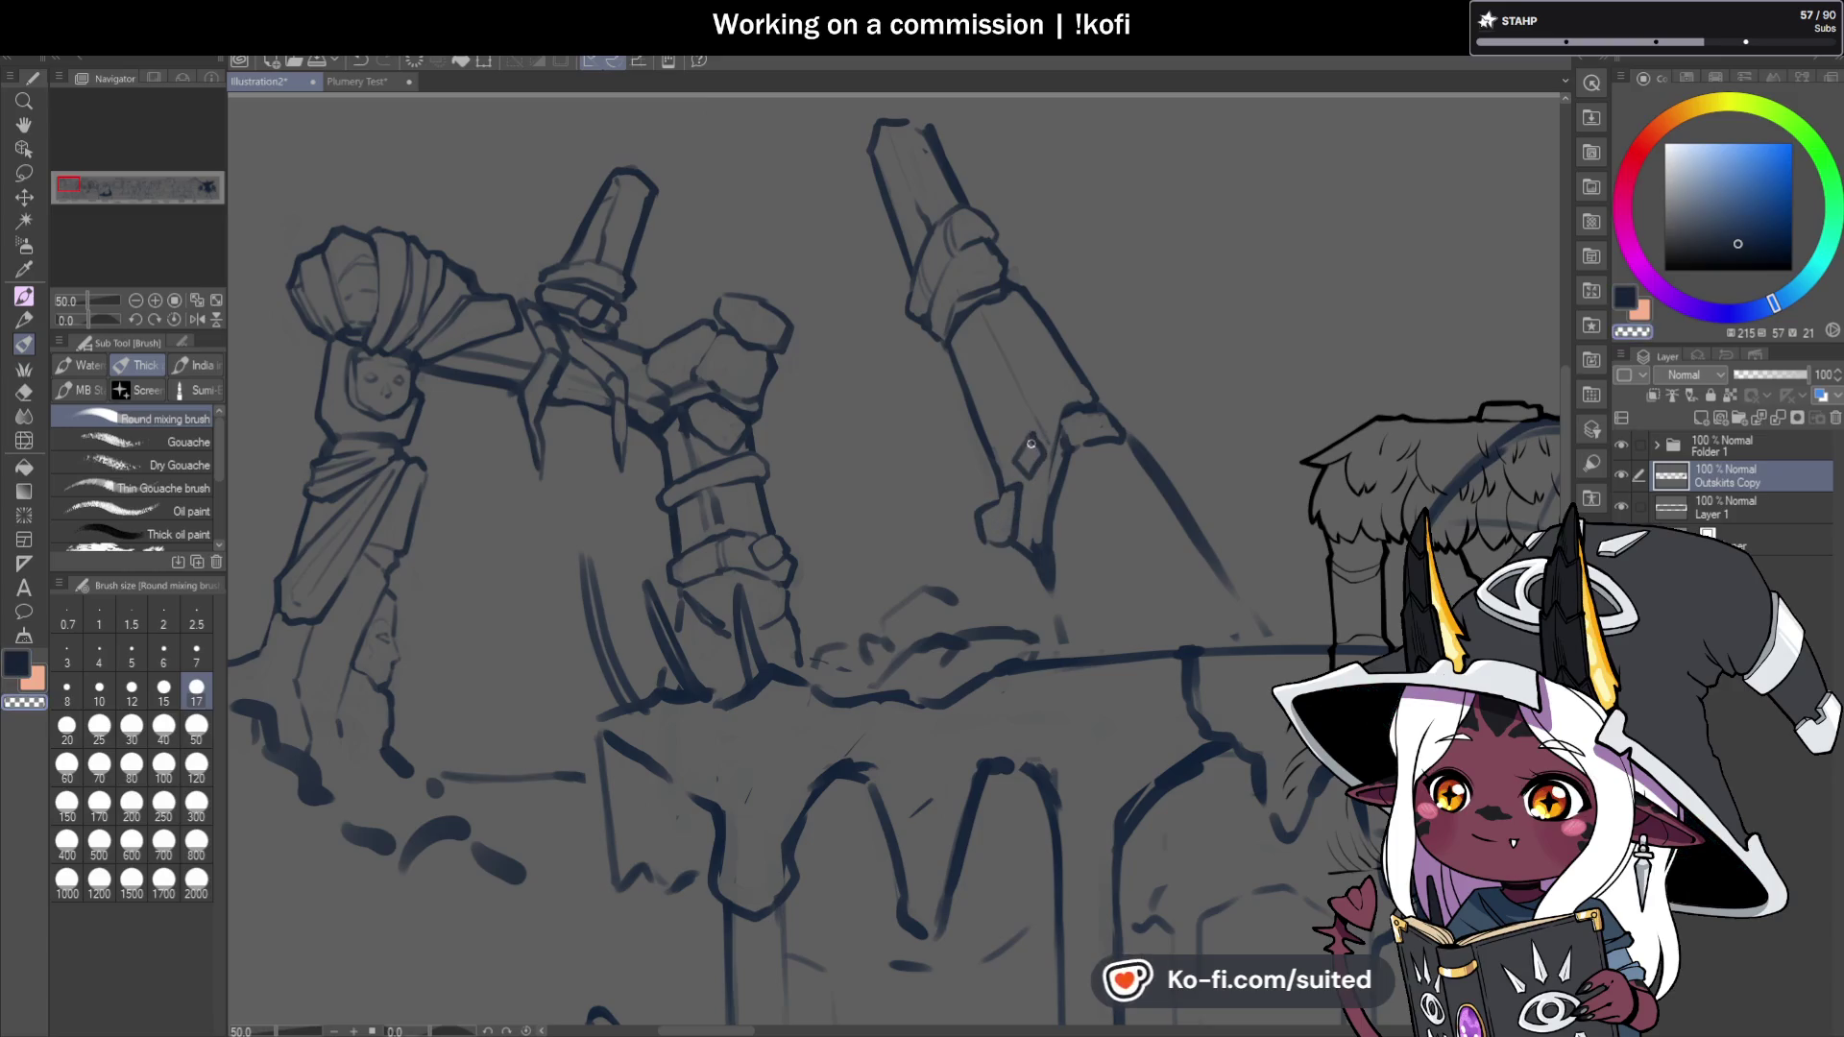
key(c)
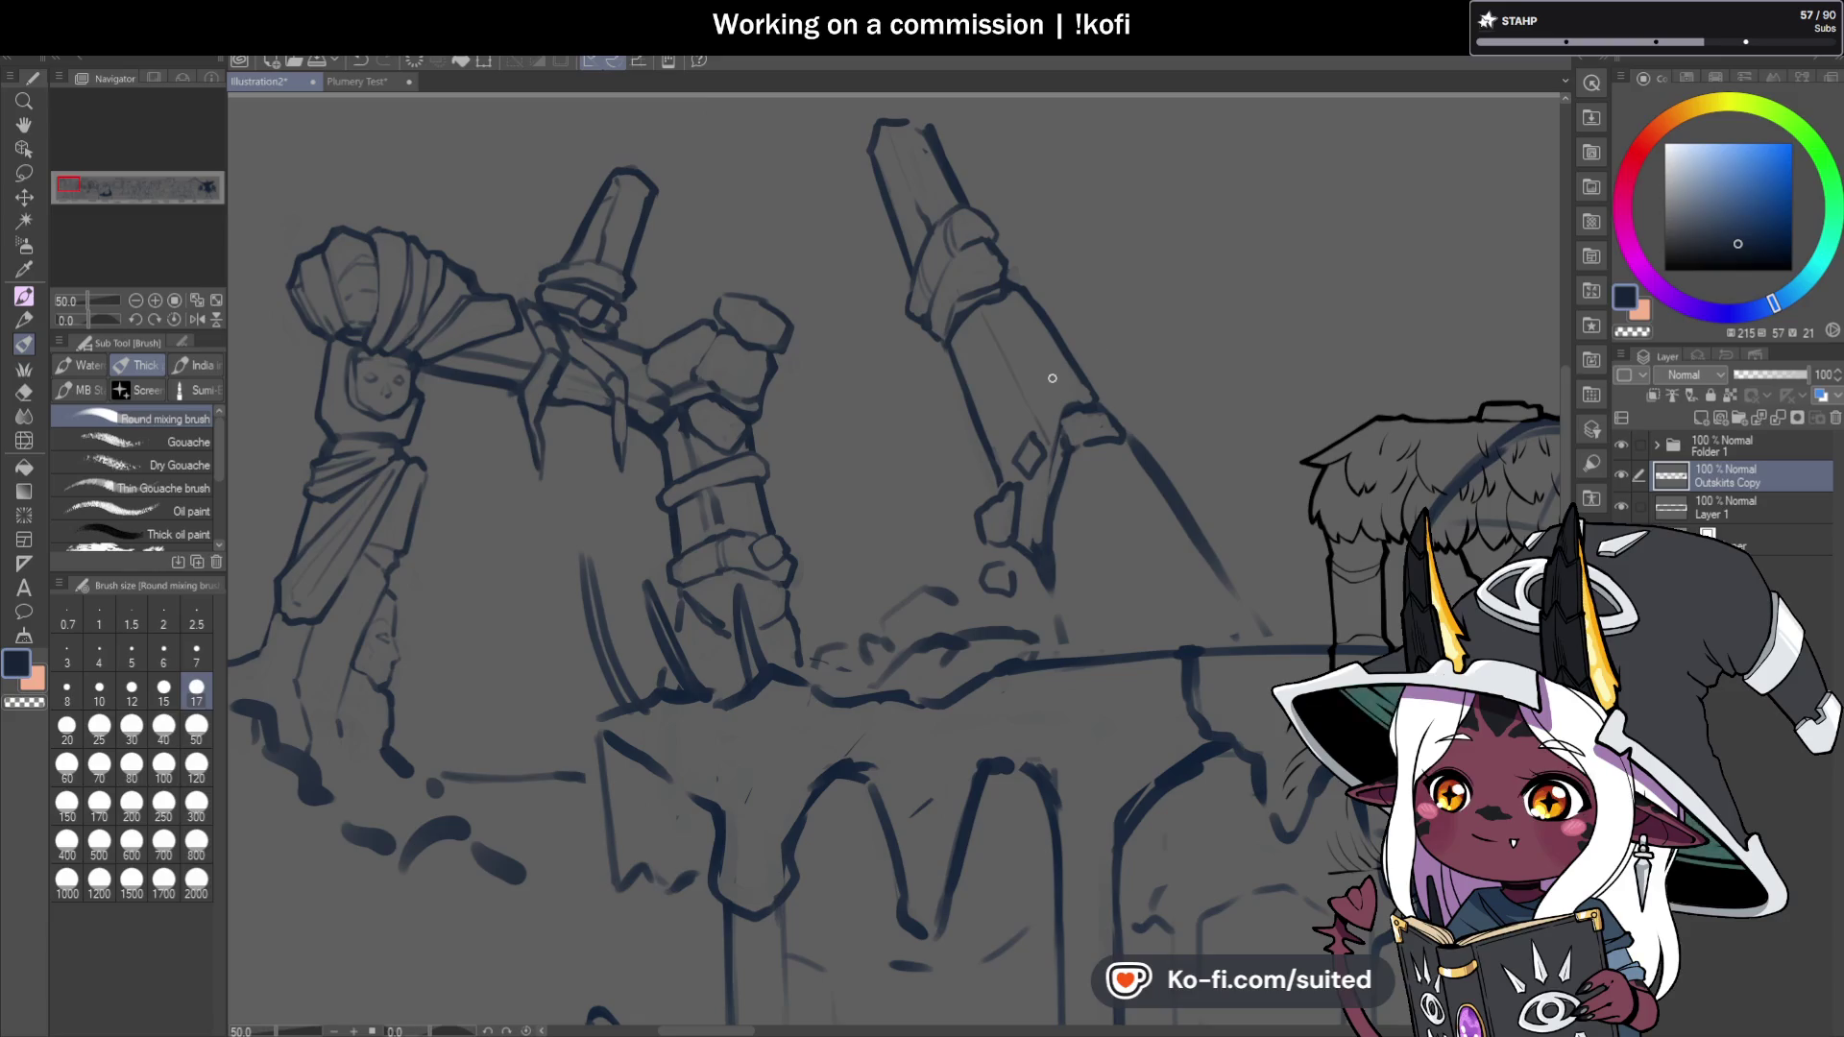
mouse_move(1052, 375)
mouse_down()
mouse_move(1047, 395)
mouse_move(1131, 398)
mouse_move(1090, 336)
mouse_up()
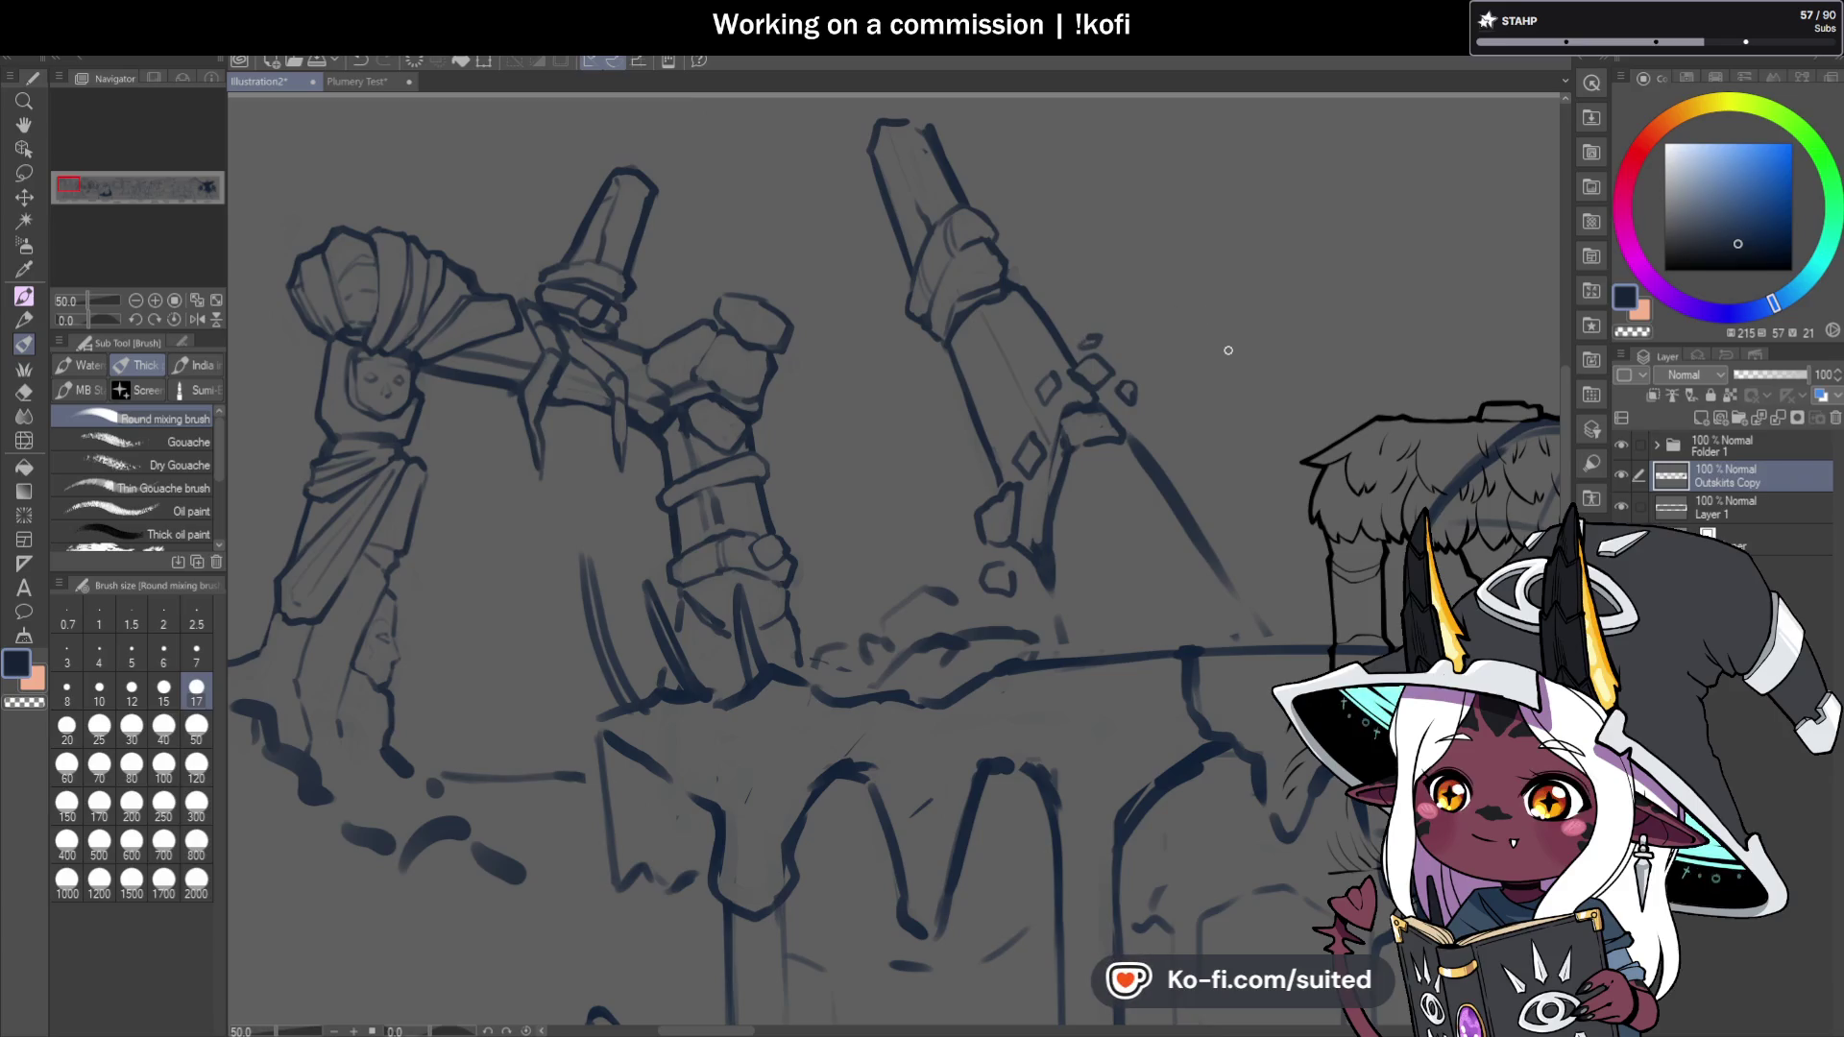
key(ctrl+z)
key(ctrl+z)
key(ctrl+z)
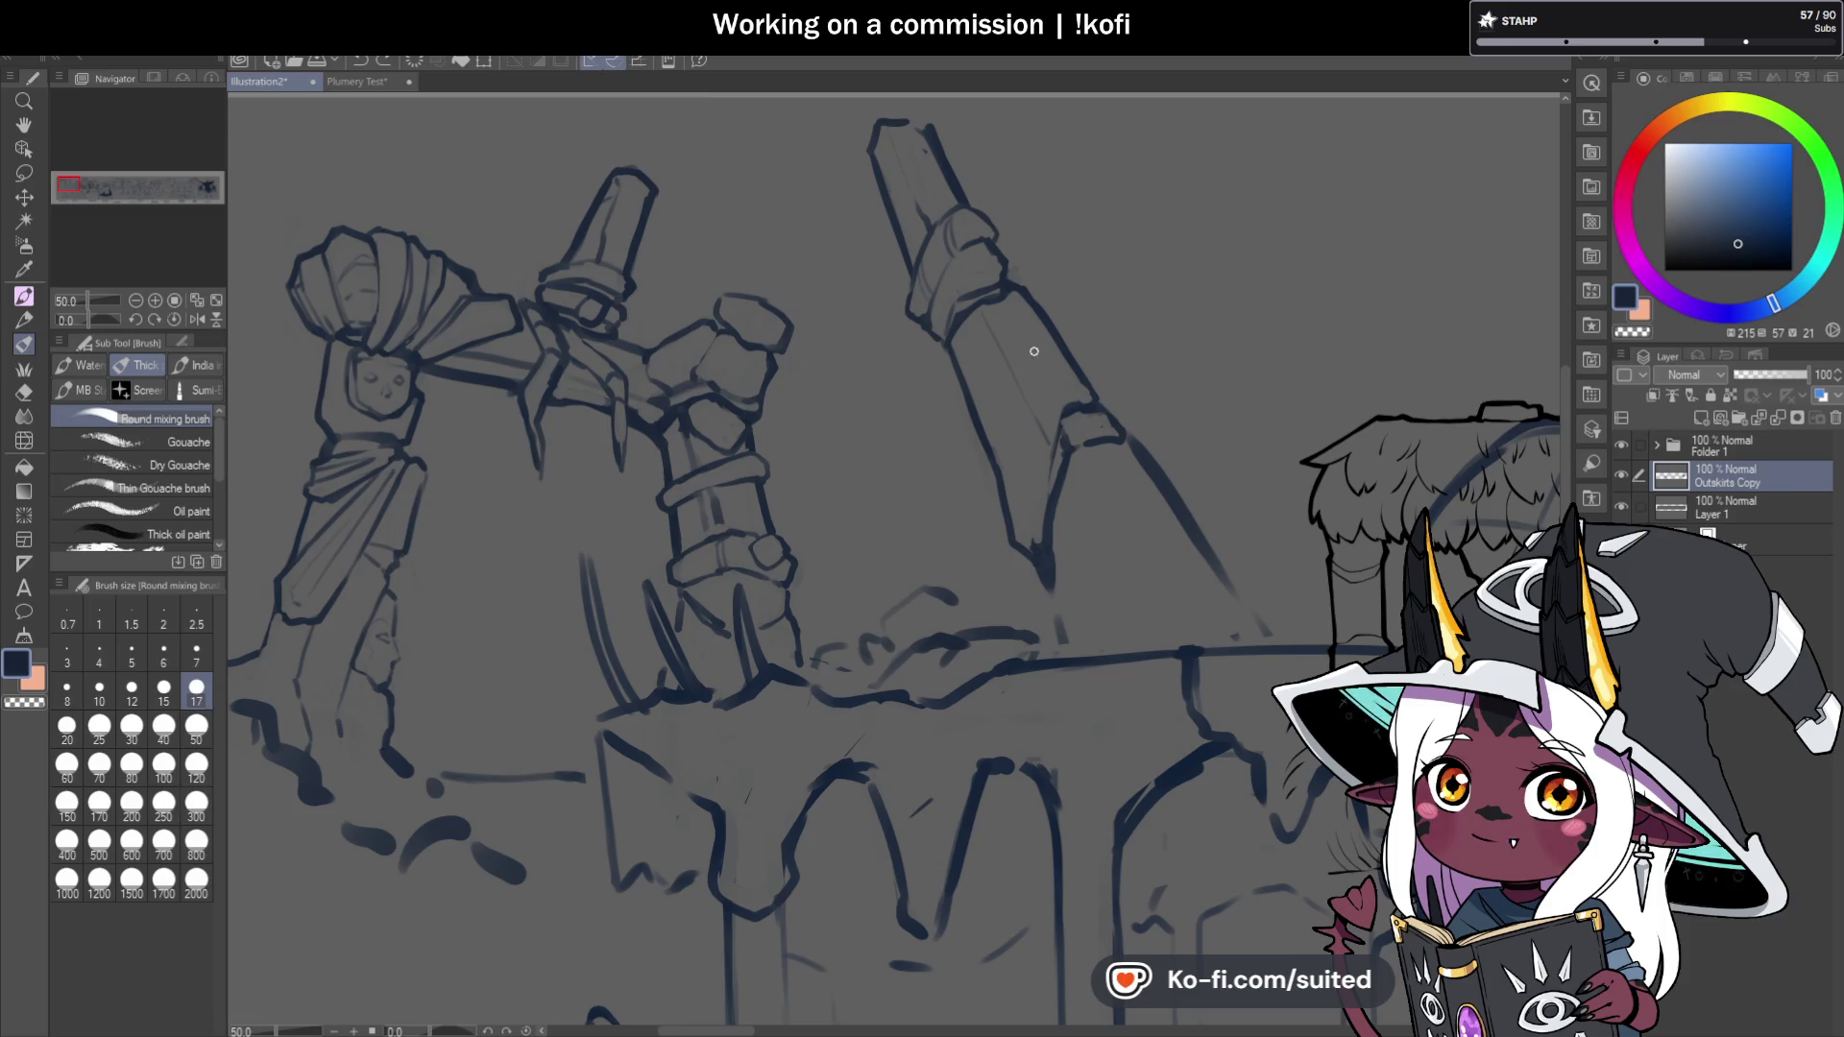
Touch up the pillar's lower edge, save, and erase the stray diagonal sketch line below it.
key(c)
key(c)
key(c)
key(c)
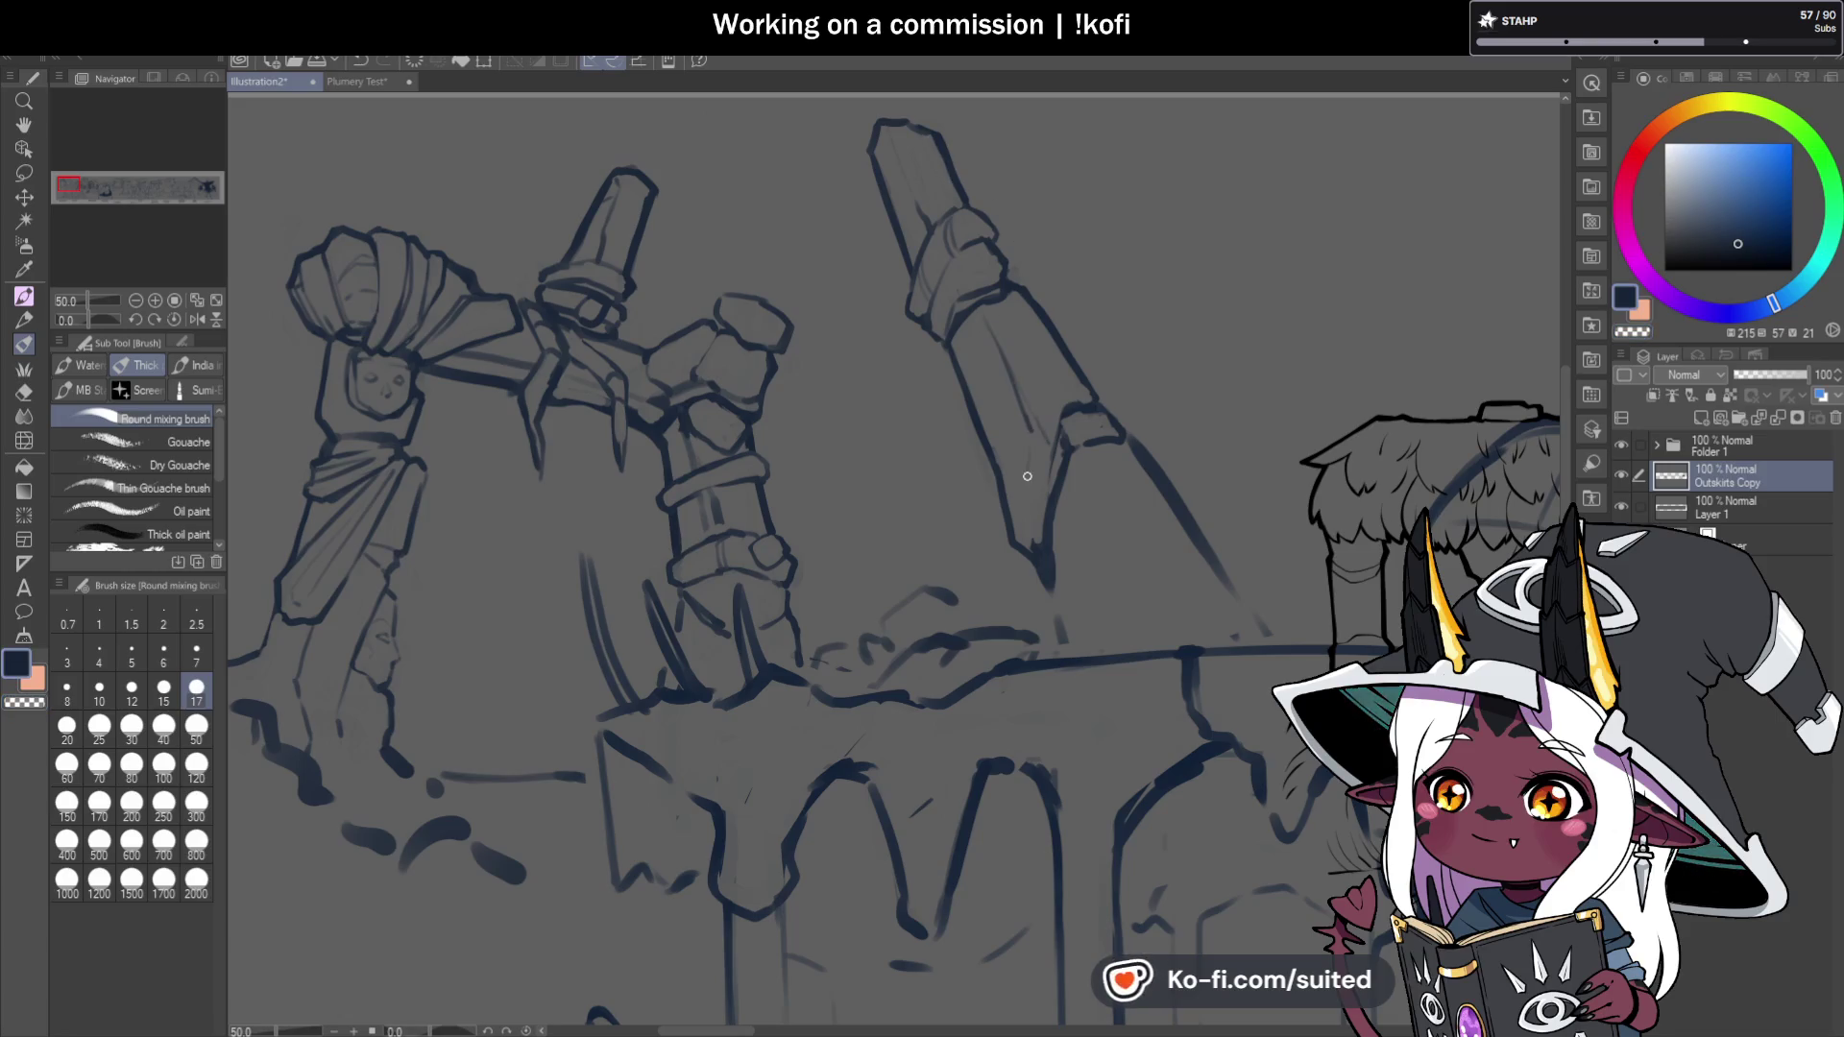
key(c)
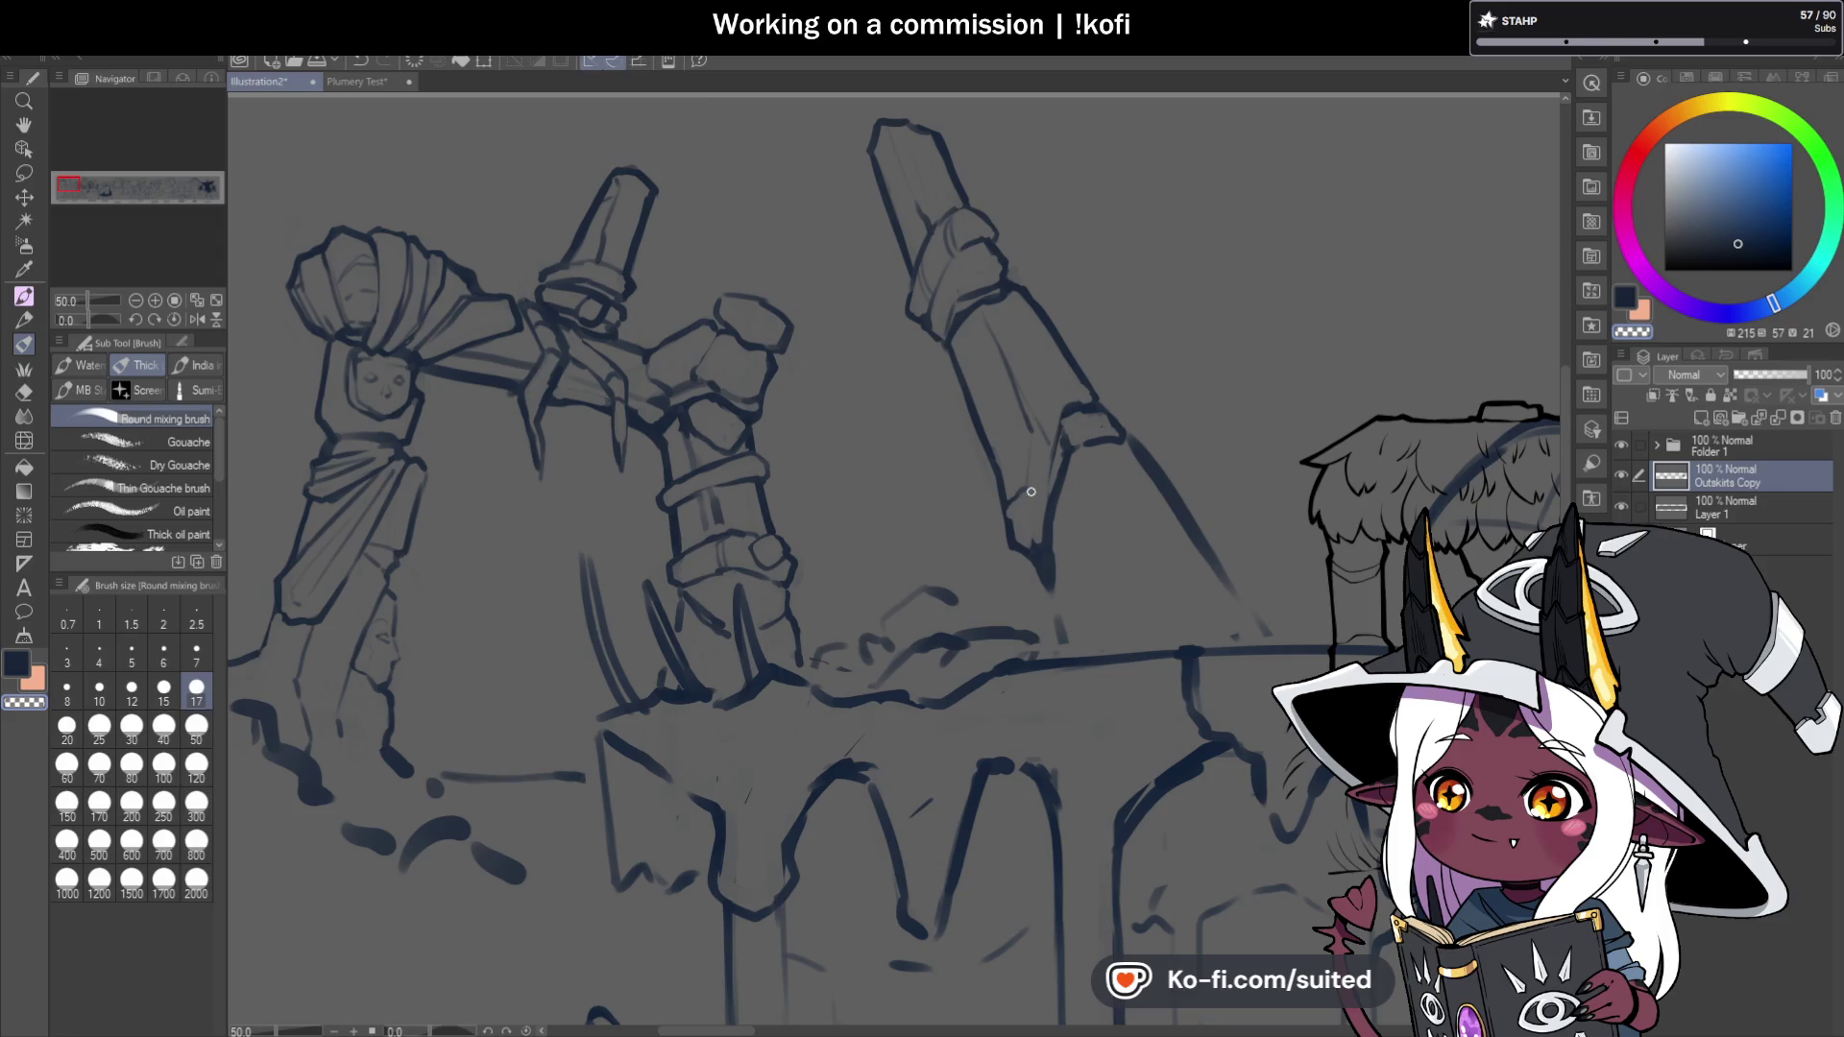
key(c)
drag(1010, 509, 1010, 543)
key(c)
key(ctrl+s)
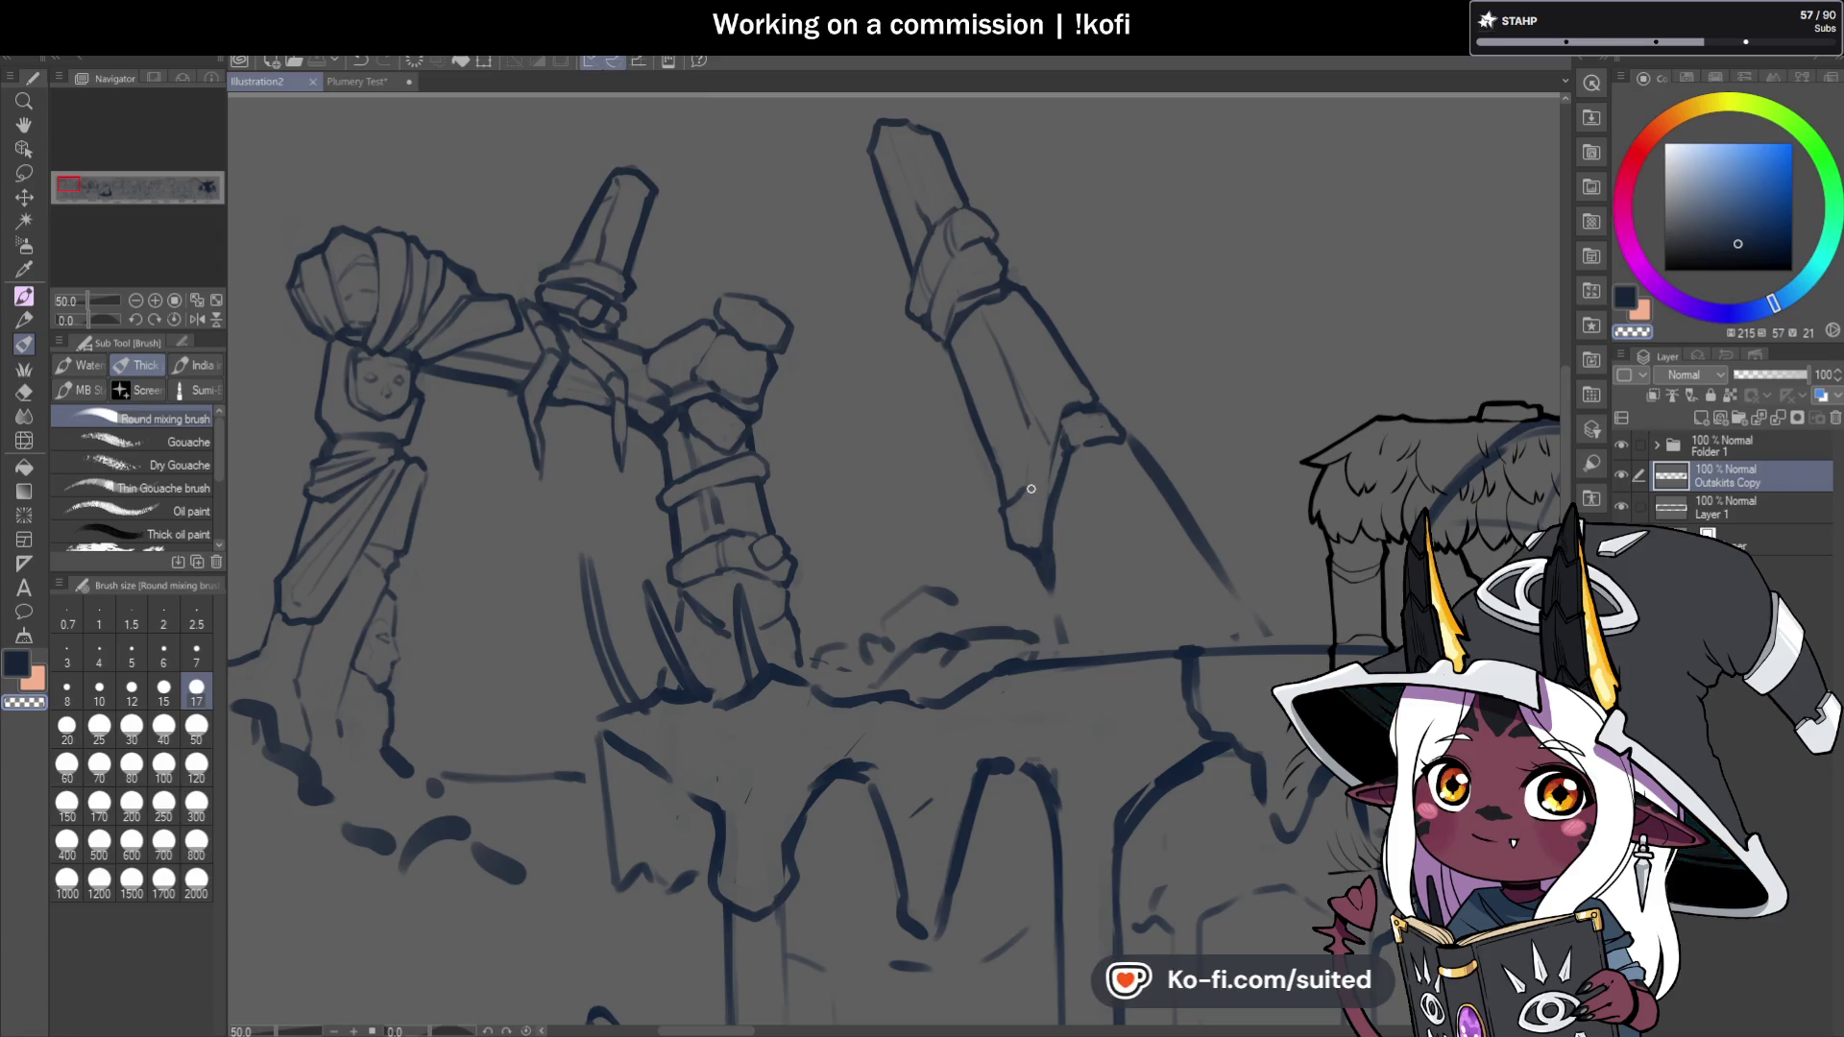
drag(1049, 562, 1066, 640)
mouse_move(1129, 449)
mouse_down()
mouse_move(1212, 571)
mouse_move(1147, 479)
mouse_up()
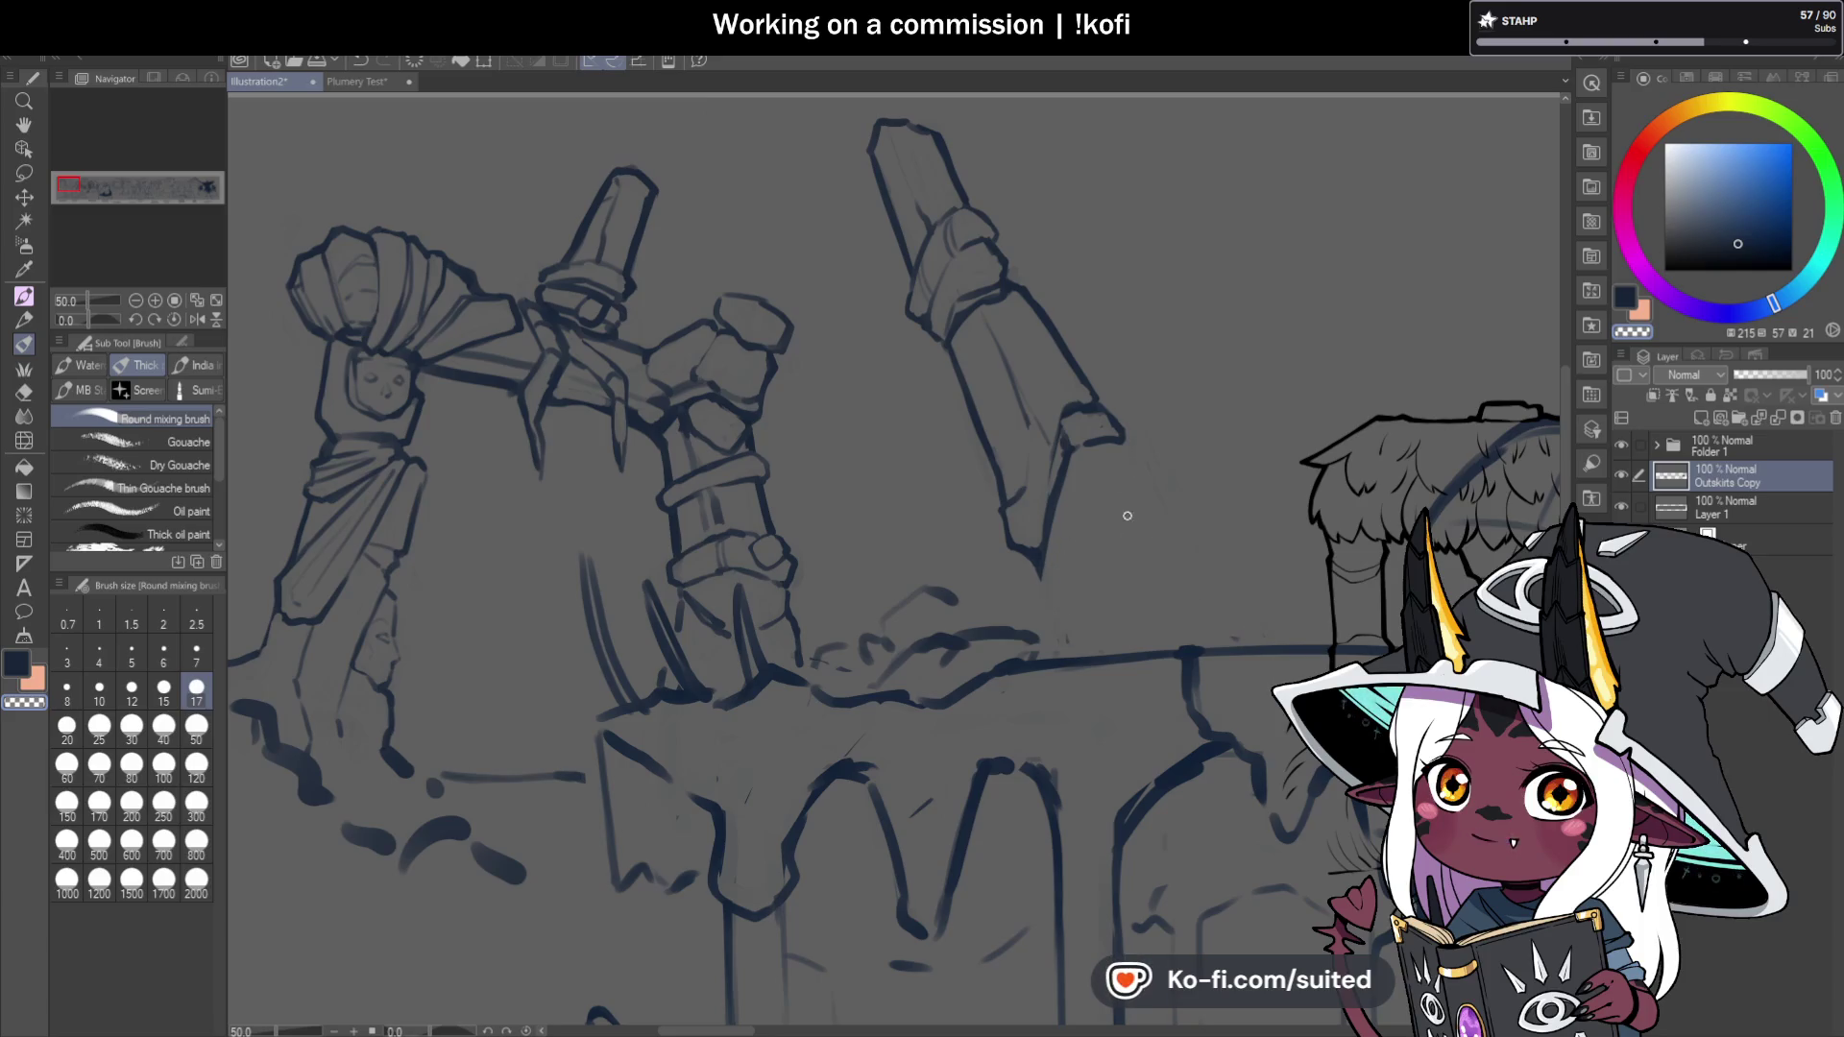
Draw the sloping rubble line down from the pillar base, redoing a stray stroke, and save.
key(ctrl+s)
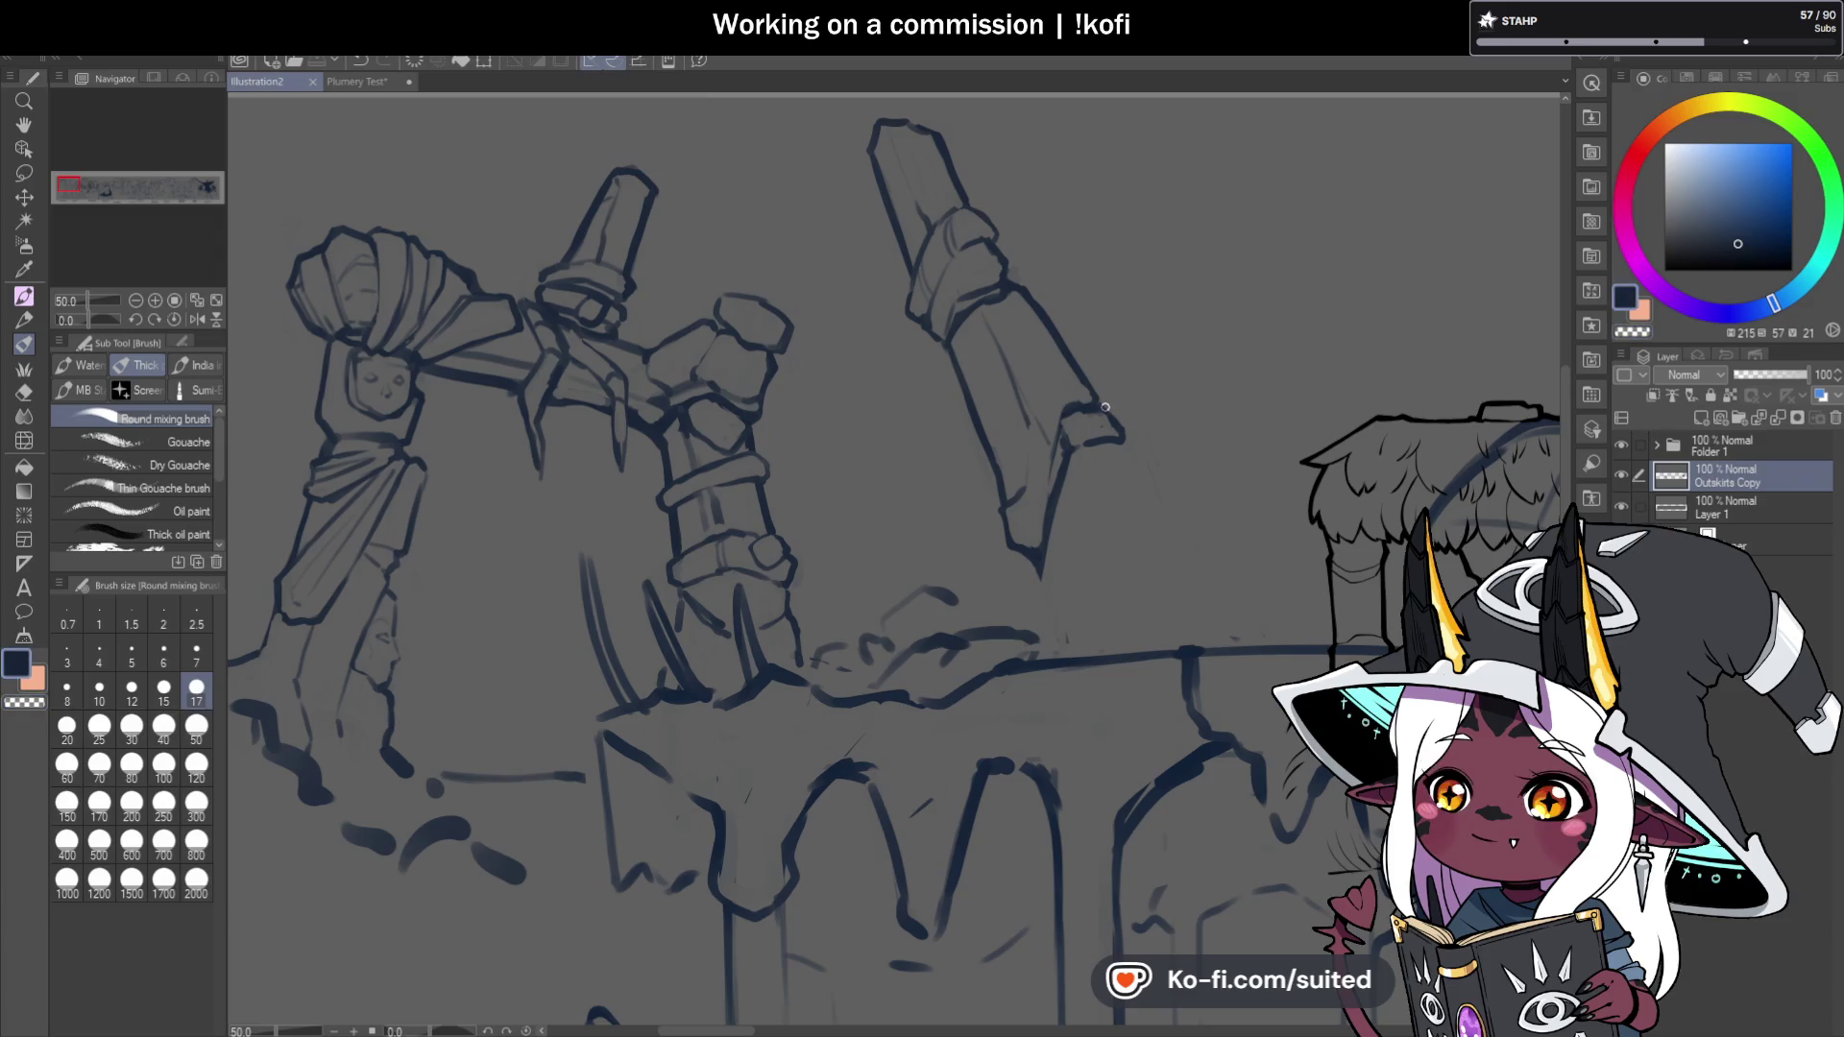
drag(1112, 407, 1126, 442)
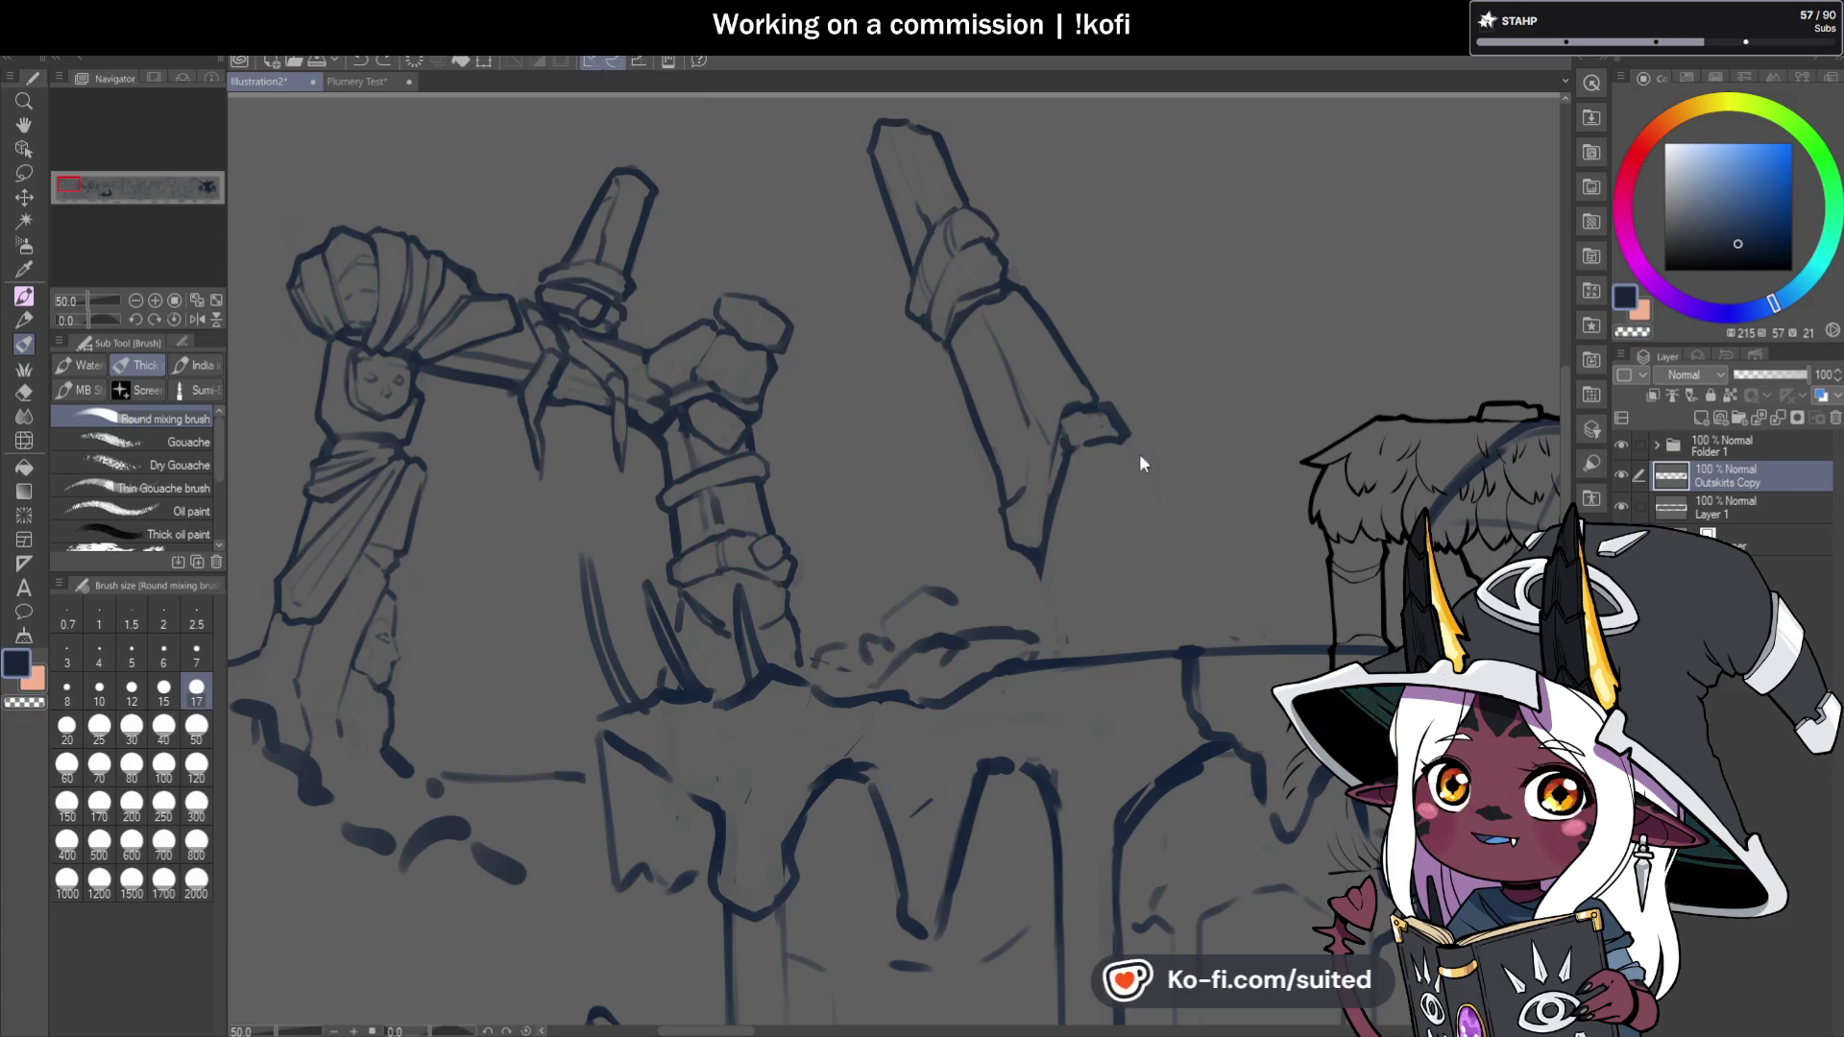
key(ctrl+z)
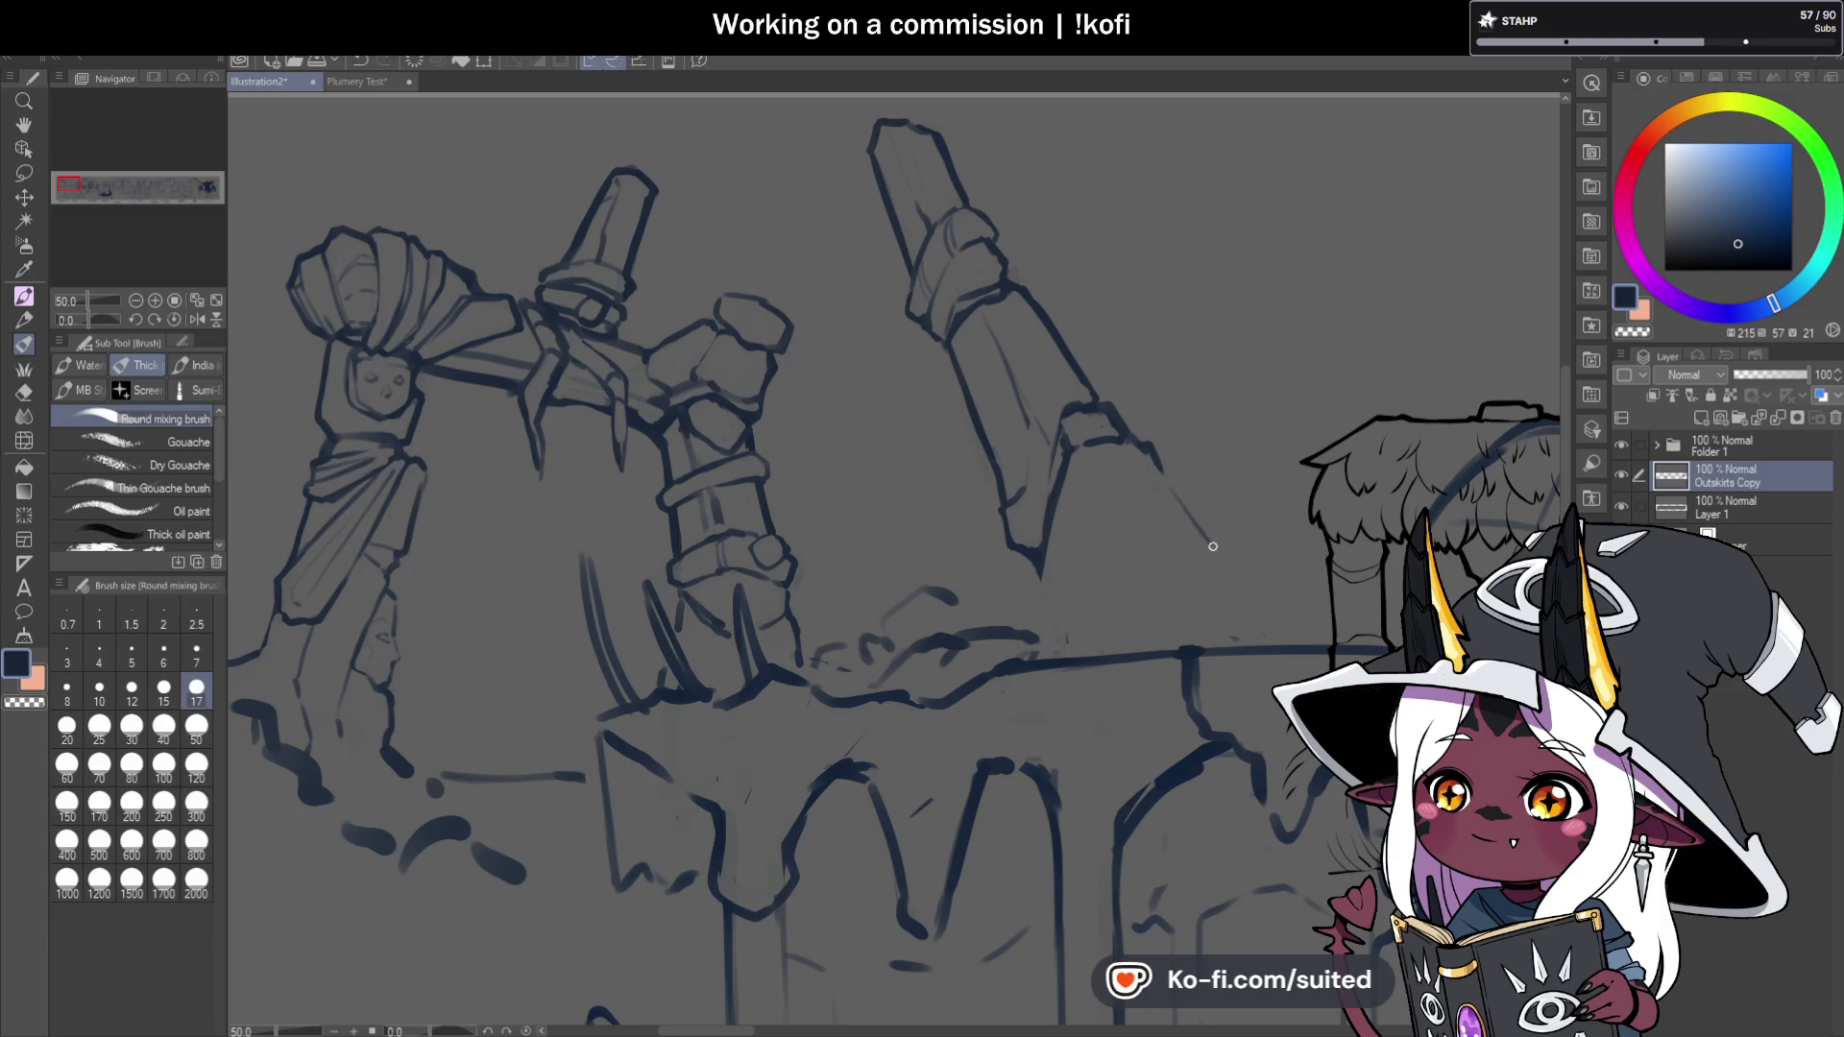
drag(1257, 590, 1275, 625)
drag(1192, 508, 1200, 519)
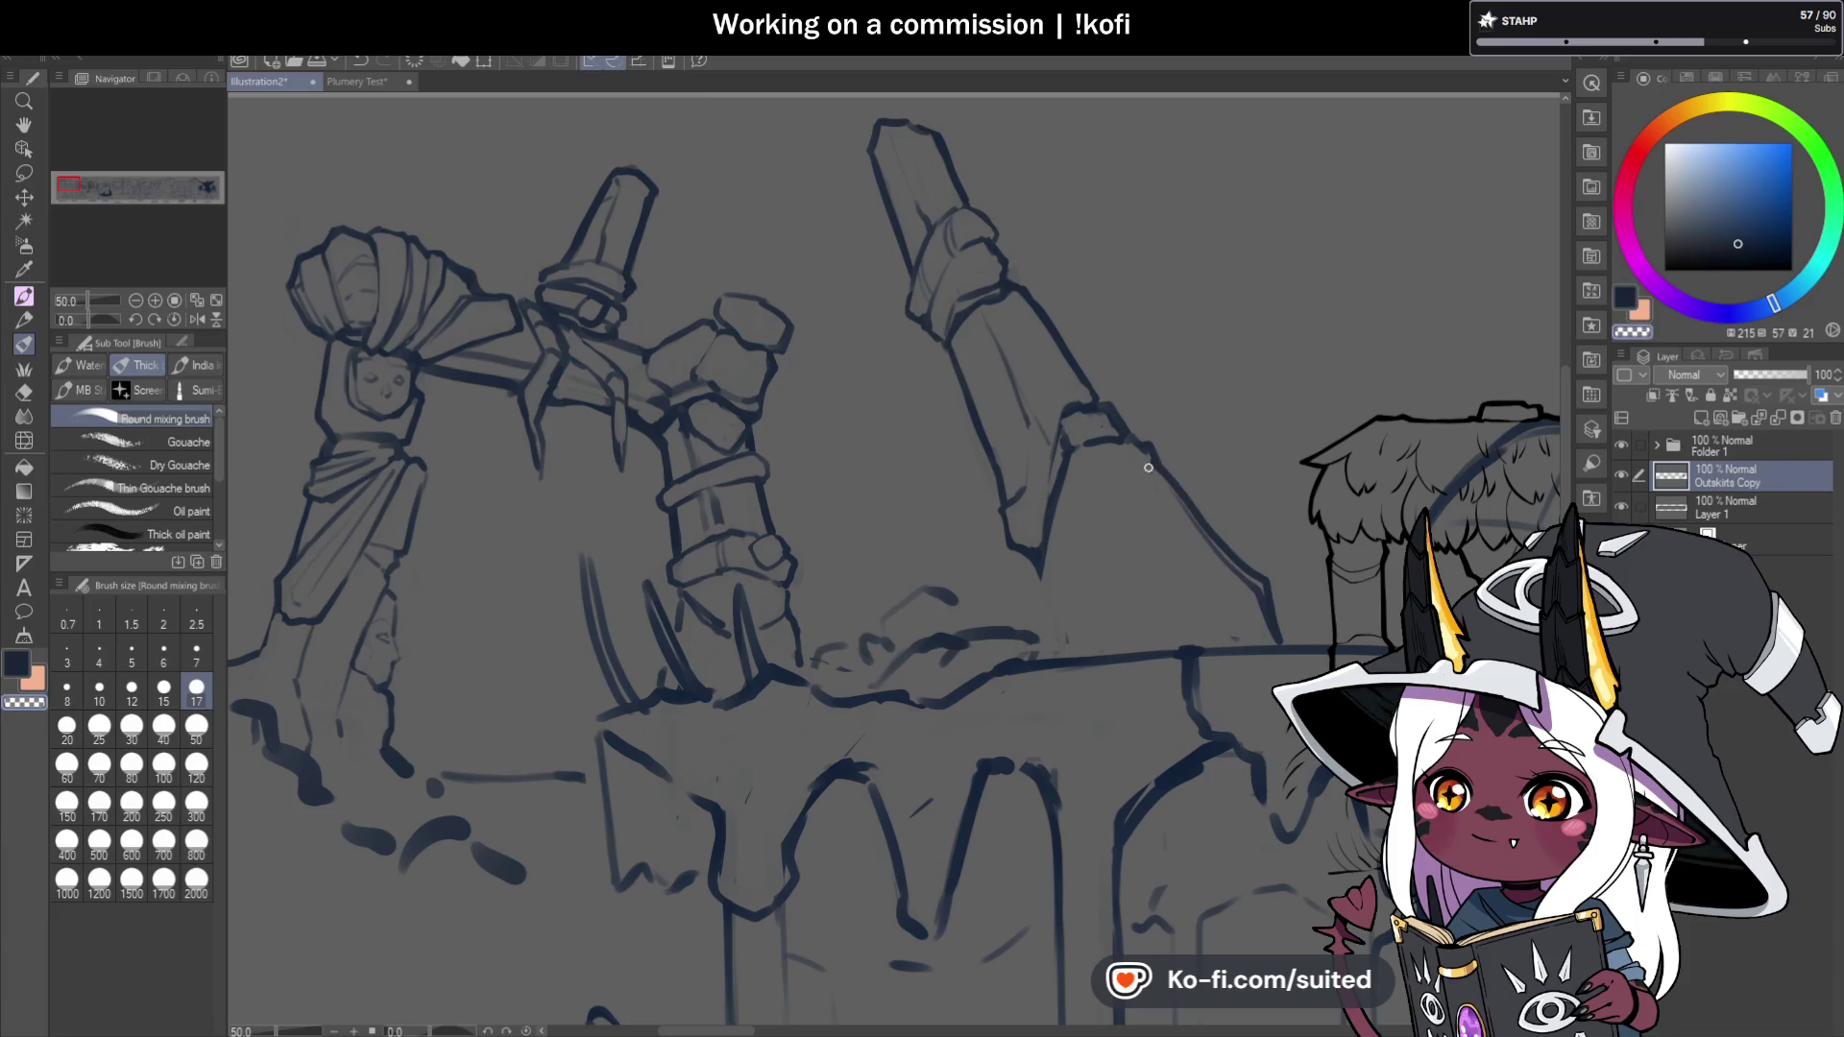
key(ctrl+s)
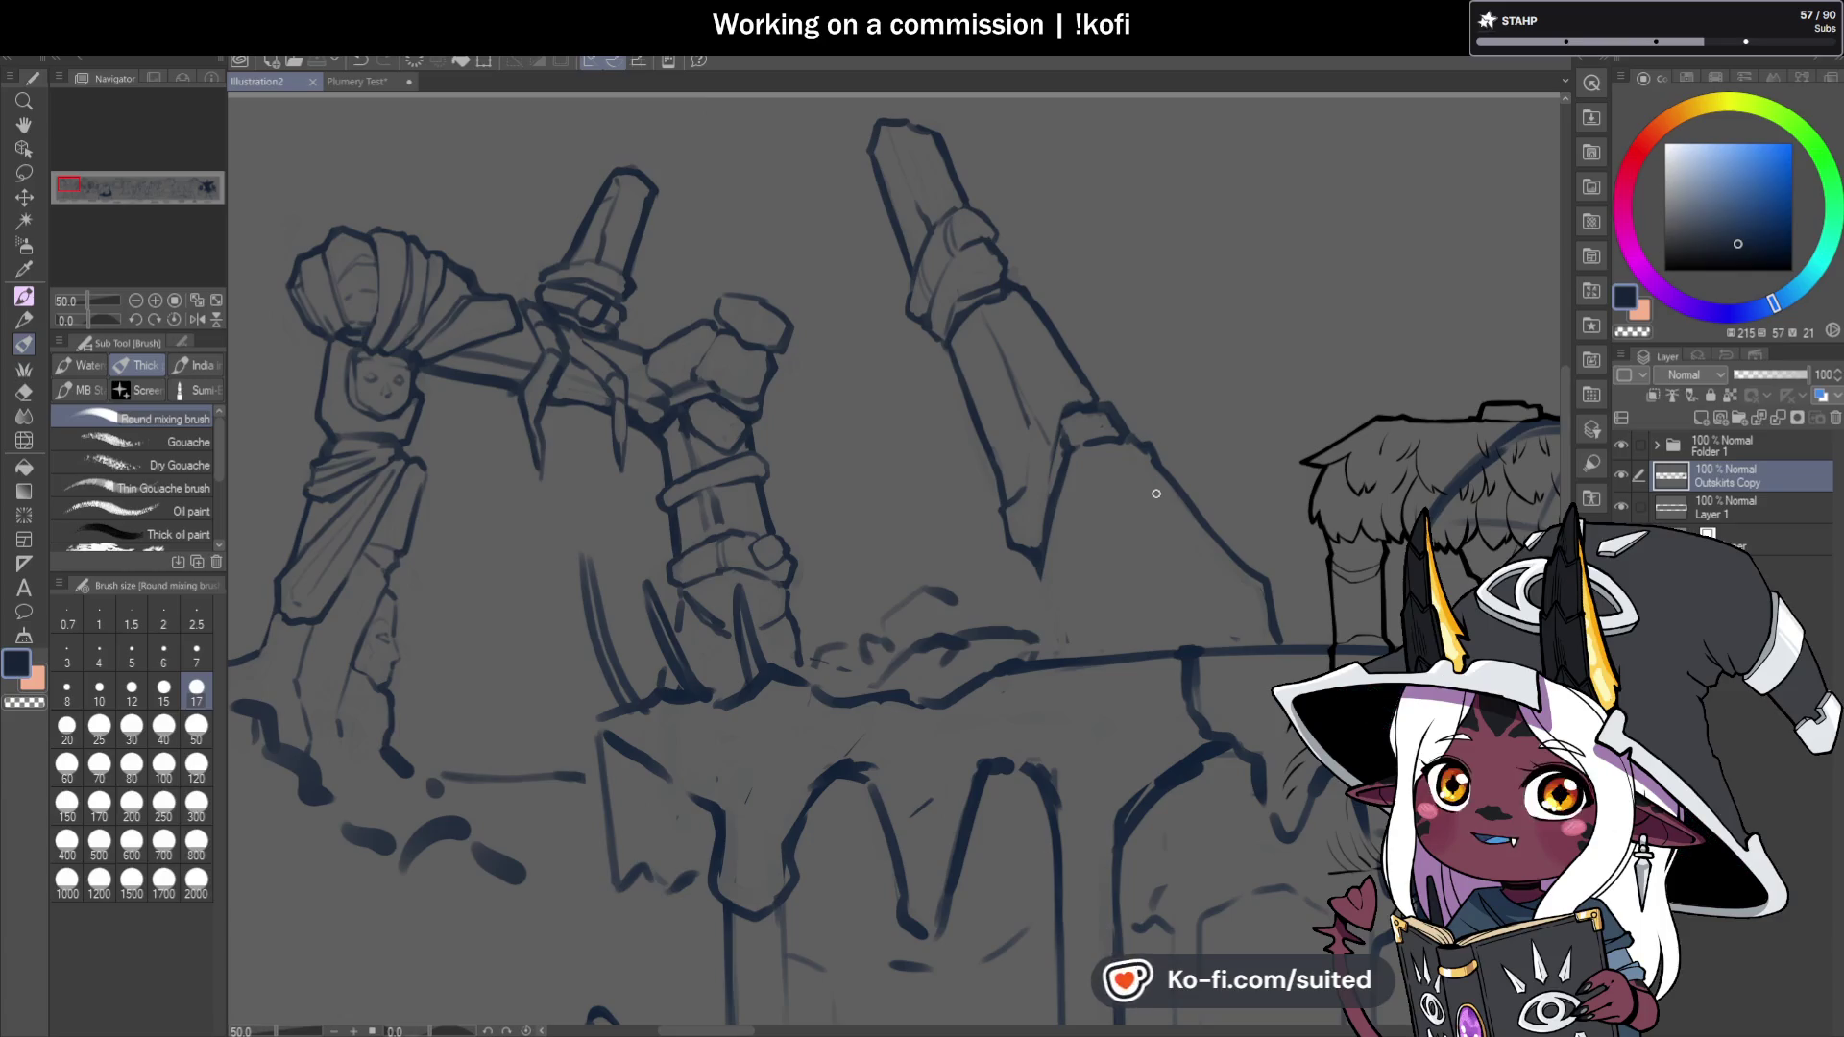
Trim part of the sloping line with the transparent colour, then return to dark ink.
key(c)
drag(1028, 484, 1029, 434)
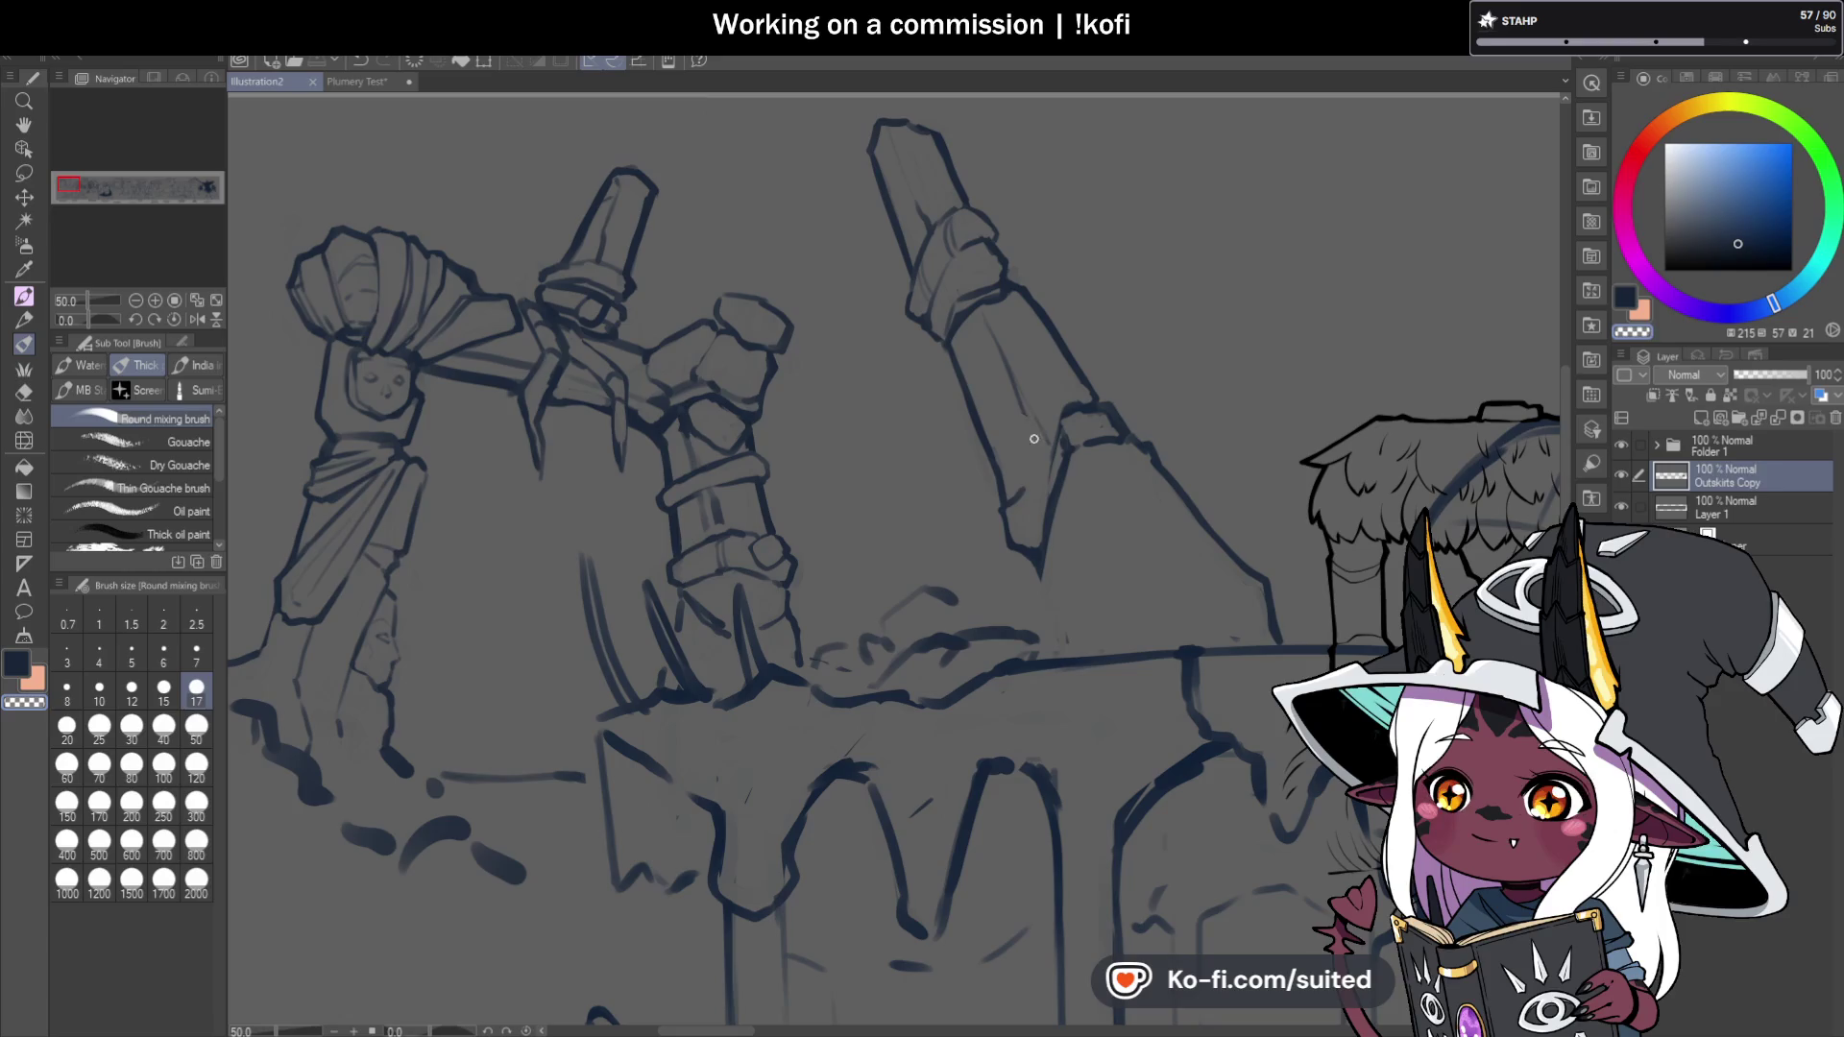
key(c)
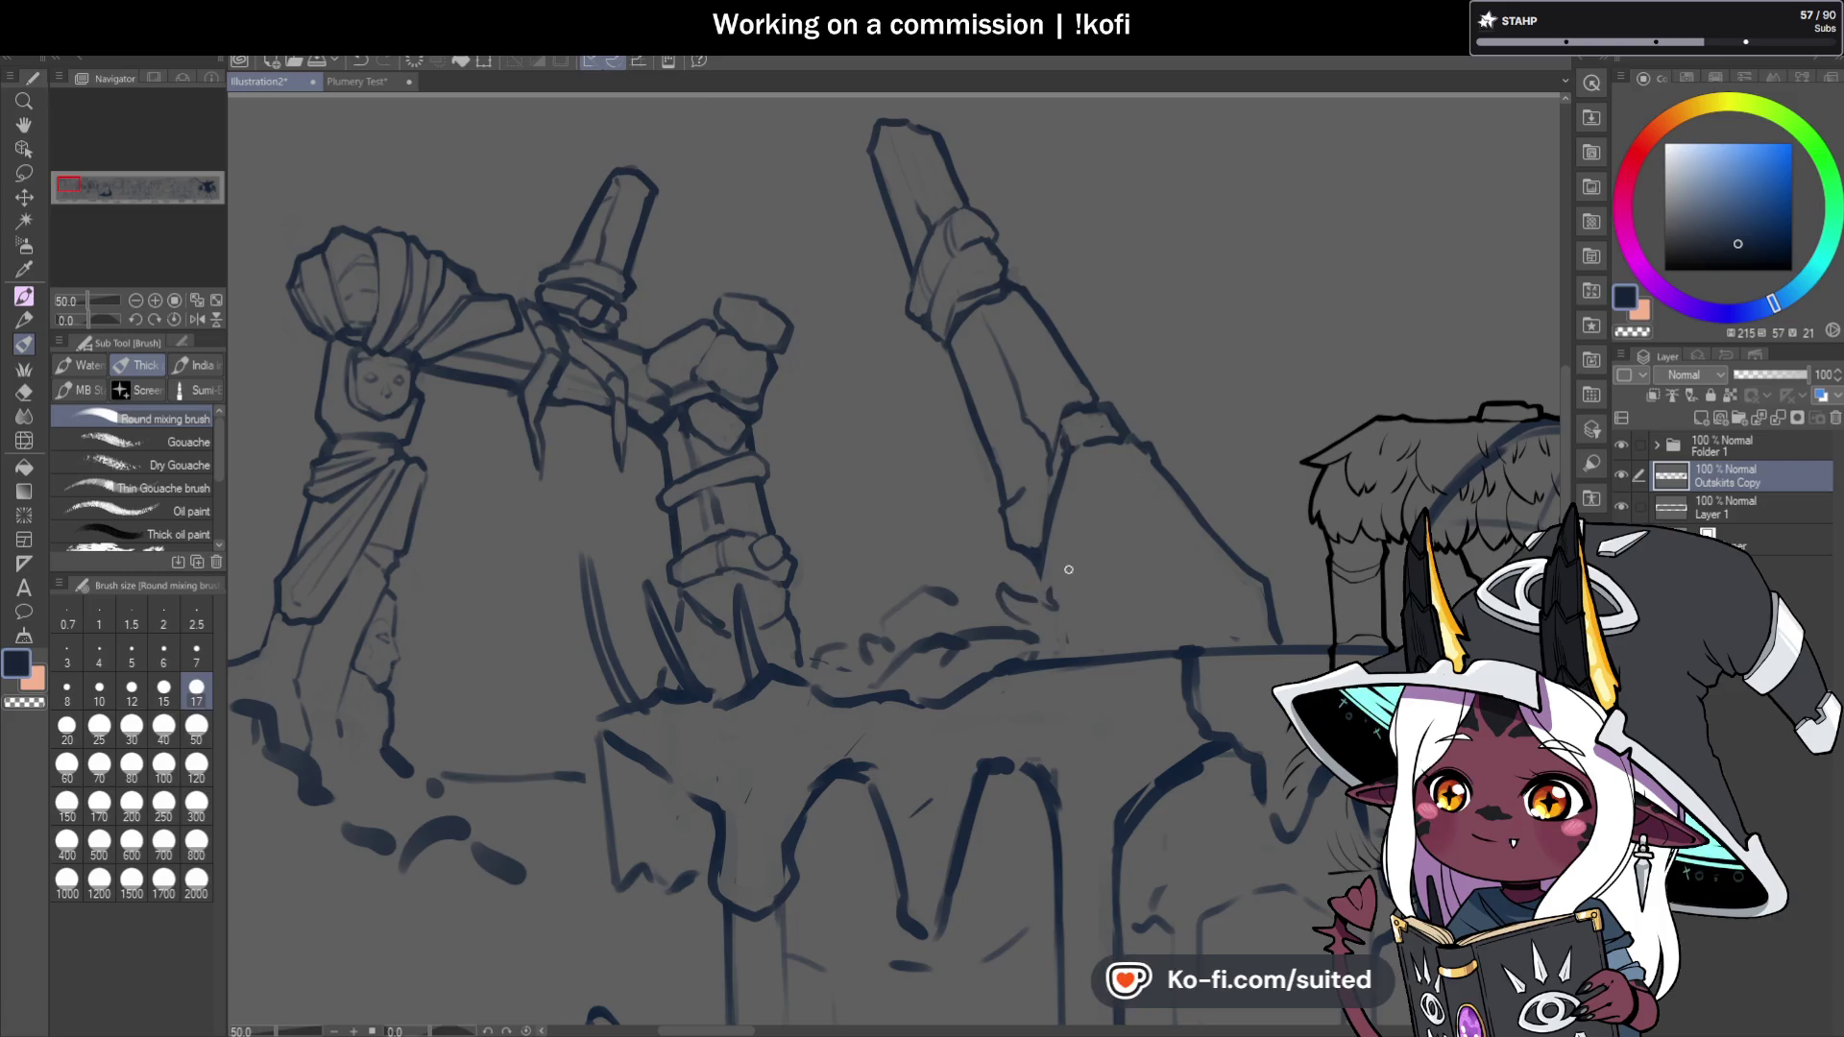
Sketch small rubble strokes at and below the pillar's base.
drag(1055, 572, 1105, 593)
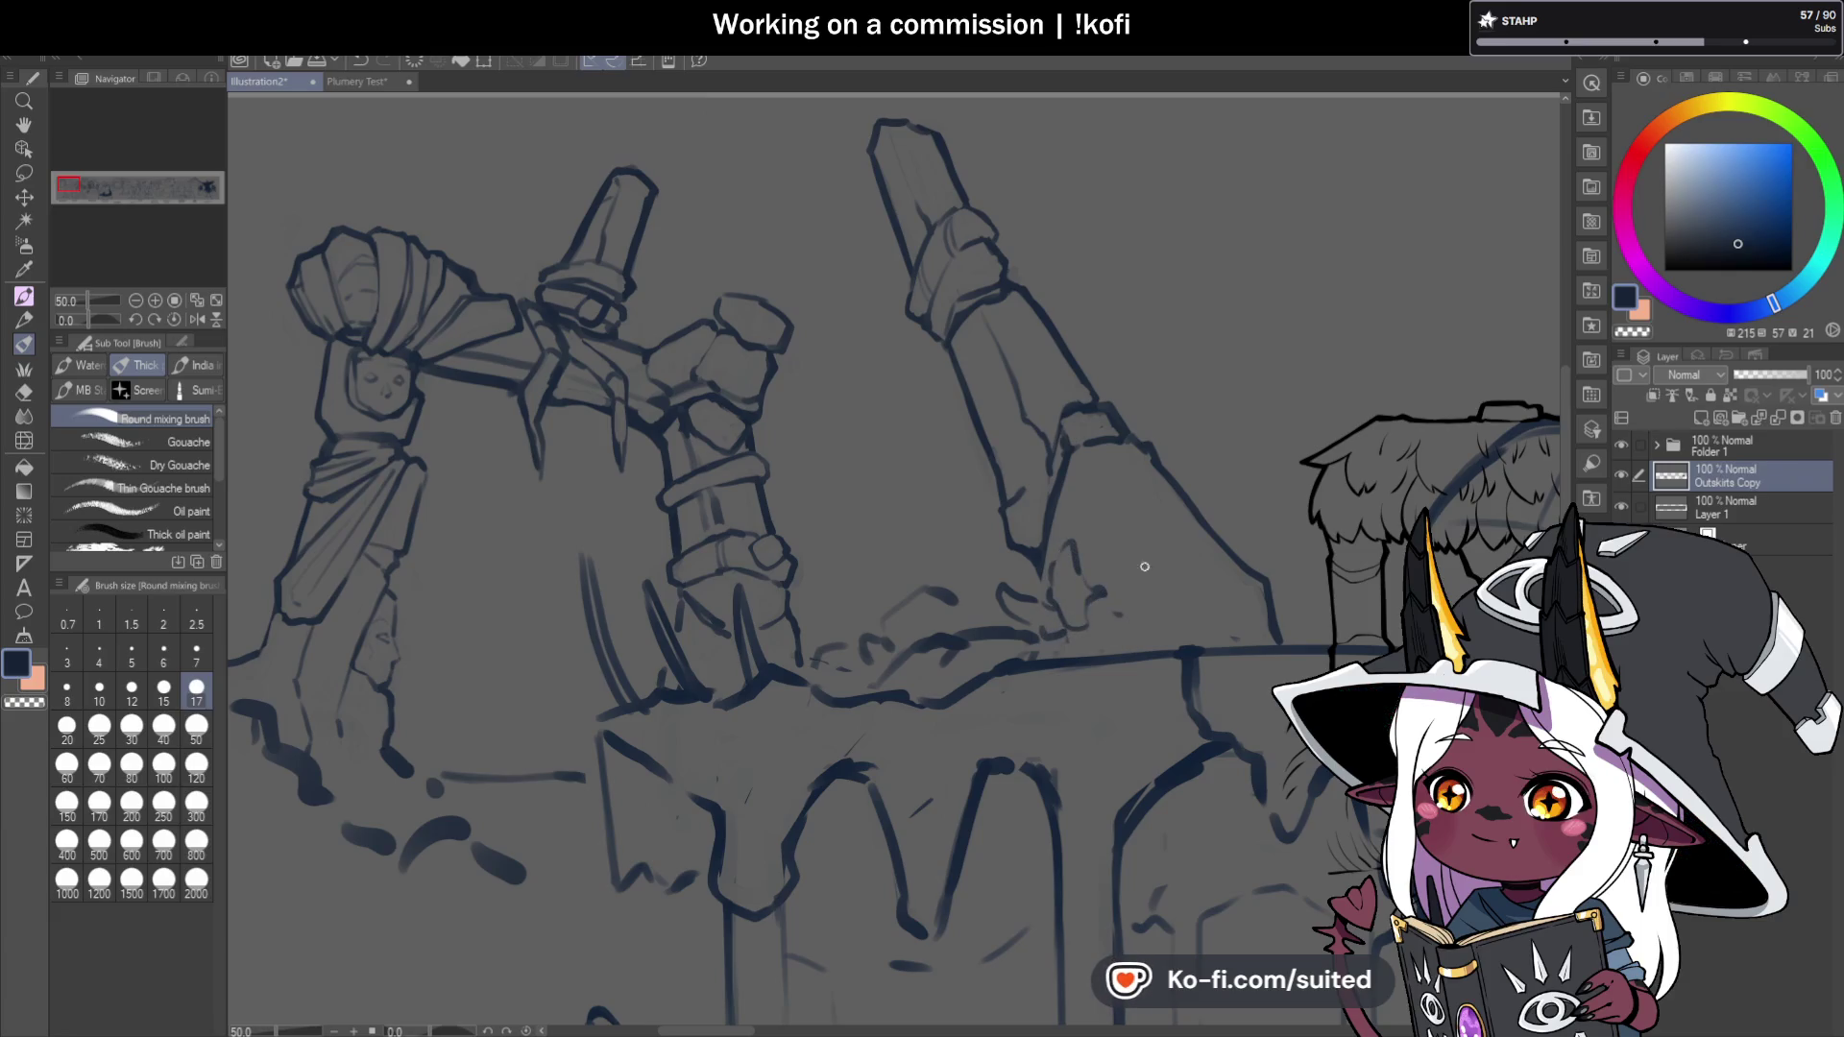
drag(1092, 550, 1108, 544)
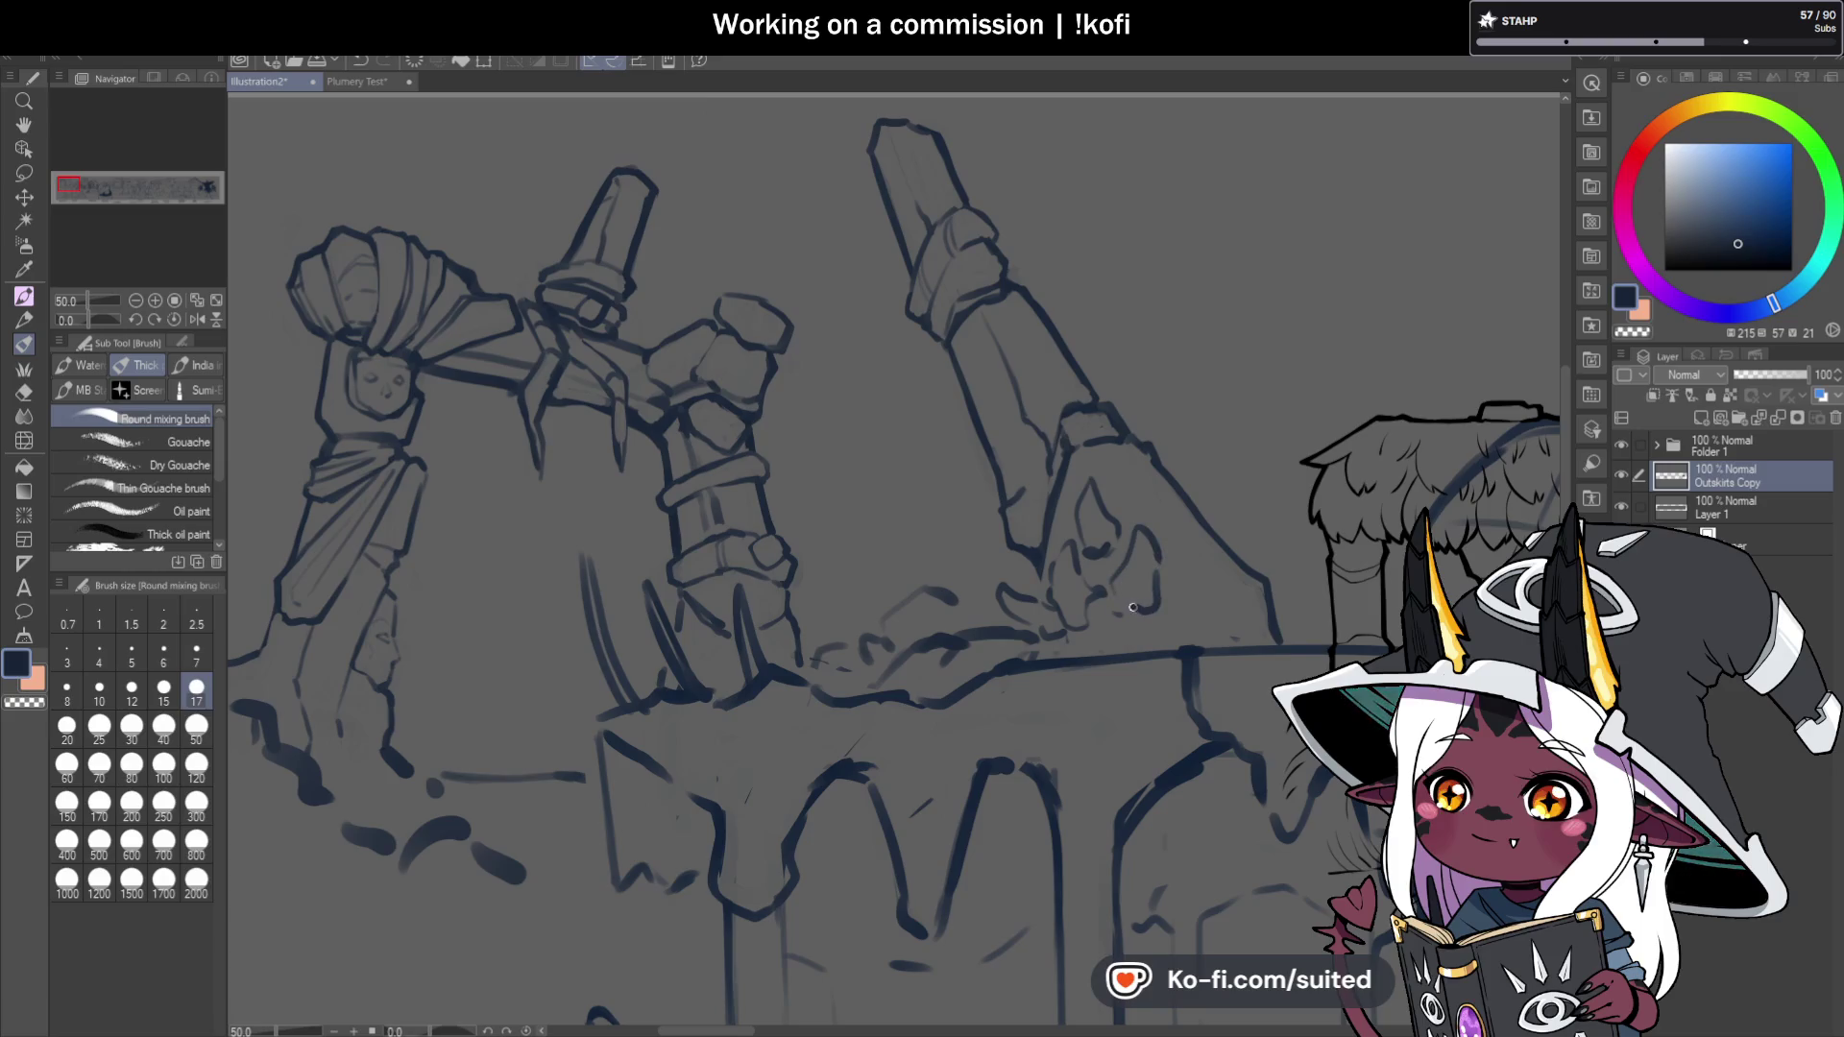
mouse_move(1163, 612)
mouse_down()
mouse_move(1177, 594)
mouse_move(1179, 643)
mouse_move(1138, 646)
mouse_move(1124, 619)
mouse_move(1160, 619)
mouse_up()
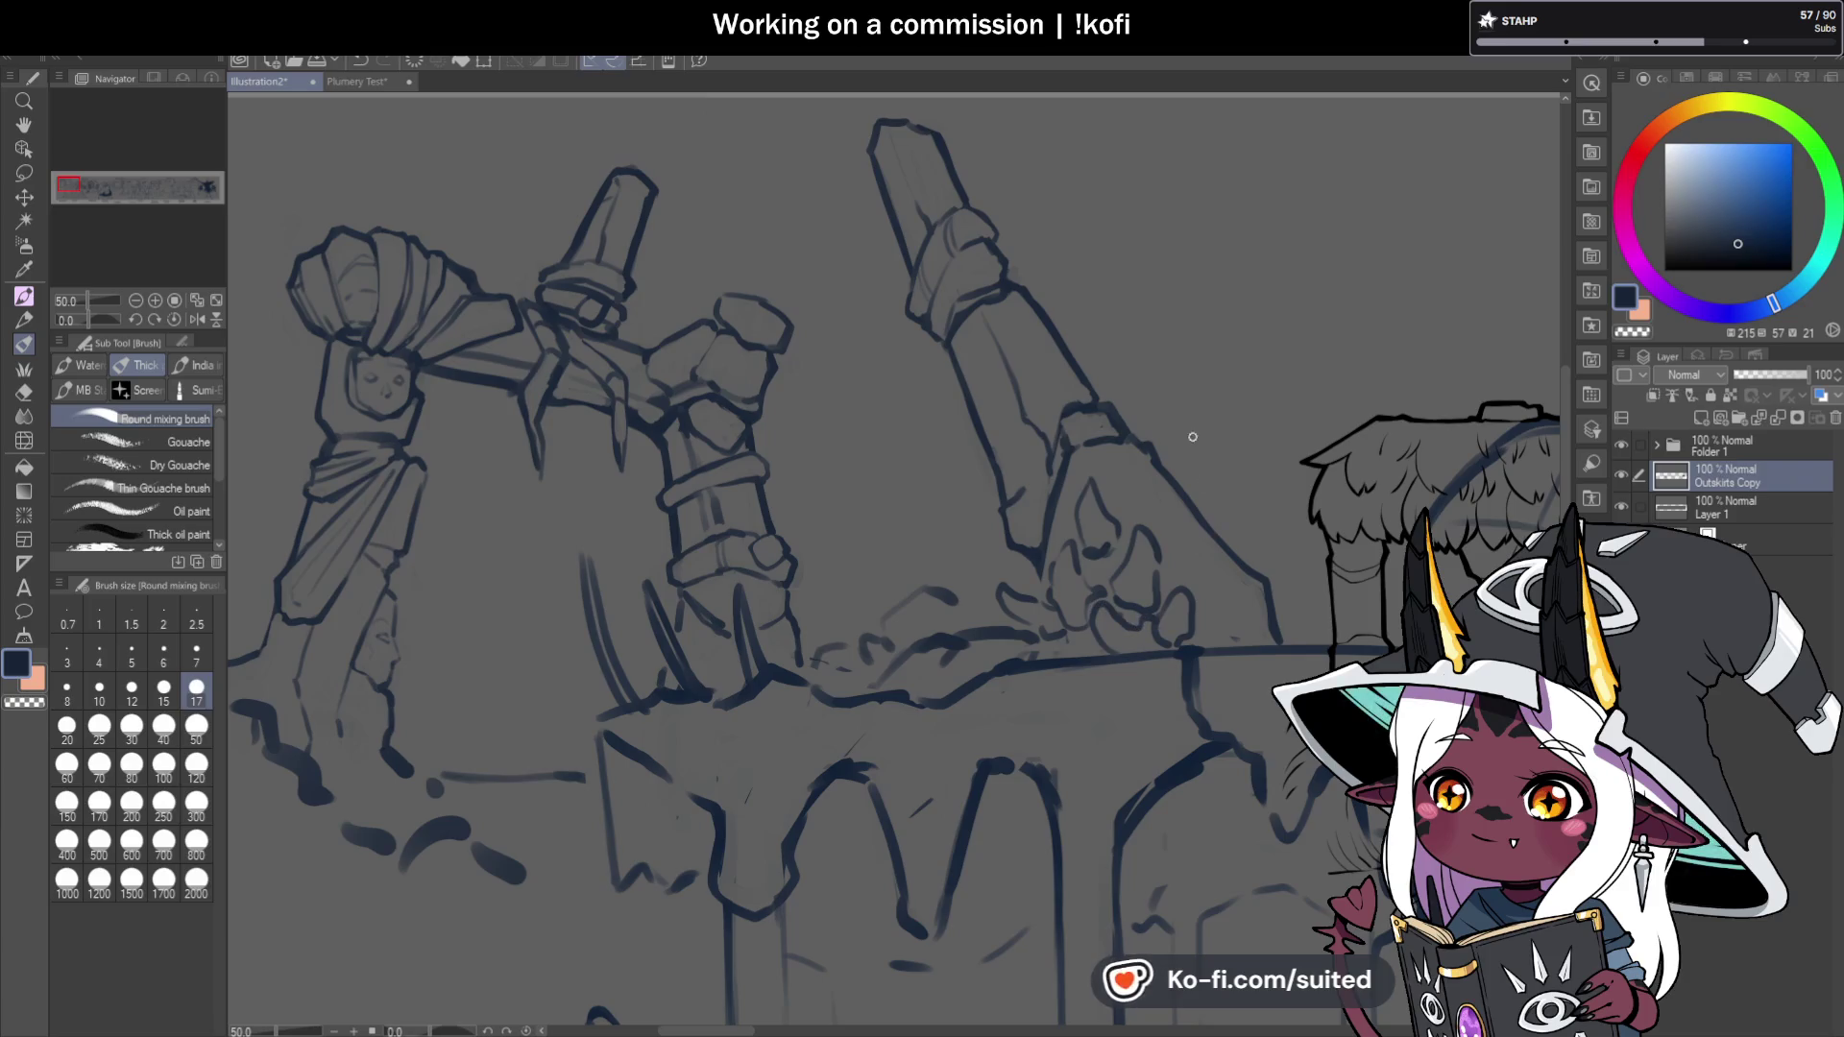
key(c)
key(c)
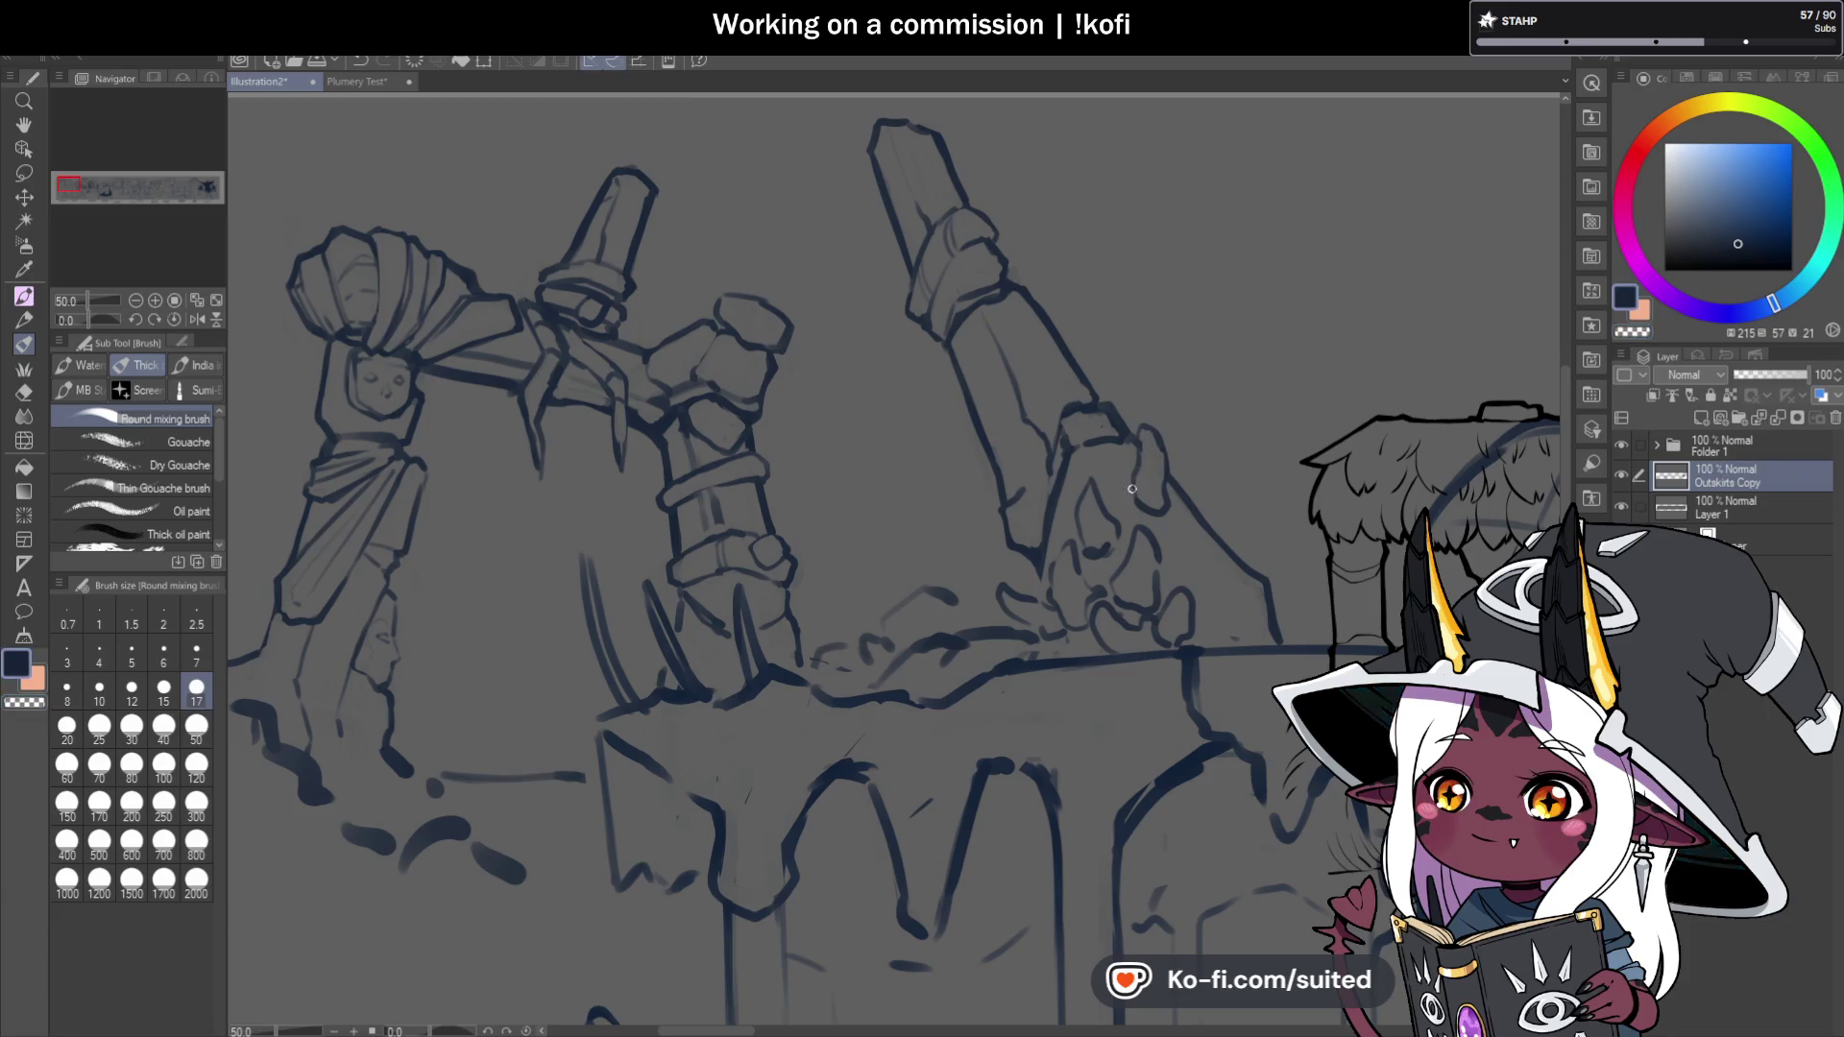
key(c)
key(c)
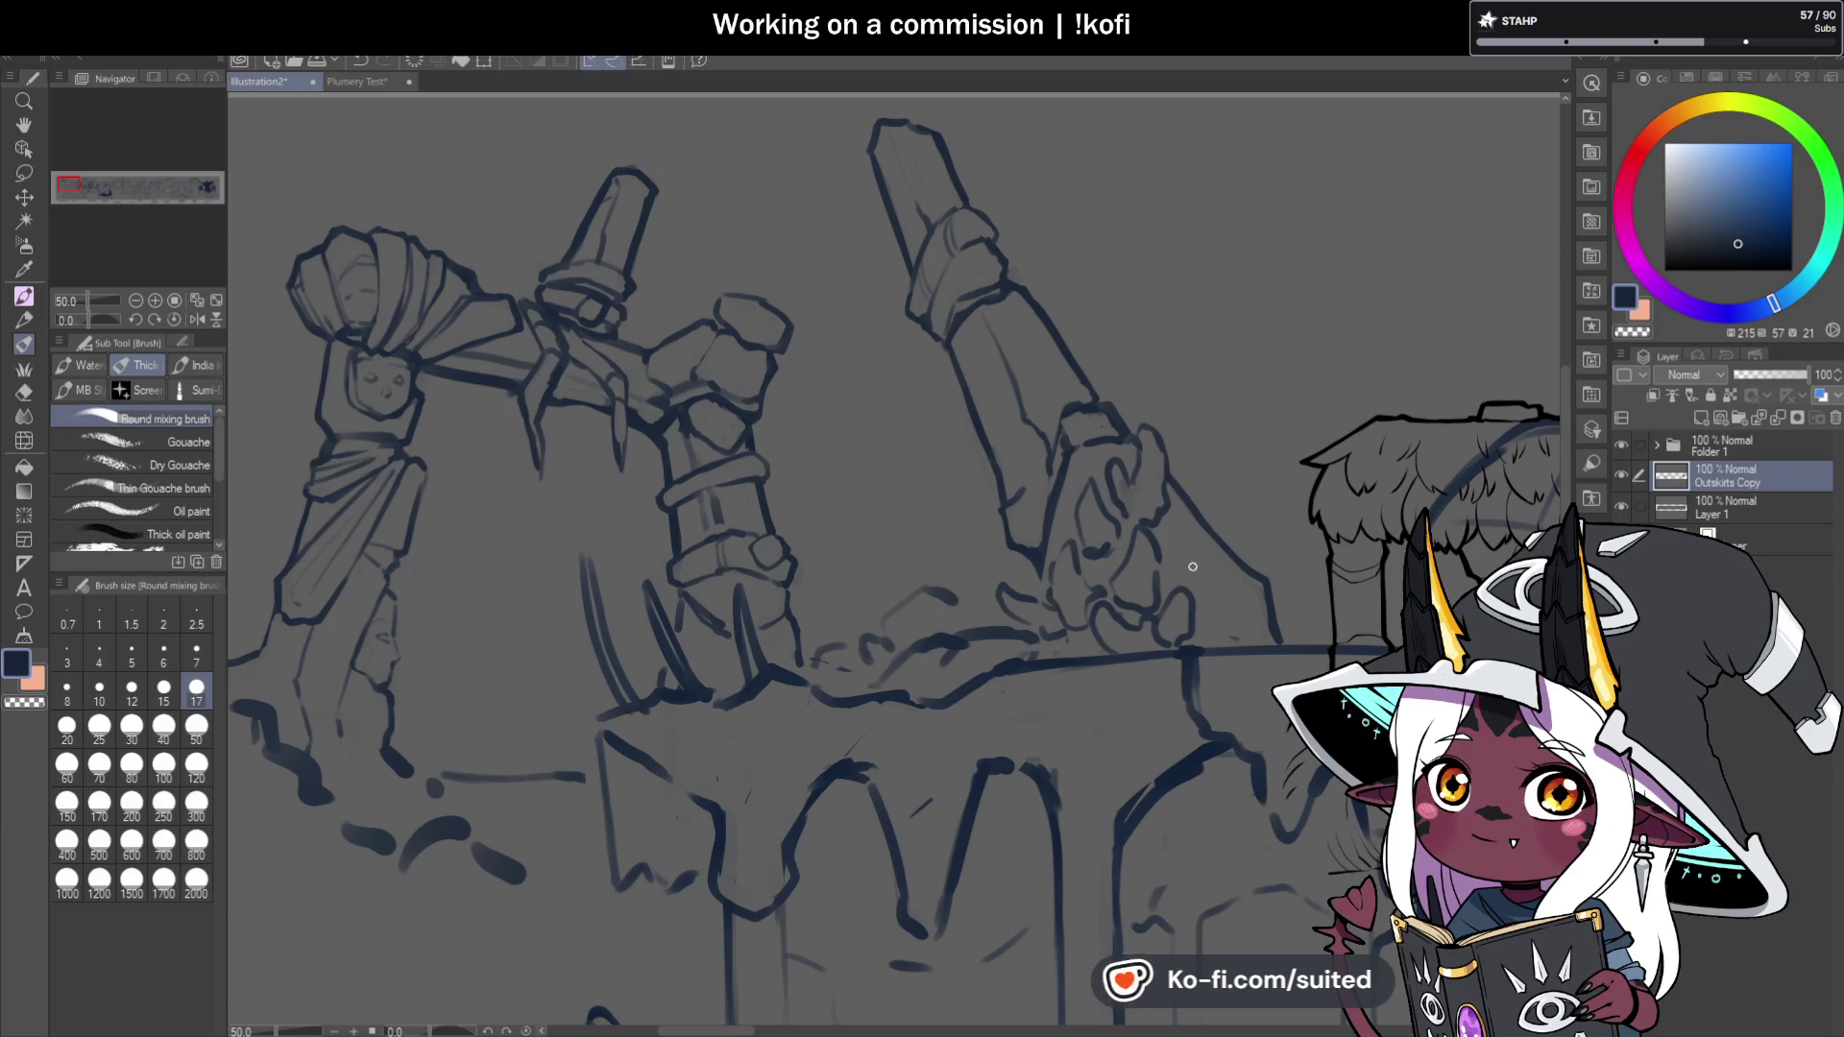
key(c)
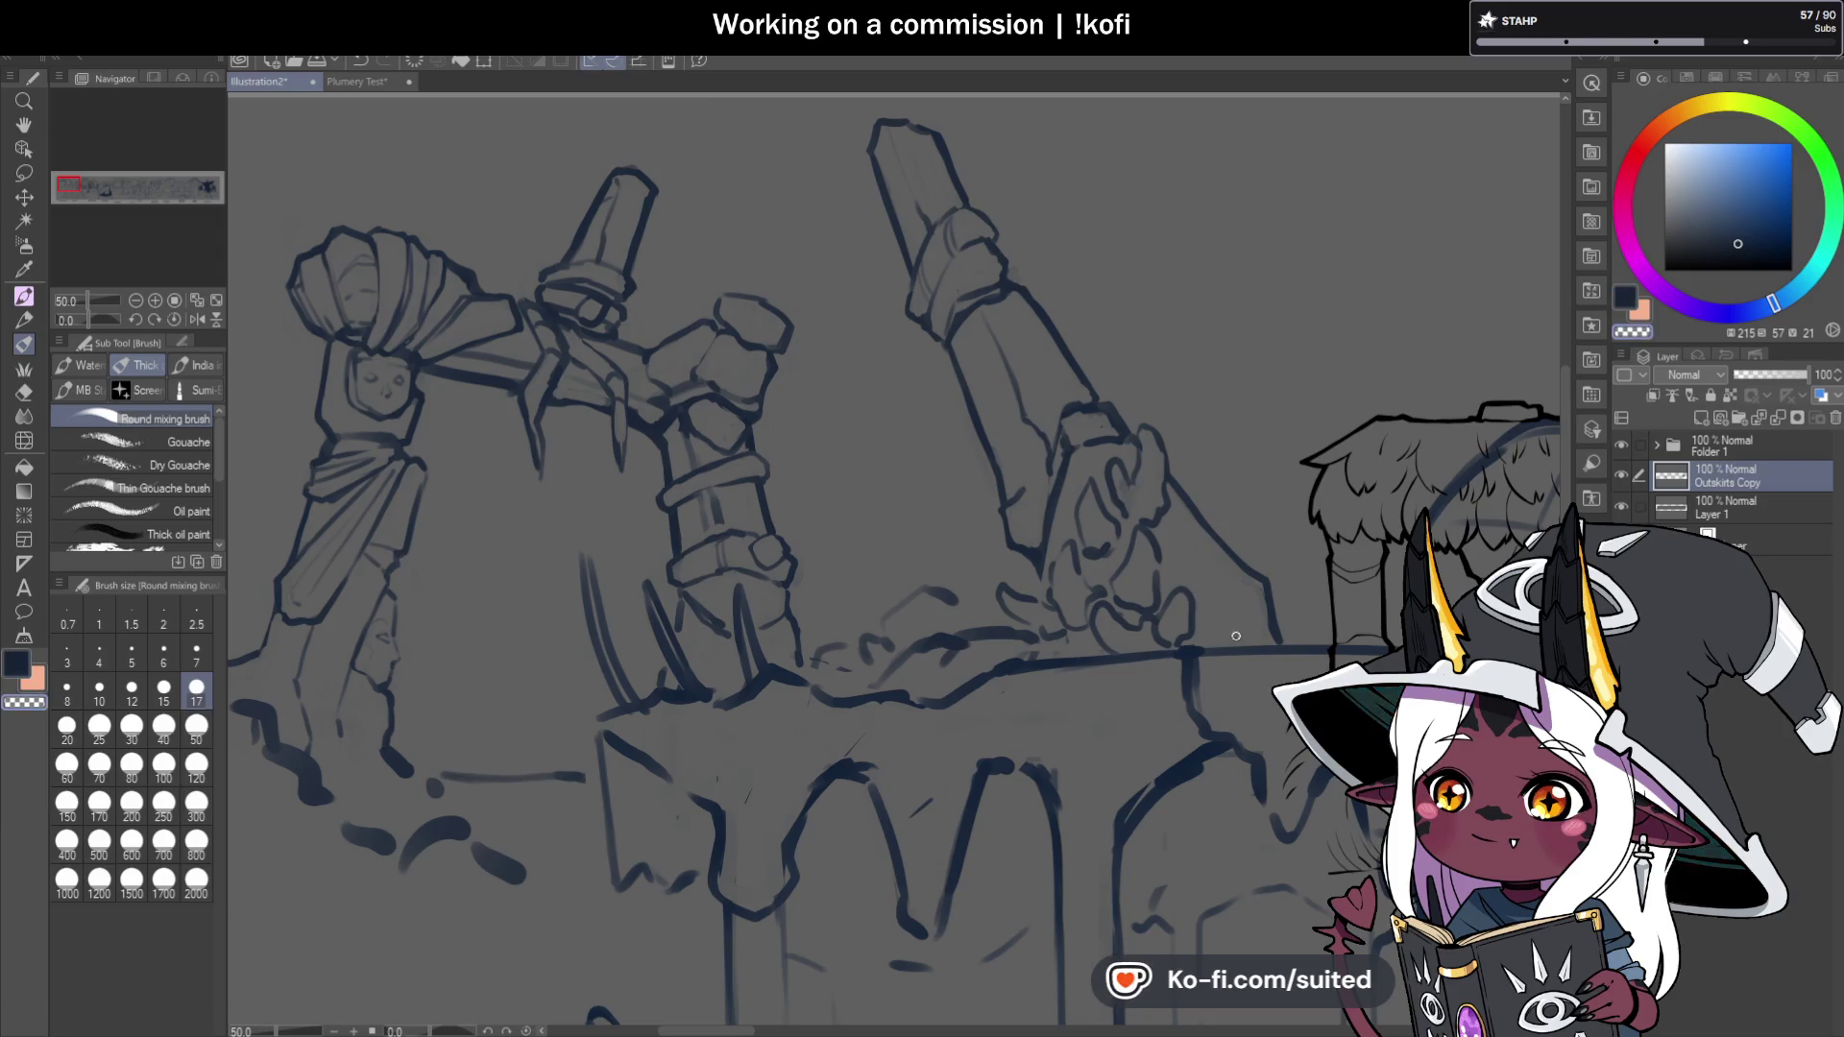
key(c)
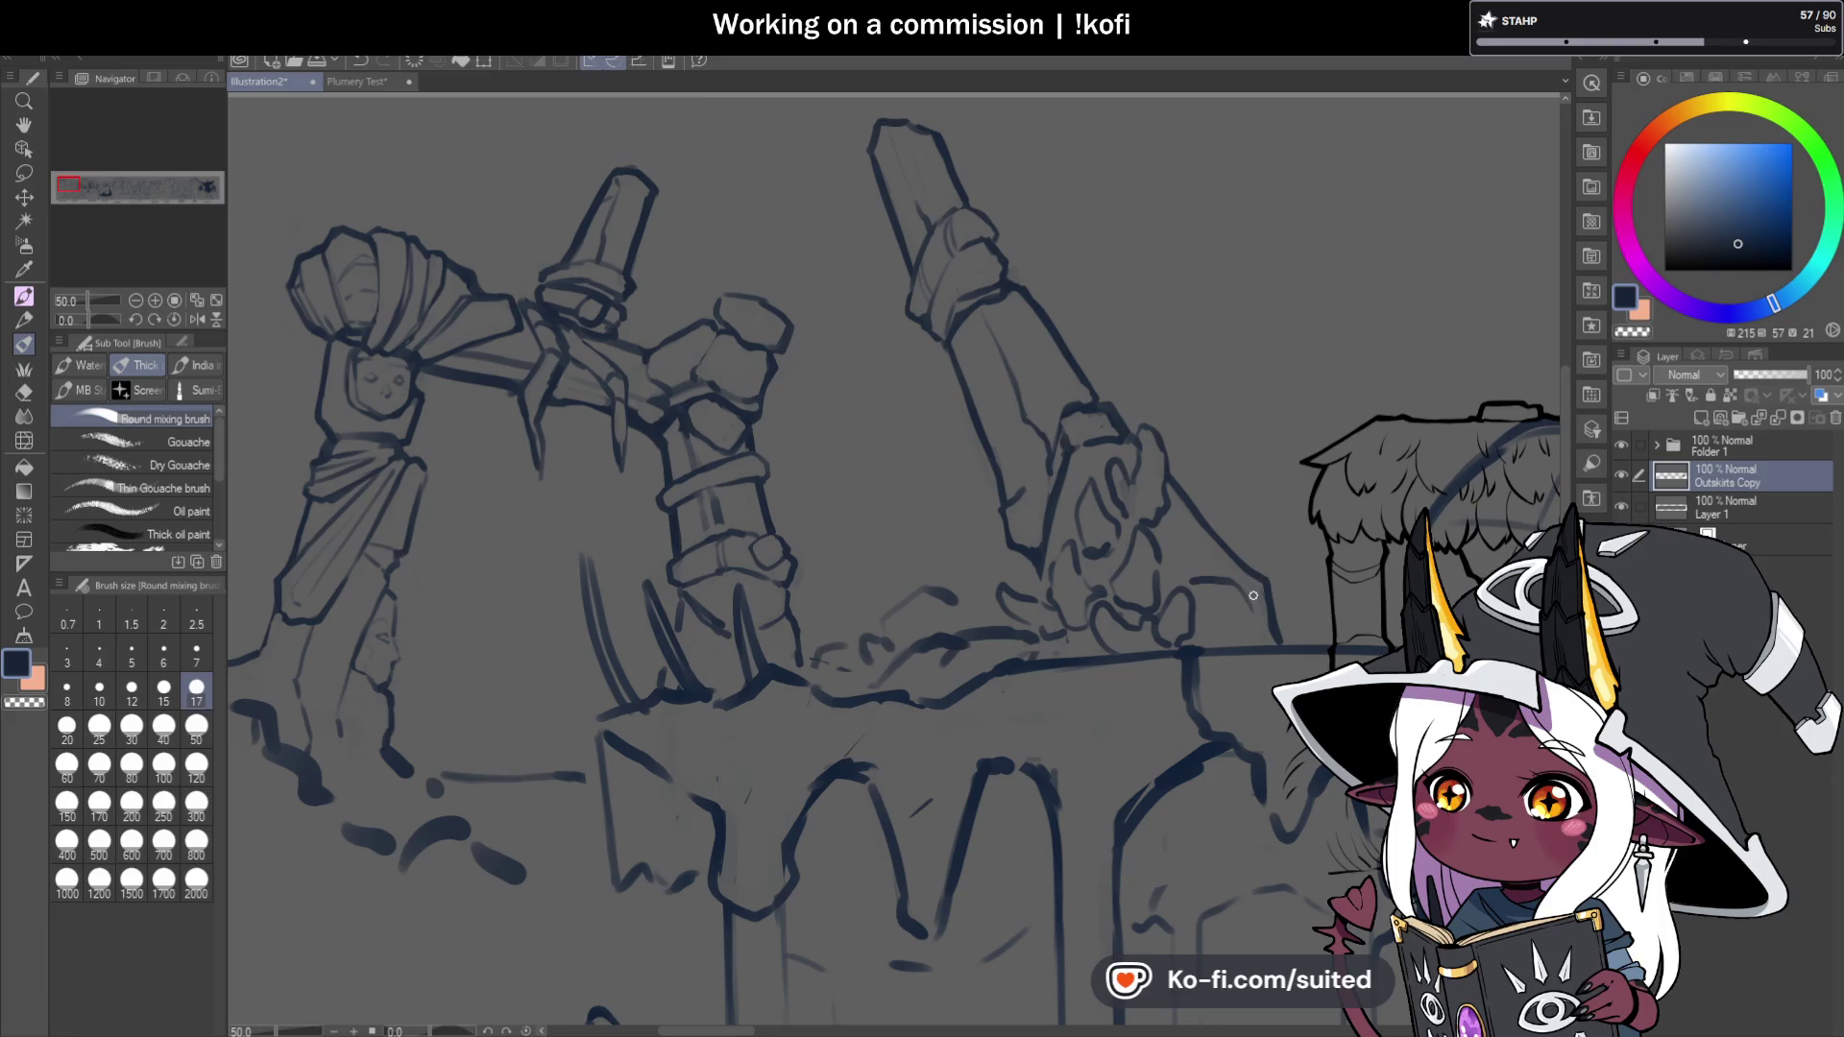
Add flying debris curls above the rubble and beside the pillar.
key(c)
key(c)
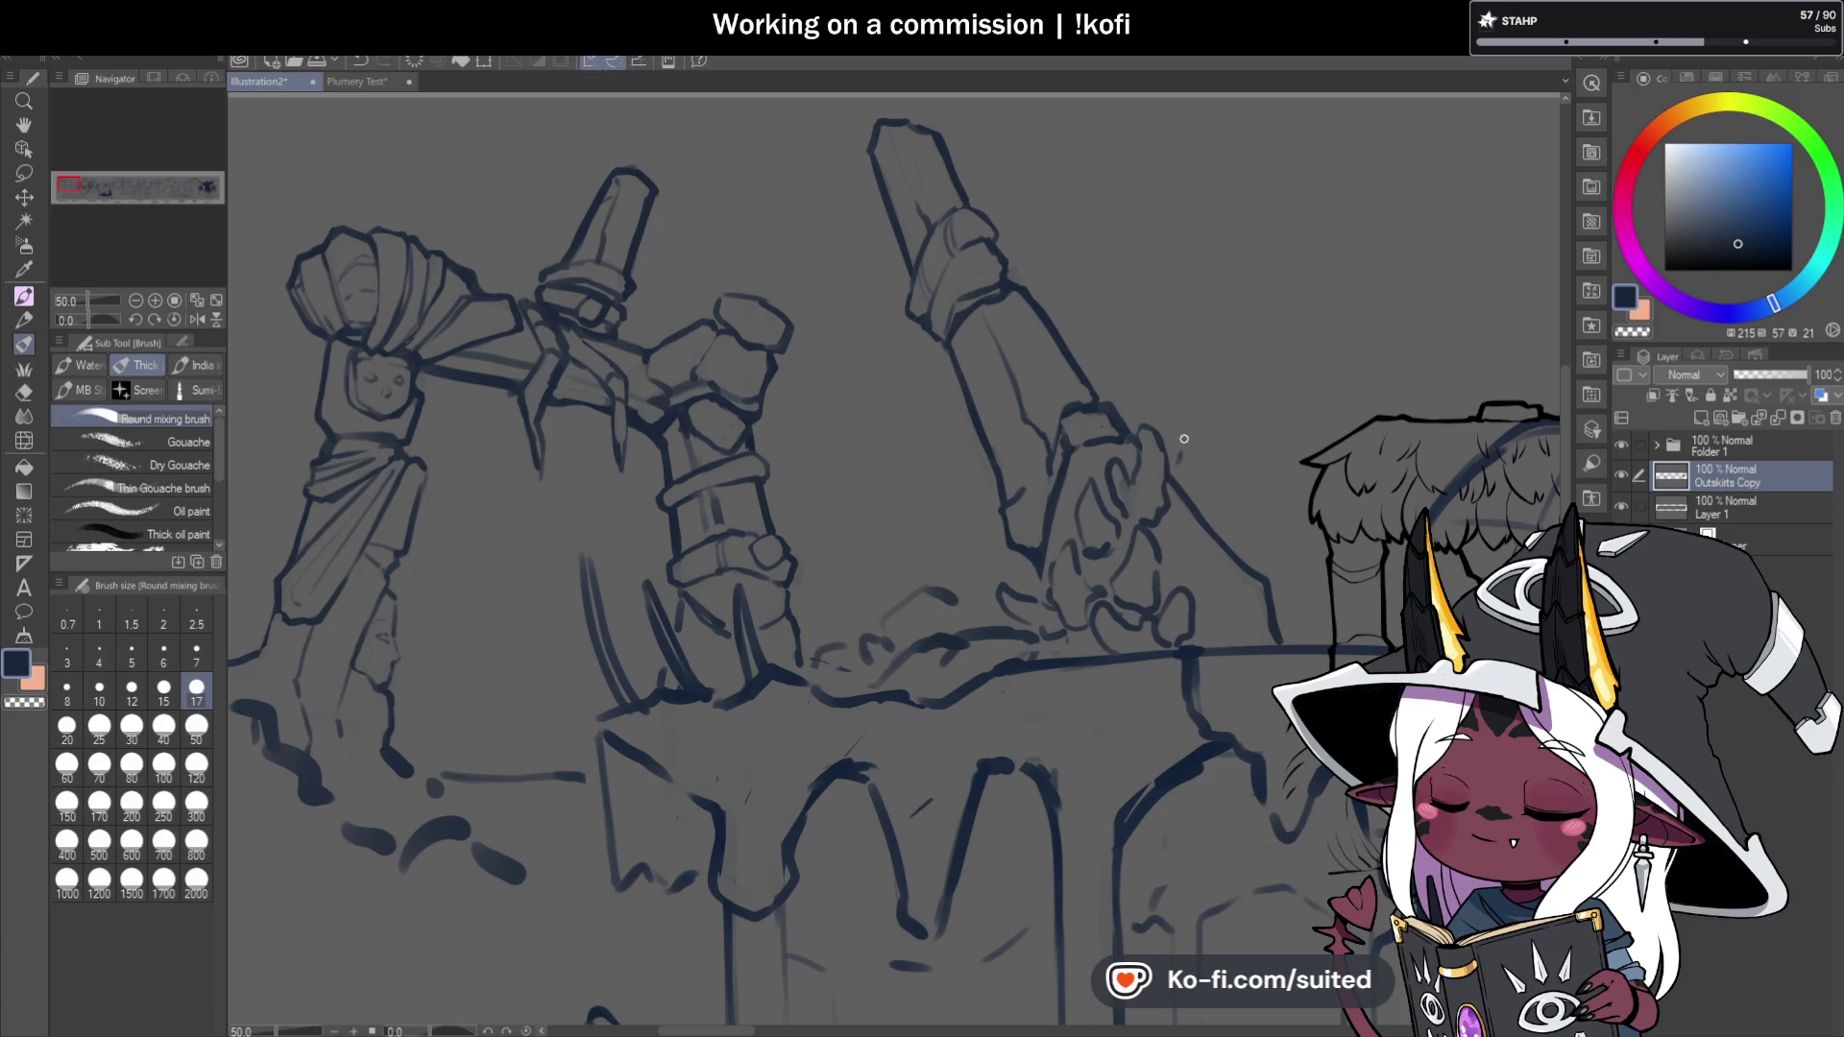
mouse_move(1196, 498)
mouse_down()
mouse_move(1205, 437)
mouse_move(1165, 421)
mouse_move(1179, 442)
mouse_up()
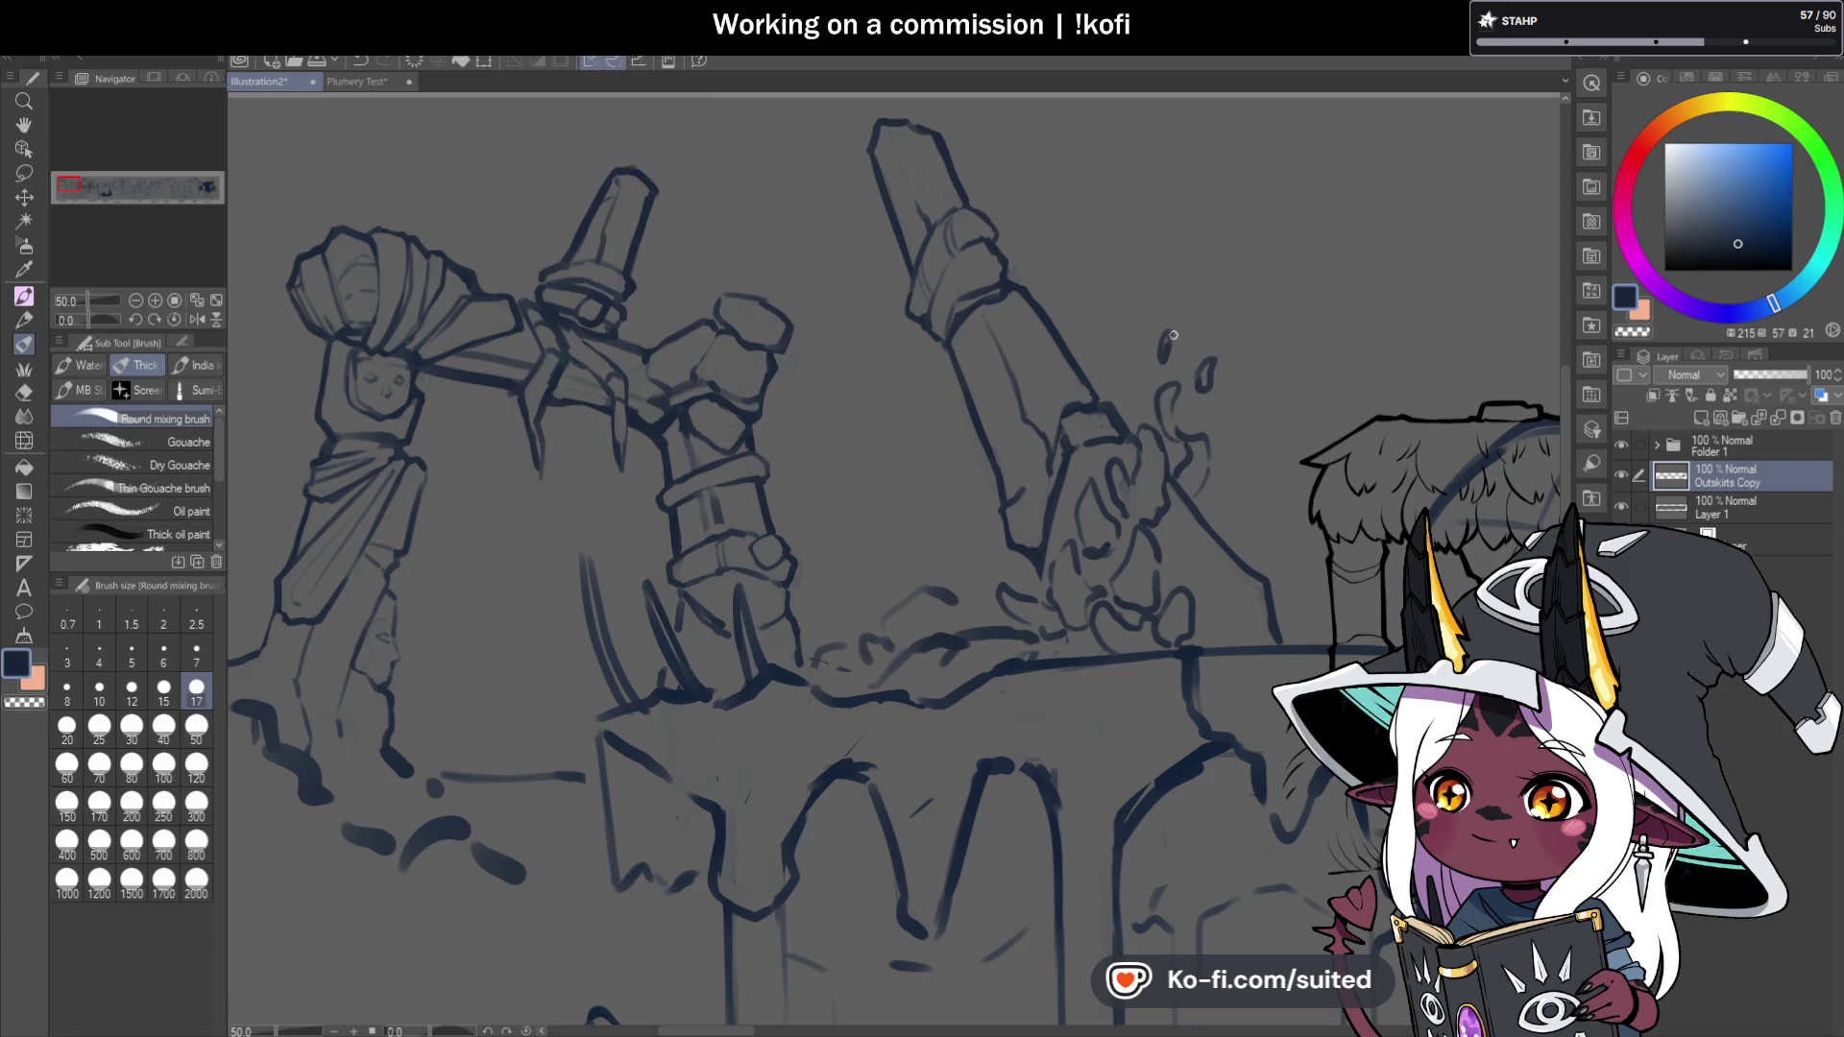
drag(1200, 470, 1215, 526)
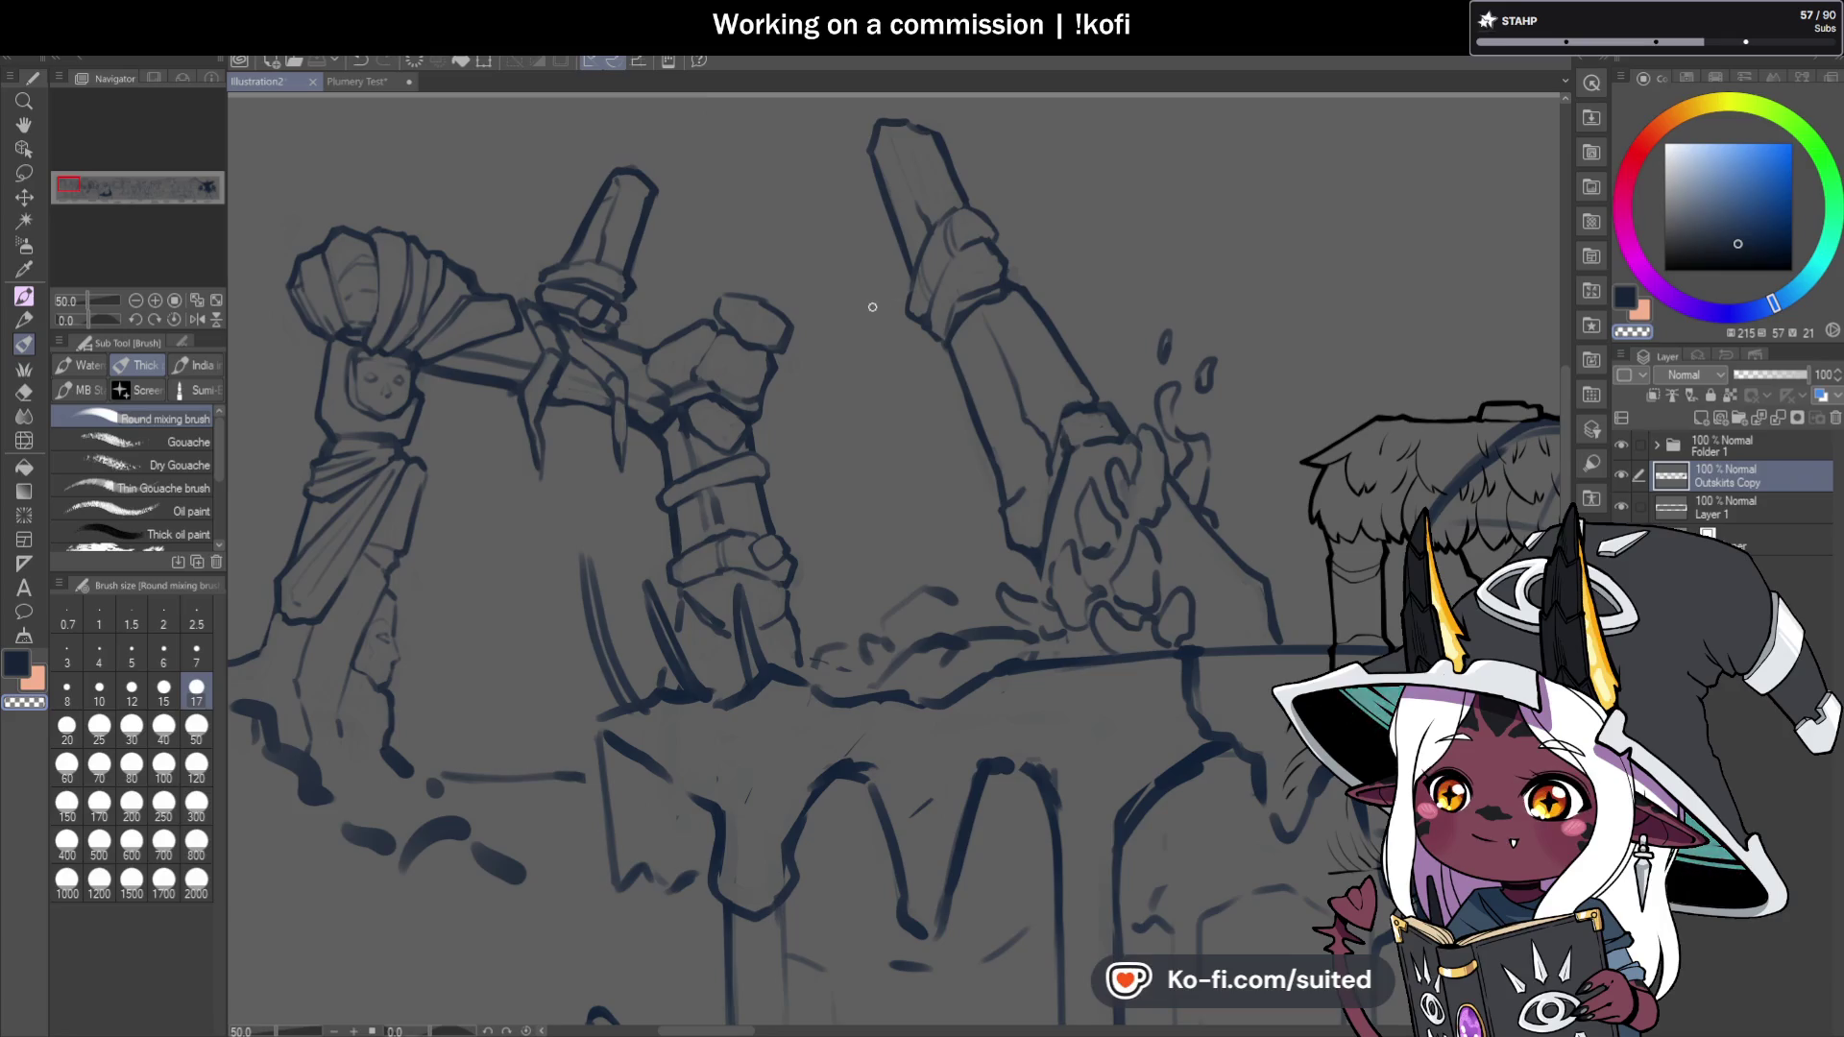
key(c)
drag(897, 296, 898, 332)
scroll(999, 290, down, 3)
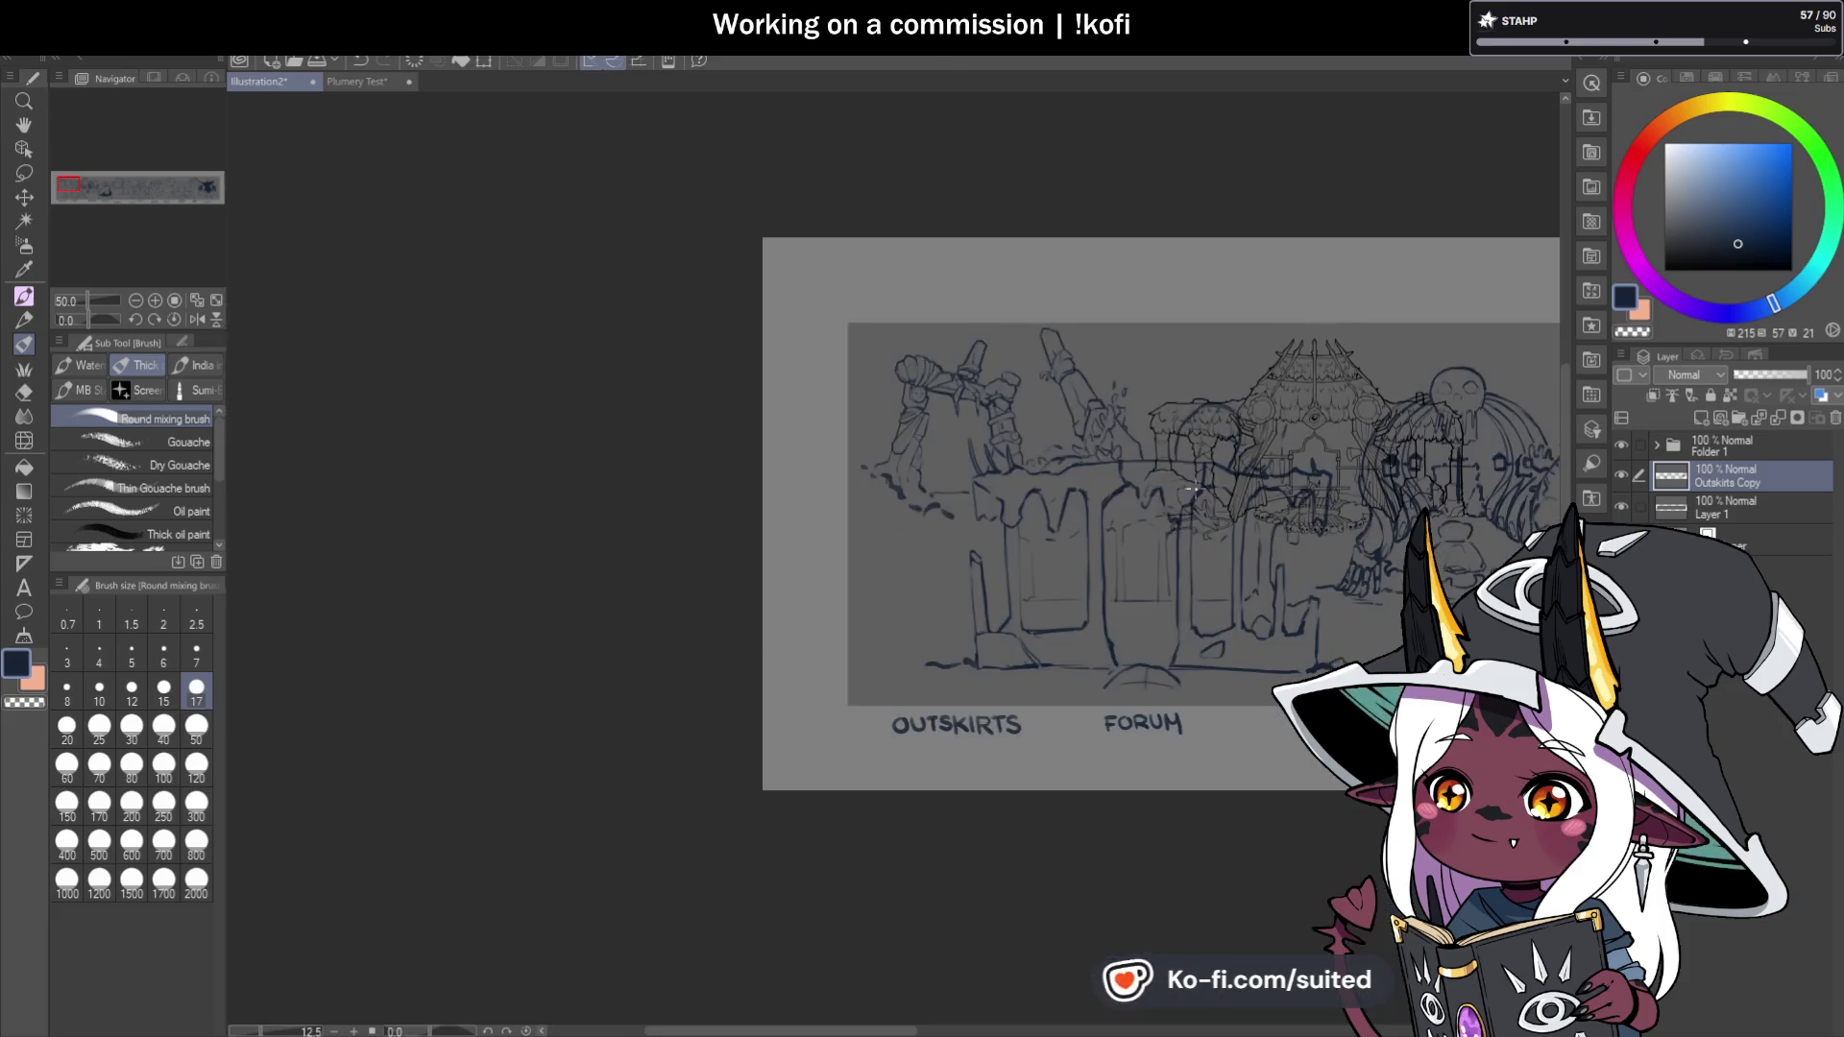
scroll(1144, 434, up, 3)
scroll(1235, 394, down, 1)
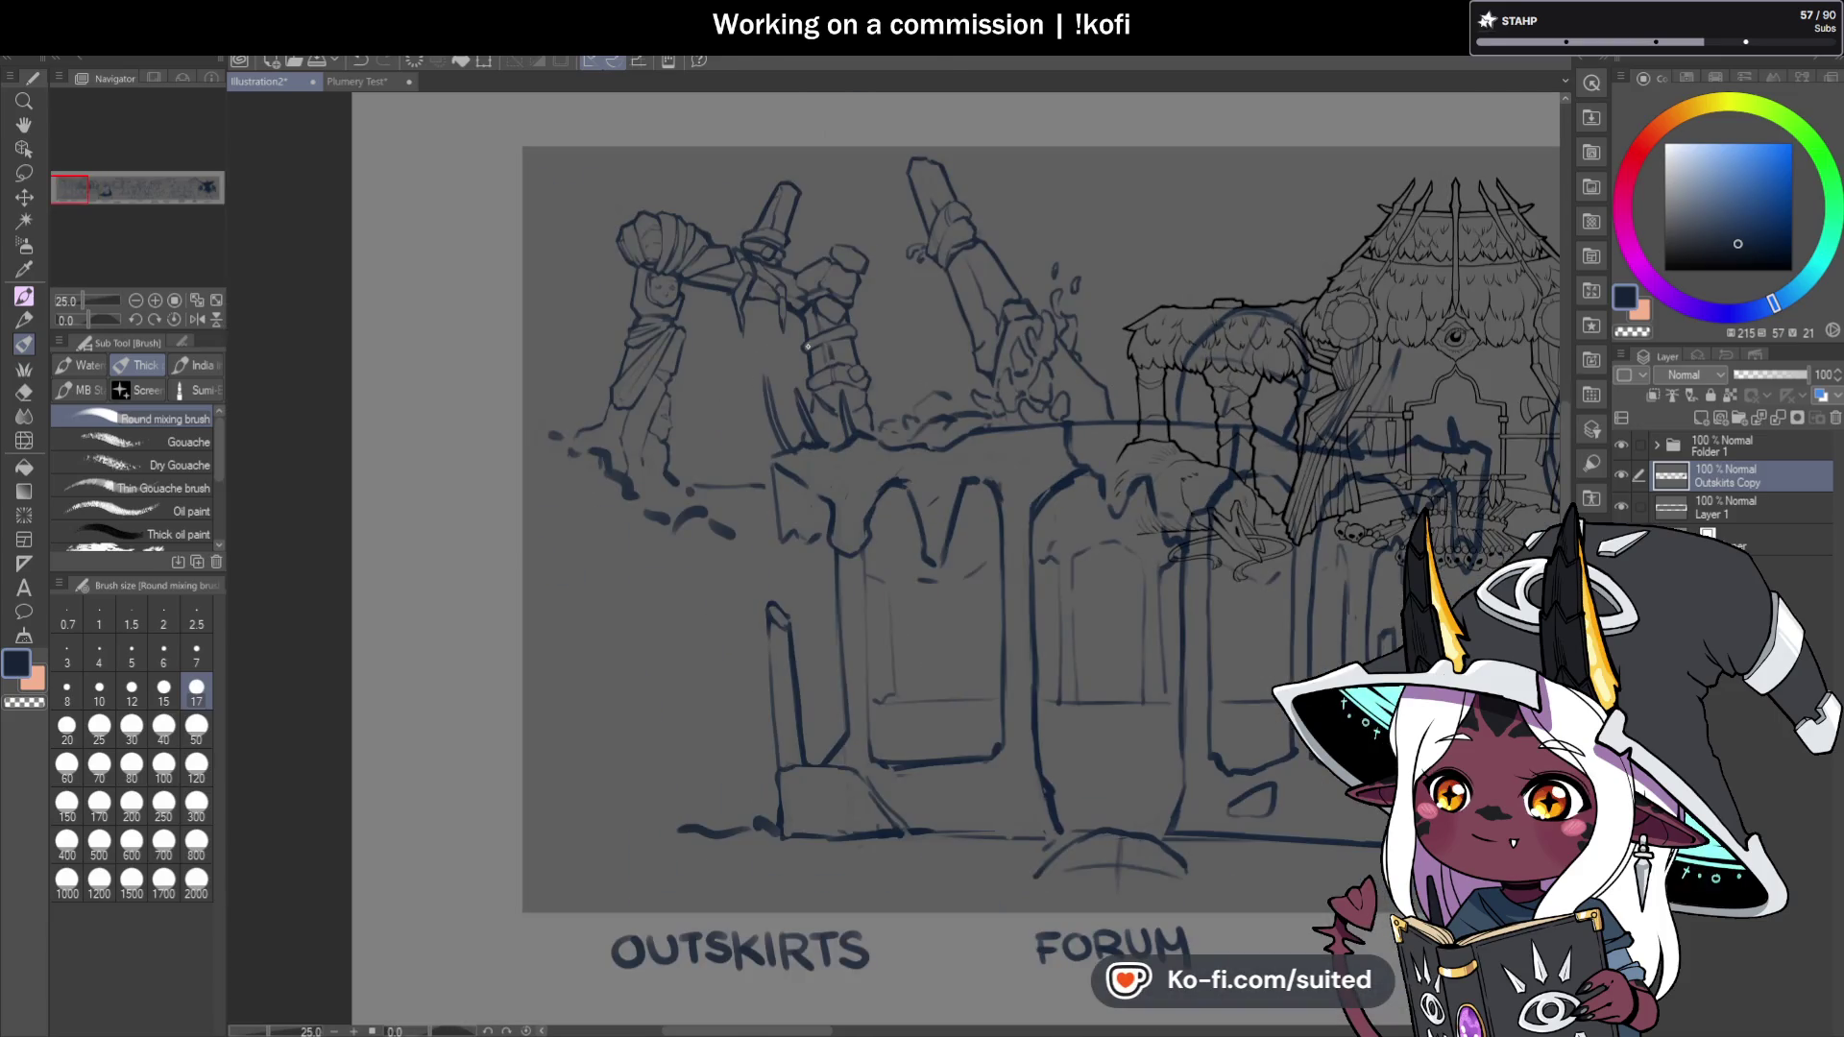
scroll(790, 352, down, 1)
scroll(755, 493, up, 2)
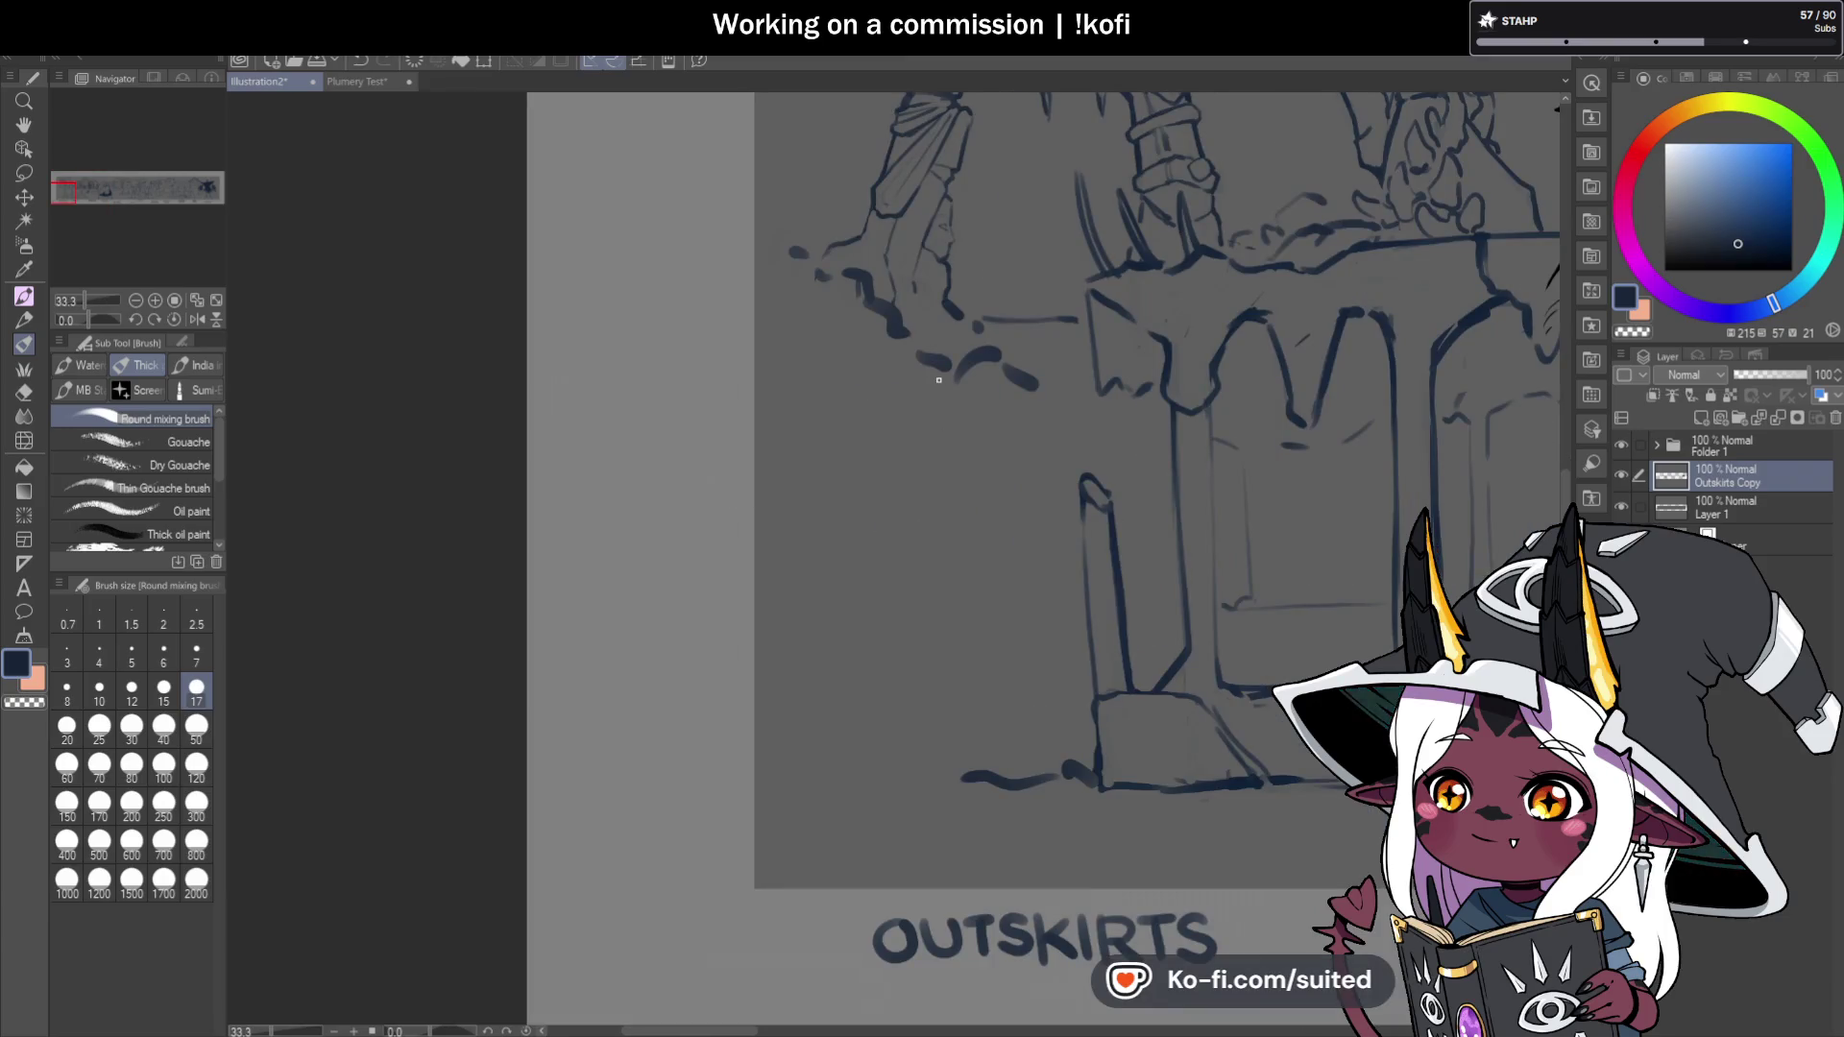
scroll(893, 385, down, 1)
scroll(845, 382, up, 2)
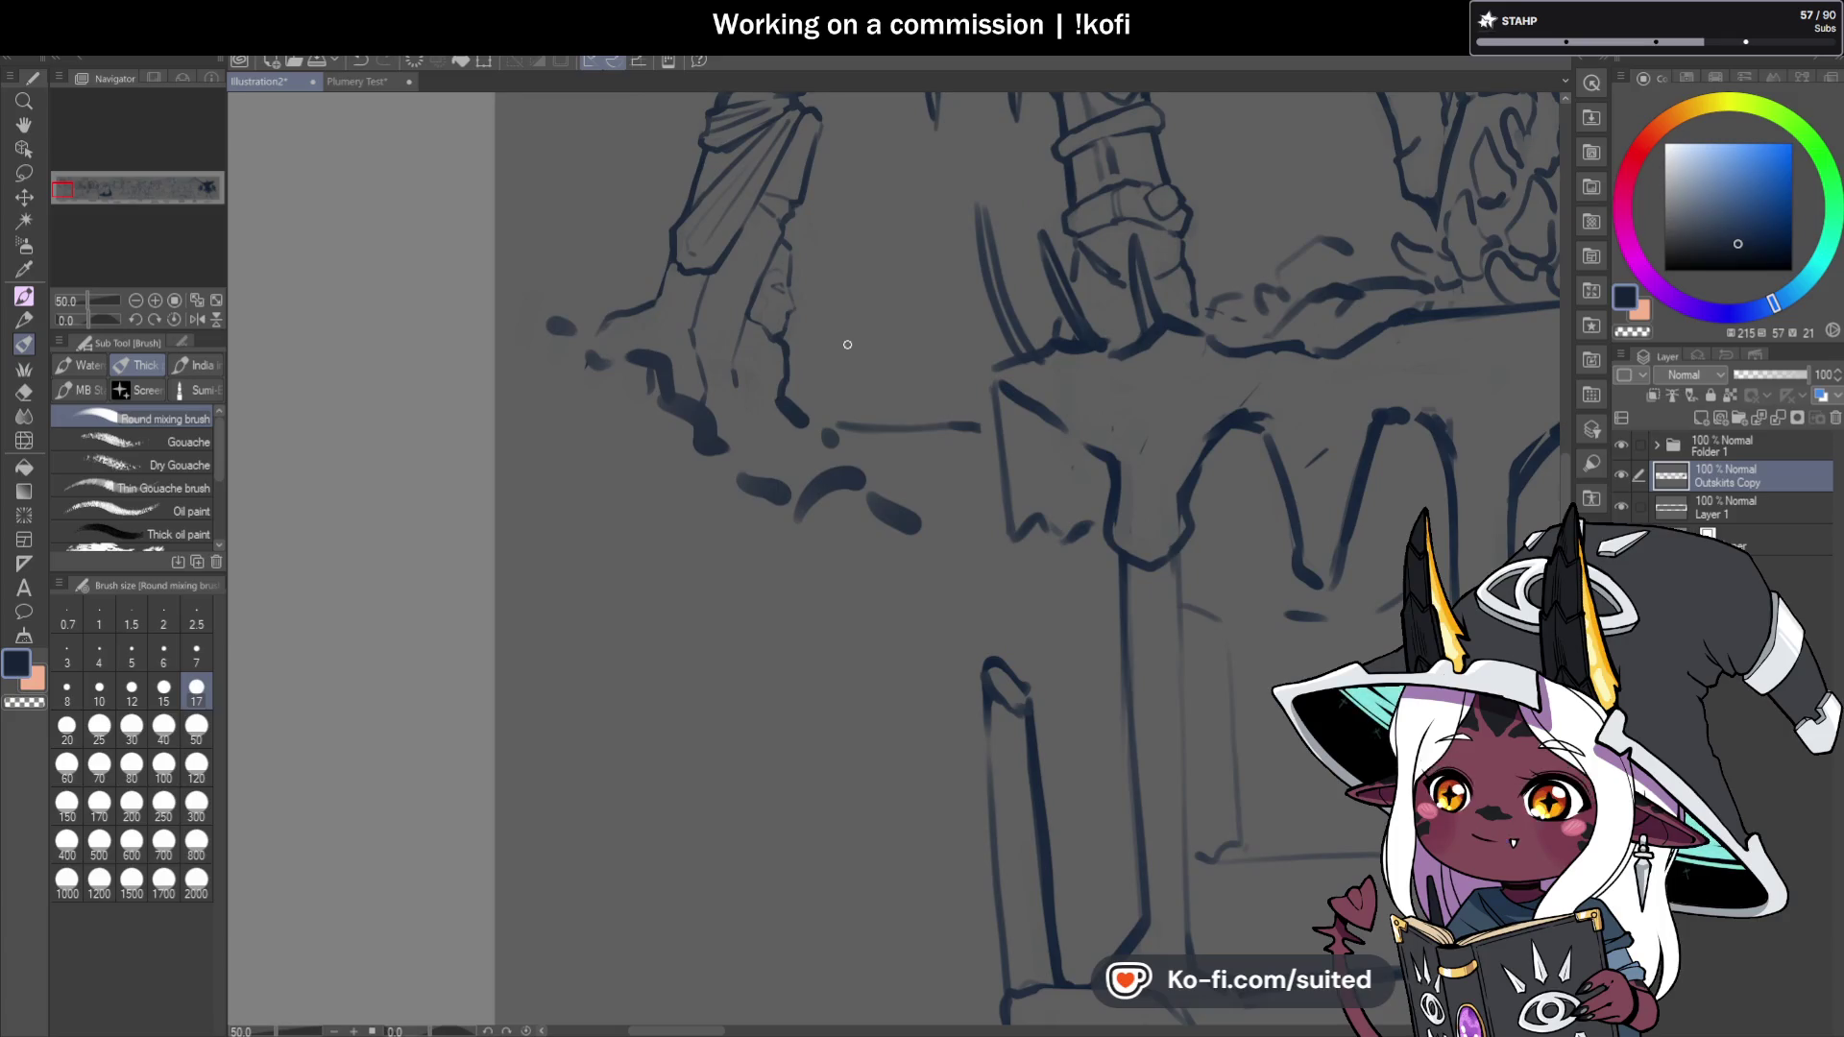
Erase the dotted rubble blobs at the left with a size 50 eraser, then return to size 17.
key(c)
click(196, 725)
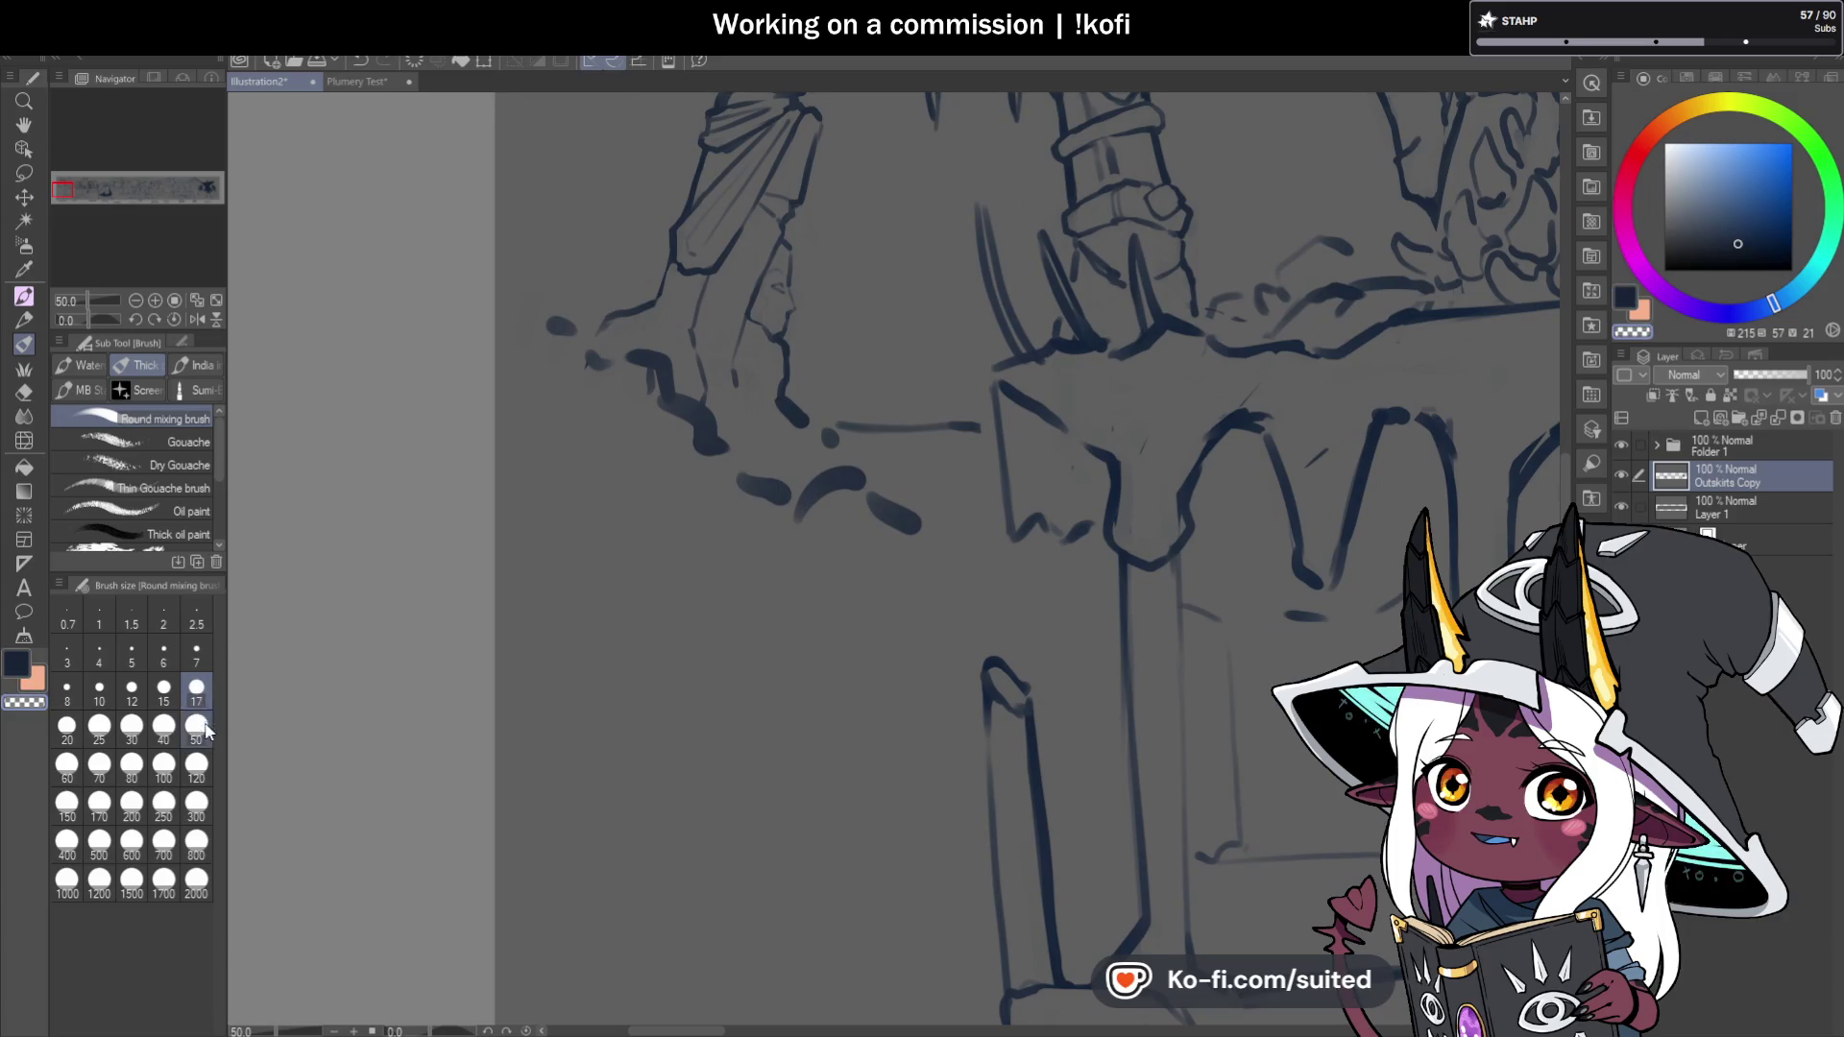
mouse_move(555, 310)
mouse_down()
mouse_move(614, 391)
mouse_move(724, 403)
mouse_move(823, 535)
mouse_move(906, 523)
mouse_up()
click(196, 690)
key(c)
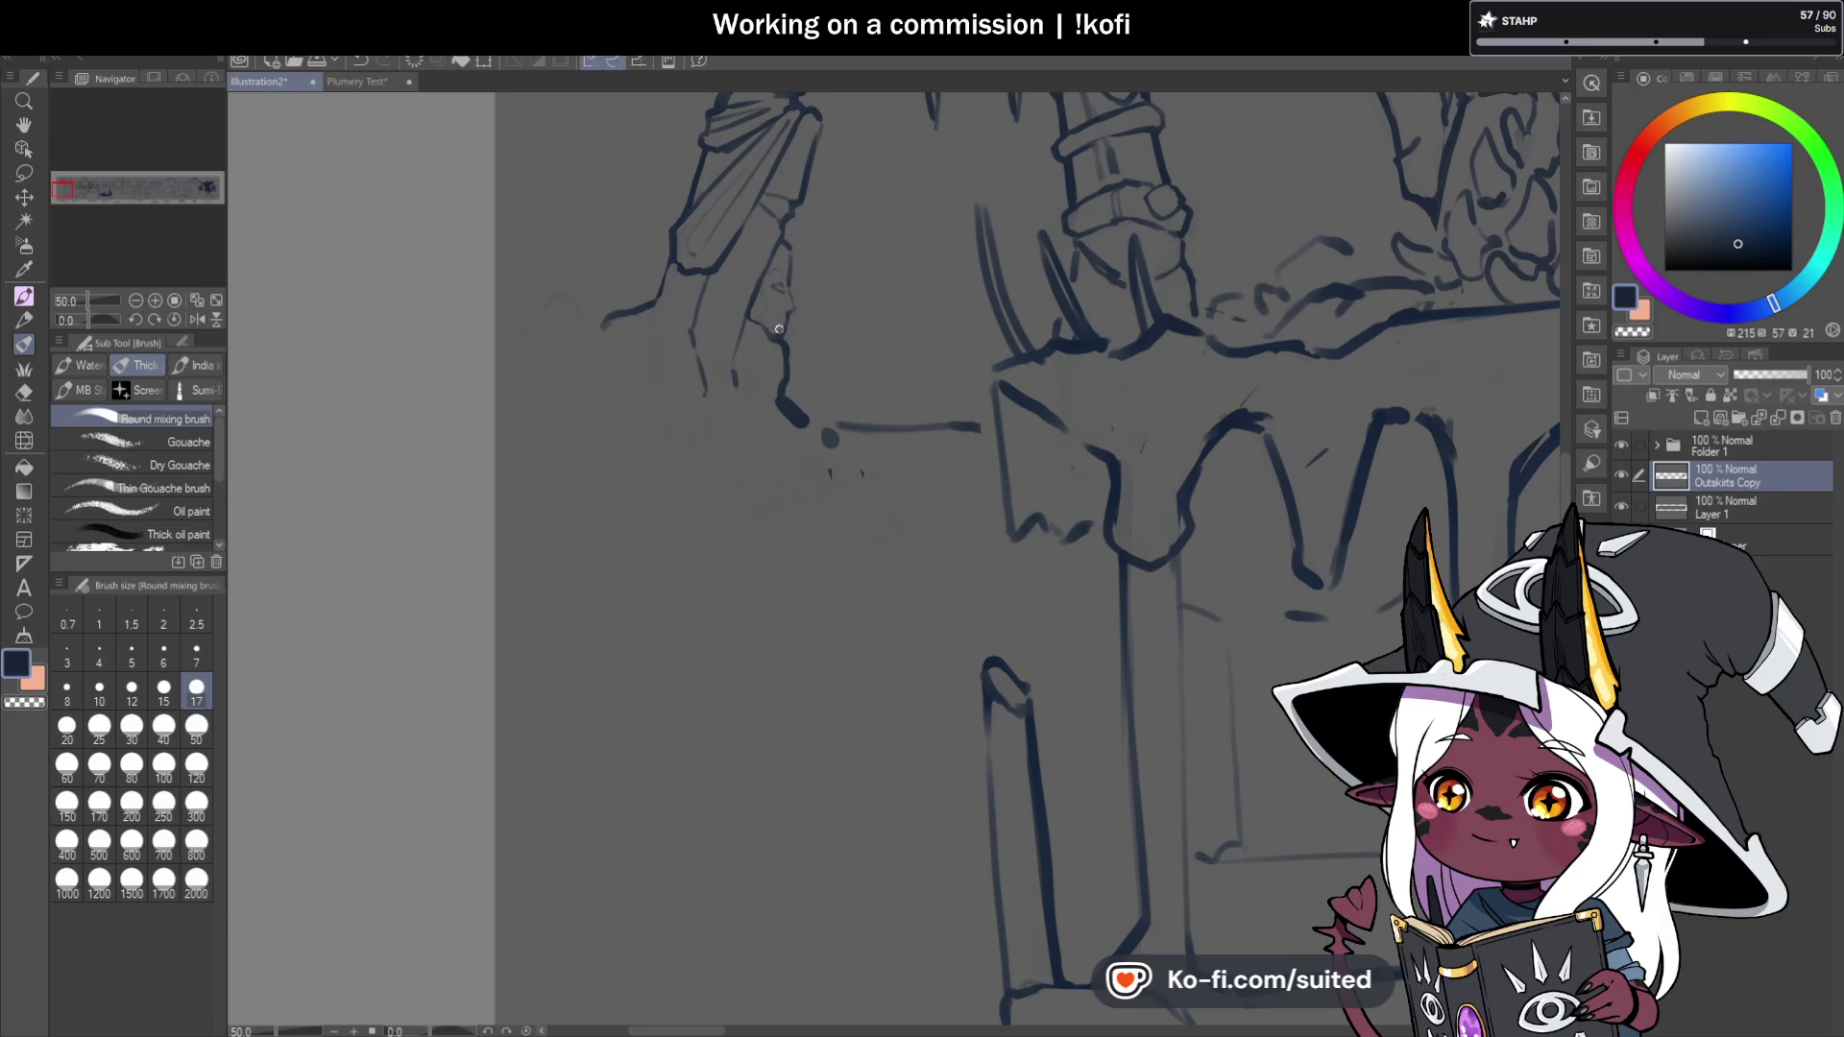
Ink new rubble outlines along the left ledge.
mouse_move(521, 236)
mouse_down()
mouse_move(582, 275)
mouse_move(603, 317)
mouse_up()
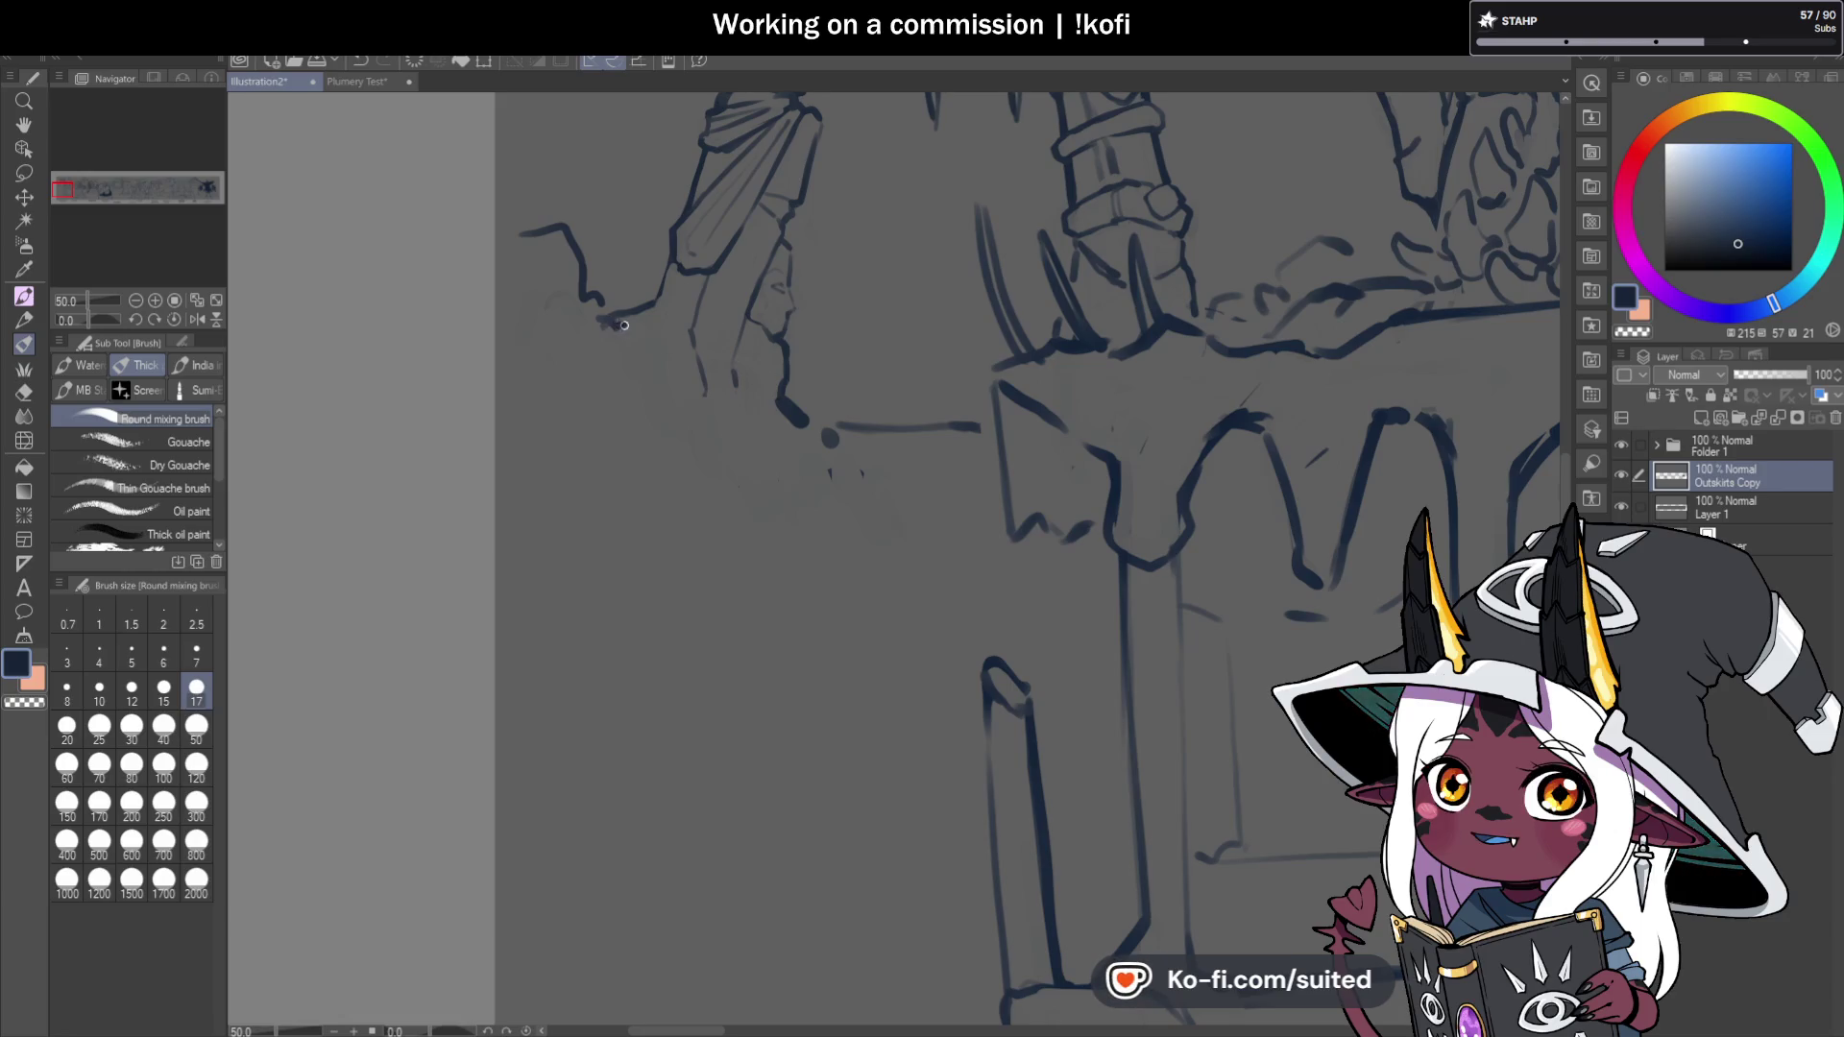
mouse_move(631, 363)
mouse_down()
mouse_move(806, 423)
mouse_move(860, 480)
mouse_move(857, 515)
mouse_up()
drag(911, 453, 912, 496)
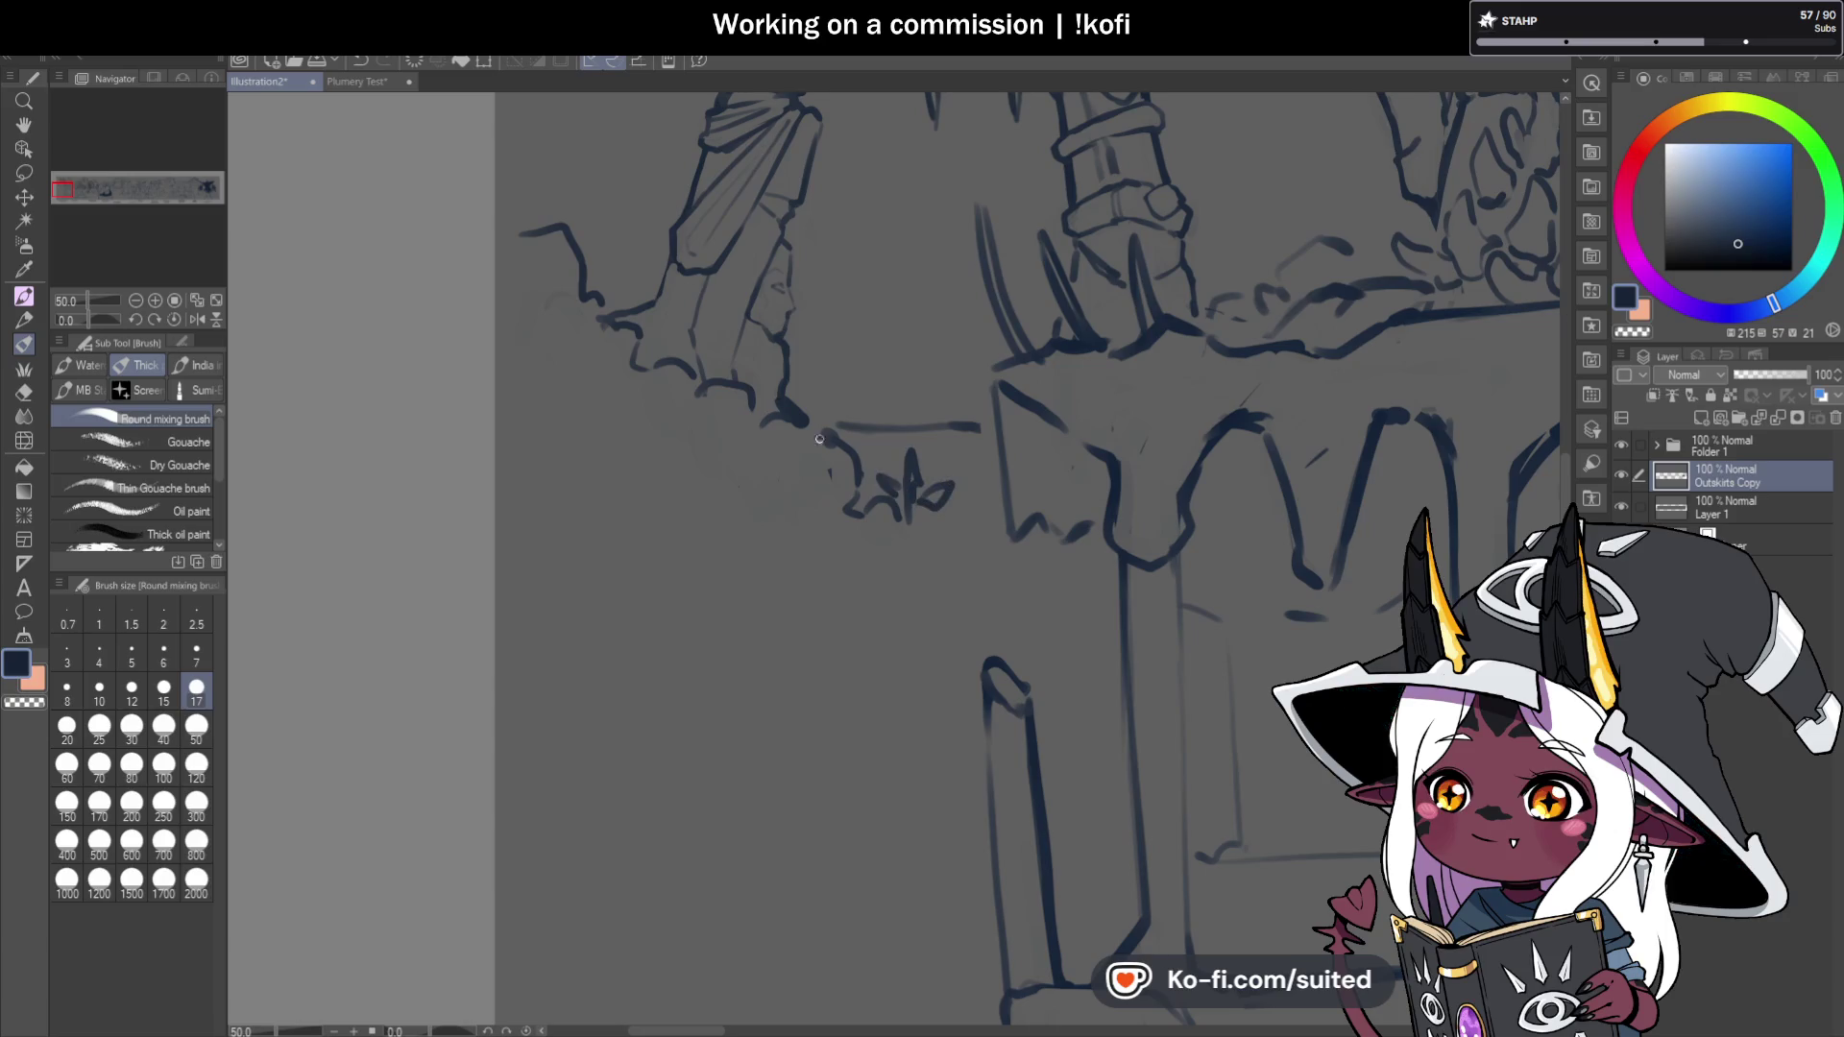
scroll(847, 453, down, 2)
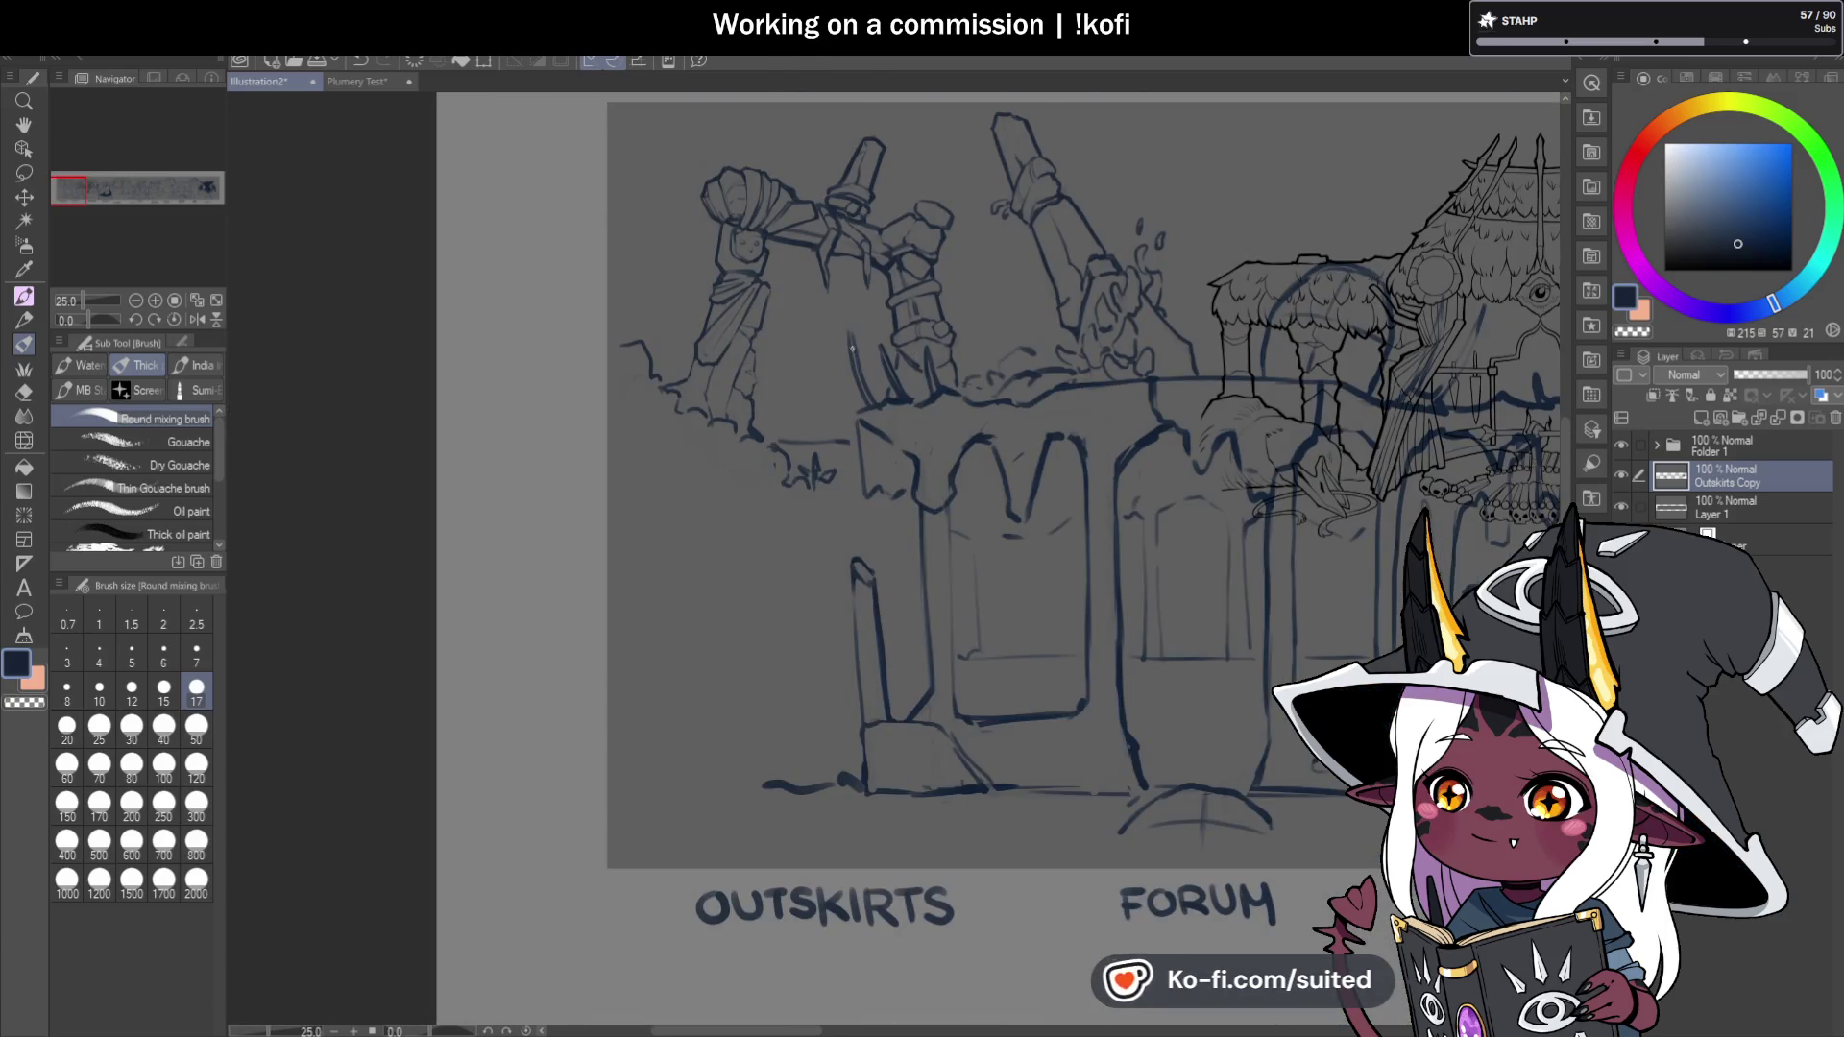
scroll(865, 351, down, 1)
scroll(924, 396, up, 1)
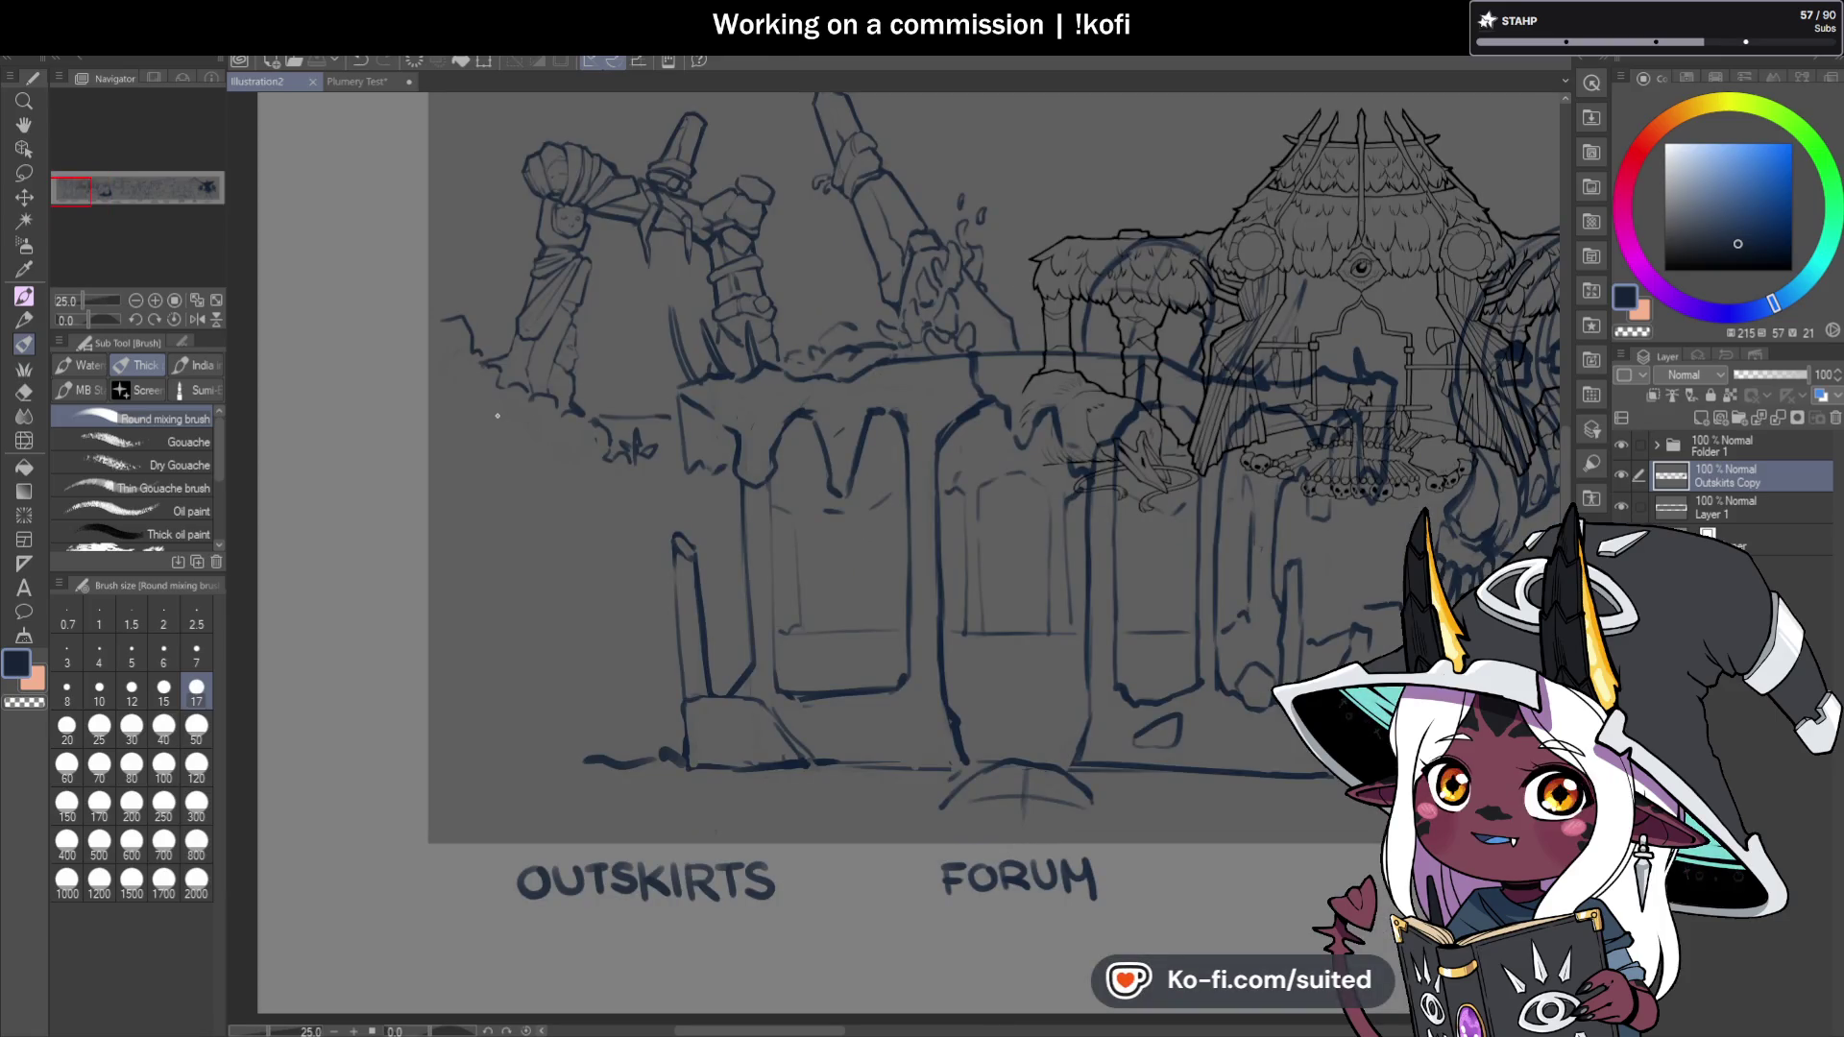
scroll(515, 408, up, 2)
Add a hooked curve along the arches and curly shrub strokes beside the rubble.
drag(477, 445, 564, 489)
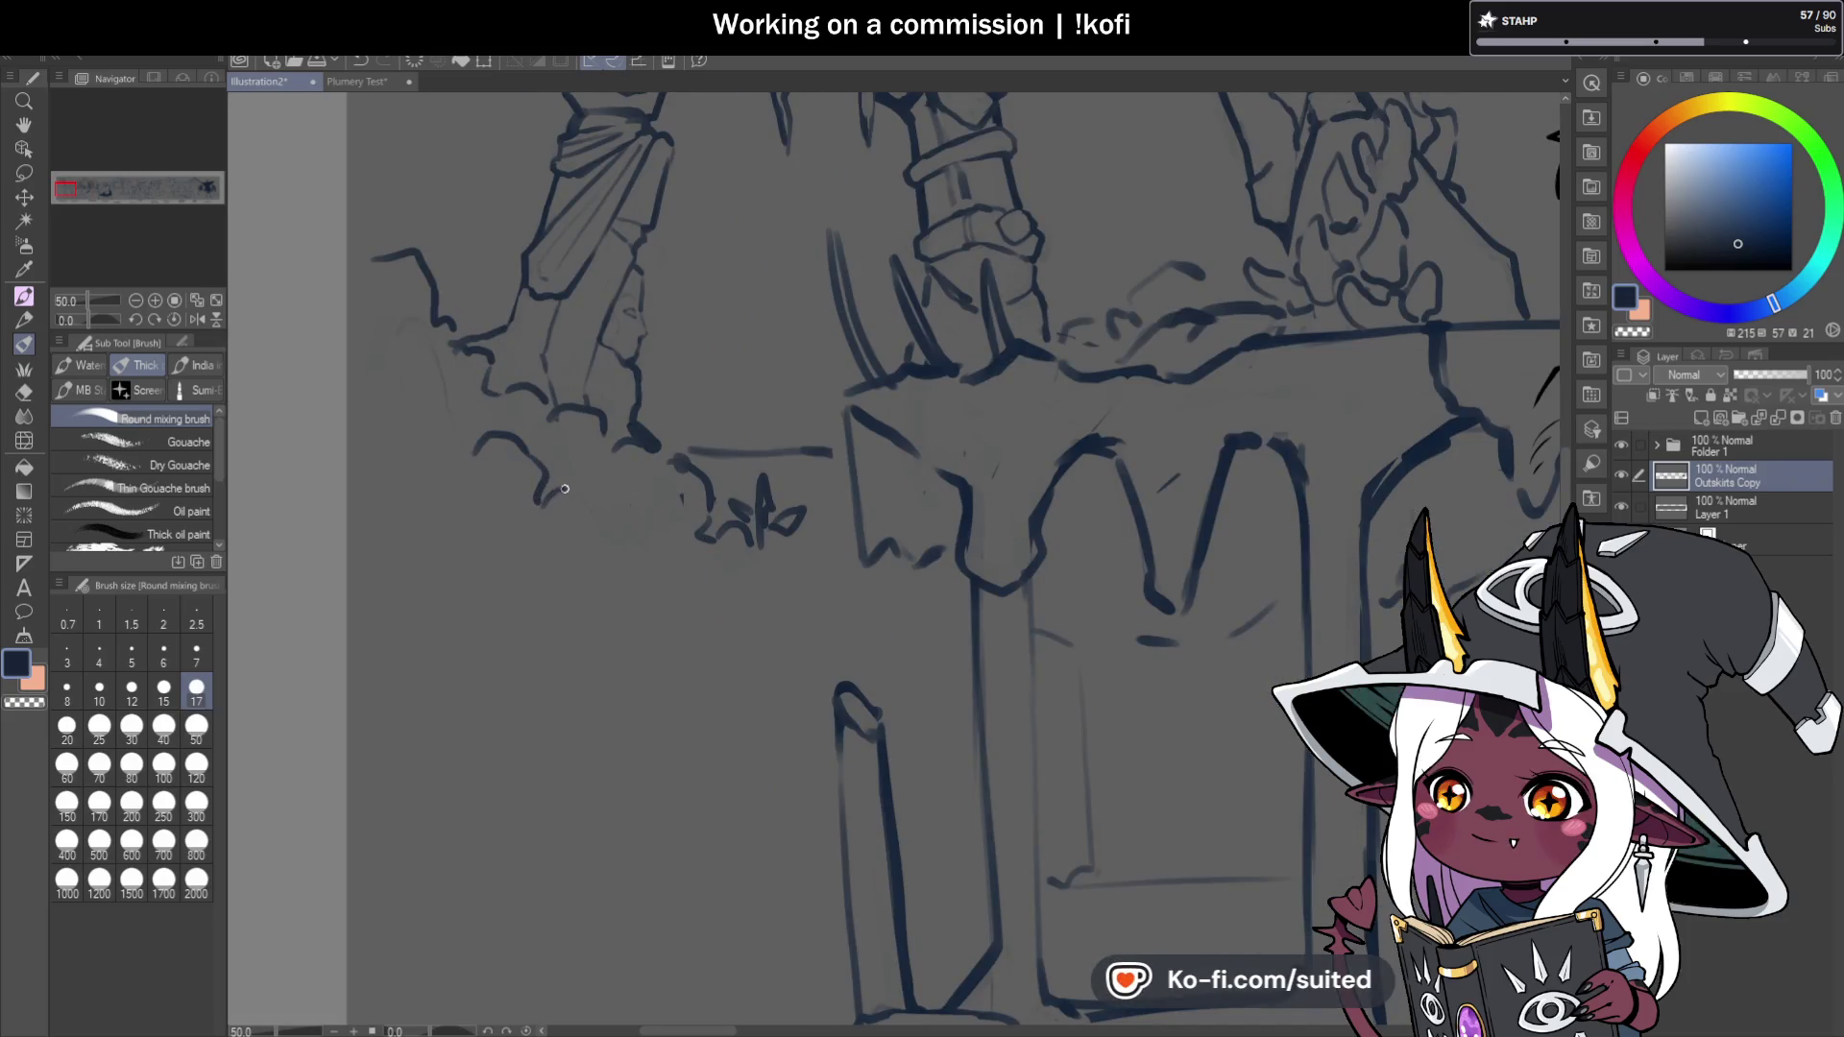
mouse_move(556, 555)
mouse_down()
mouse_move(547, 524)
mouse_move(527, 537)
mouse_move(684, 558)
mouse_up()
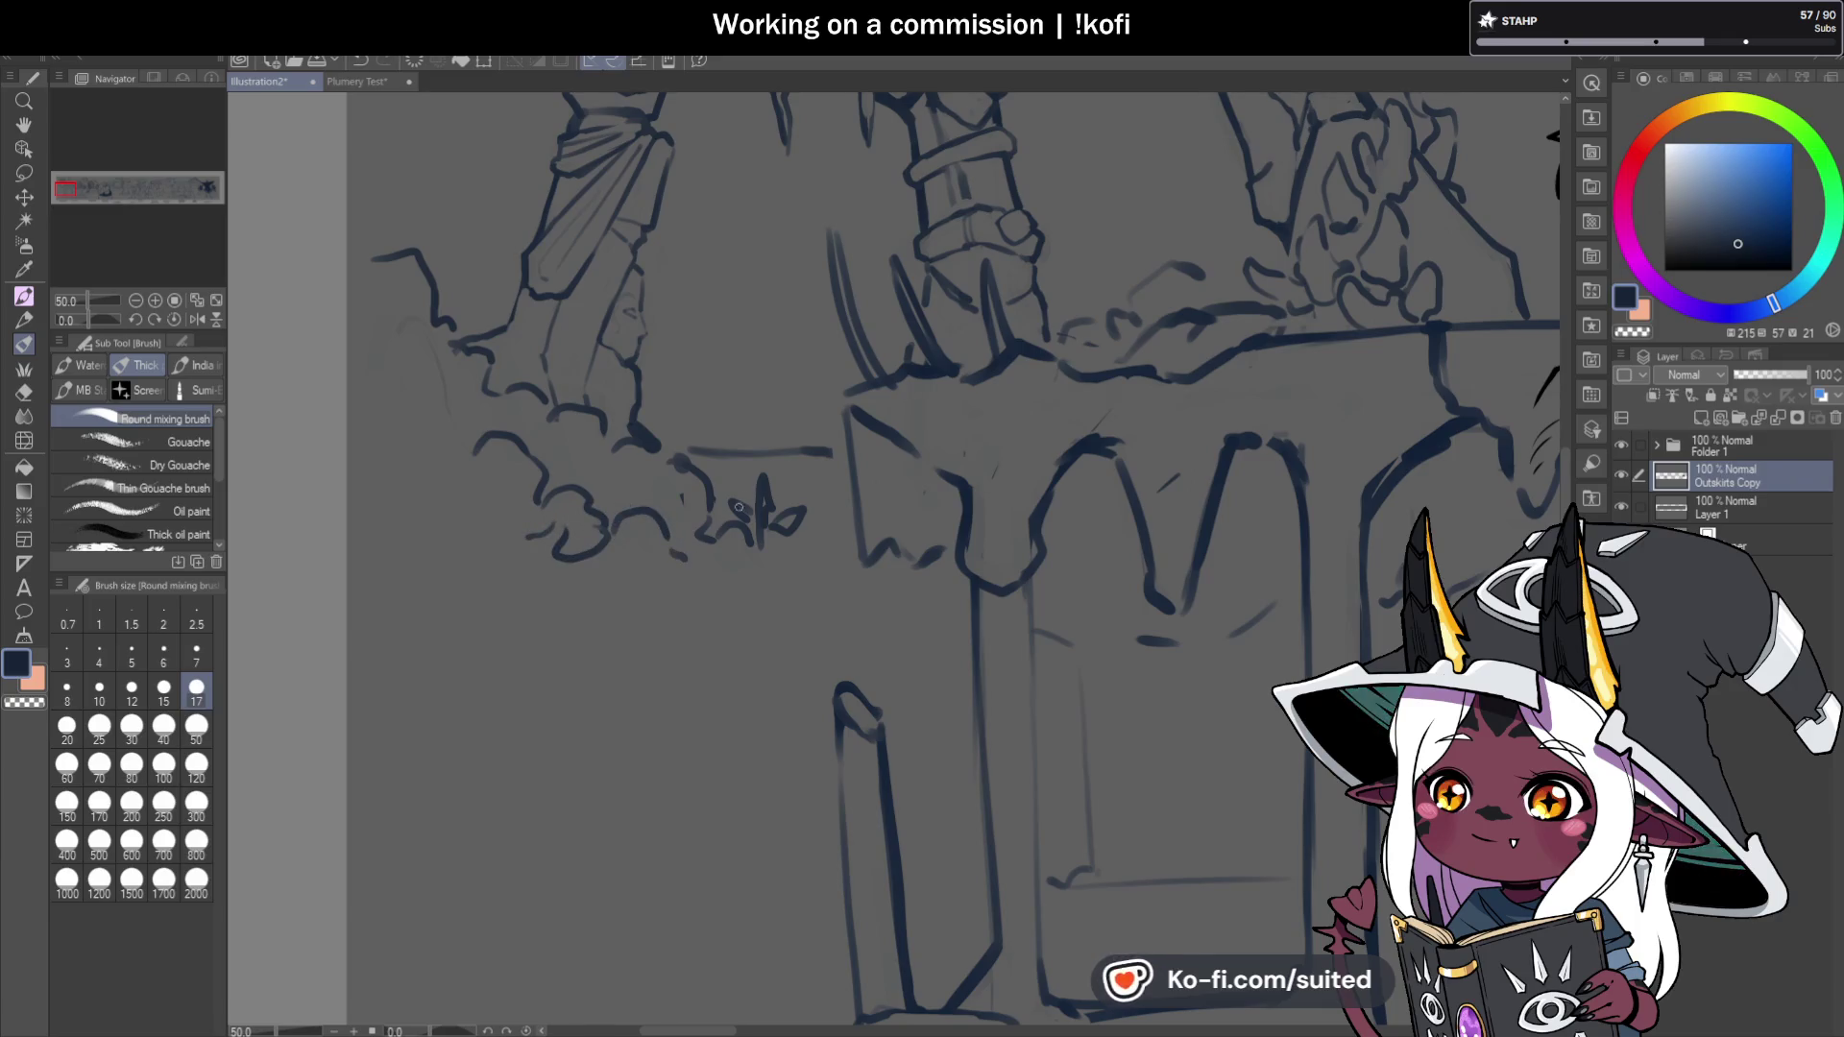
scroll(731, 517, down, 3)
scroll(887, 521, up, 1)
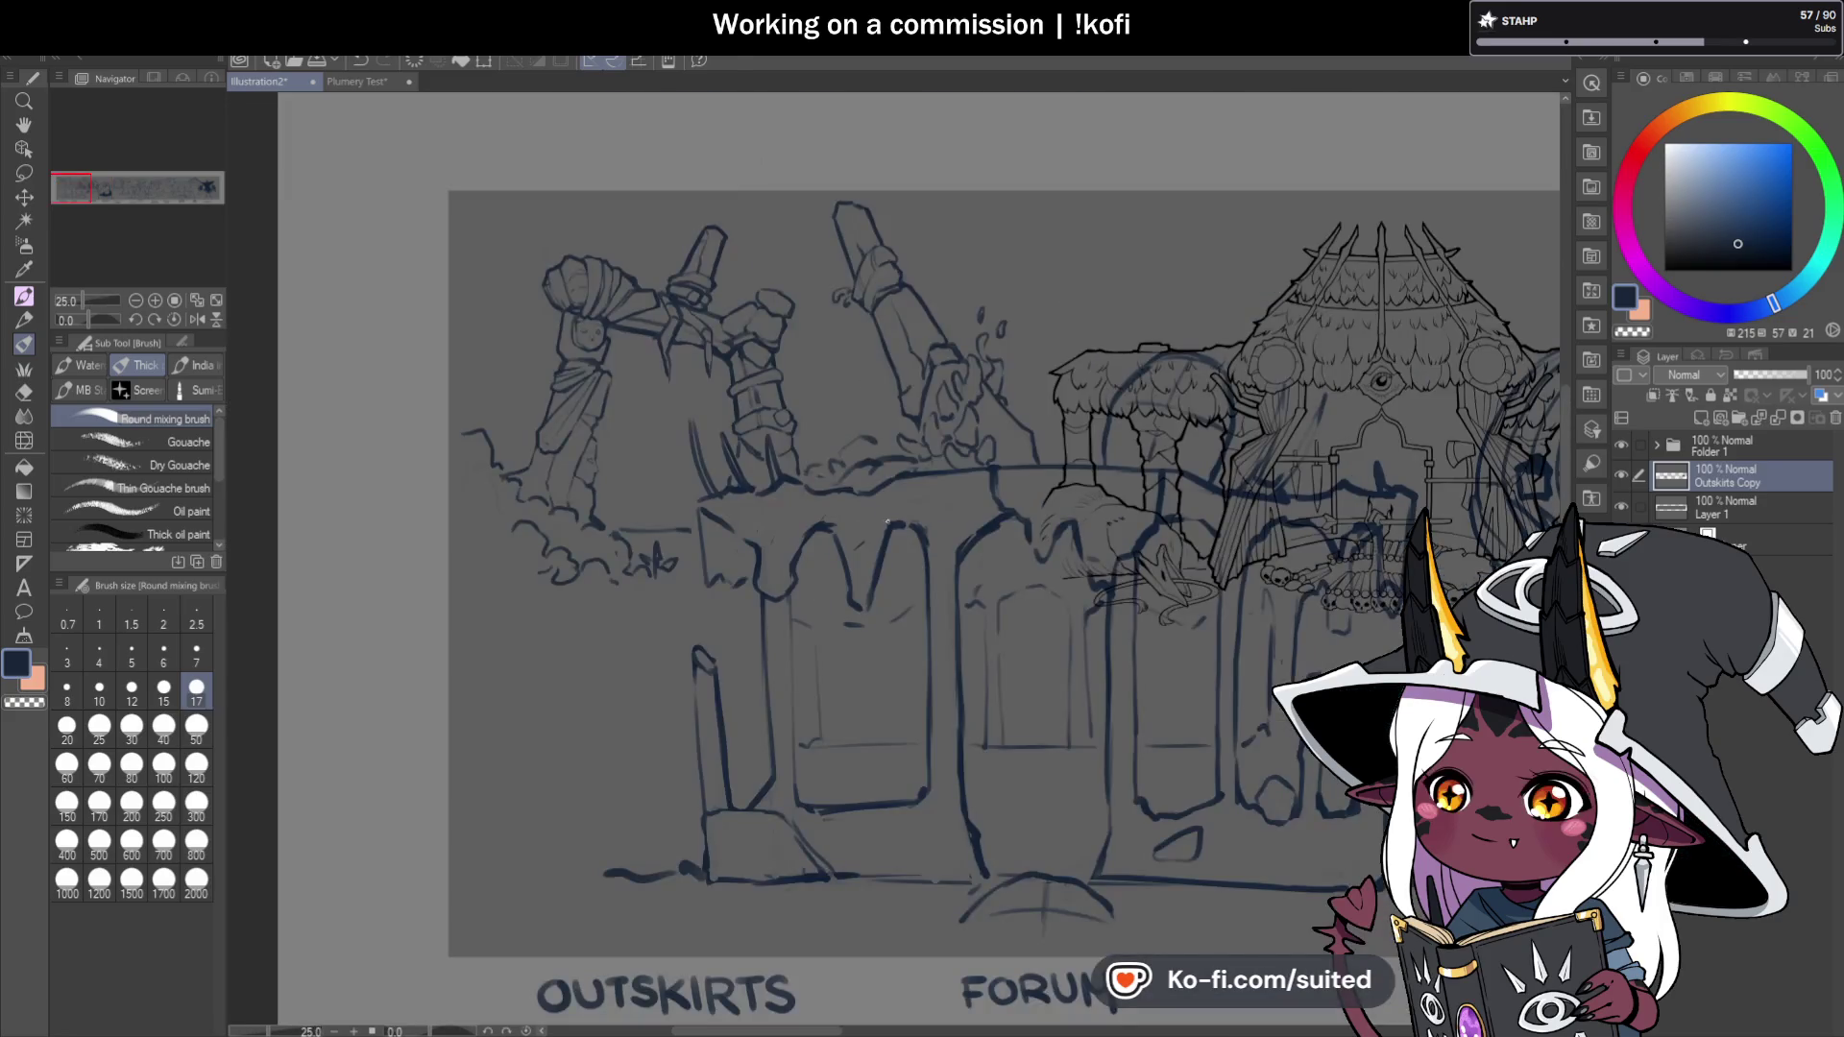
scroll(866, 322, down, 2)
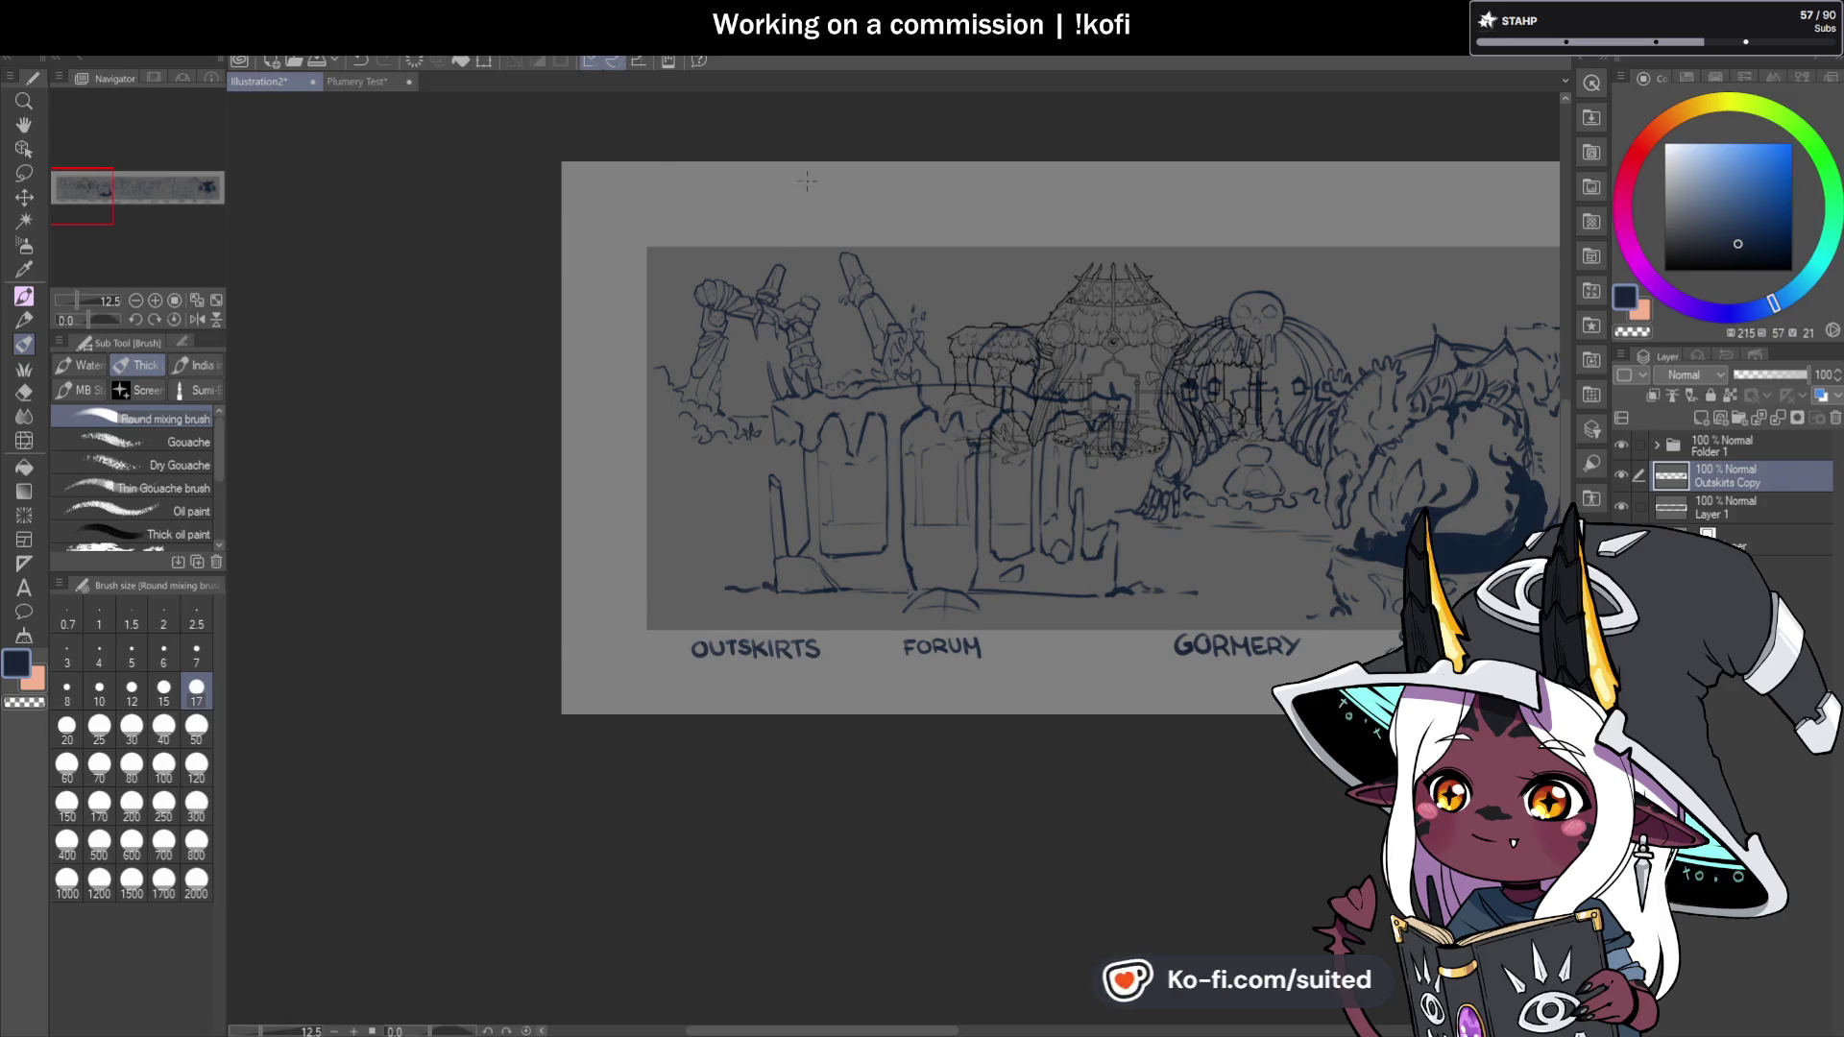
scroll(799, 330, up, 5)
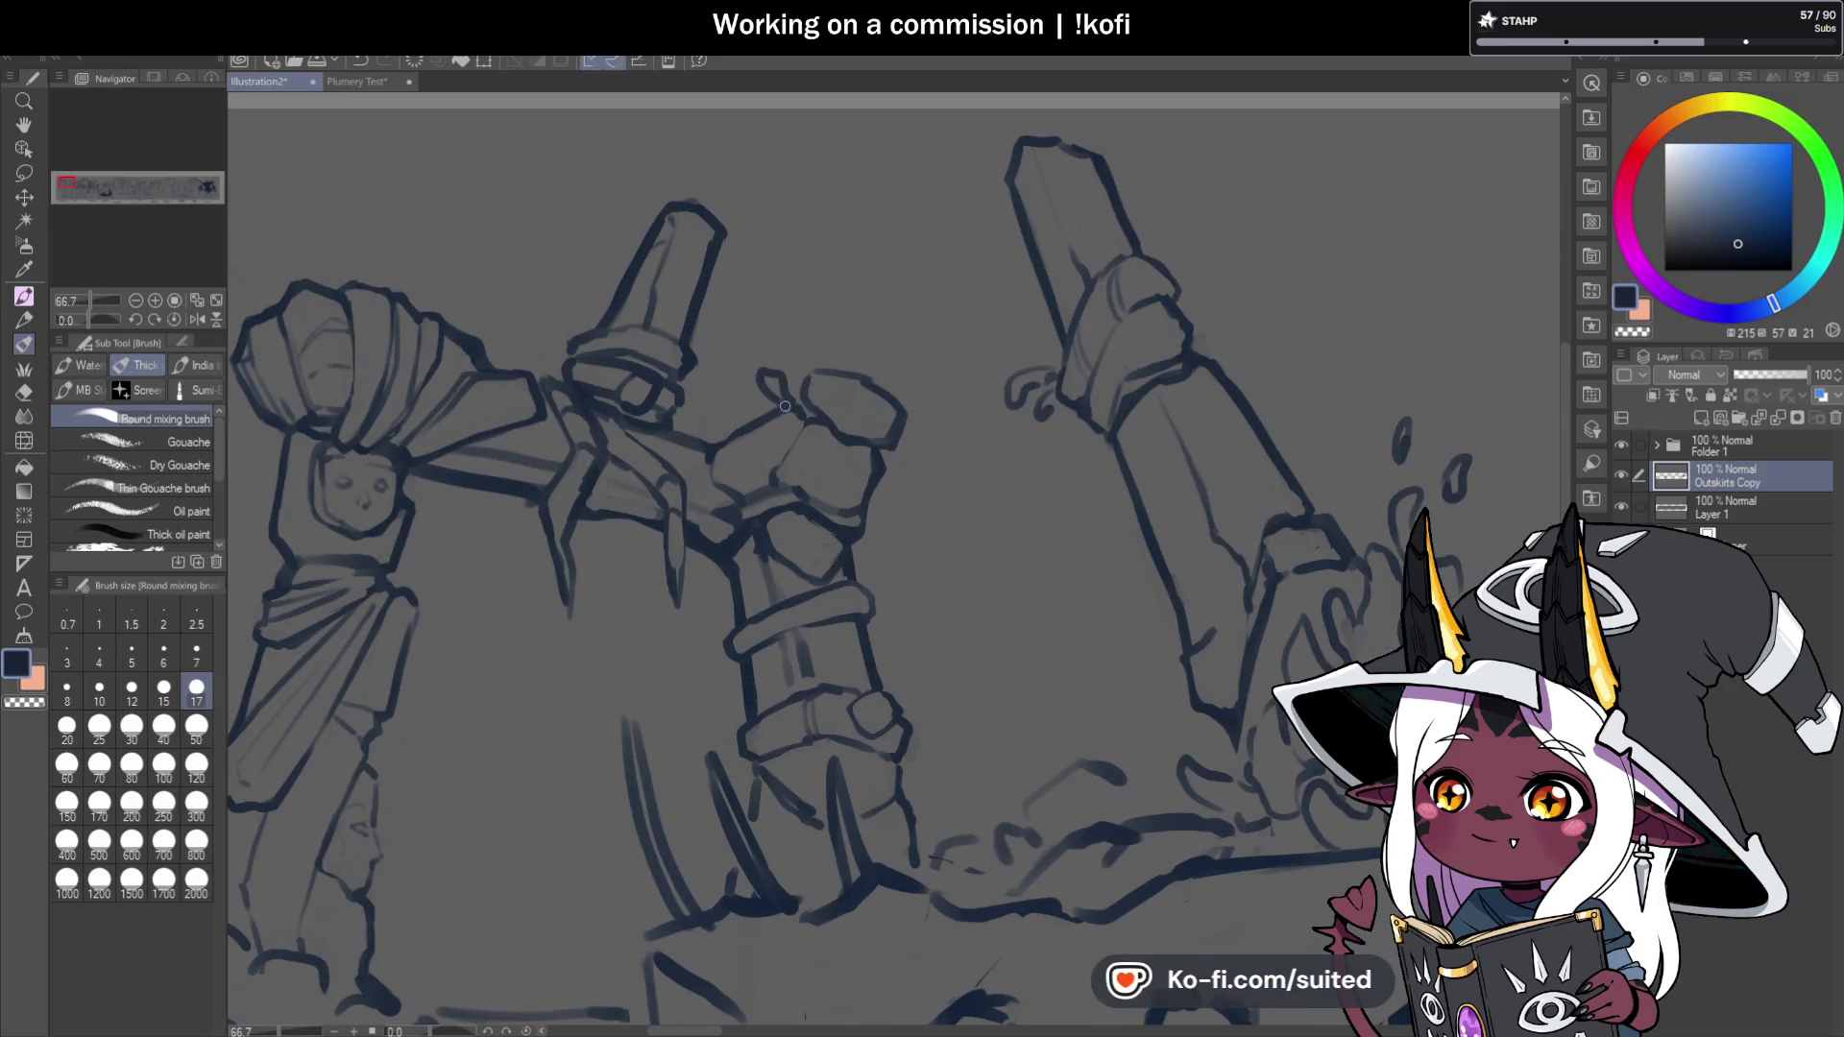
scroll(821, 345, down, 3)
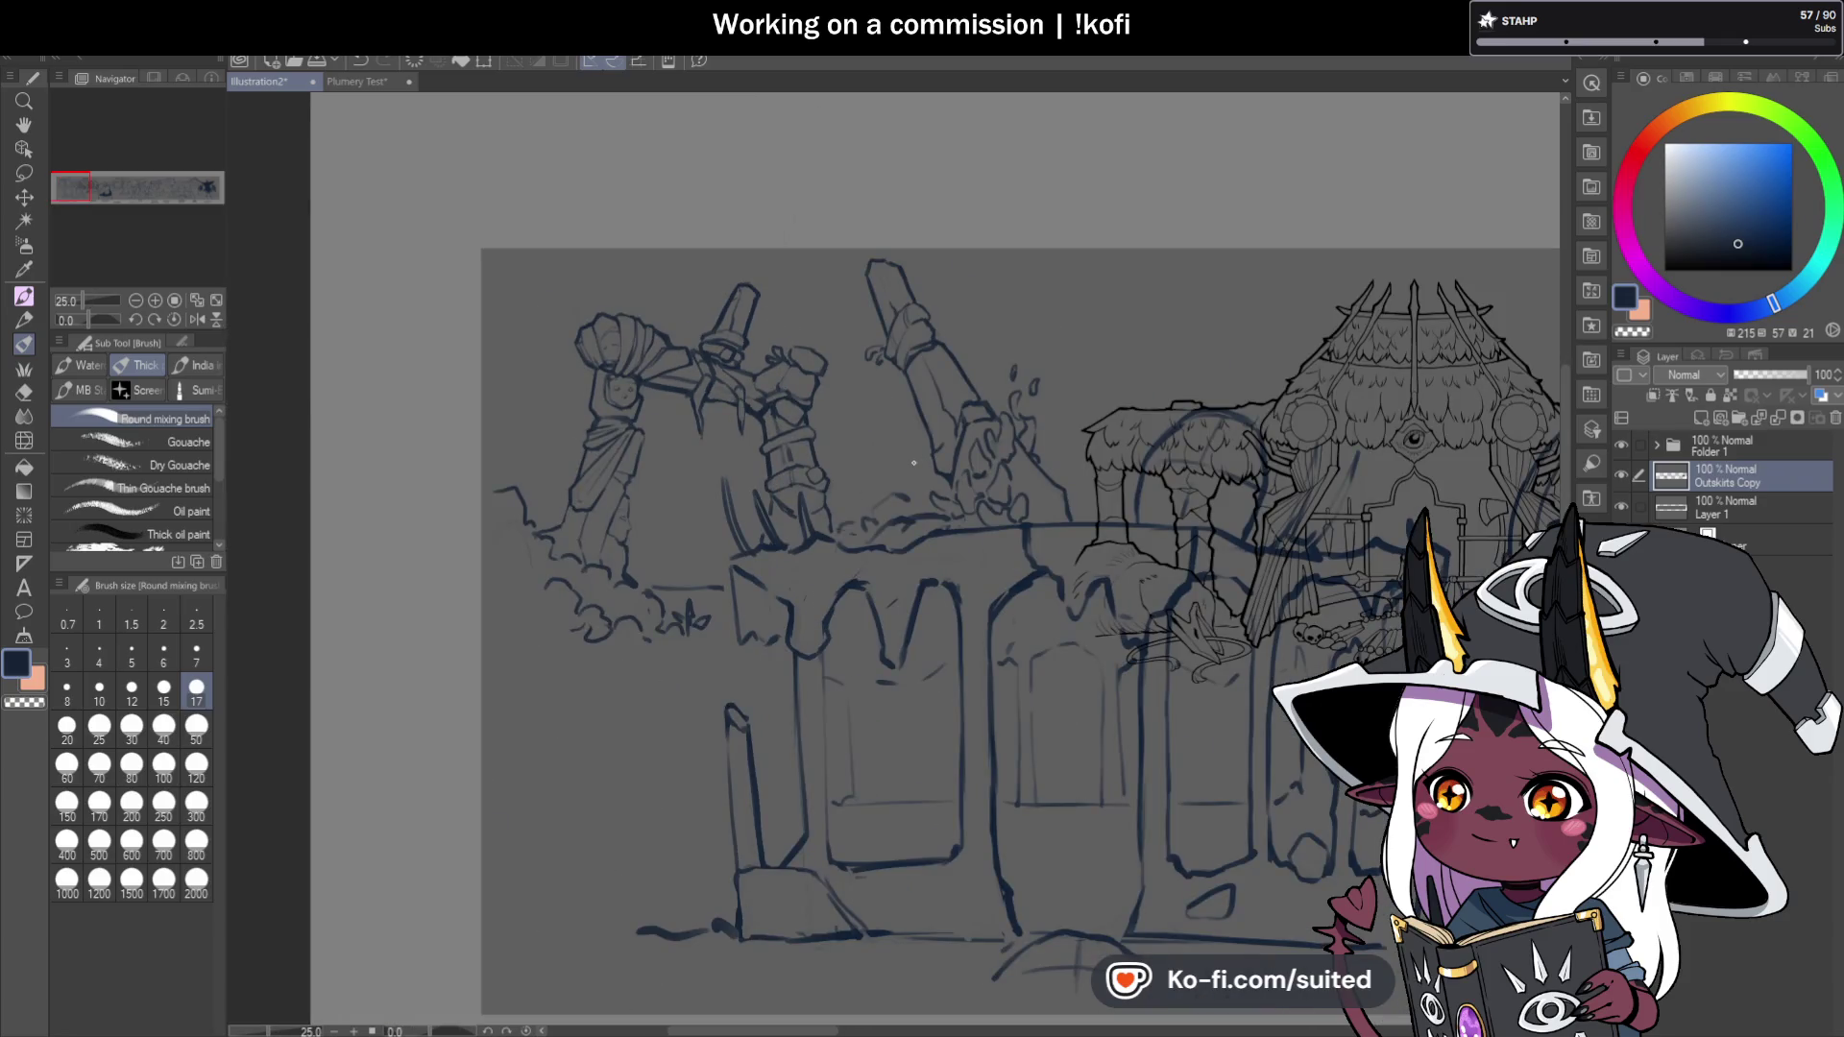
scroll(1094, 634, down, 2)
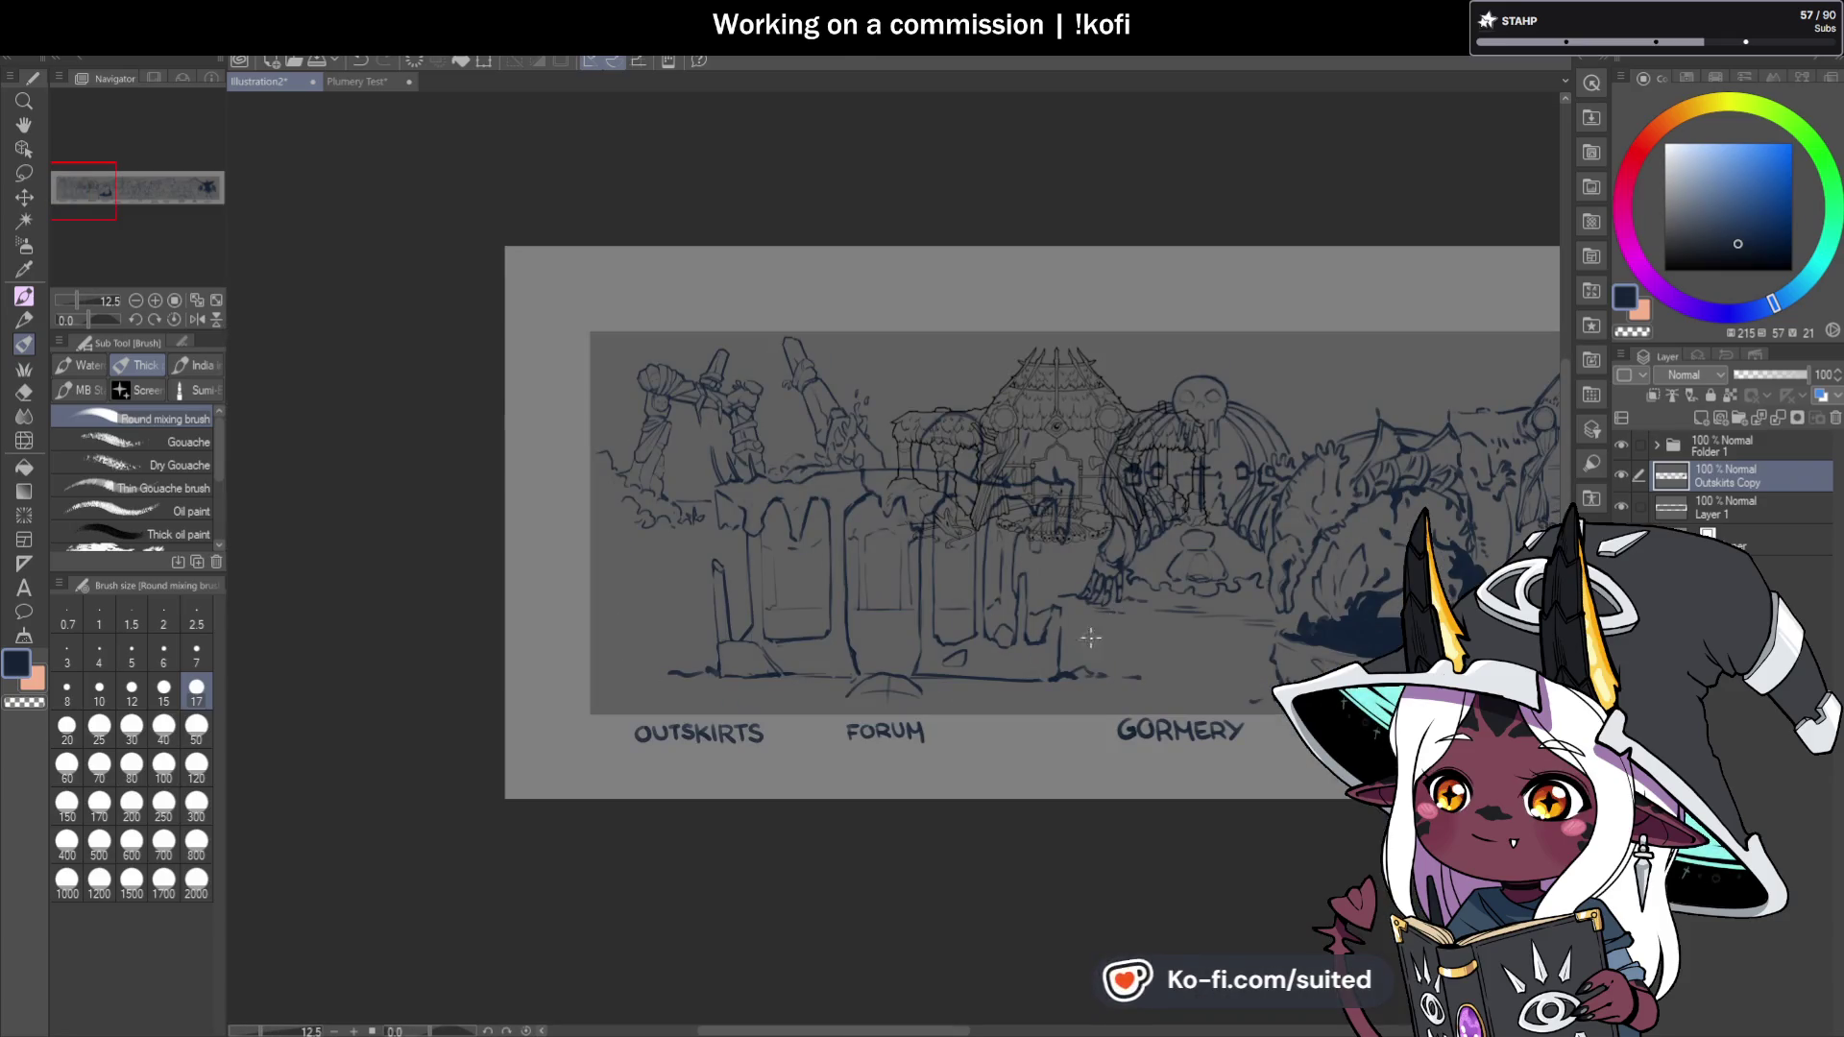
scroll(907, 464, up, 2)
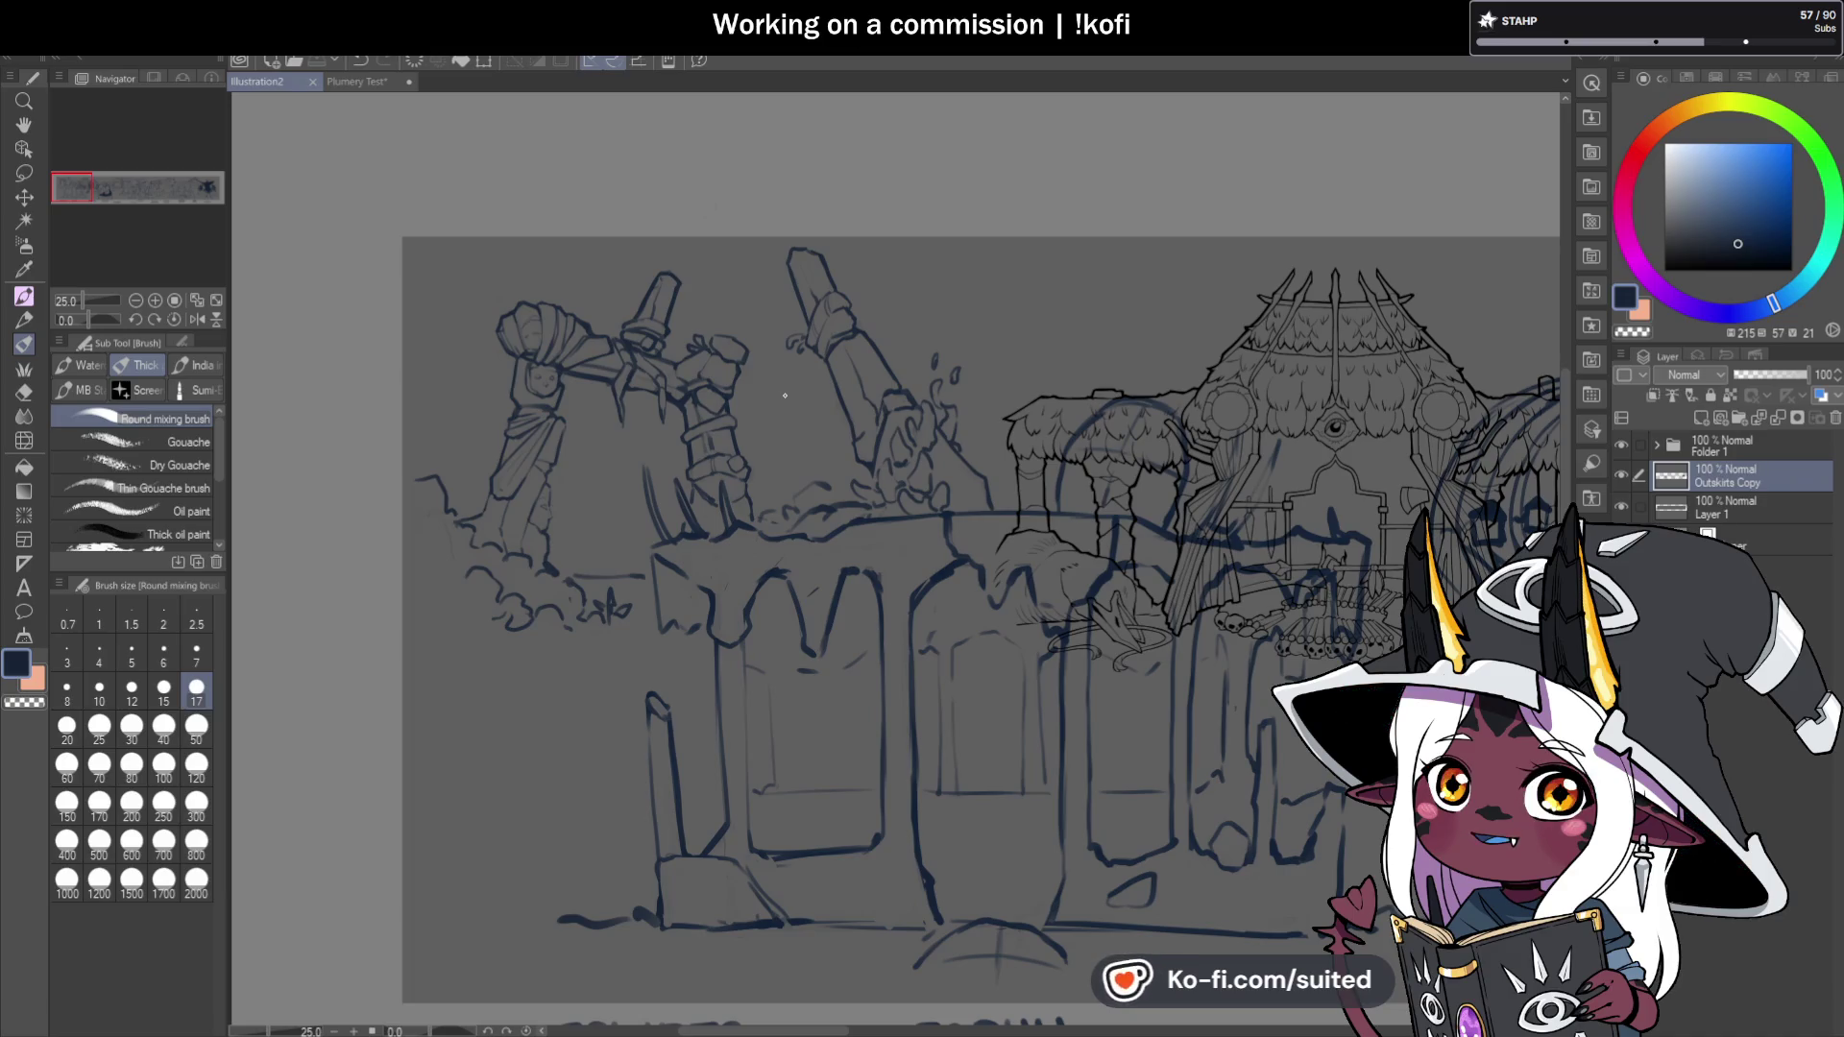
scroll(495, 375, up, 1)
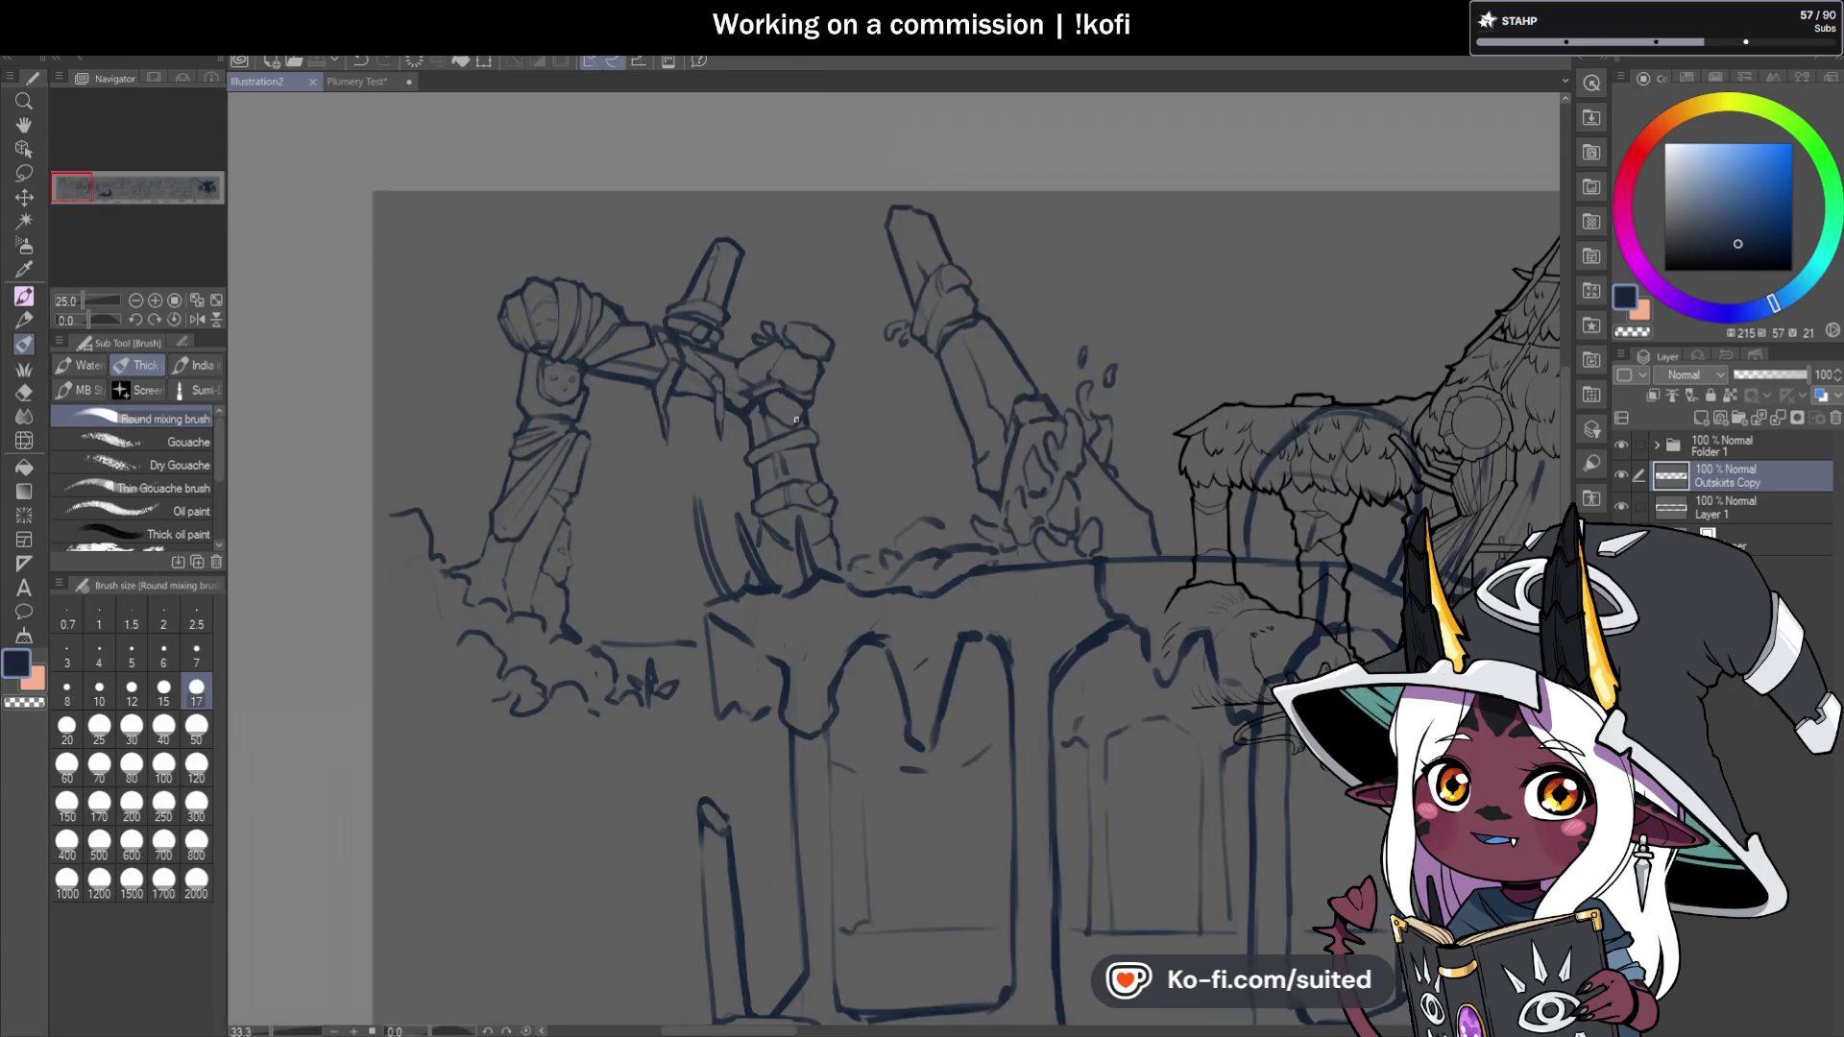
Lower Outskirts Copy to 29% opacity and add a new raster layer named Outskirts above it.
drag(1763, 379, 1756, 376)
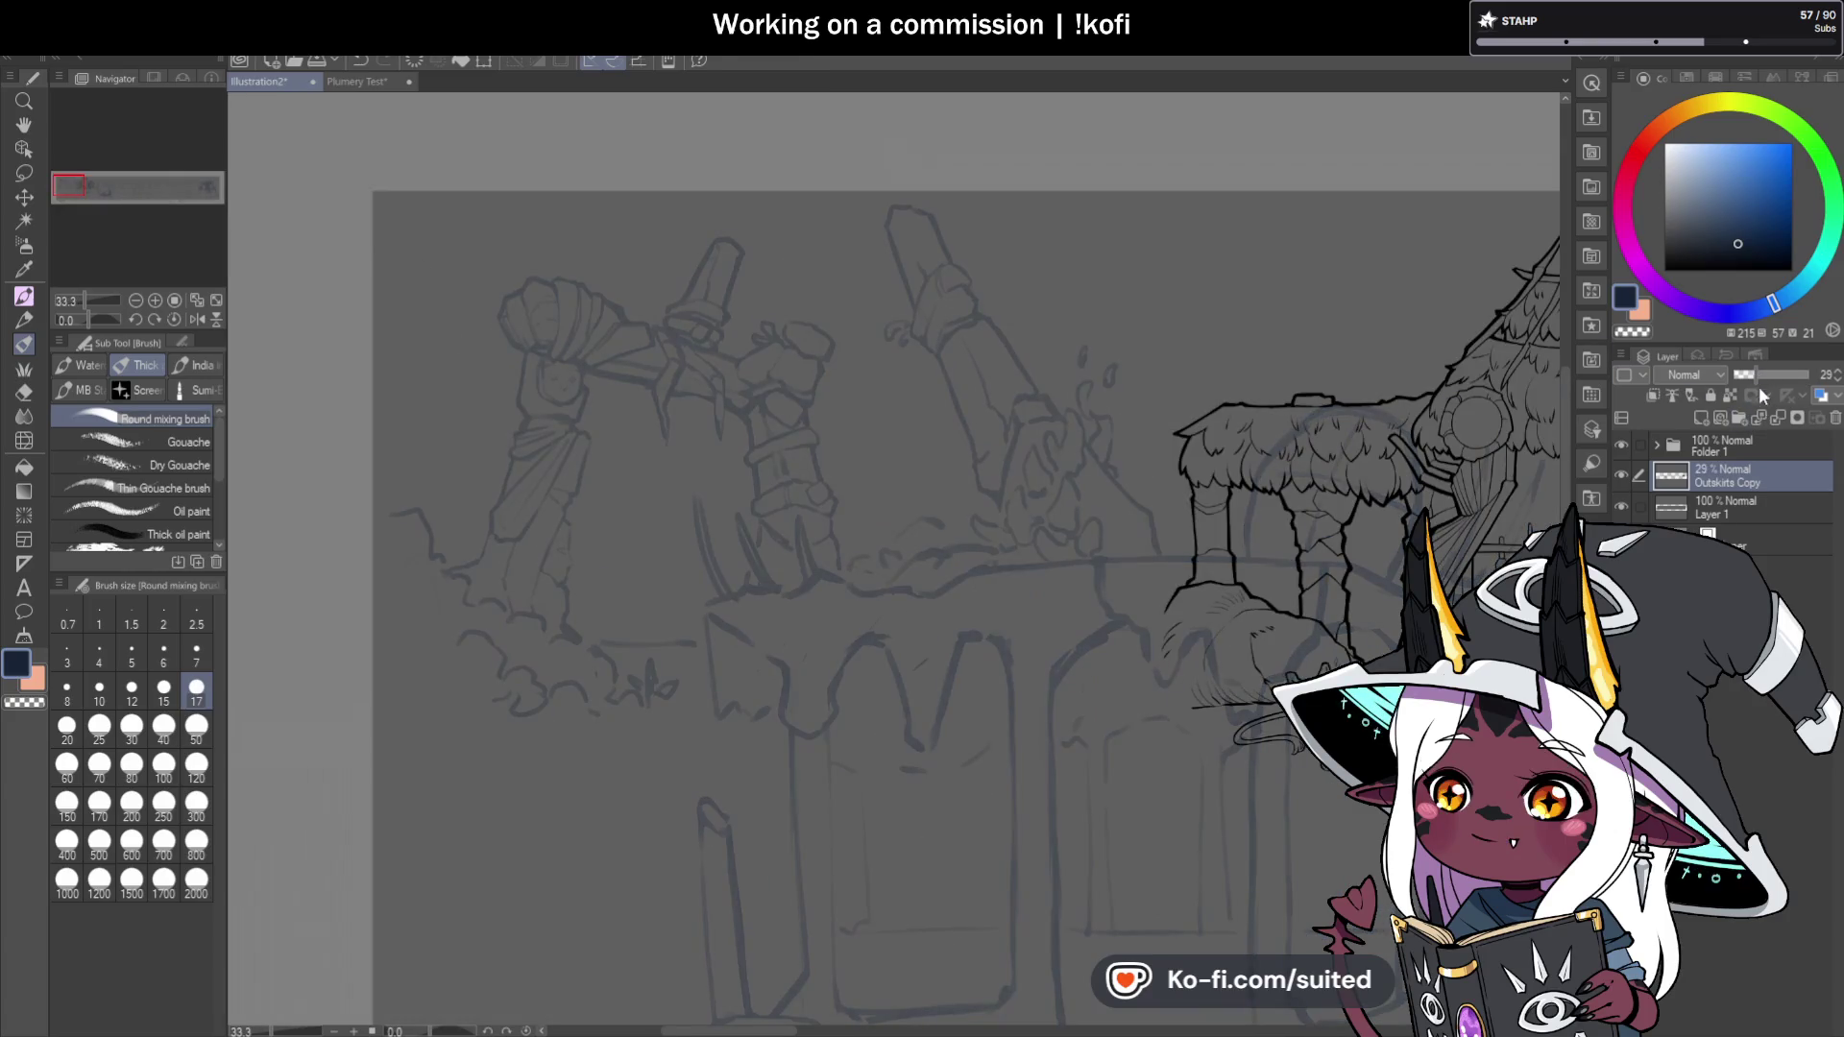
click(1713, 418)
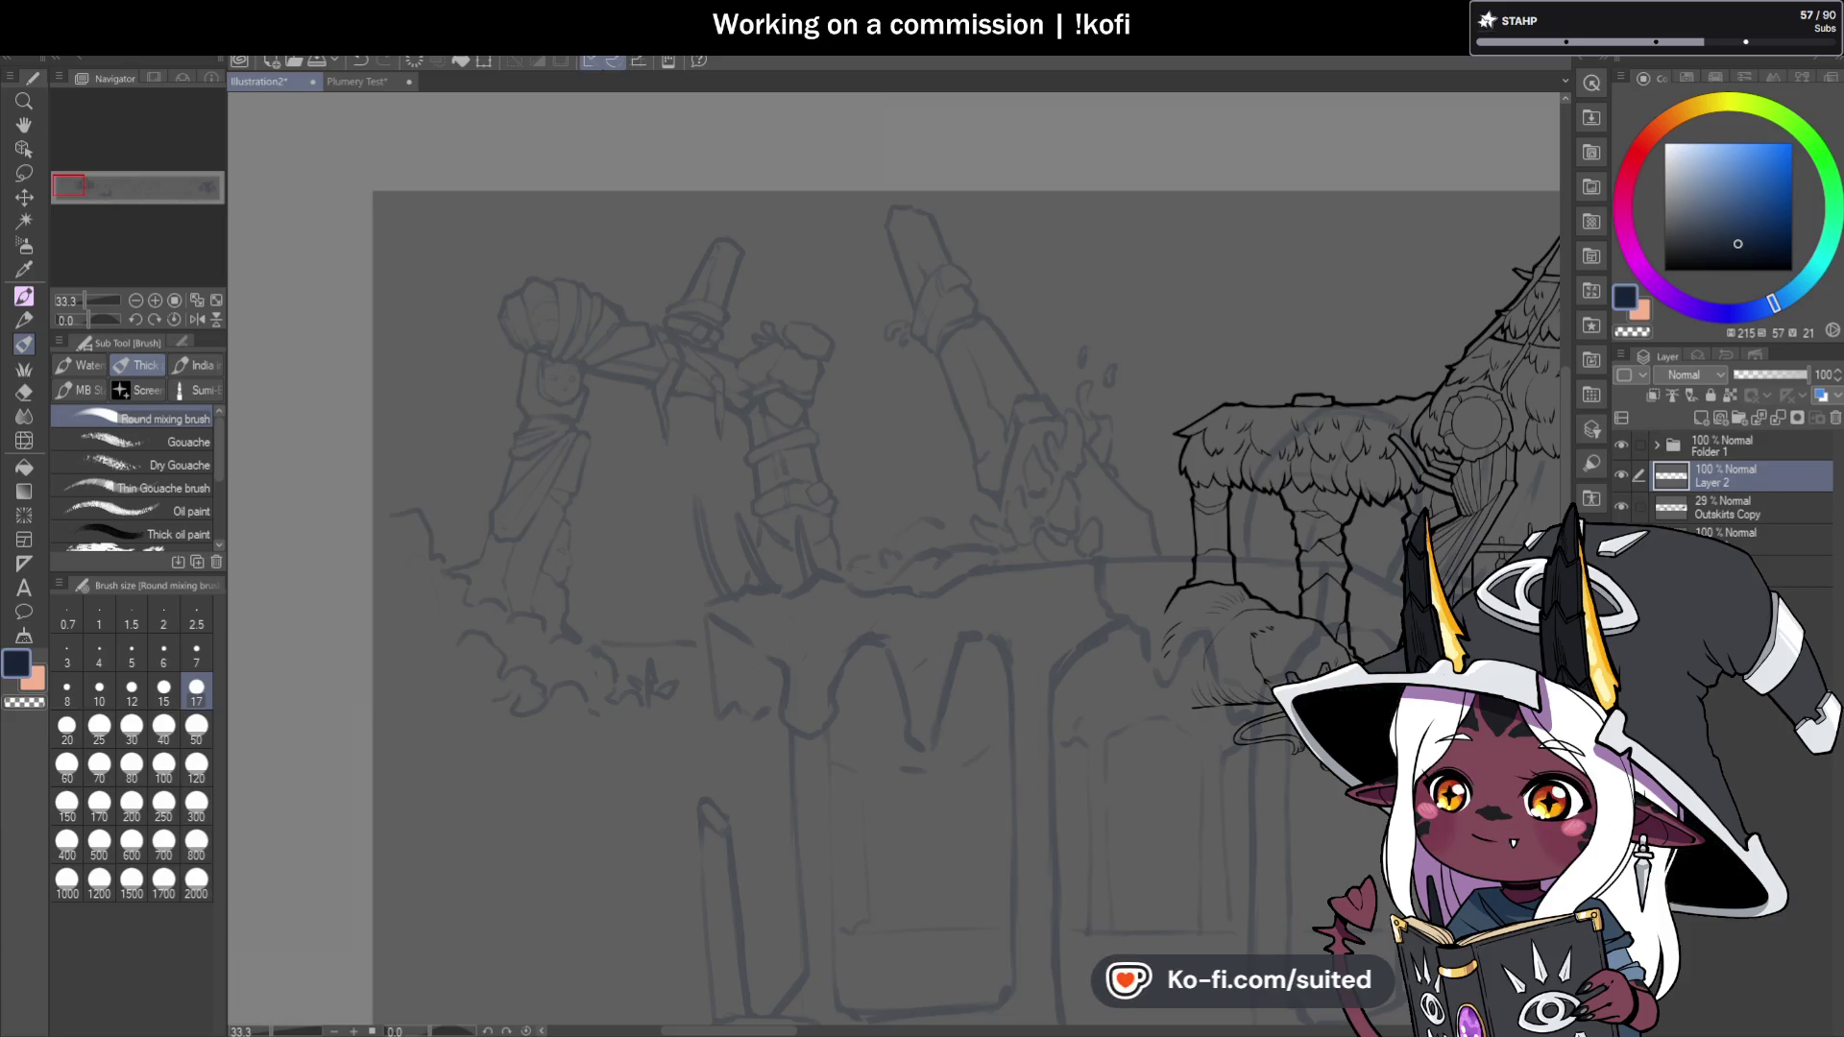
text(Outskirts)
key(Return)
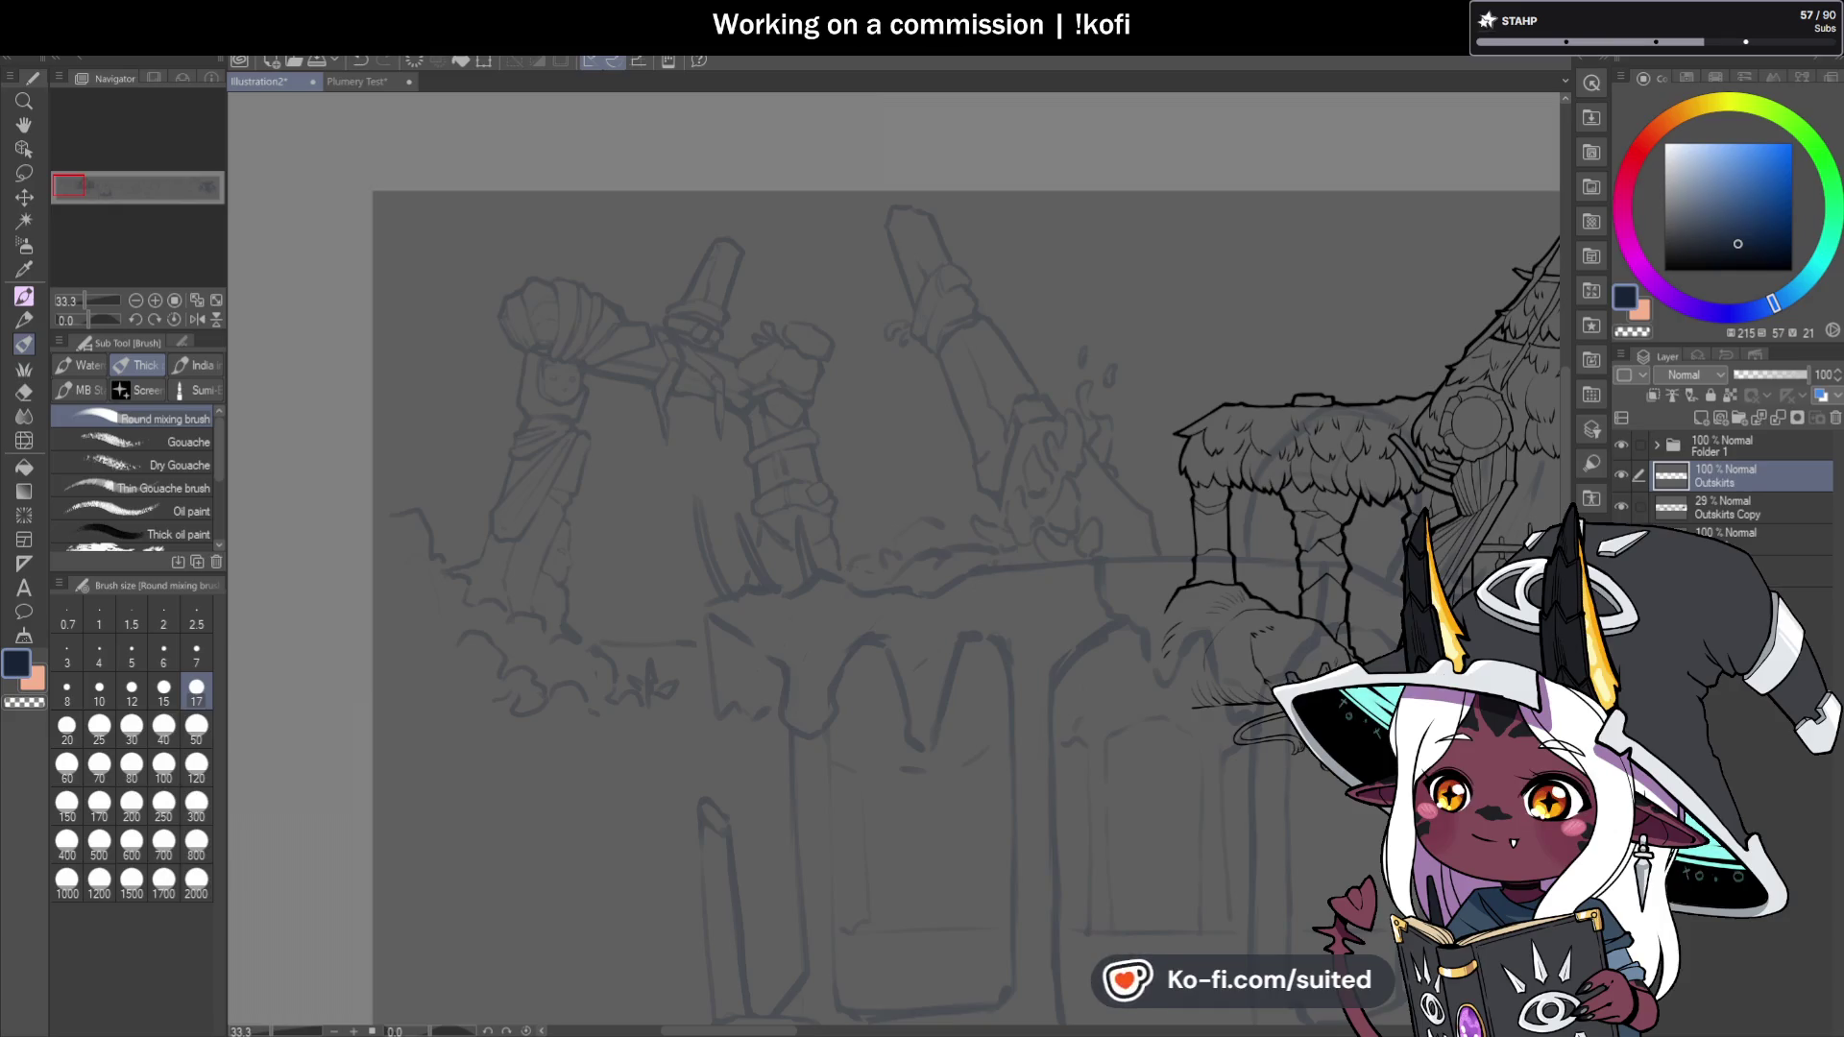
scroll(695, 290, up, 1)
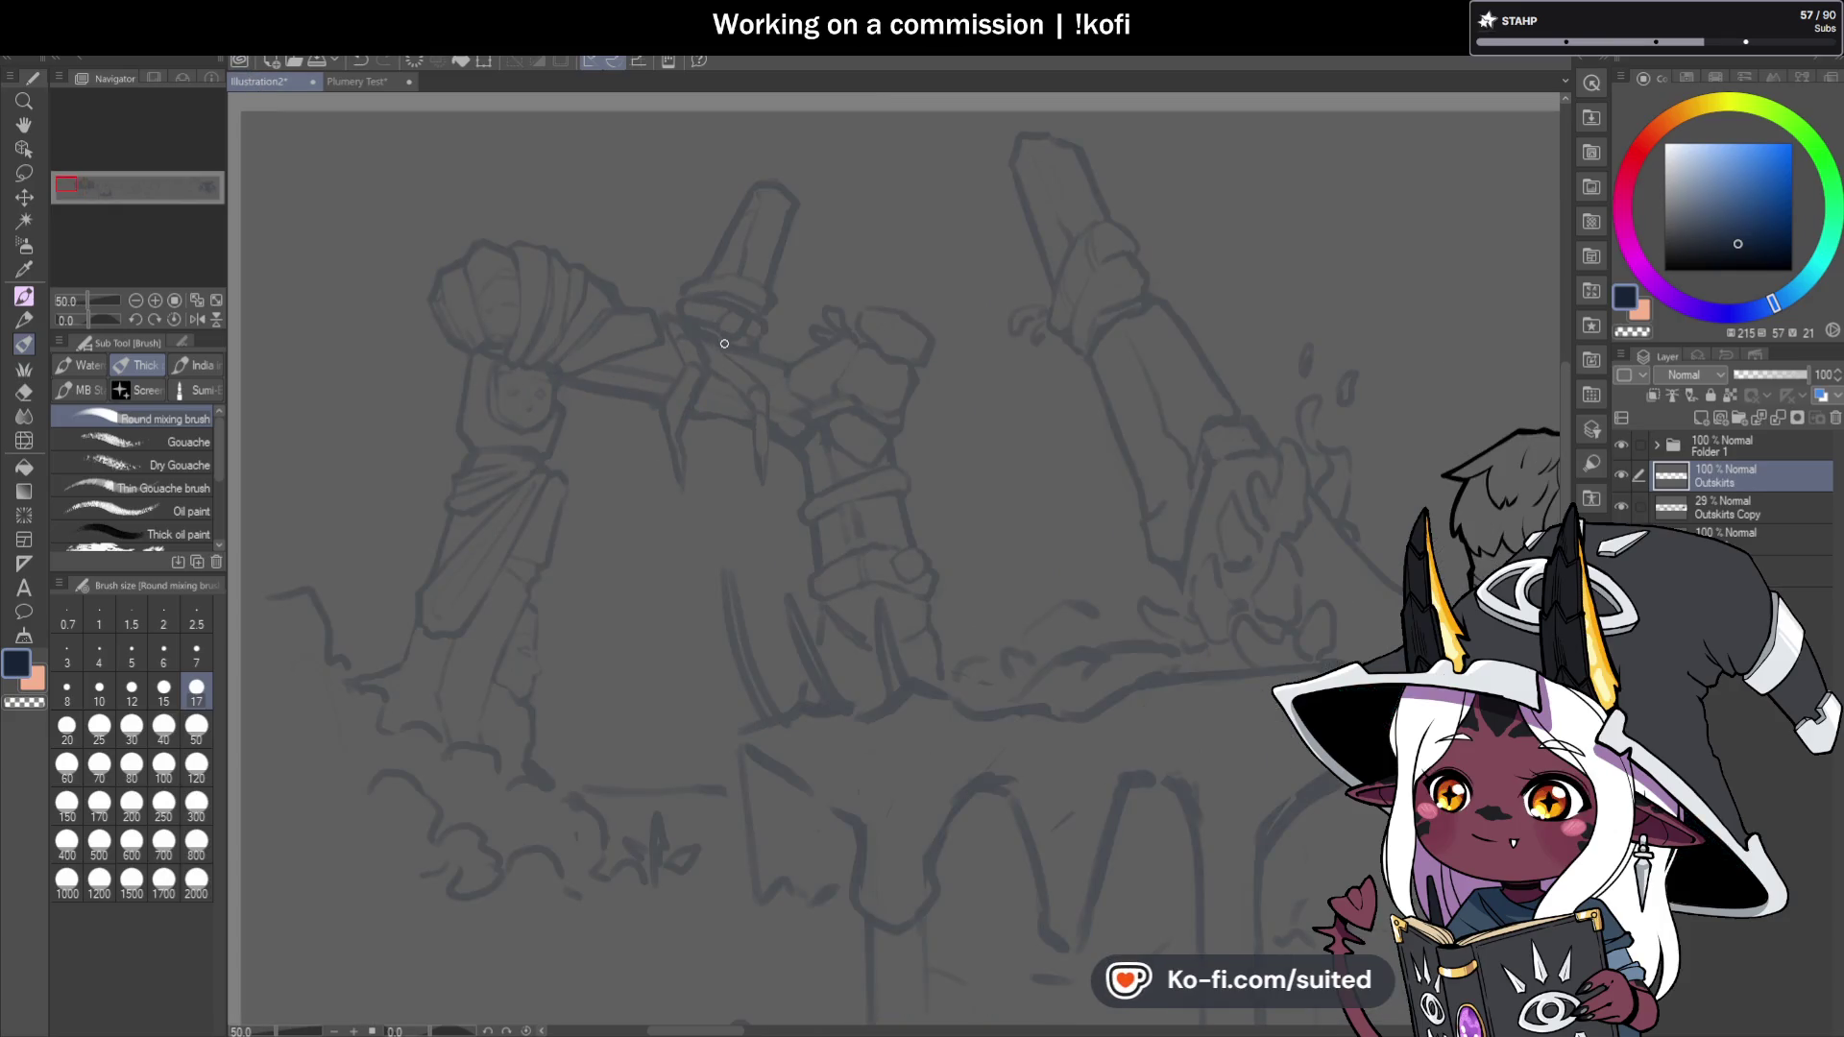
Select the Pen tool and set the drawing colour to pure black.
key(p)
drag(1686, 200, 1664, 271)
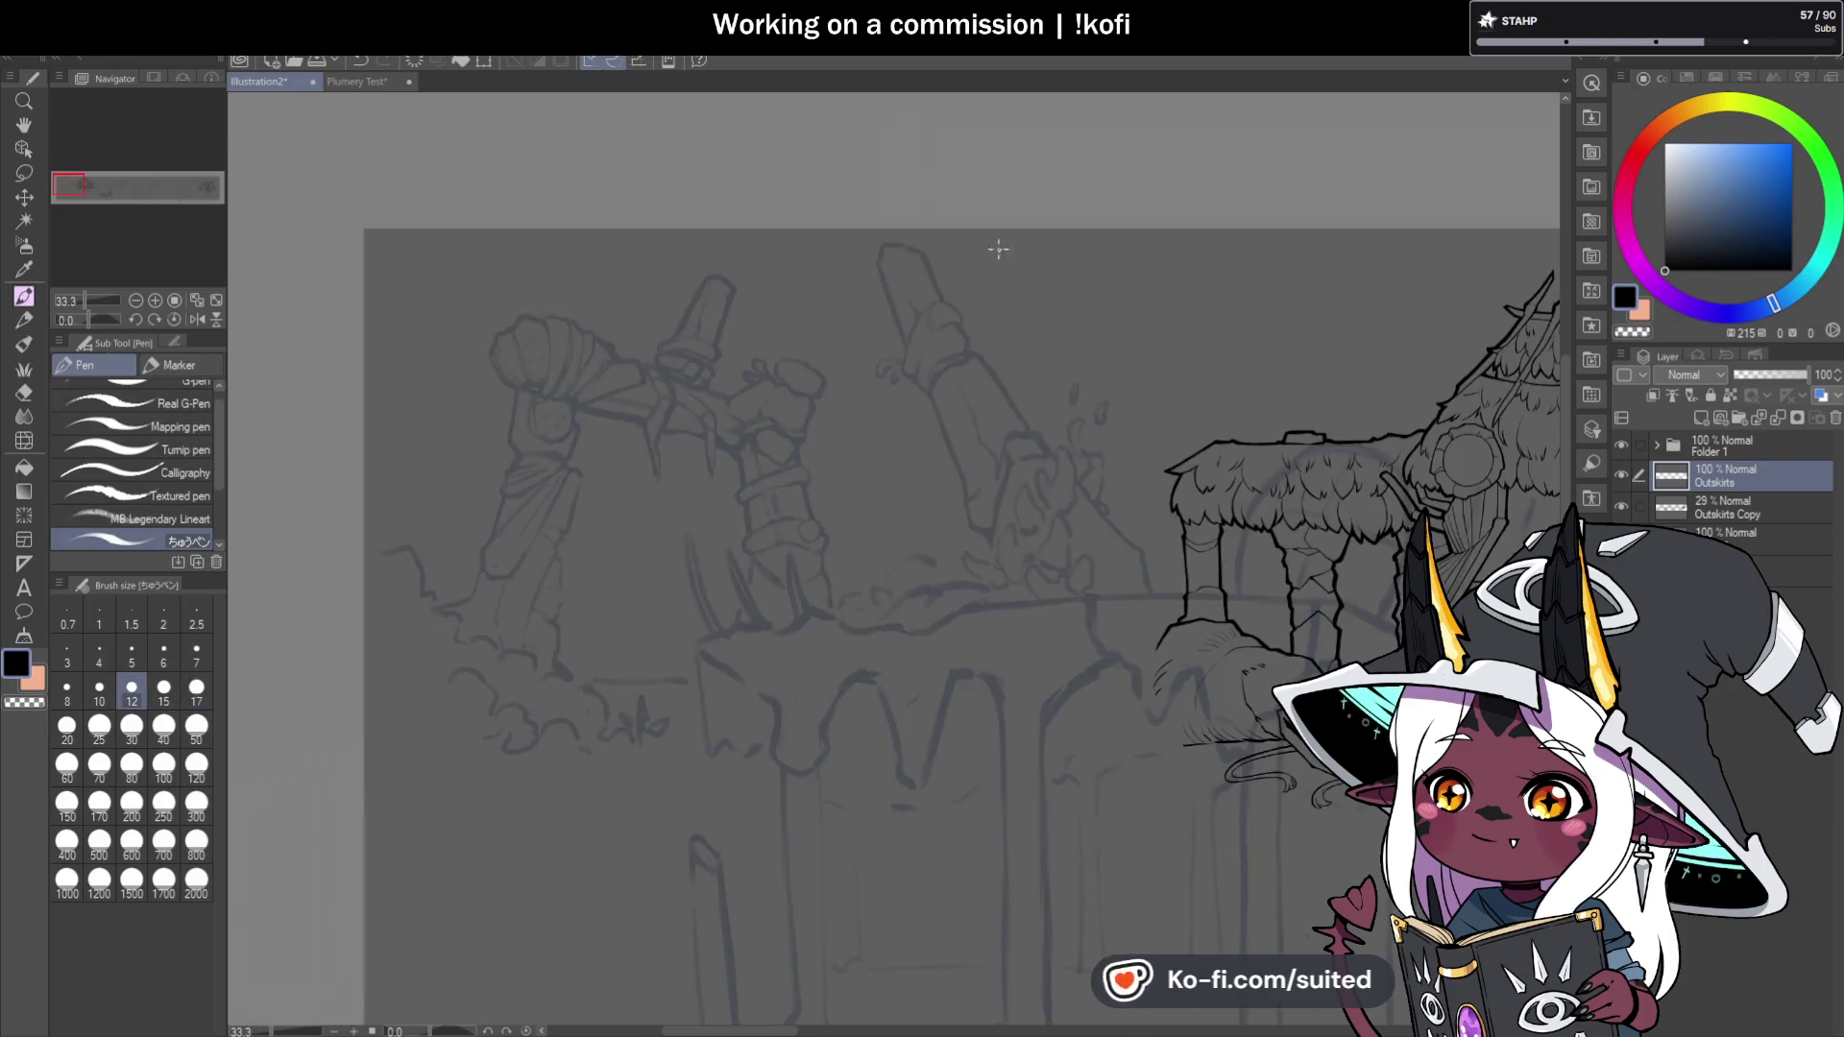
scroll(815, 246, up, 3)
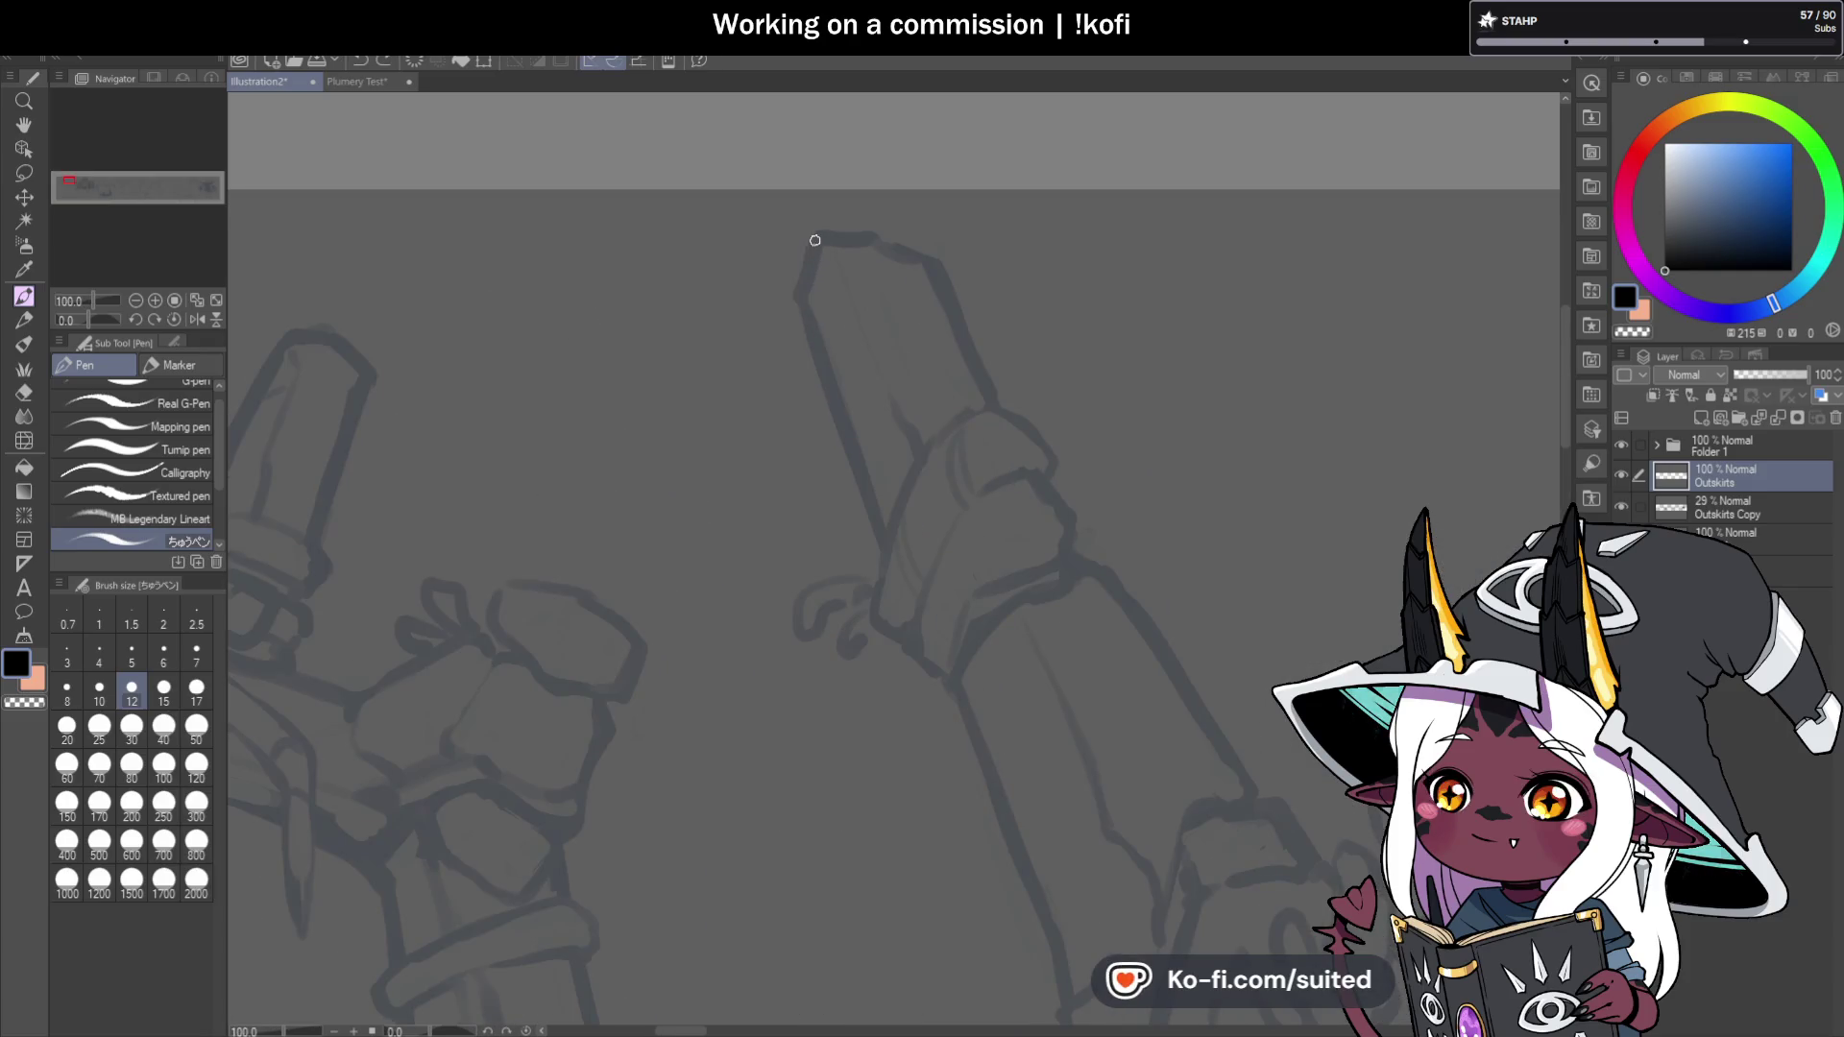
Ink the right pillar's left, top, right and lower outline edges in black.
drag(804, 313, 869, 527)
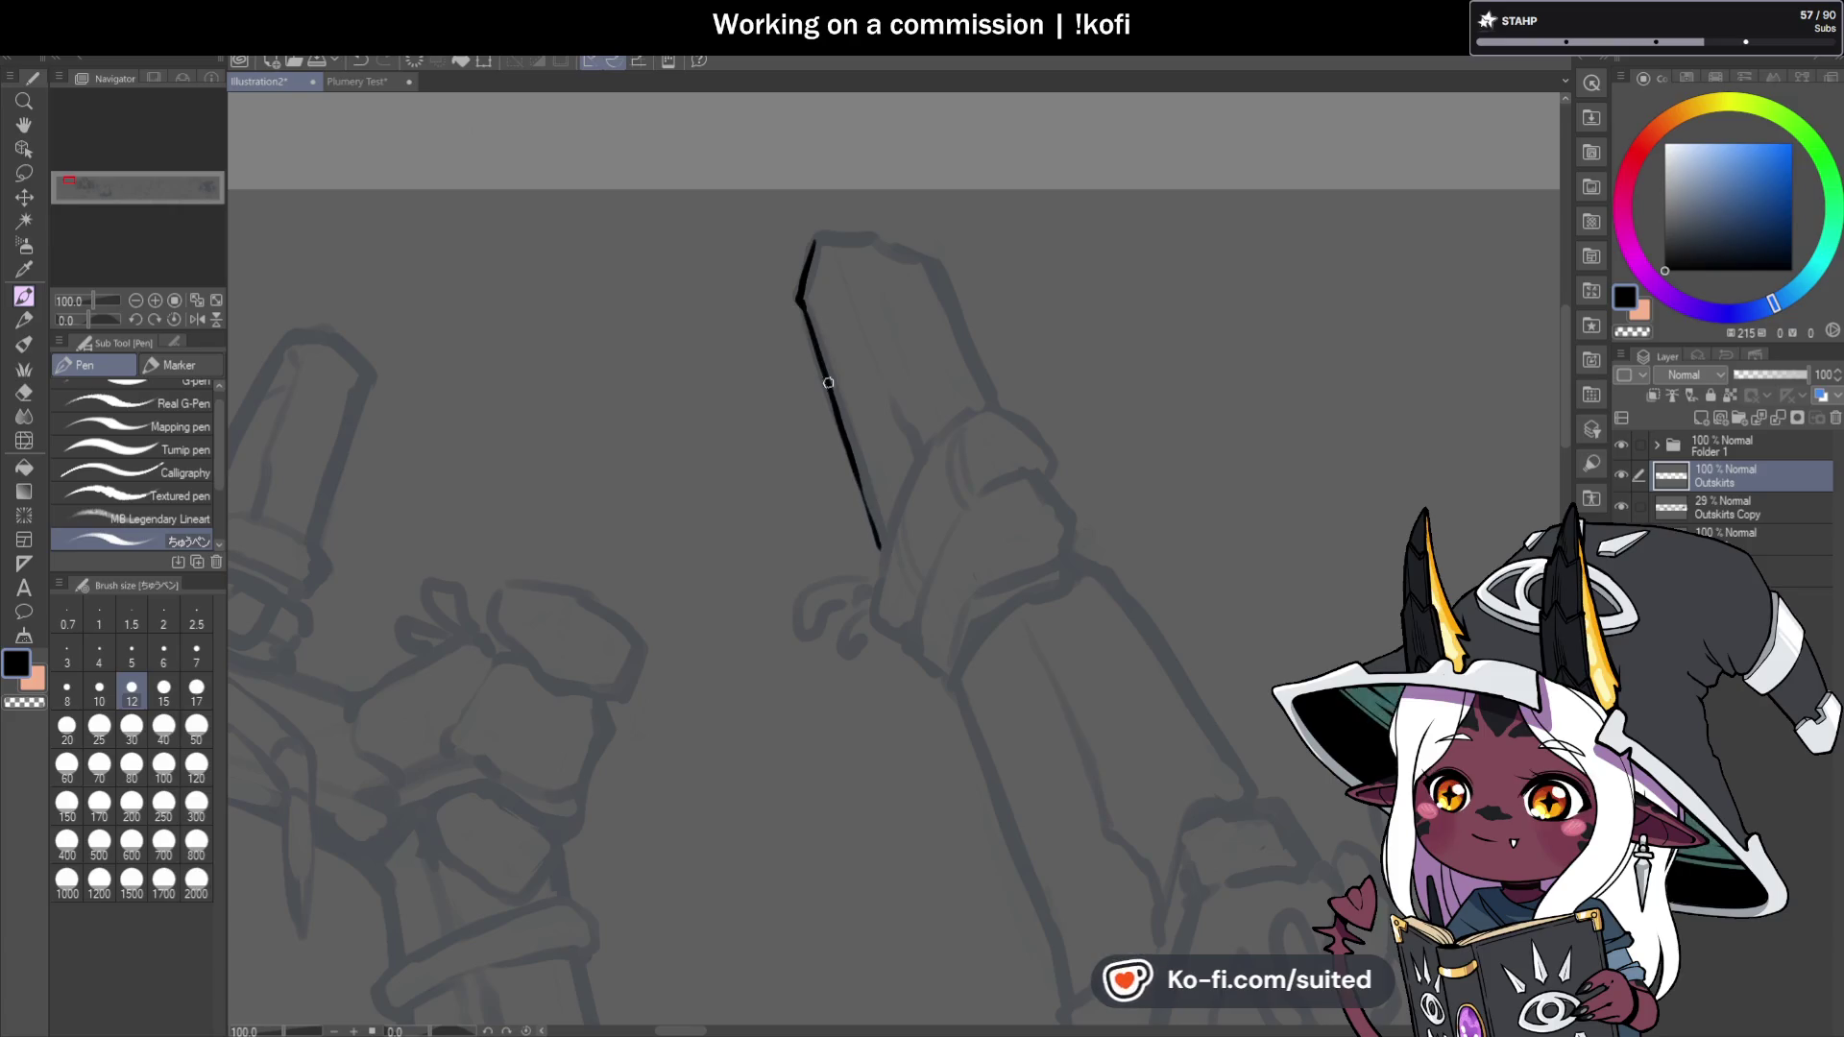
drag(815, 241, 842, 243)
scroll(821, 246, up, 2)
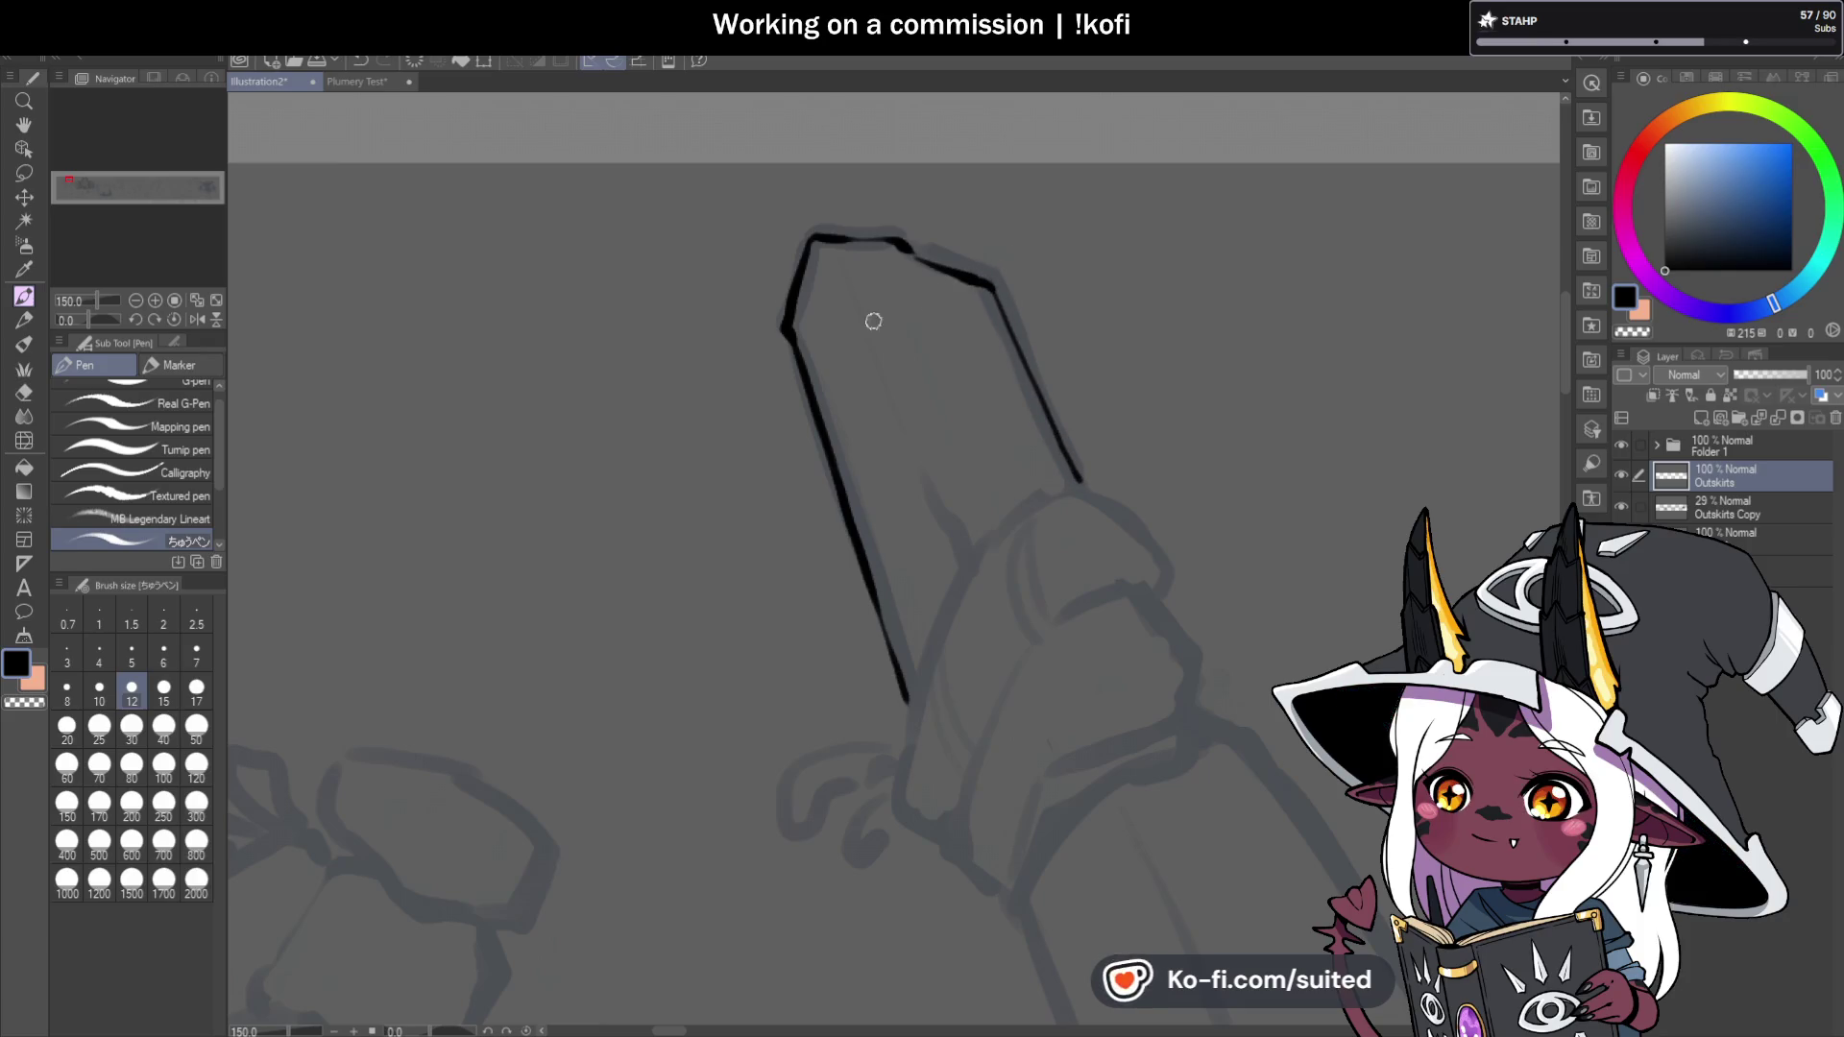
scroll(708, 321, down, 3)
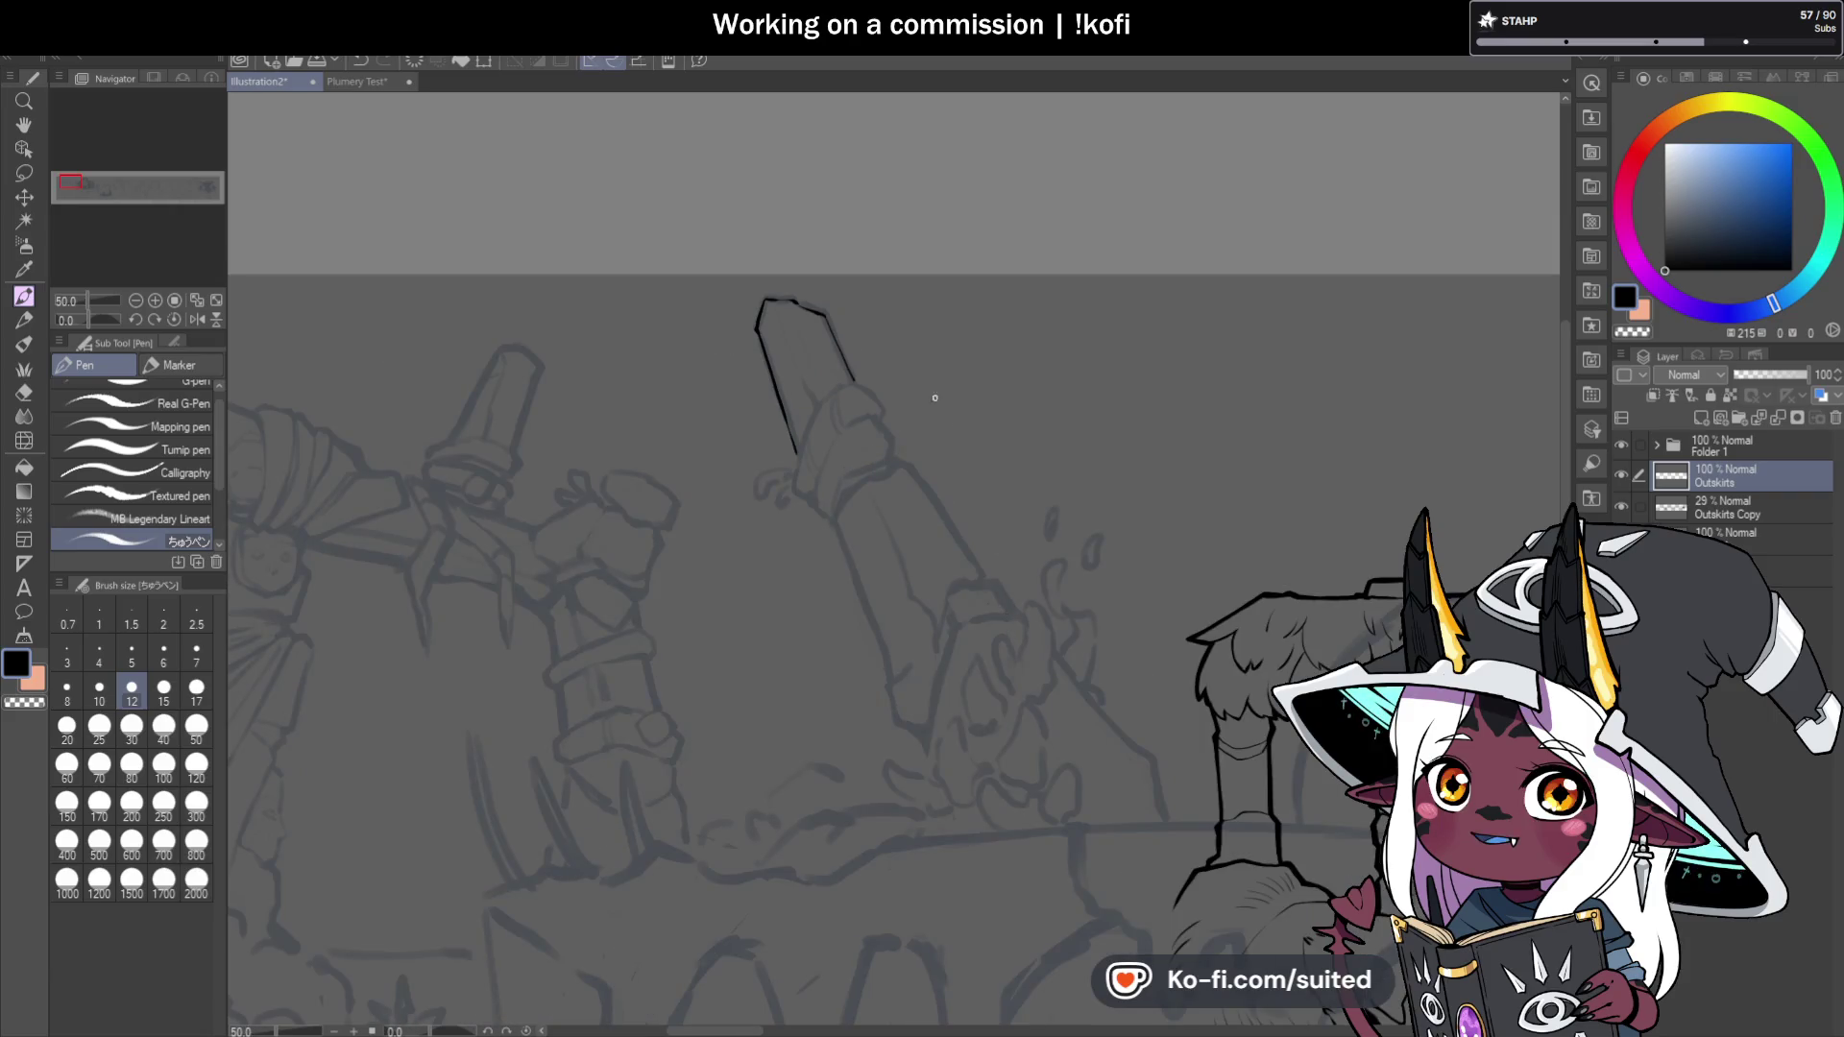
scroll(946, 424, up, 4)
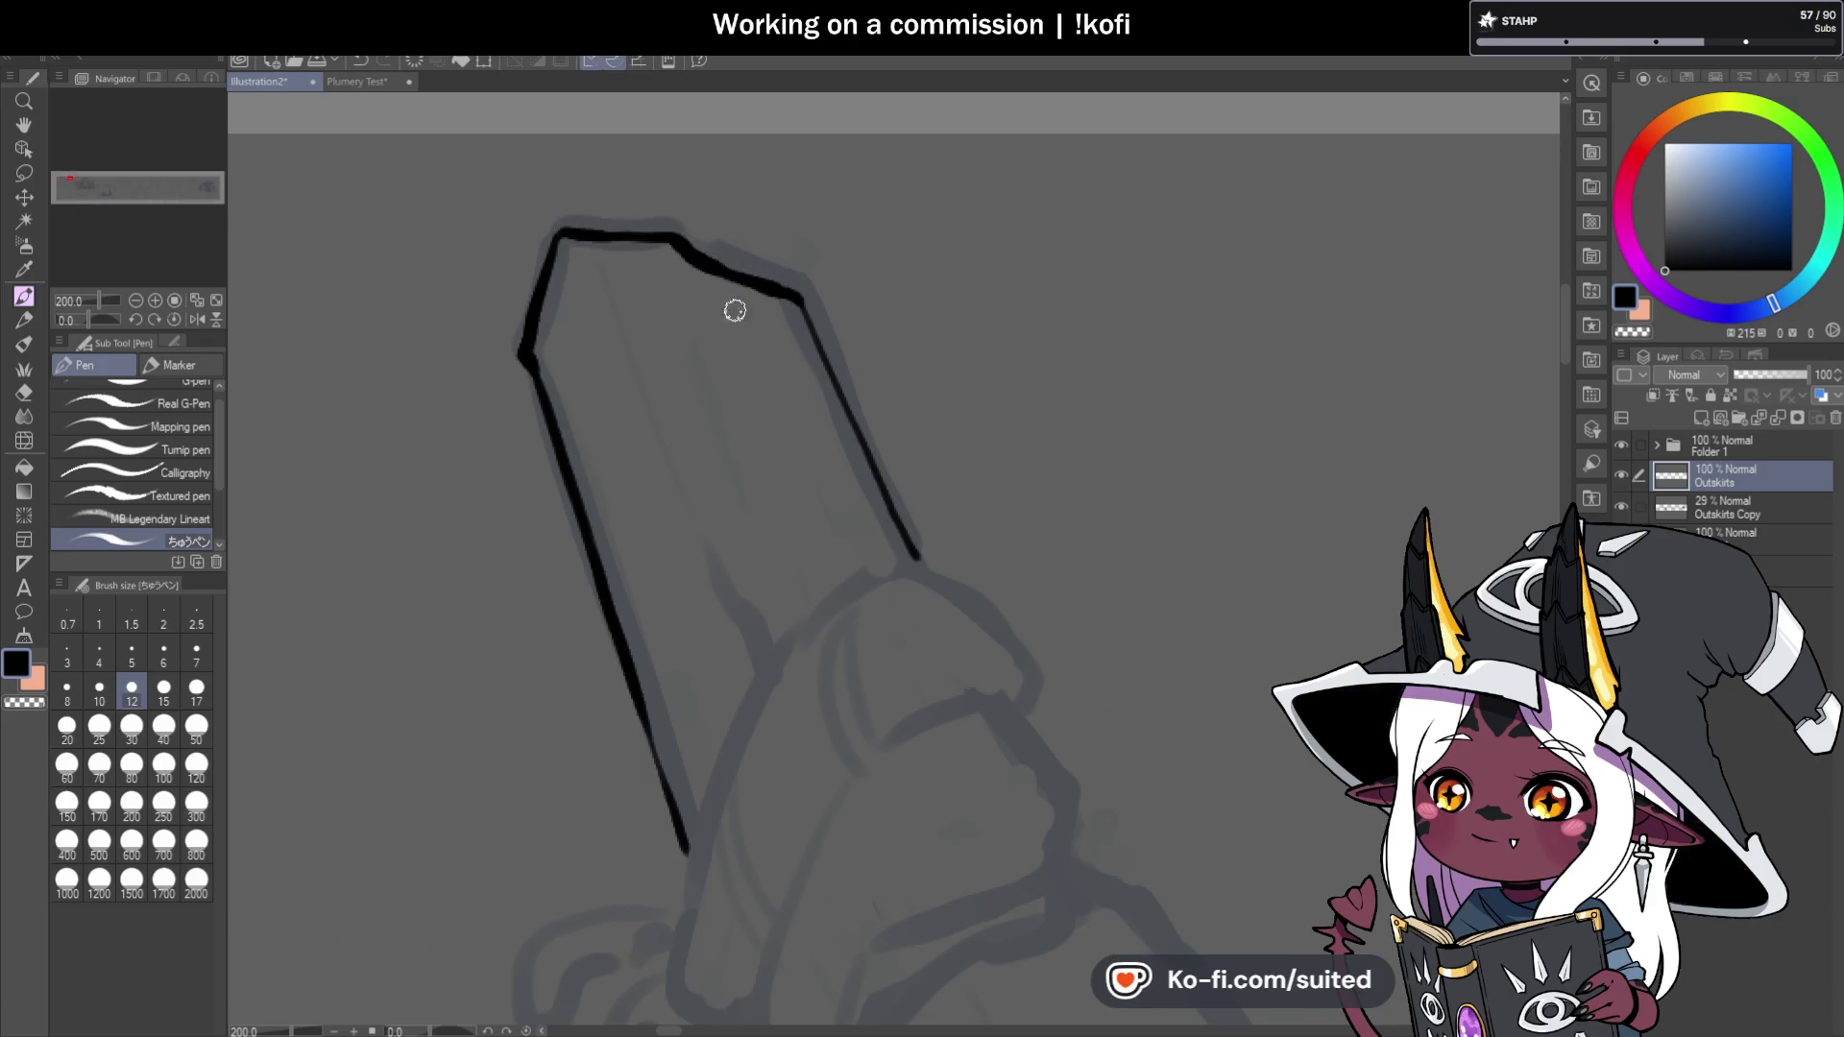
scroll(776, 349, down, 4)
scroll(799, 377, up, 3)
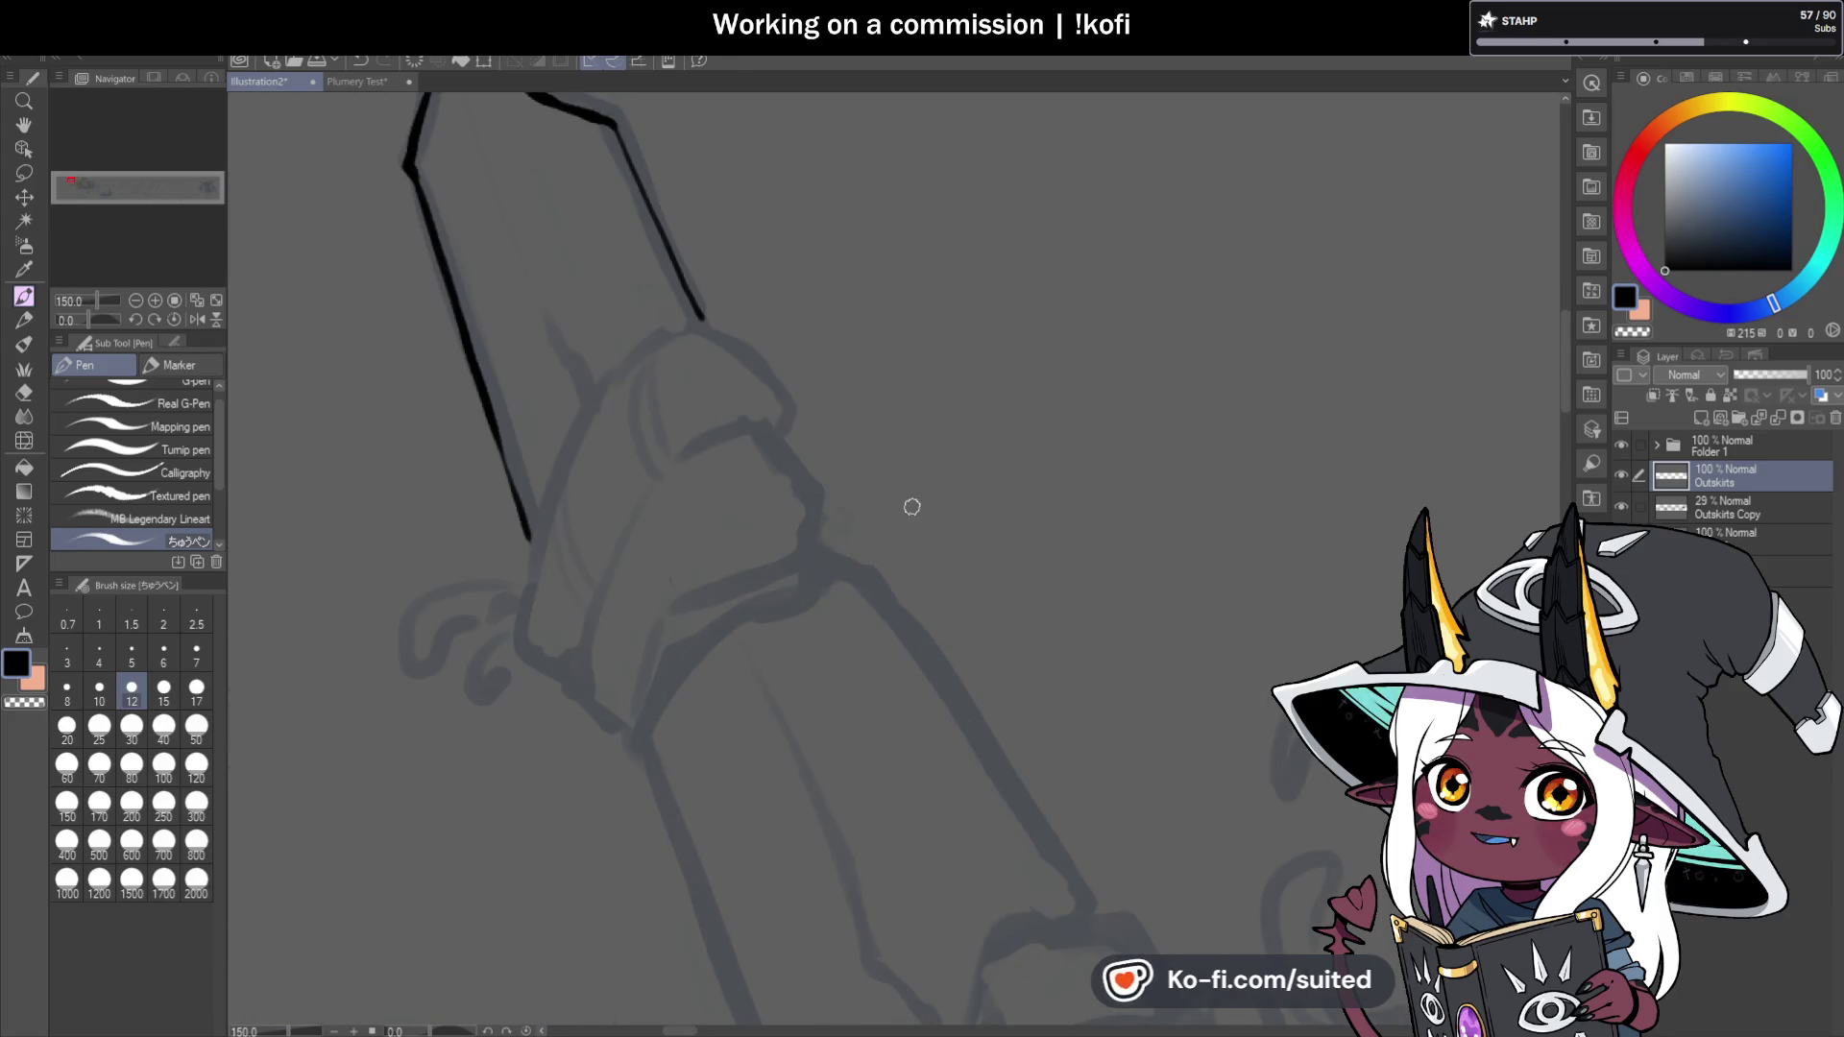
scroll(964, 252, down, 1)
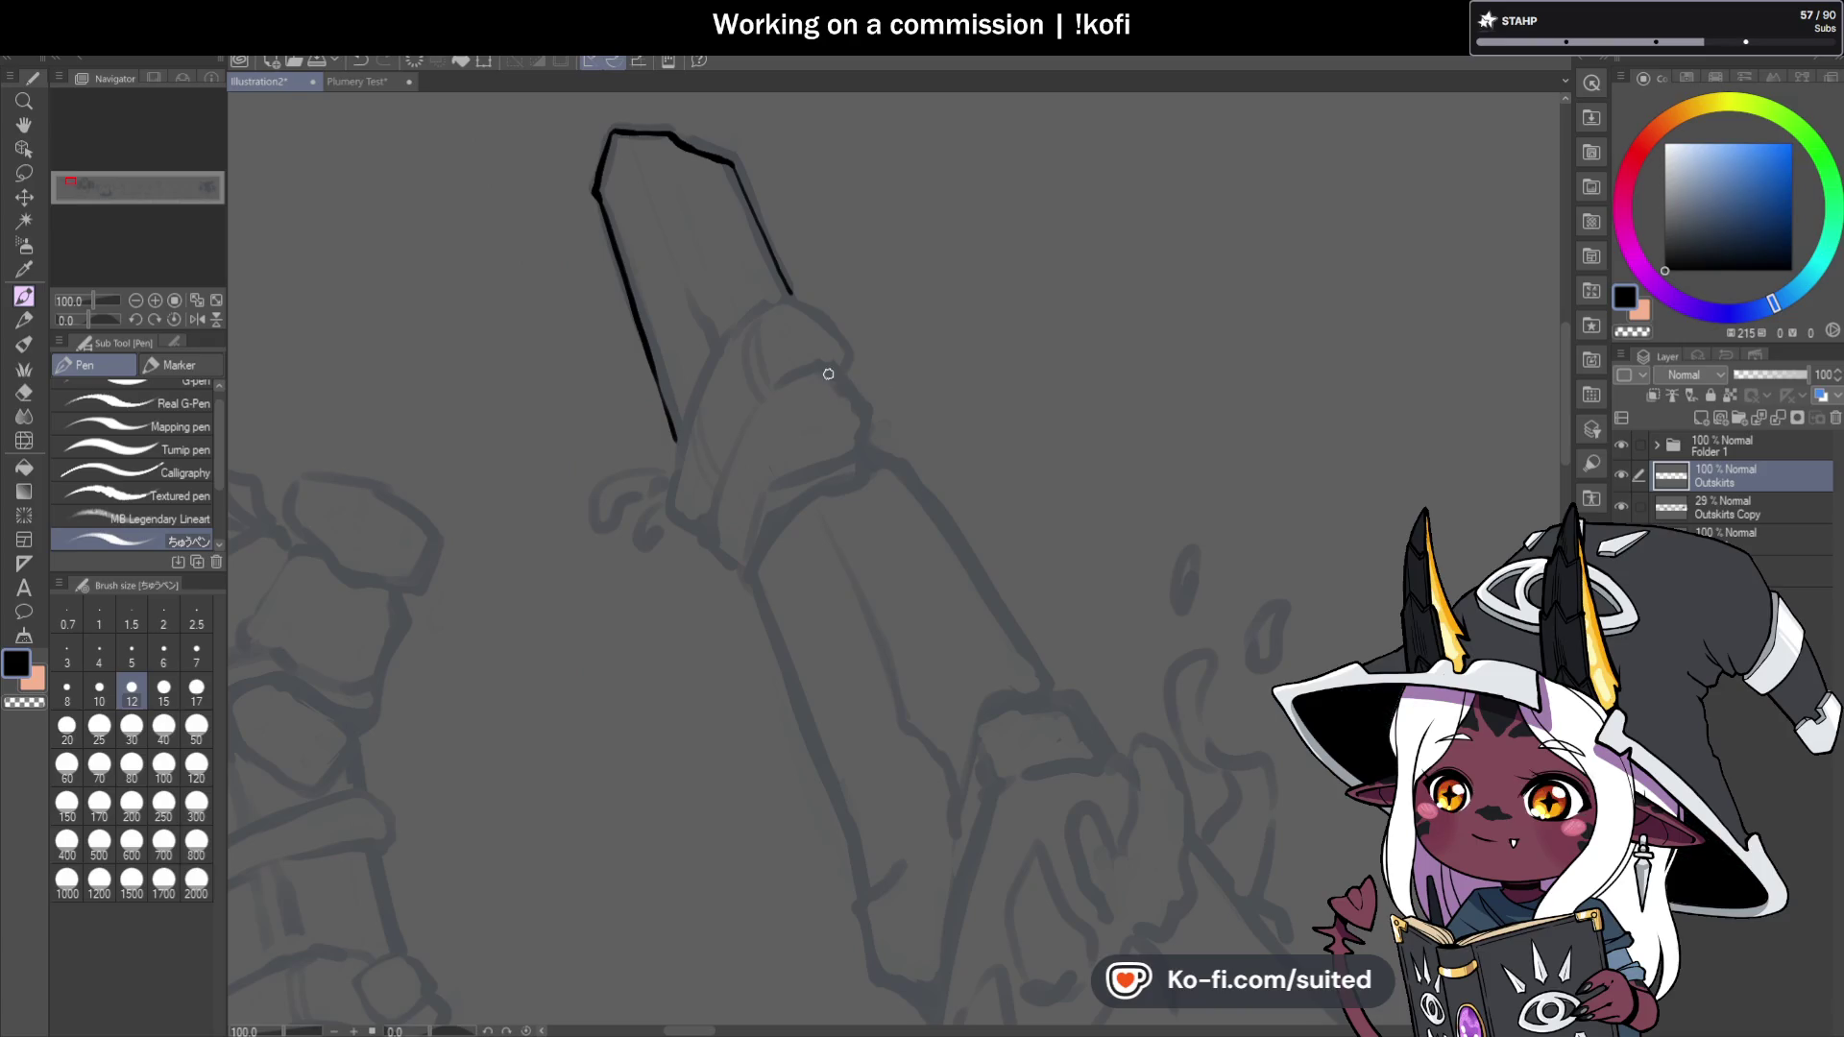
scroll(632, 165, up, 1)
drag(723, 373, 758, 437)
drag(690, 682, 733, 478)
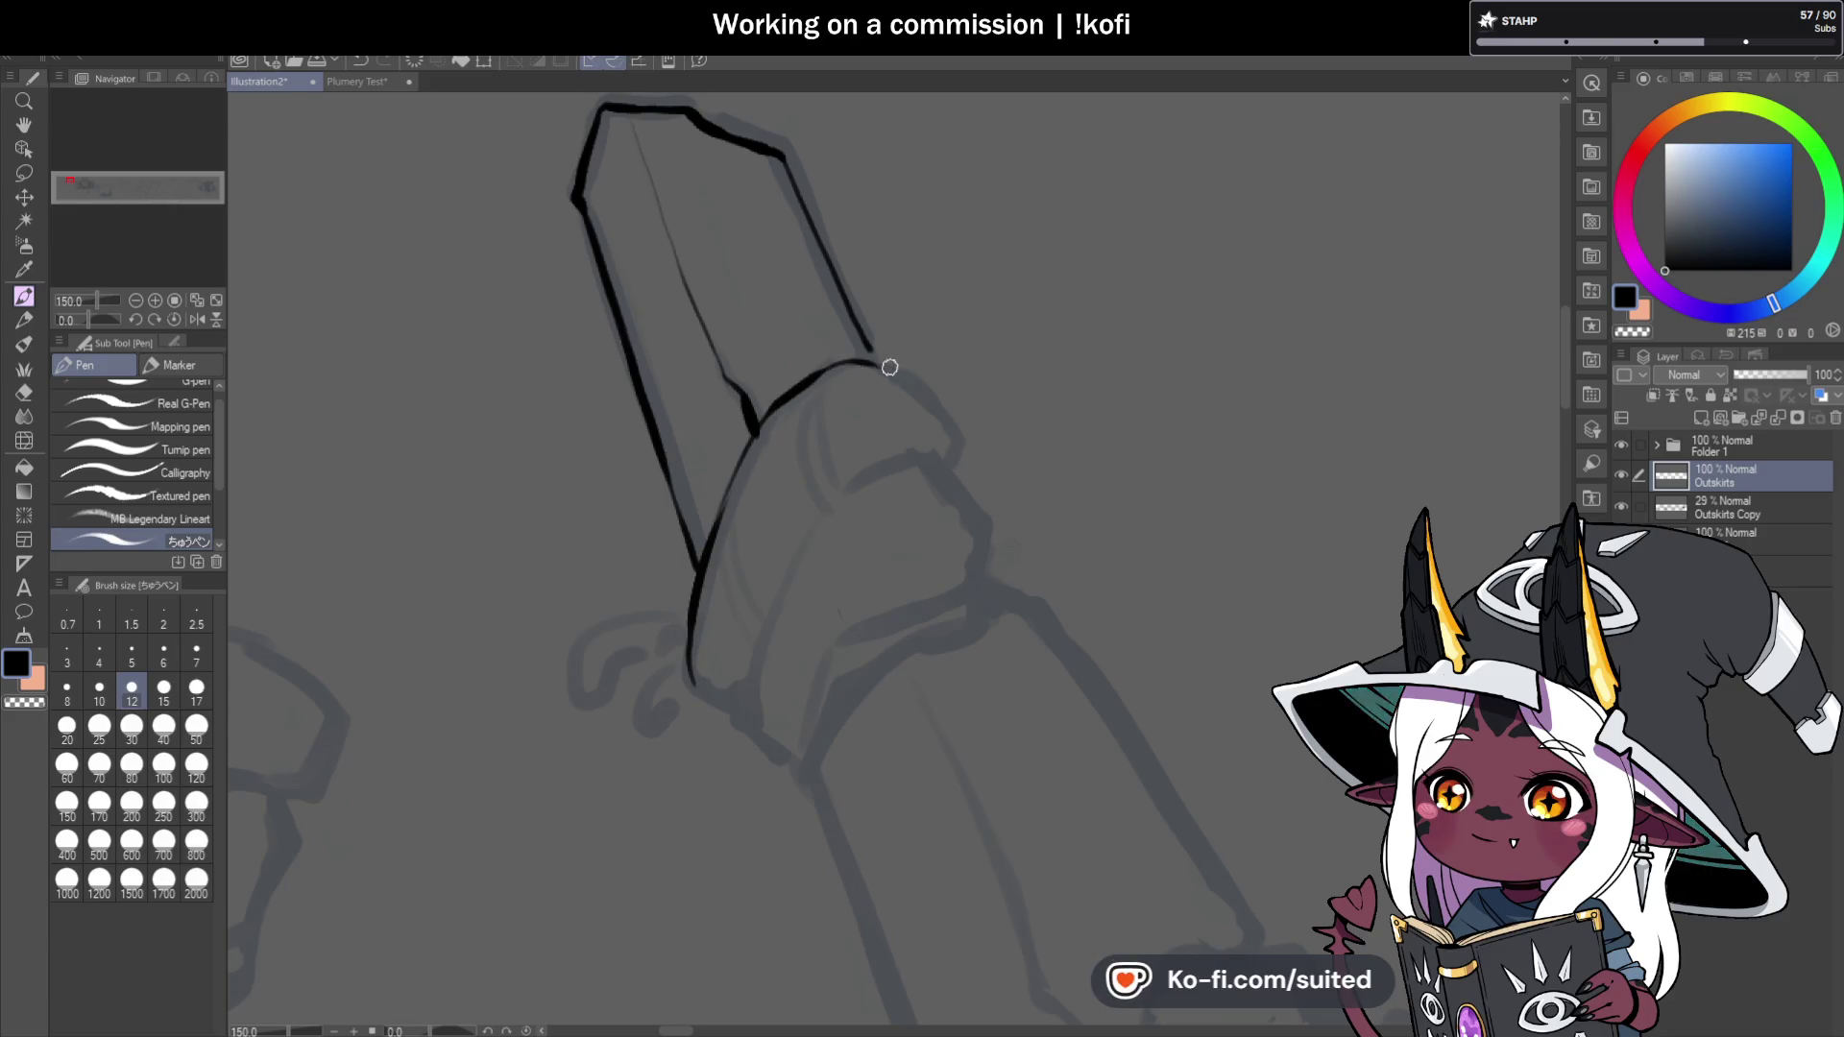
scroll(916, 369, down, 2)
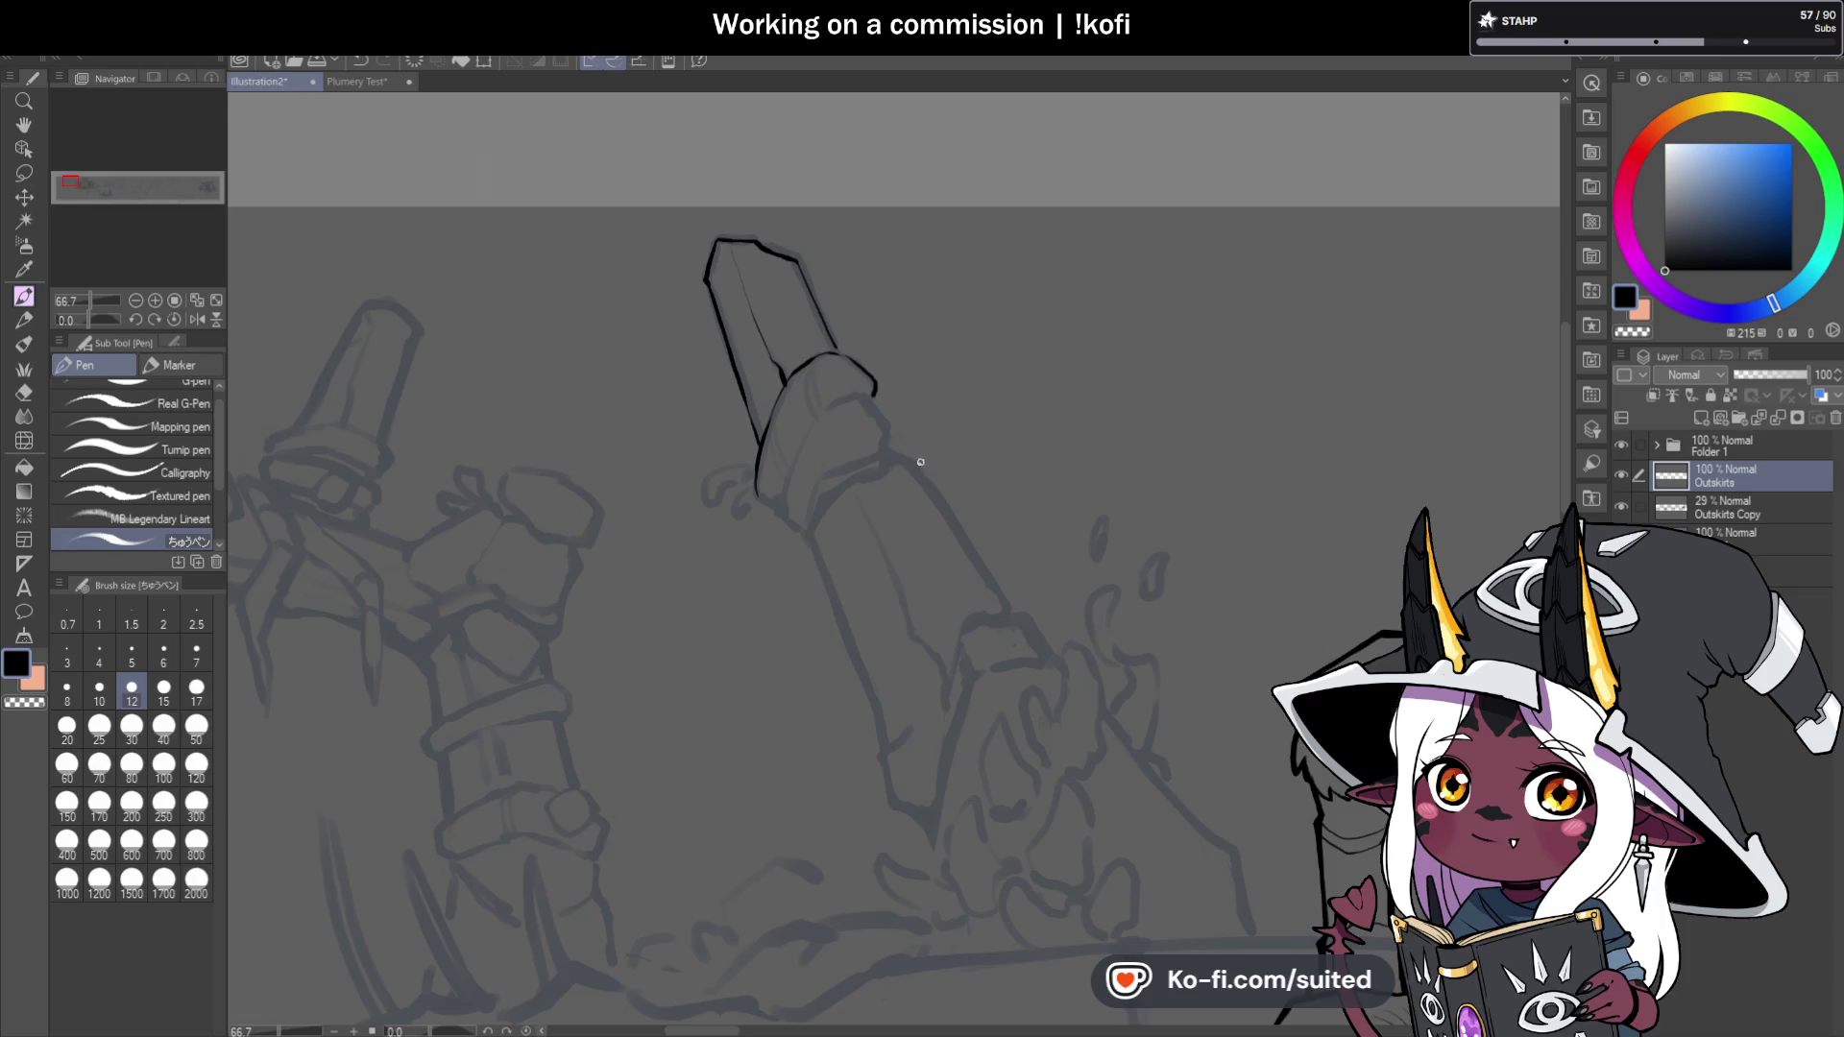
scroll(878, 425, up, 3)
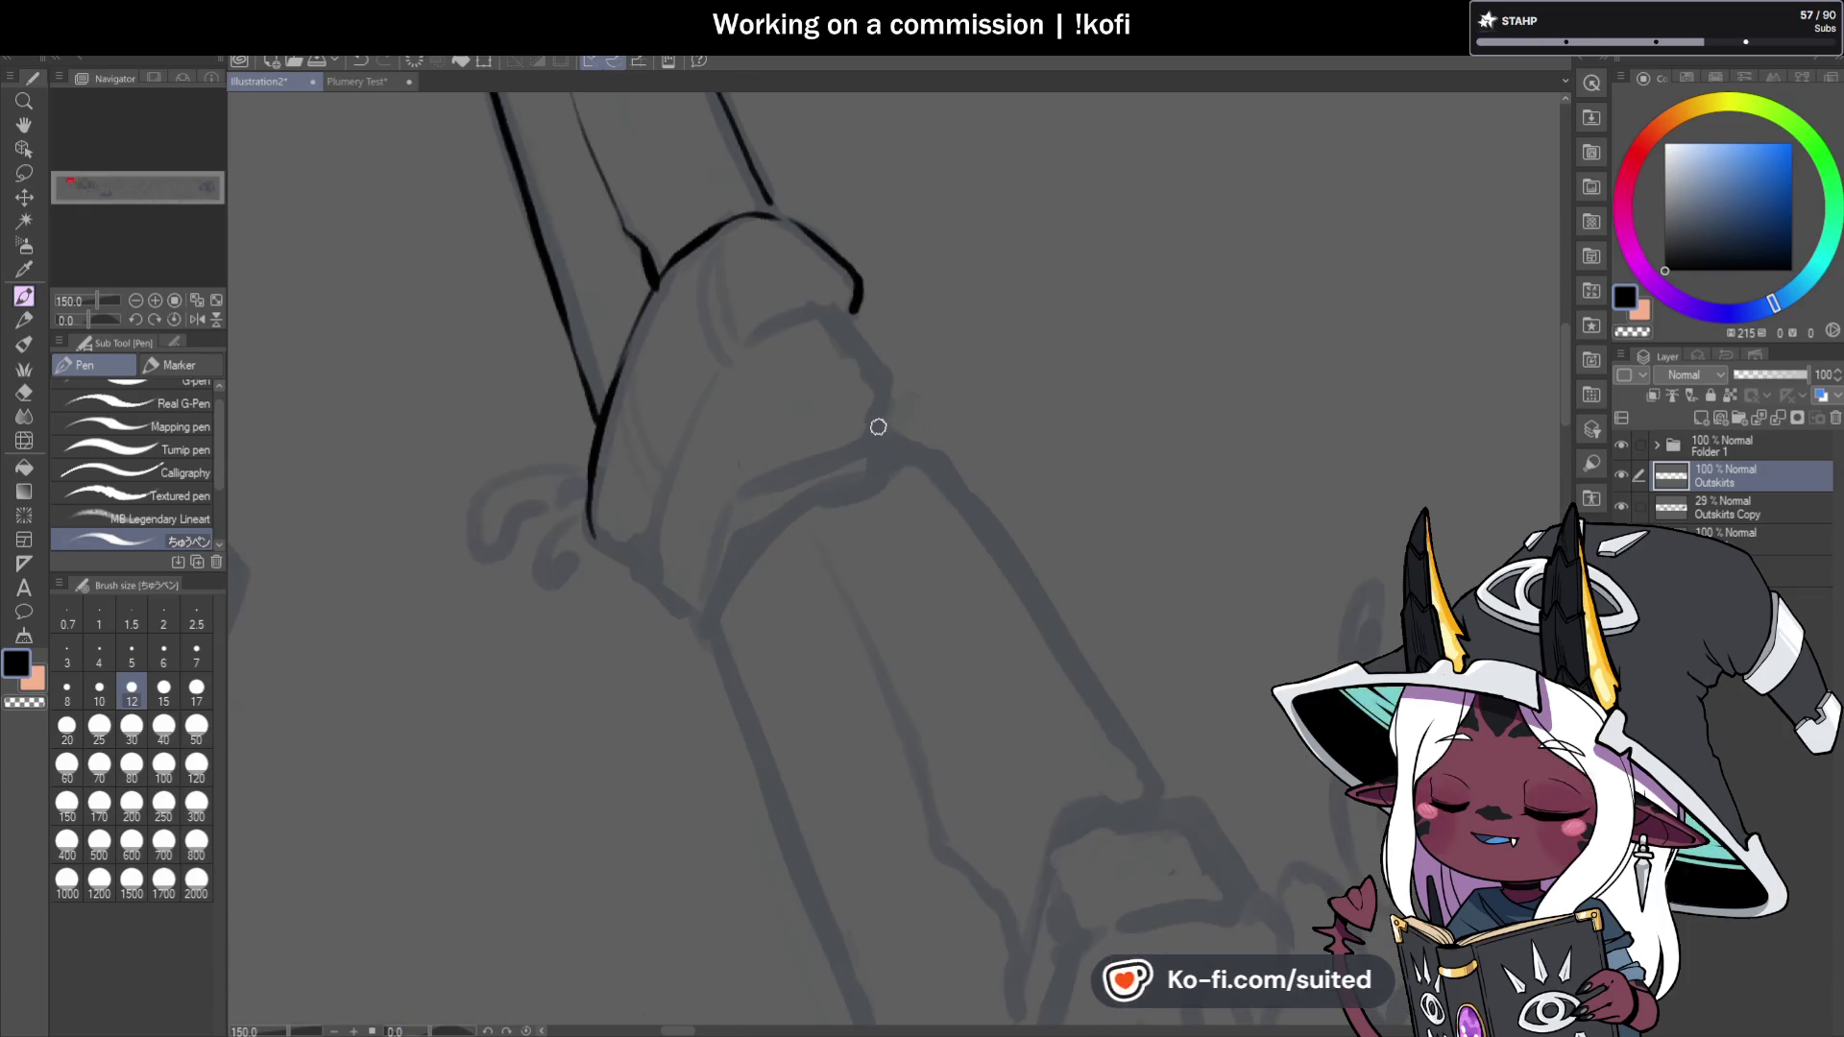
Ink the band's upper, lower and left edges plus its small corner lines.
mouse_move(731, 357)
mouse_down()
mouse_move(641, 565)
mouse_move(697, 610)
mouse_up()
drag(739, 495, 870, 425)
drag(848, 315, 882, 411)
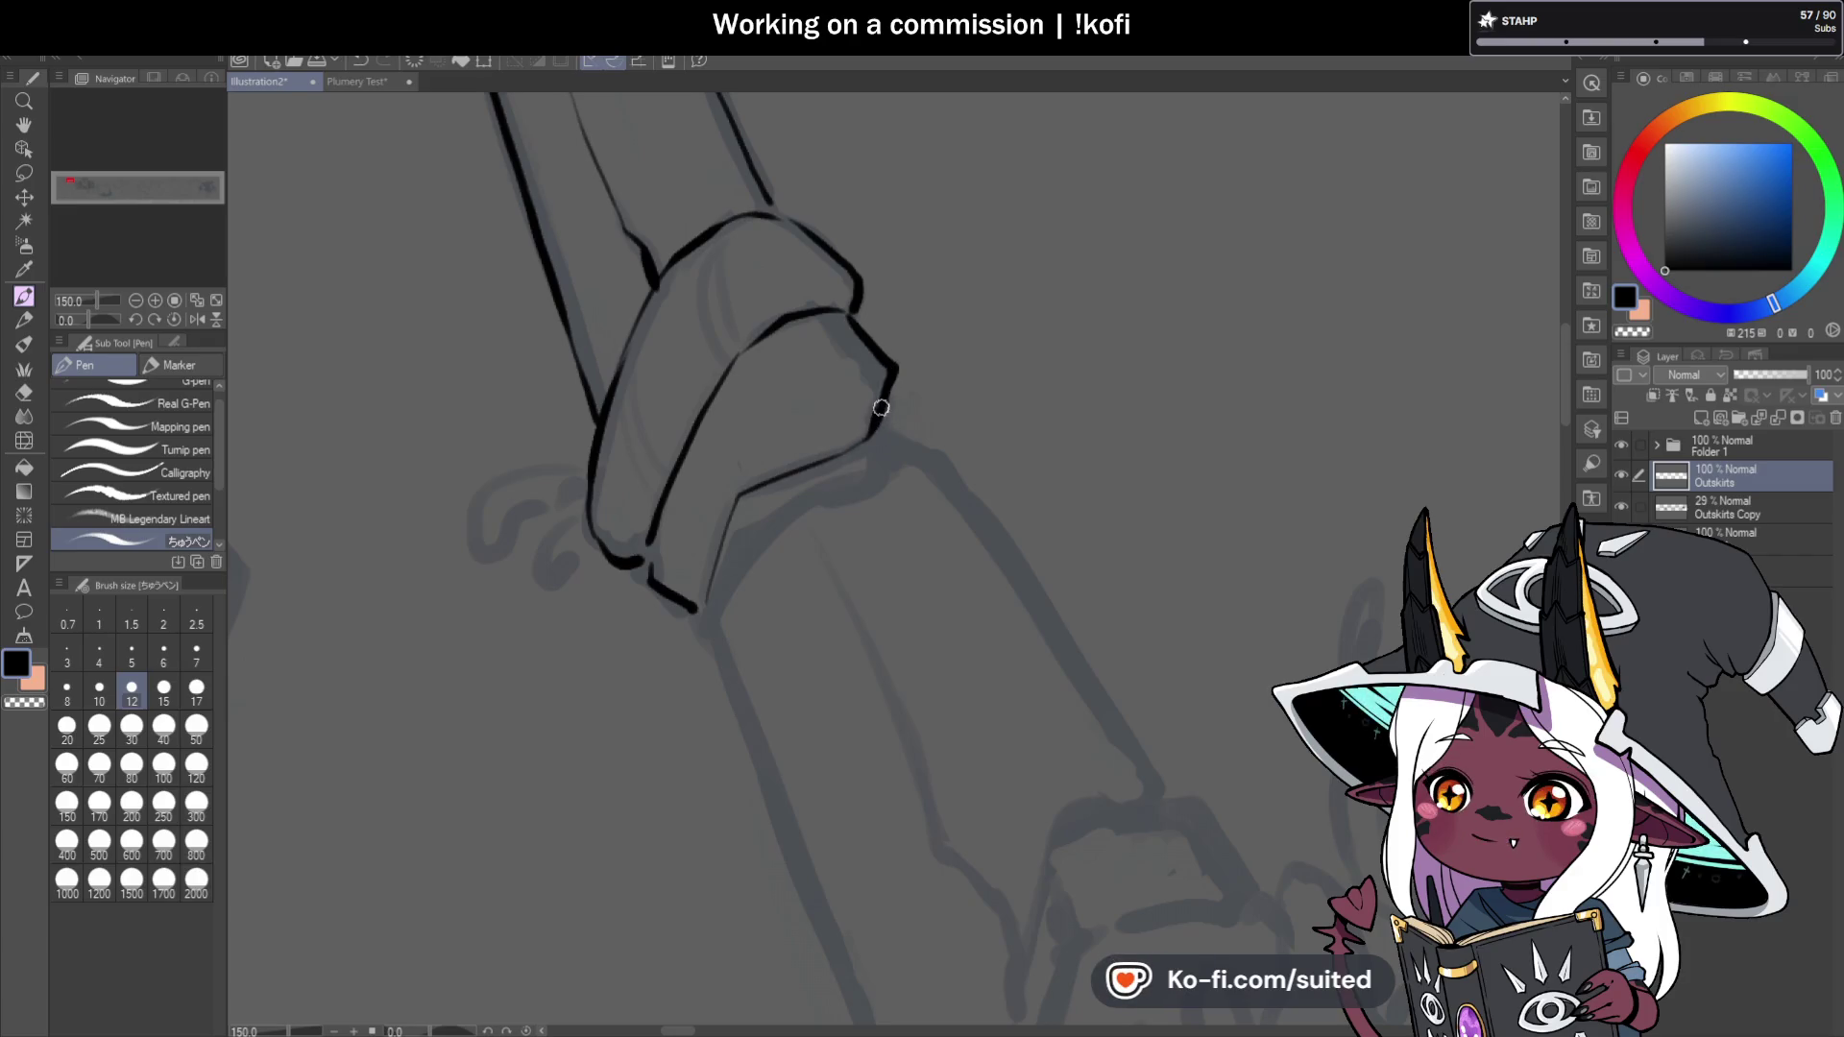
scroll(814, 407, down, 3)
scroll(758, 355, up, 3)
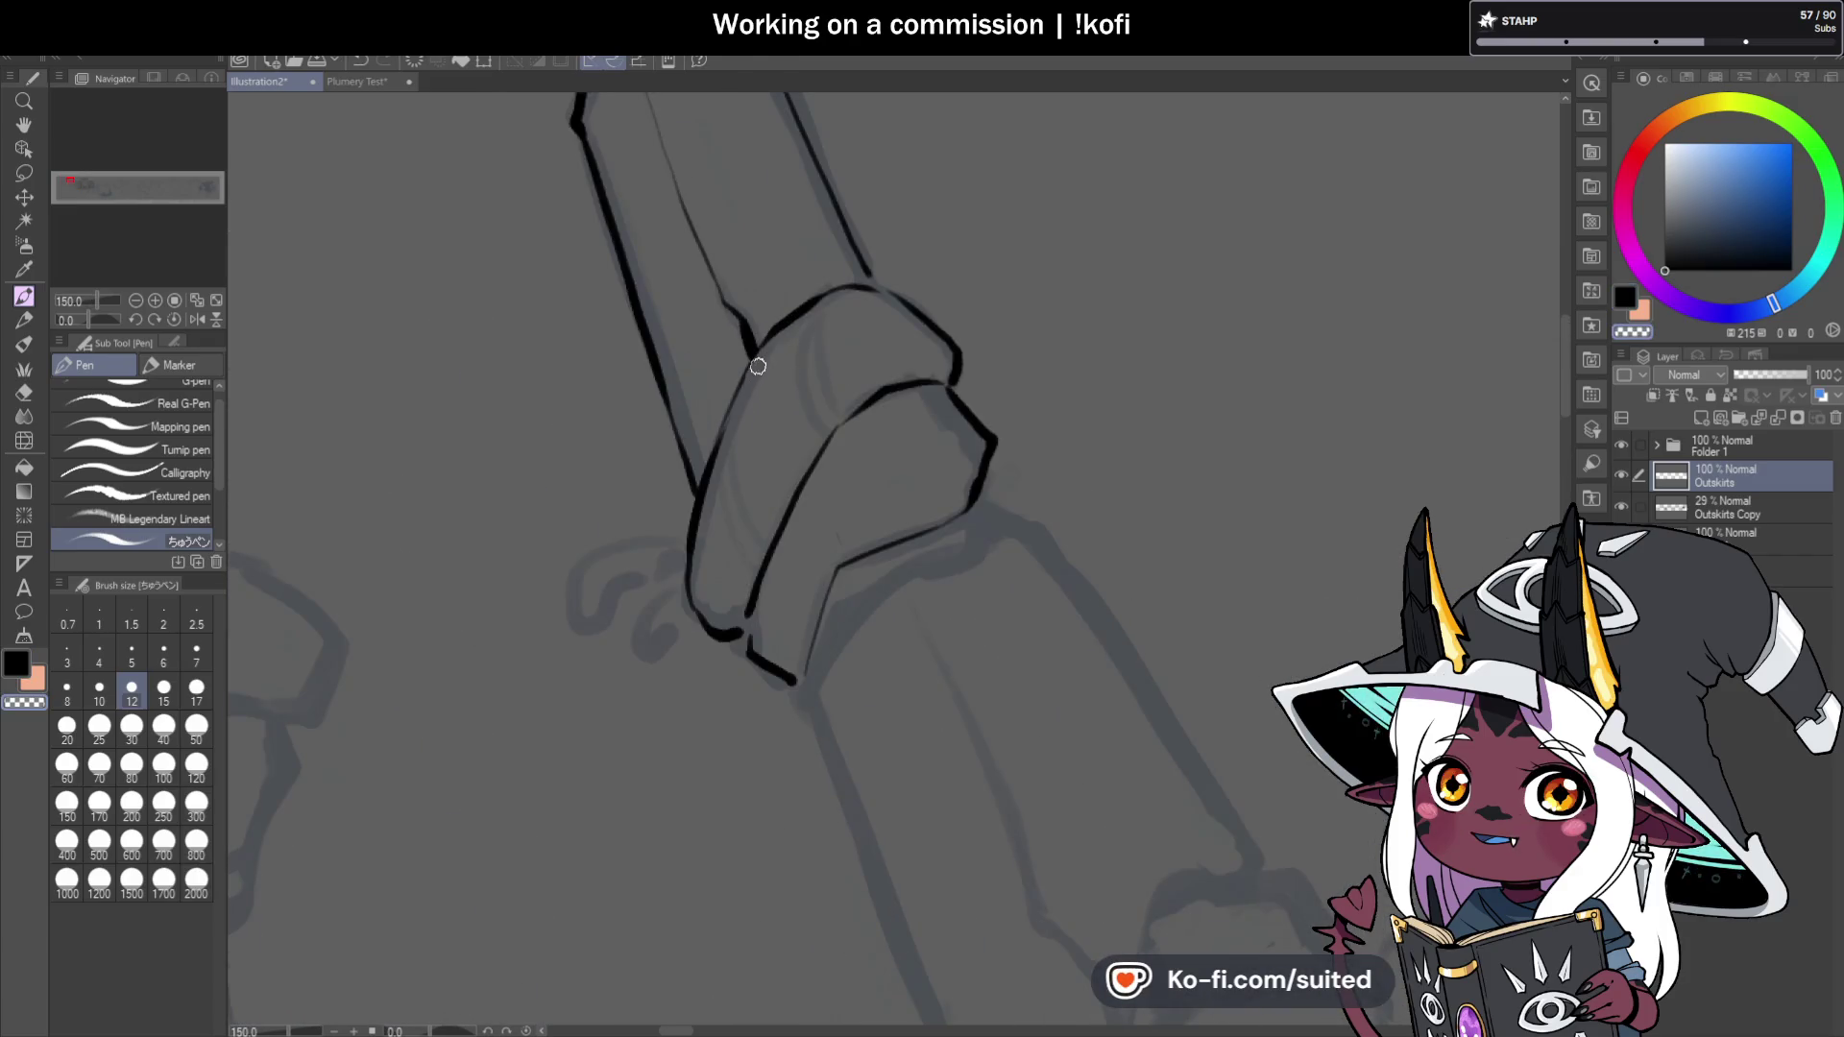
drag(786, 320, 699, 485)
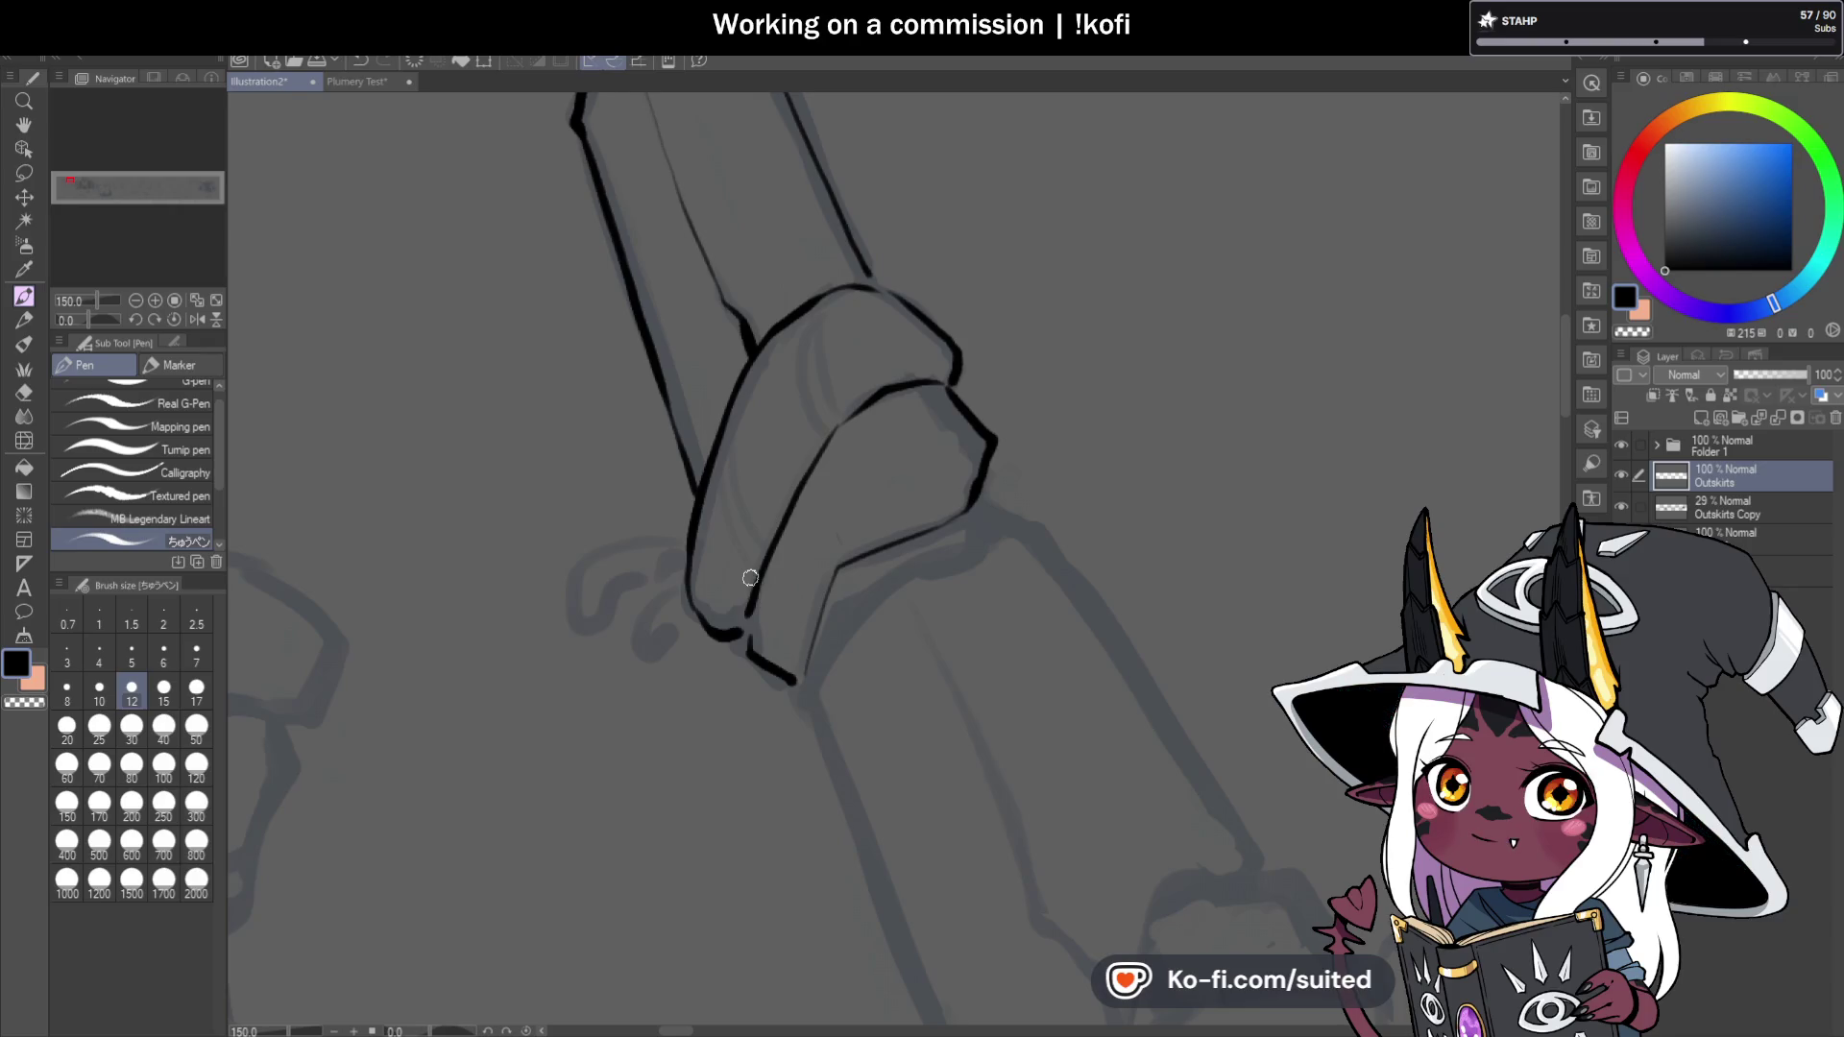
Retrace the band's lower corner and upper-left contour, and the pillar's right outline below it.
scroll(747, 519, up, 4)
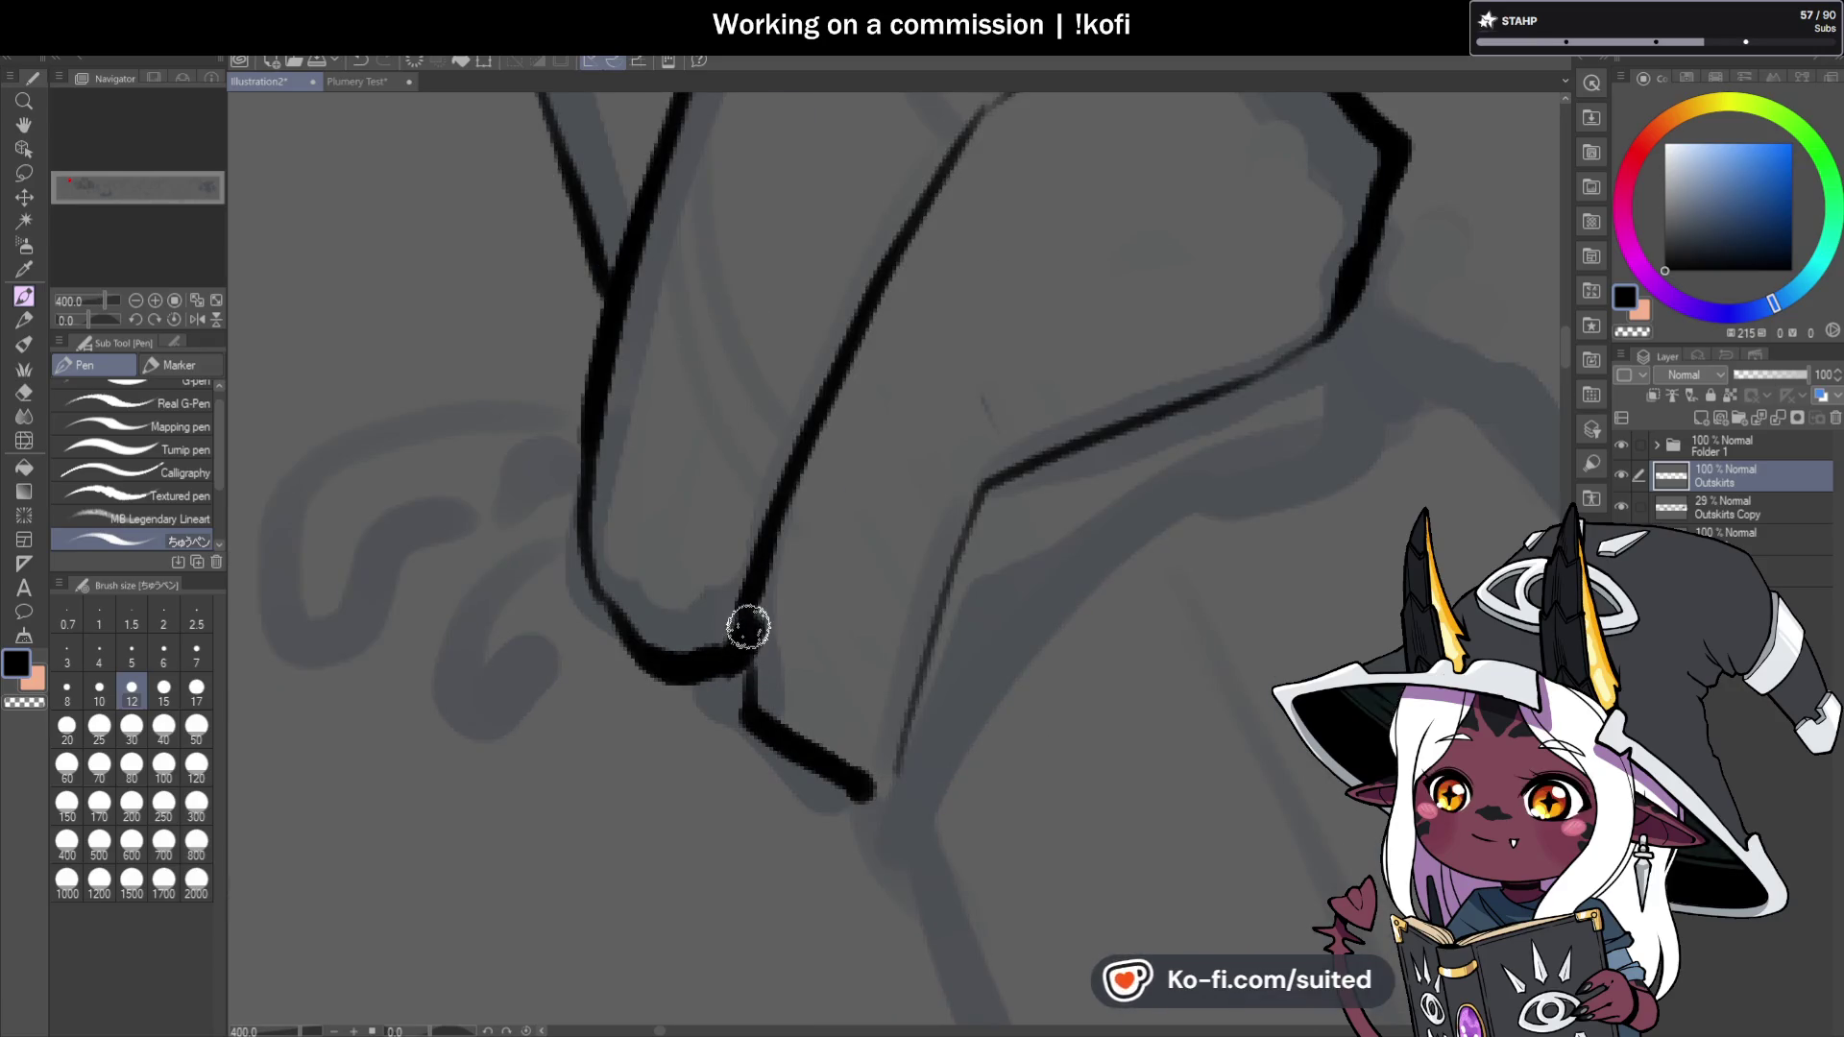
scroll(732, 519, down, 4)
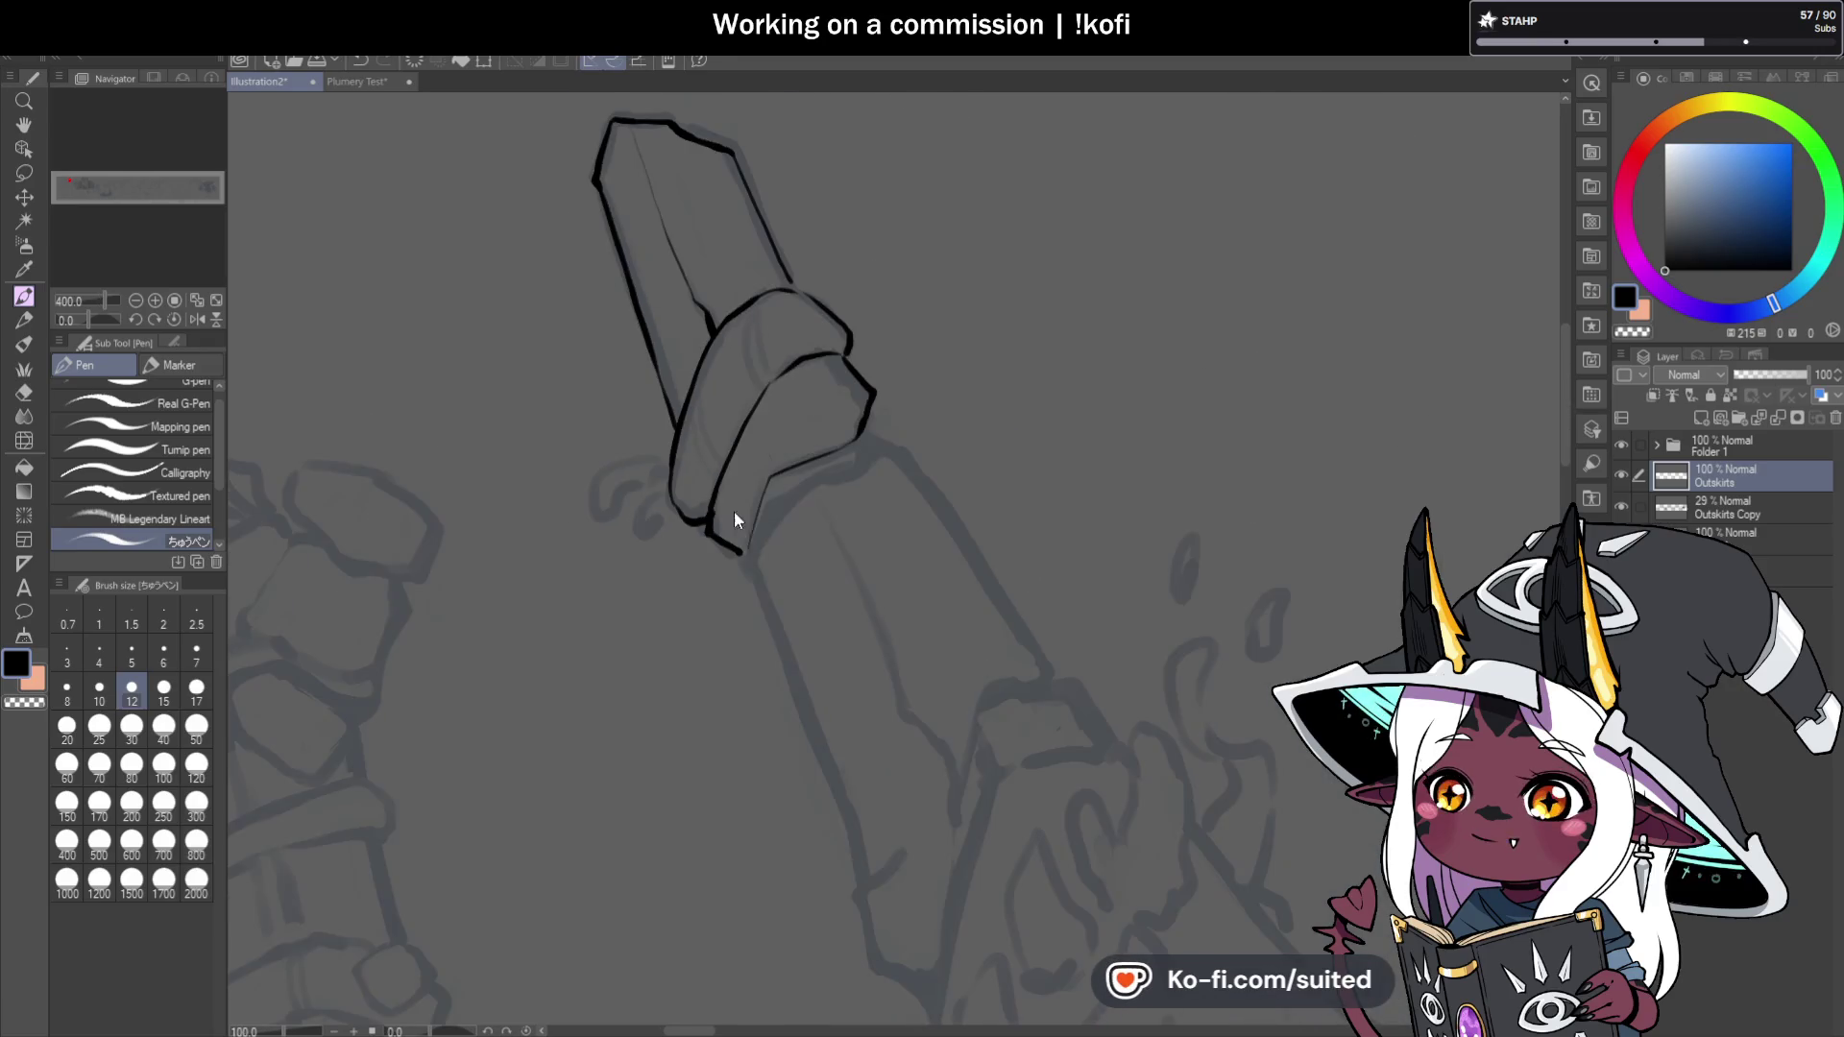
scroll(759, 511, up, 2)
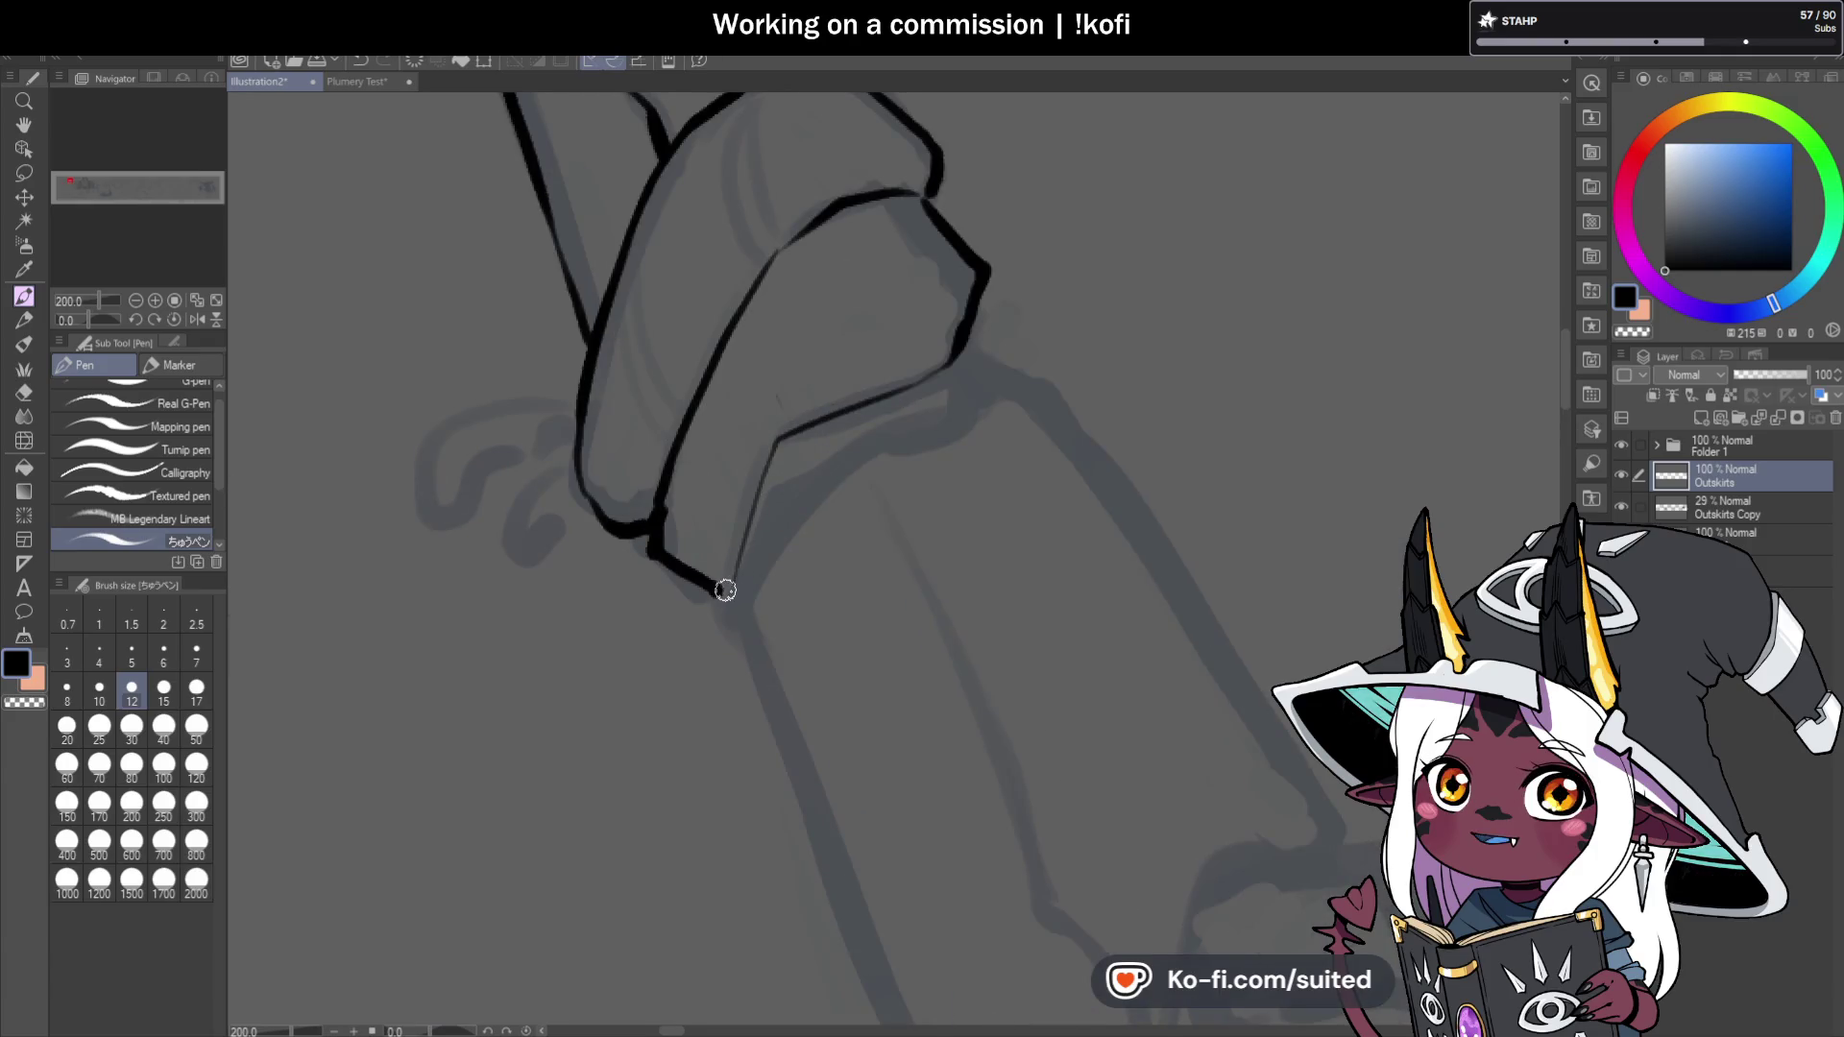
drag(728, 590, 774, 452)
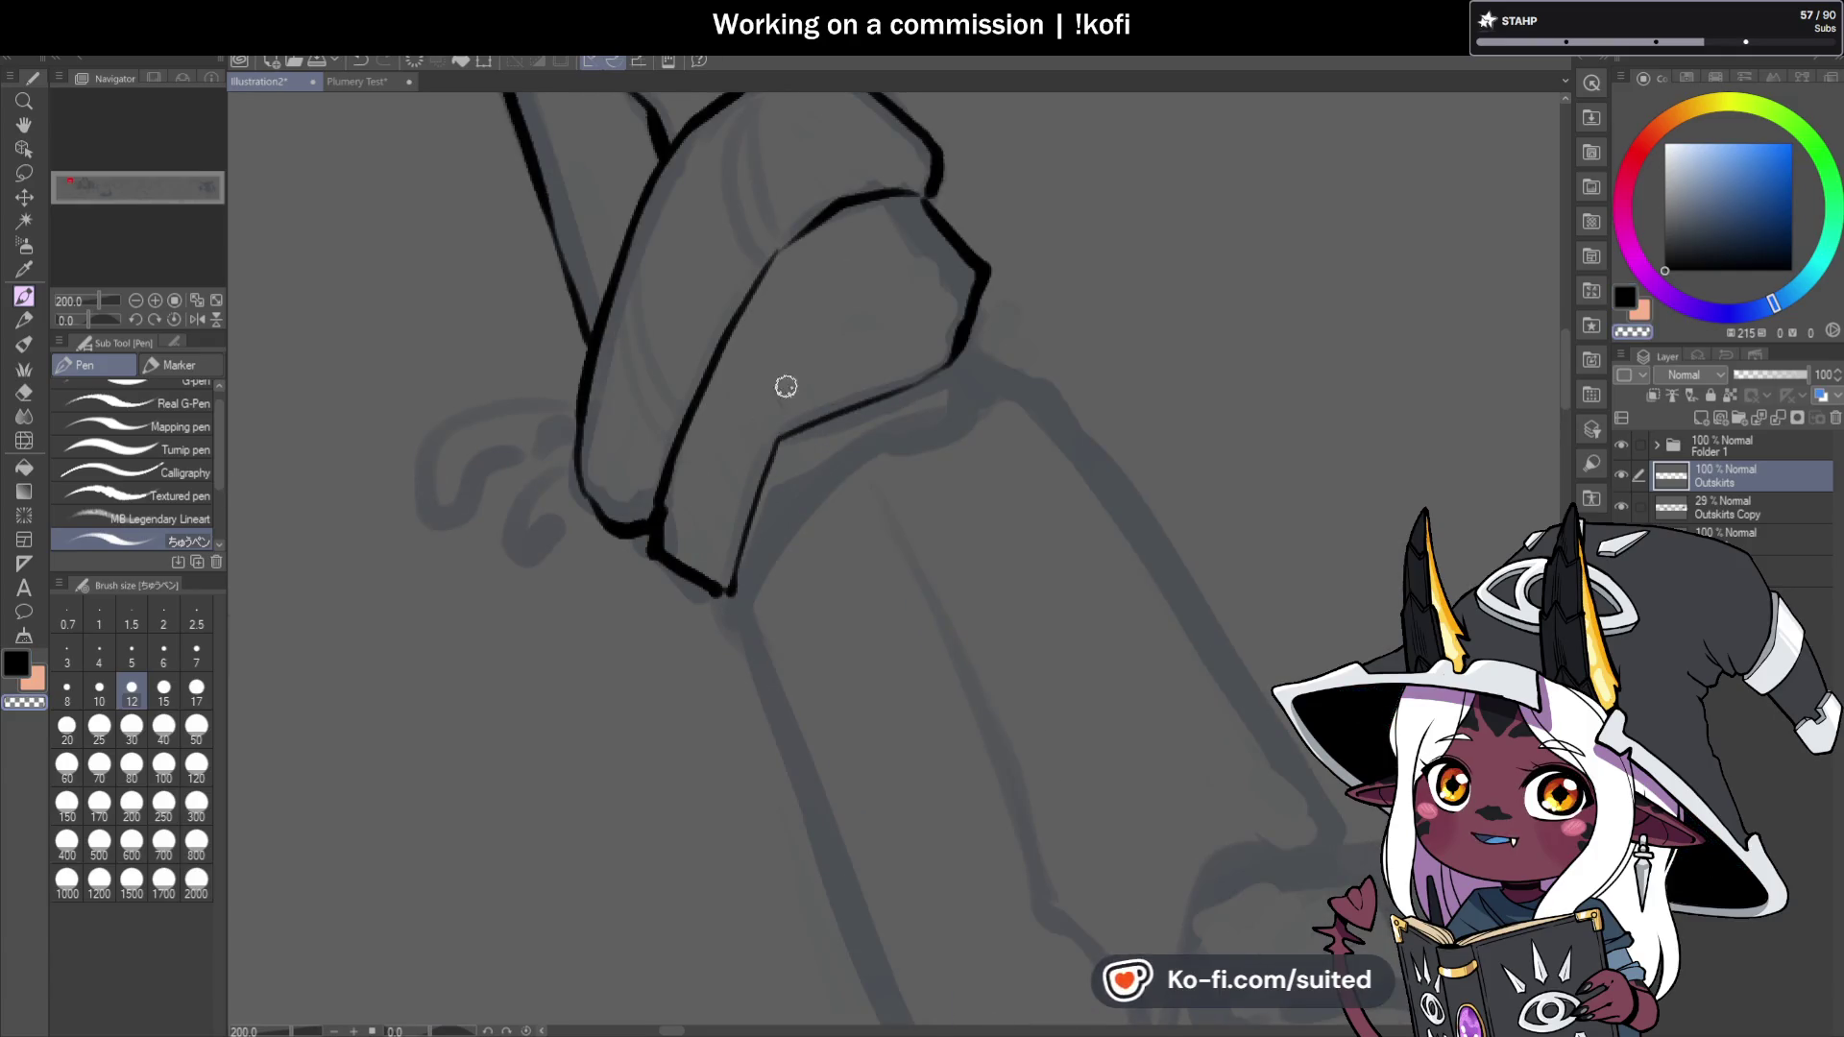
scroll(782, 481, down, 1)
scroll(759, 376, up, 1)
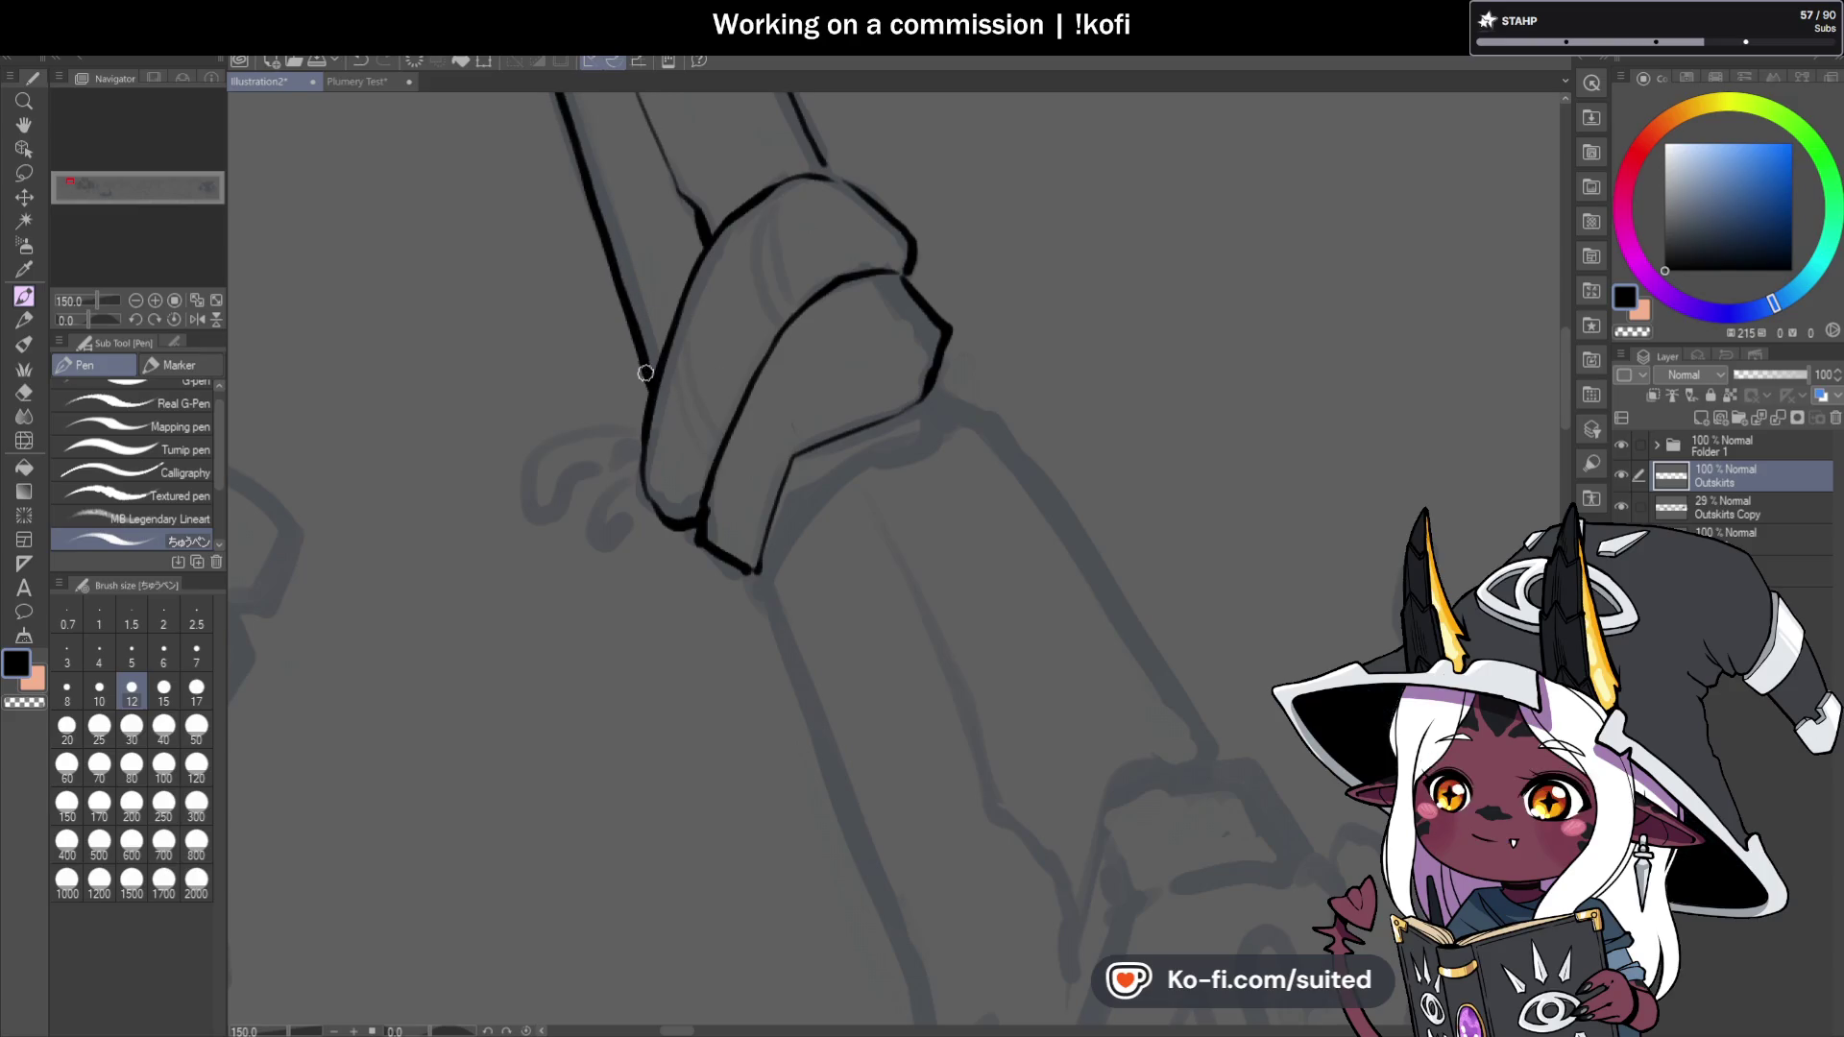
scroll(643, 399, up, 1)
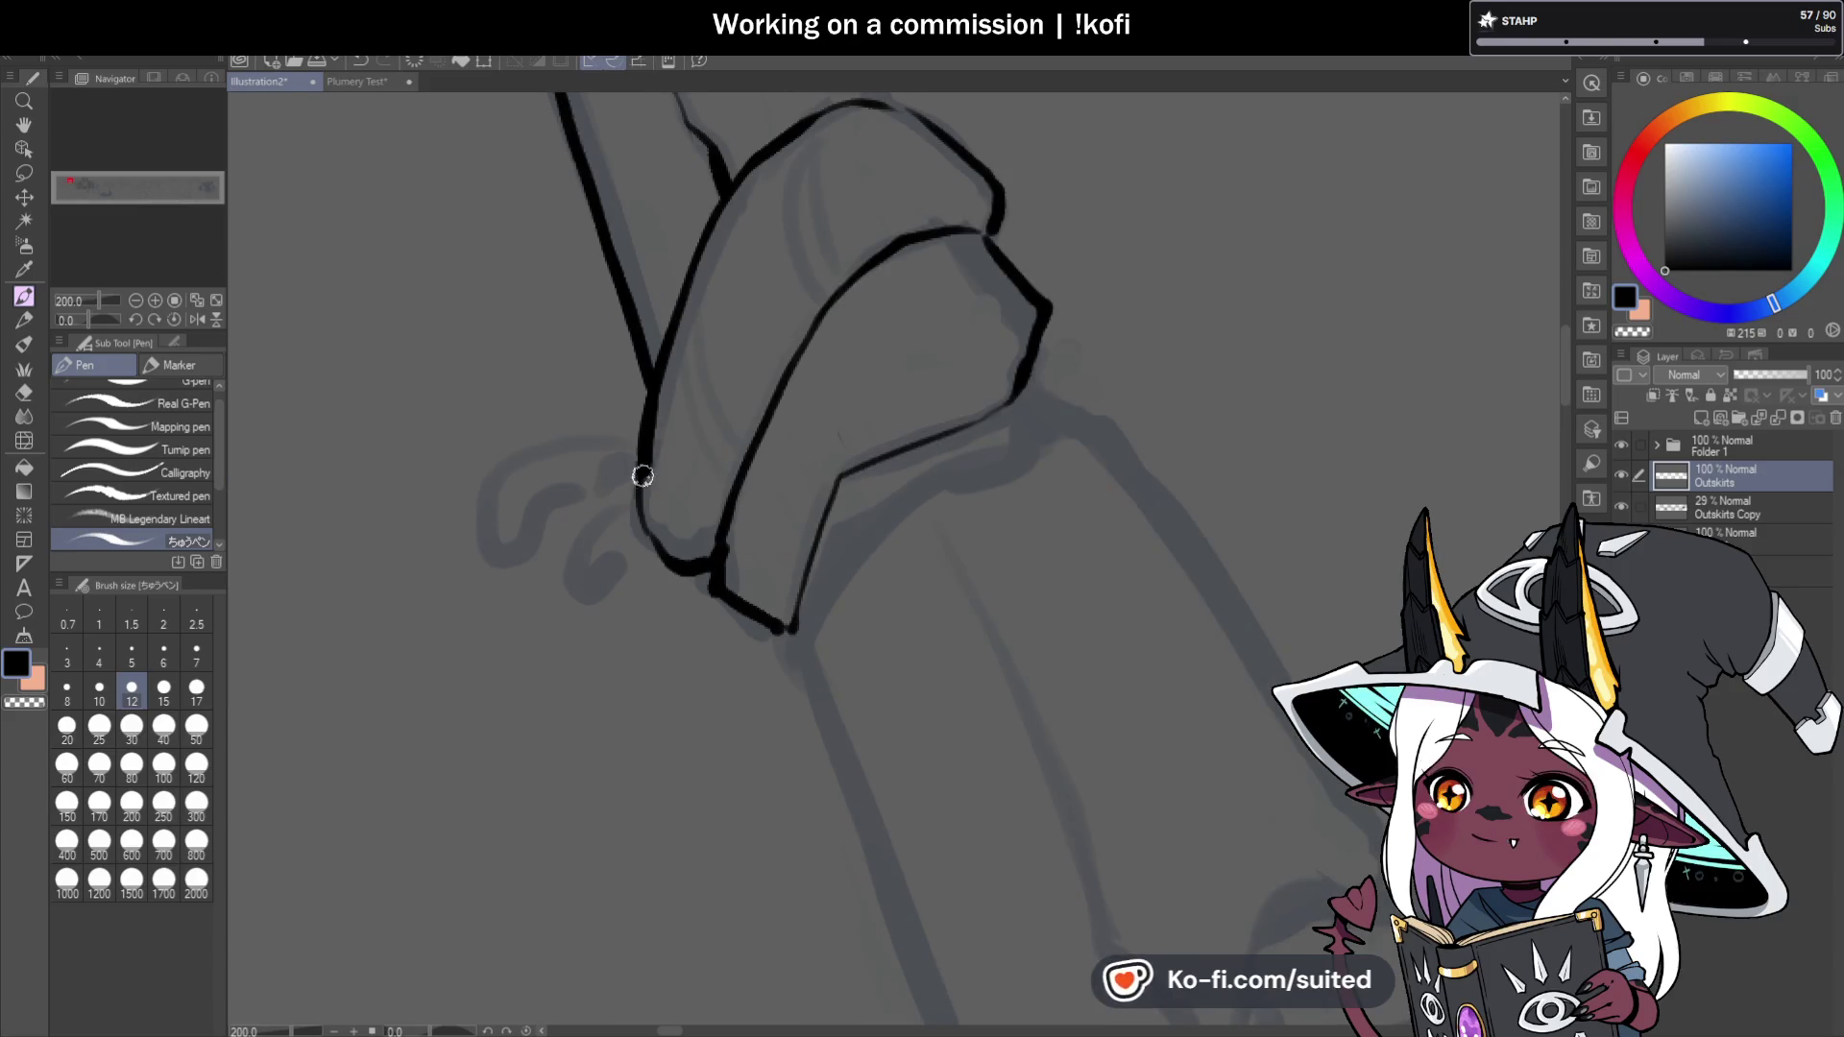
scroll(670, 565, down, 3)
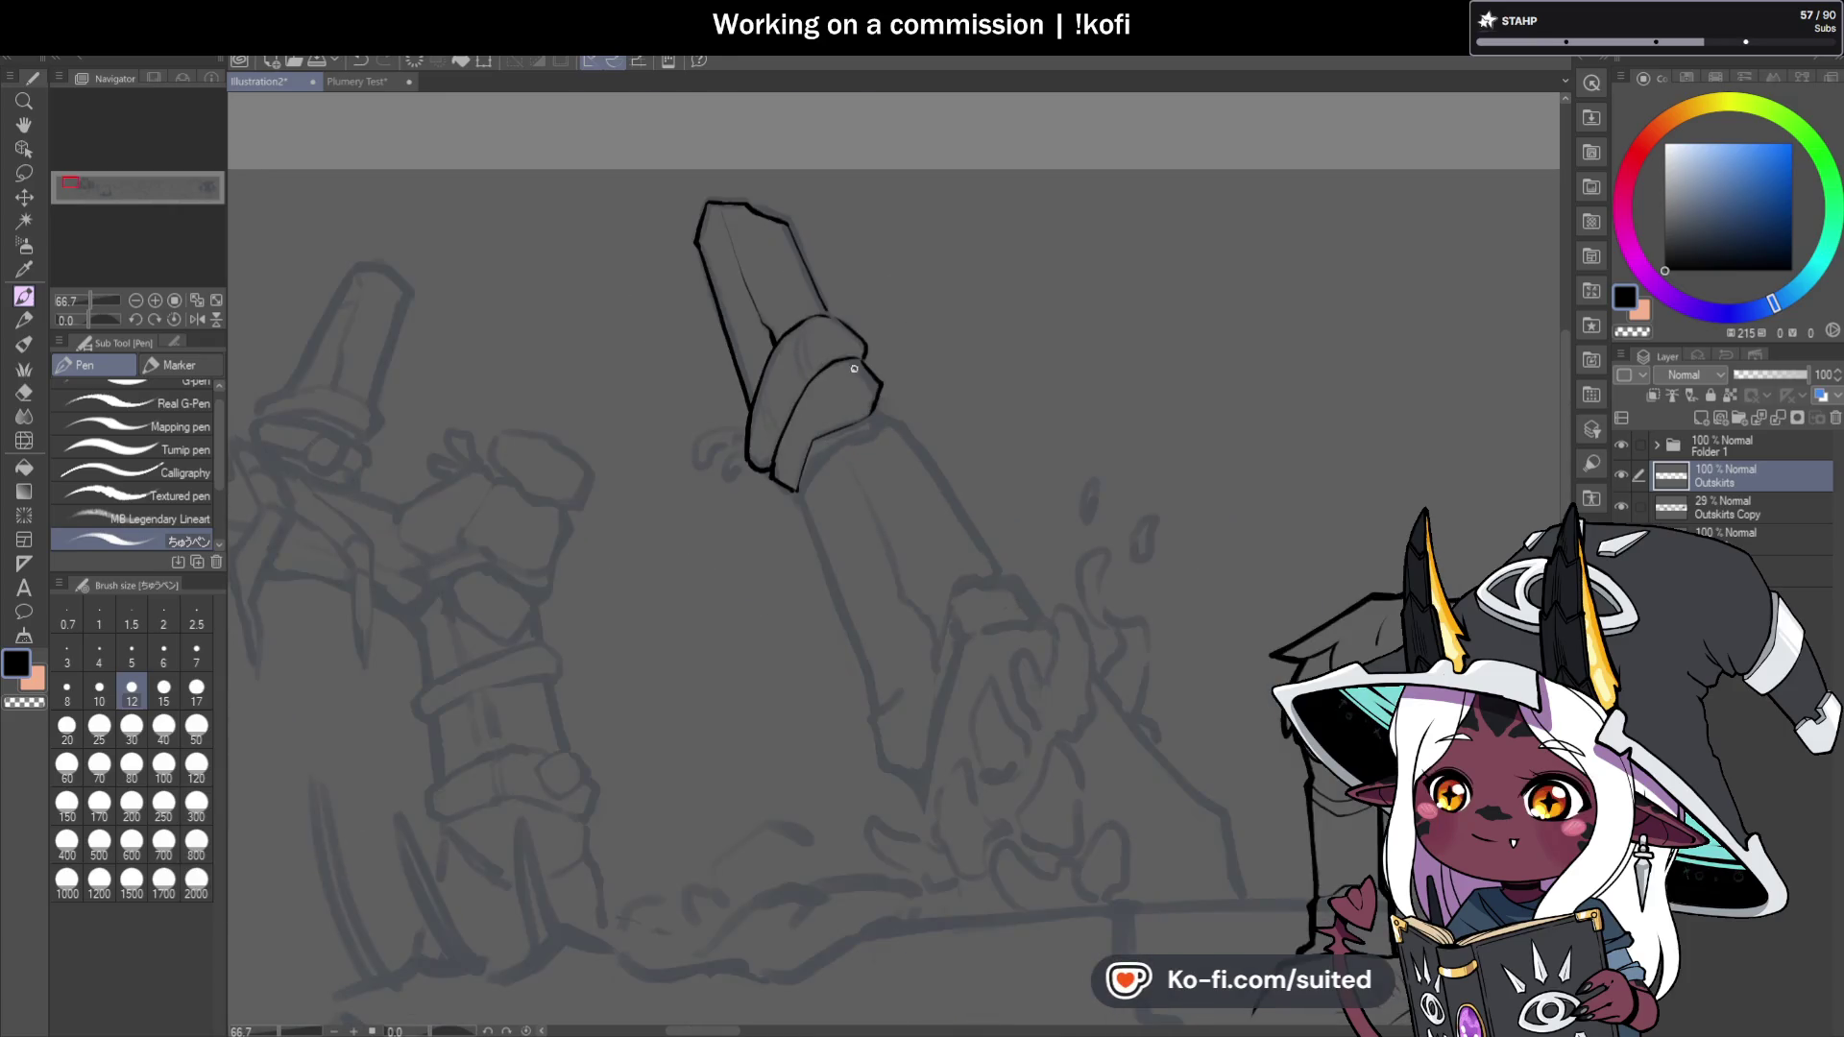
scroll(788, 205, up, 2)
mouse_move(789, 205)
mouse_down()
mouse_move(872, 384)
mouse_move(941, 428)
mouse_up()
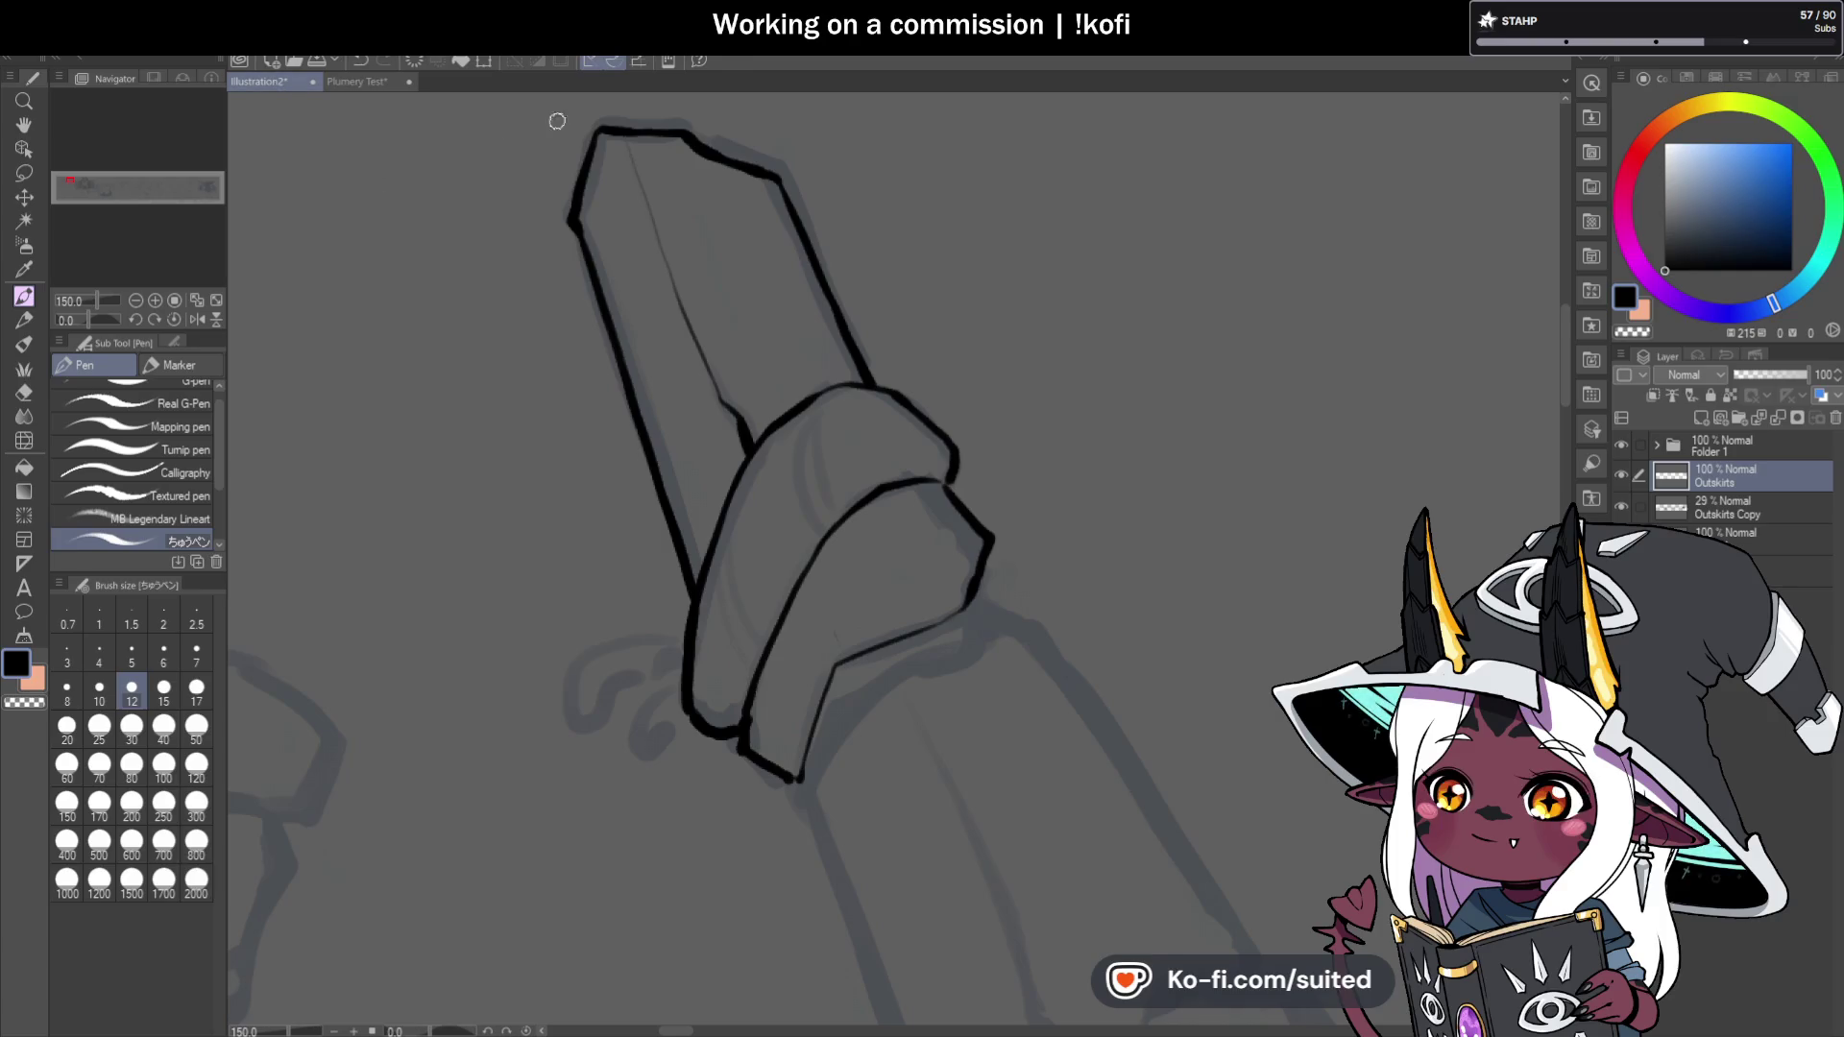
scroll(542, 121, down, 2)
scroll(790, 452, up, 3)
mouse_move(590, 336)
mouse_down()
mouse_move(634, 225)
mouse_move(701, 180)
mouse_up()
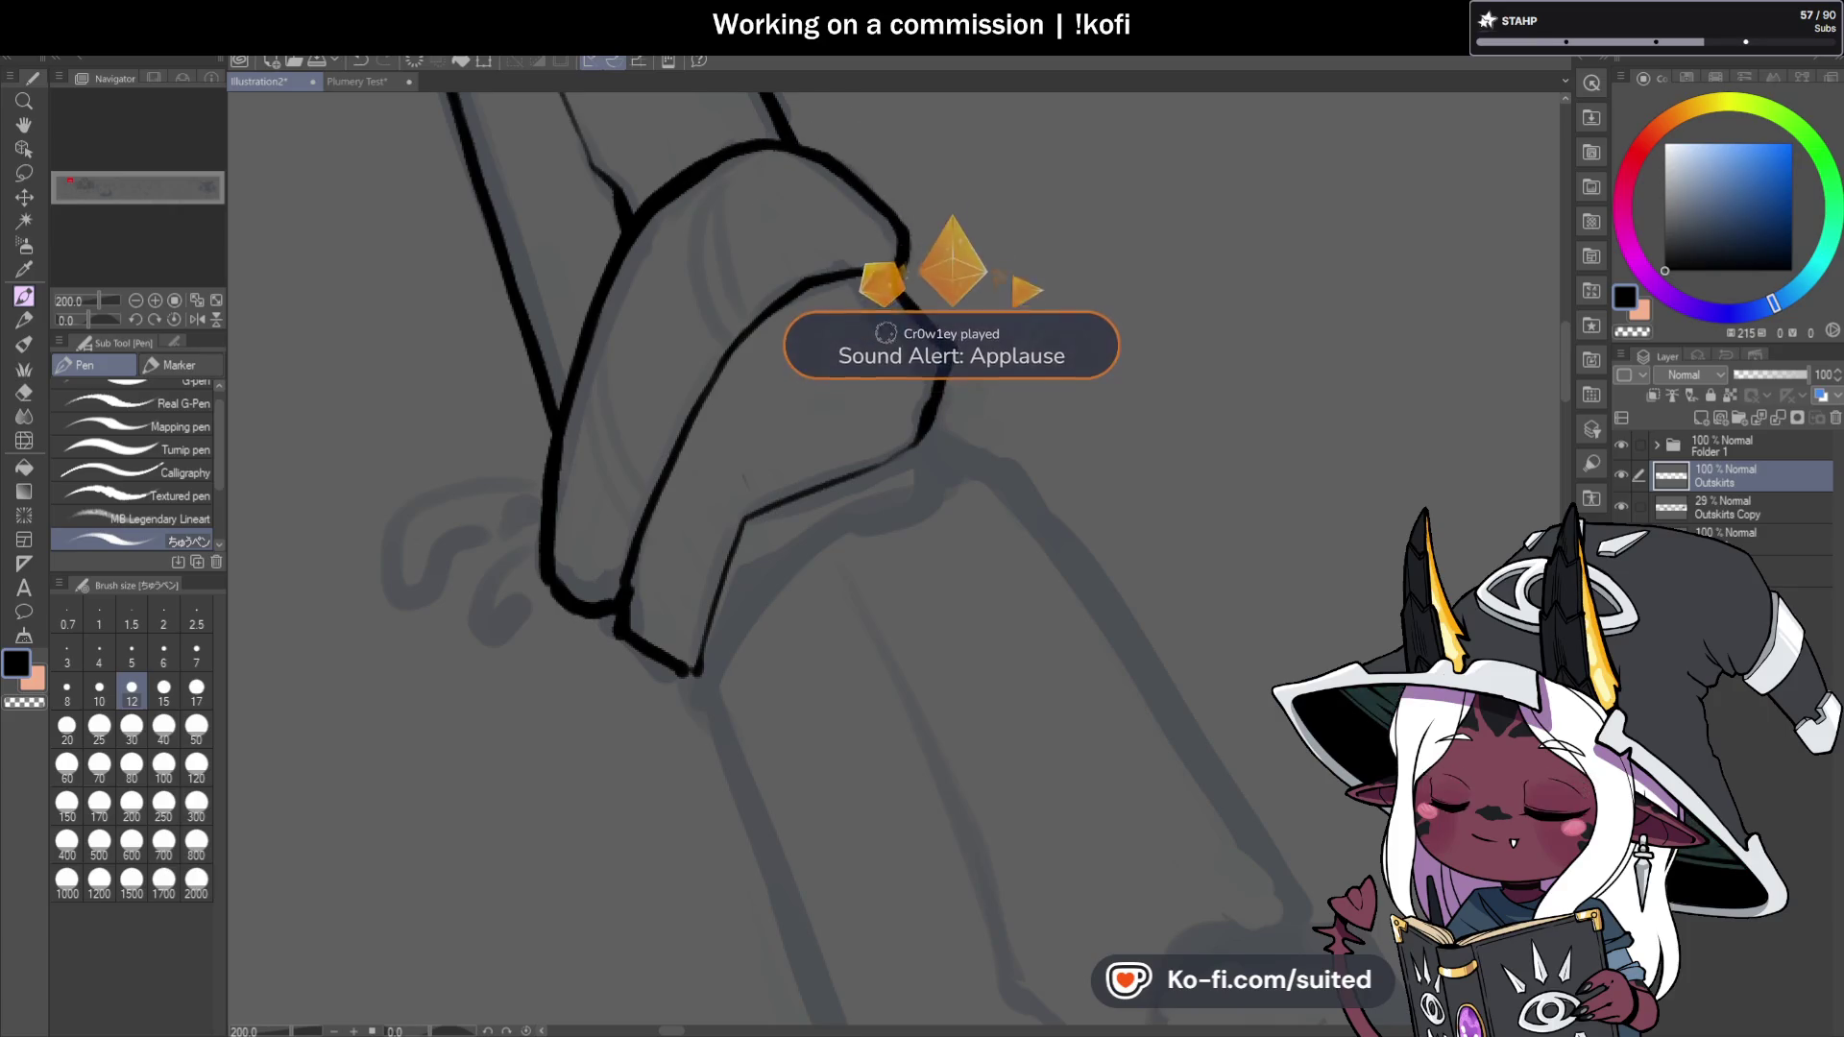
scroll(732, 473, down, 3)
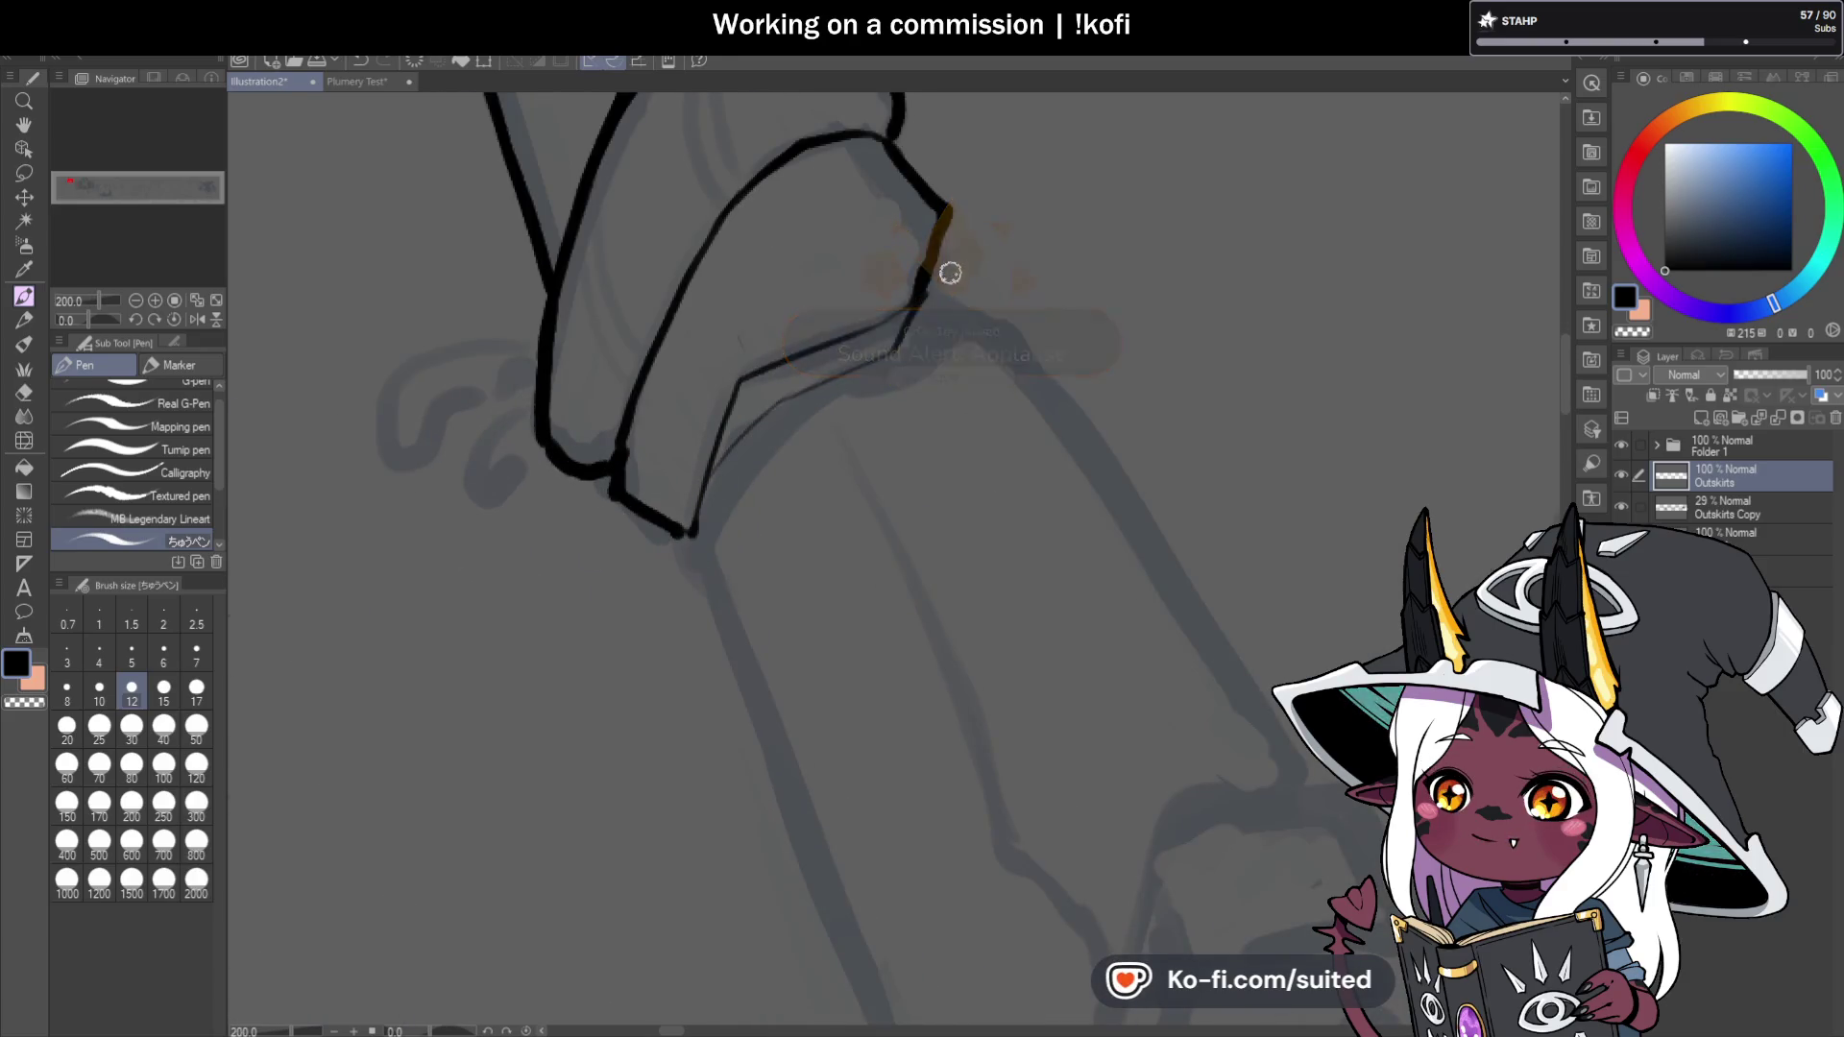
Extend the band's lower-right outline and ink the shaft's right edge, redoing an overlong stroke.
drag(987, 314, 1018, 314)
key(ctrl+minus)
scroll(876, 329, up, 3)
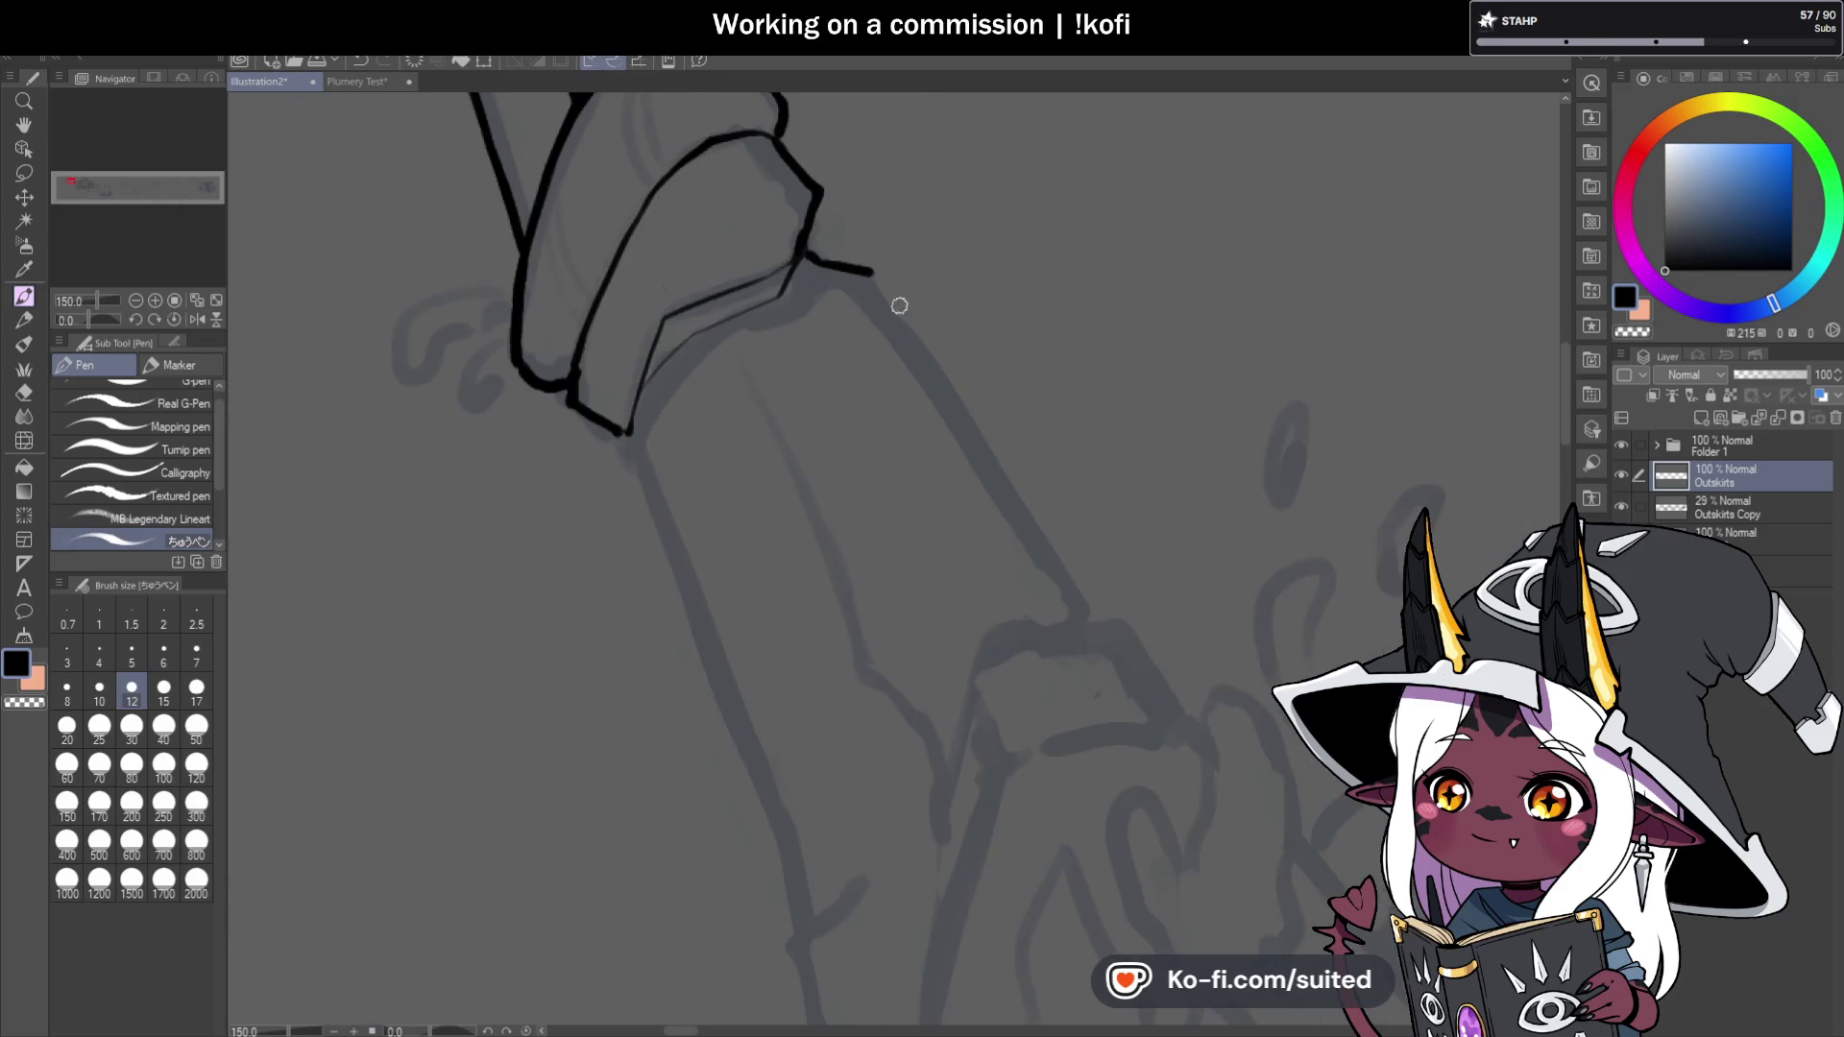
drag(870, 273, 1037, 525)
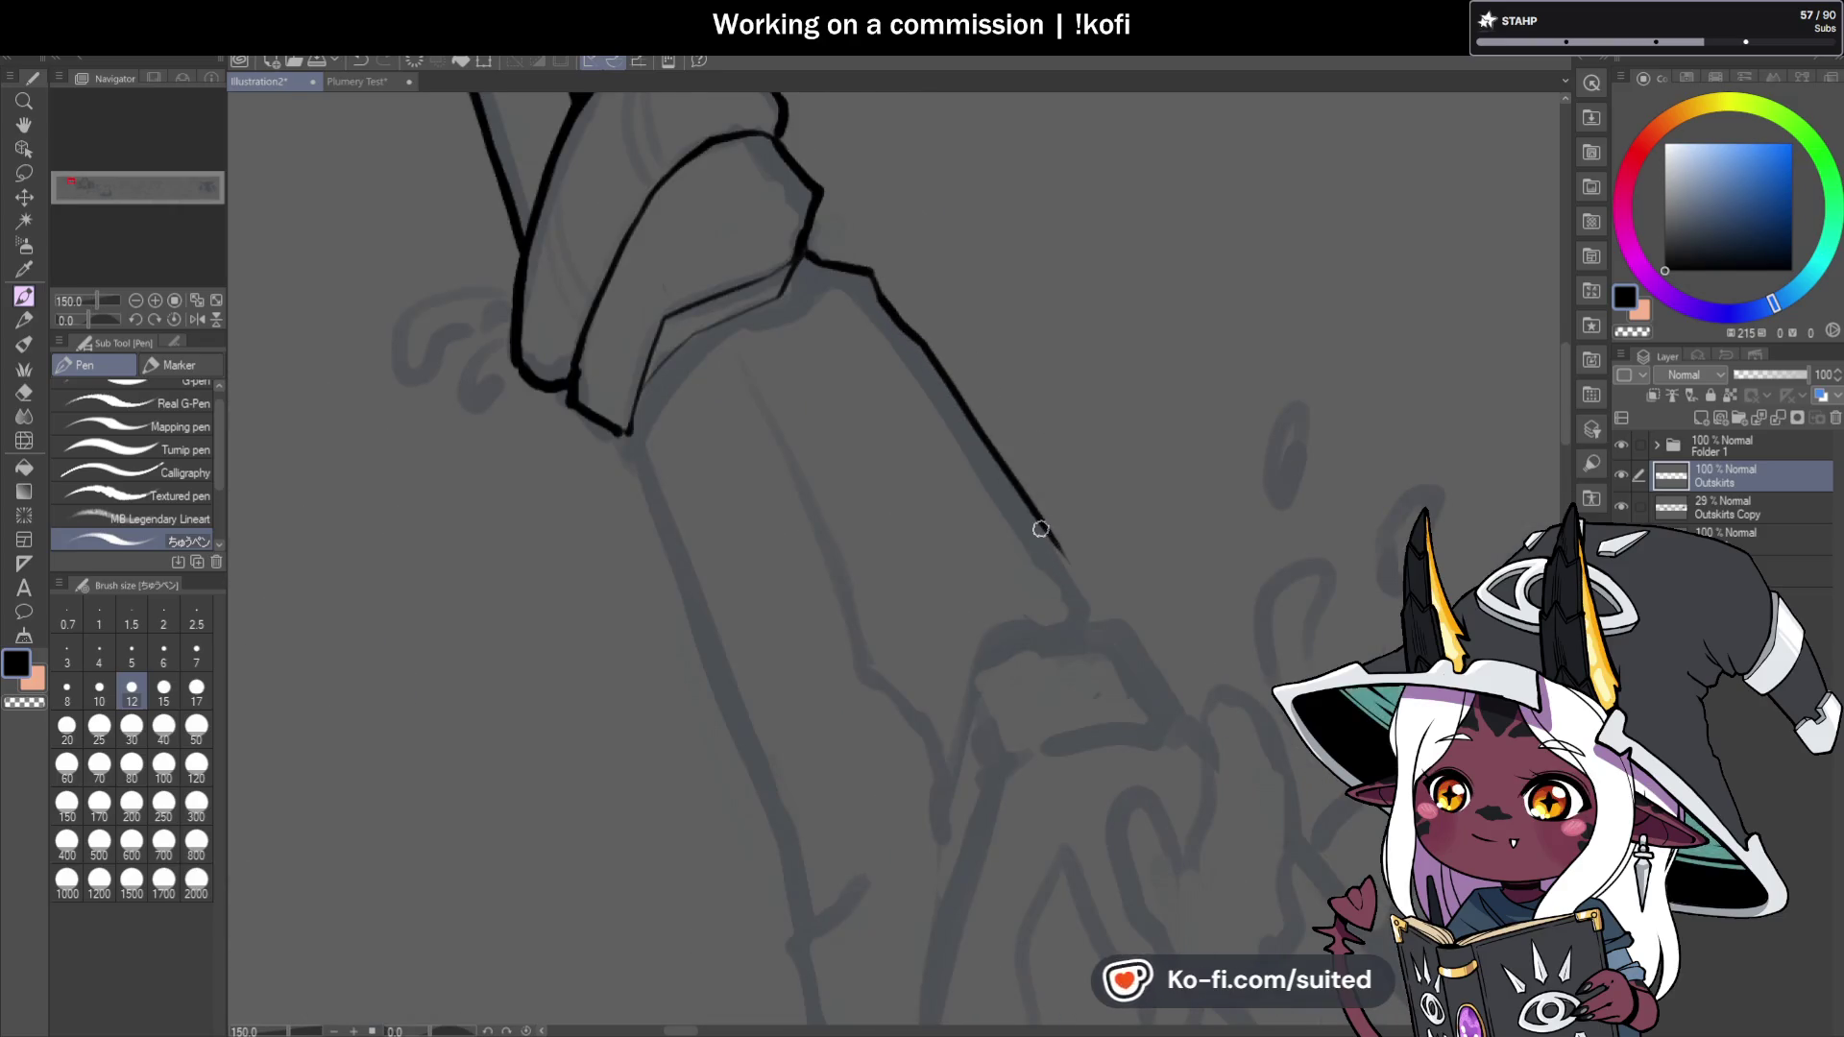
key(ctrl+z)
drag(900, 329, 1063, 599)
key(ctrl+minus)
Ink the shaft's left edge and thin inner line down to its lower end, redoing a misplaced stroke.
drag(702, 336, 740, 441)
key(ctrl+z)
drag(695, 329, 744, 452)
drag(799, 586, 811, 653)
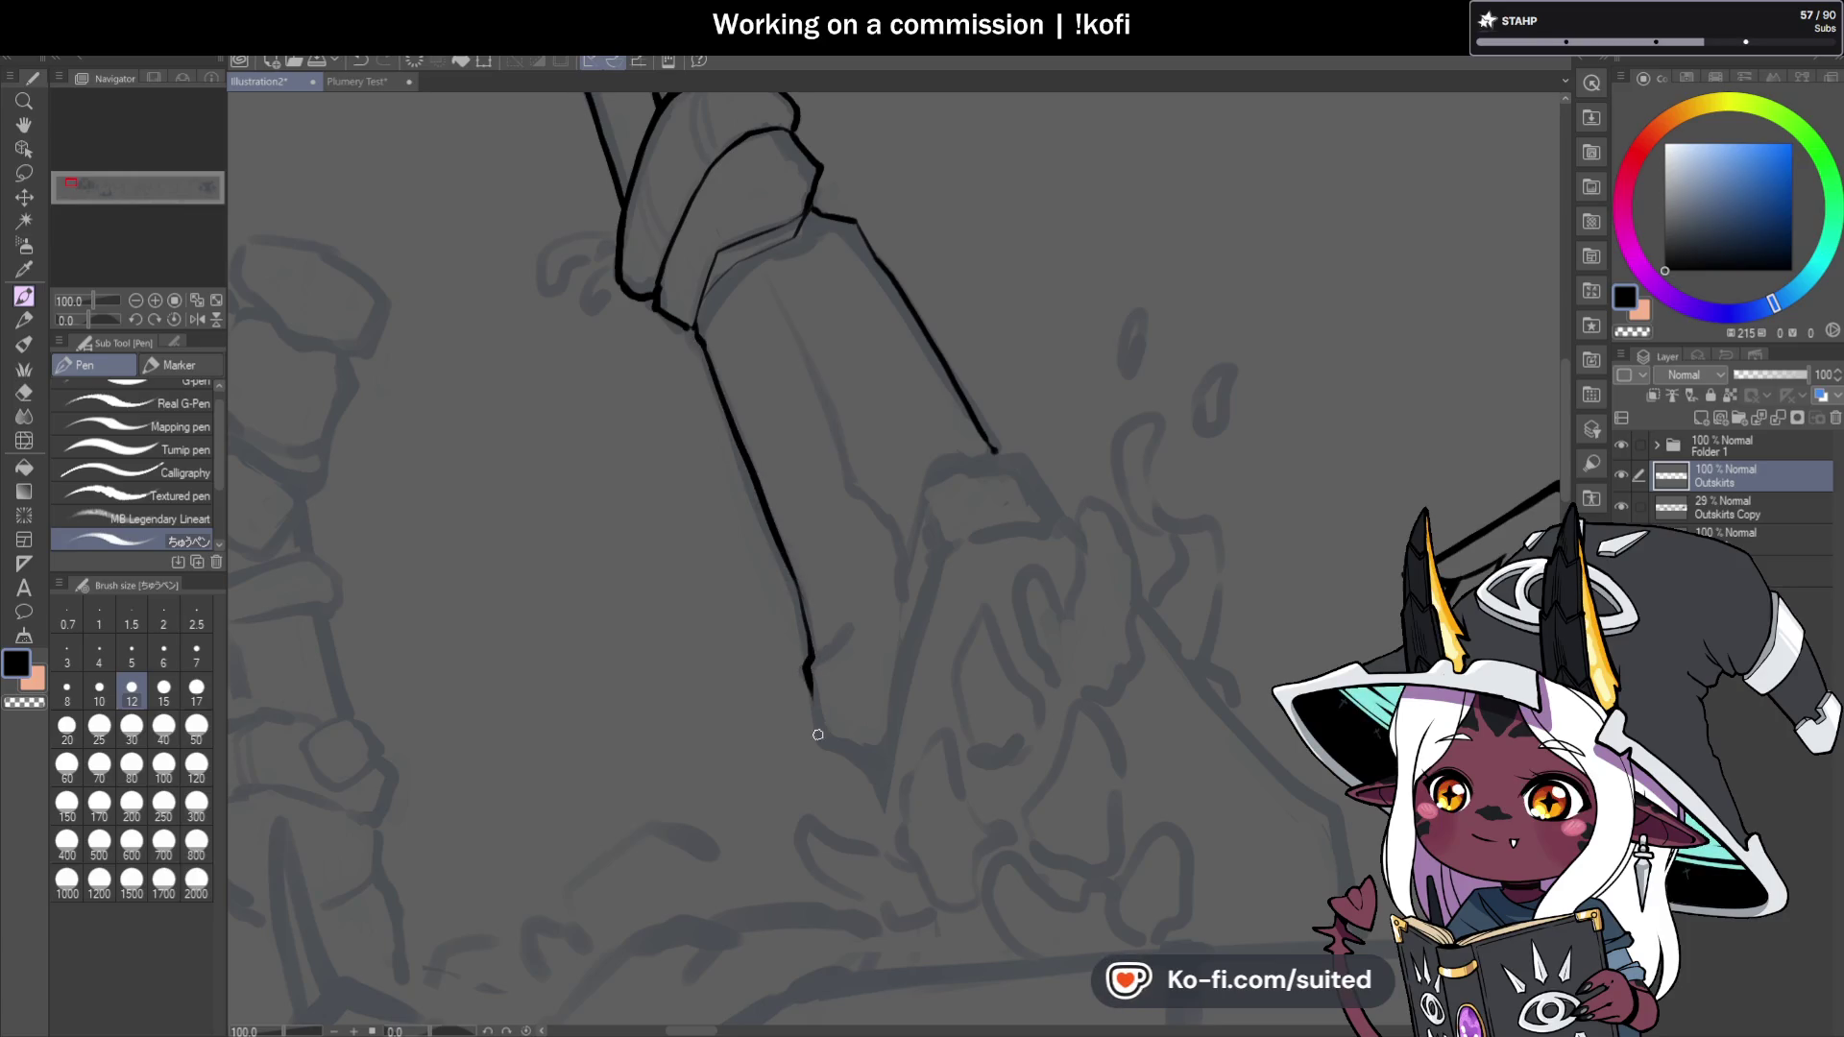
scroll(975, 522, down, 3)
scroll(897, 506, up, 2)
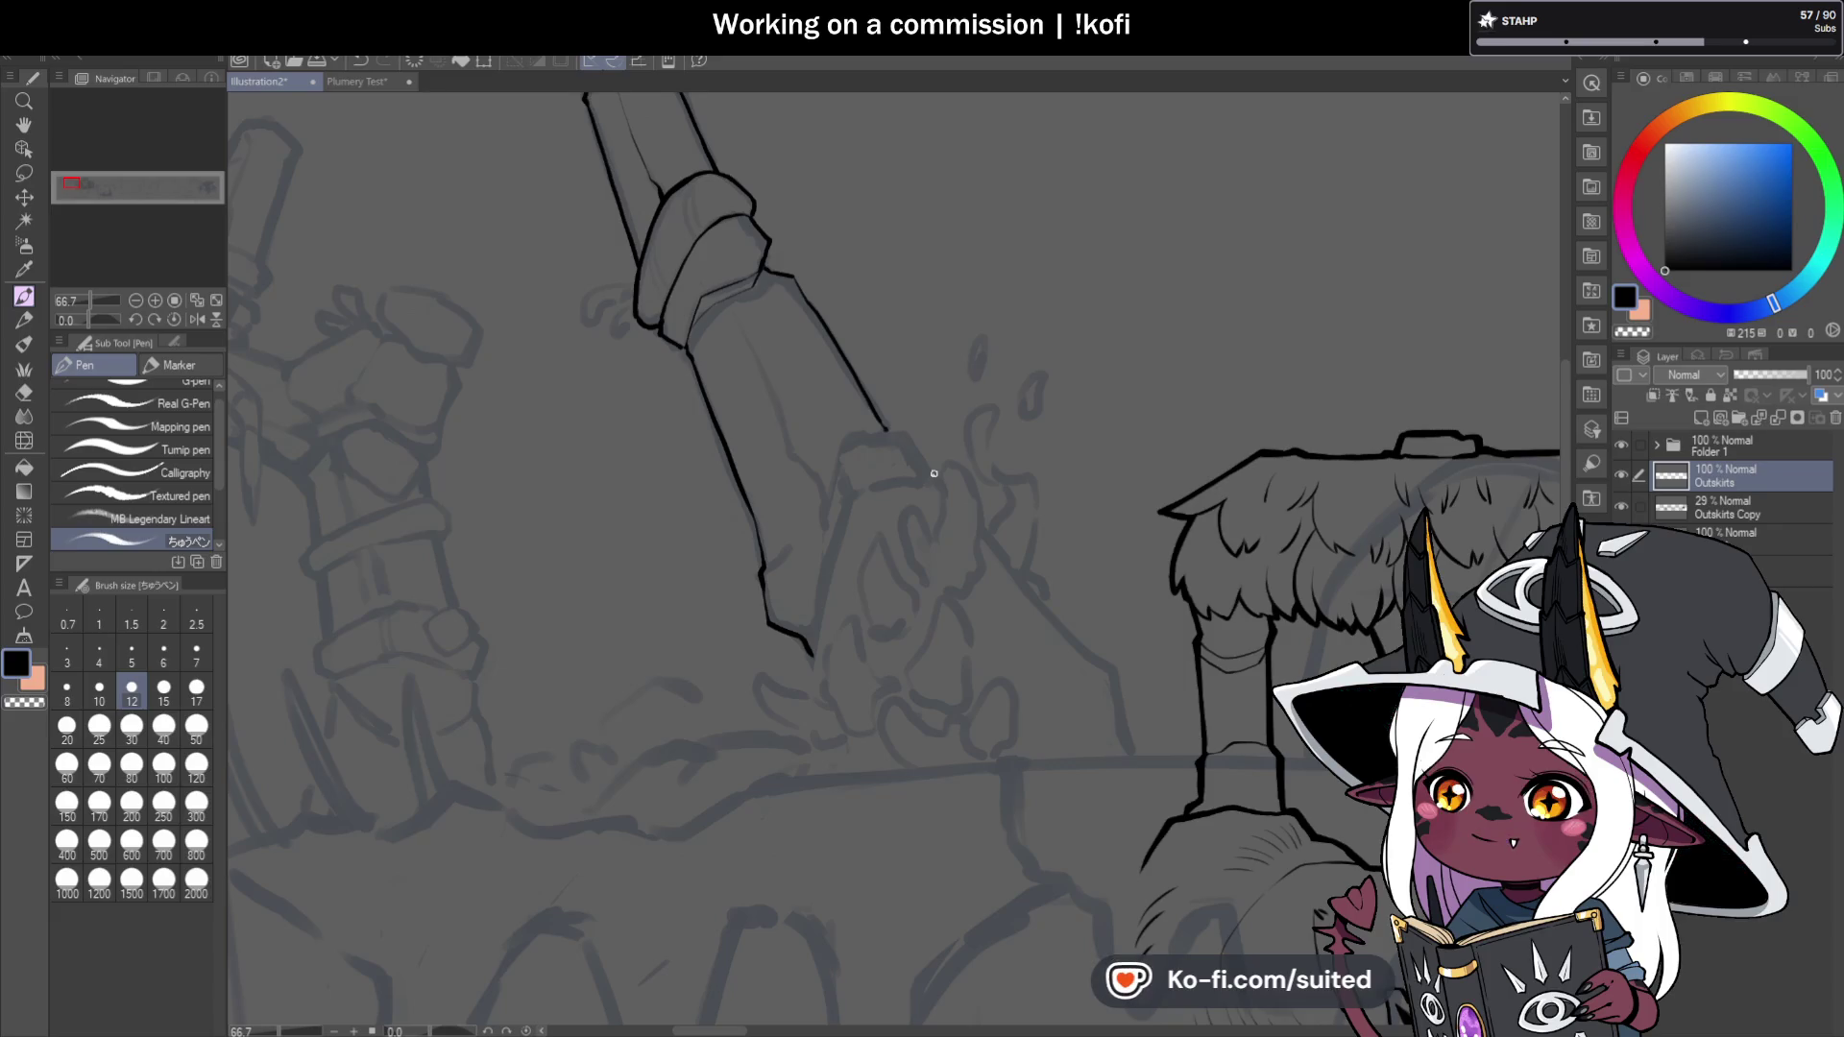
scroll(721, 295, up, 3)
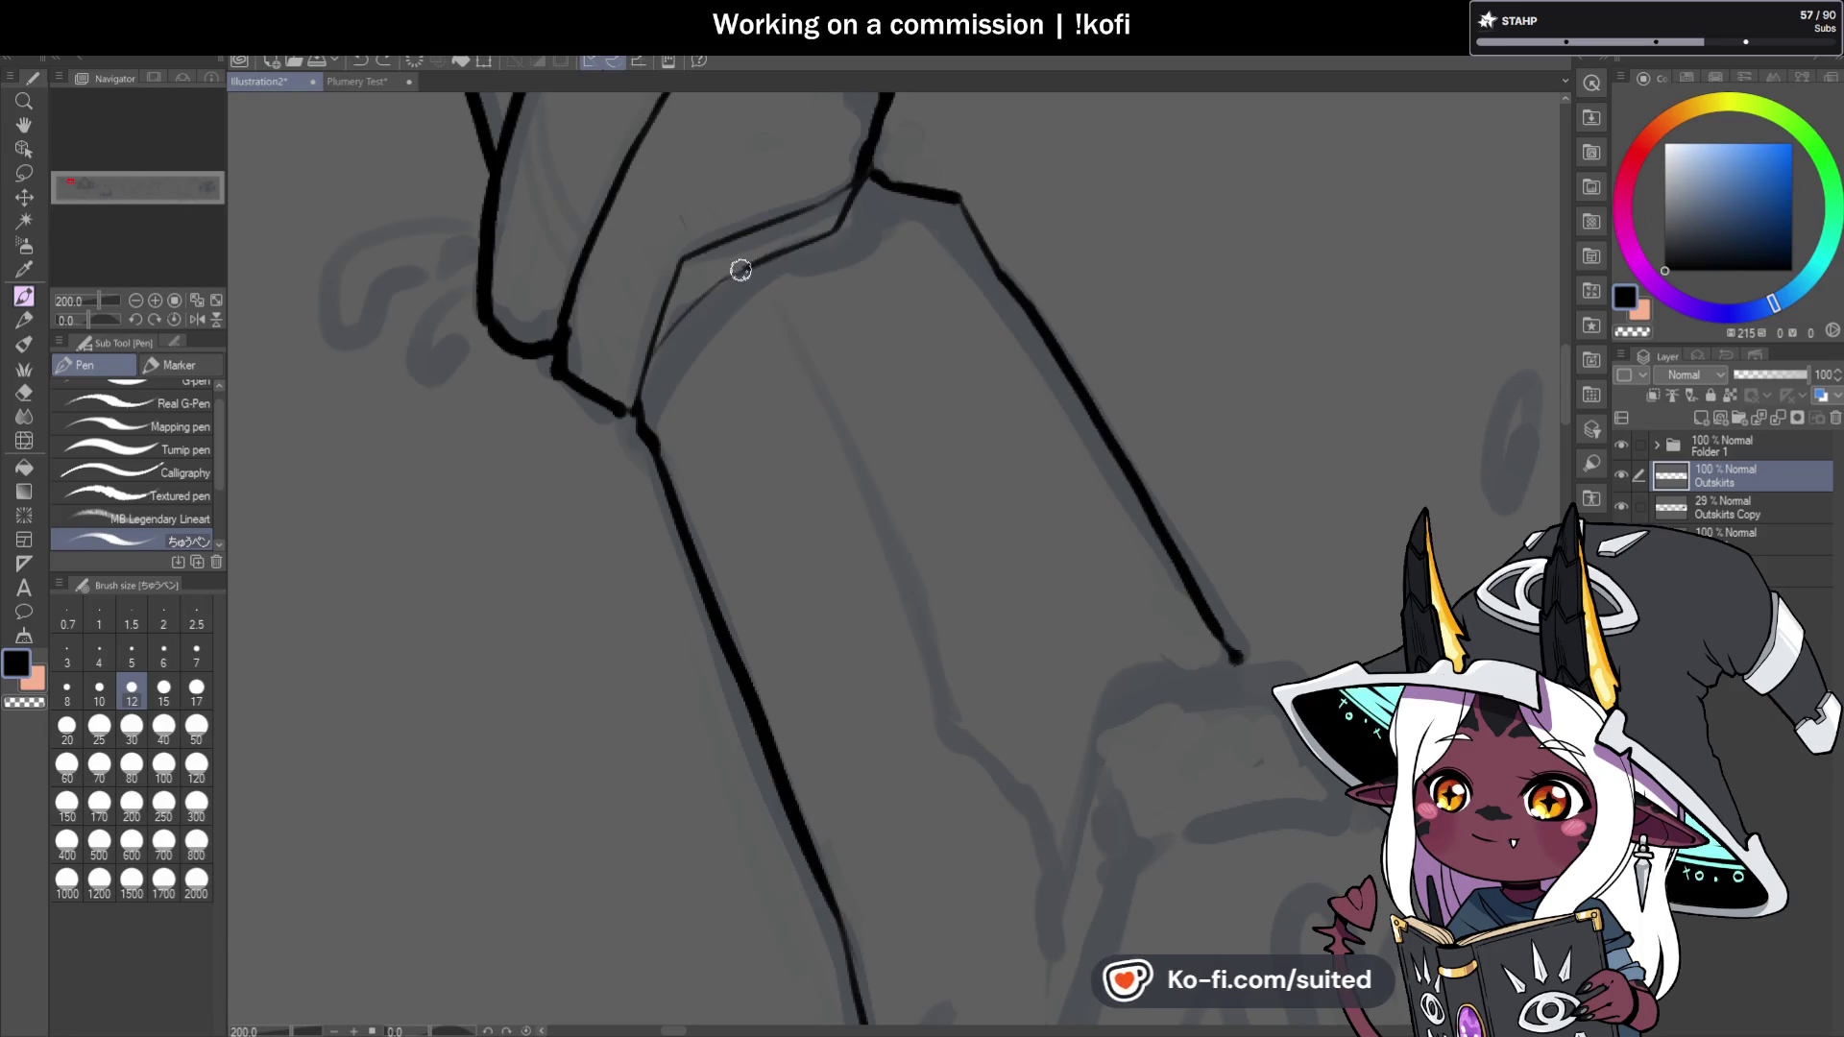
scroll(775, 398, down, 2)
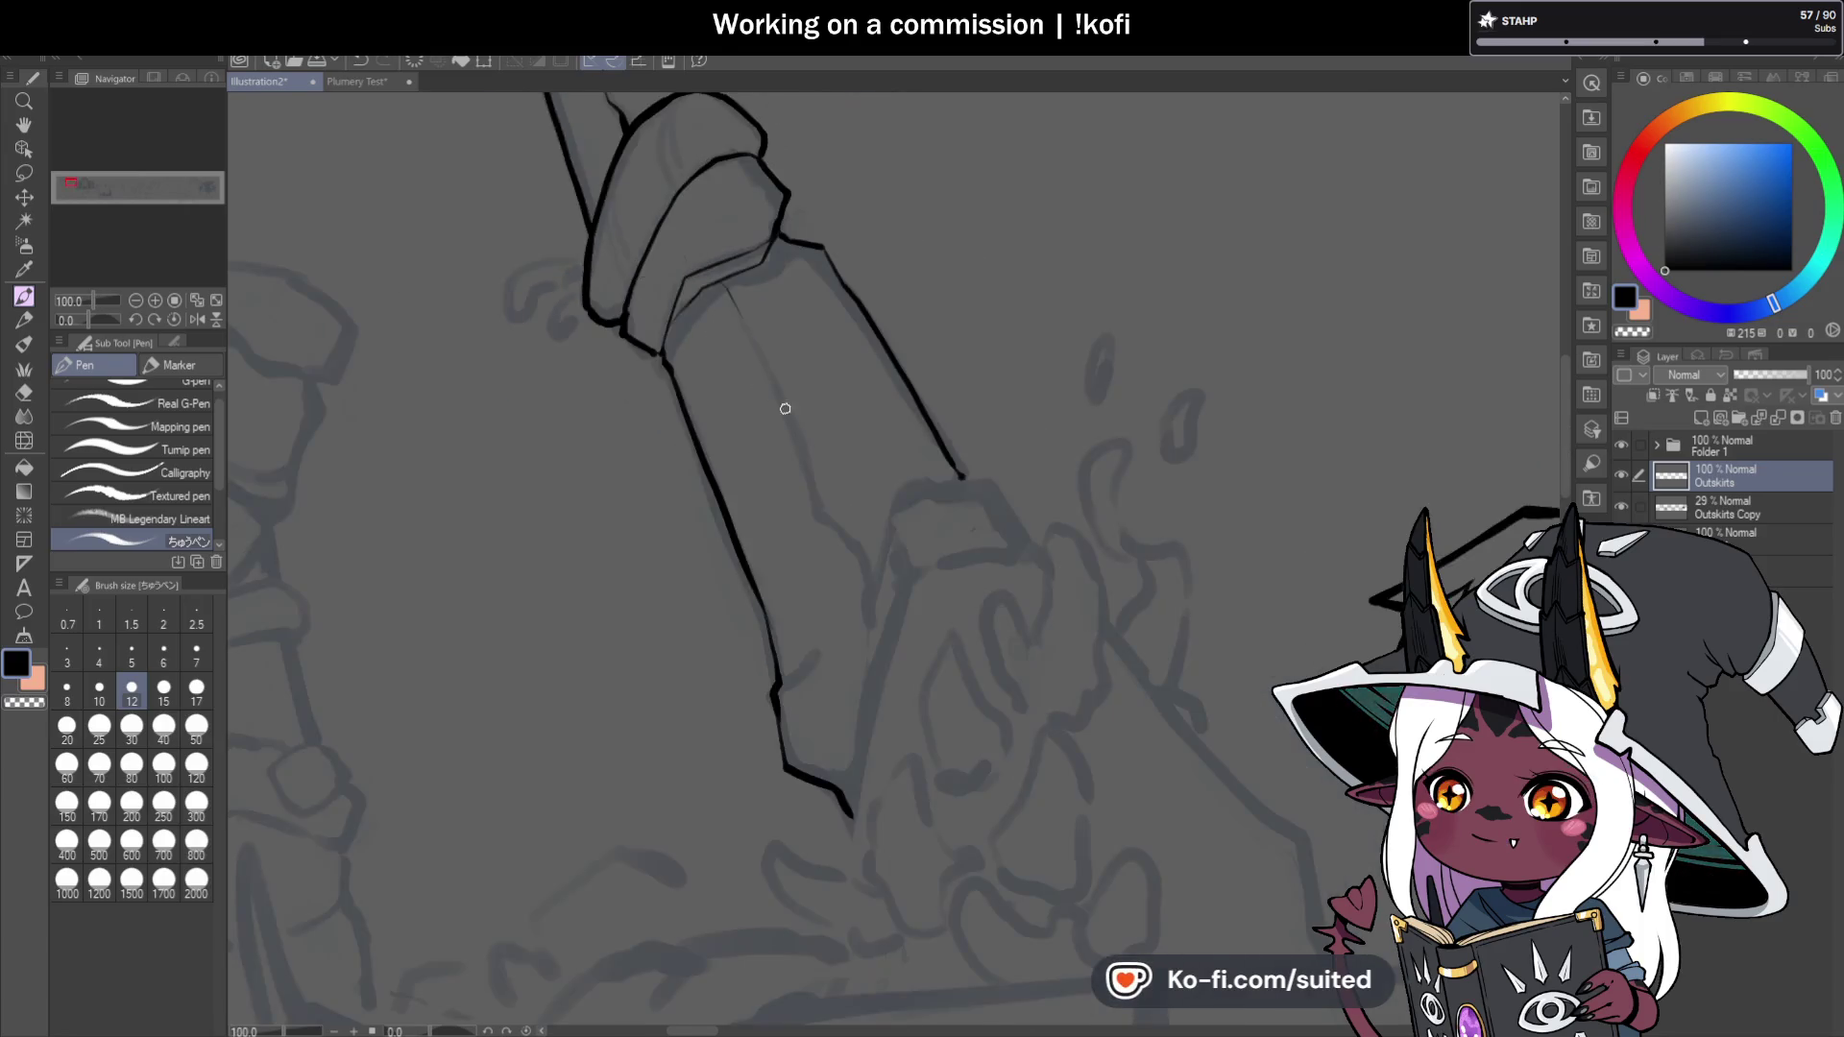
scroll(775, 398, up, 1)
drag(786, 421, 823, 539)
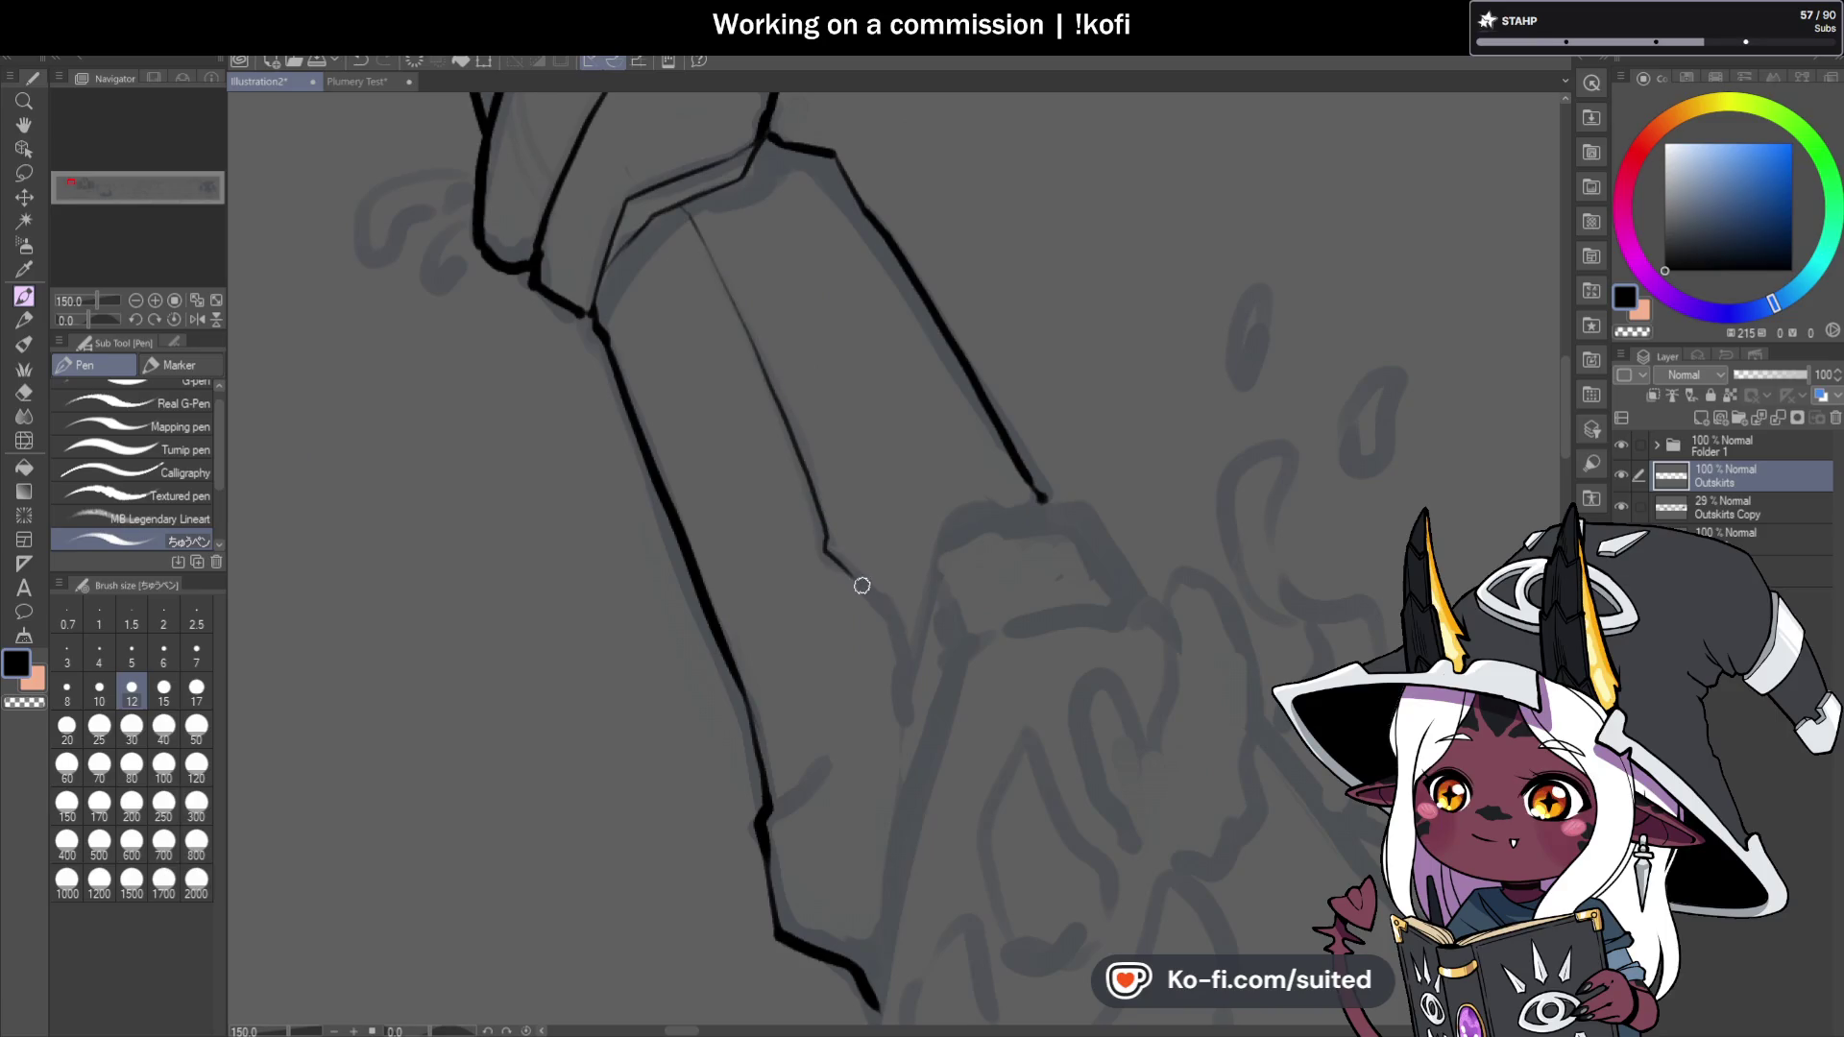
scroll(871, 607, down, 2)
scroll(871, 607, up, 2)
mouse_move(744, 508)
mouse_down()
mouse_move(845, 439)
mouse_move(905, 238)
mouse_up()
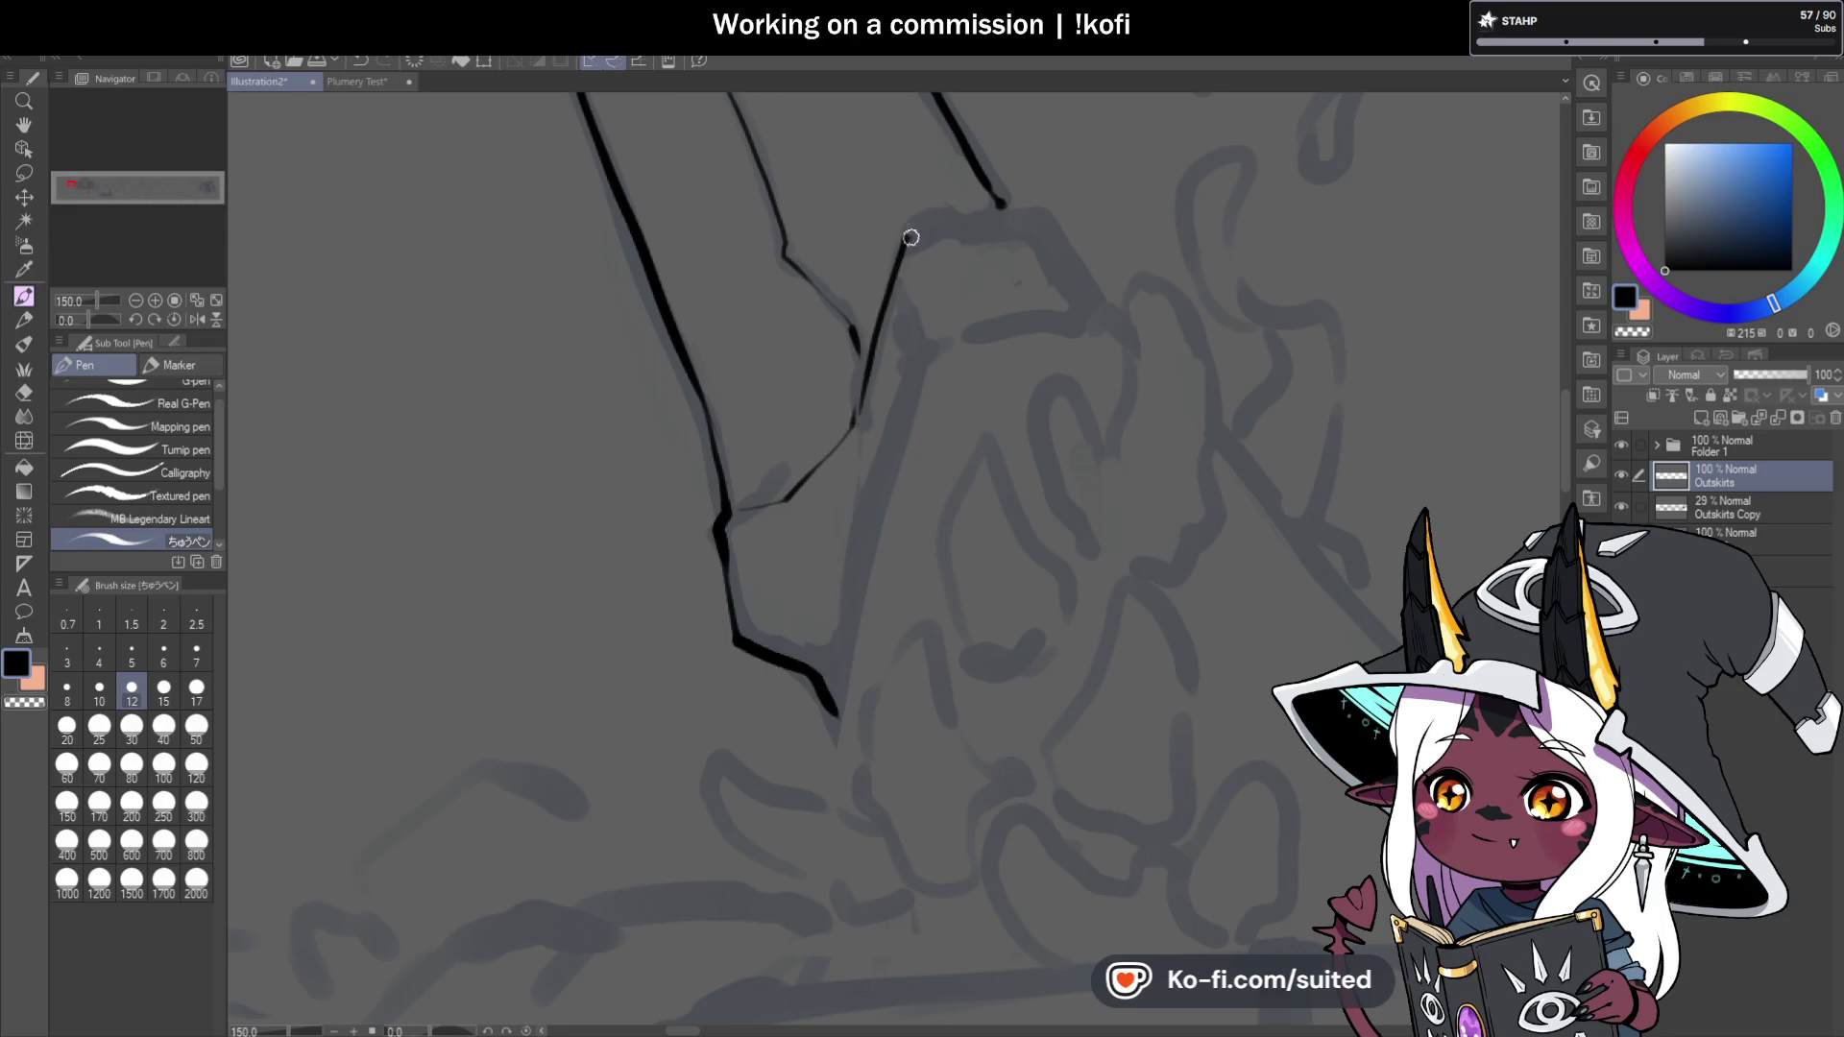
scroll(1005, 211, down, 2)
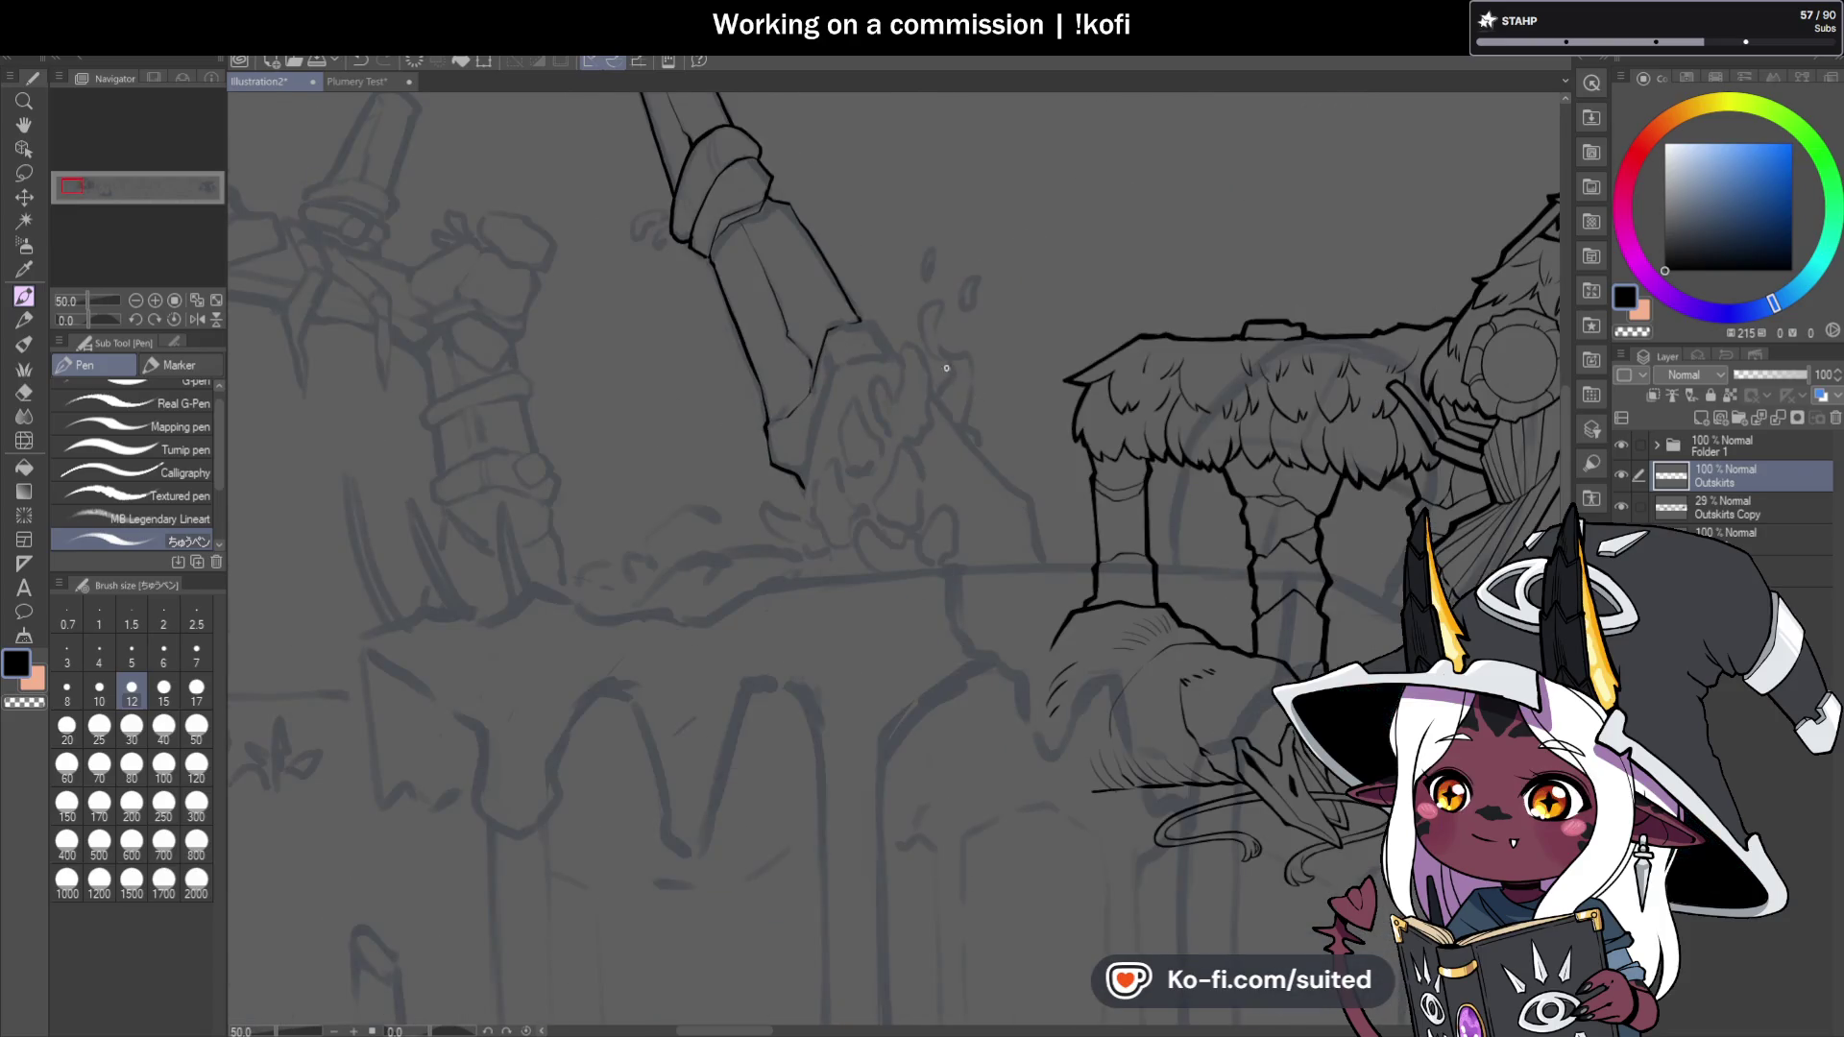
Ink the shaft's lower right and bottom edges, joining them to the existing line.
scroll(861, 314, up, 2)
drag(827, 308, 927, 401)
scroll(877, 371, down, 1)
scroll(761, 465, down, 2)
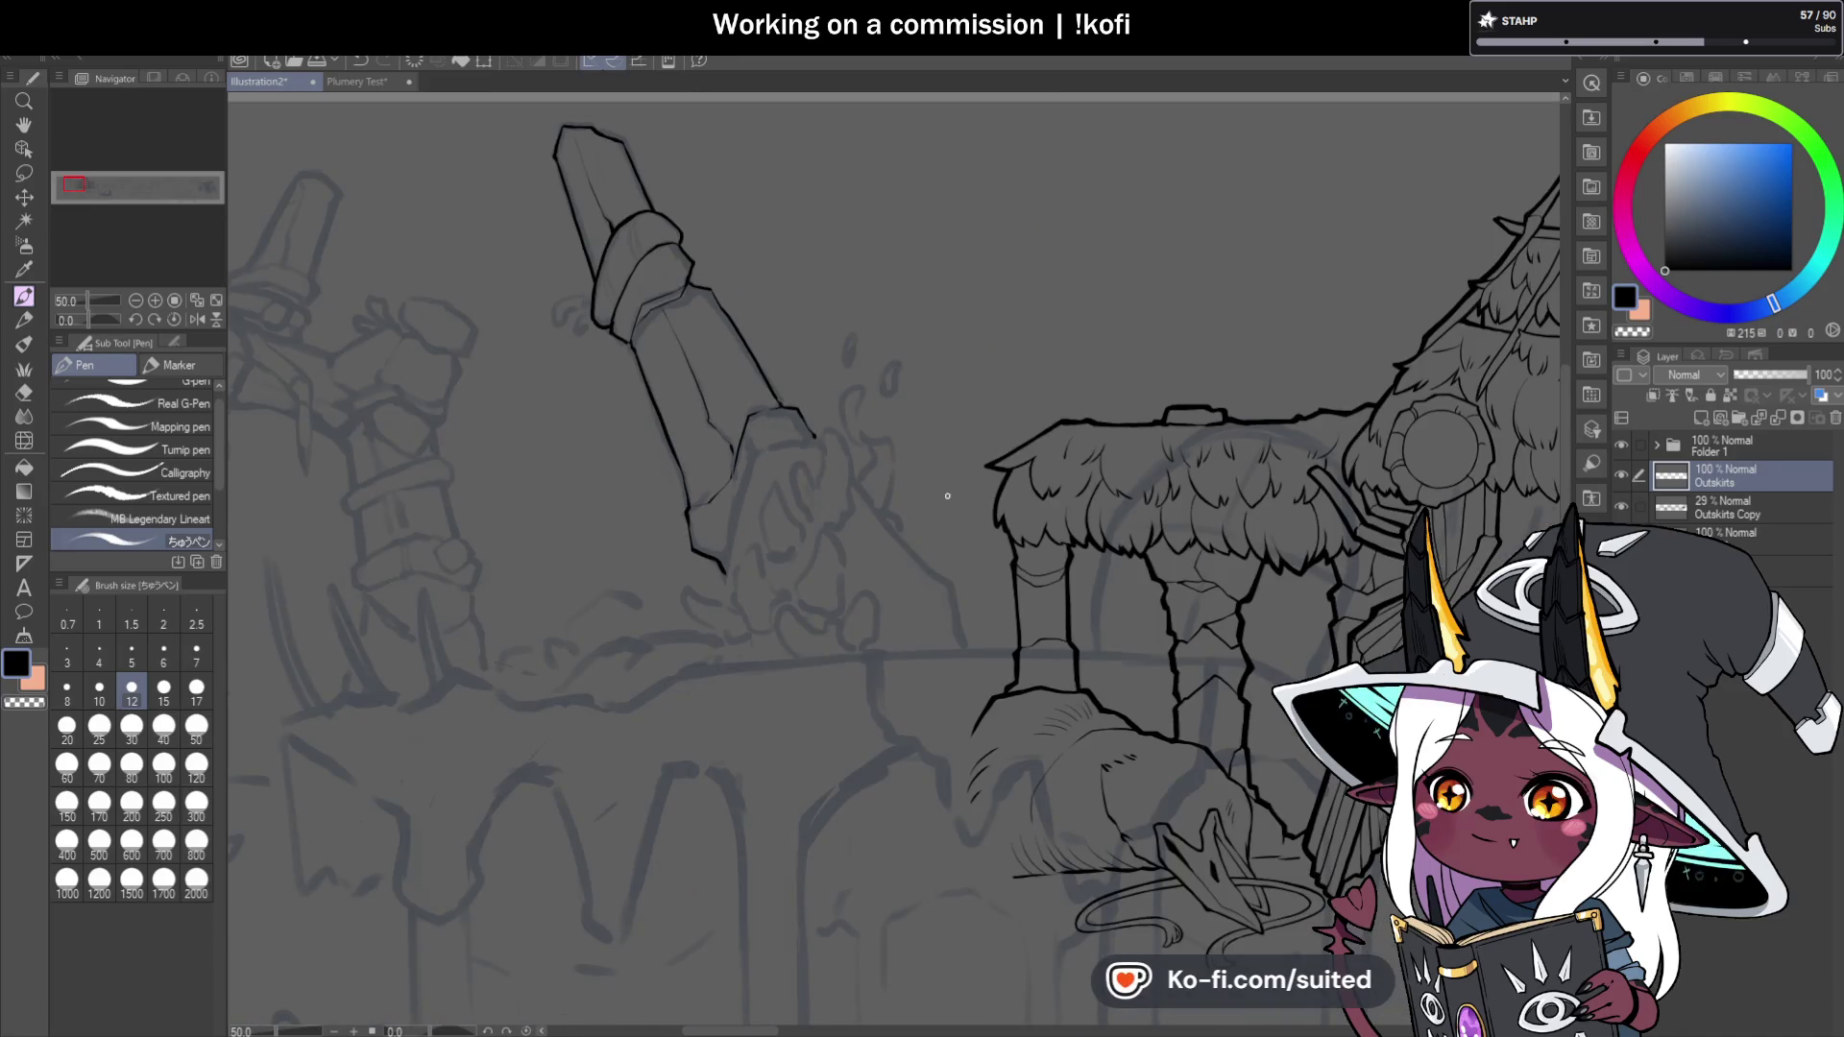
scroll(736, 592, up, 3)
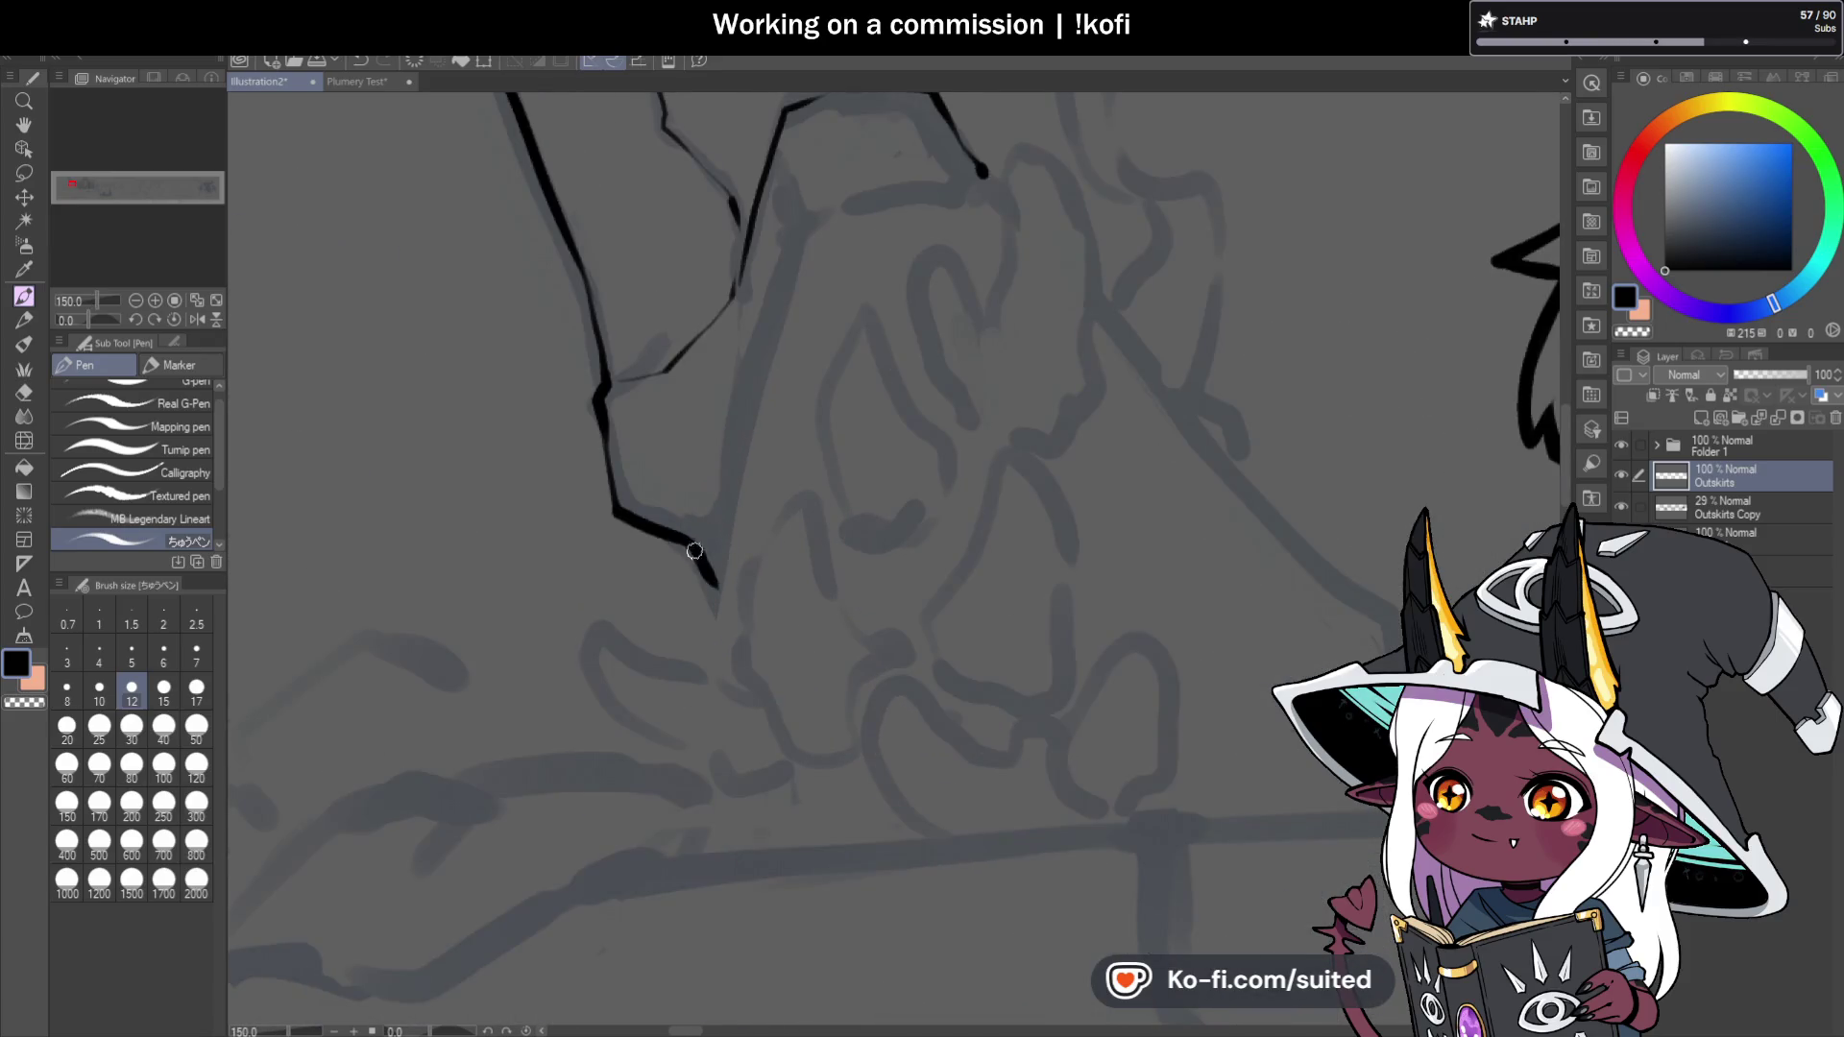
drag(714, 579, 762, 320)
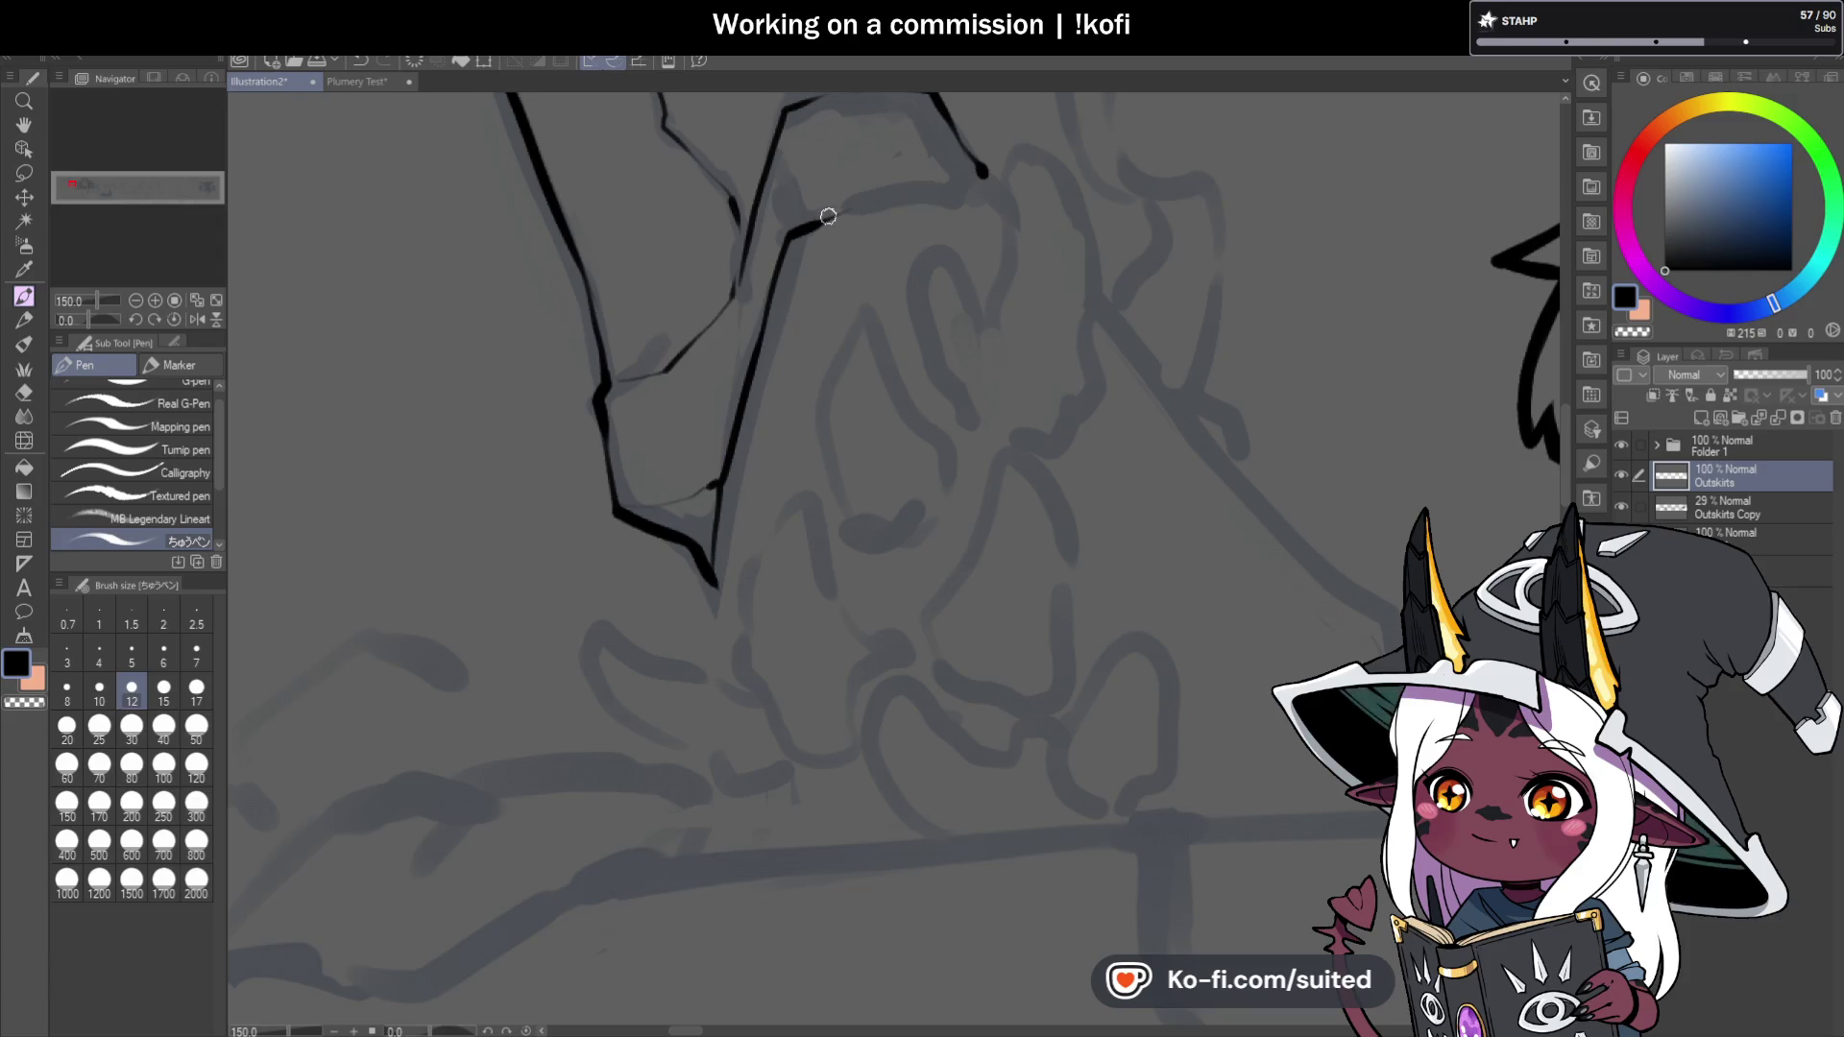
drag(892, 197, 971, 177)
Ink the diagonal edge from the shaft down to the ground, redoing a stray stroke.
scroll(596, 350, down, 5)
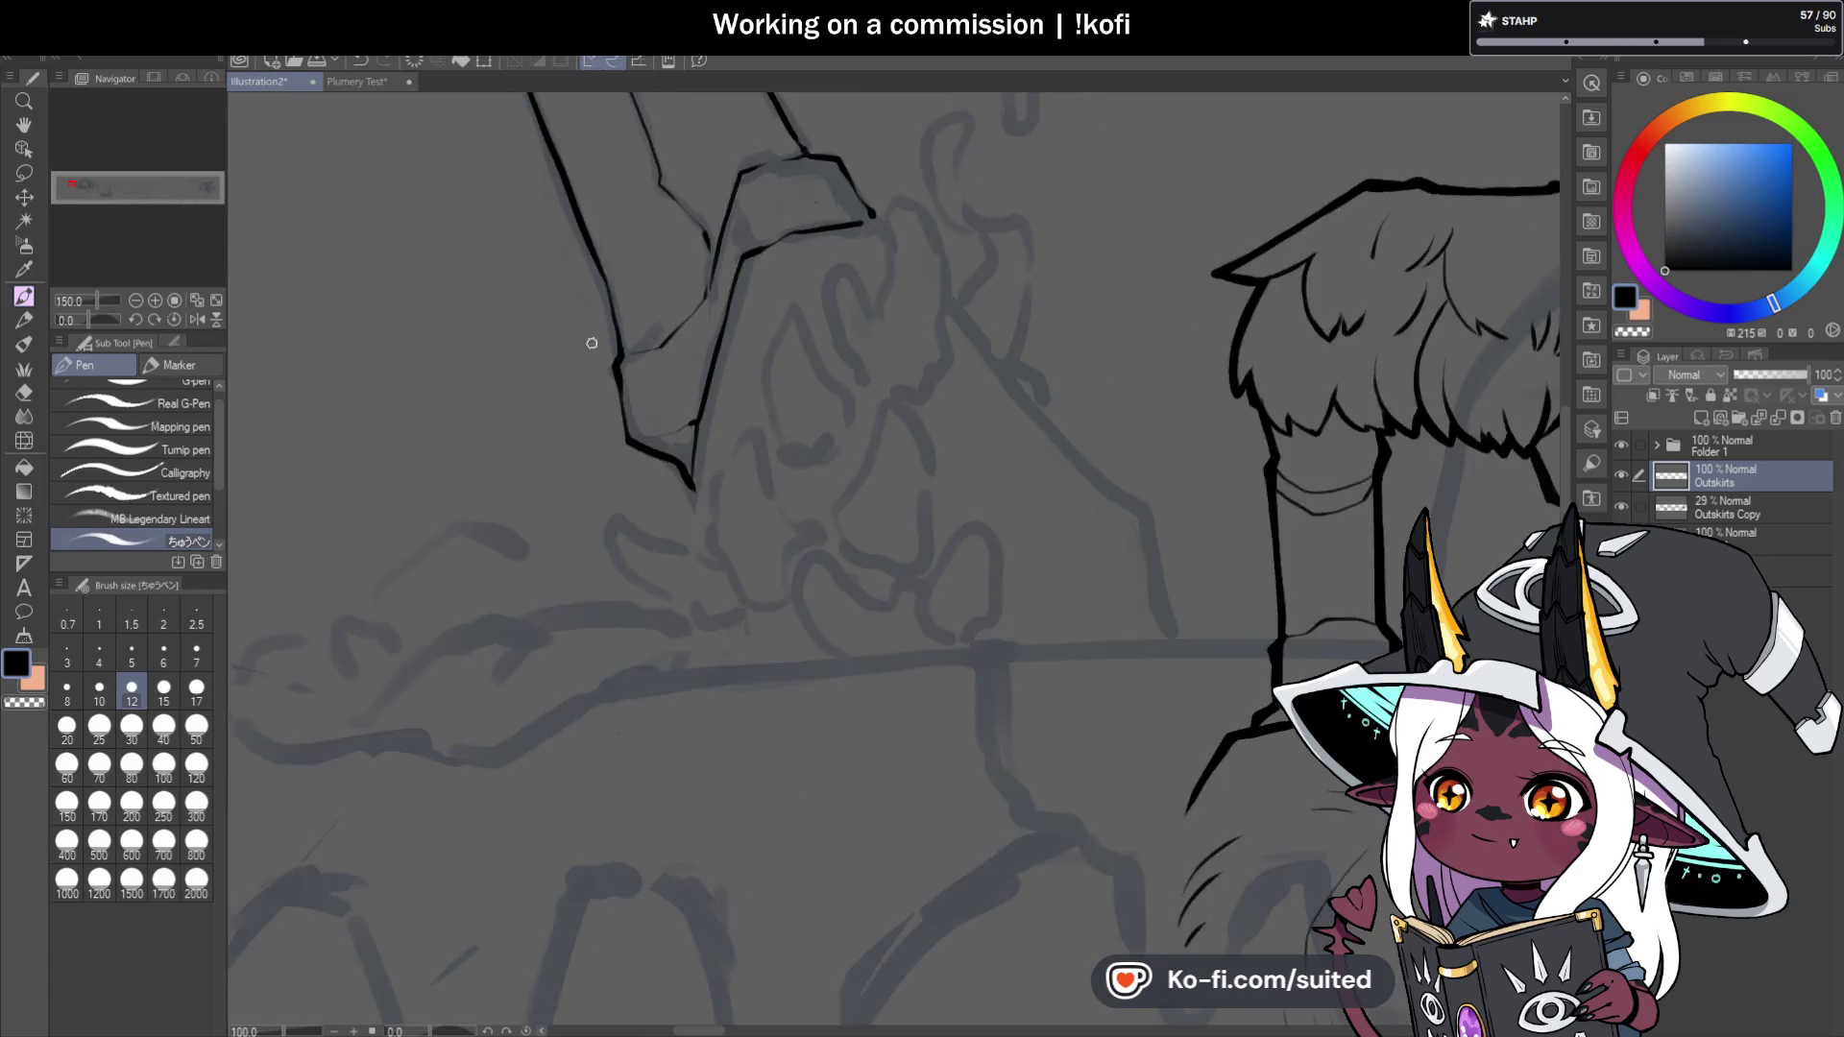
scroll(860, 432, up, 4)
drag(794, 284, 936, 471)
key(ctrl+z)
drag(792, 279, 917, 427)
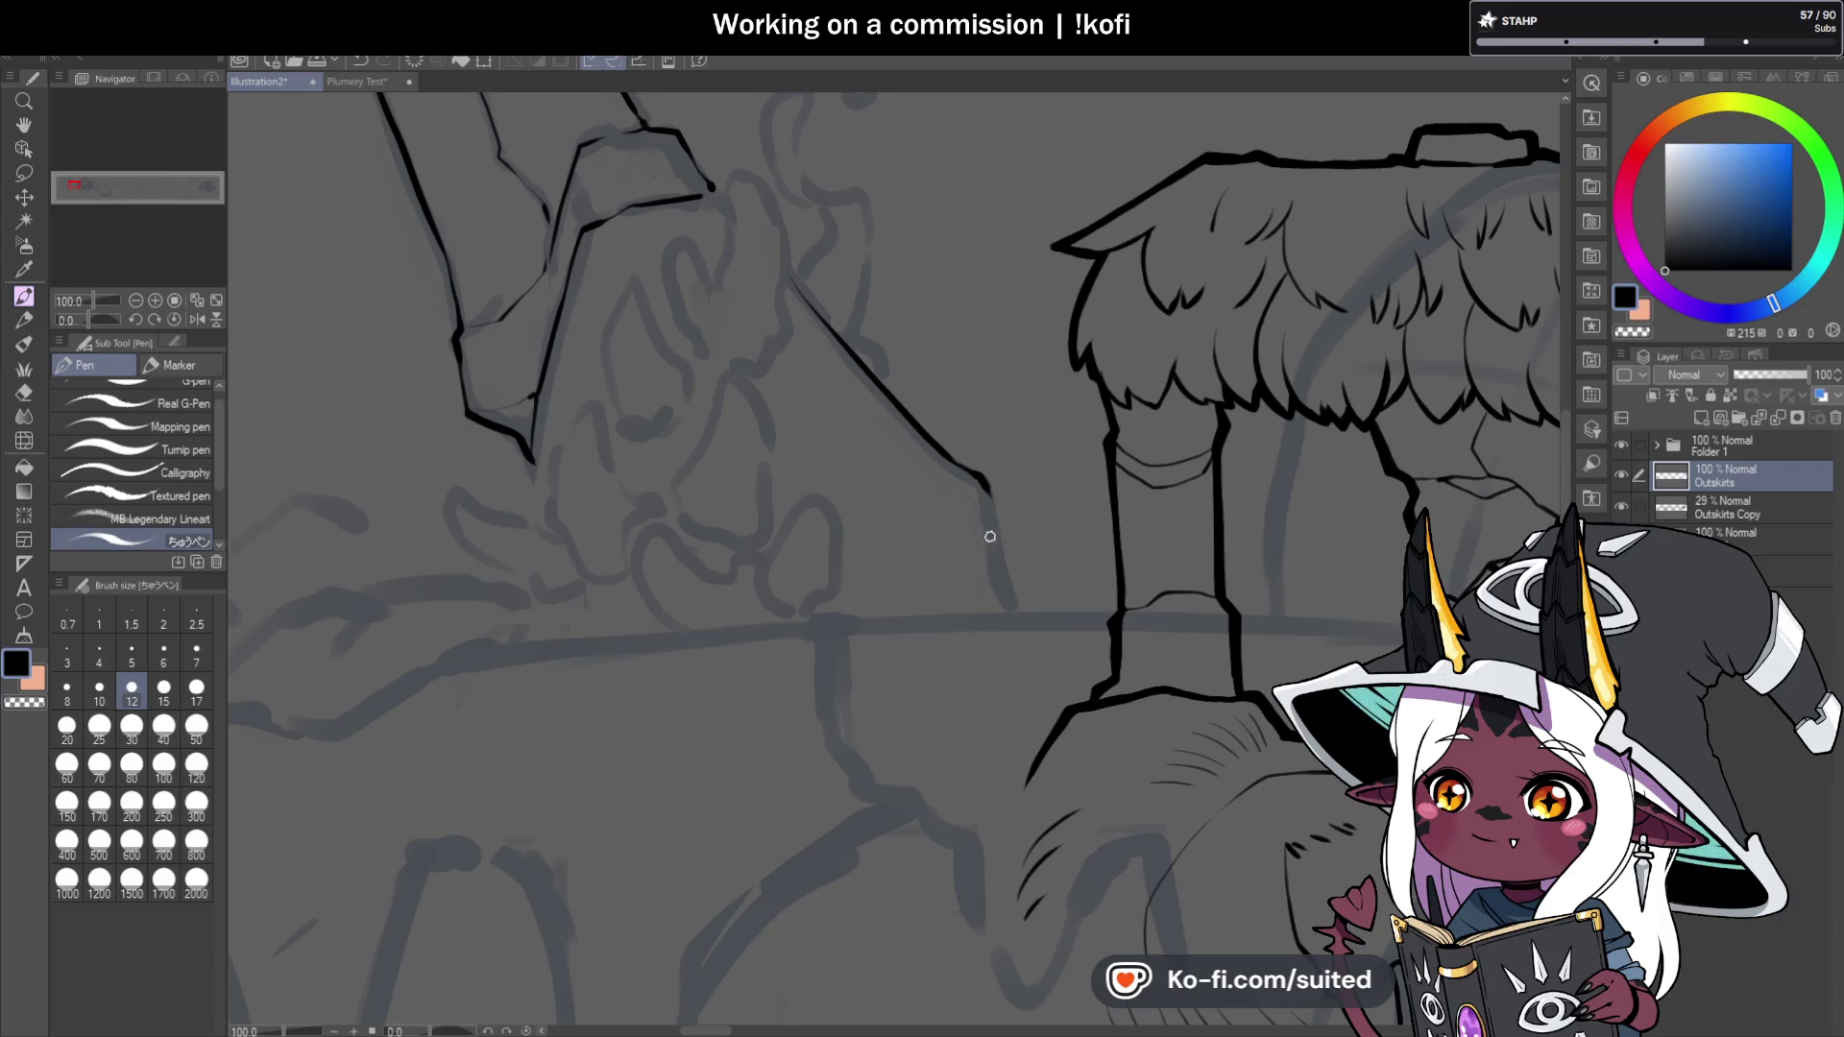
drag(989, 494, 1020, 607)
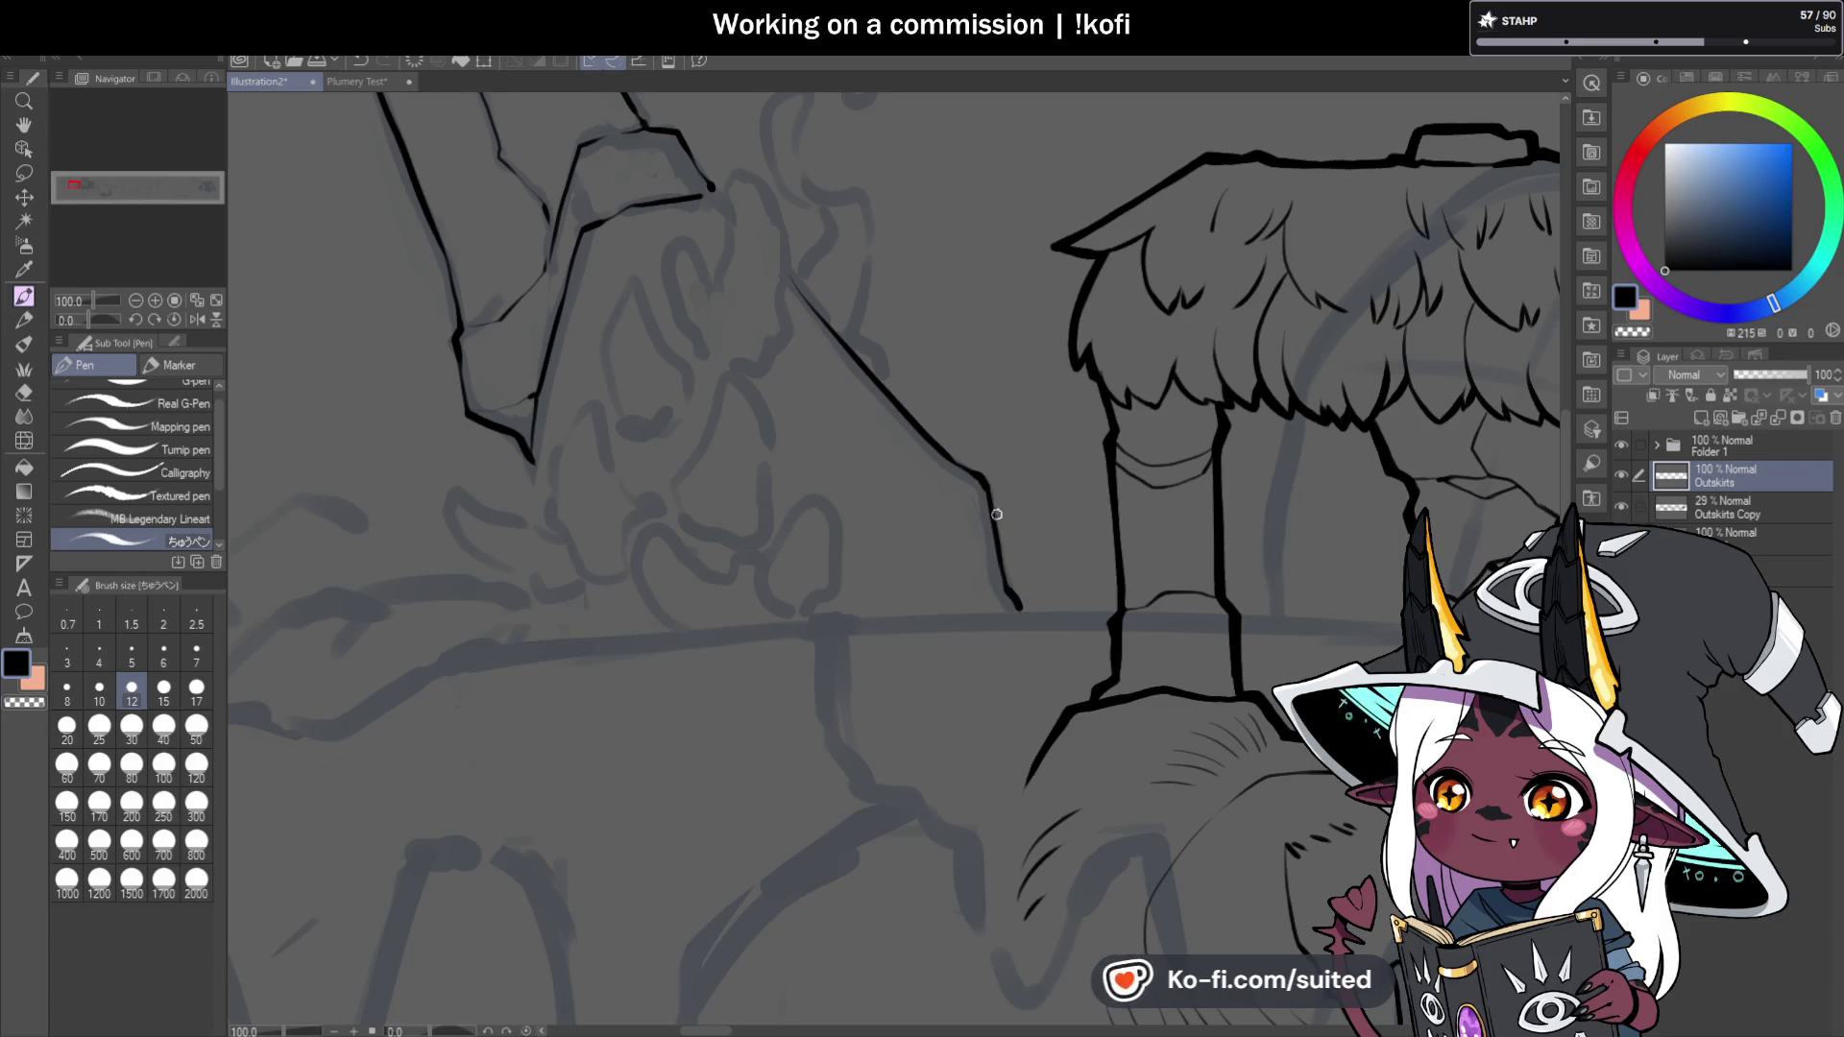
Thicken the shaft's outlines from just below the band down to its broken end.
scroll(843, 526, down, 5)
scroll(907, 534, up, 4)
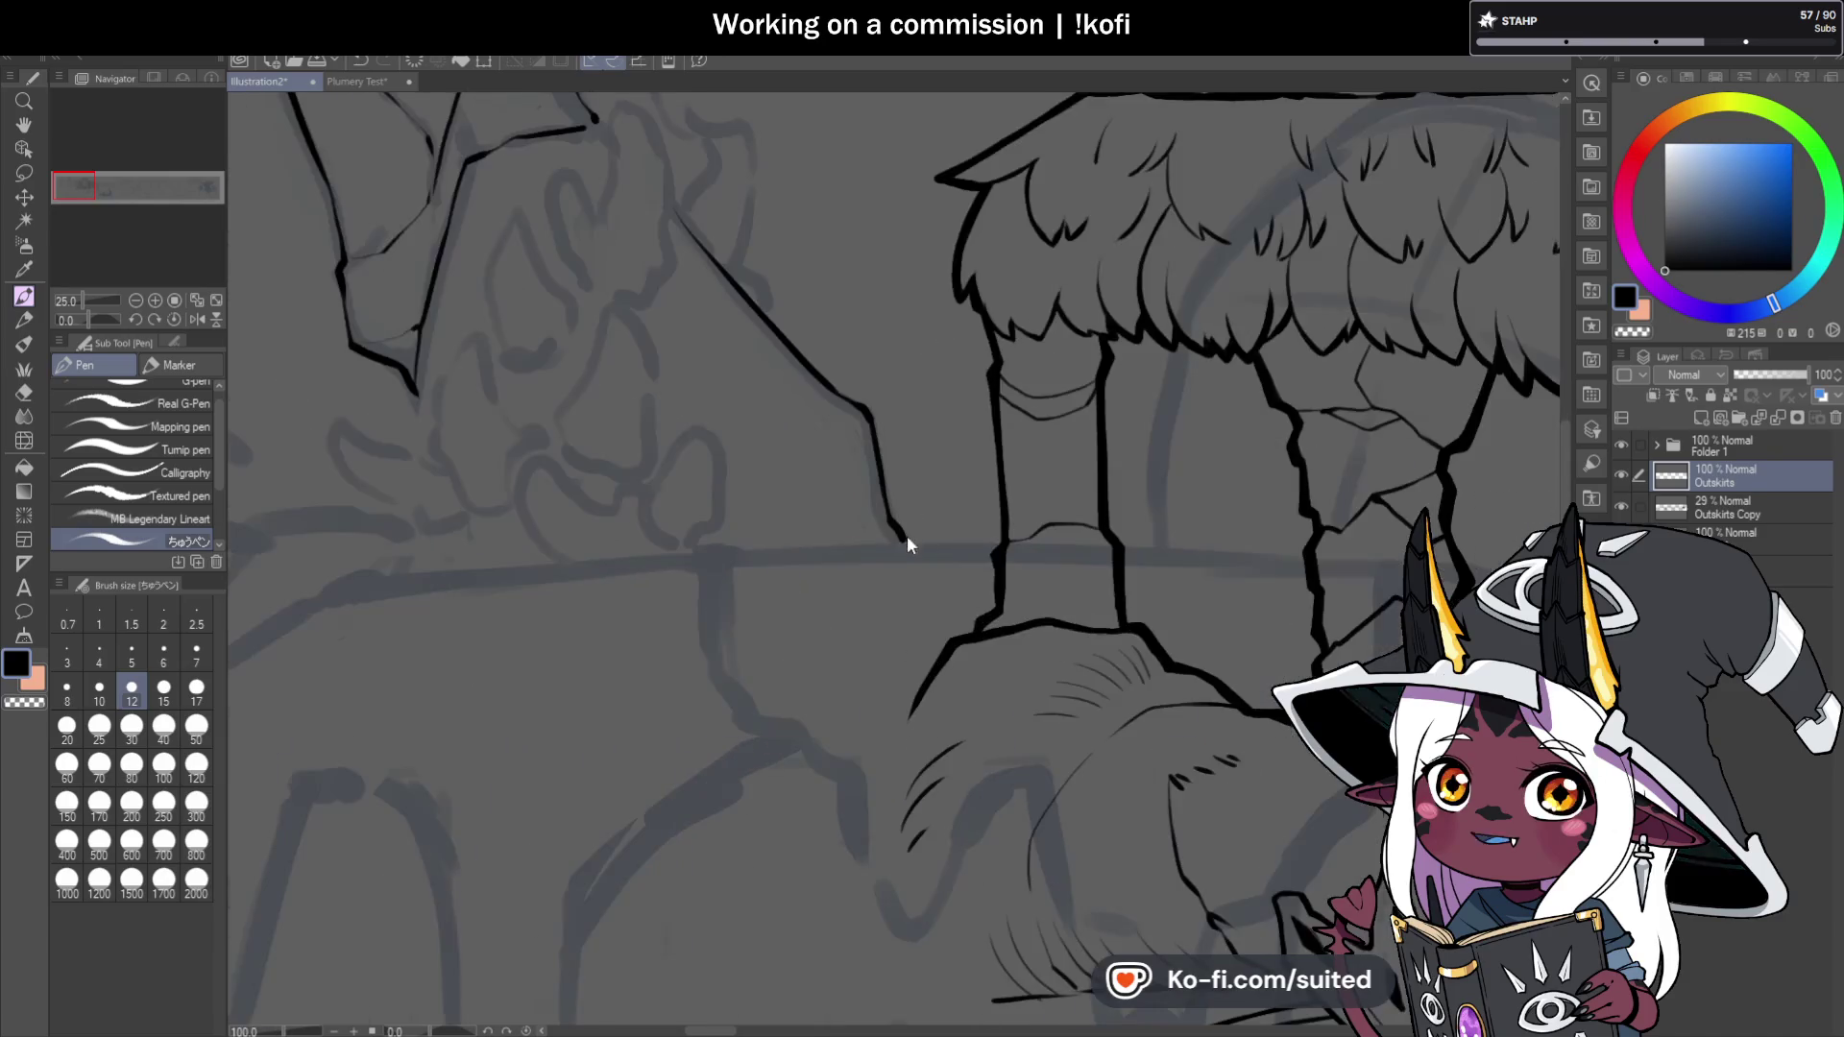
scroll(835, 537, down, 1)
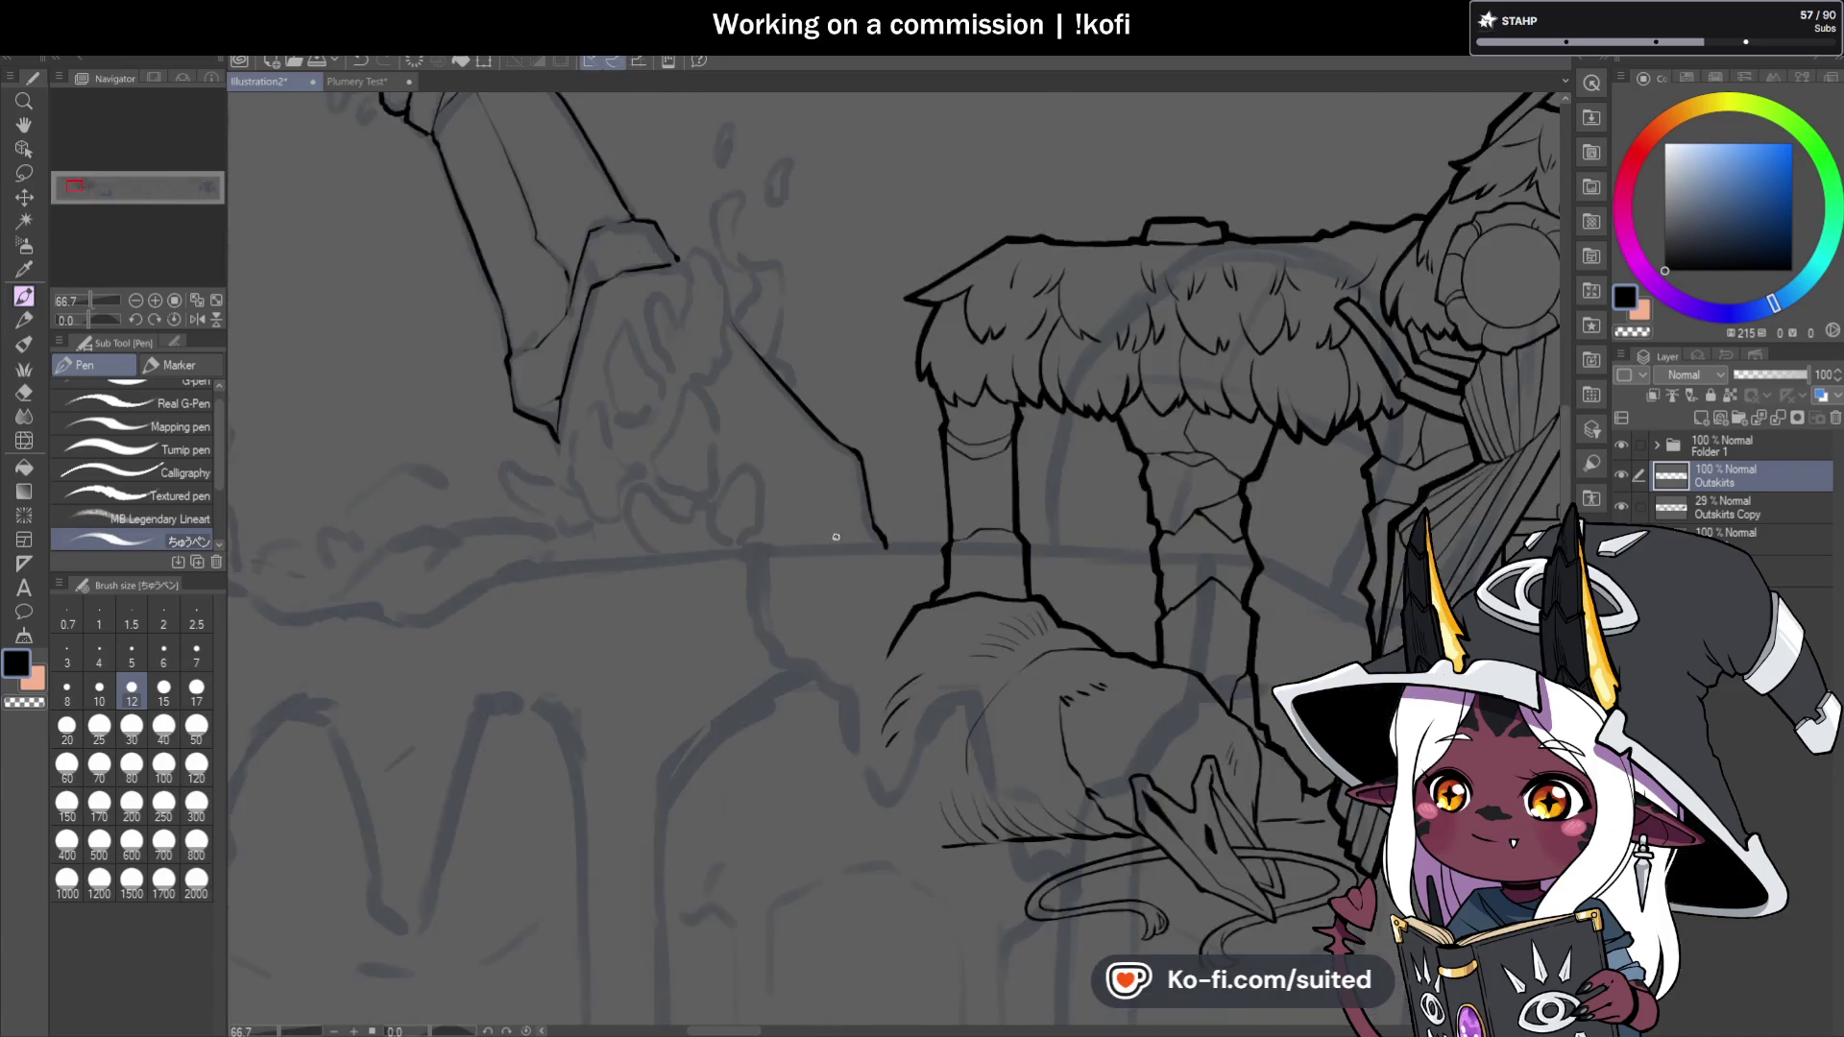
scroll(836, 536, down, 1)
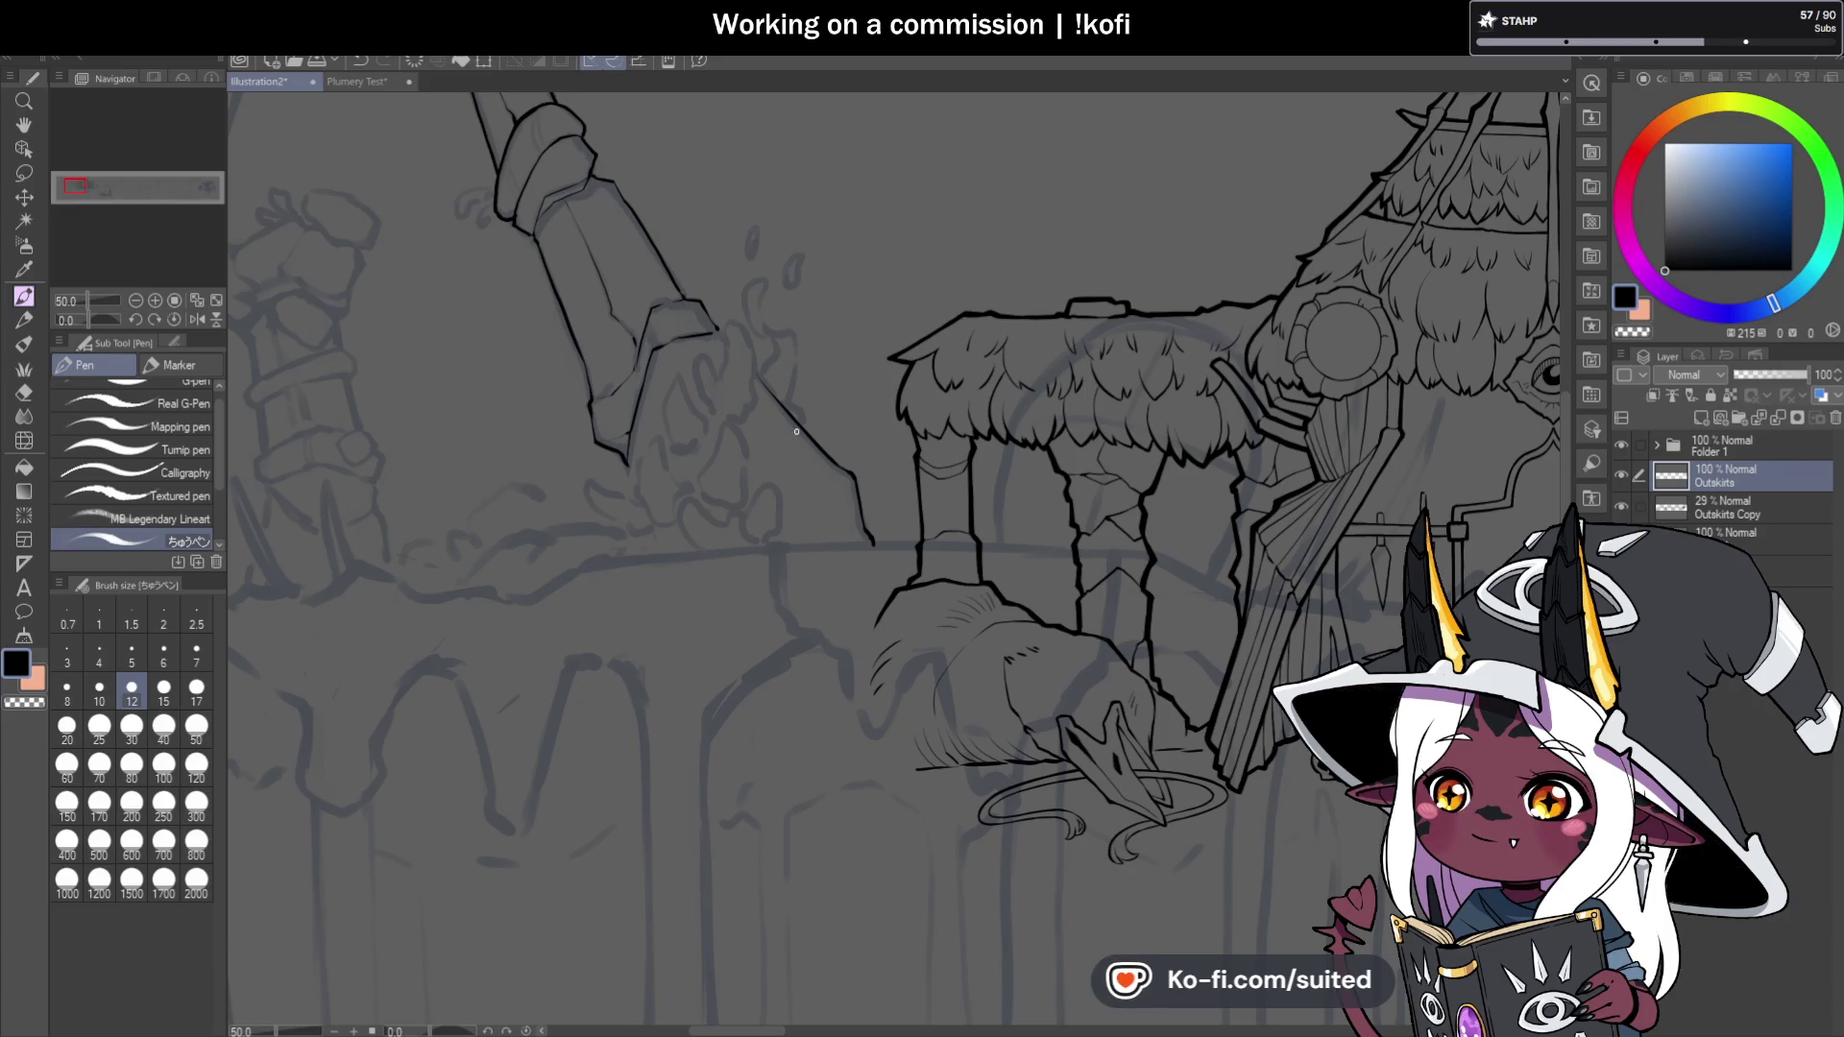
scroll(1012, 394, down, 1)
scroll(671, 300, up, 5)
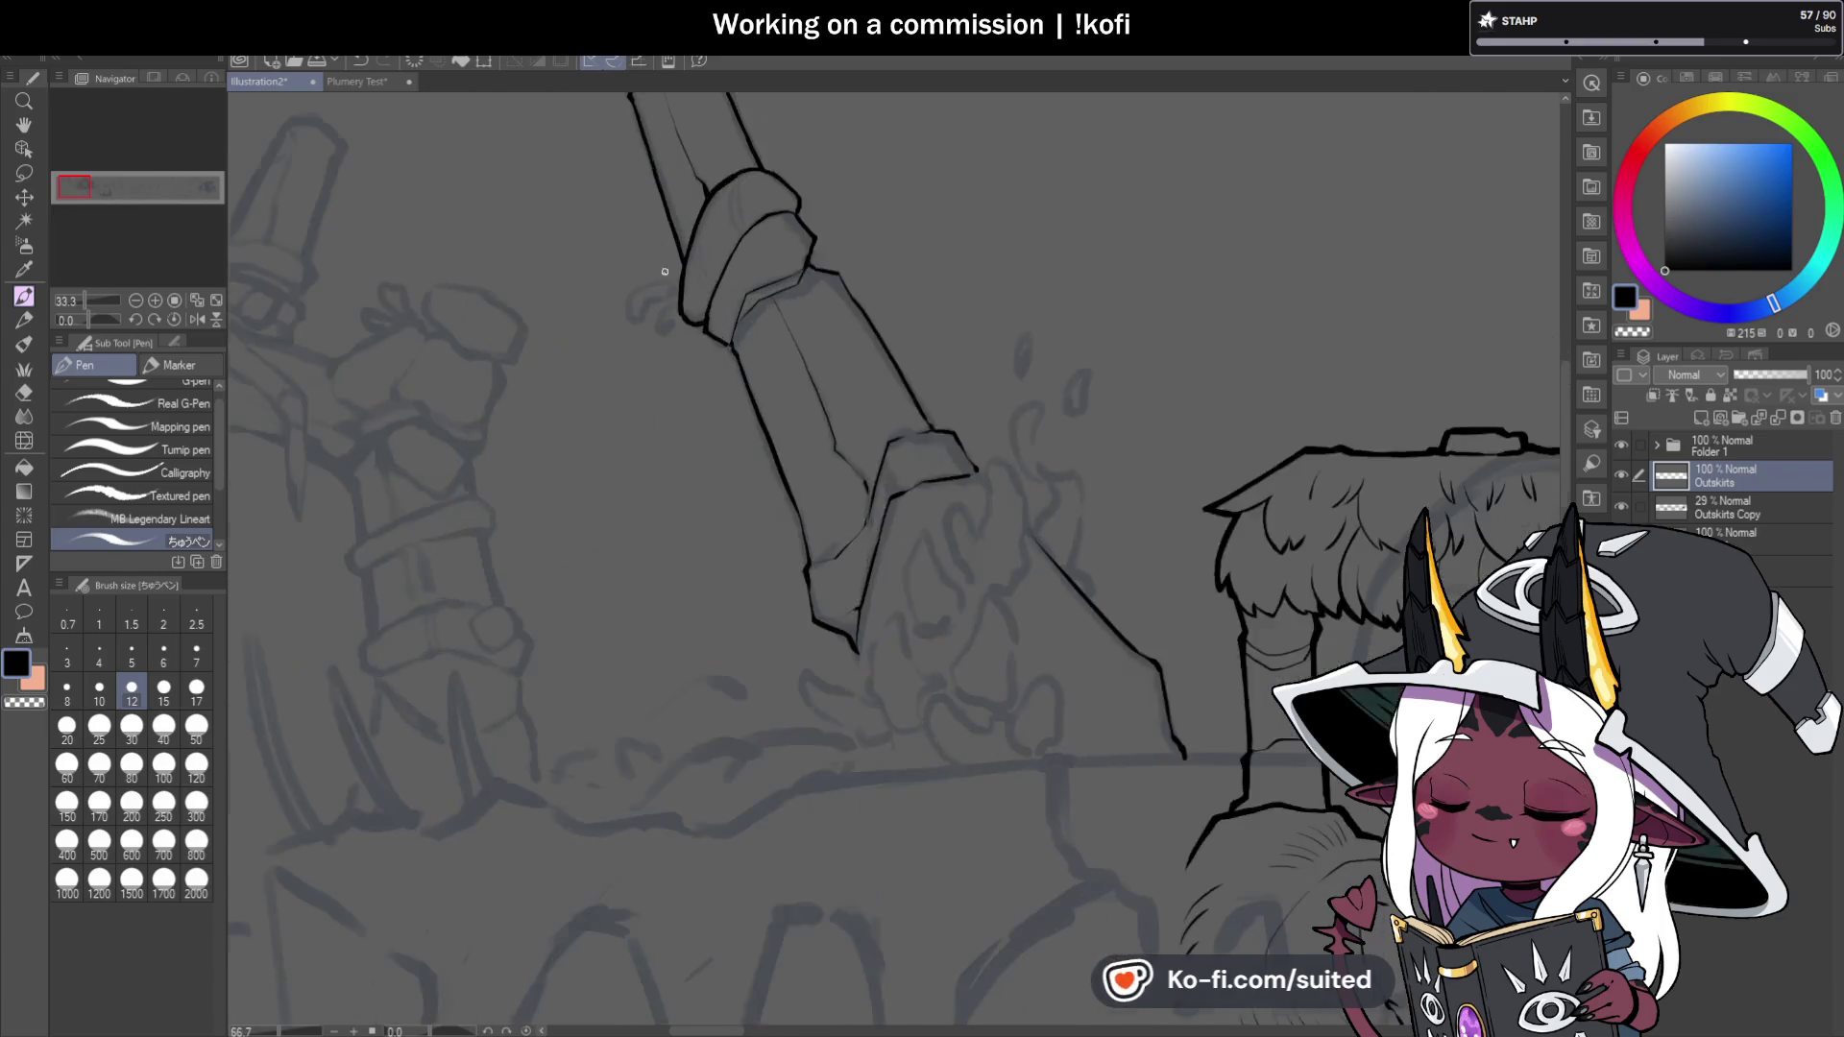
scroll(685, 231, up, 1)
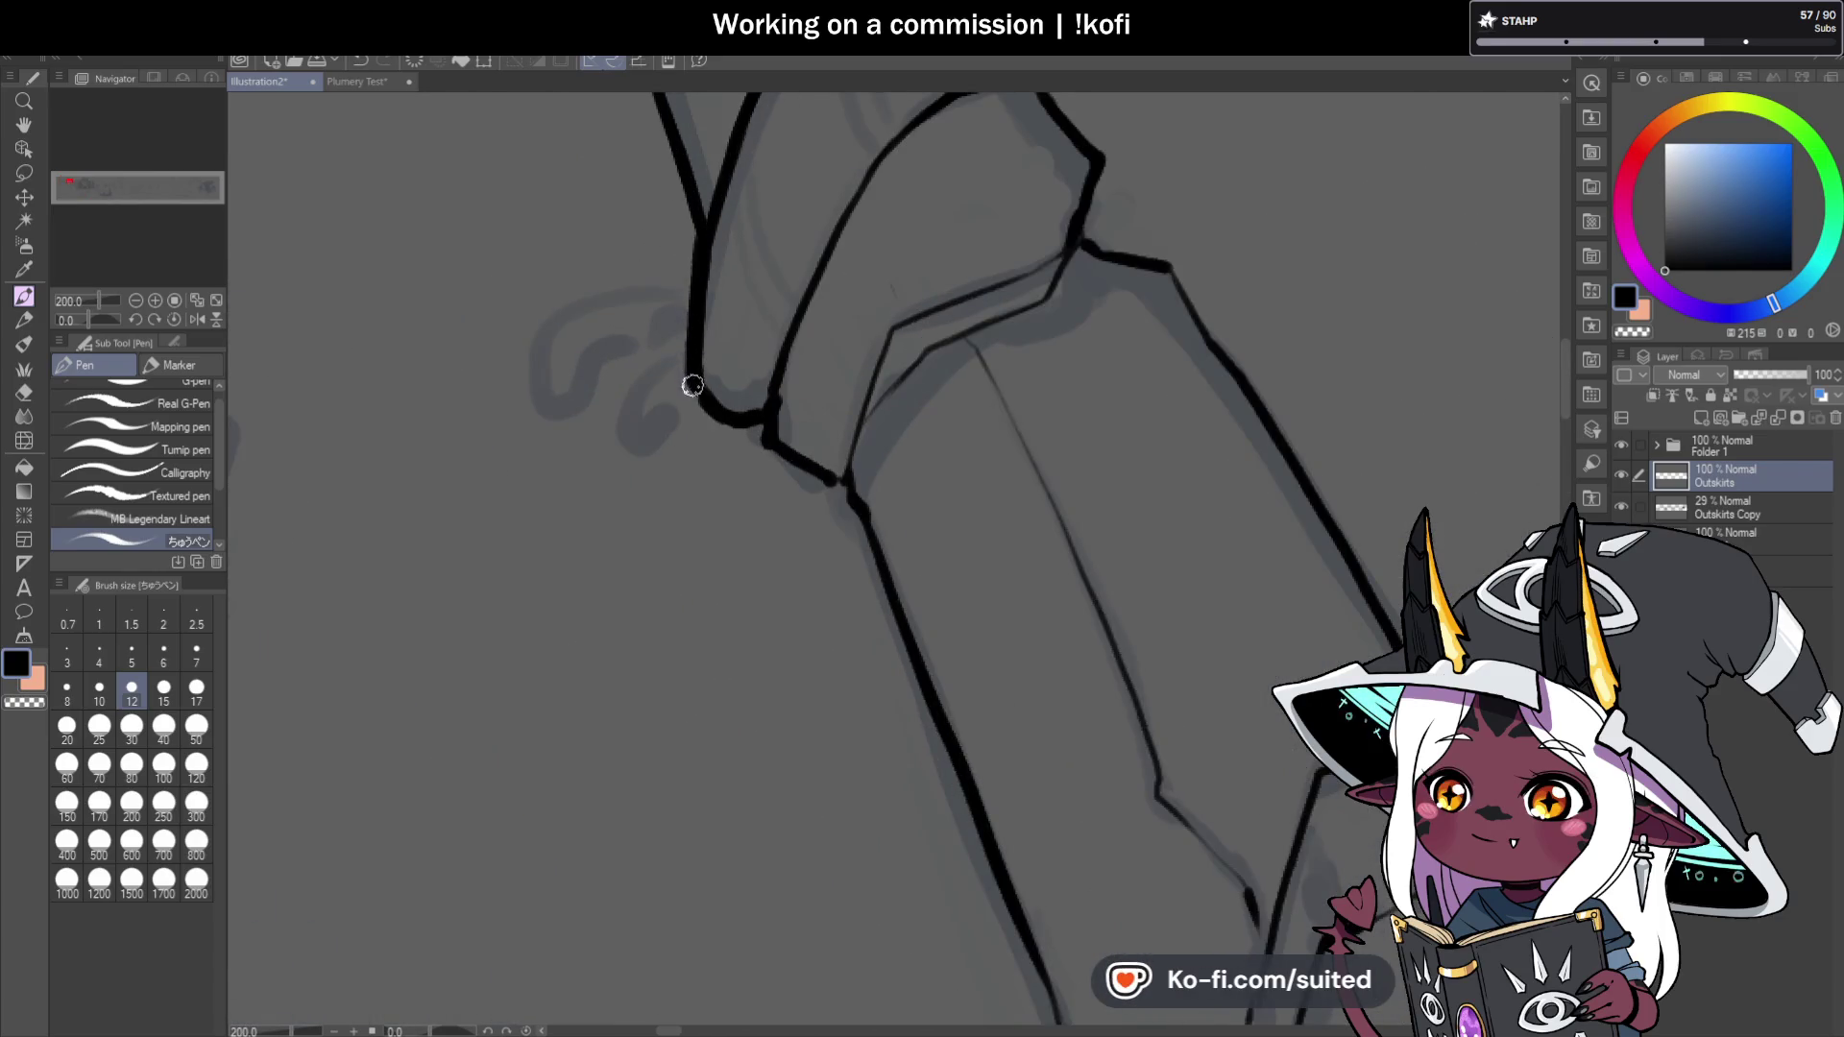
mouse_move(767, 442)
mouse_down()
mouse_move(848, 478)
mouse_move(877, 557)
mouse_up()
scroll(878, 557, down, 1)
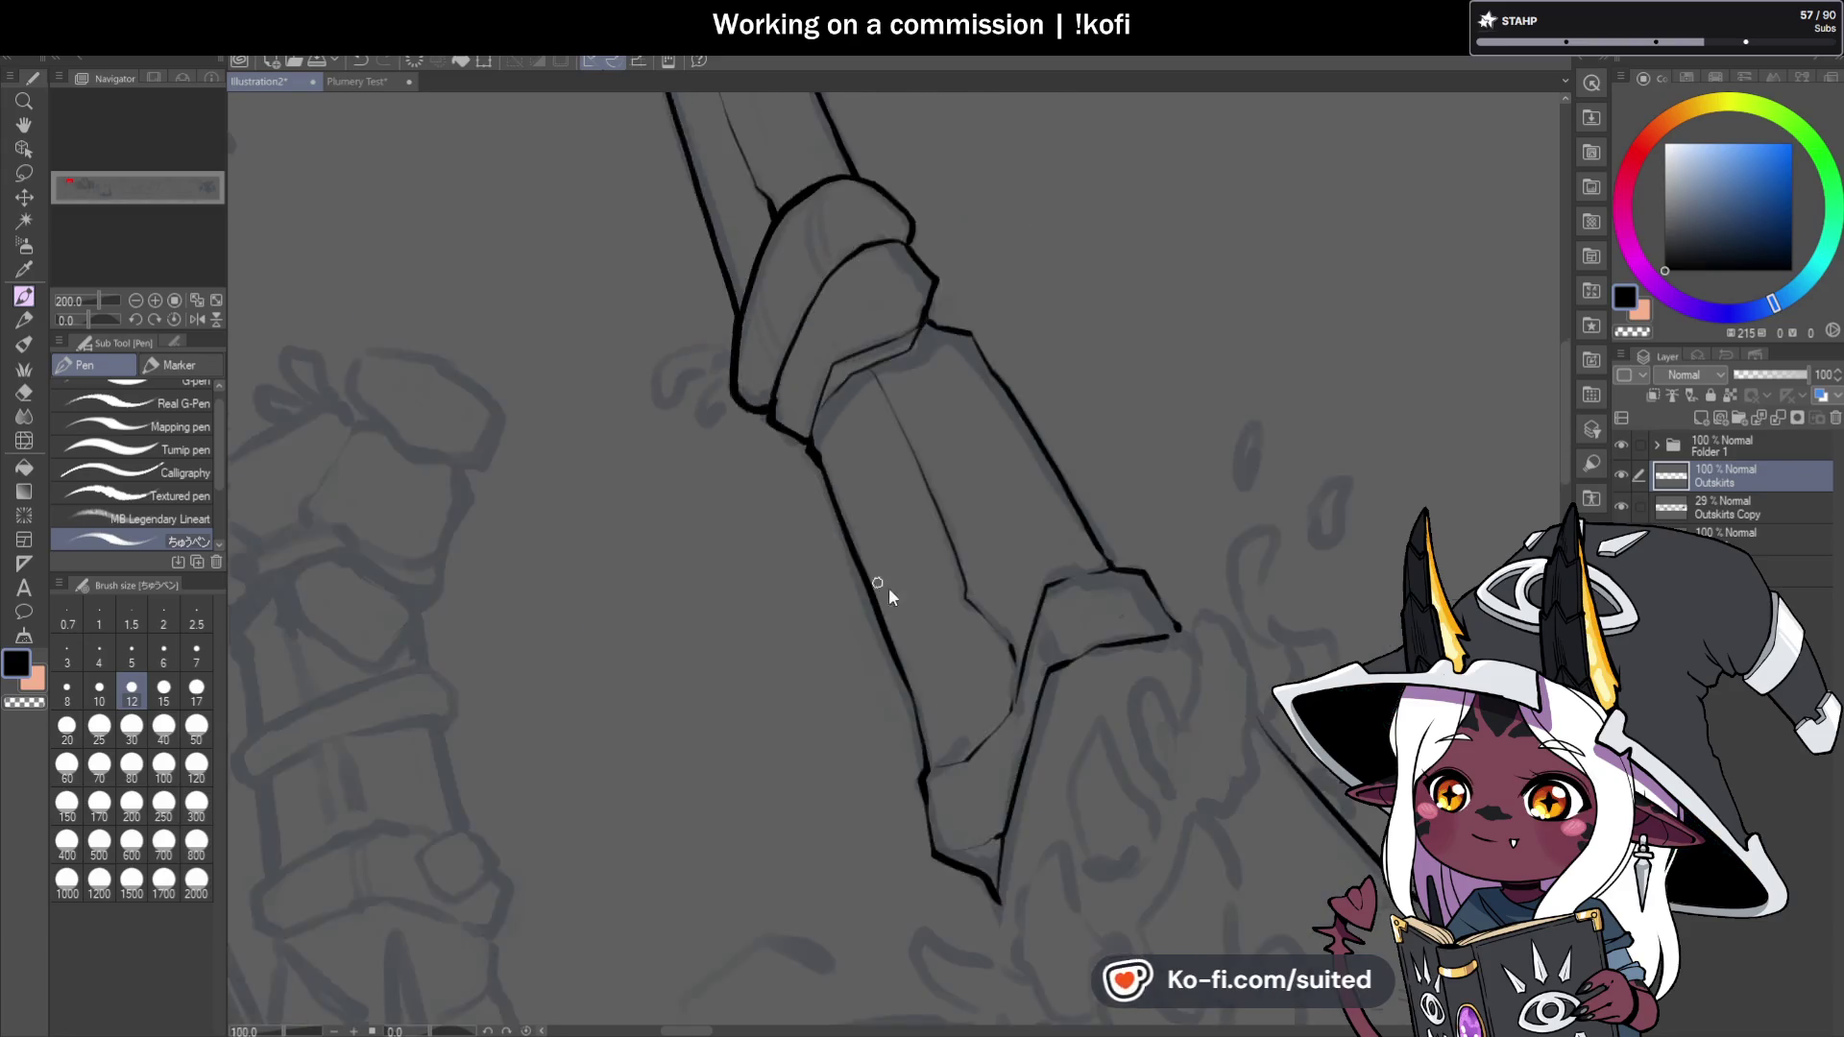
drag(767, 447, 736, 314)
drag(770, 421, 810, 549)
drag(809, 601, 818, 687)
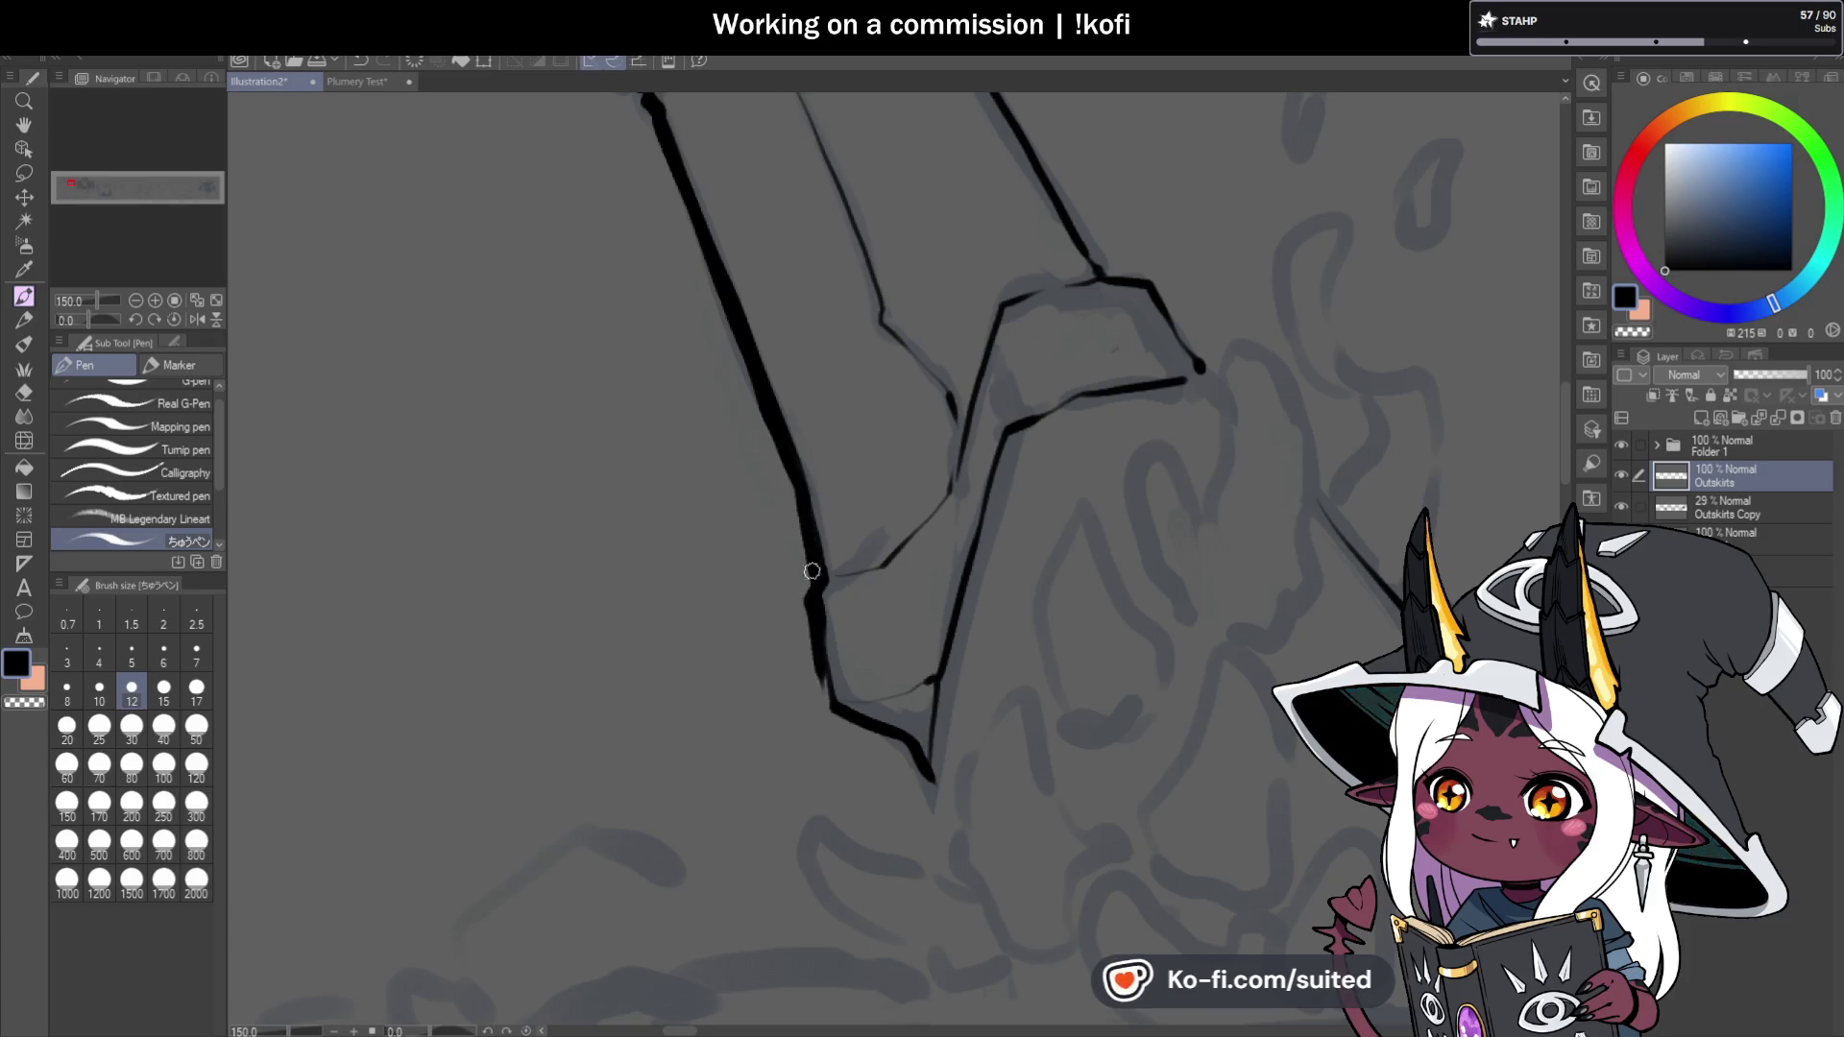
scroll(895, 685, up, 1)
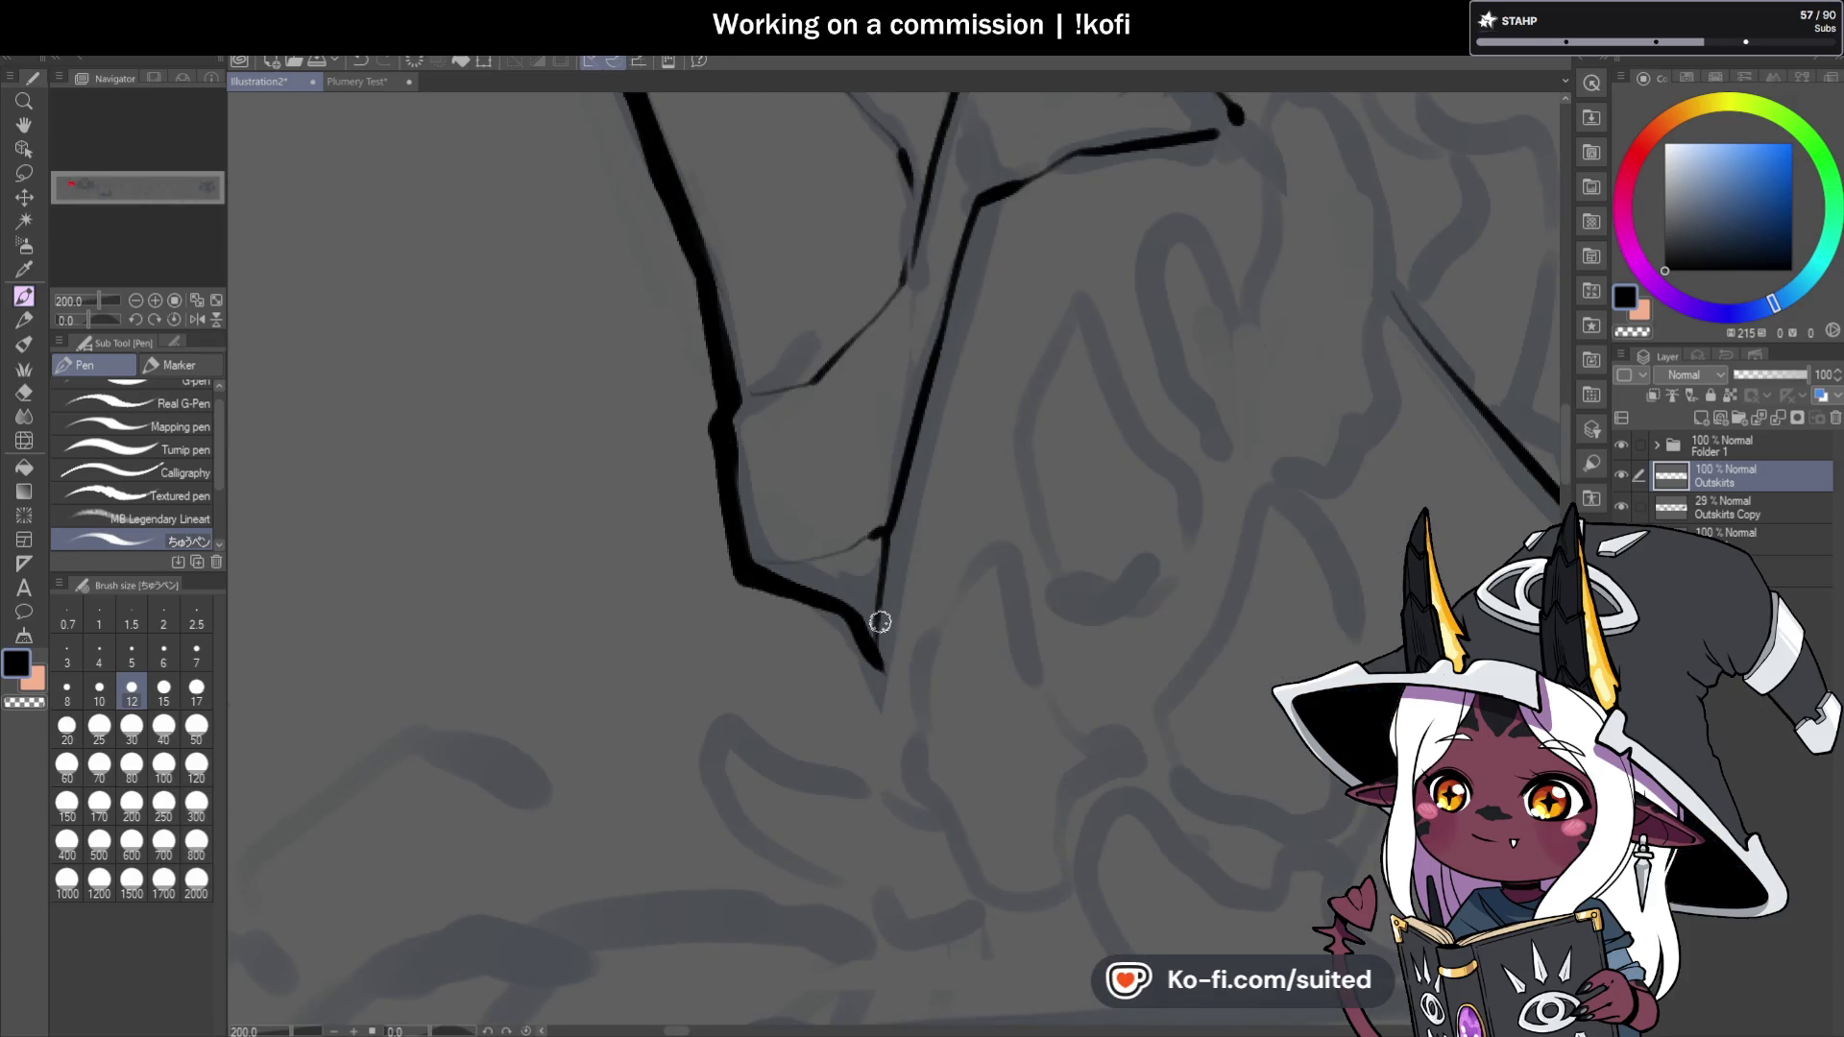
drag(882, 728, 903, 783)
scroll(821, 483, down, 5)
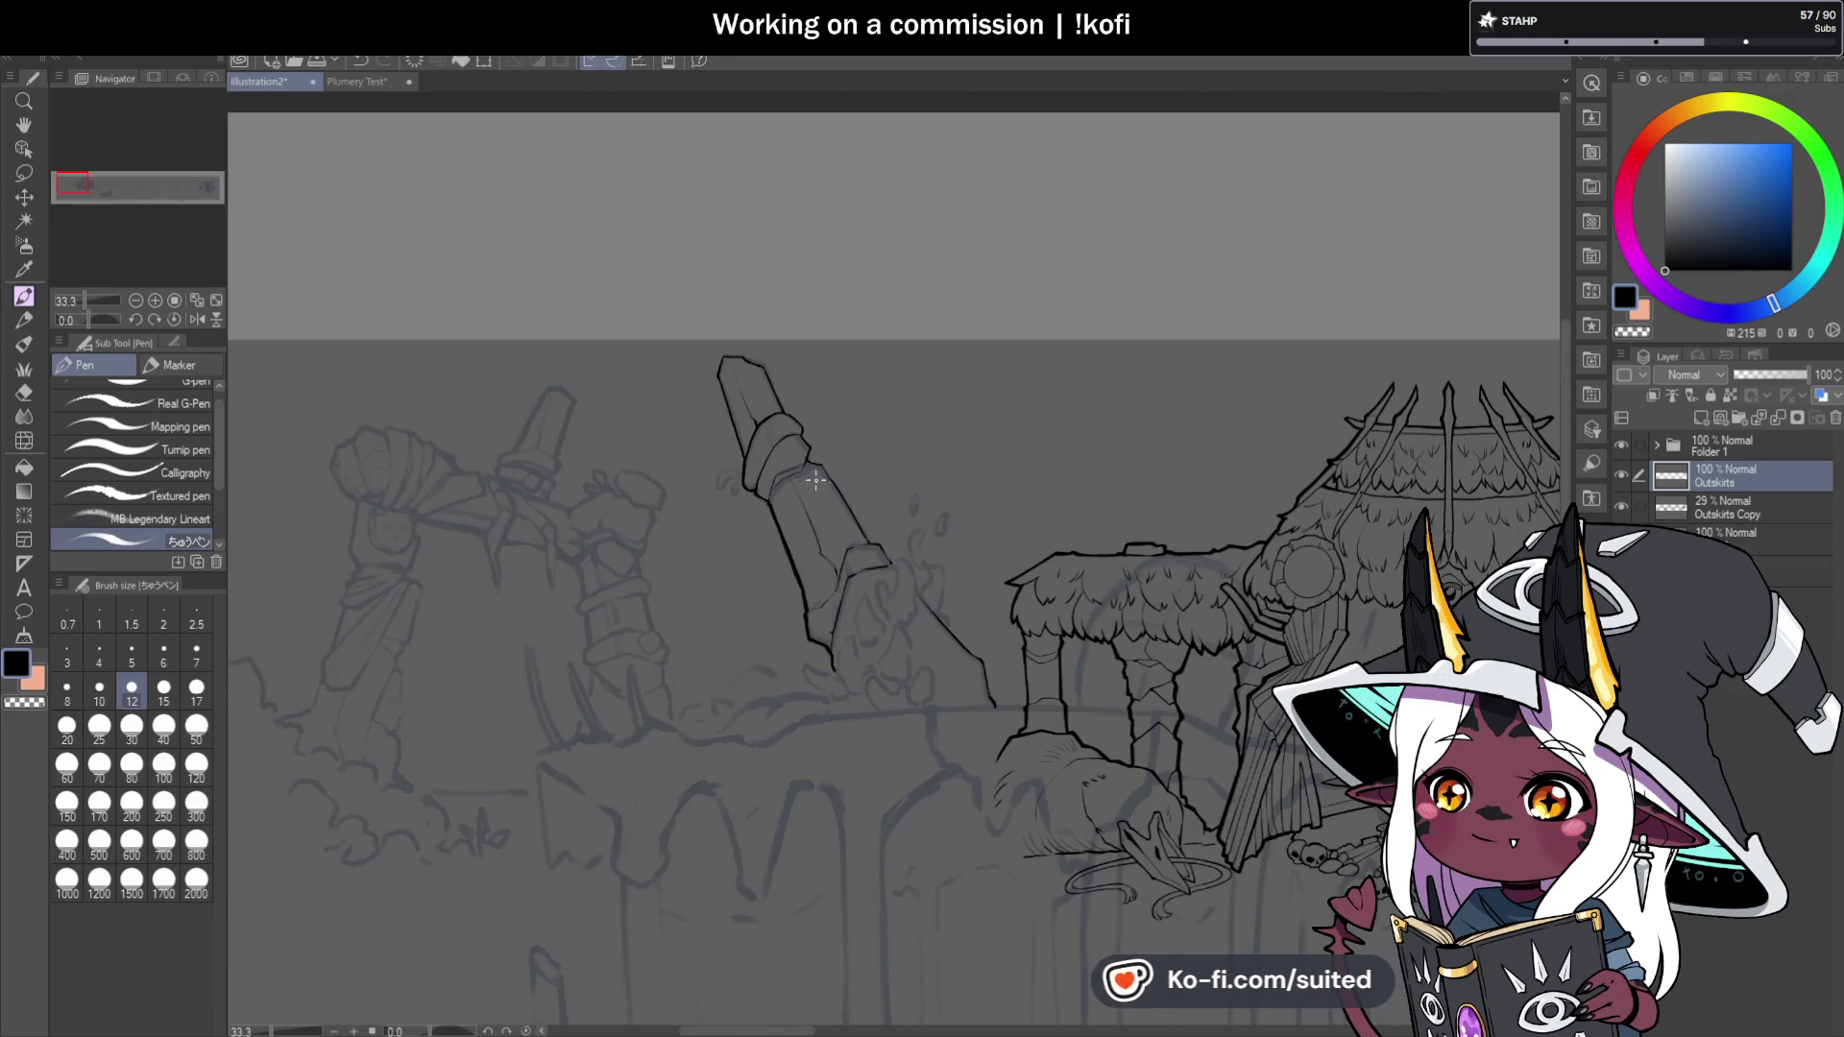
scroll(751, 455, up, 3)
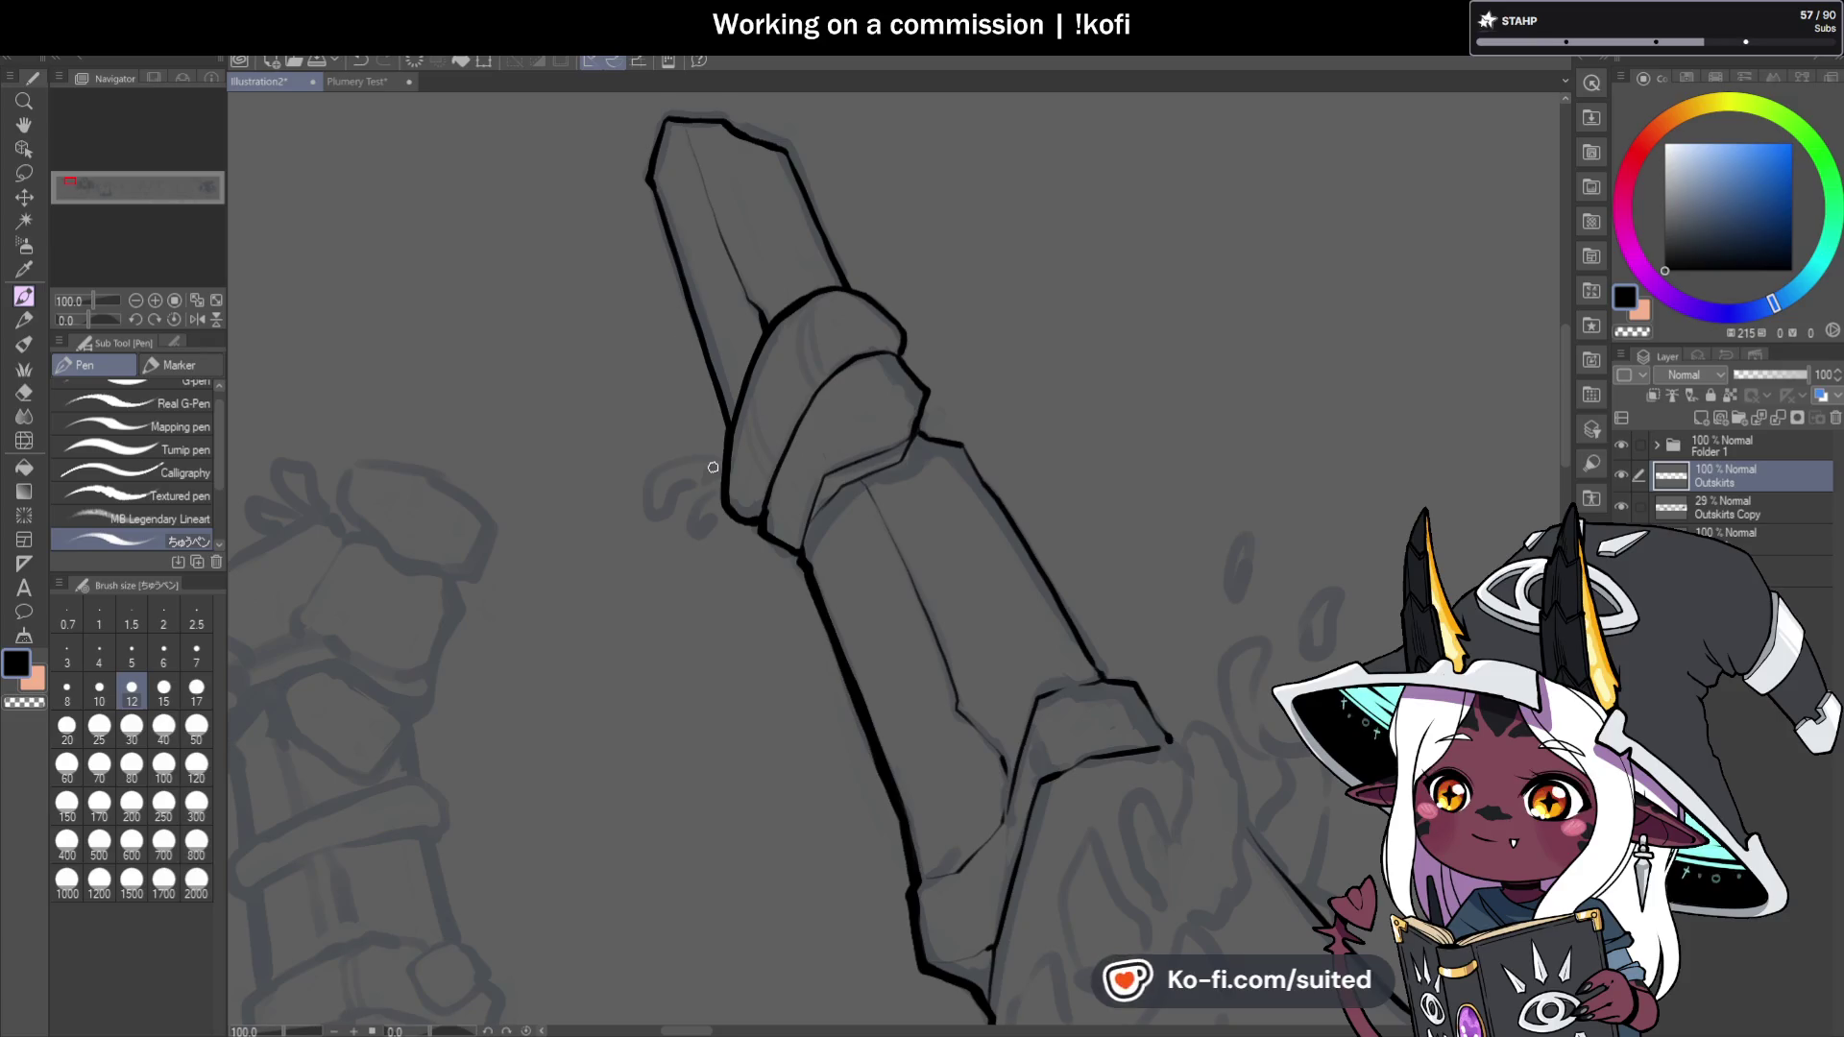
Ink the first finger curl beside the band.
scroll(714, 468, up, 2)
mouse_move(634, 393)
mouse_down()
mouse_move(580, 481)
mouse_move(589, 572)
mouse_move(671, 486)
mouse_move(730, 470)
mouse_move(702, 525)
mouse_move(709, 600)
mouse_up()
scroll(754, 524, down, 4)
Zoom in on the fingers beside the band and redraw the finger outline after undoing a misplaced stroke.
drag(935, 367, 1084, 383)
scroll(994, 423, up, 6)
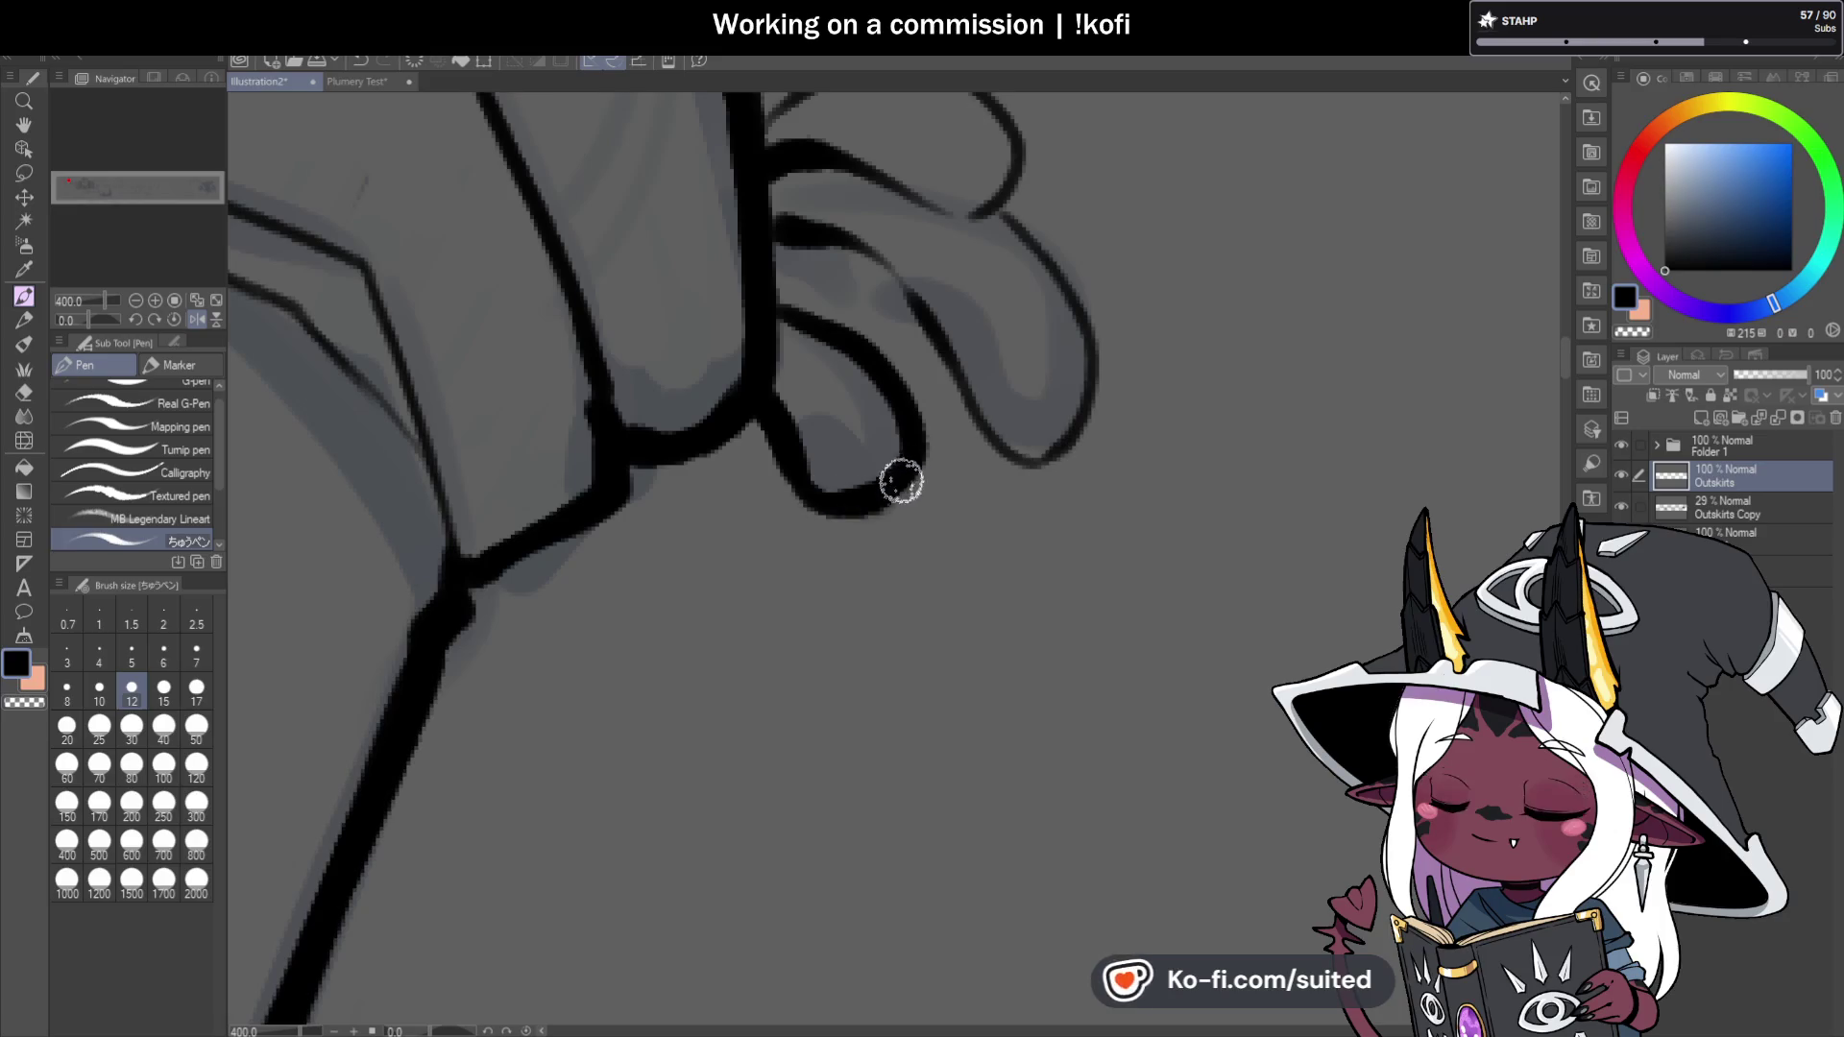
drag(816, 252, 938, 362)
key(ctrl+z)
mouse_move(827, 234)
mouse_down()
mouse_move(952, 385)
mouse_move(1091, 432)
mouse_move(1066, 444)
mouse_move(1054, 272)
mouse_up()
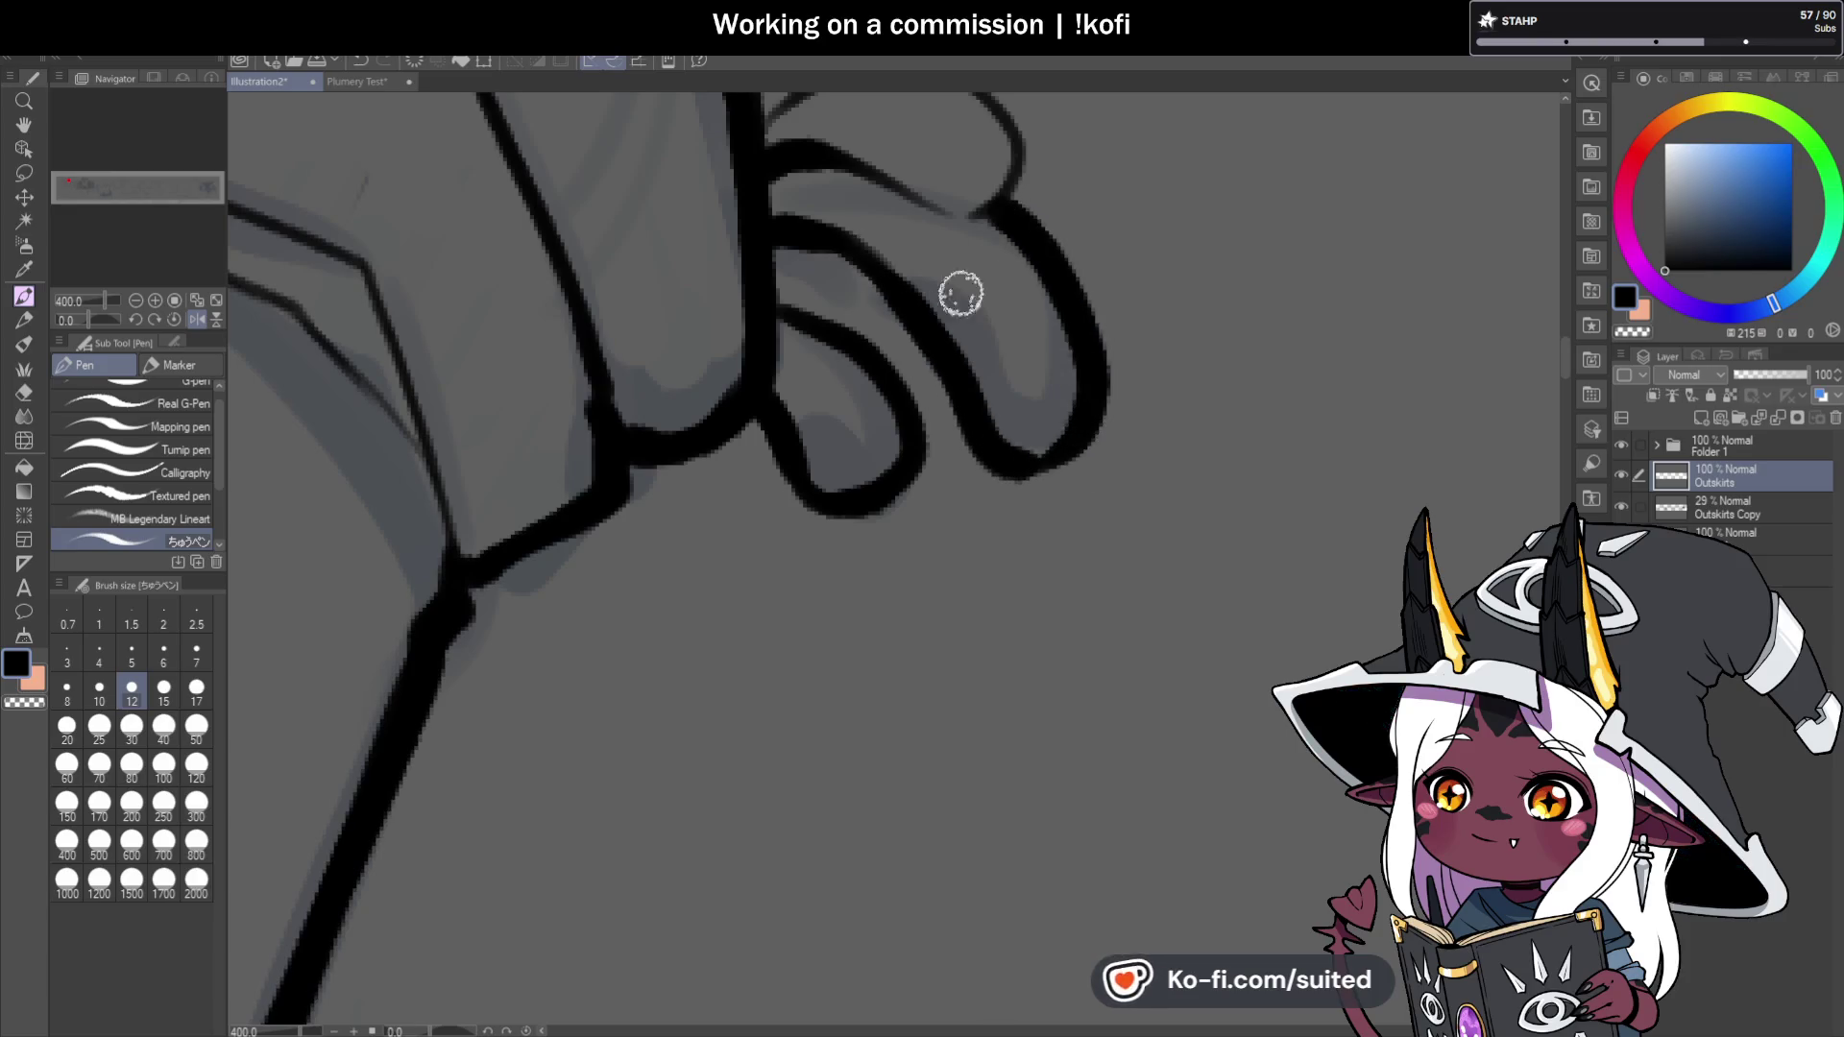
Thicken the upper finger loop, un-mirror the canvas, and add a short line inside the lower finger.
scroll(809, 571, down, 3)
scroll(889, 440, up, 2)
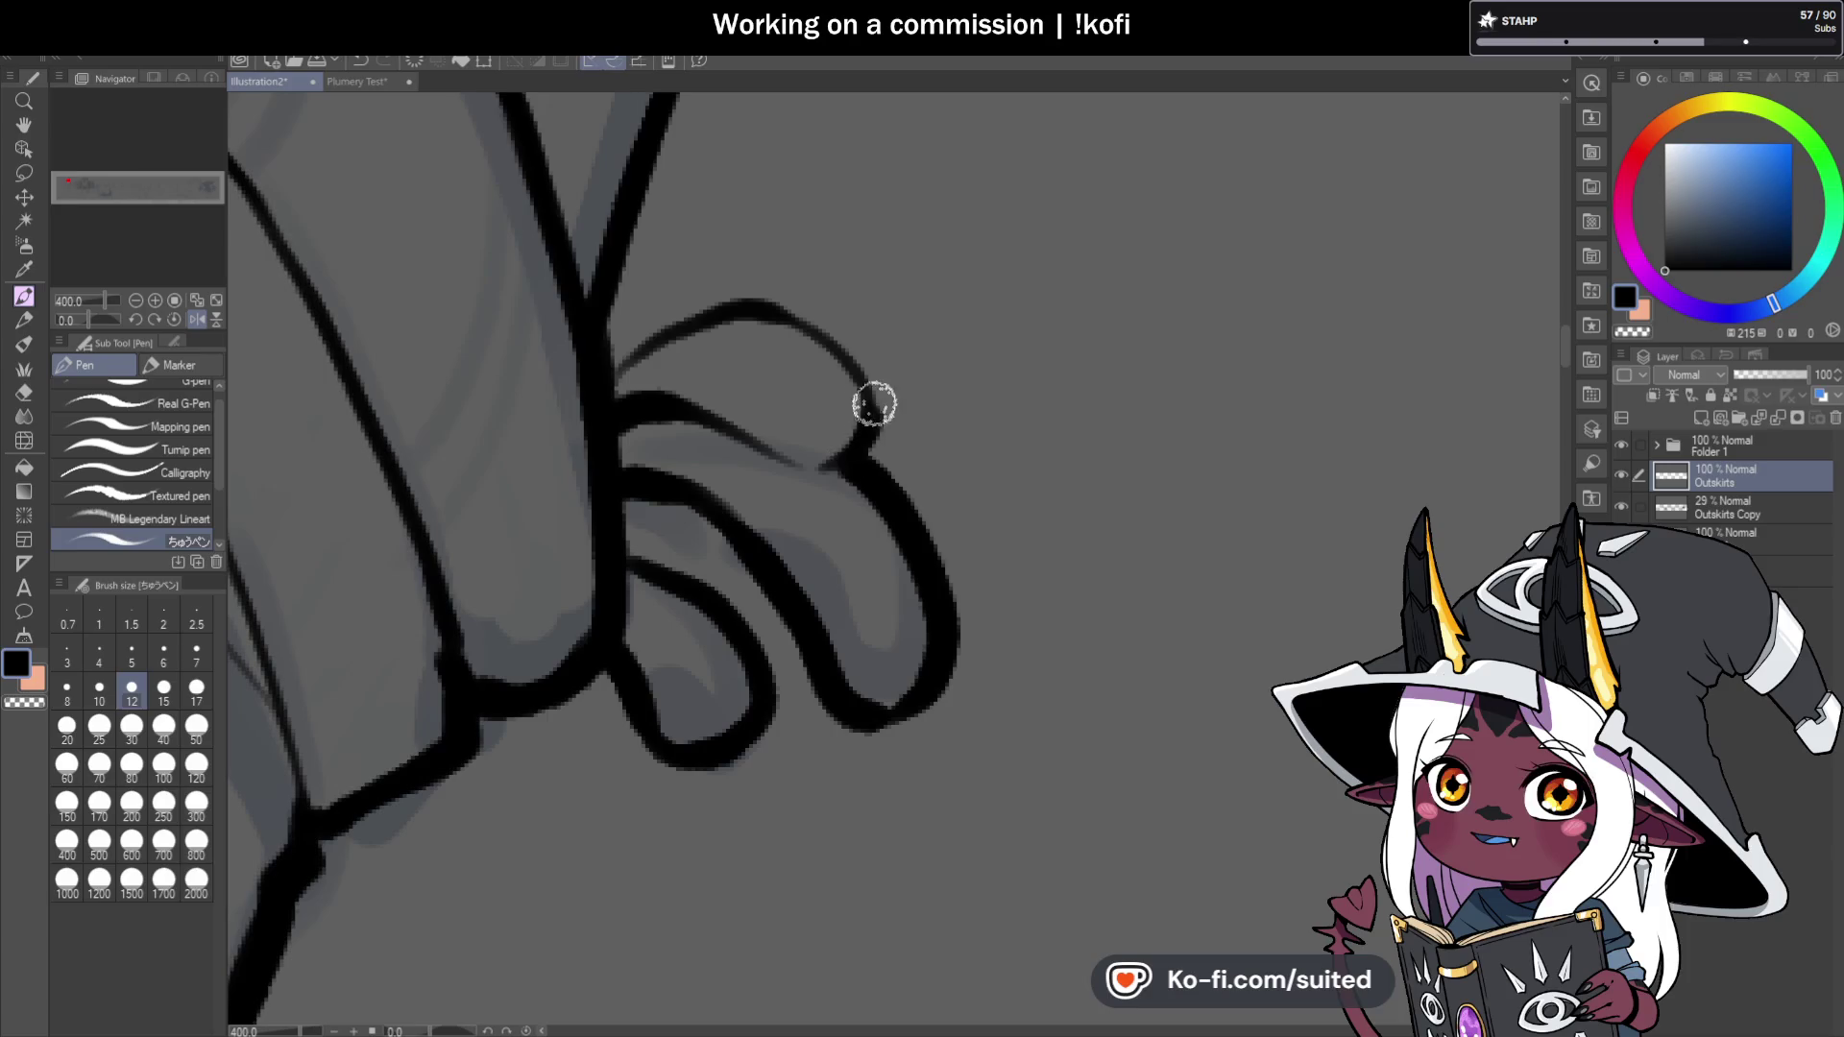
mouse_move(873, 407)
mouse_down()
mouse_move(782, 304)
mouse_move(594, 385)
mouse_up()
scroll(593, 385, down, 3)
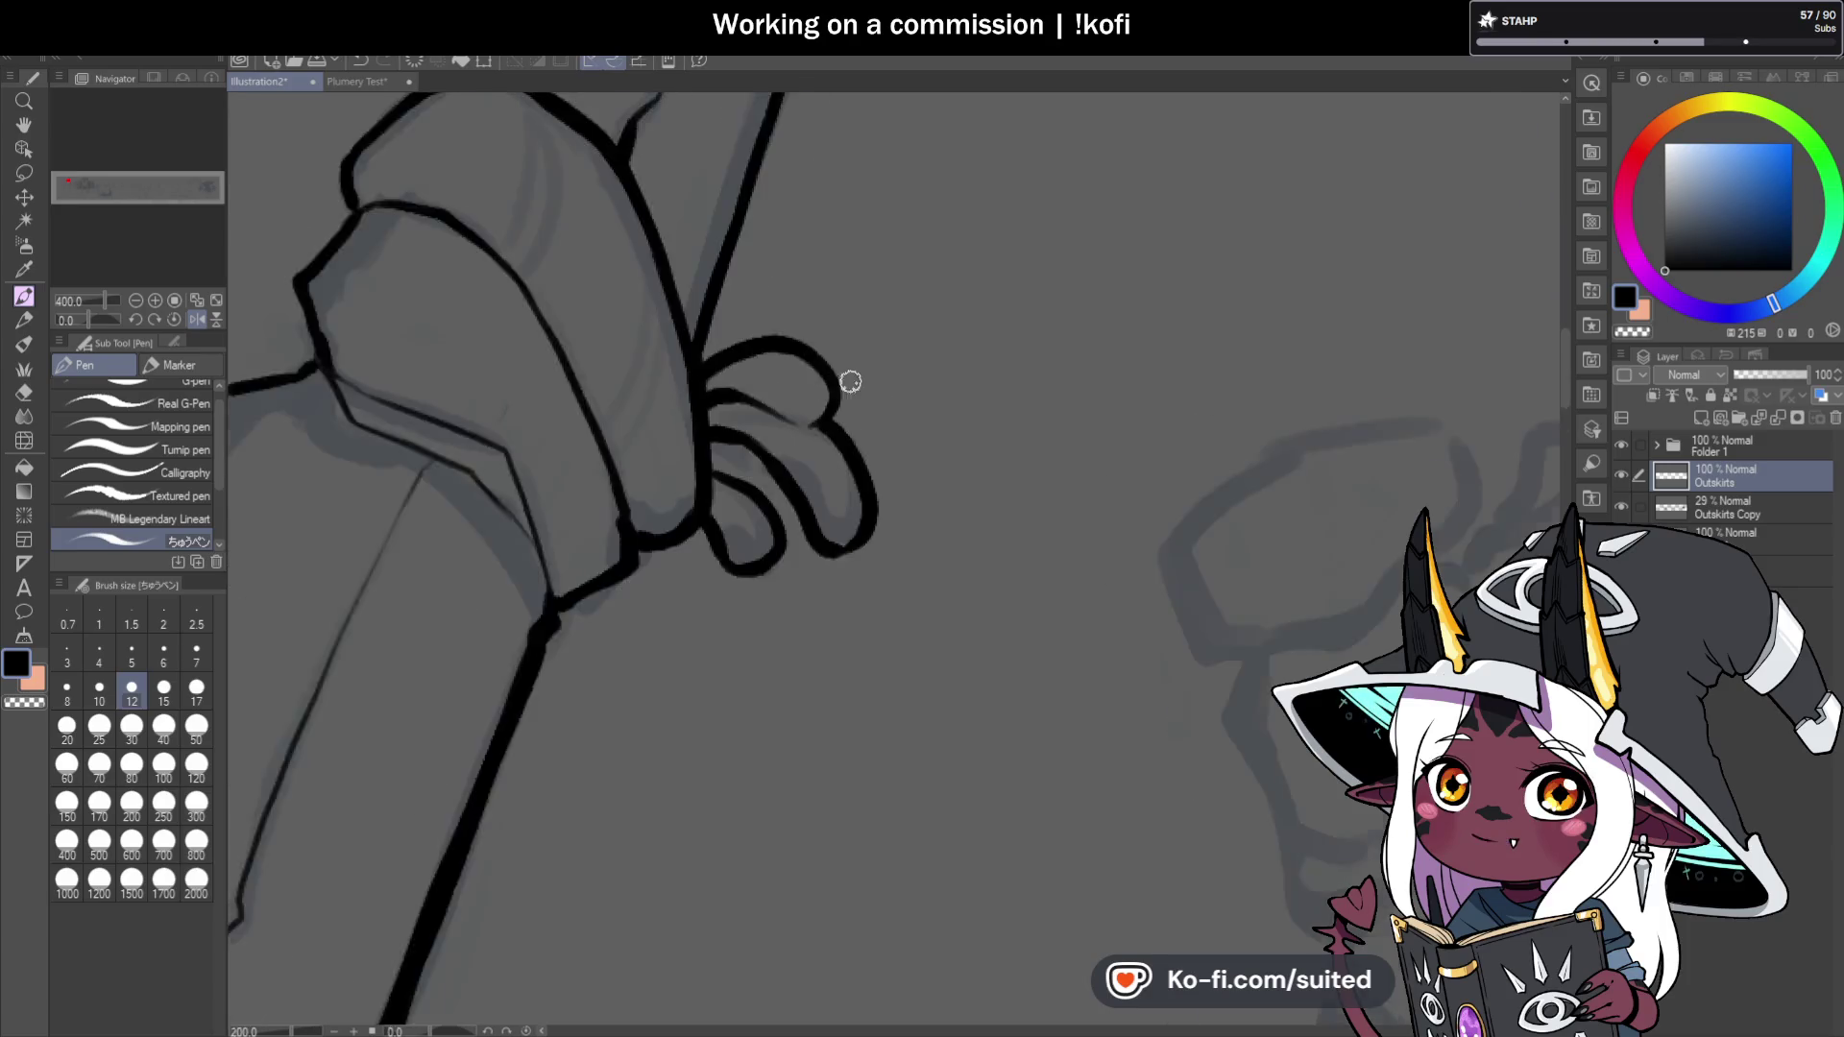
click(195, 319)
scroll(723, 371, down, 3)
scroll(805, 342, up, 4)
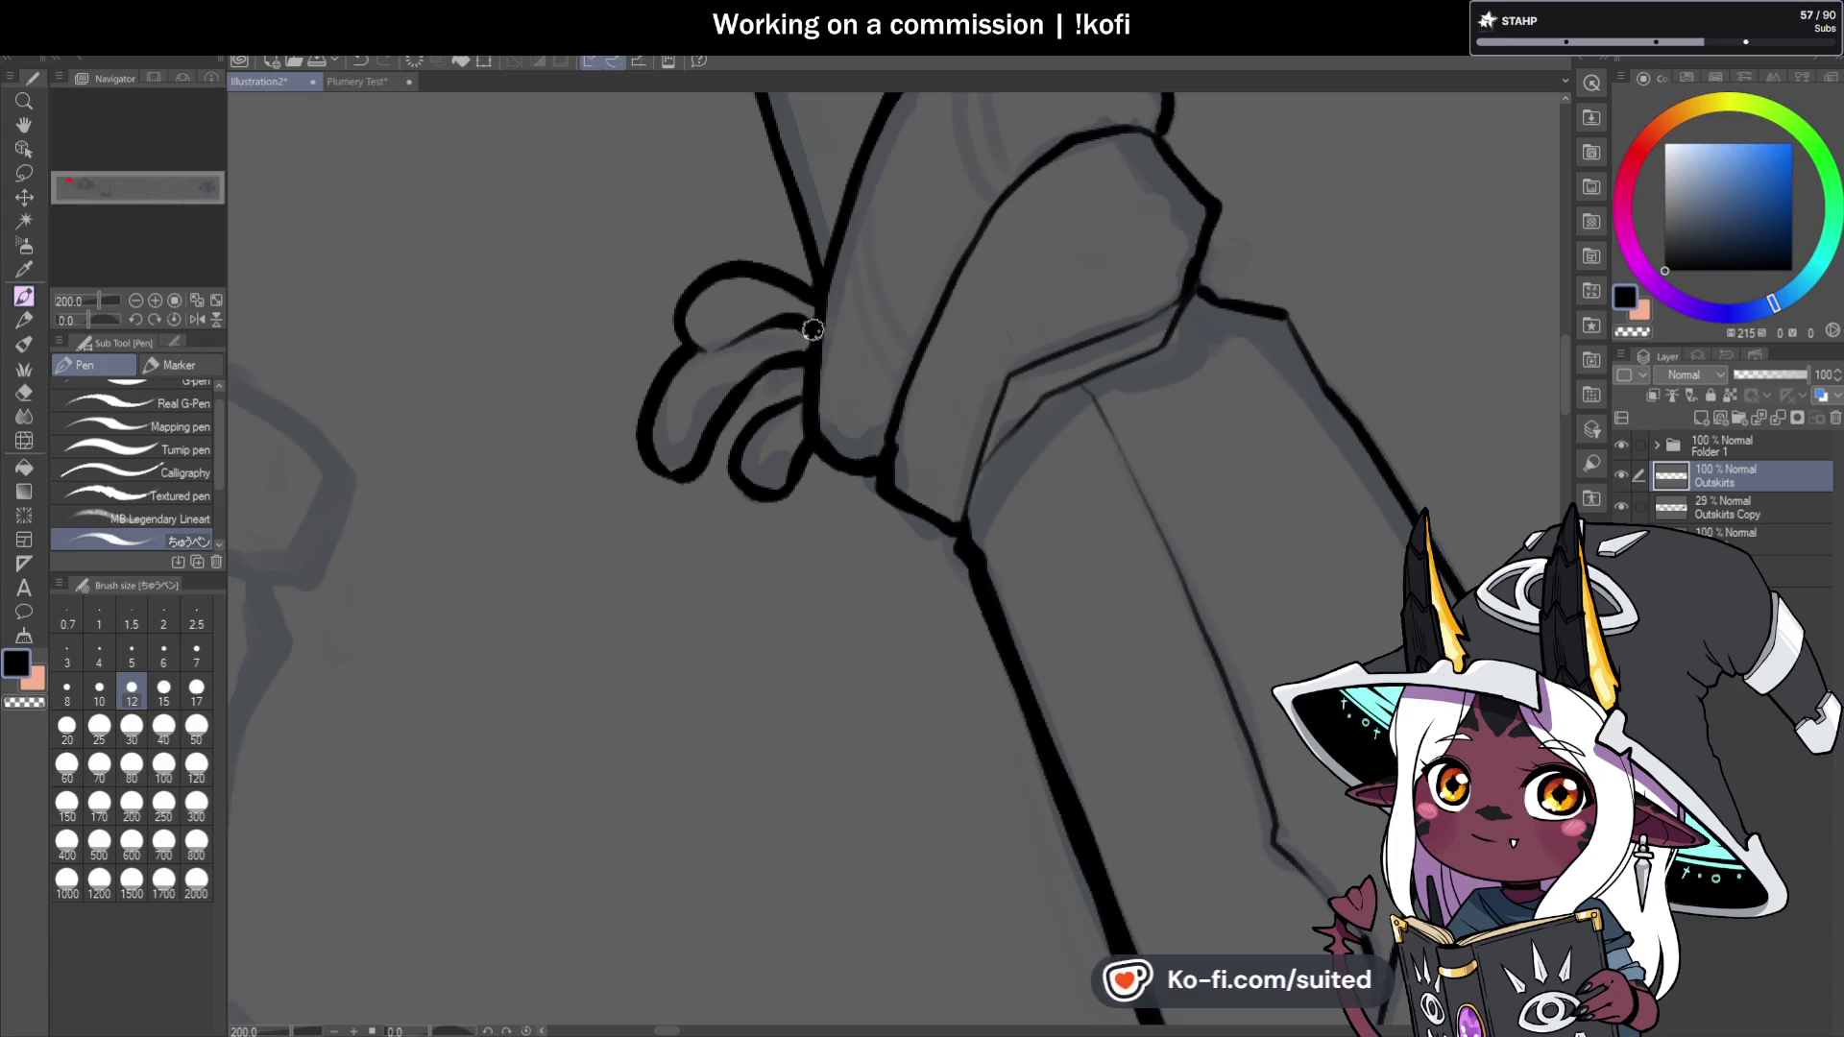
drag(799, 404, 751, 426)
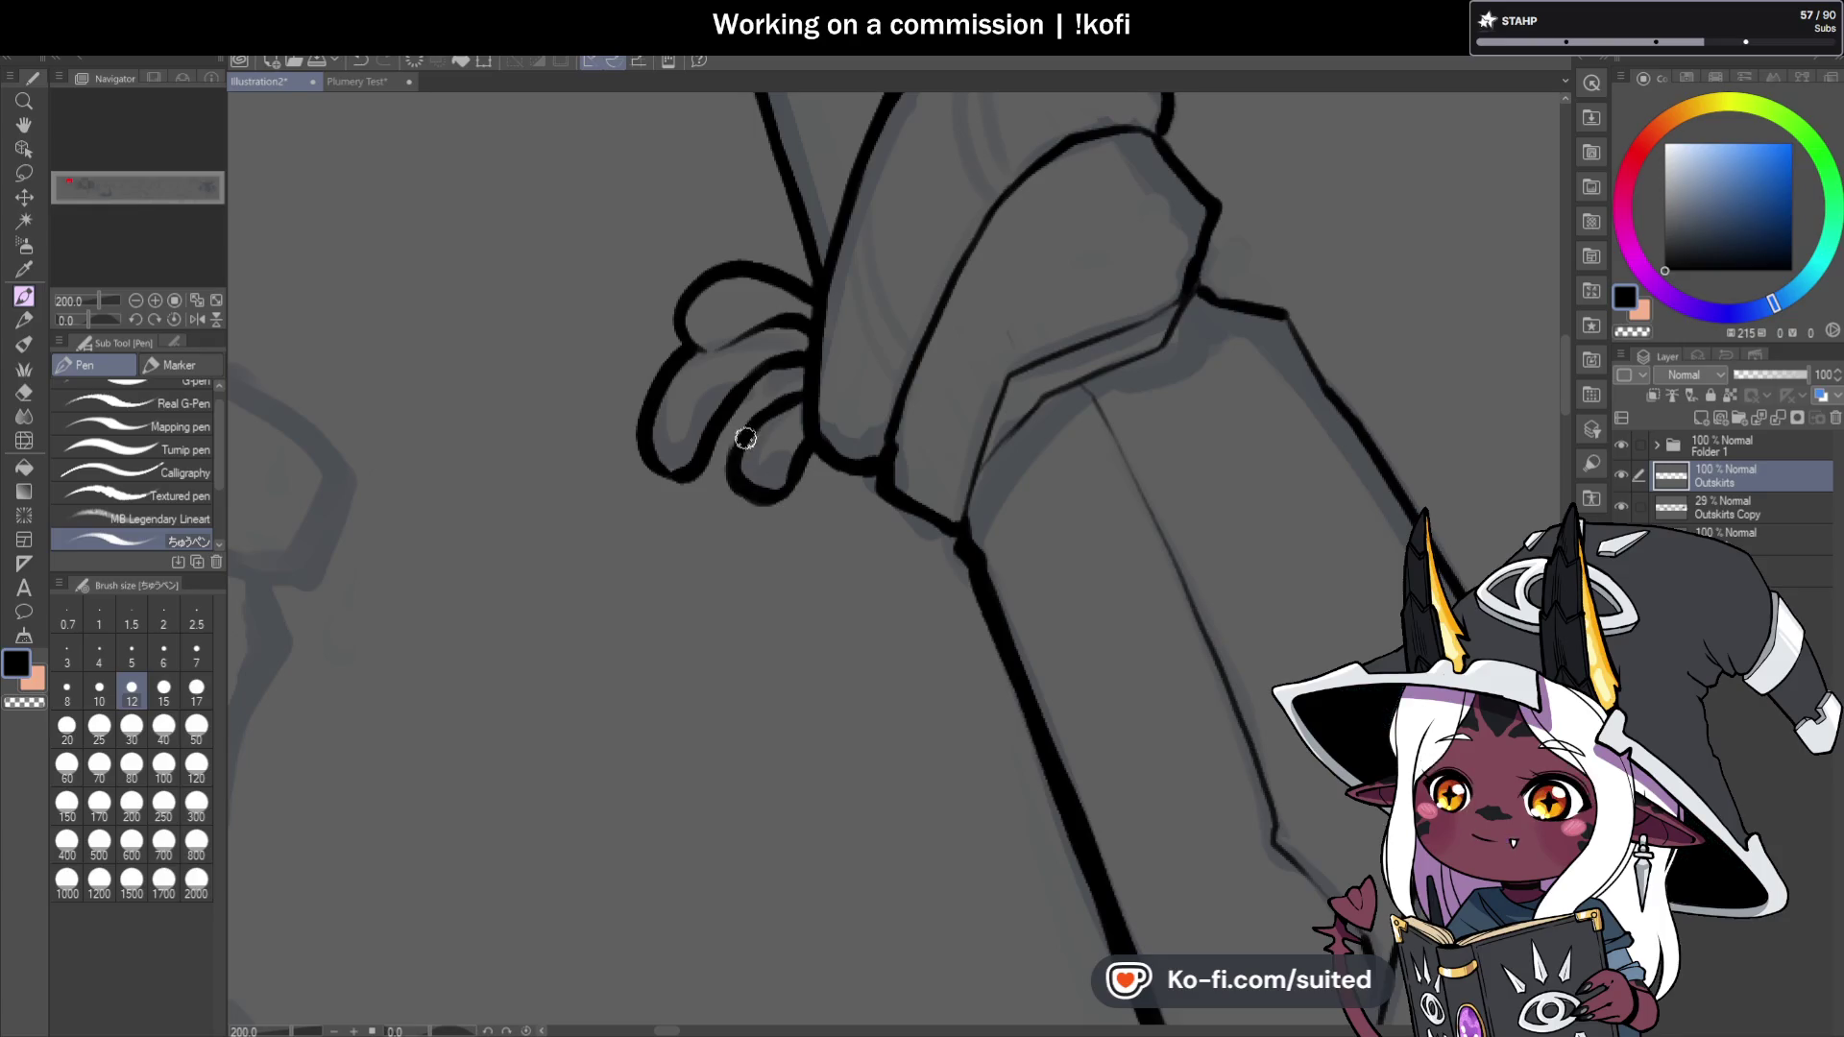
scroll(633, 490, down, 3)
scroll(633, 490, down, 4)
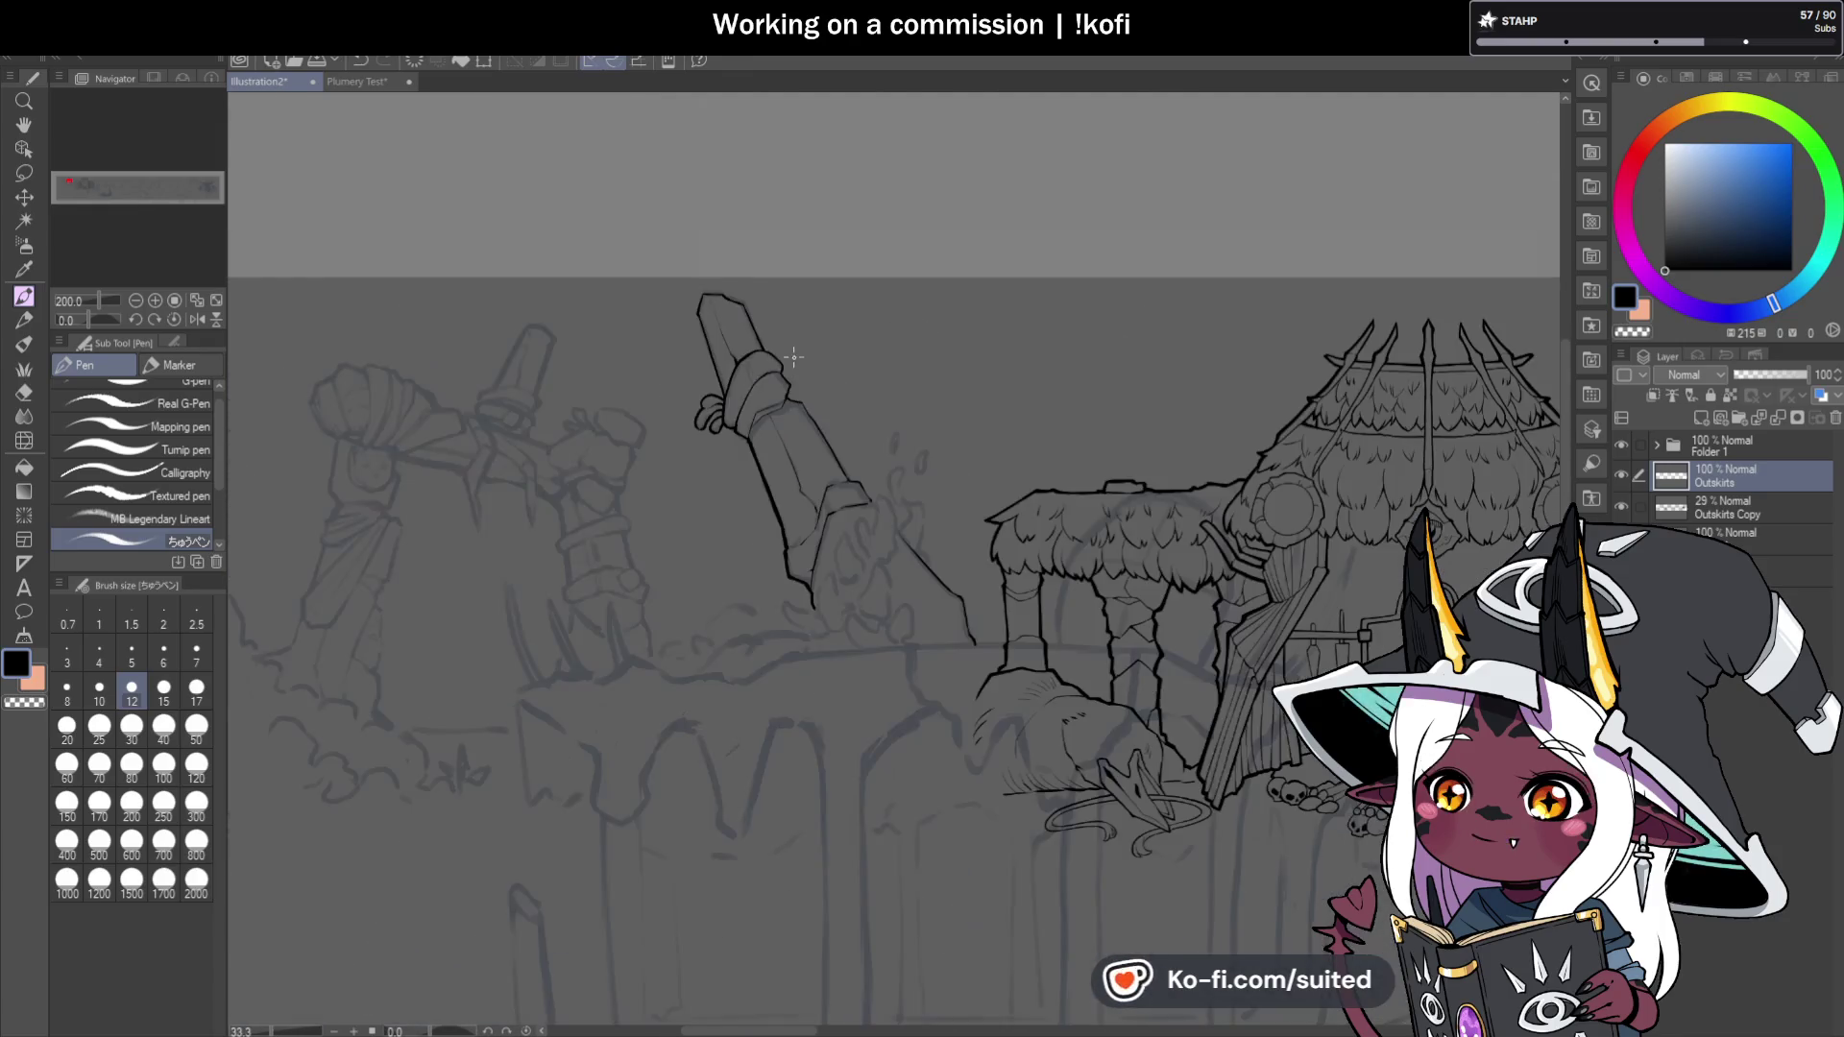
At the pillar base, undo the last ink stroke and extend the finger outline upward.
scroll(1002, 619, up, 4)
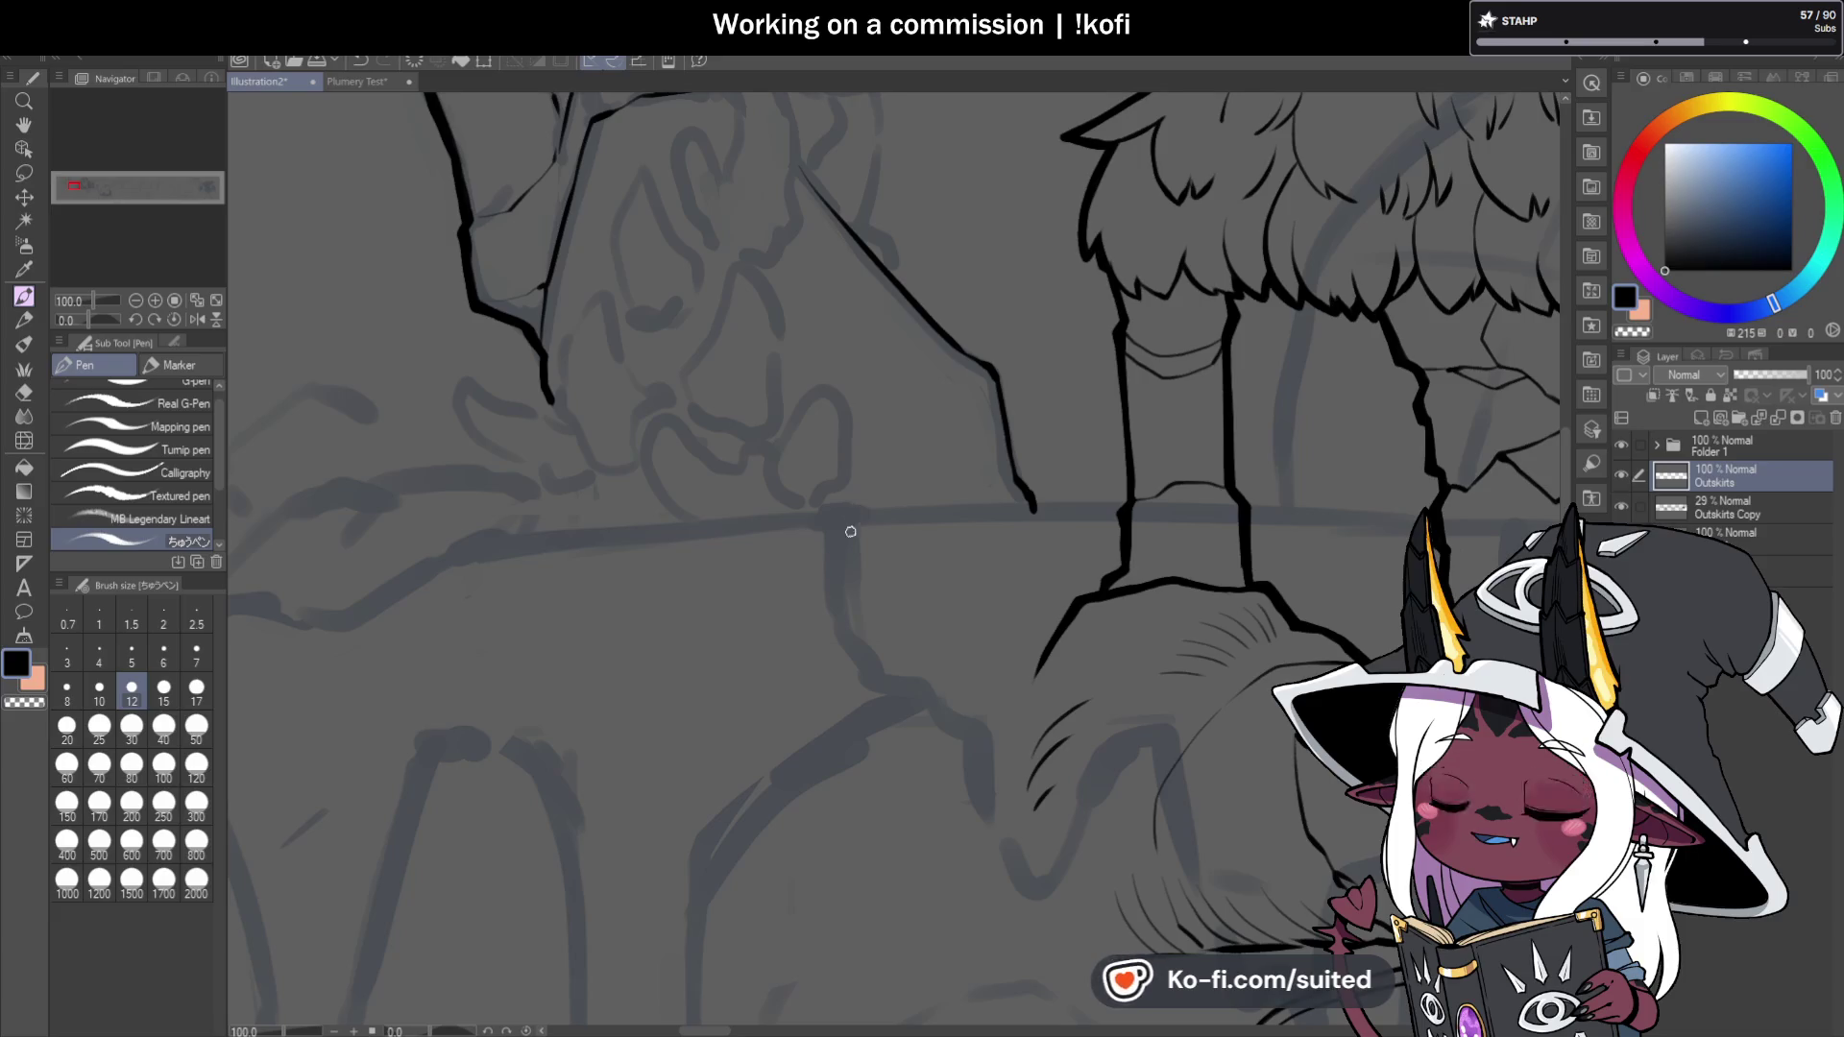
scroll(859, 485, down, 2)
scroll(845, 471, up, 4)
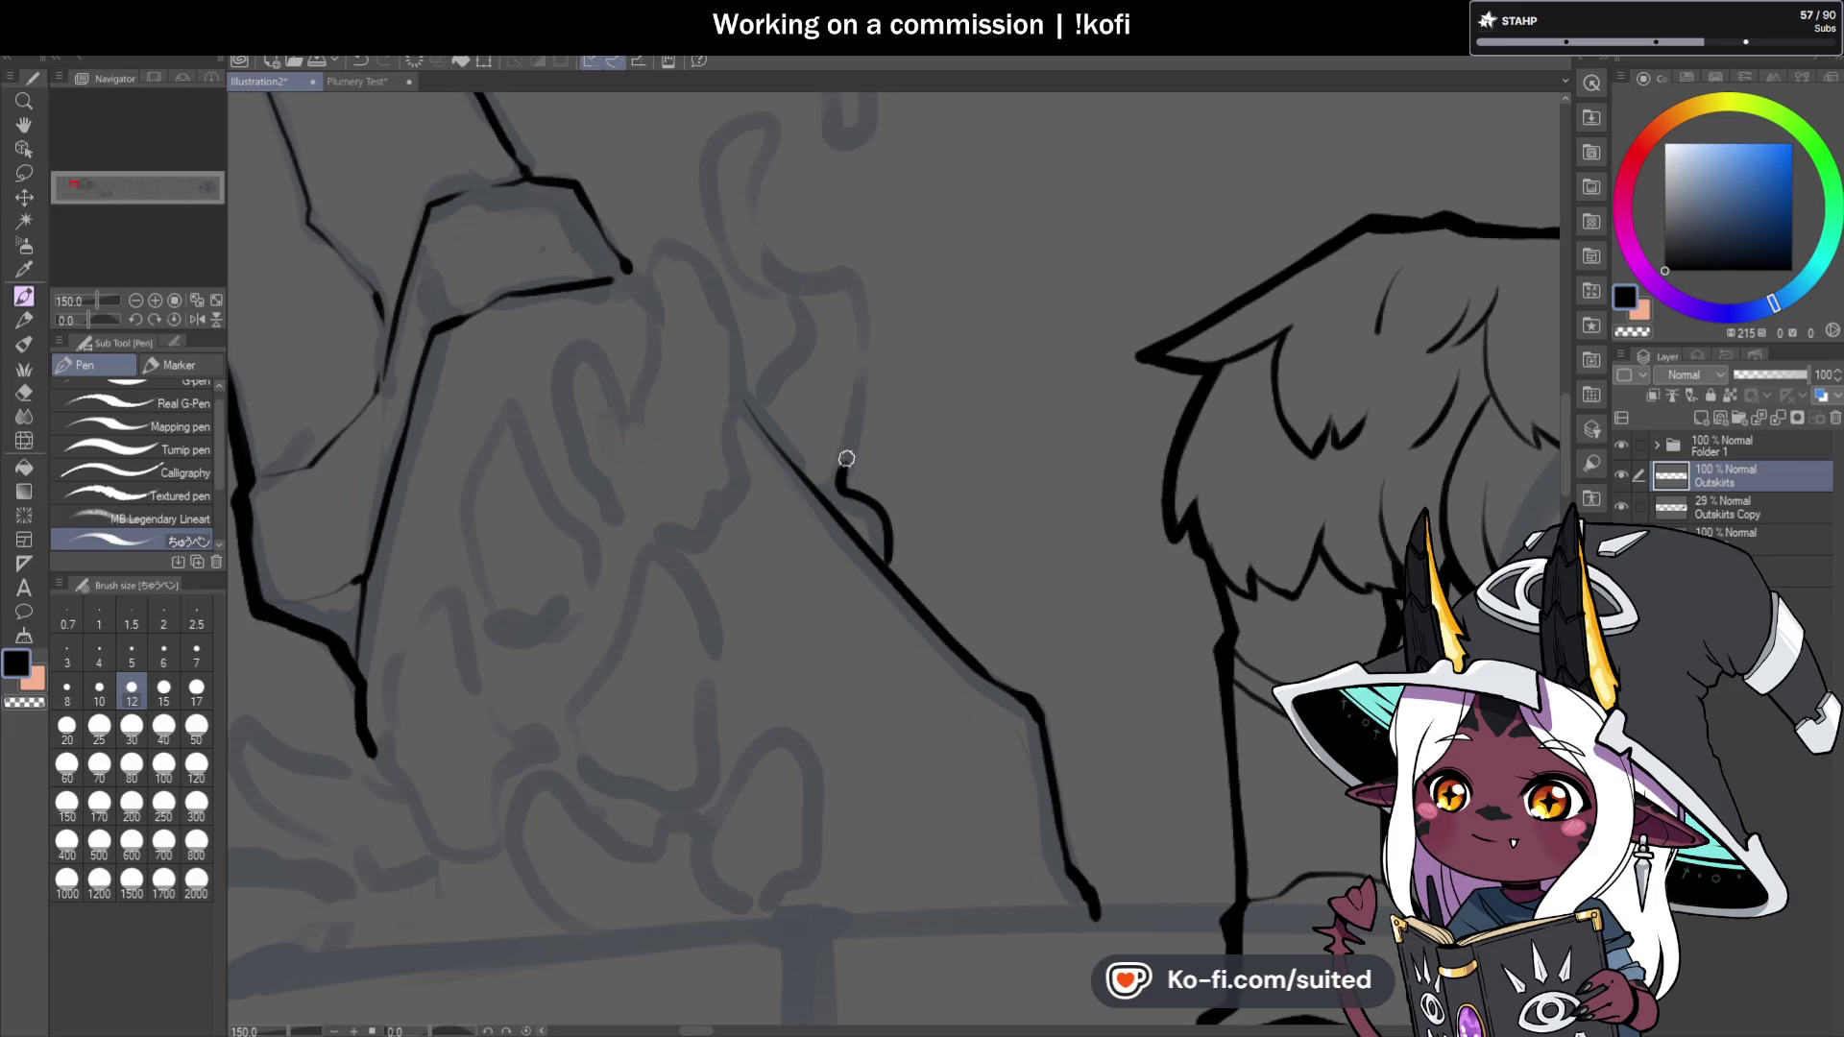
scroll(743, 488, down, 2)
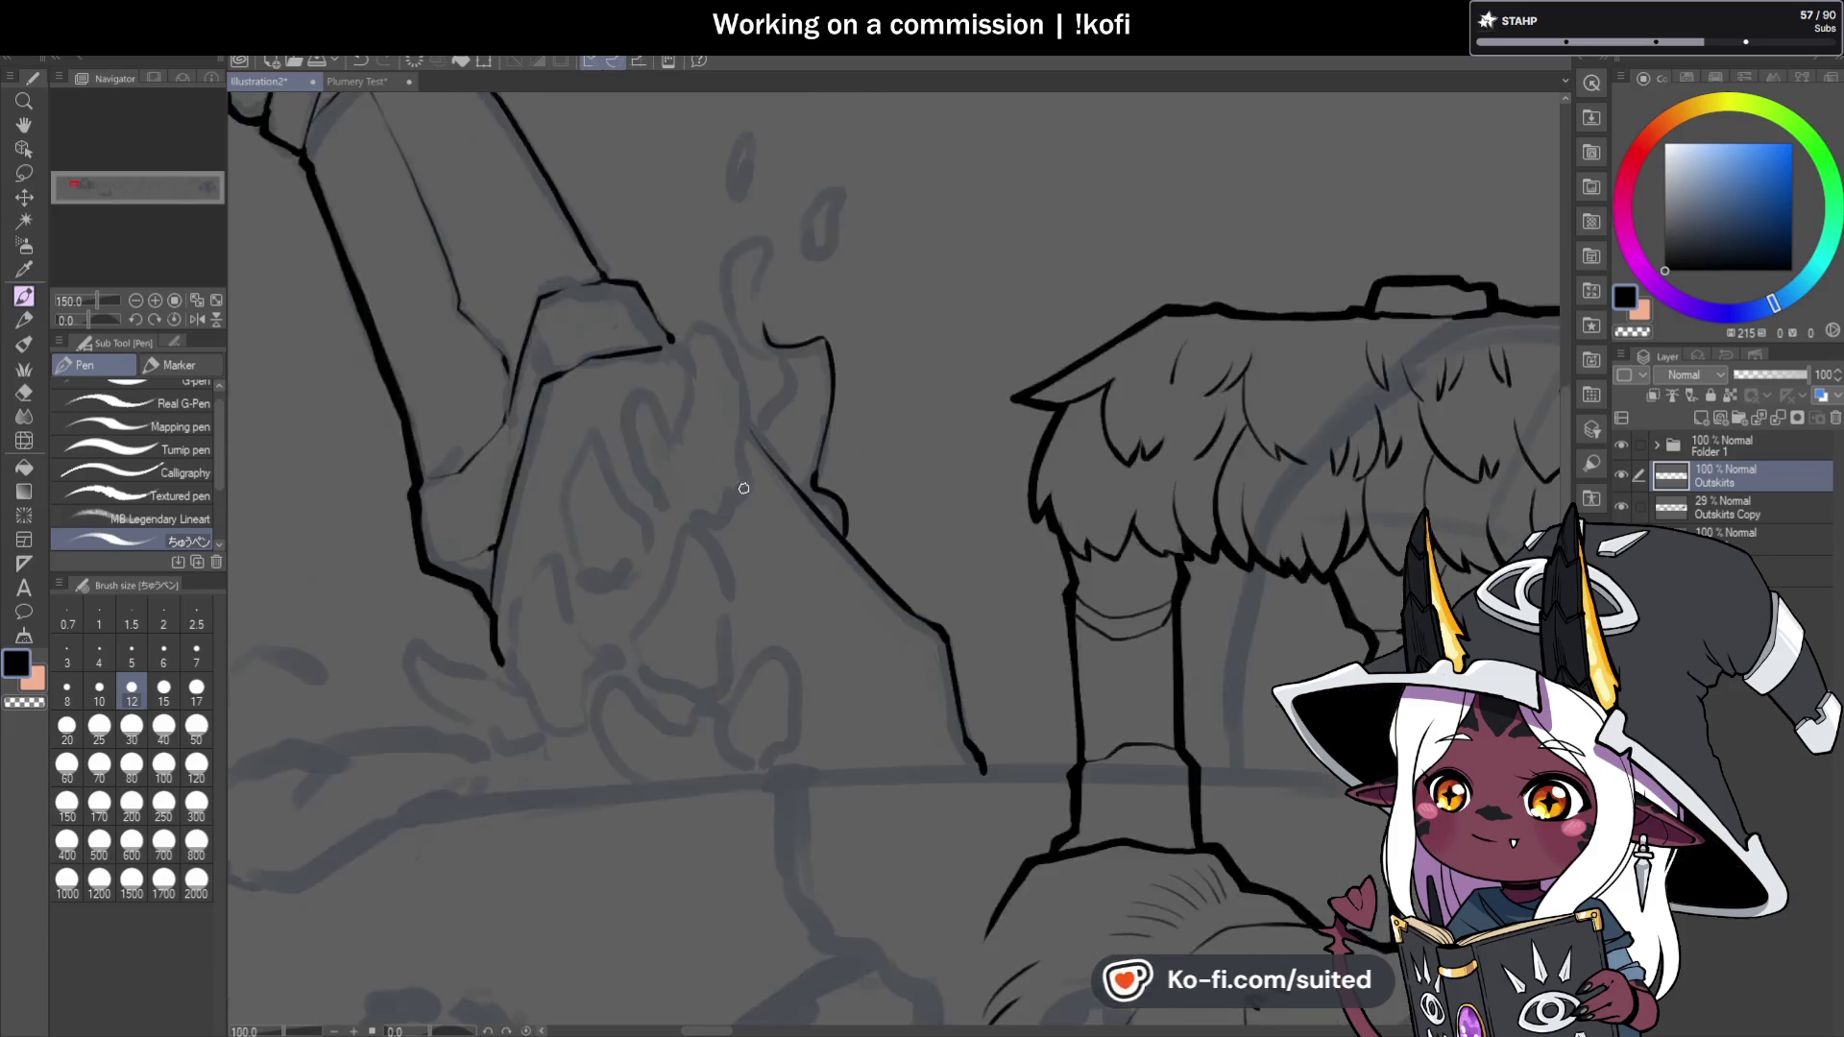
scroll(849, 363, up, 2)
key(ctrl+z)
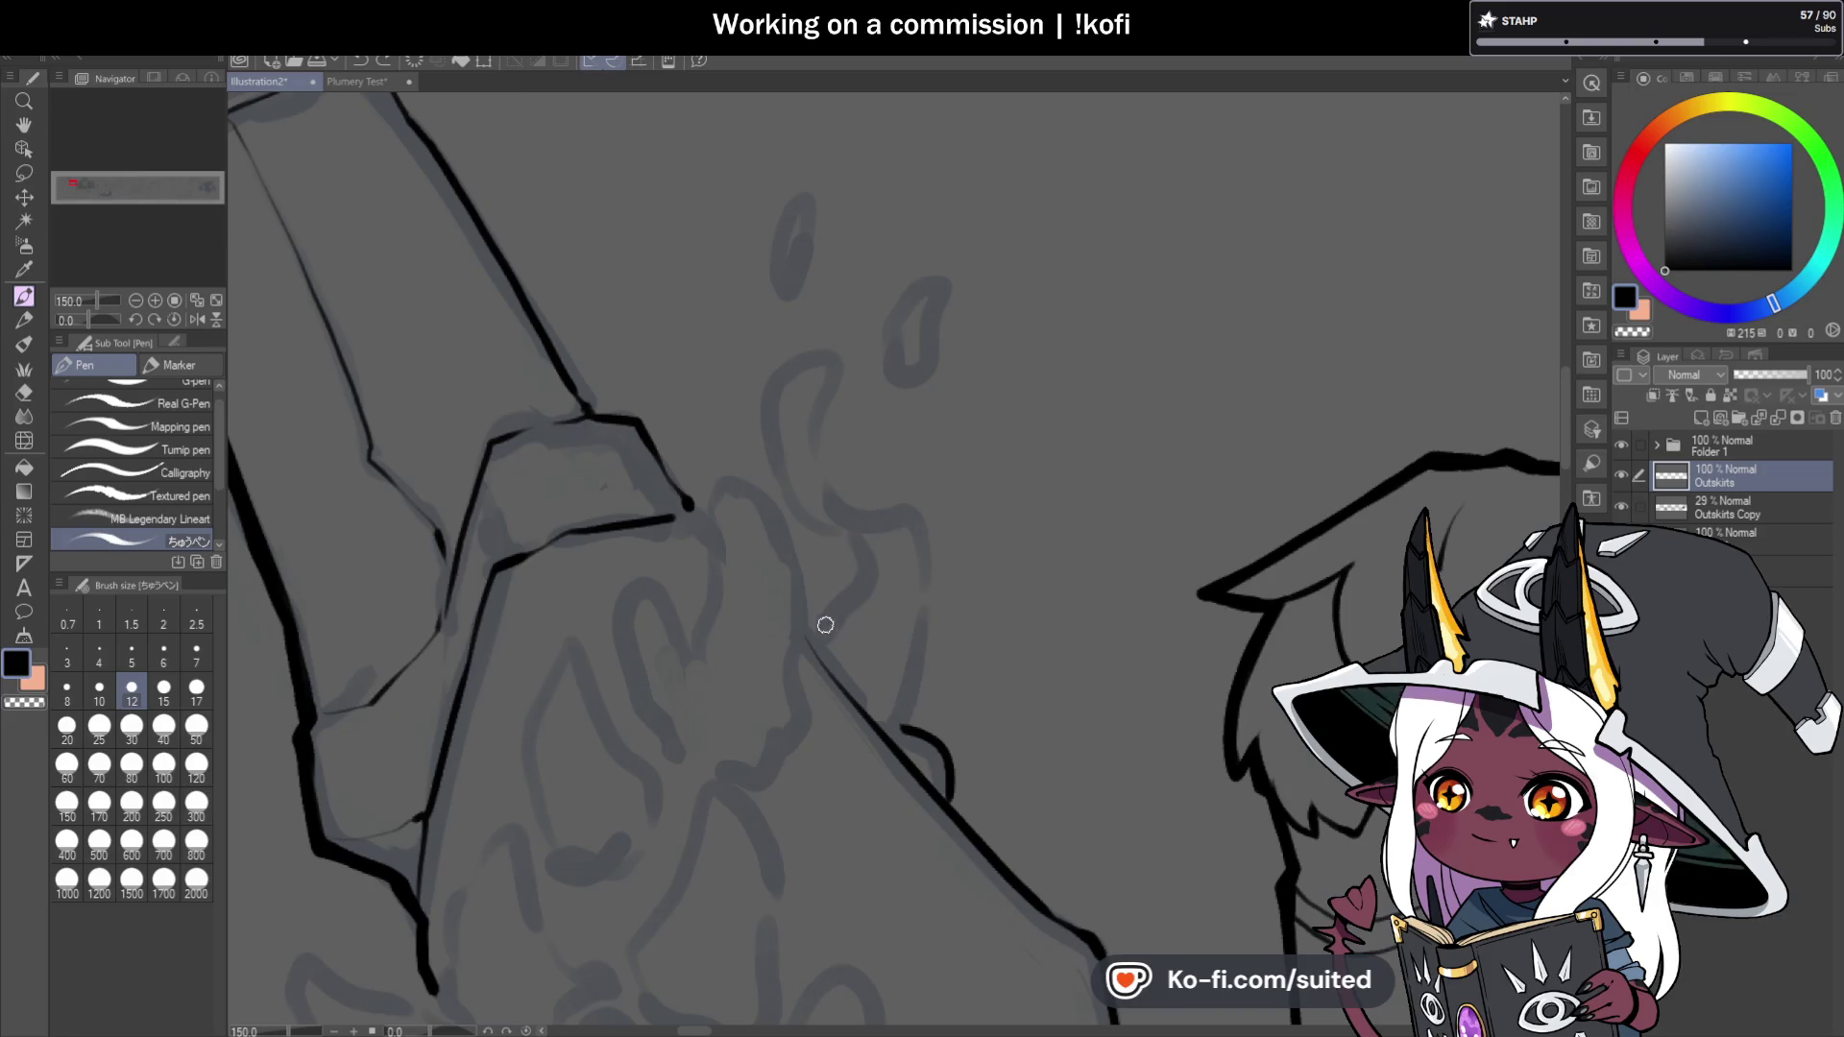
mouse_move(709, 527)
mouse_down()
mouse_move(724, 495)
mouse_move(797, 615)
mouse_up()
Redo the curved finger strokes, ending with a short stroke hooking over the fingertip.
scroll(797, 614, down, 5)
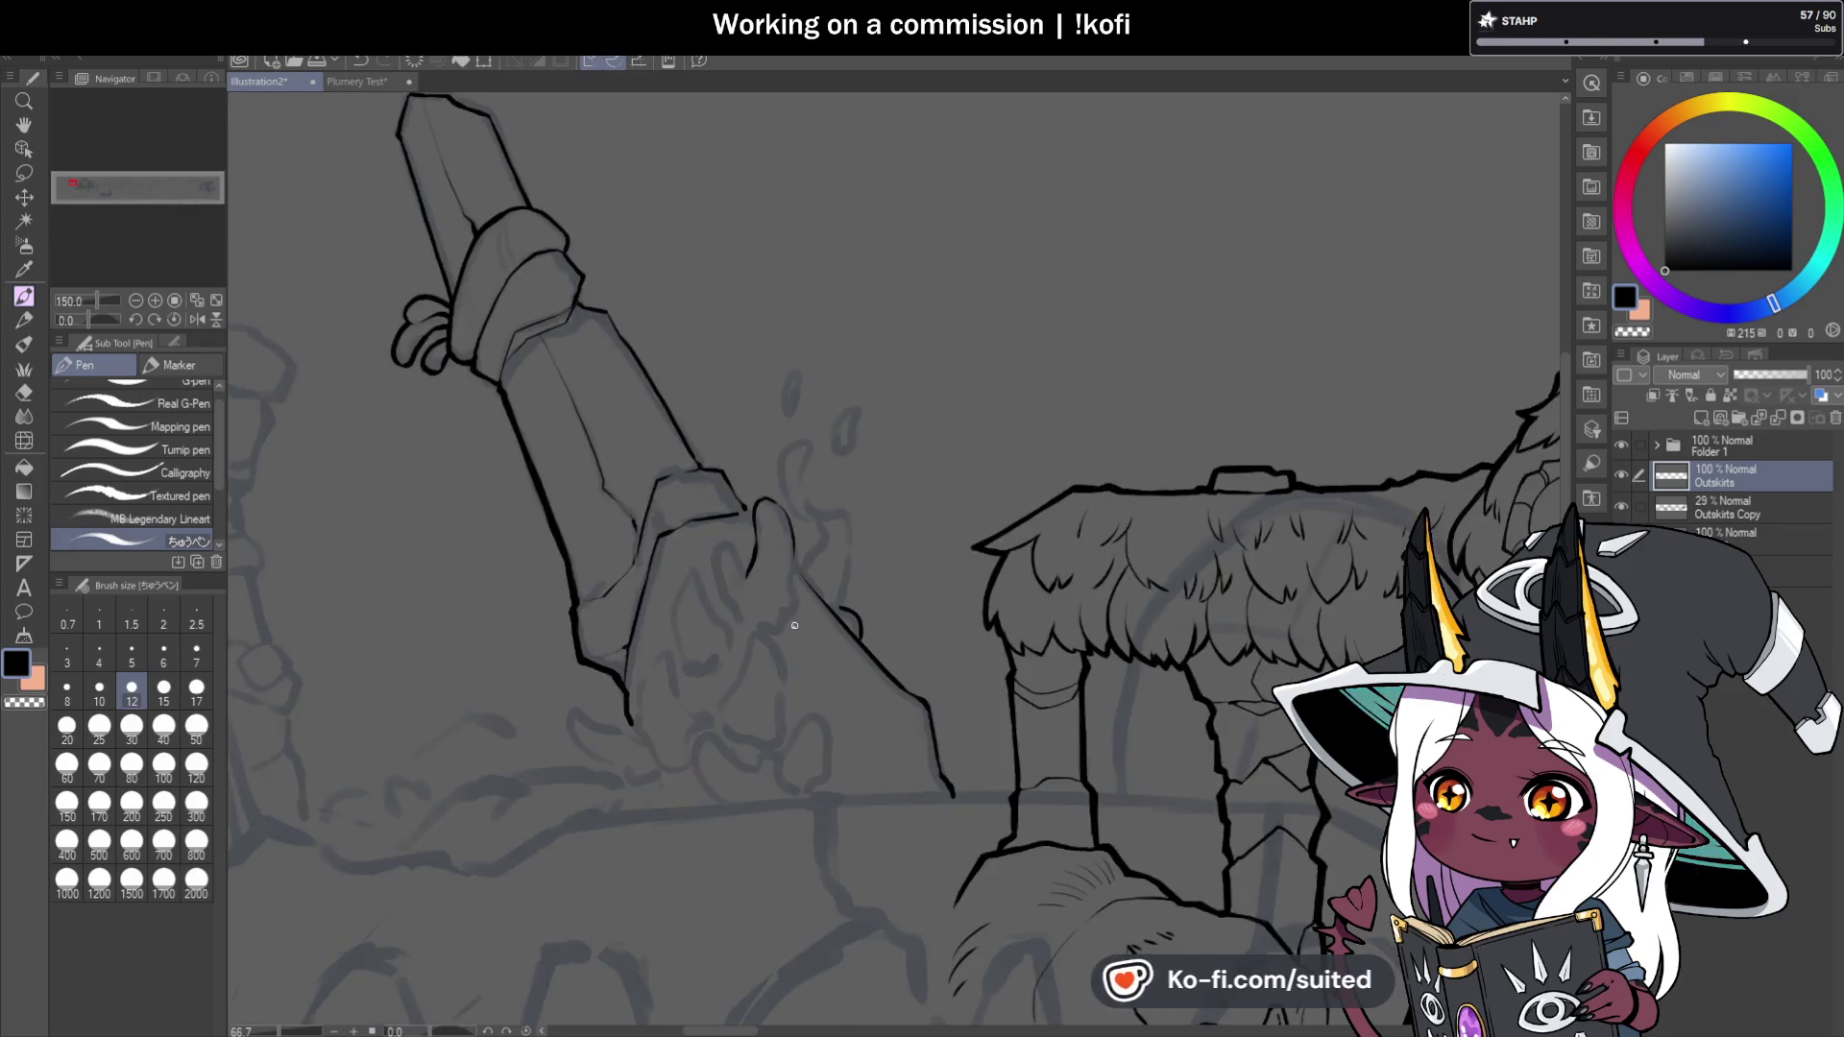
scroll(795, 502, up, 6)
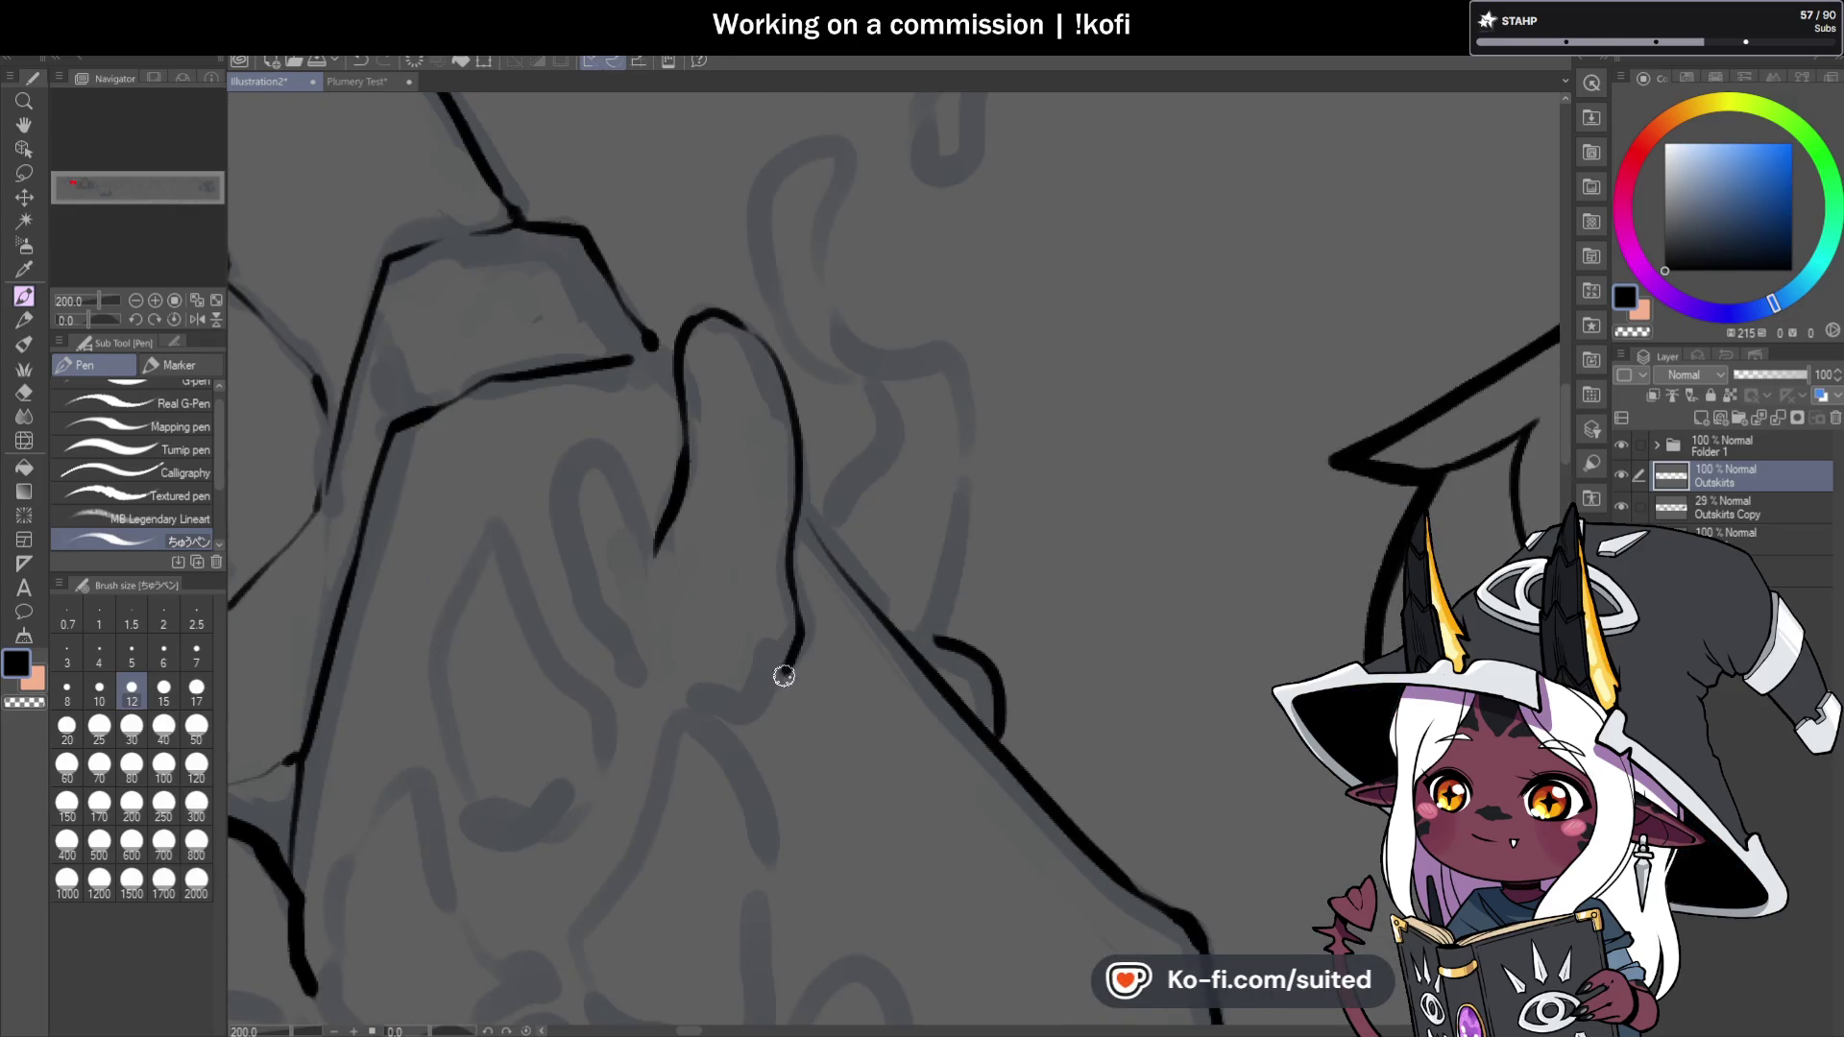
mouse_move(638, 531)
mouse_down()
mouse_move(589, 452)
mouse_move(564, 502)
mouse_move(653, 712)
mouse_up()
scroll(864, 509, down, 4)
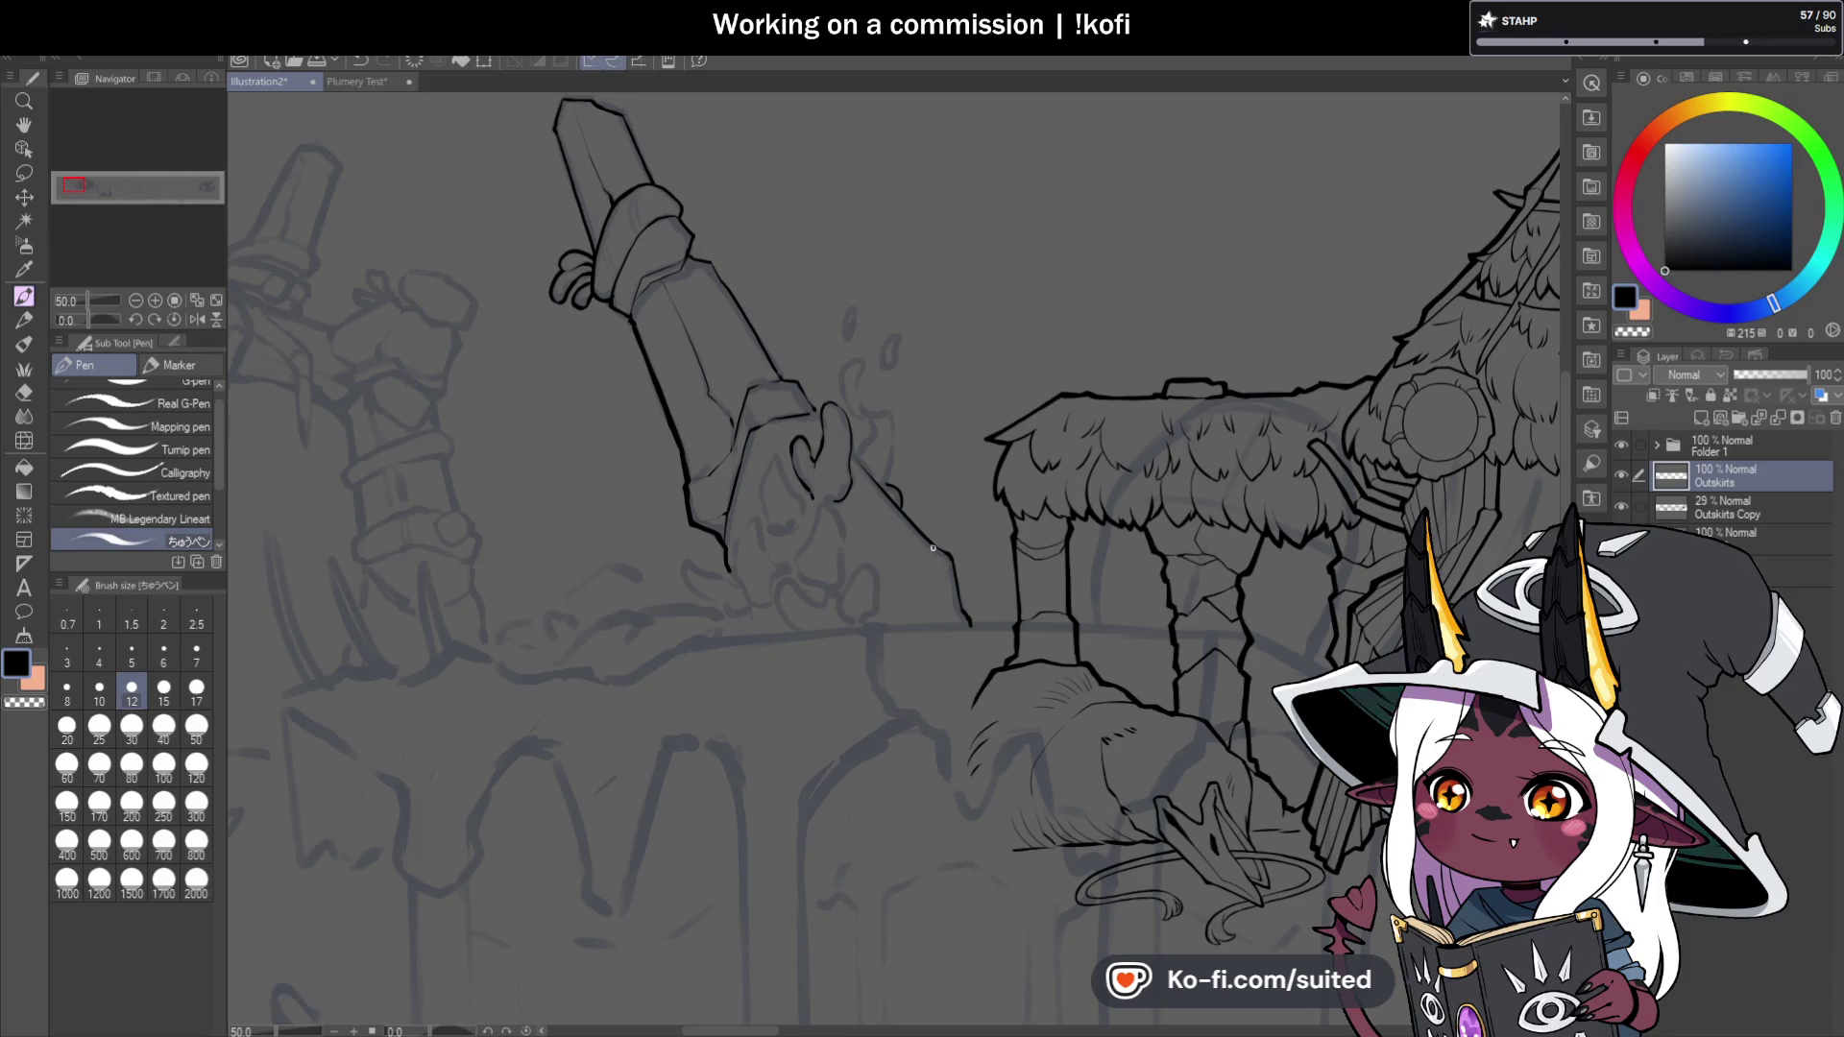
scroll(905, 464, up, 2)
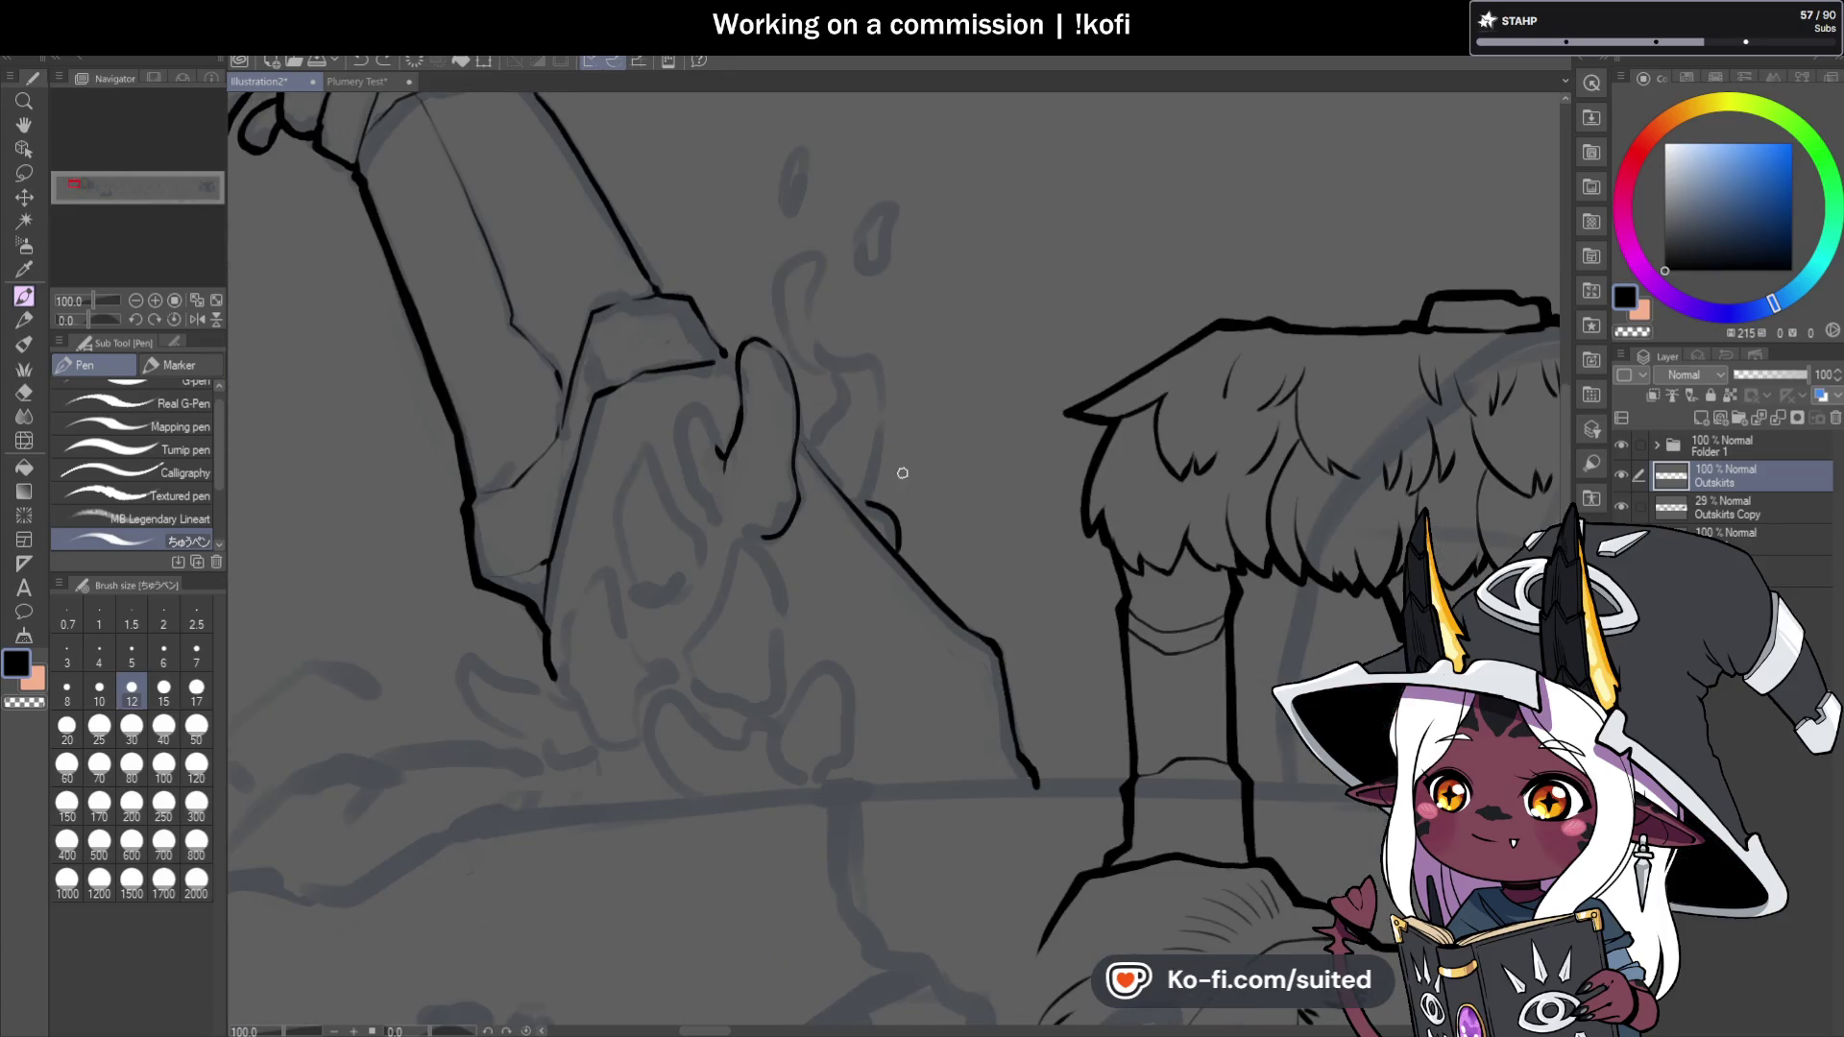
key(ctrl+z)
key(ctrl+z)
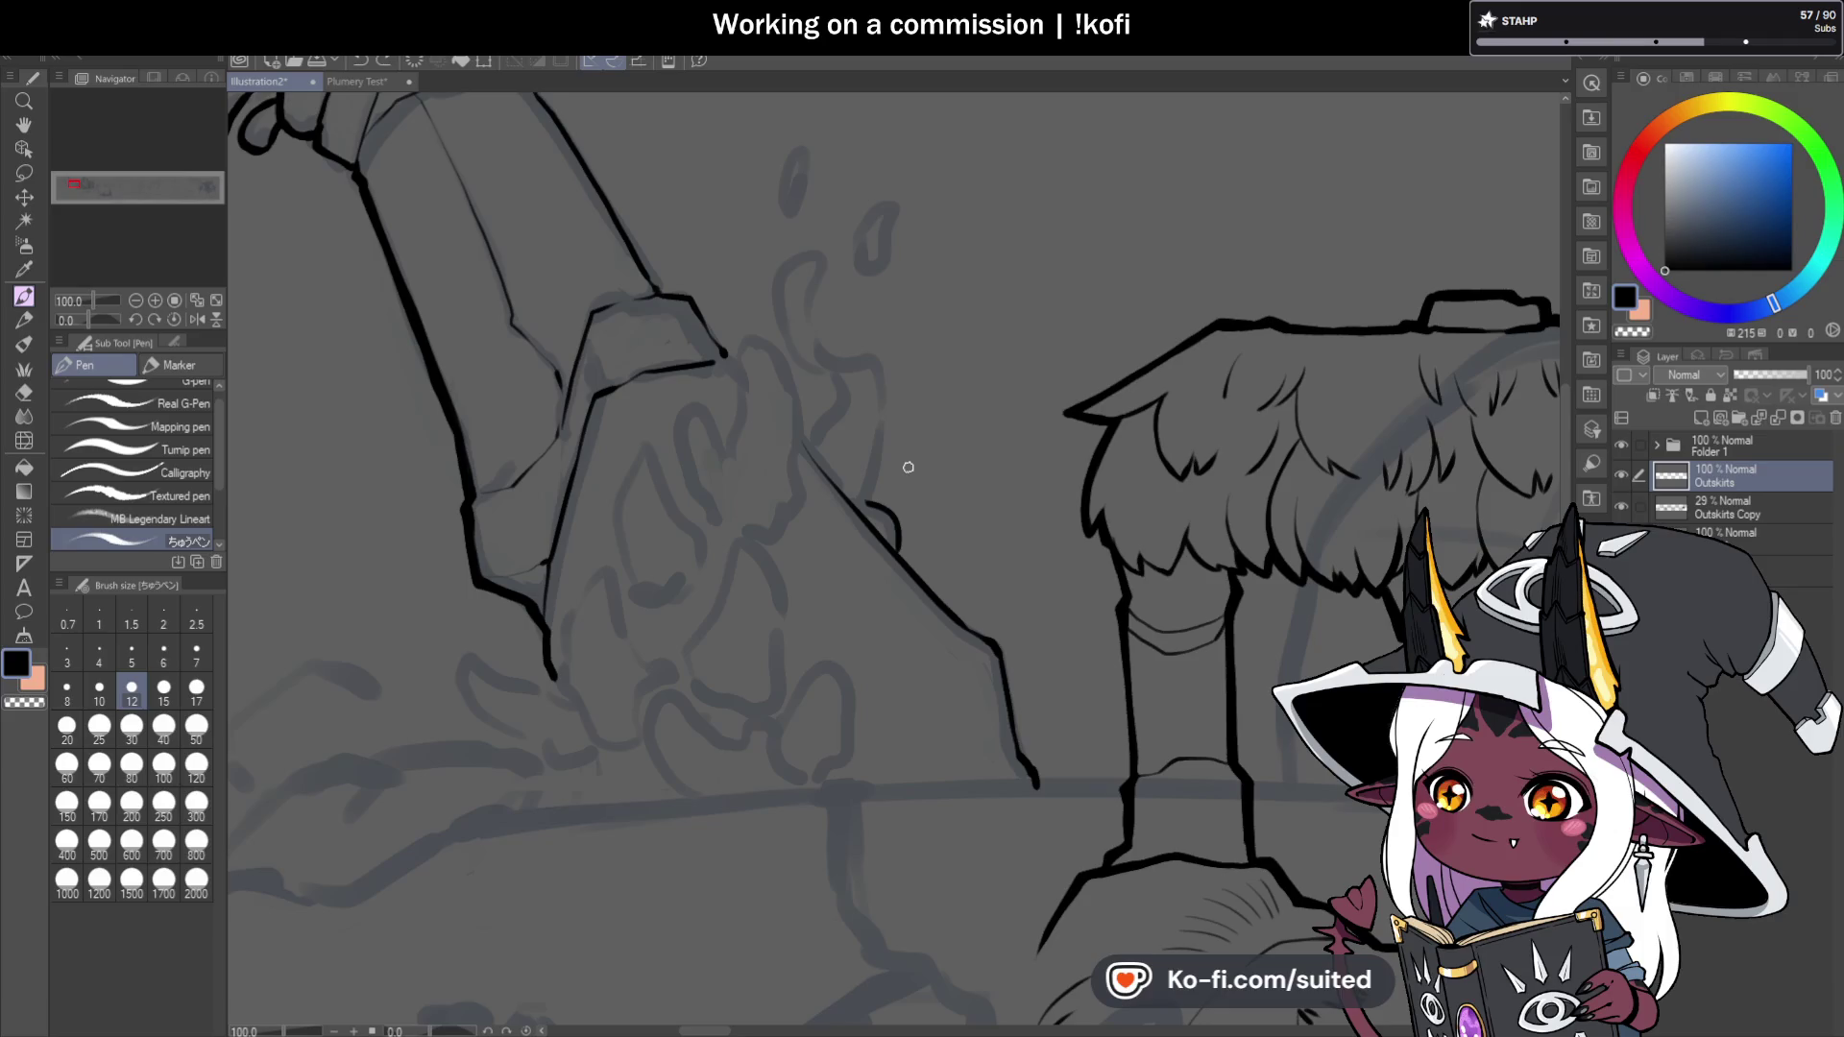
scroll(977, 309, down, 1)
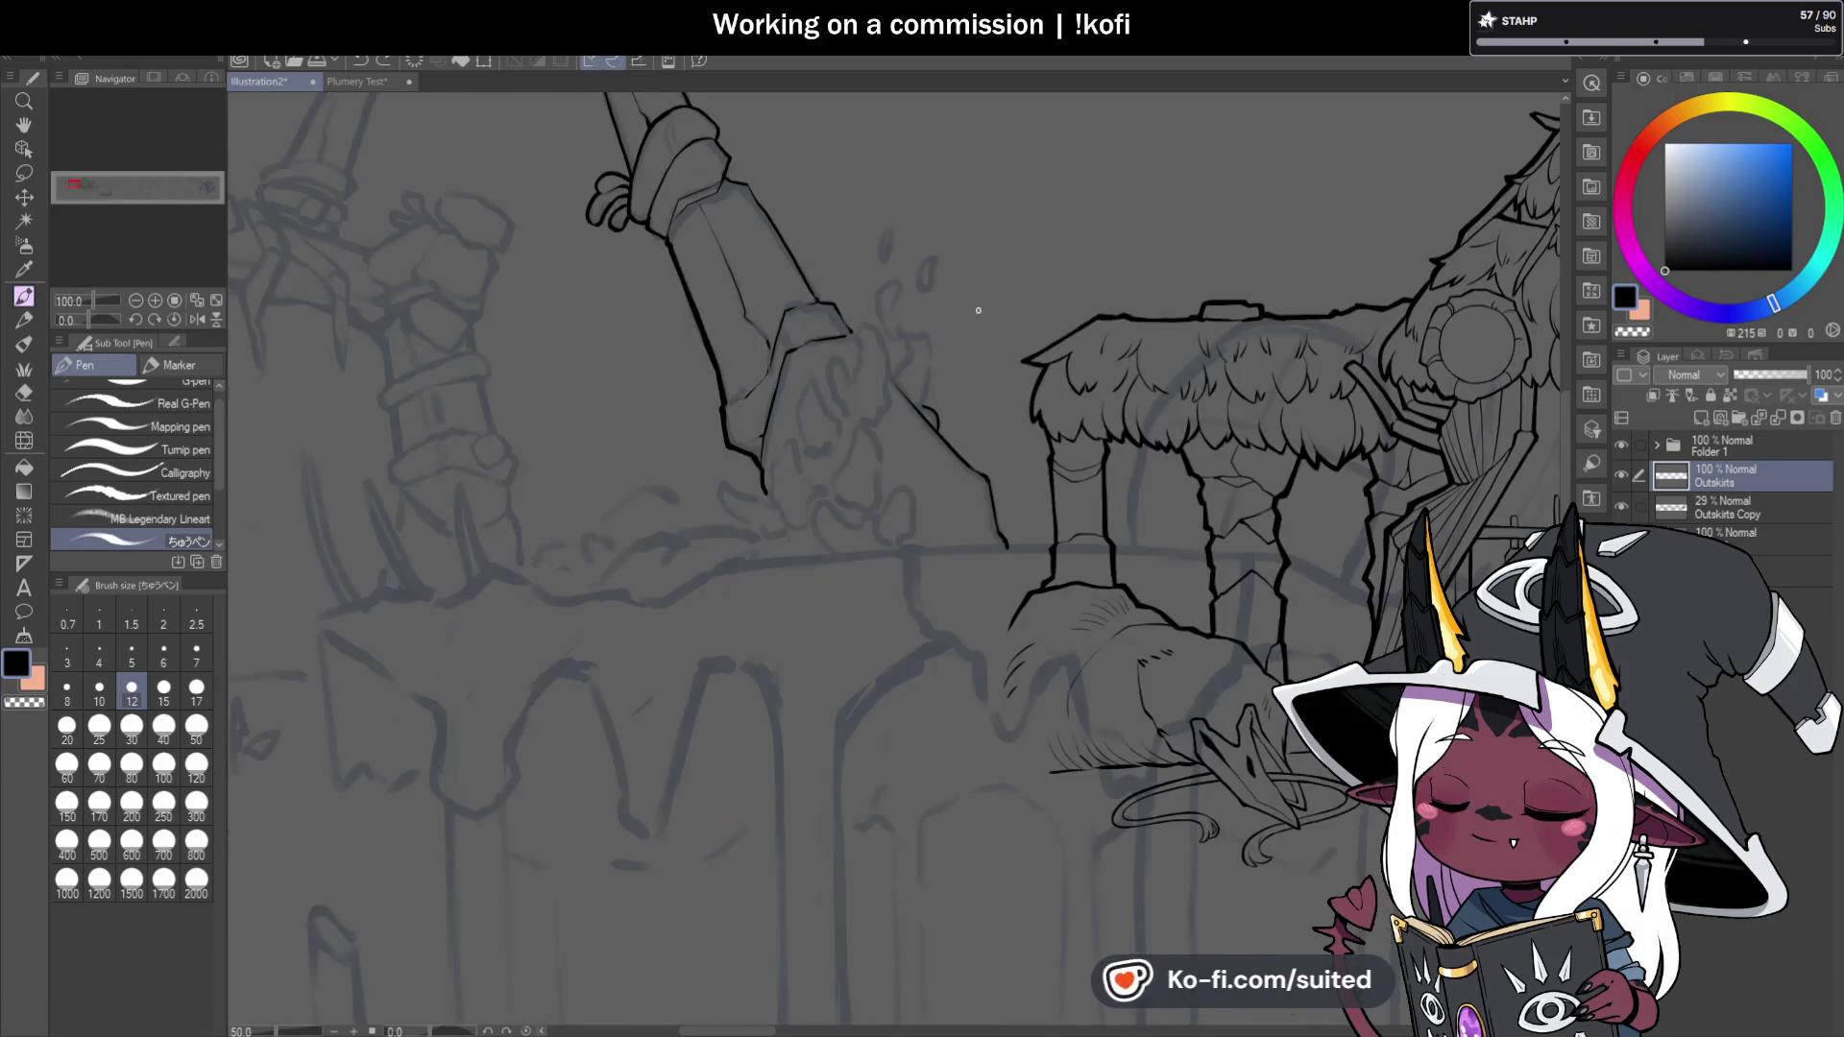
scroll(786, 528, up, 3)
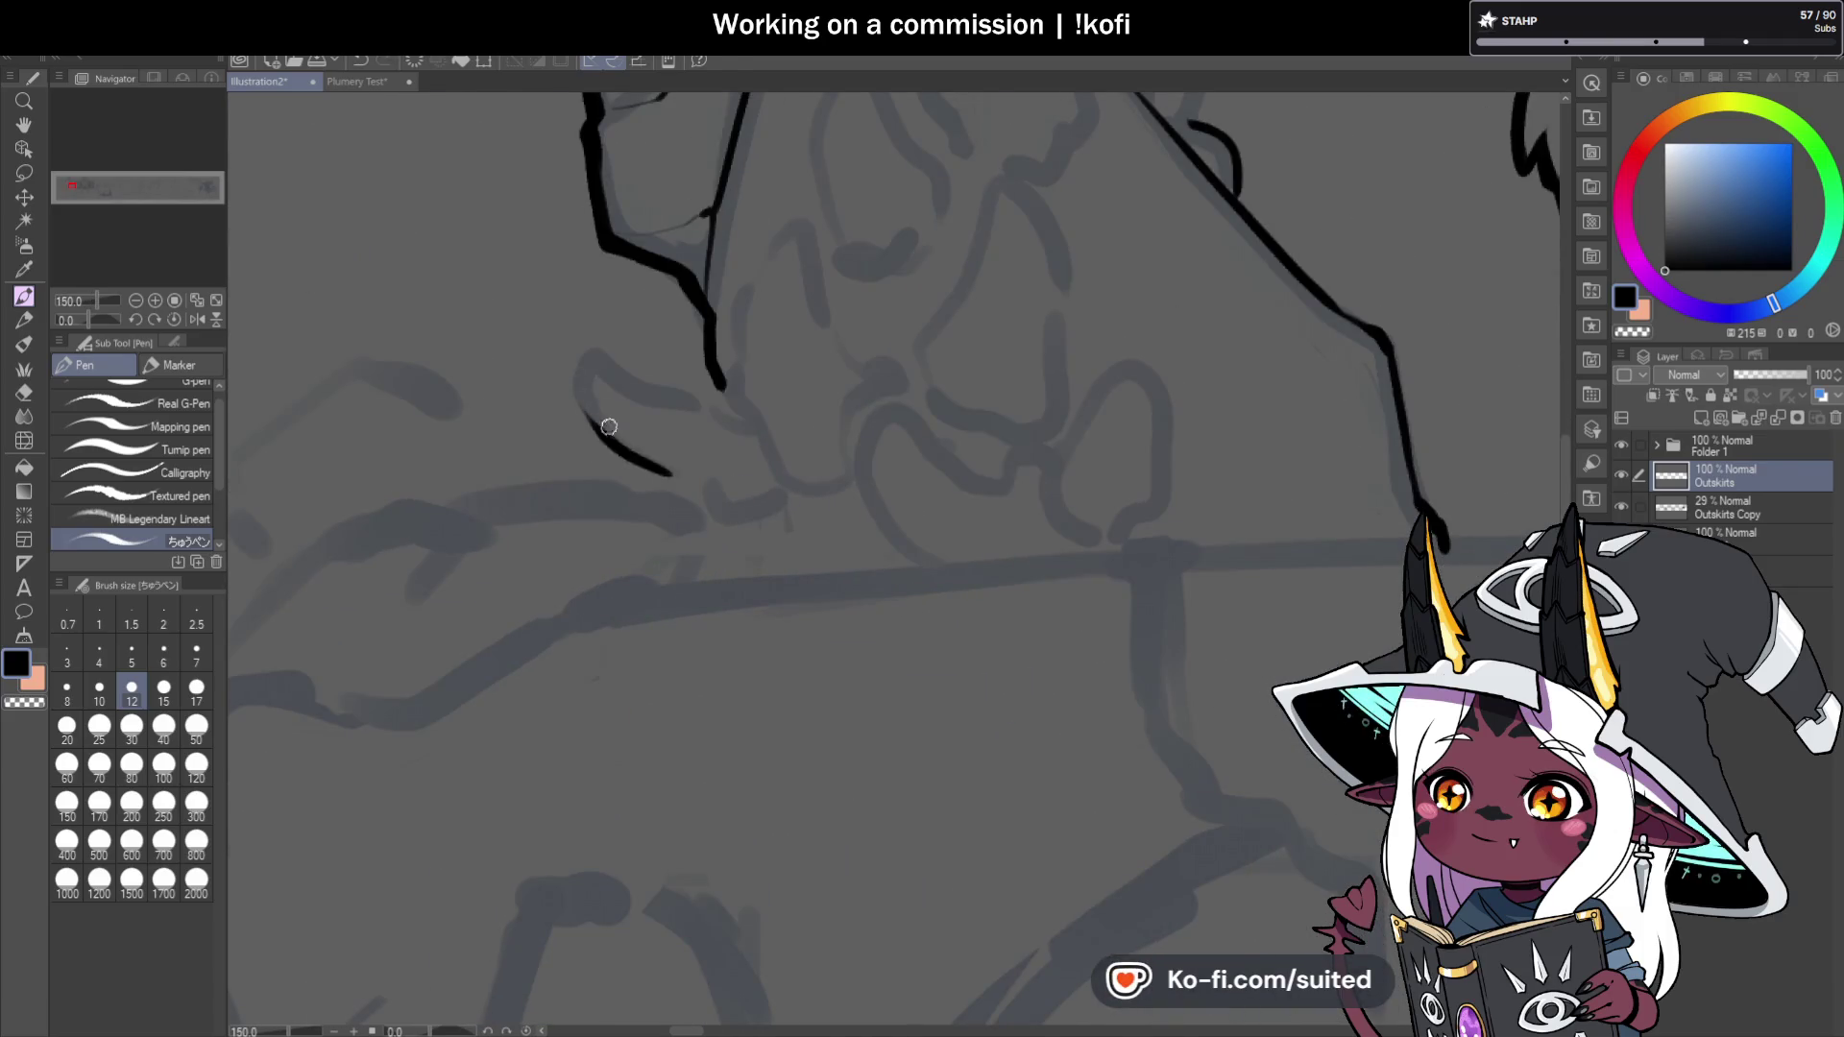
key(ctrl+z)
drag(672, 482, 594, 420)
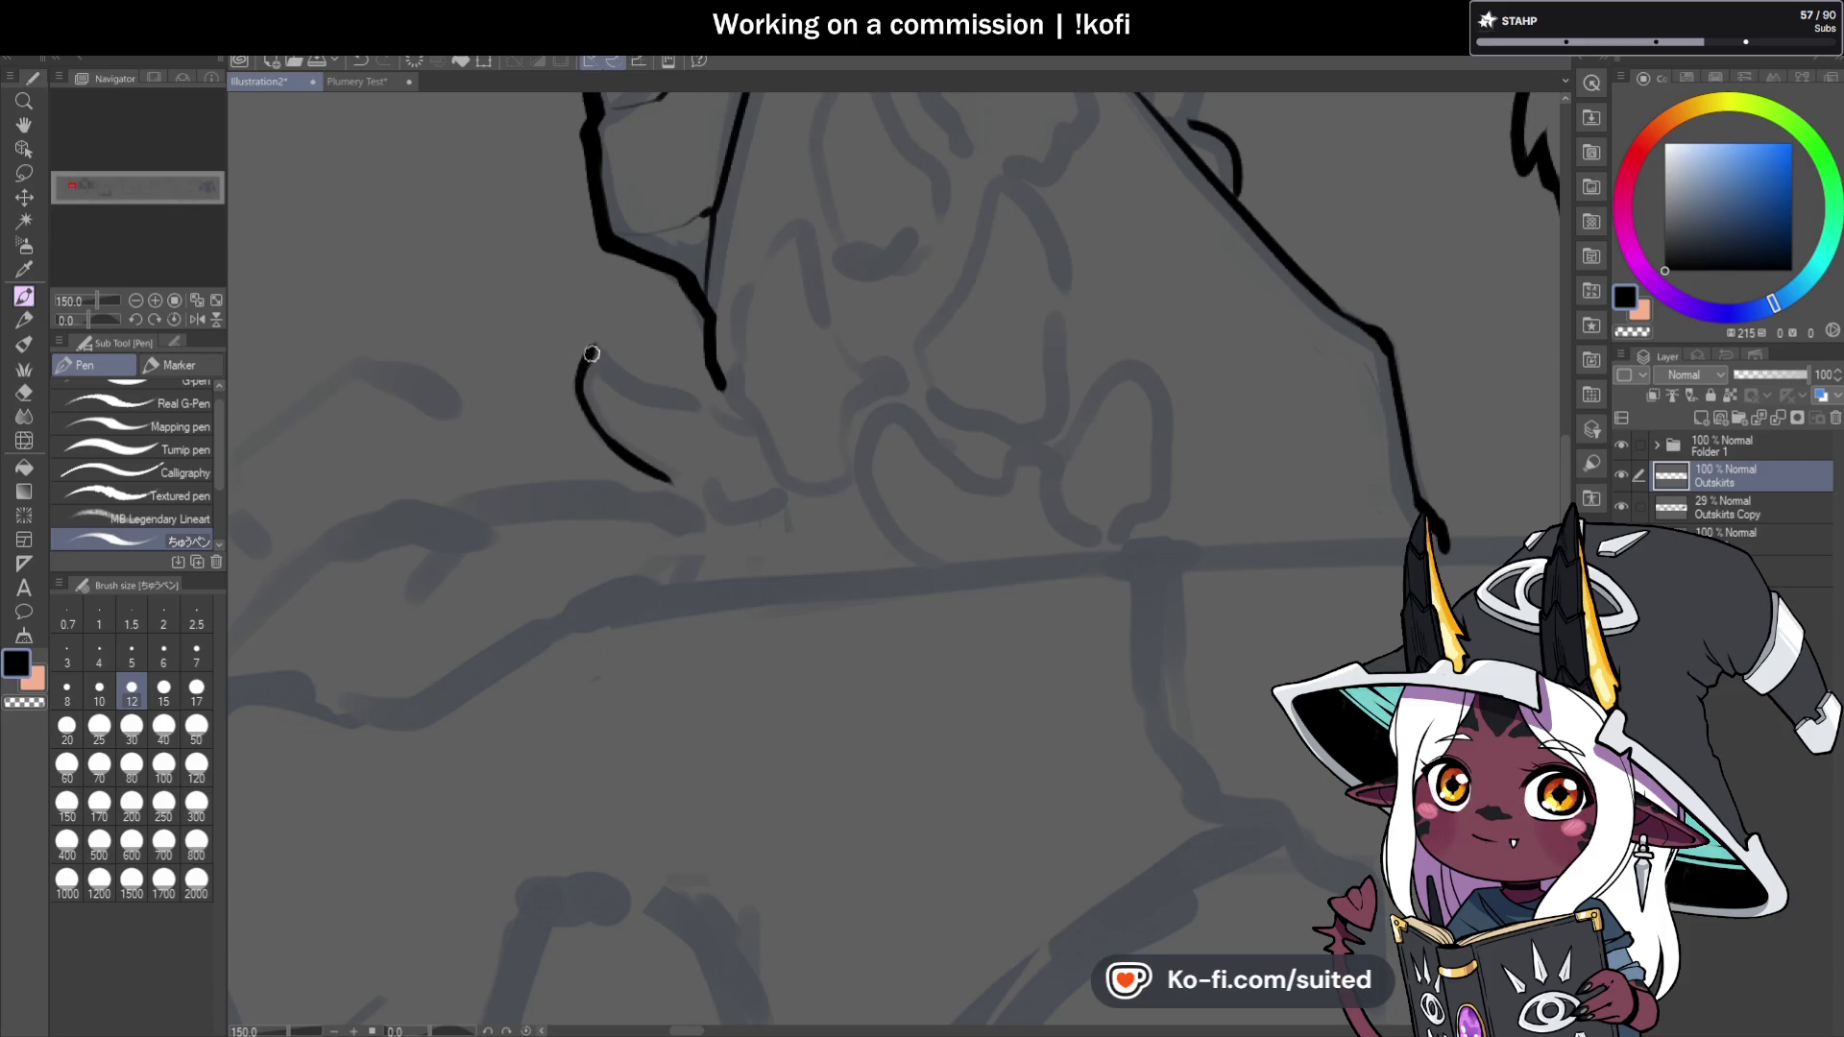
drag(593, 354, 629, 380)
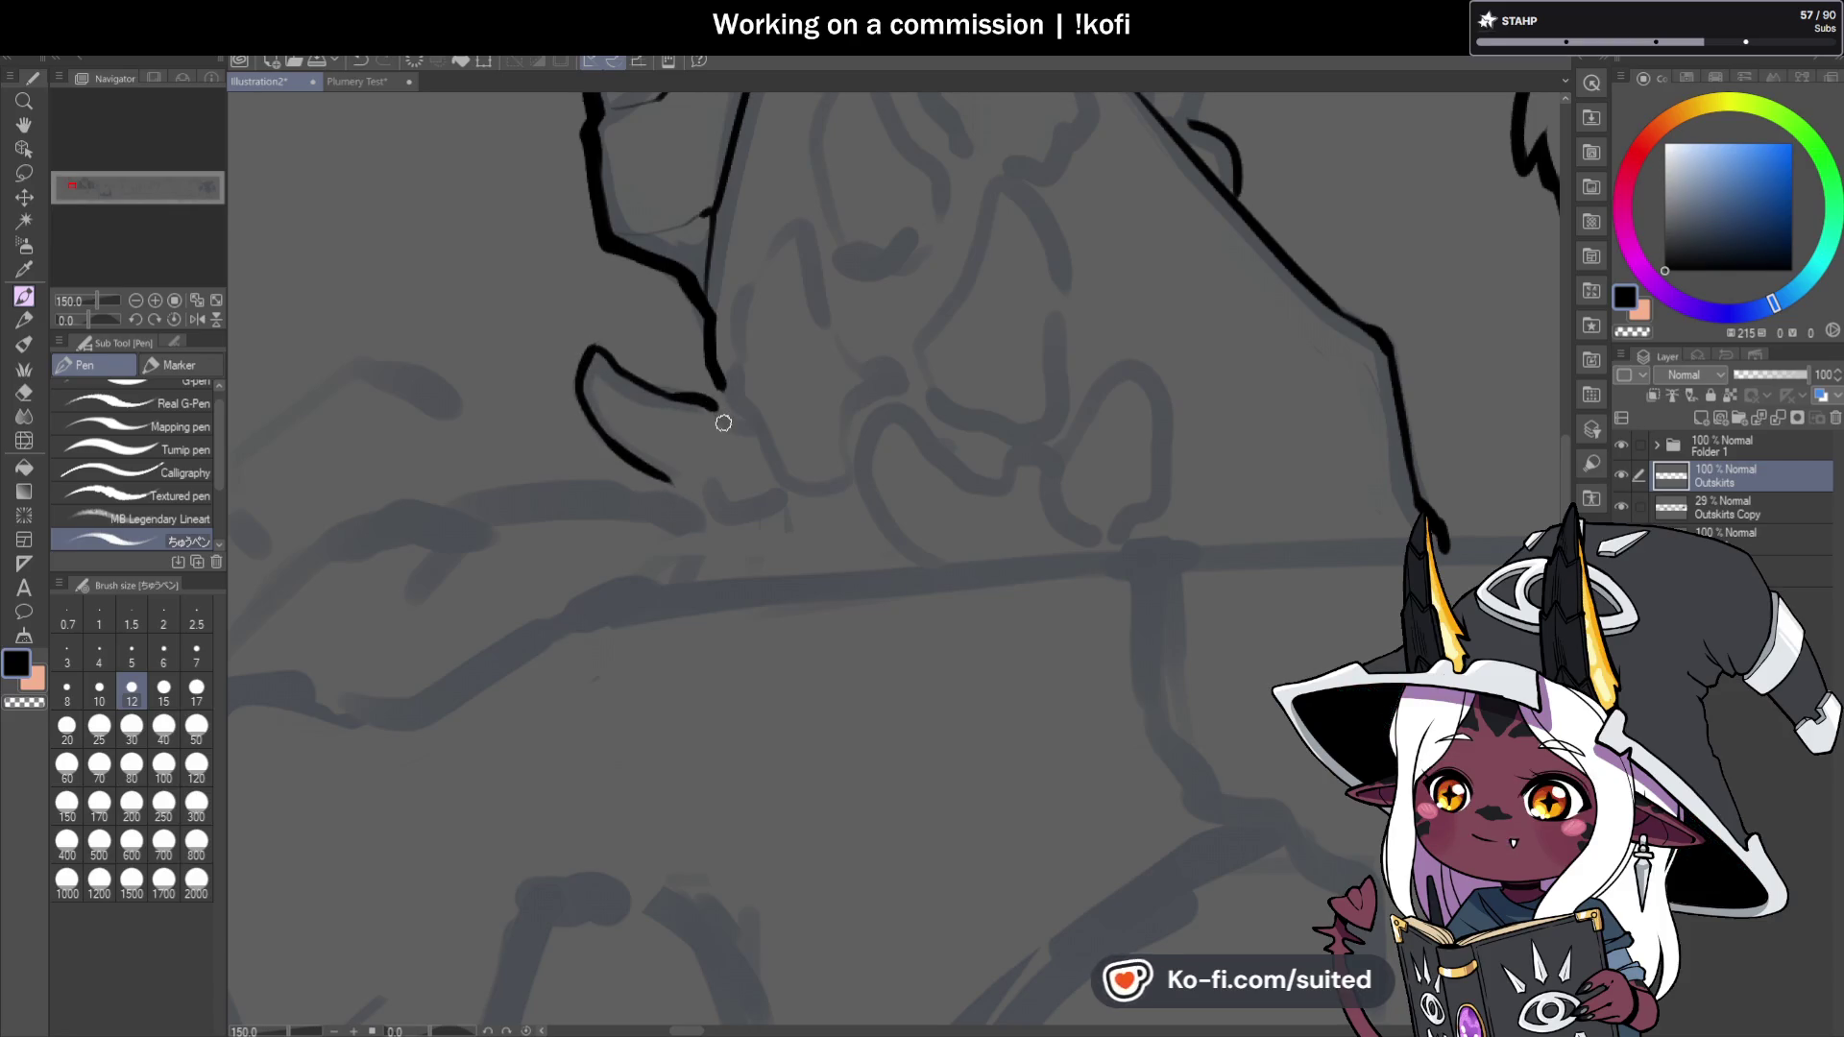
With the canvas temporarily mirrored horizontally, draw a hooked claw rising from the existing line.
scroll(643, 432, down, 2)
click(197, 318)
scroll(672, 408, up, 2)
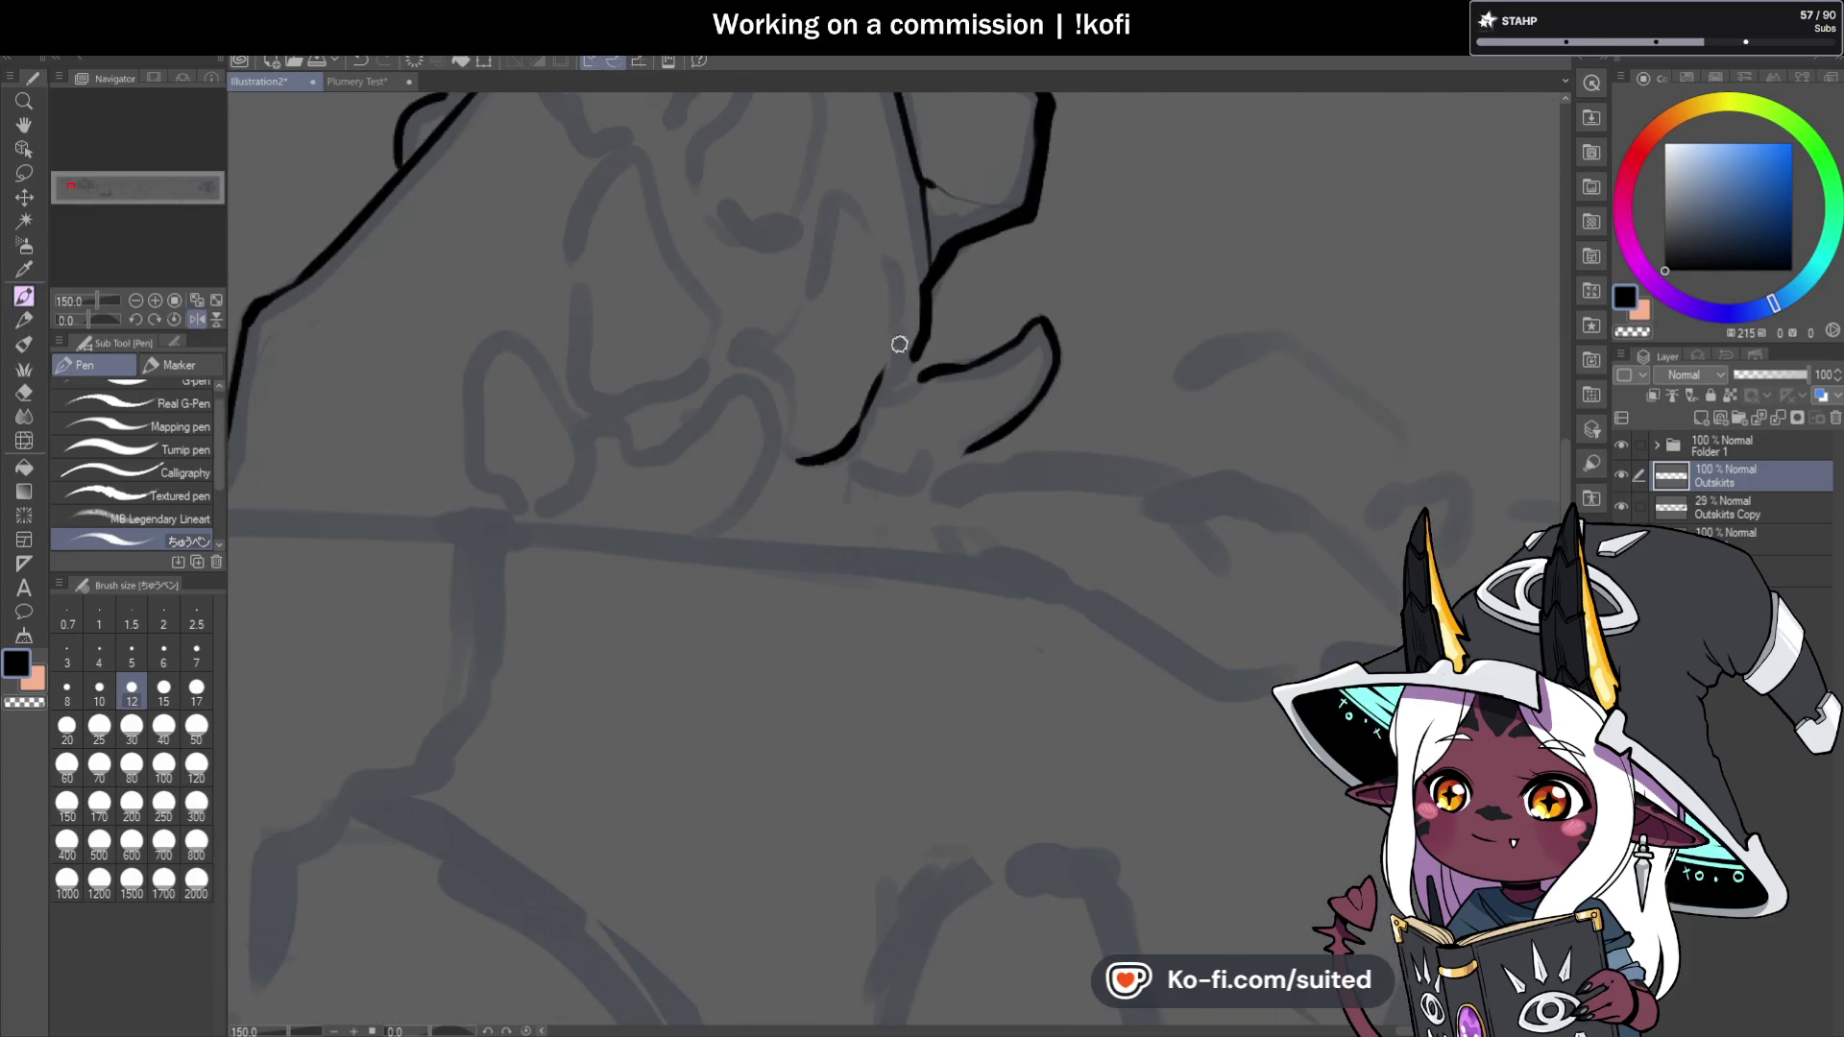
mouse_move(897, 293)
mouse_down()
mouse_move(877, 247)
mouse_move(822, 227)
mouse_up()
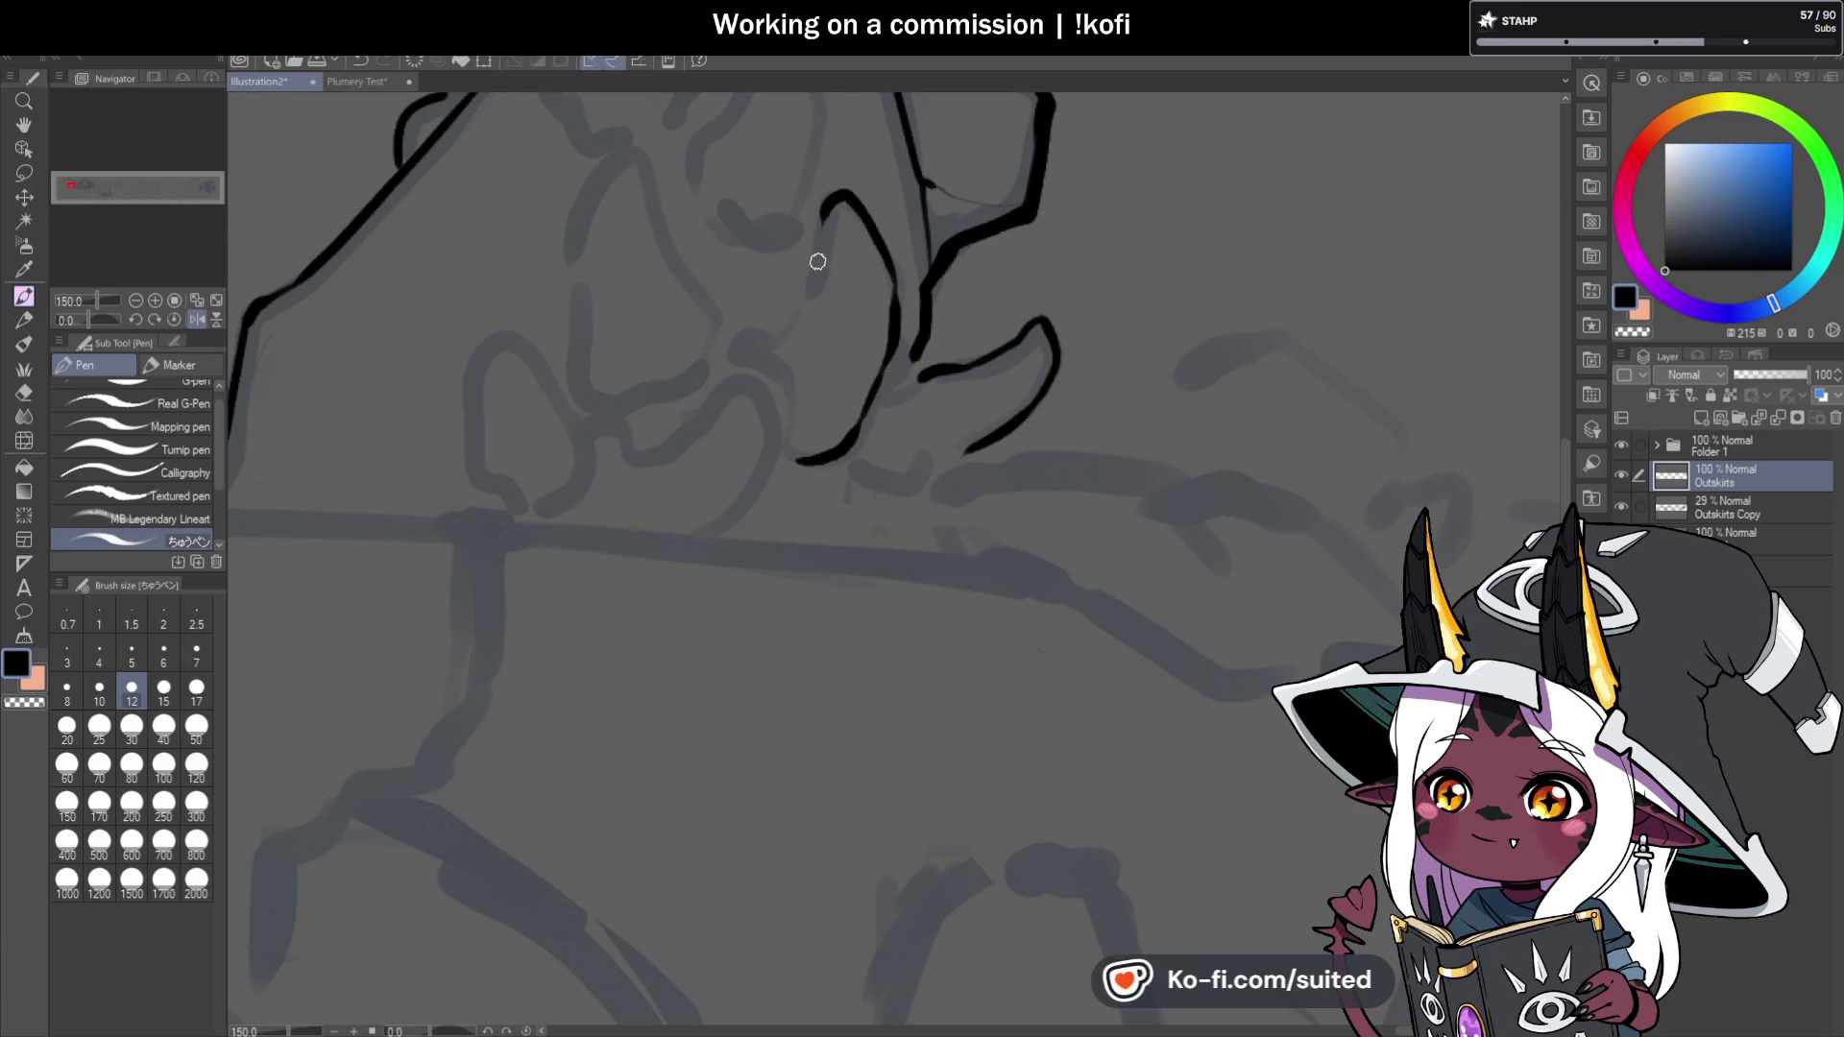
scroll(849, 532, down, 4)
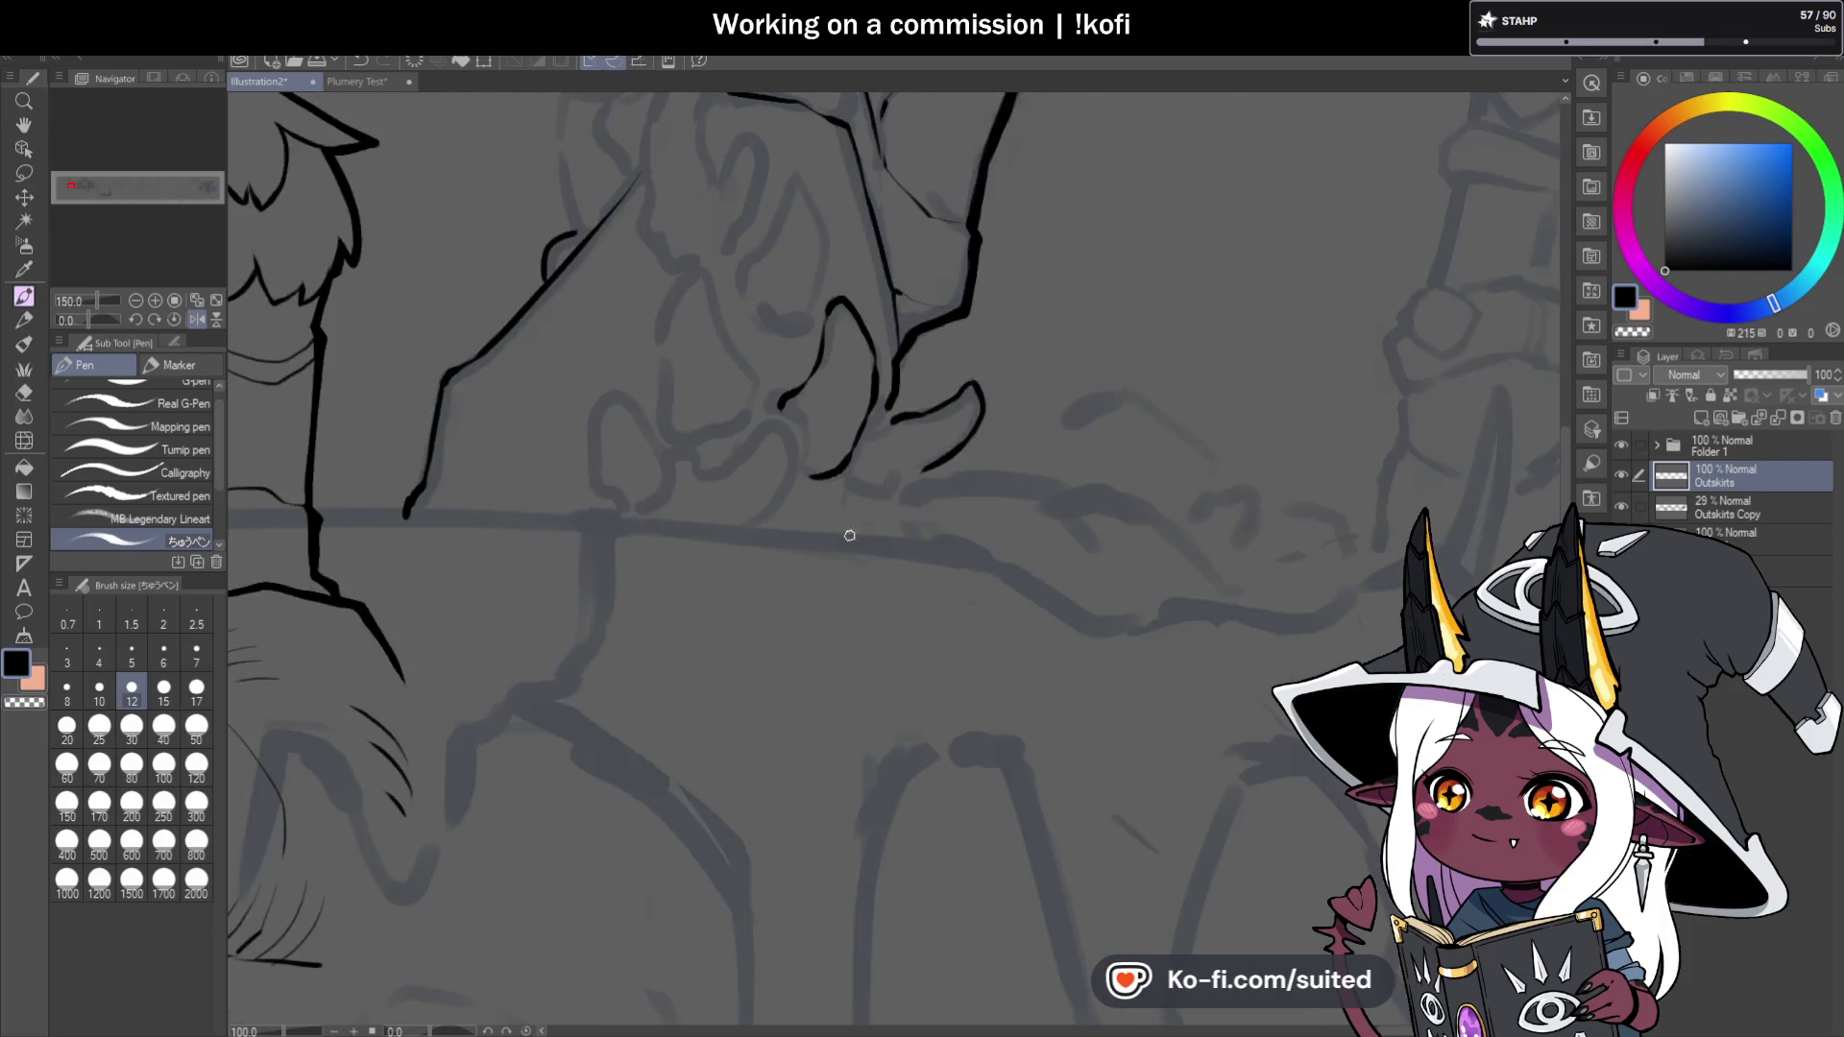
click(195, 319)
scroll(895, 428, up, 4)
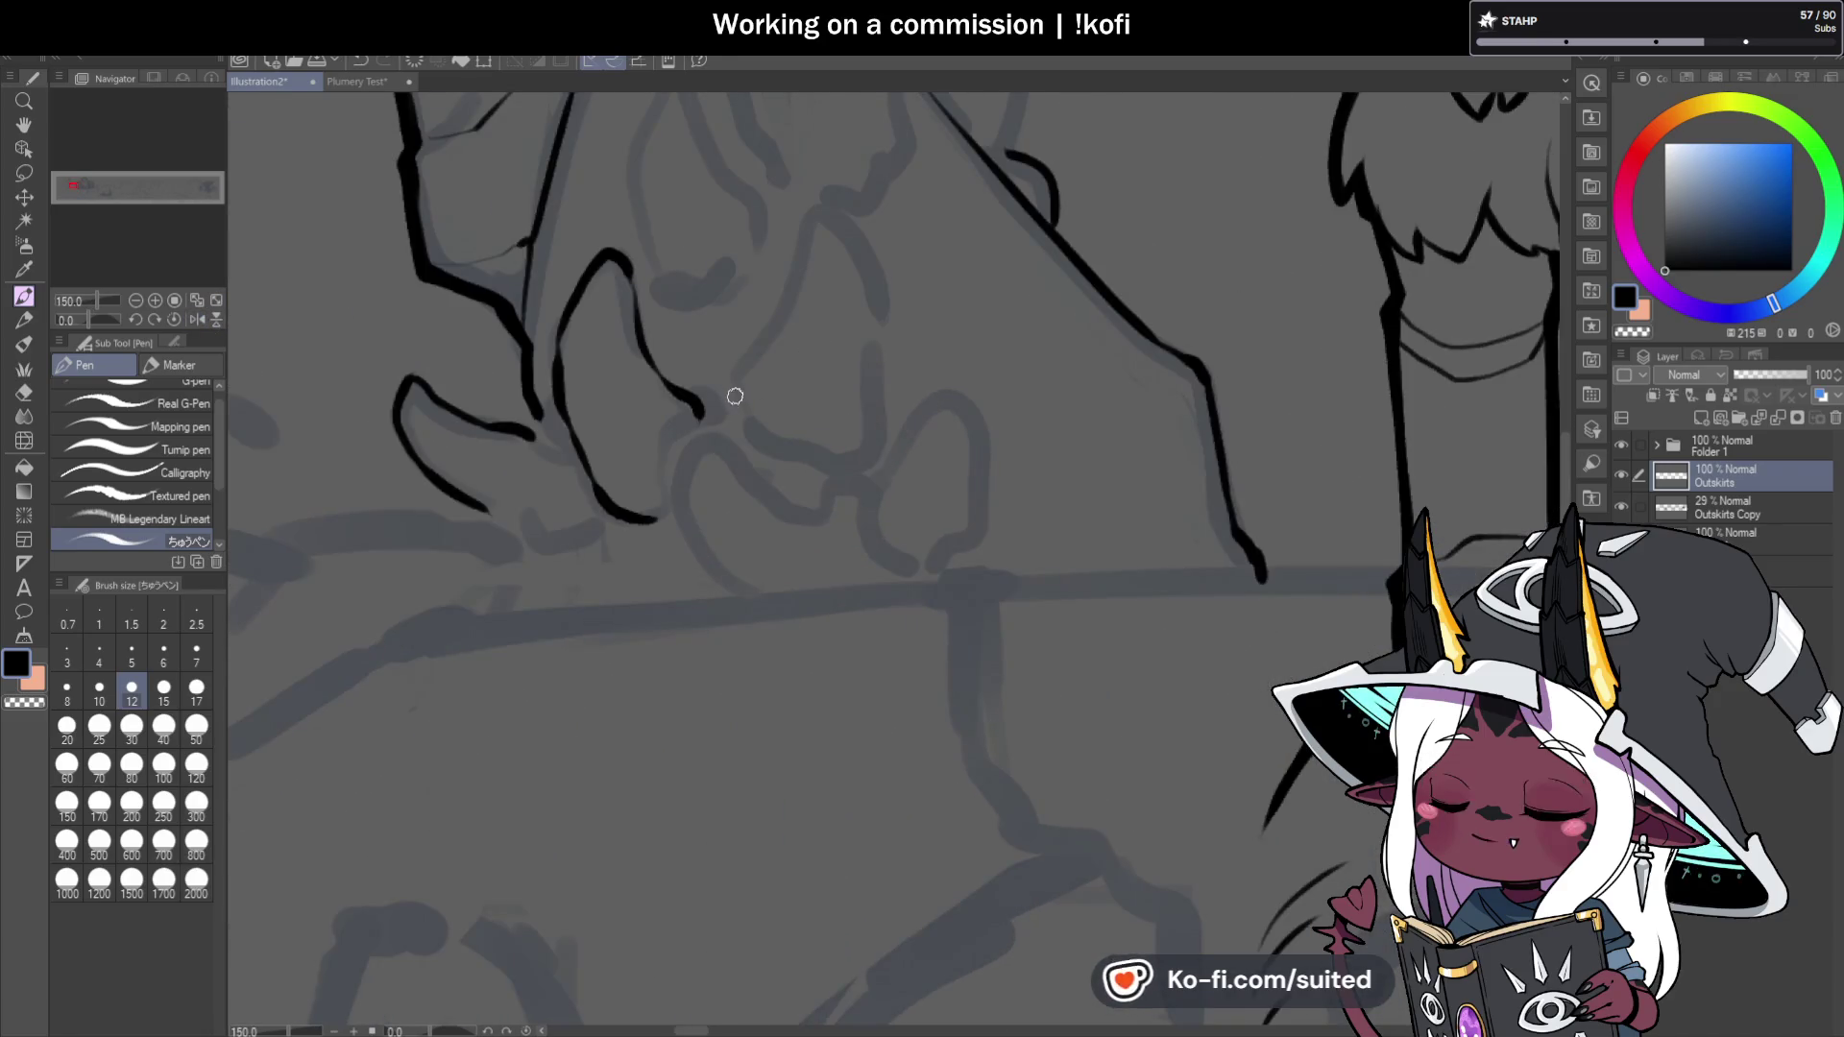
Ink the remaining finger outlines, arching fingertips over and extending their lines downward.
mouse_move(754, 357)
mouse_down()
mouse_move(794, 255)
mouse_move(844, 218)
mouse_move(866, 269)
mouse_move(864, 410)
mouse_move(832, 475)
mouse_up()
scroll(774, 474, down, 3)
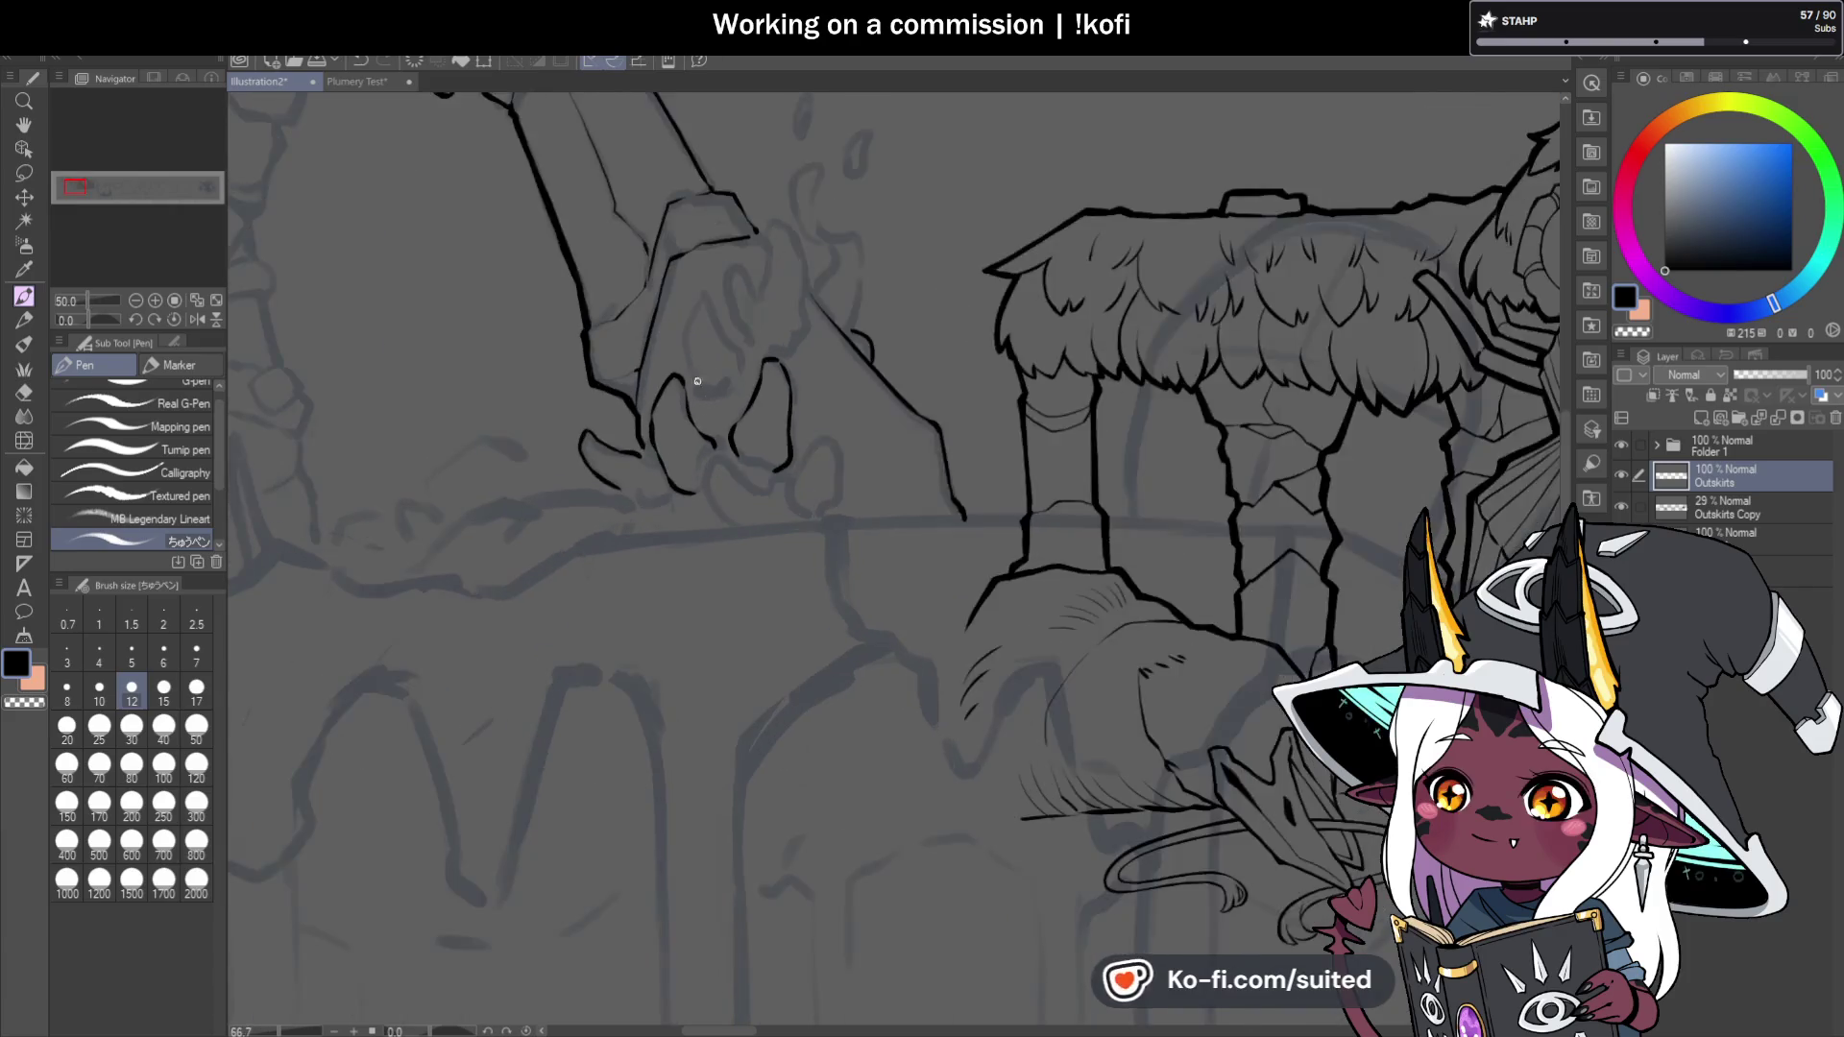
scroll(697, 364, up, 3)
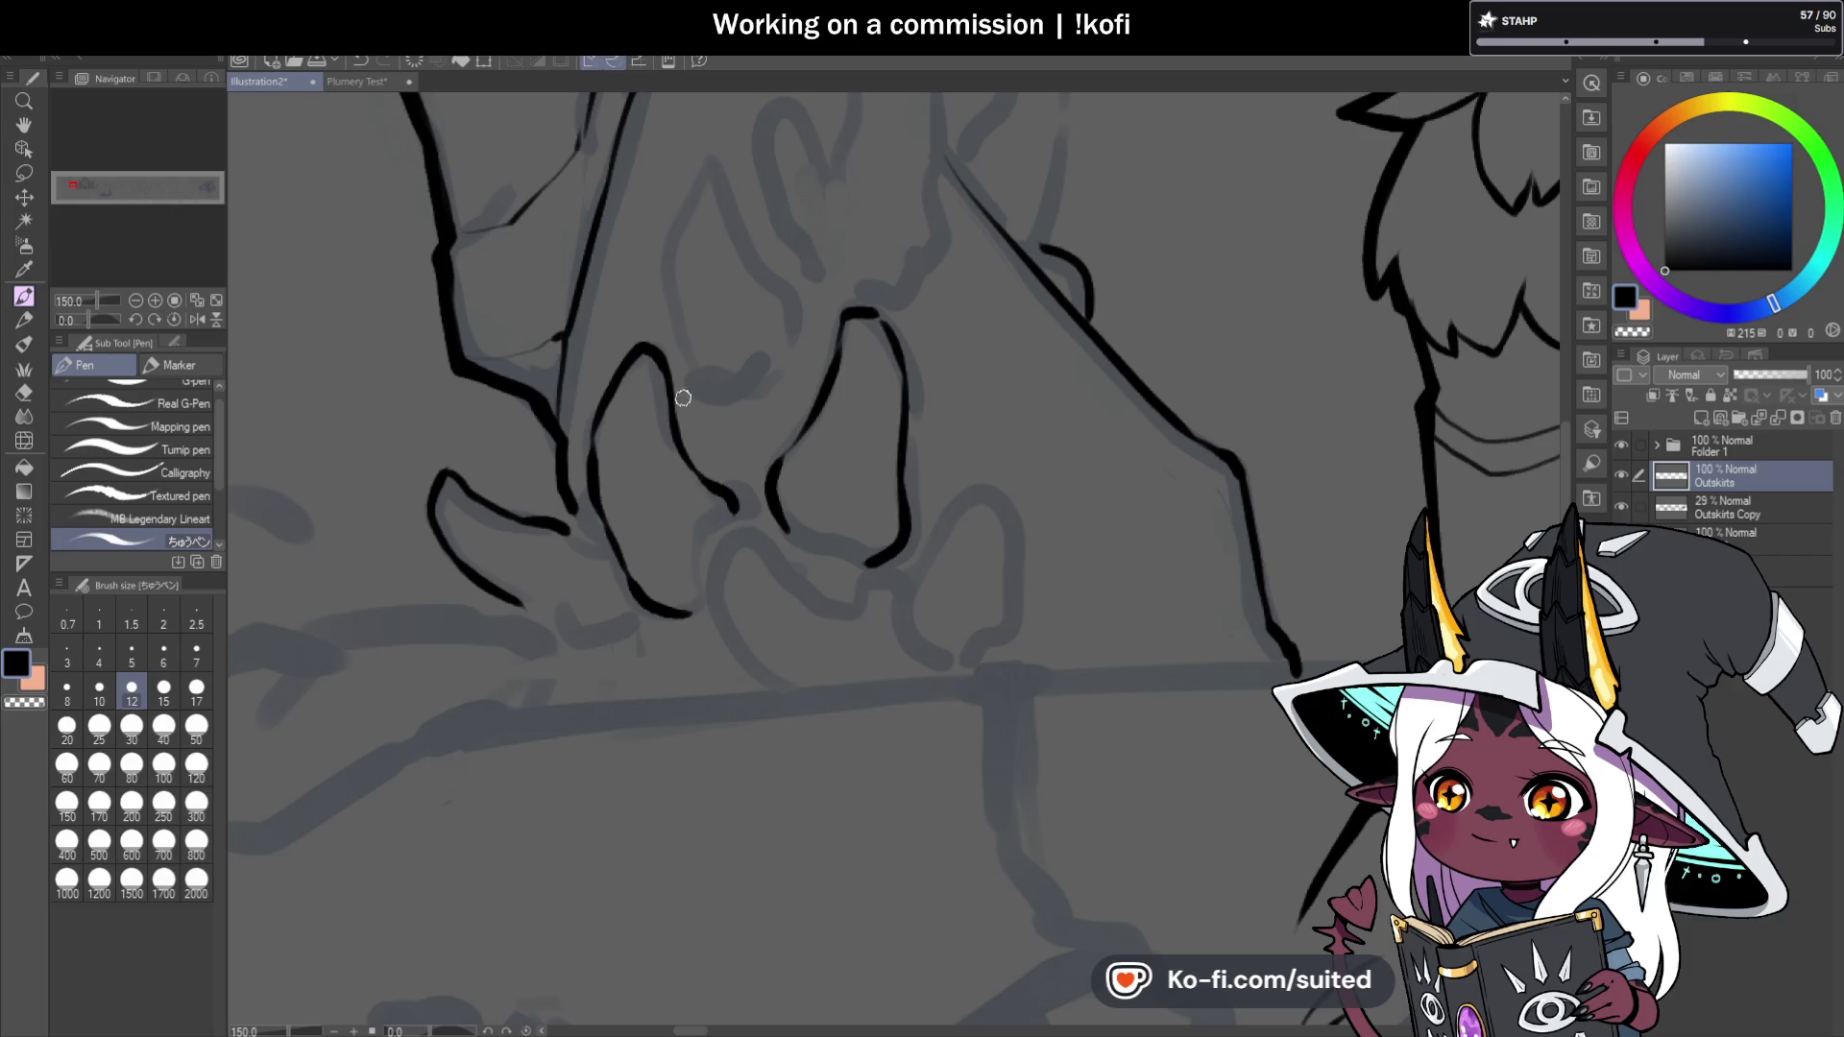
drag(697, 392, 690, 365)
mouse_move(677, 228)
mouse_down()
mouse_move(706, 165)
mouse_move(733, 272)
mouse_move(792, 311)
mouse_up()
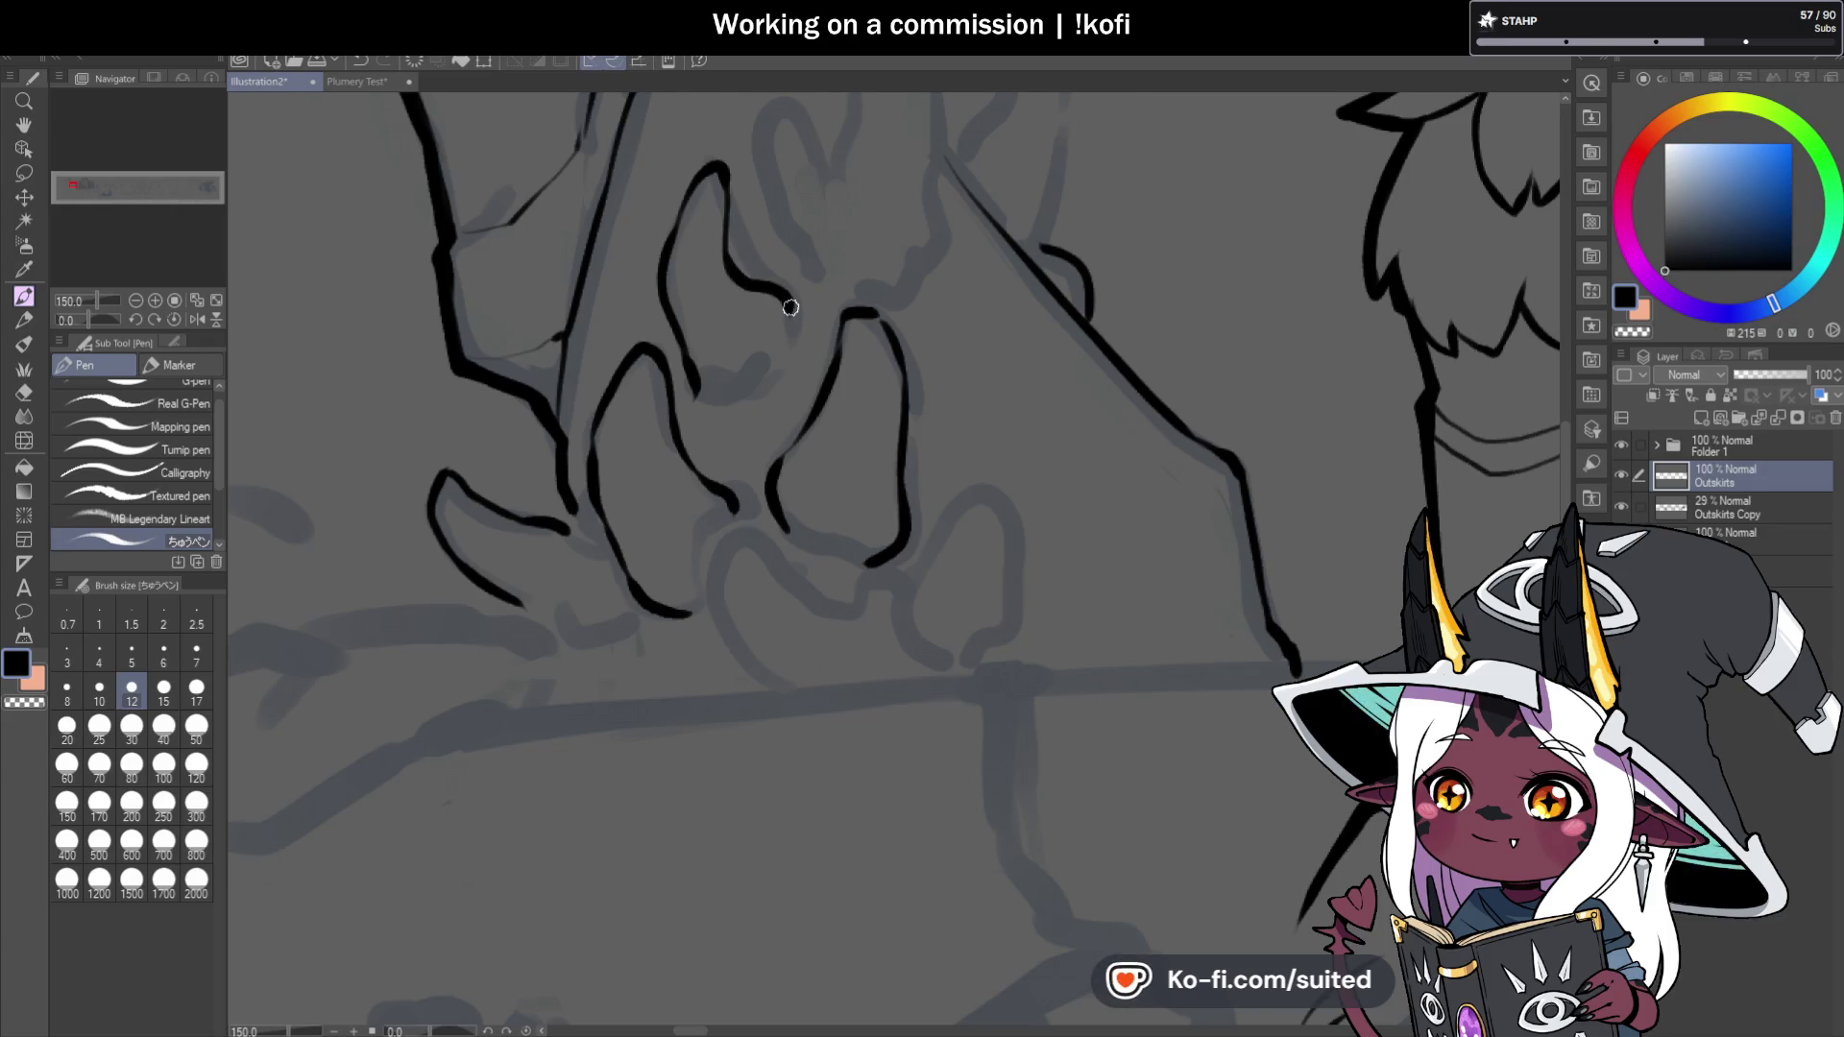
mouse_move(788, 301)
mouse_down()
mouse_move(795, 358)
mouse_move(763, 394)
mouse_move(790, 380)
mouse_up()
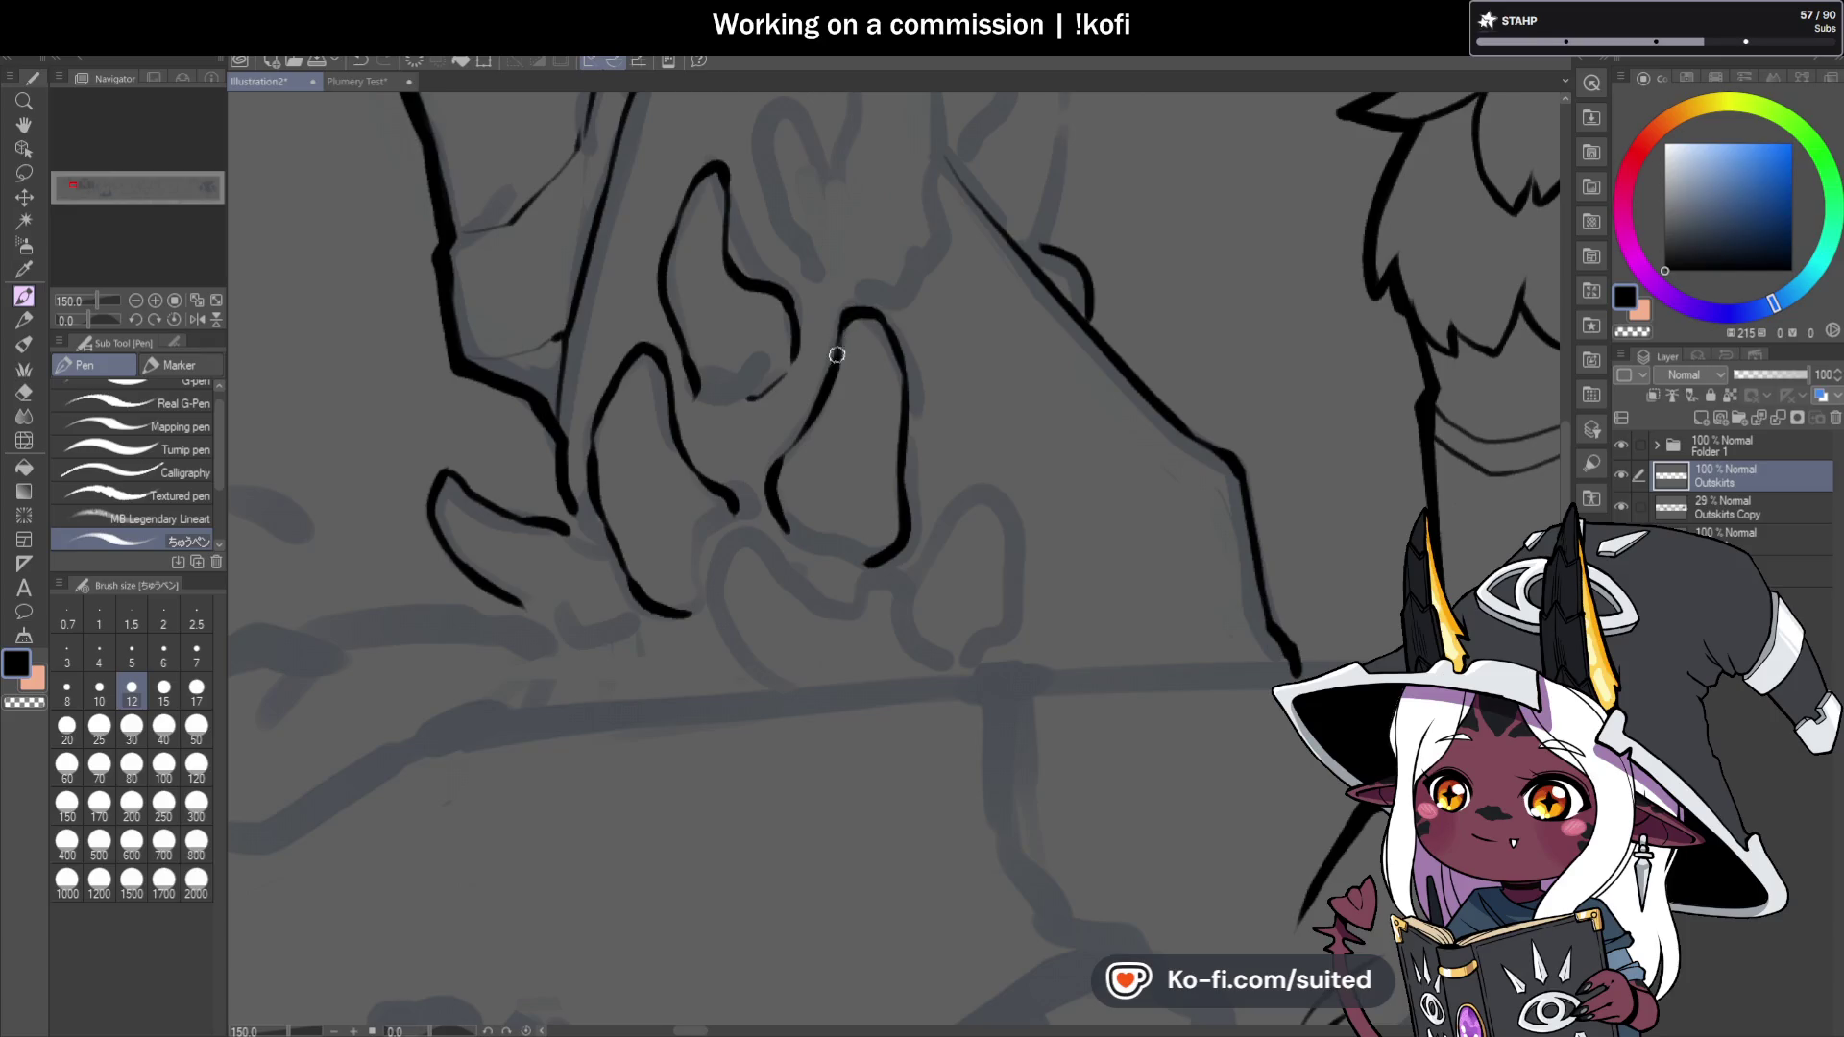
scroll(797, 519, down, 4)
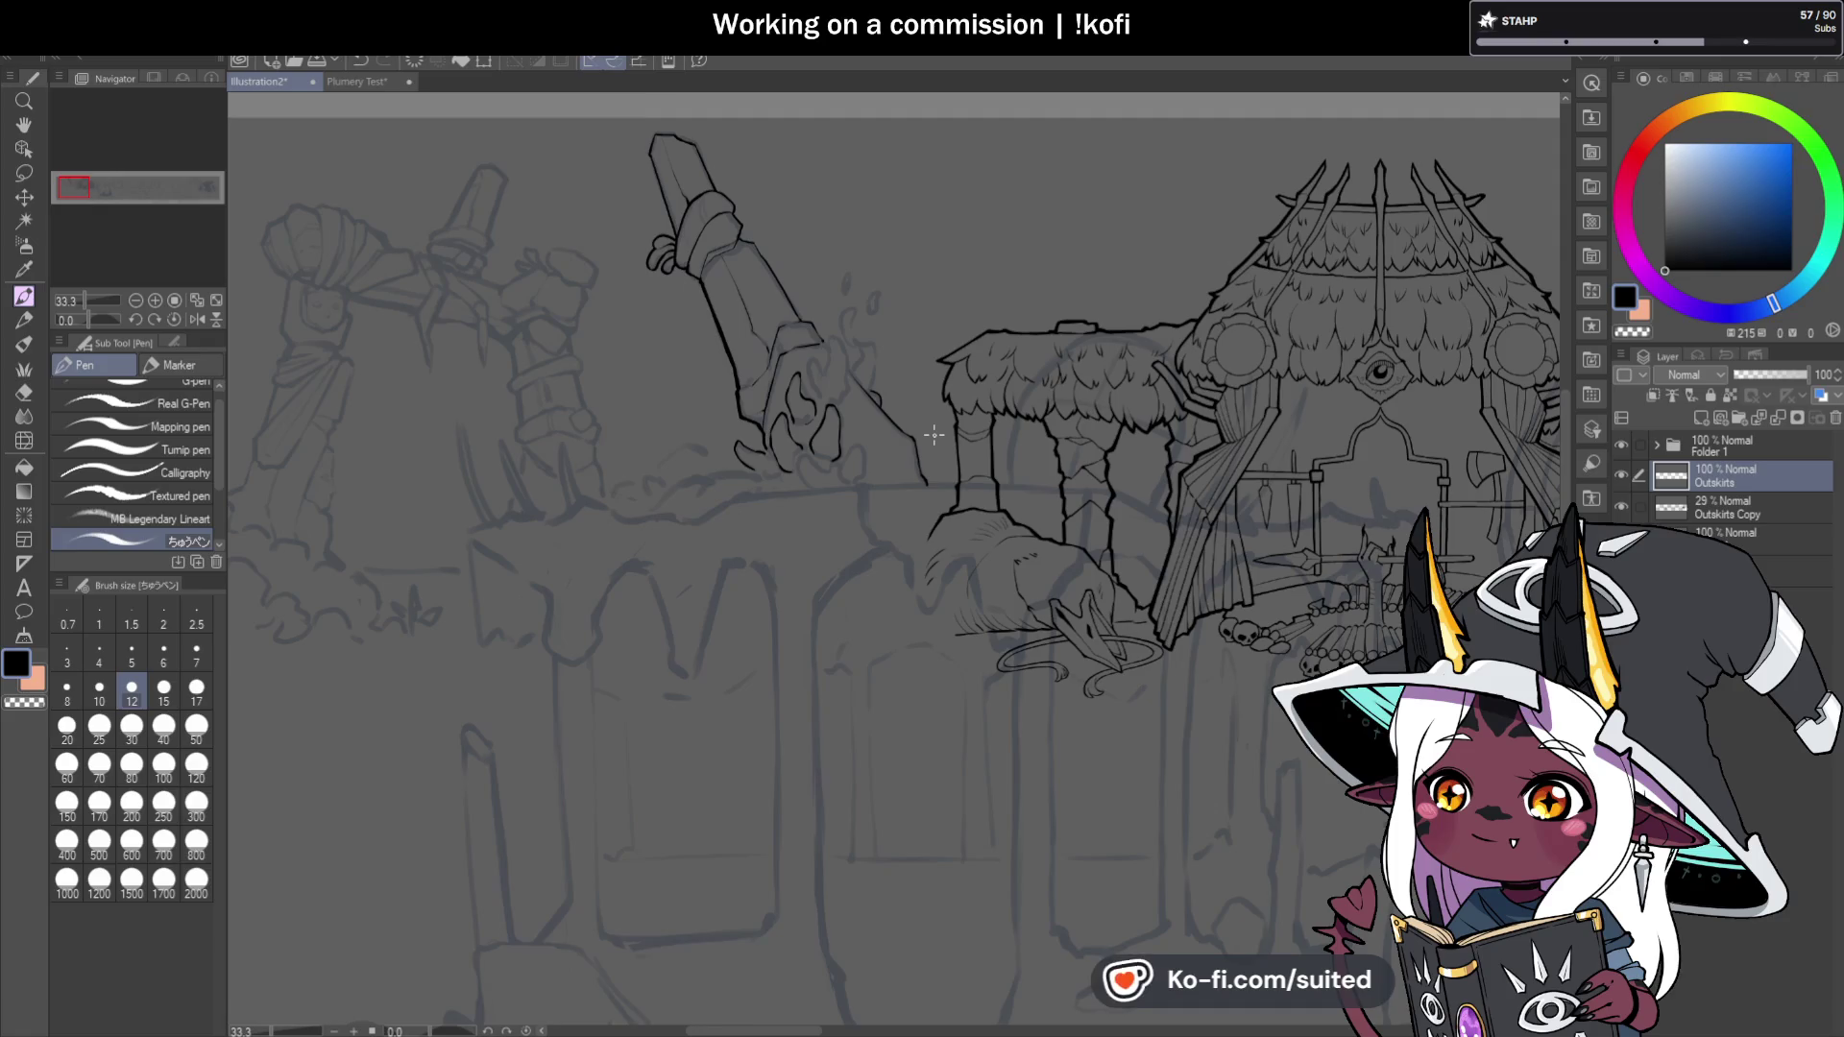
Draw another claw finger in black, joining its lower outline to the next finger and thickening its left edge.
scroll(768, 413, up, 6)
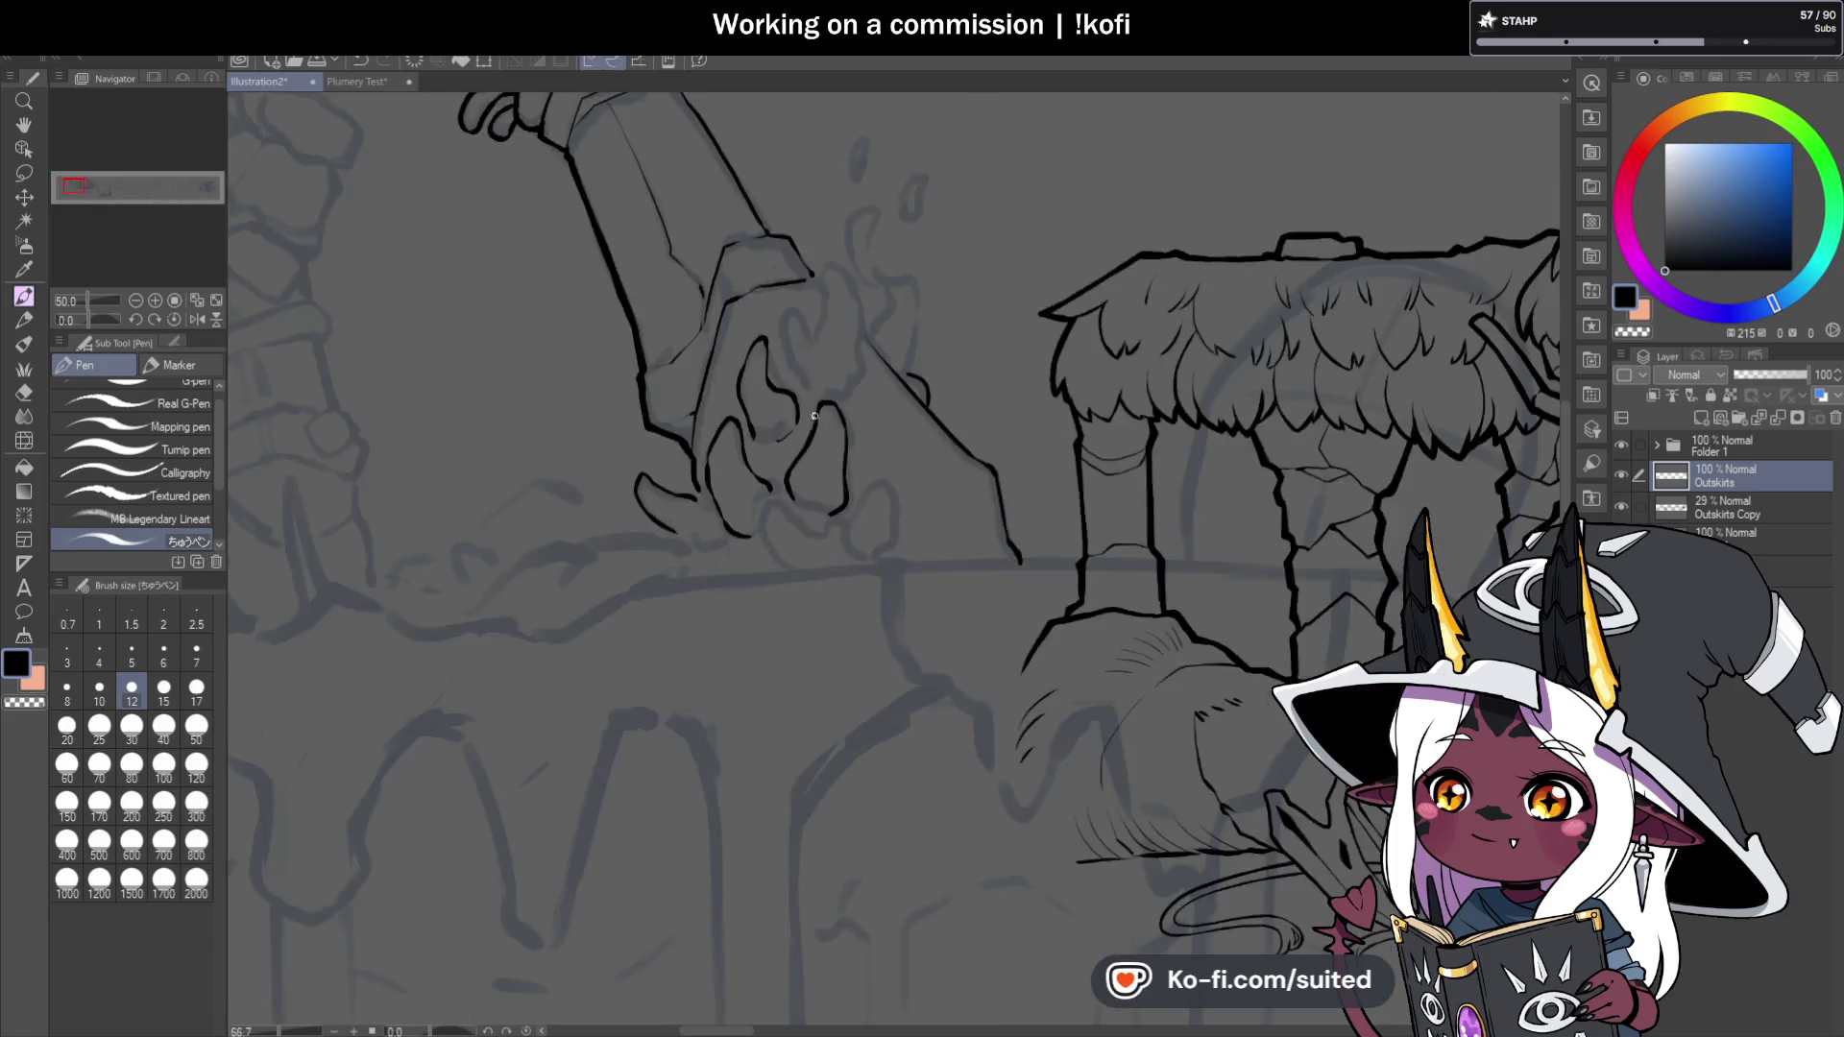
mouse_move(621, 446)
mouse_down()
mouse_move(592, 292)
mouse_move(633, 376)
mouse_up()
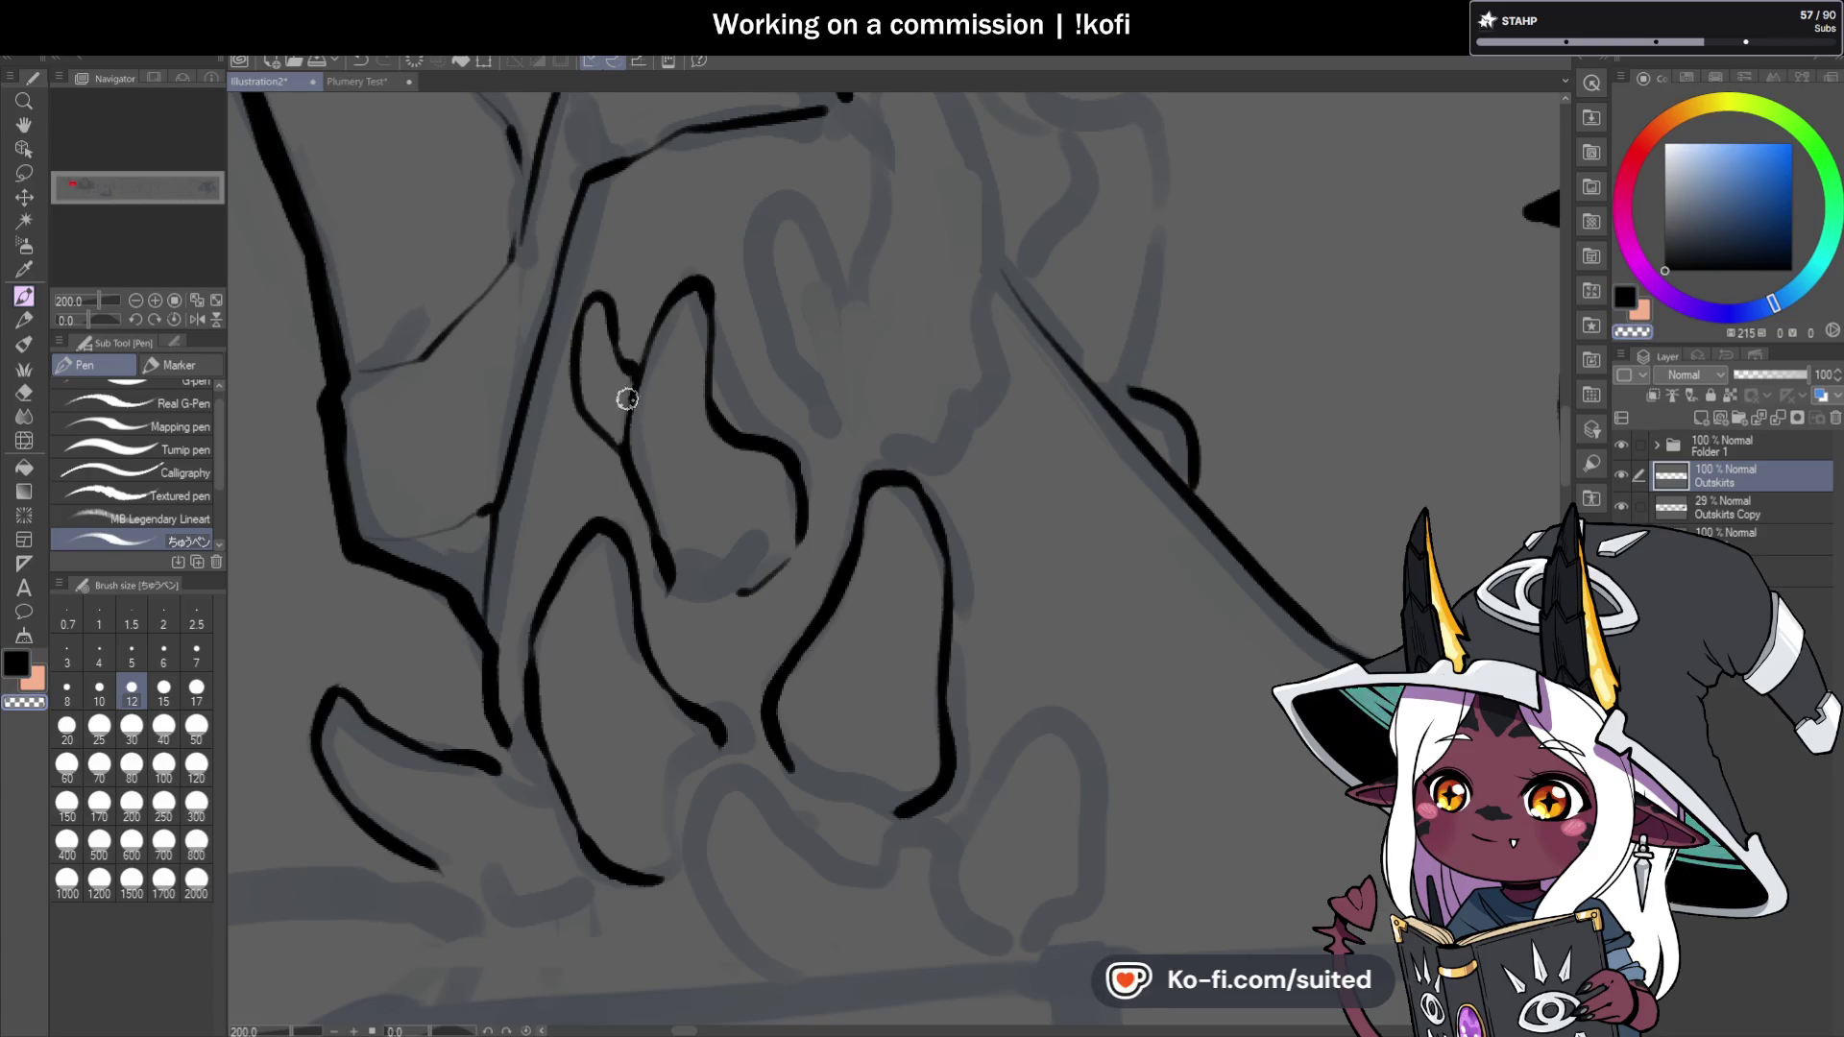
key(c)
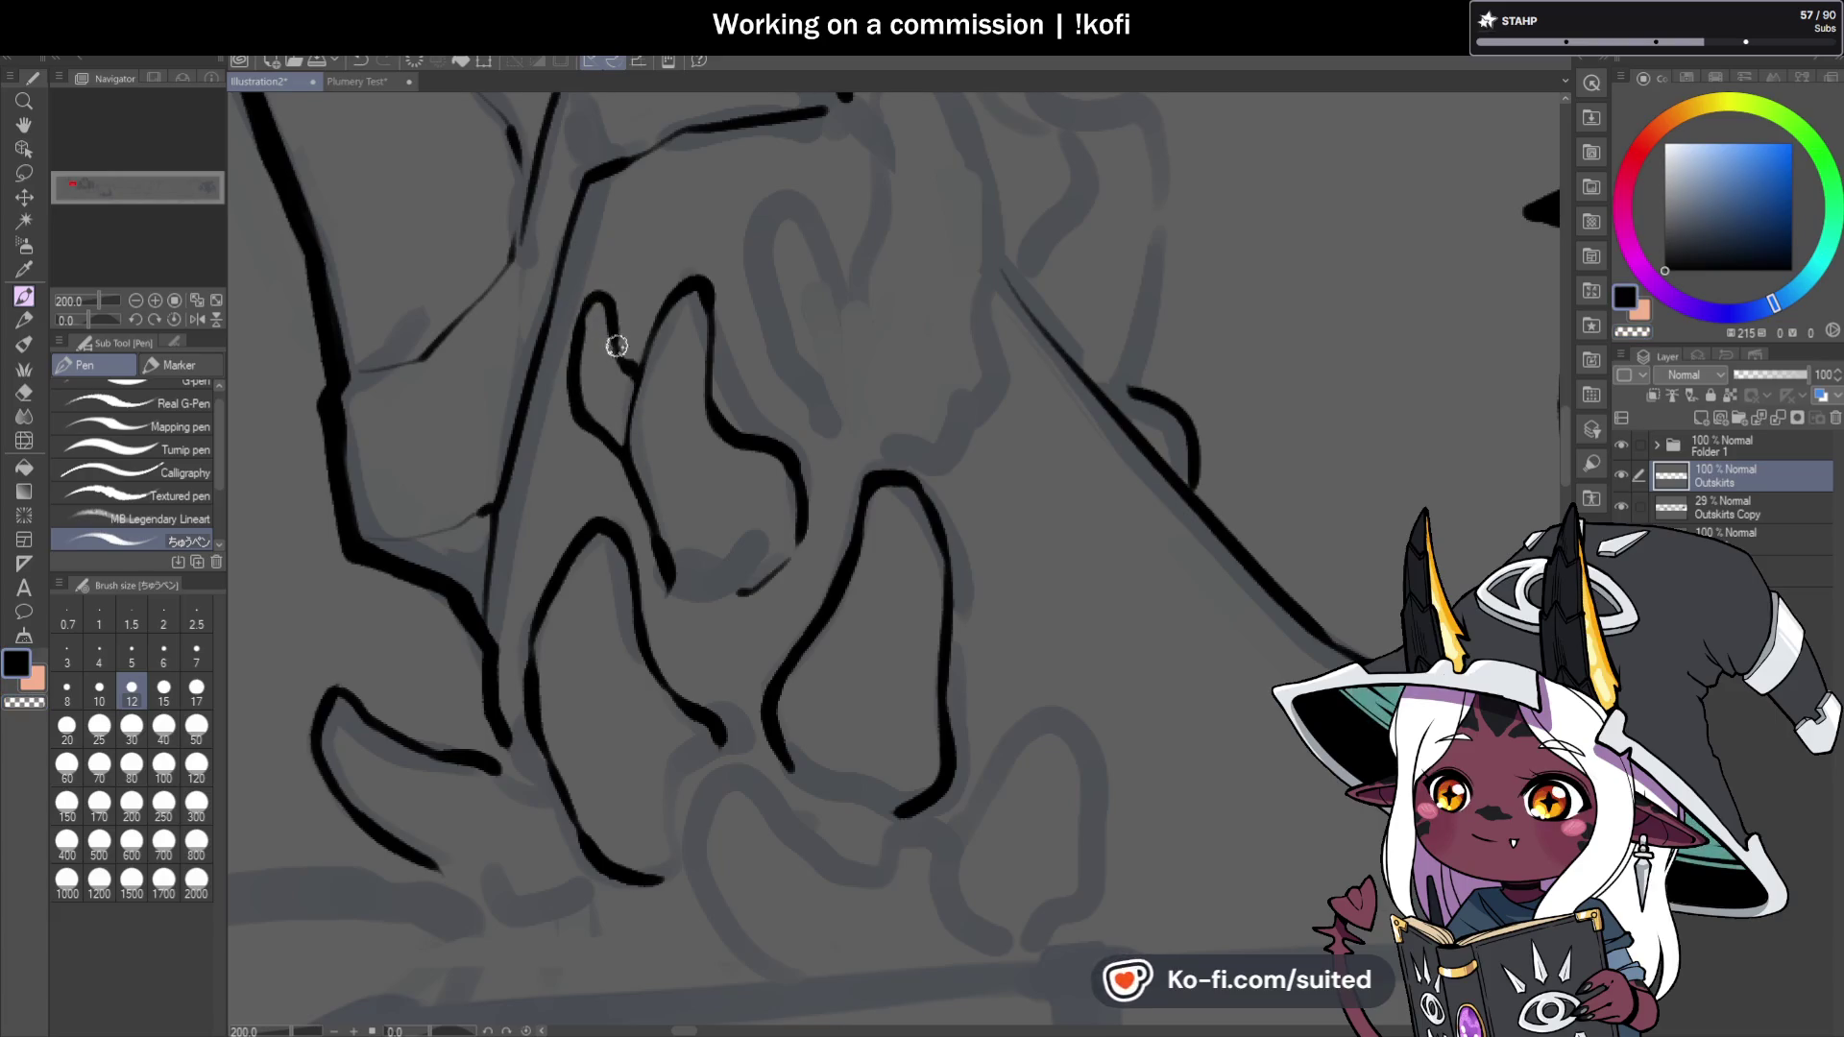
scroll(659, 428, down, 5)
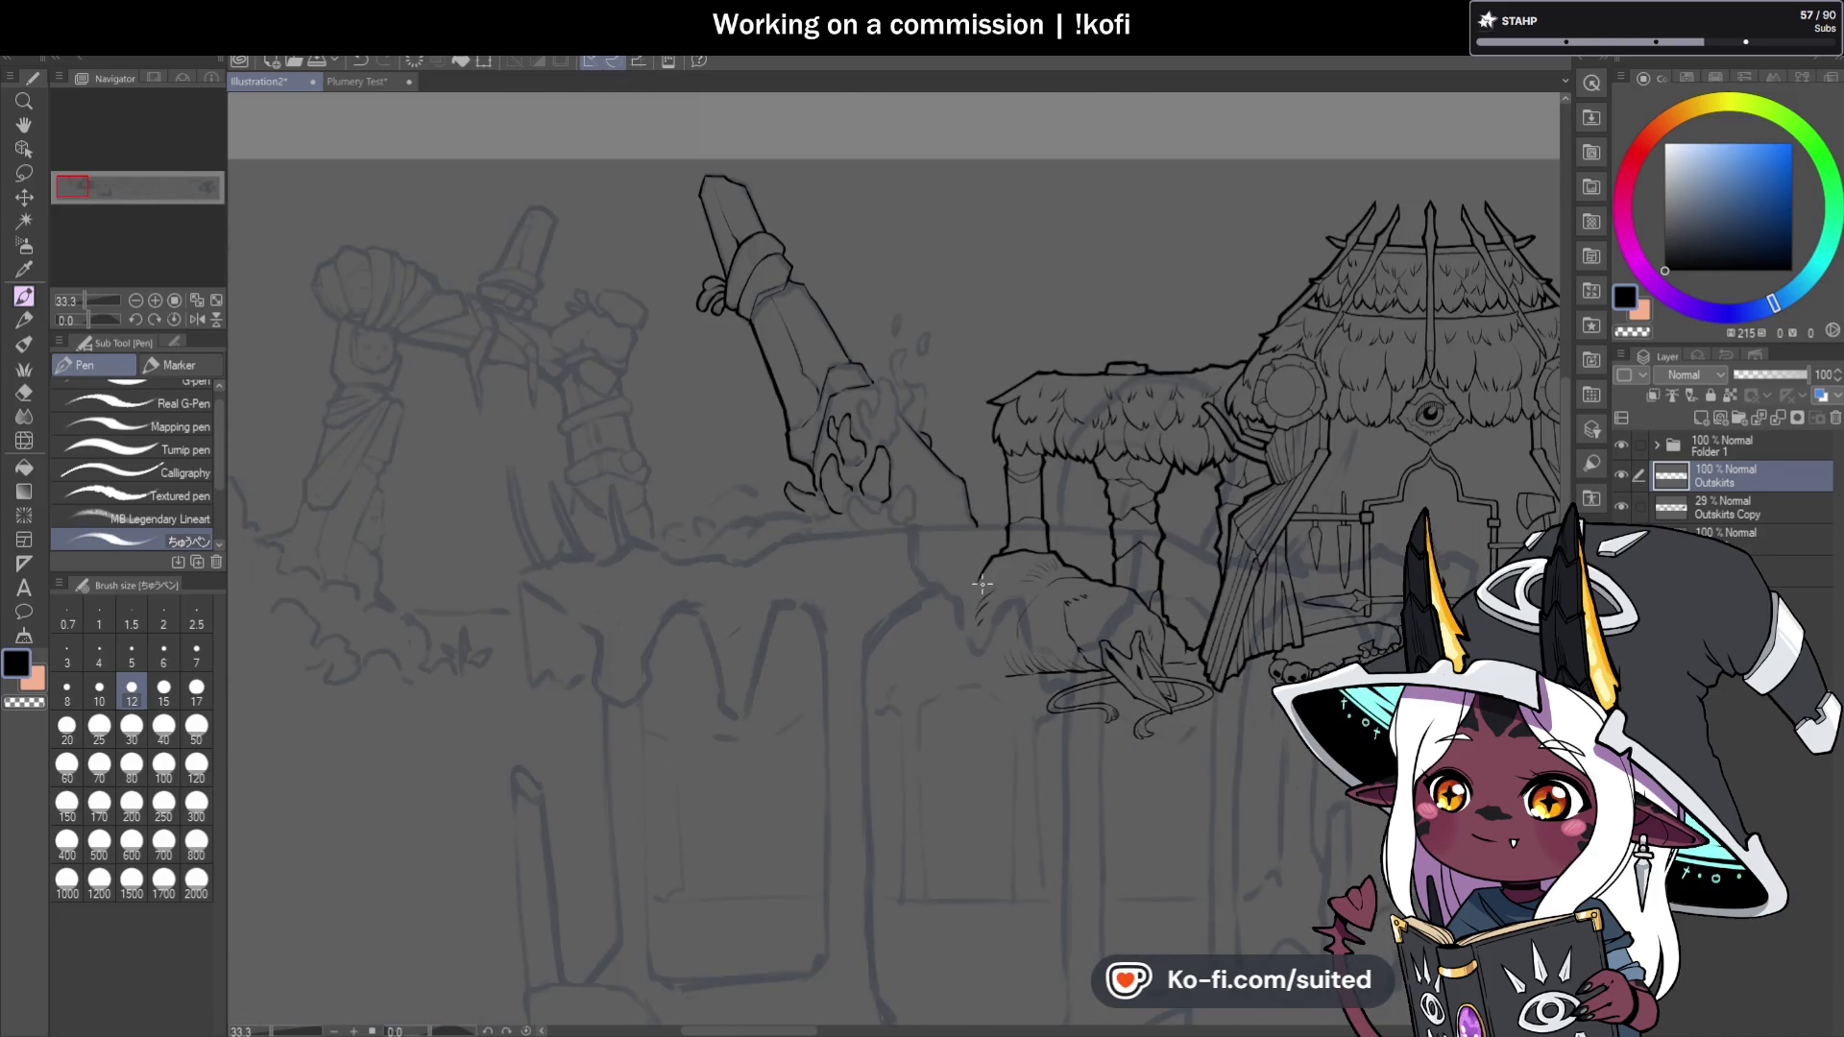
scroll(897, 496, up, 5)
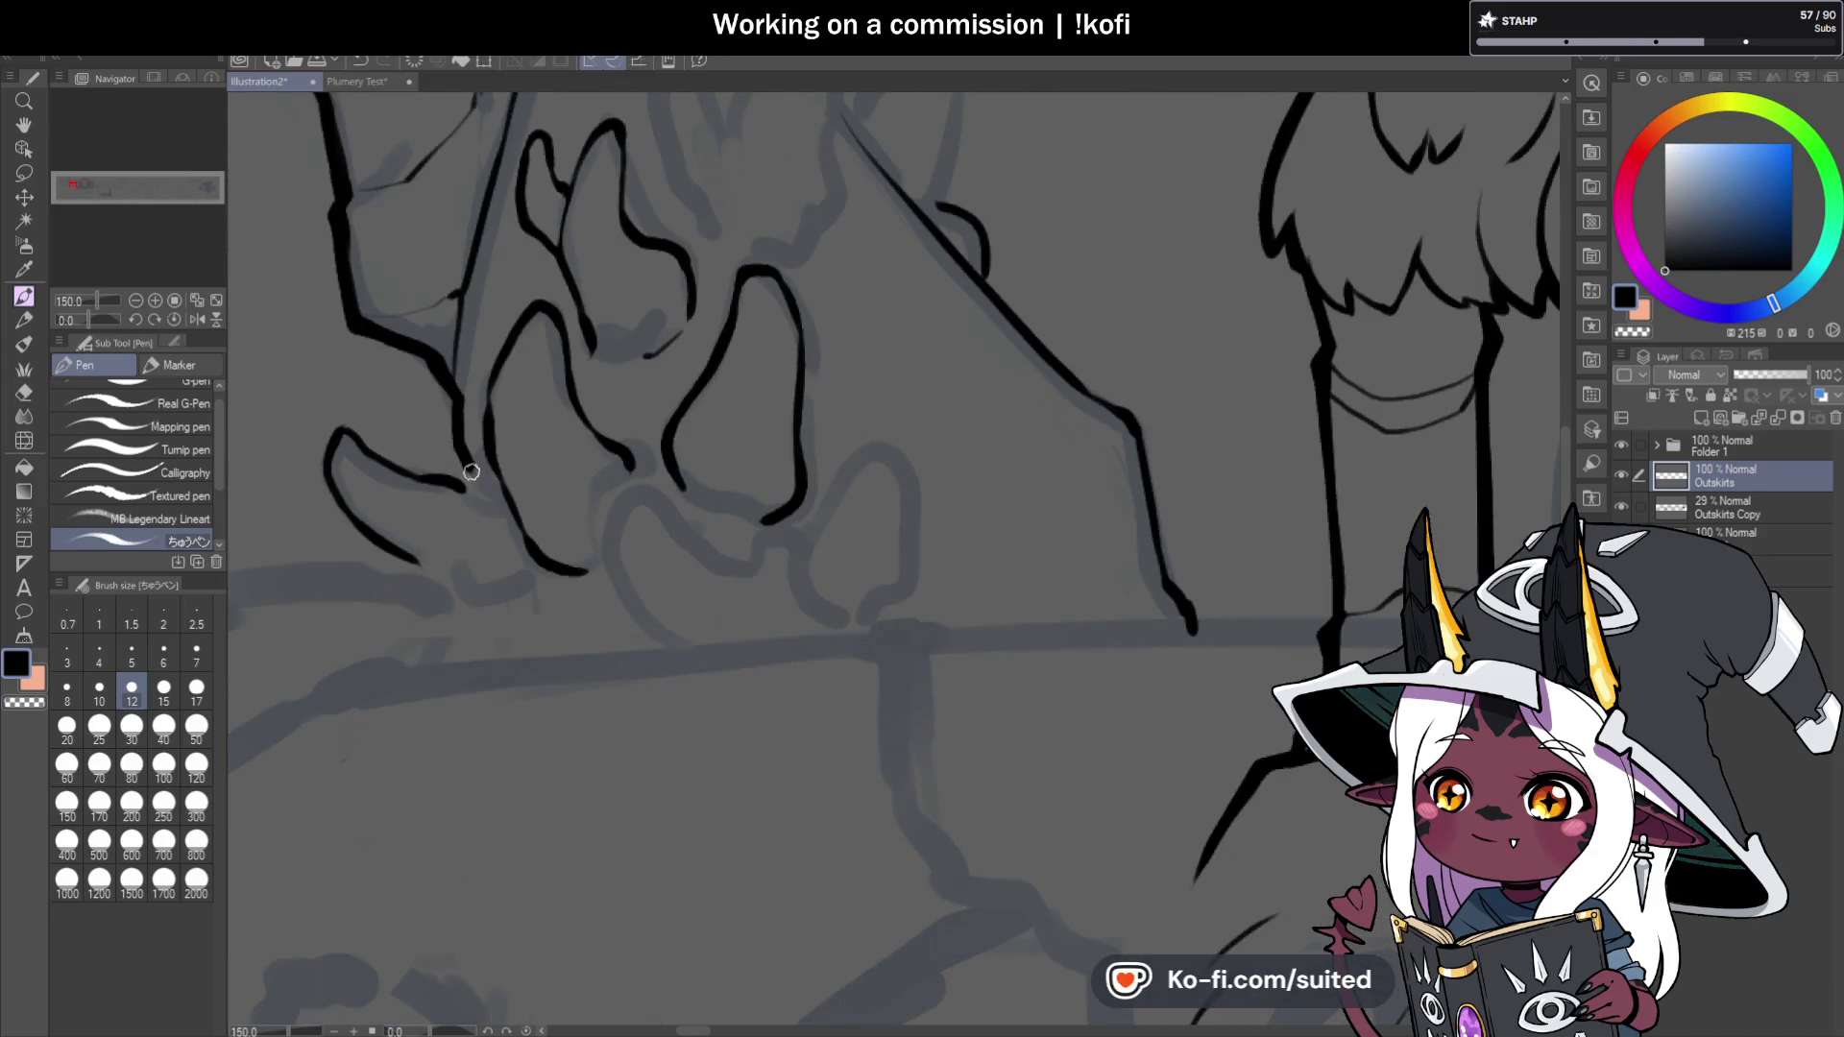
drag(466, 478, 506, 501)
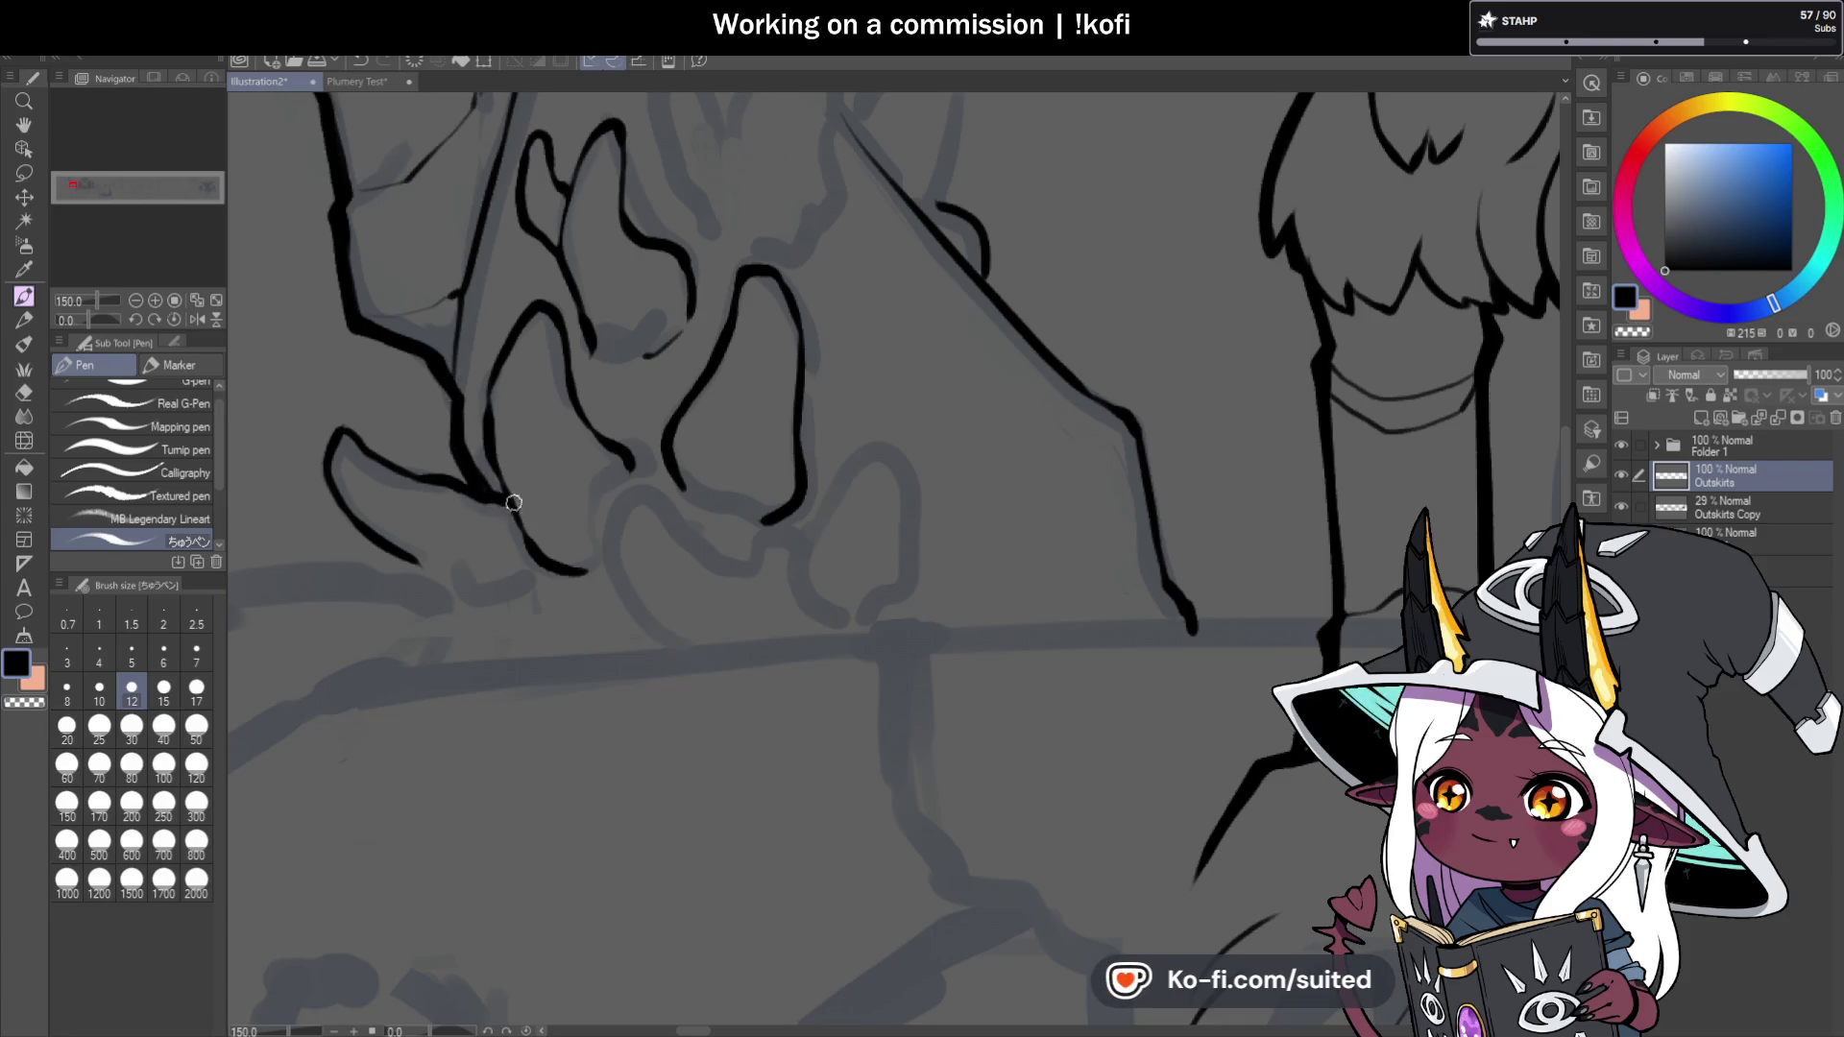
drag(480, 460, 490, 364)
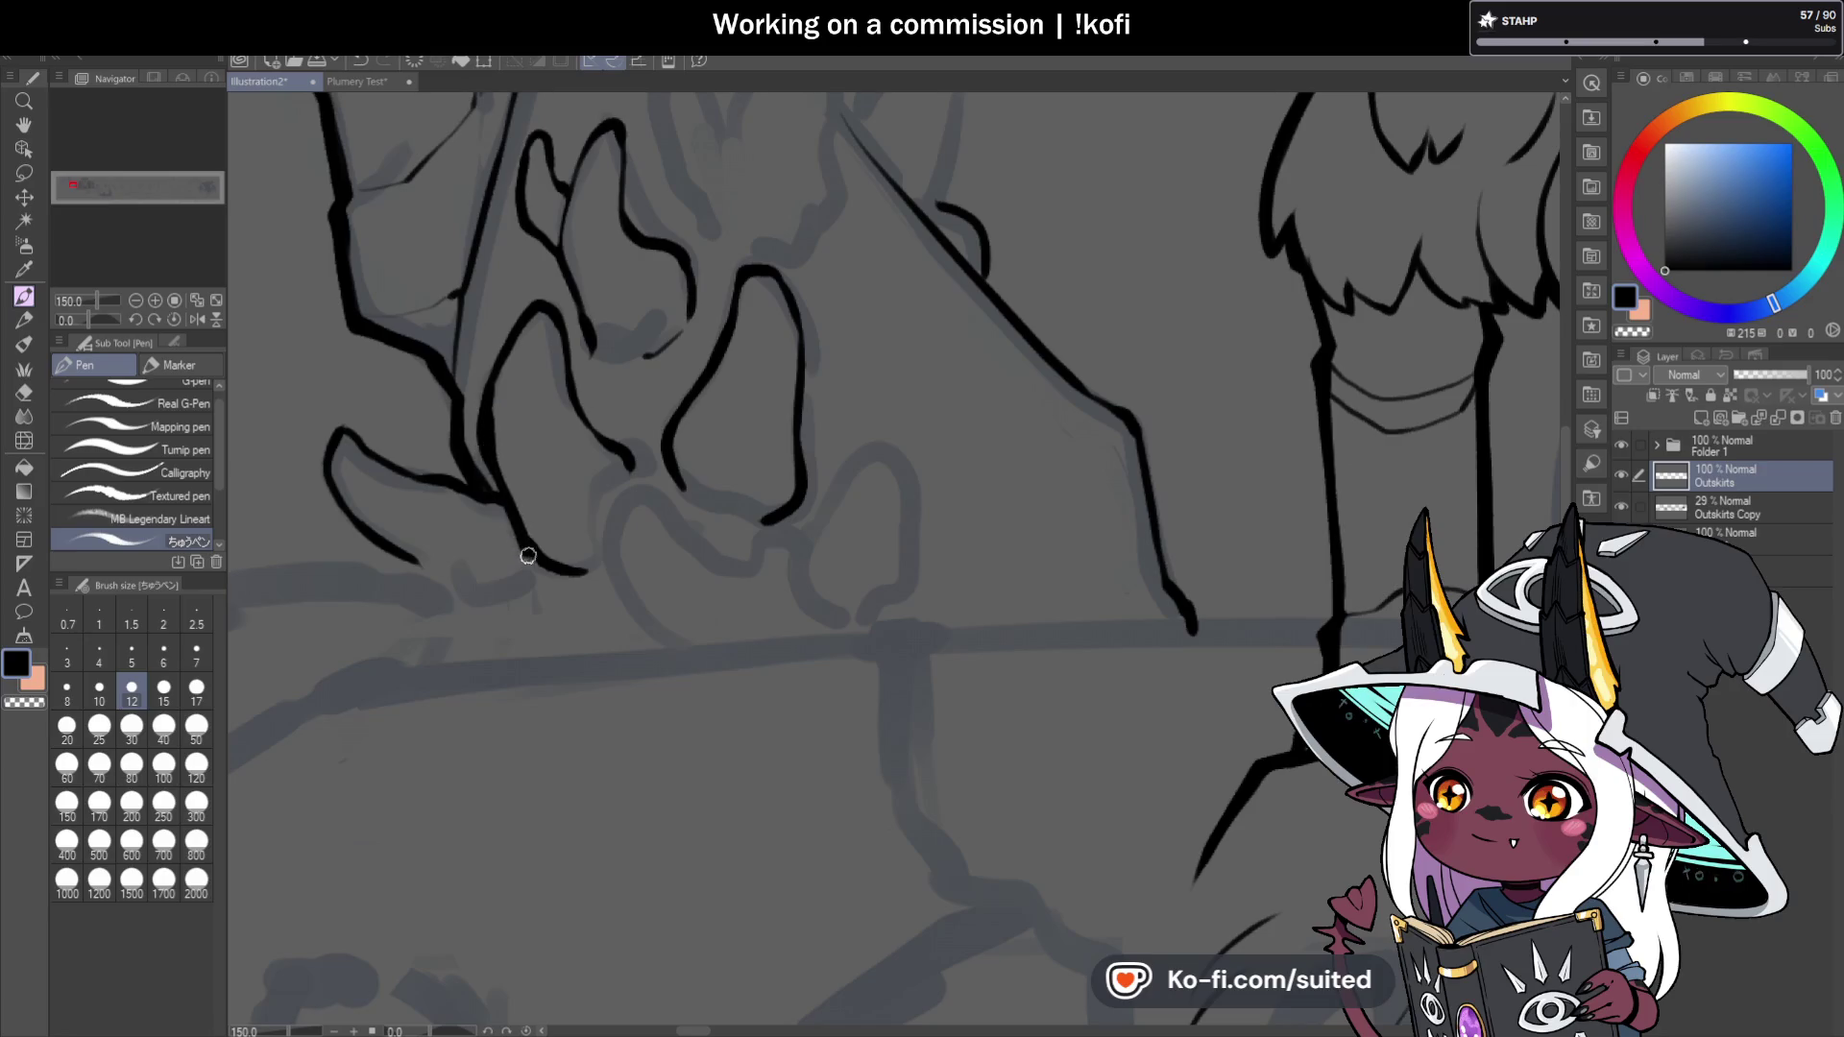
scroll(533, 557, down, 3)
scroll(601, 493, up, 4)
Redraw the bottom finger's lower outline more cleanly, then zoom out to view the hand.
mouse_move(581, 463)
mouse_down()
mouse_move(626, 499)
mouse_move(732, 520)
mouse_up()
key(ctrl+z)
drag(576, 461, 714, 524)
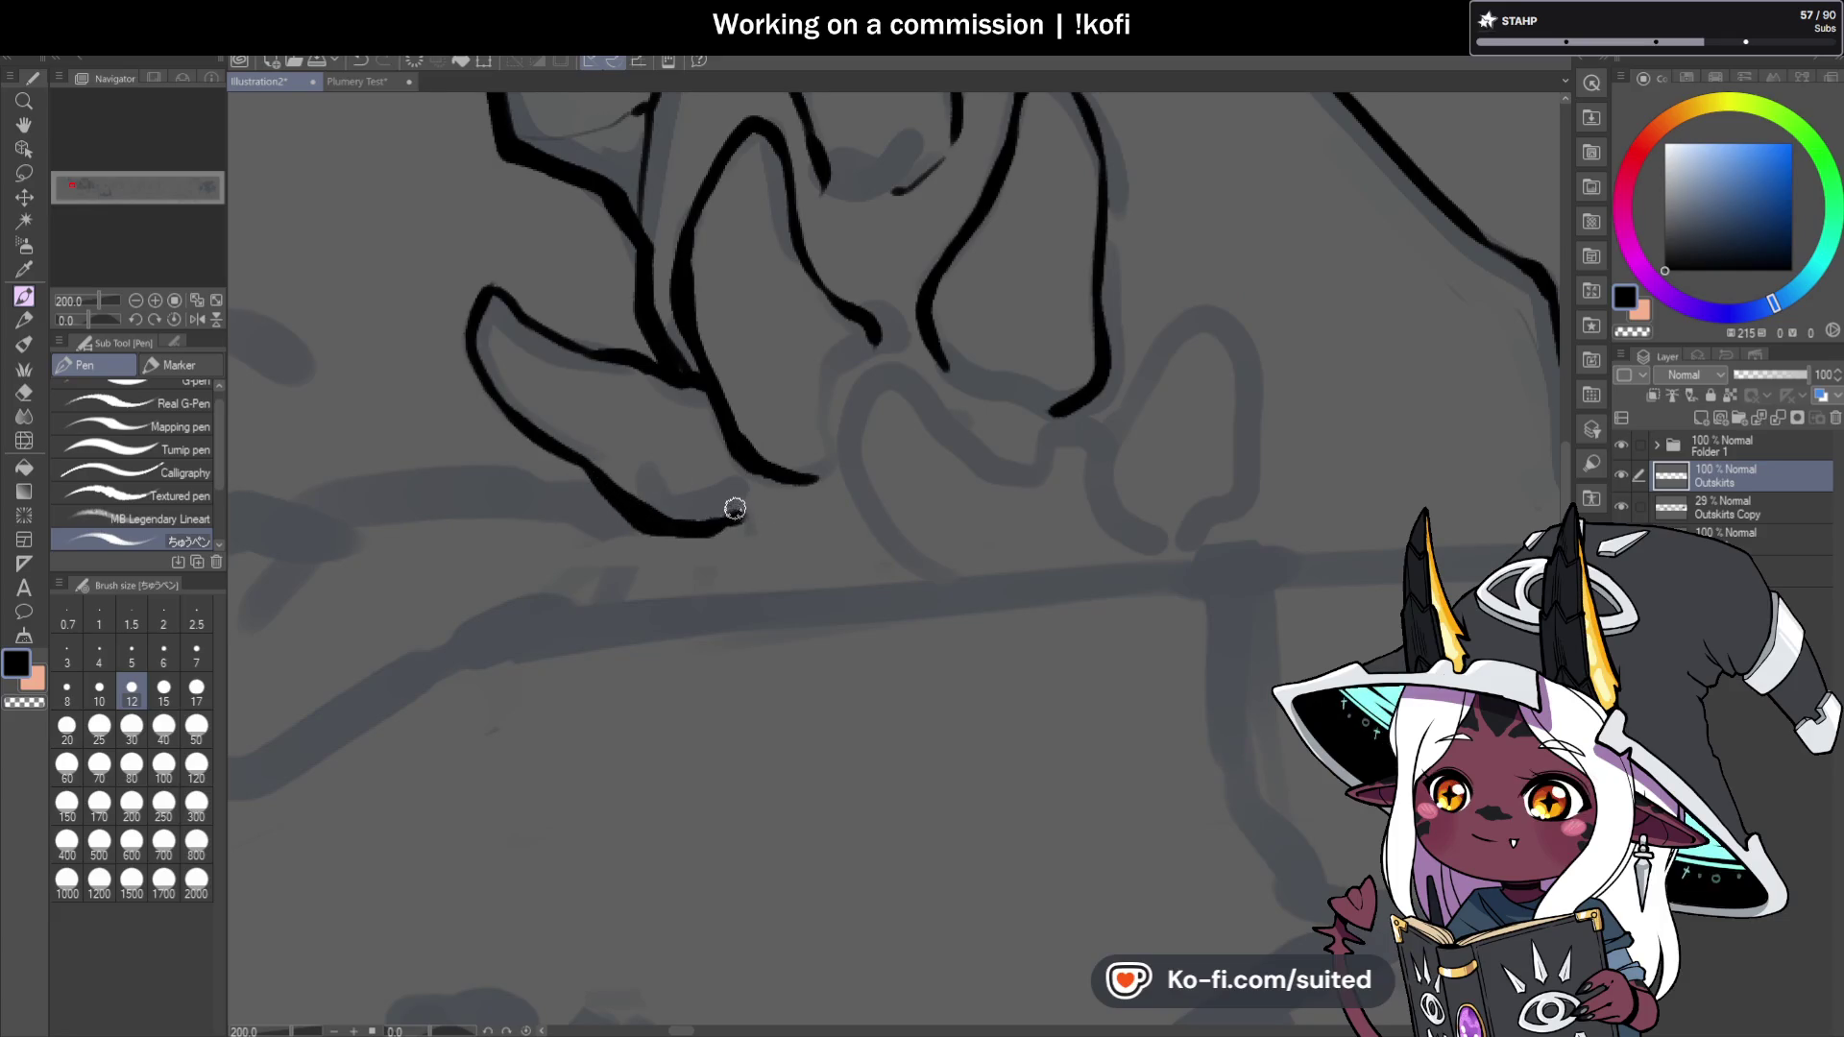
scroll(598, 492, down, 3)
scroll(849, 470, down, 2)
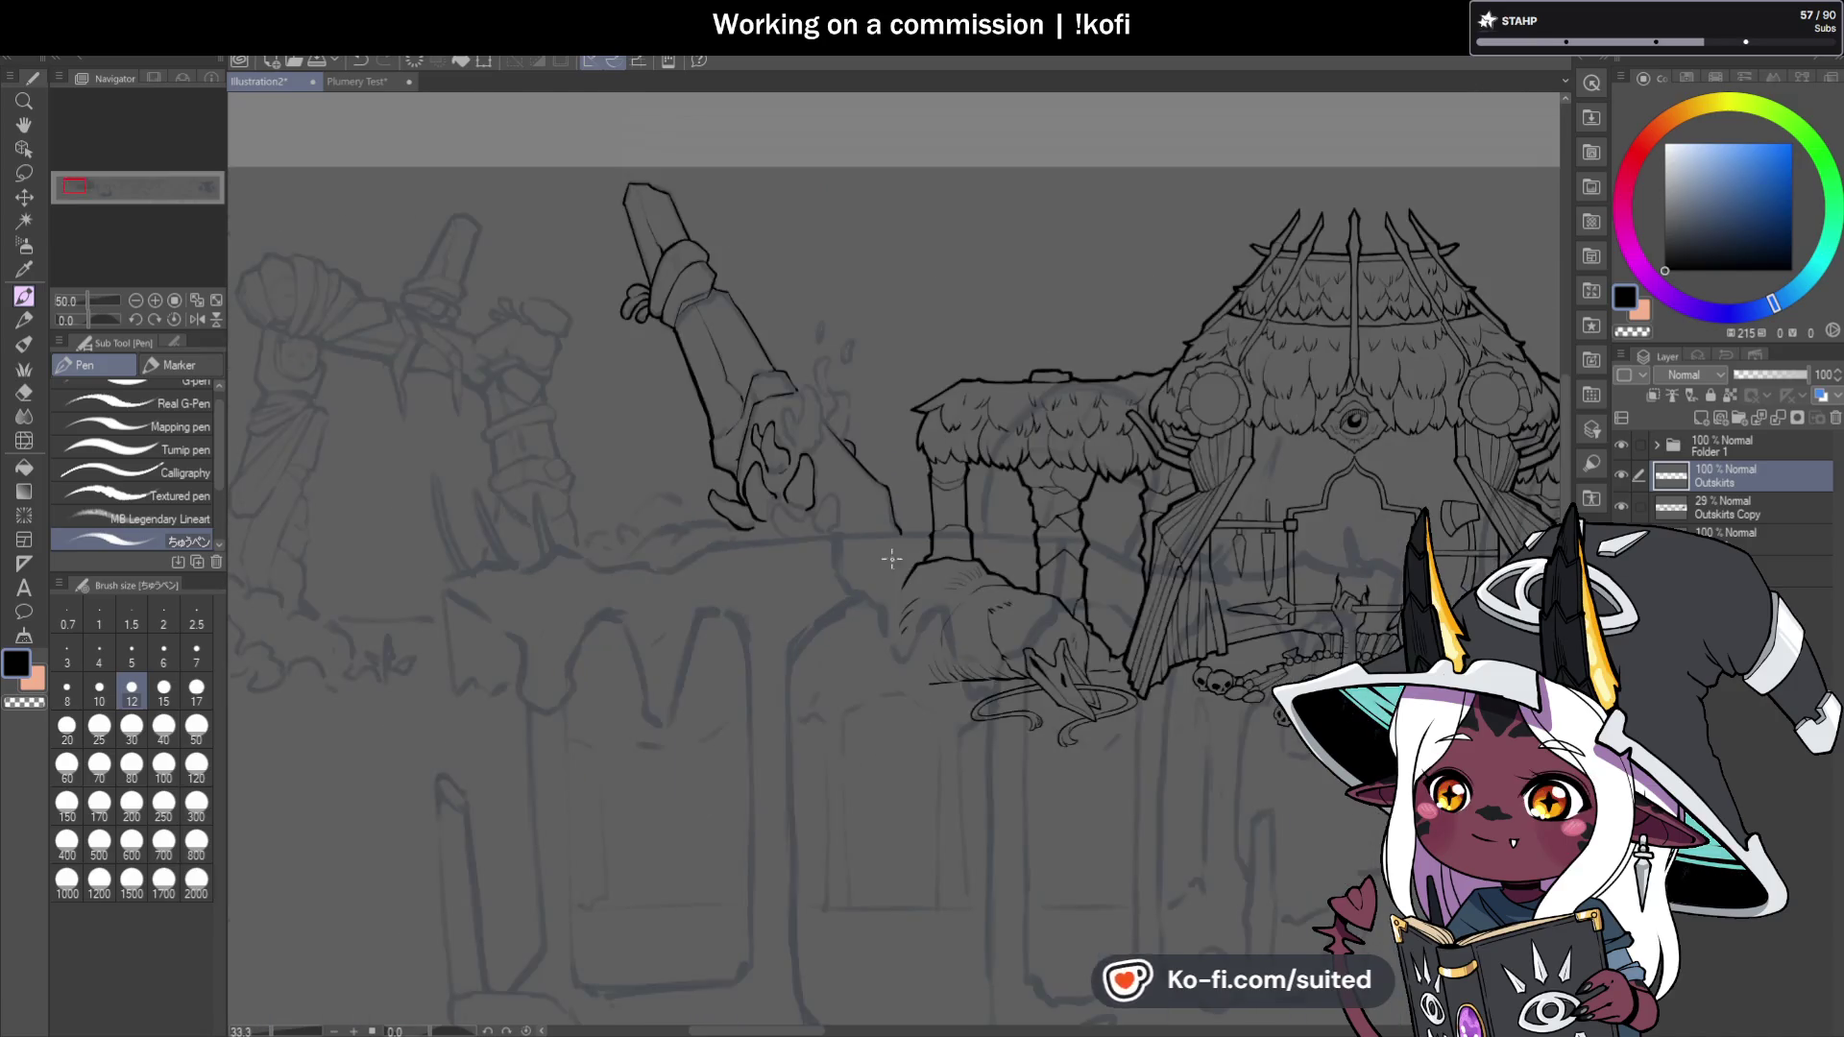
scroll(864, 423, down, 1)
scroll(868, 409, up, 1)
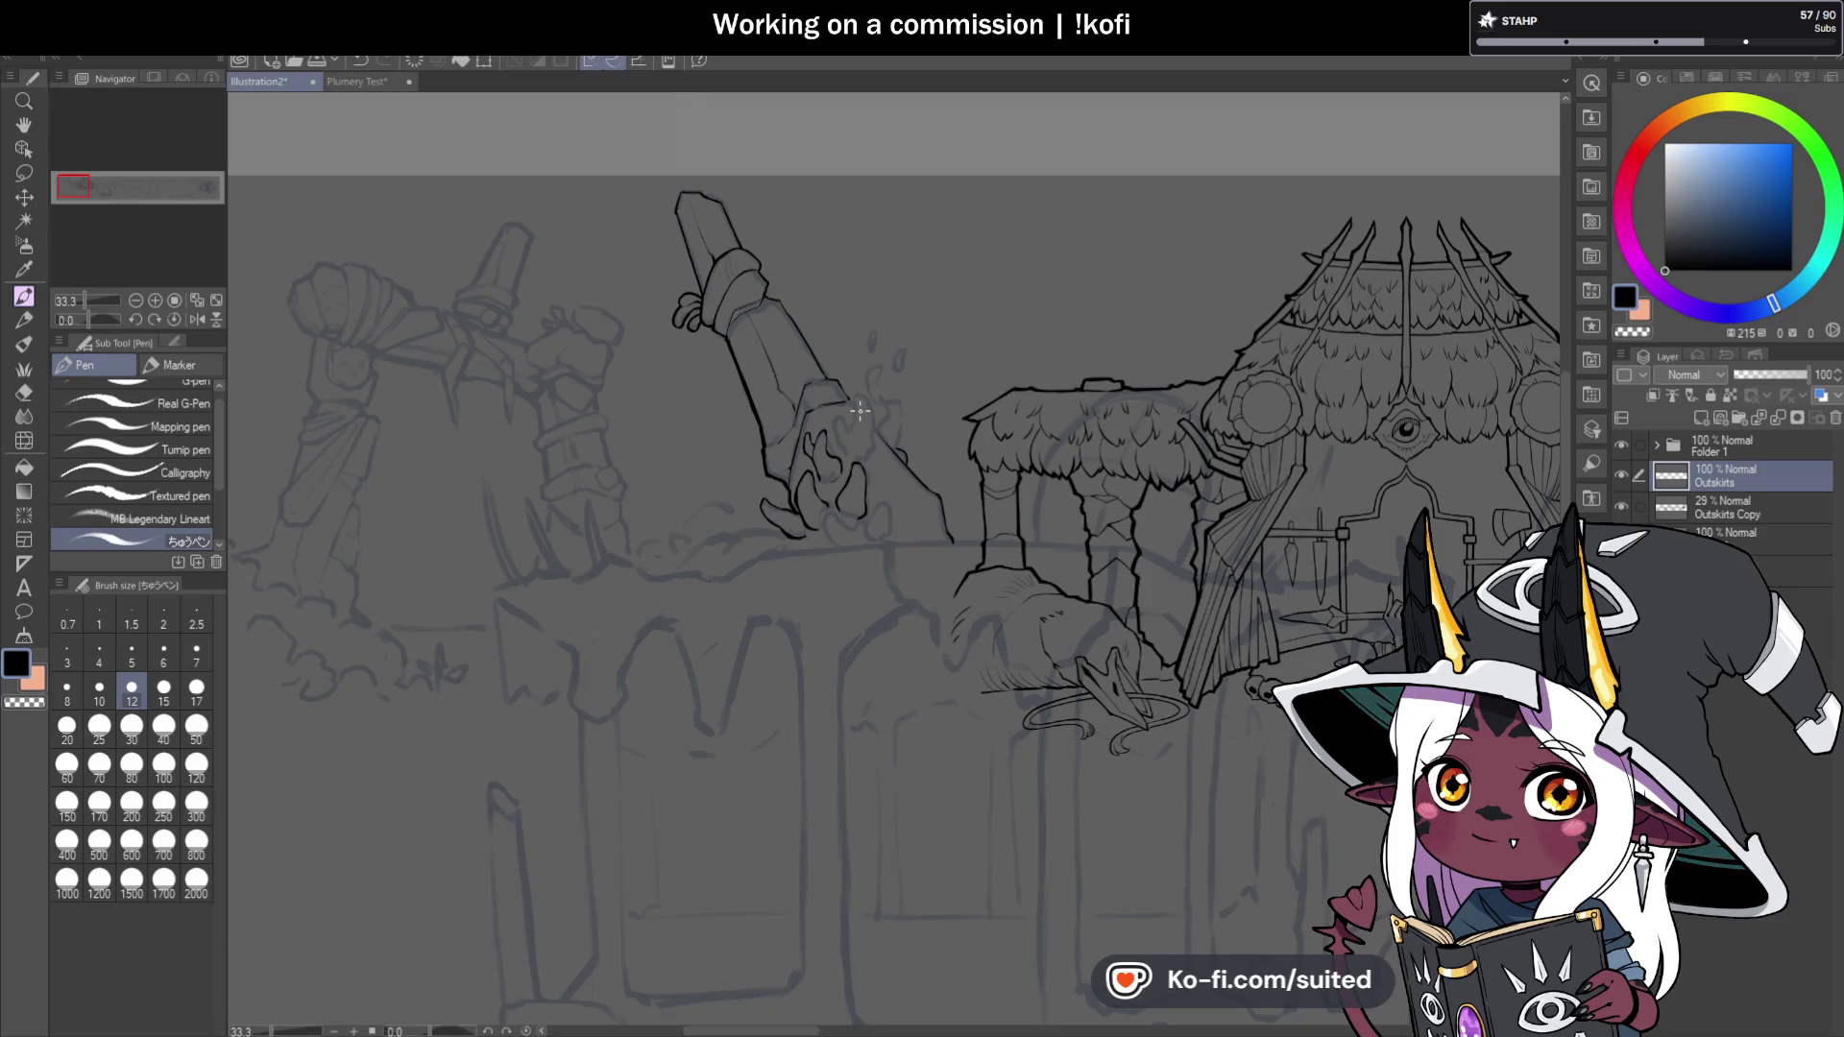
key(space)
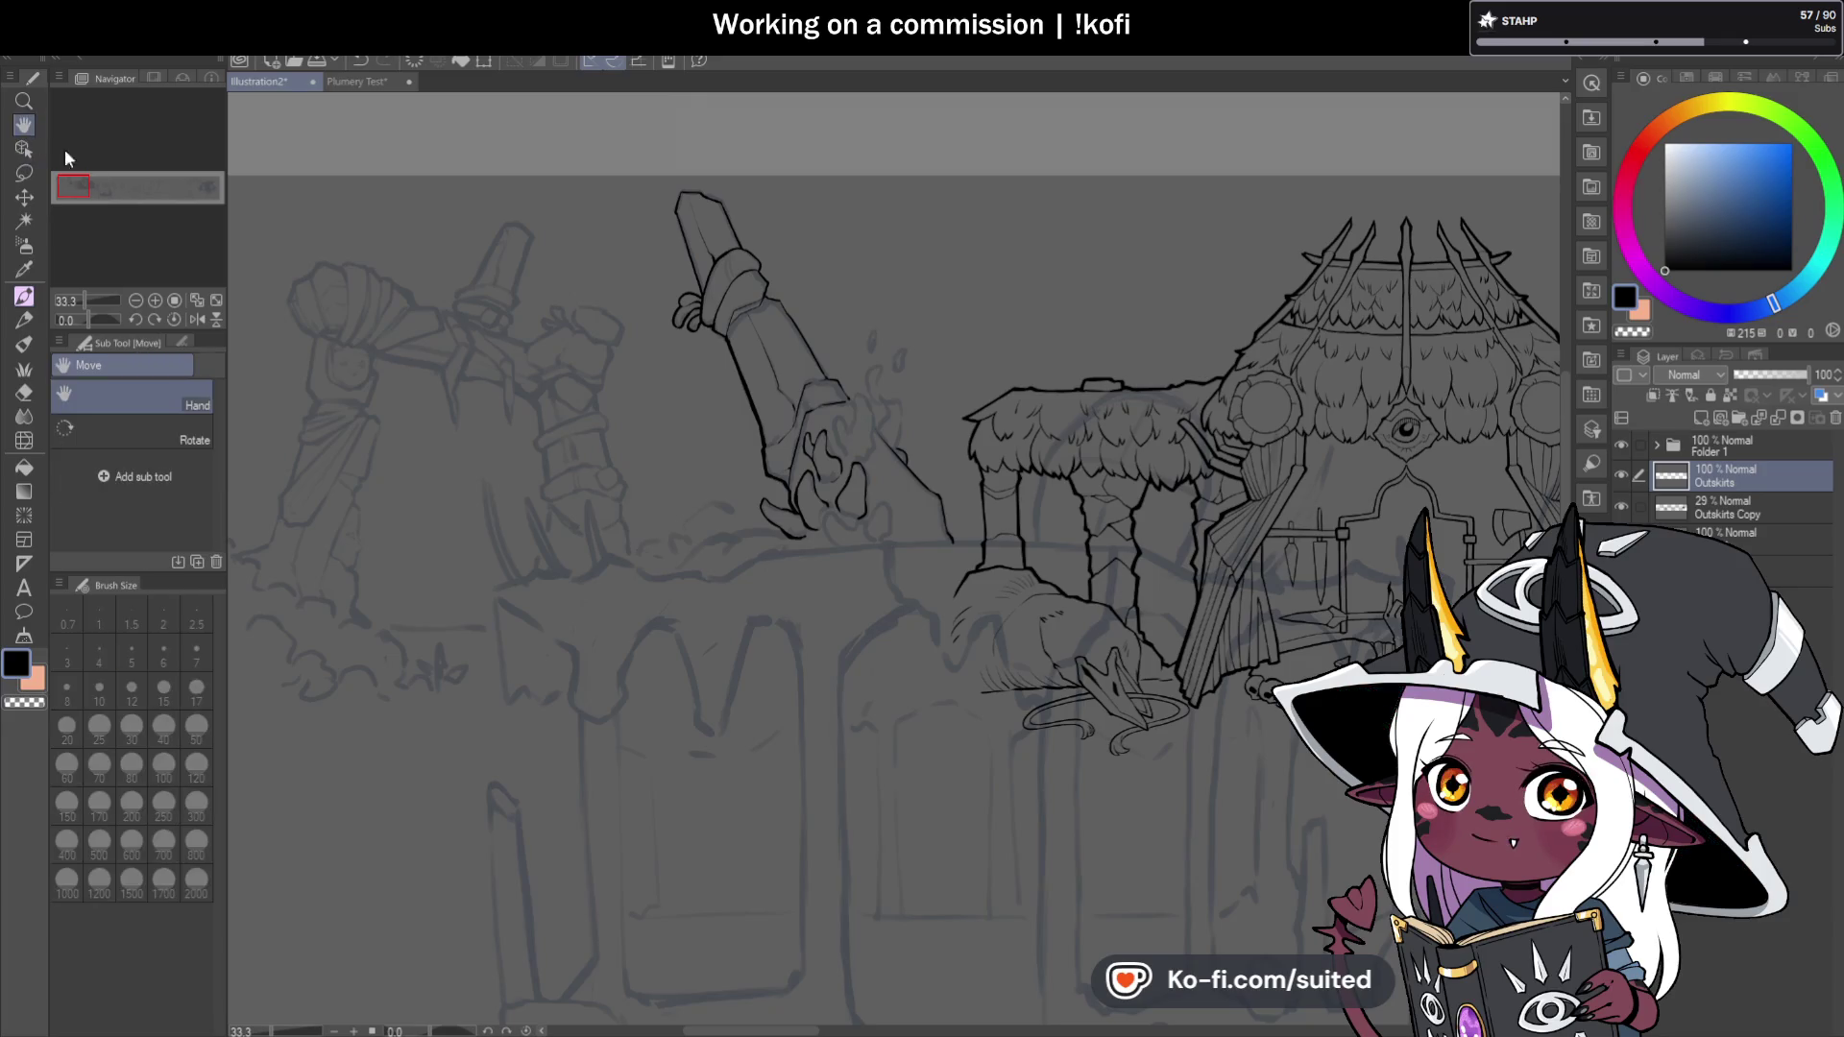
drag(1018, 719, 991, 602)
scroll(991, 602, down, 5)
scroll(1025, 543, up, 3)
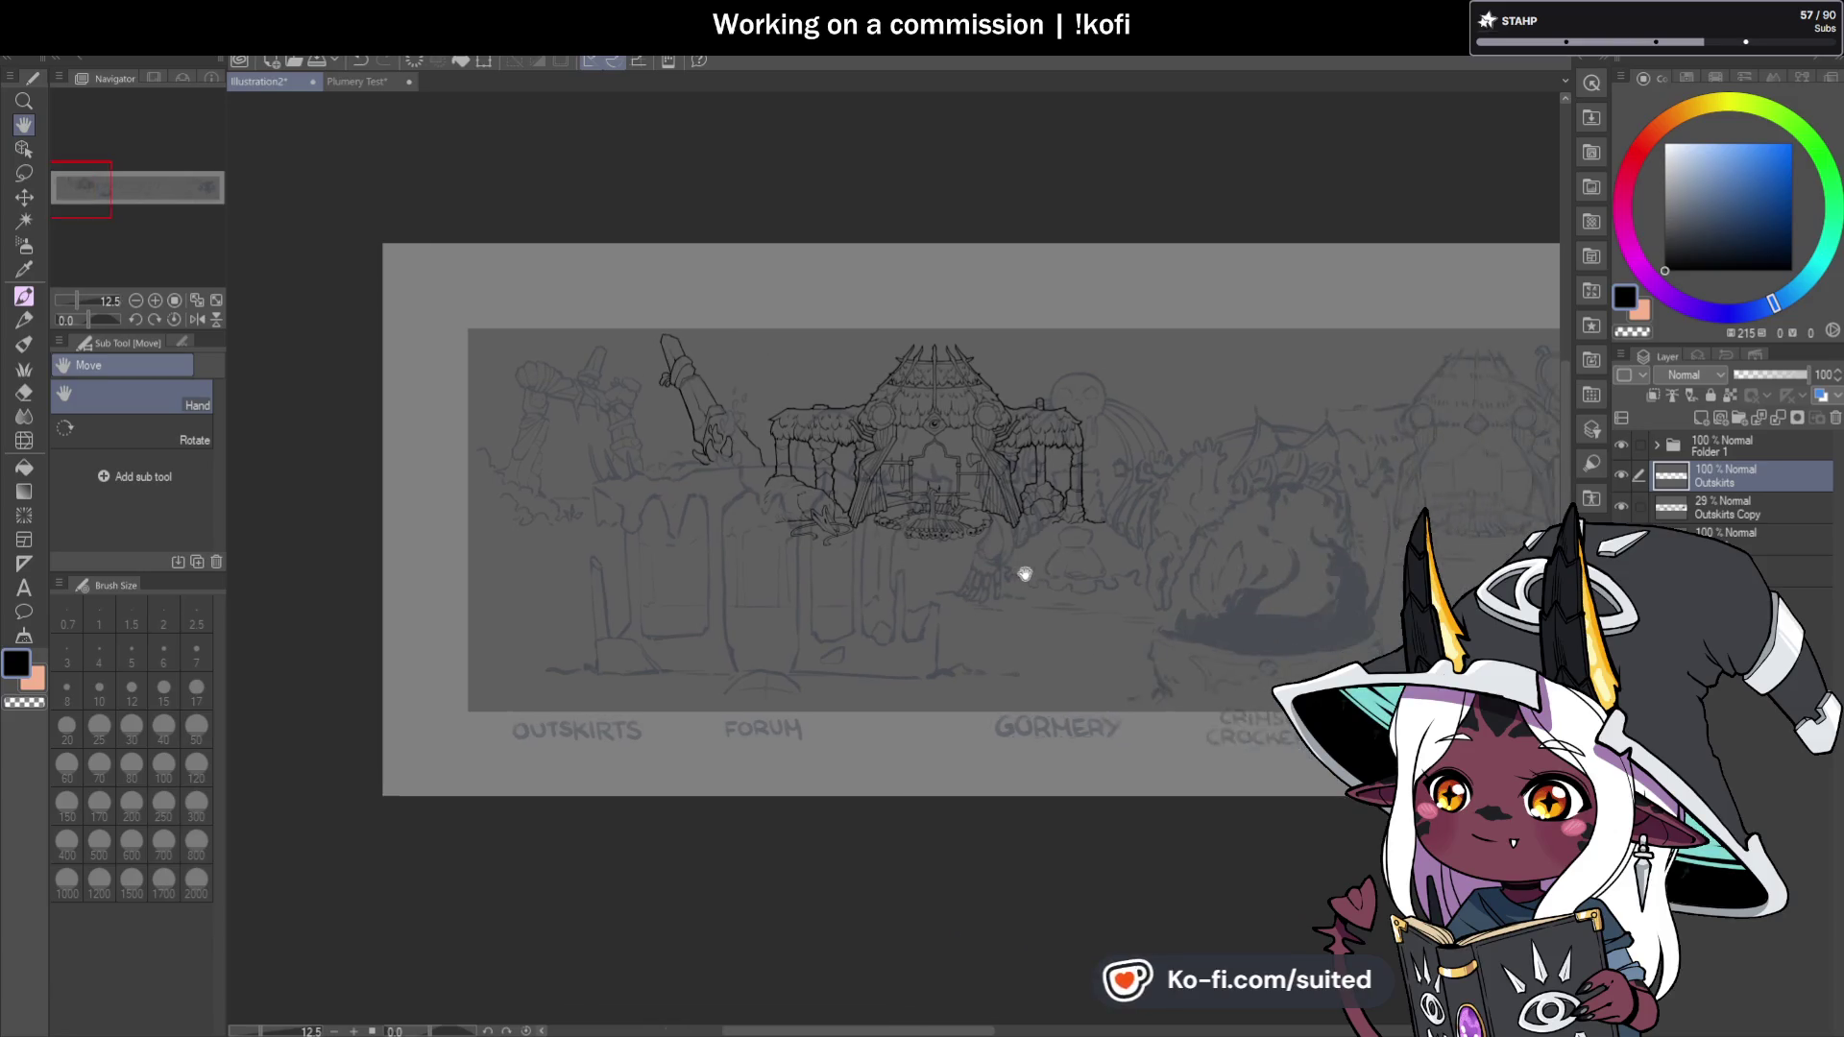
scroll(1255, 538, right, 10)
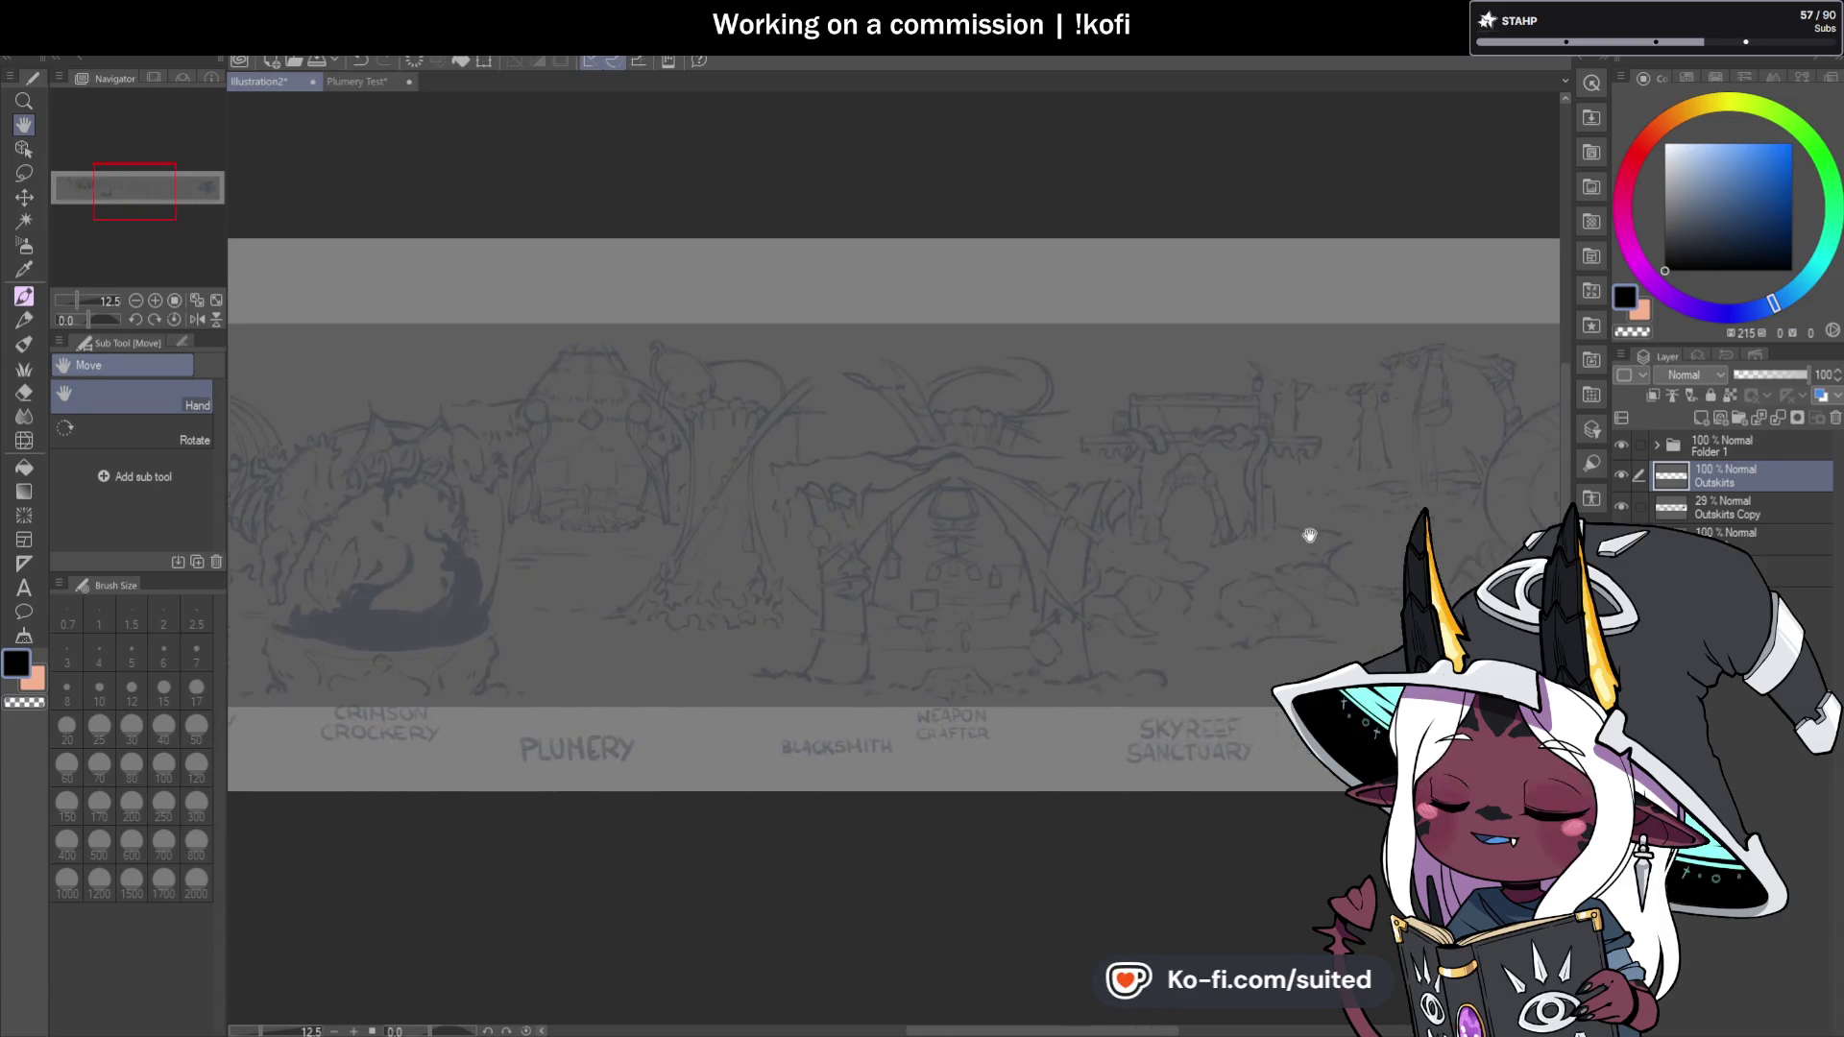
scroll(1239, 508, right, 4)
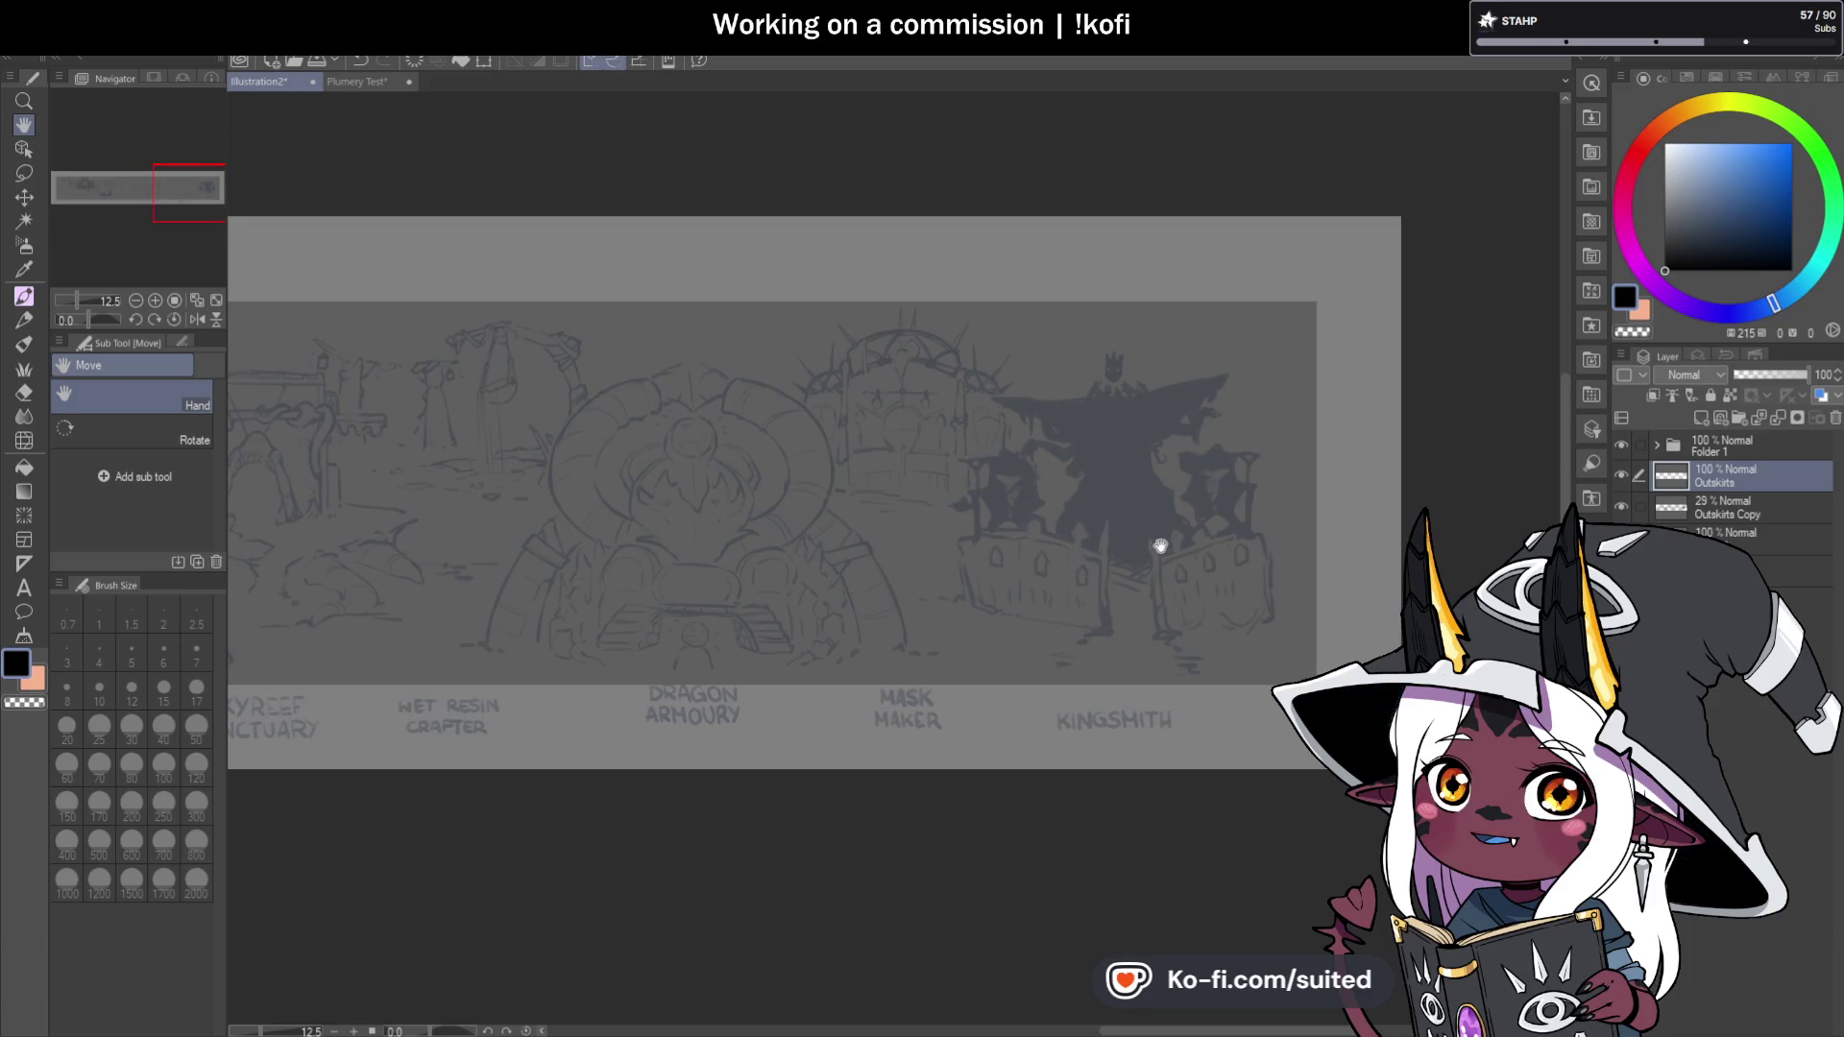
scroll(1191, 547, left, 3)
scroll(1236, 519, left, 12)
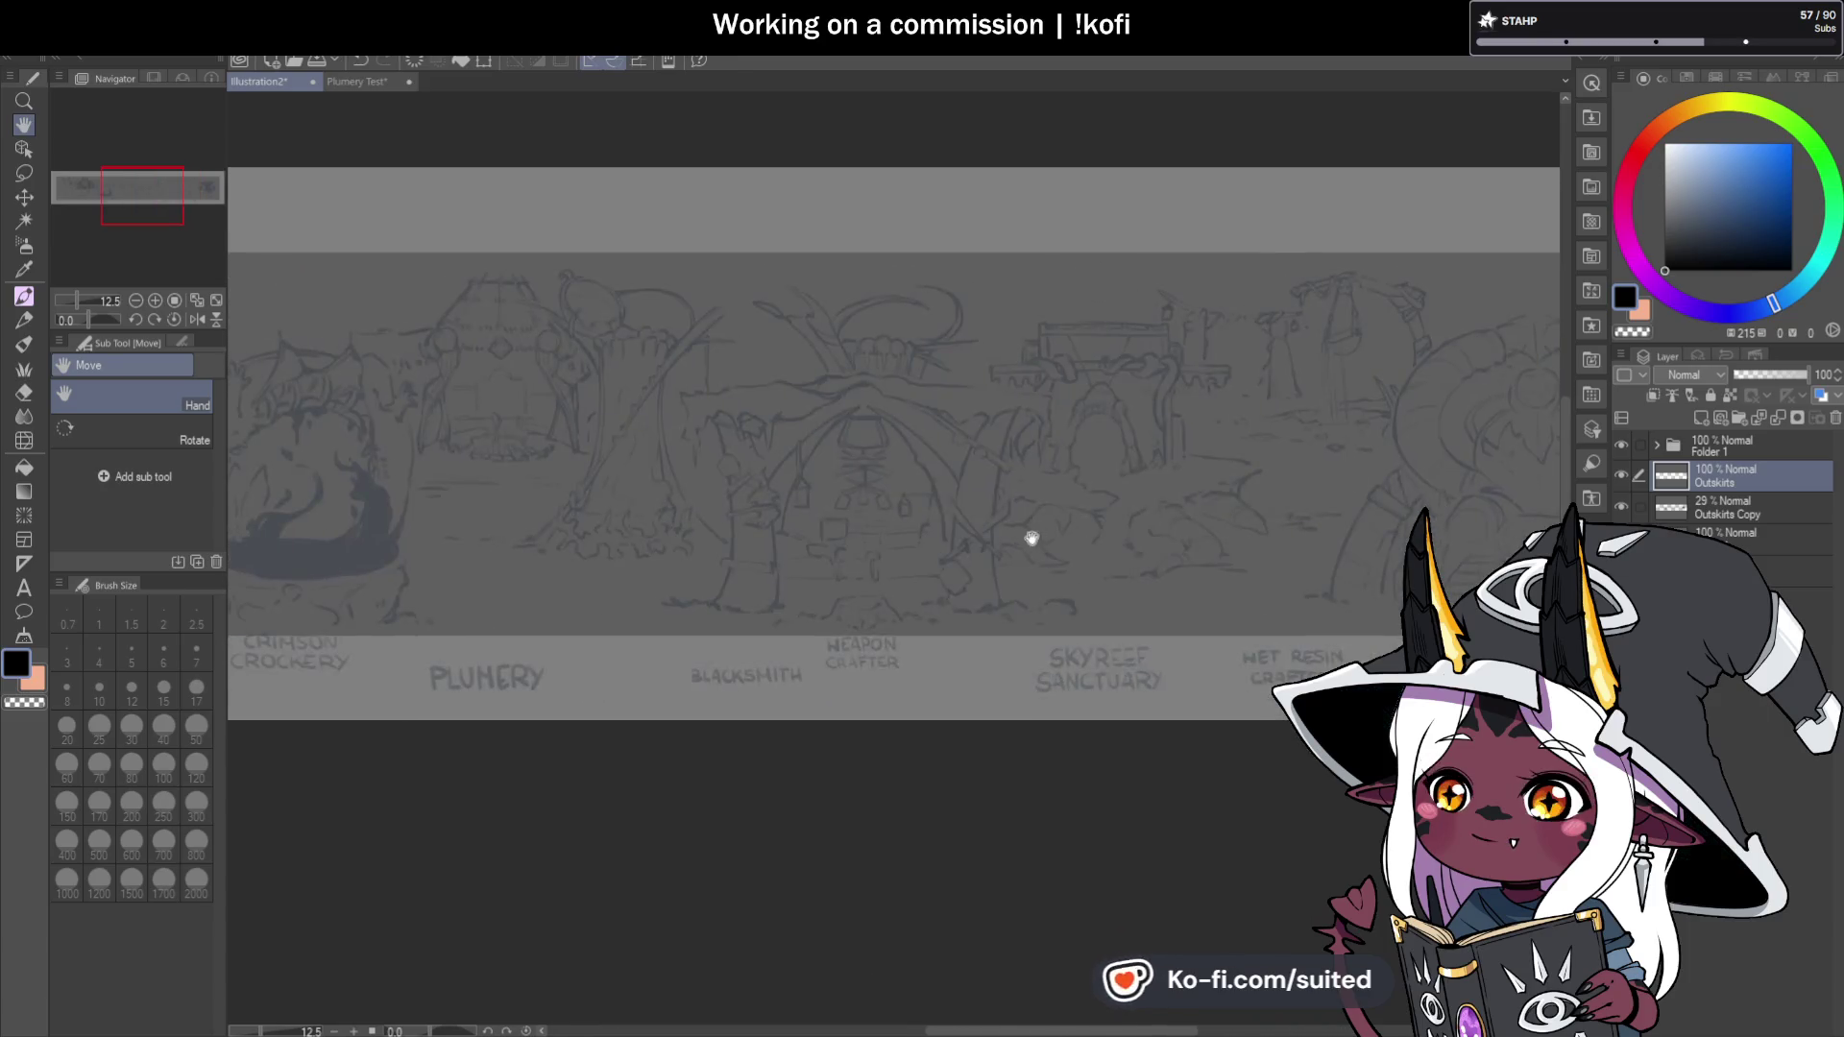
scroll(1006, 583, up, 3)
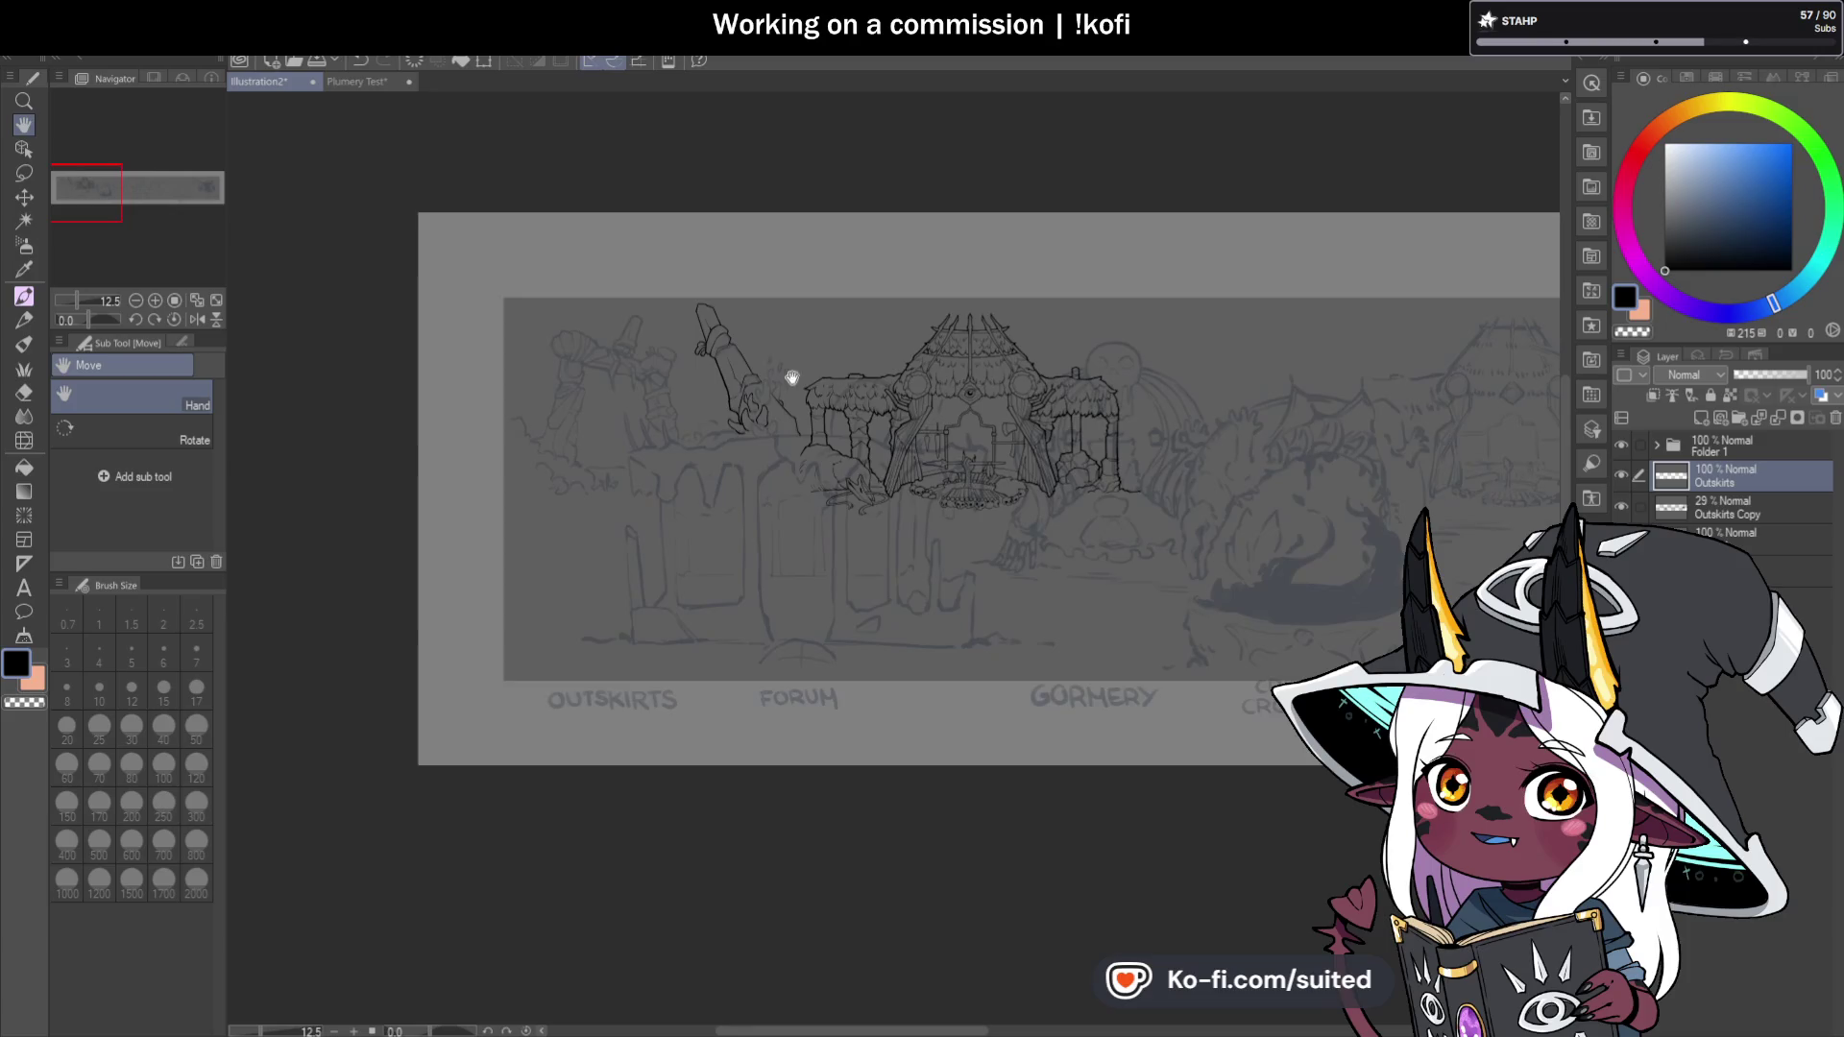
scroll(960, 547, up, 2)
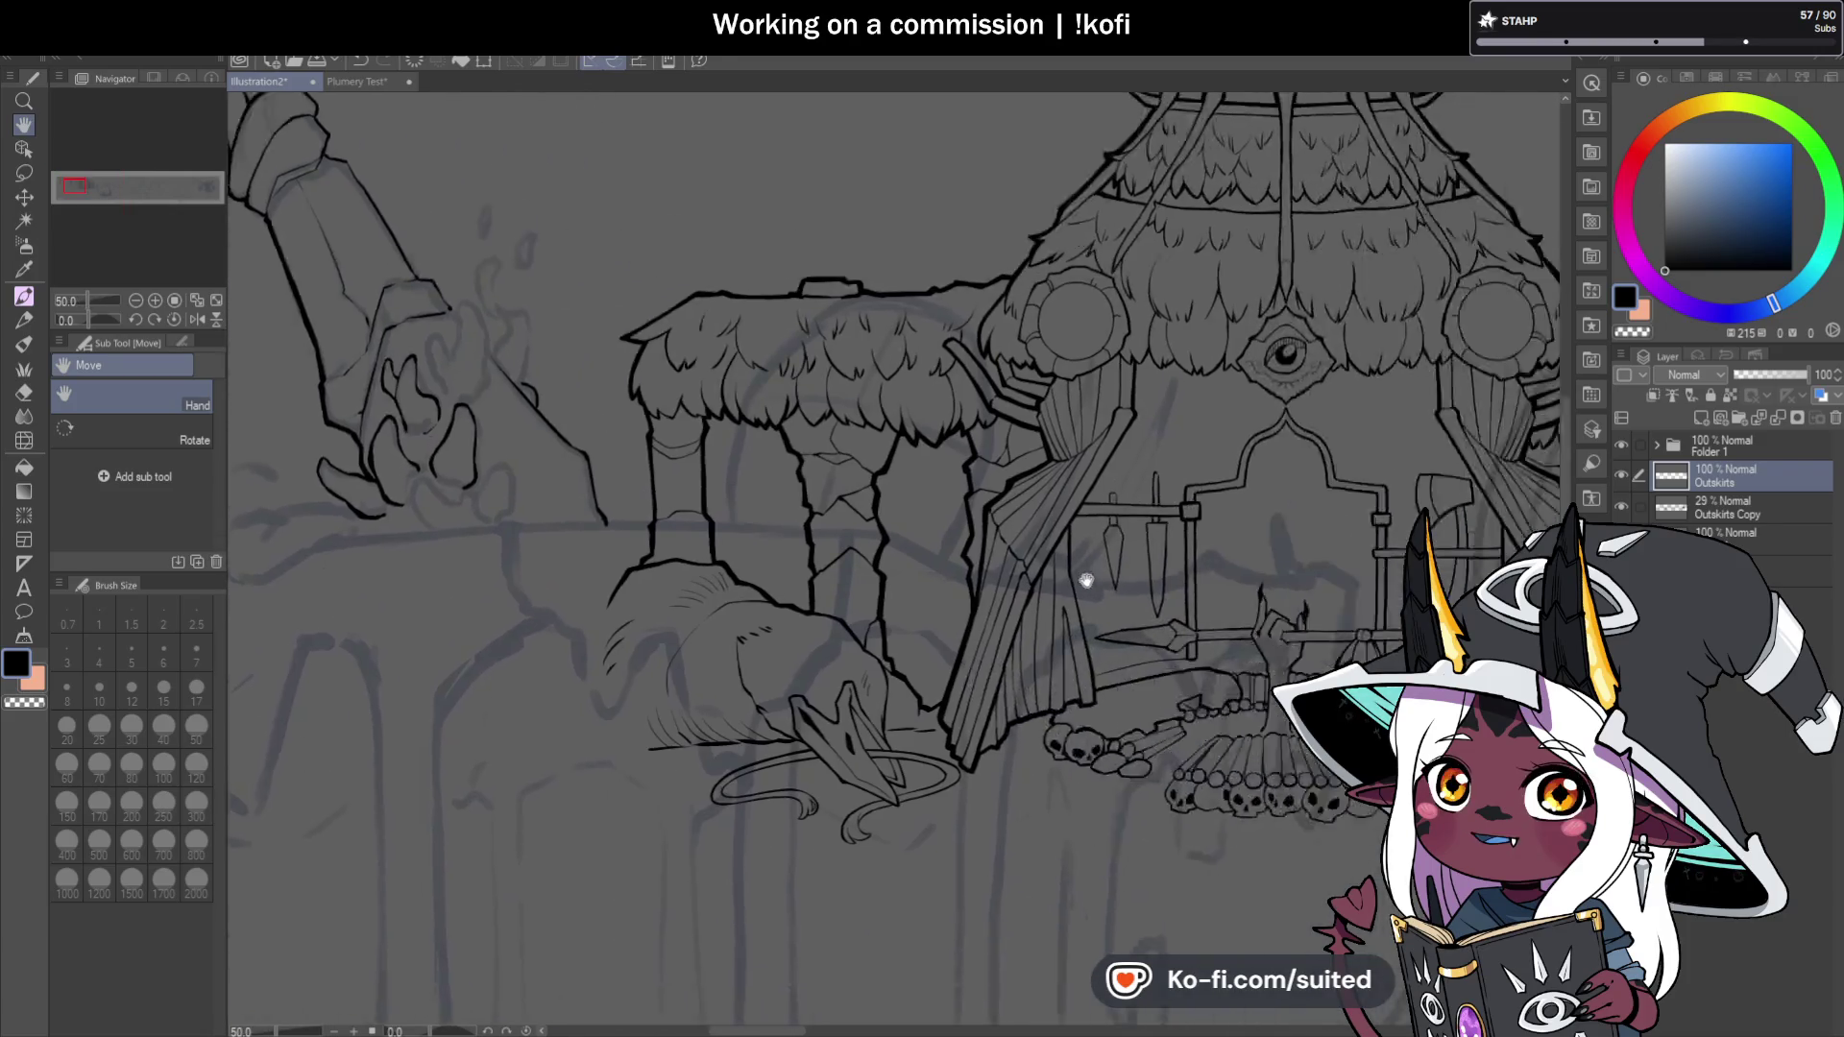
scroll(1127, 575, right, 3)
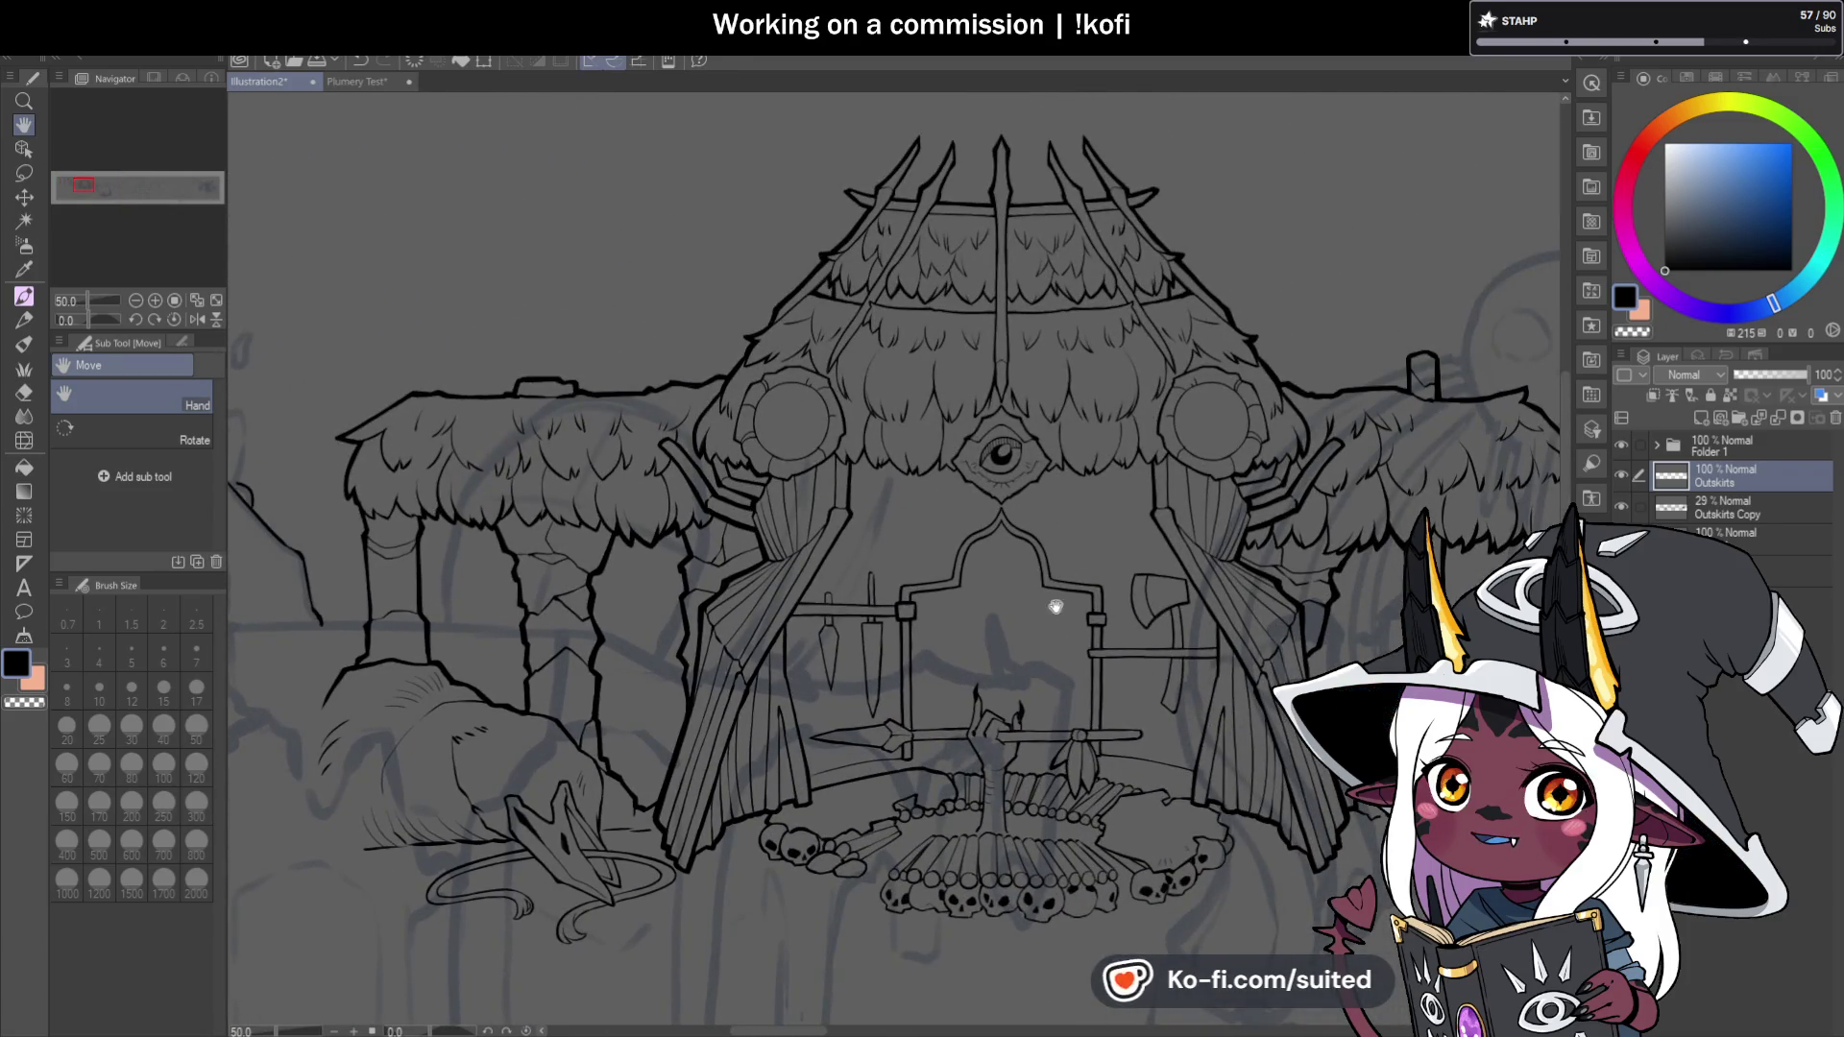
scroll(999, 617, left, 5)
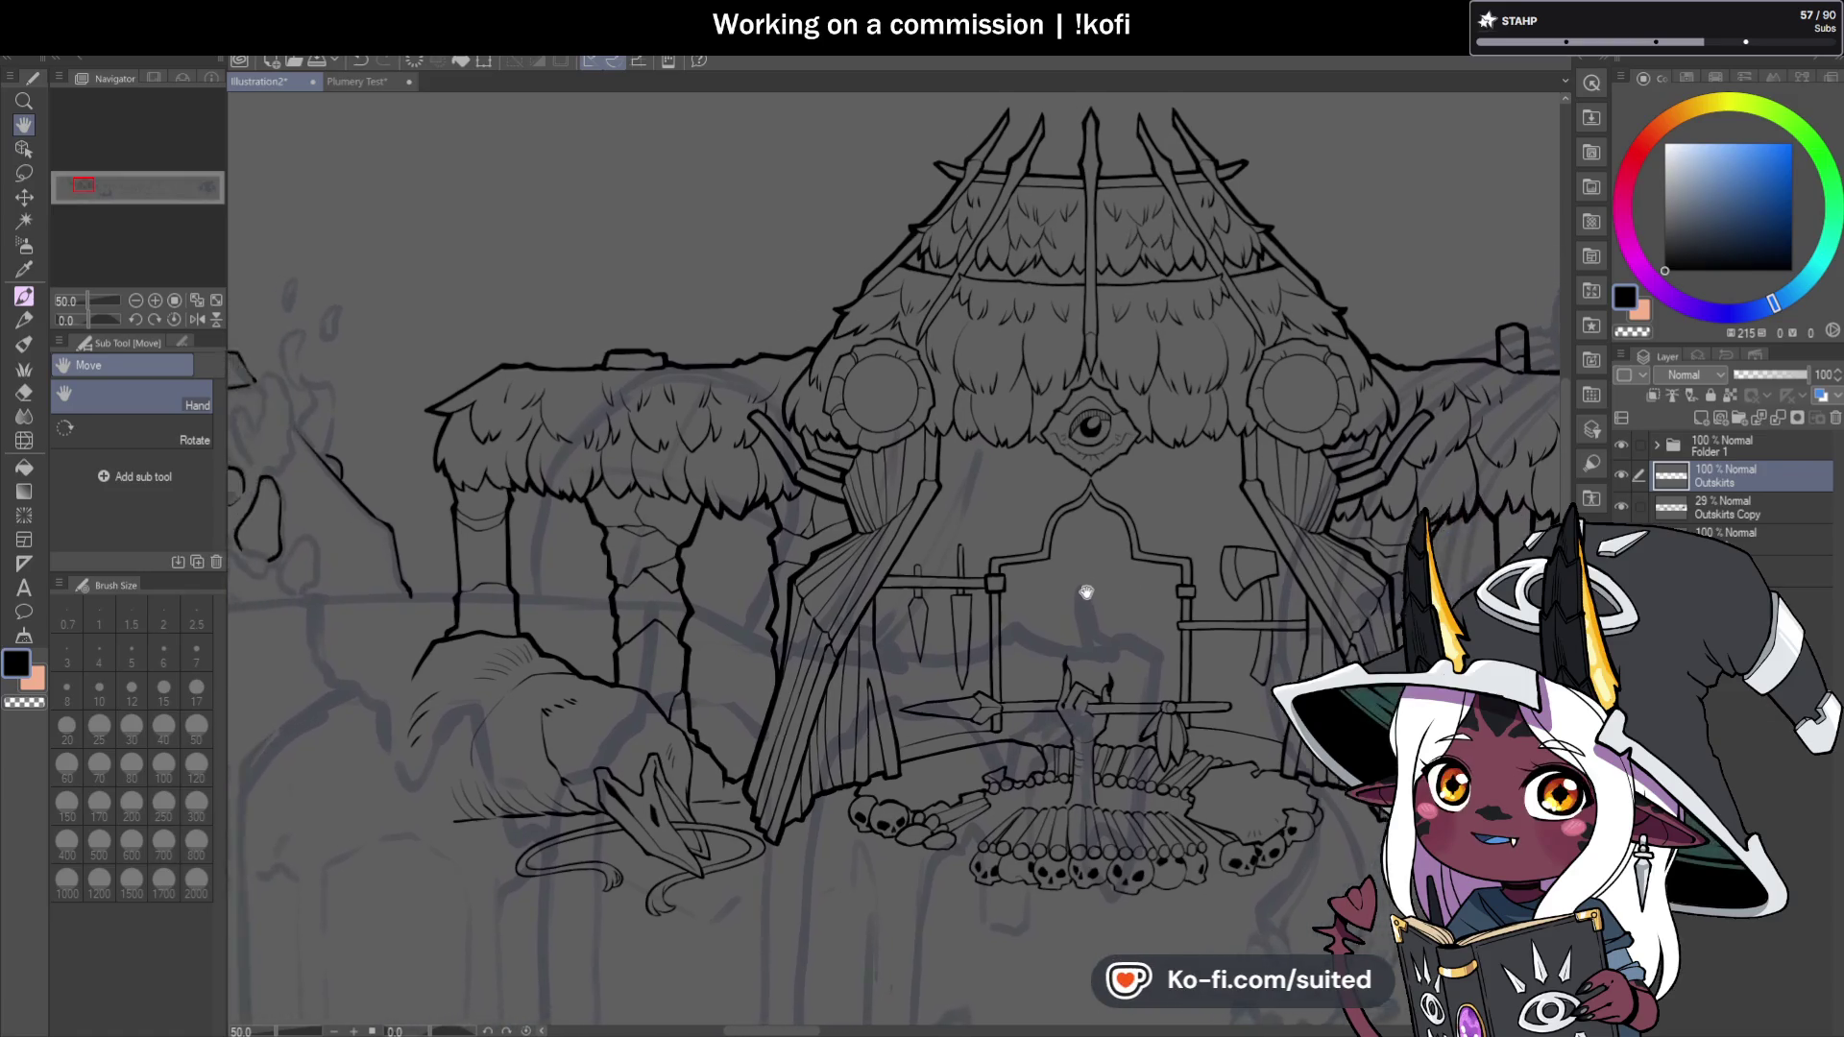
scroll(1082, 616, down, 3)
scroll(1008, 584, up, 1)
scroll(963, 538, right, 8)
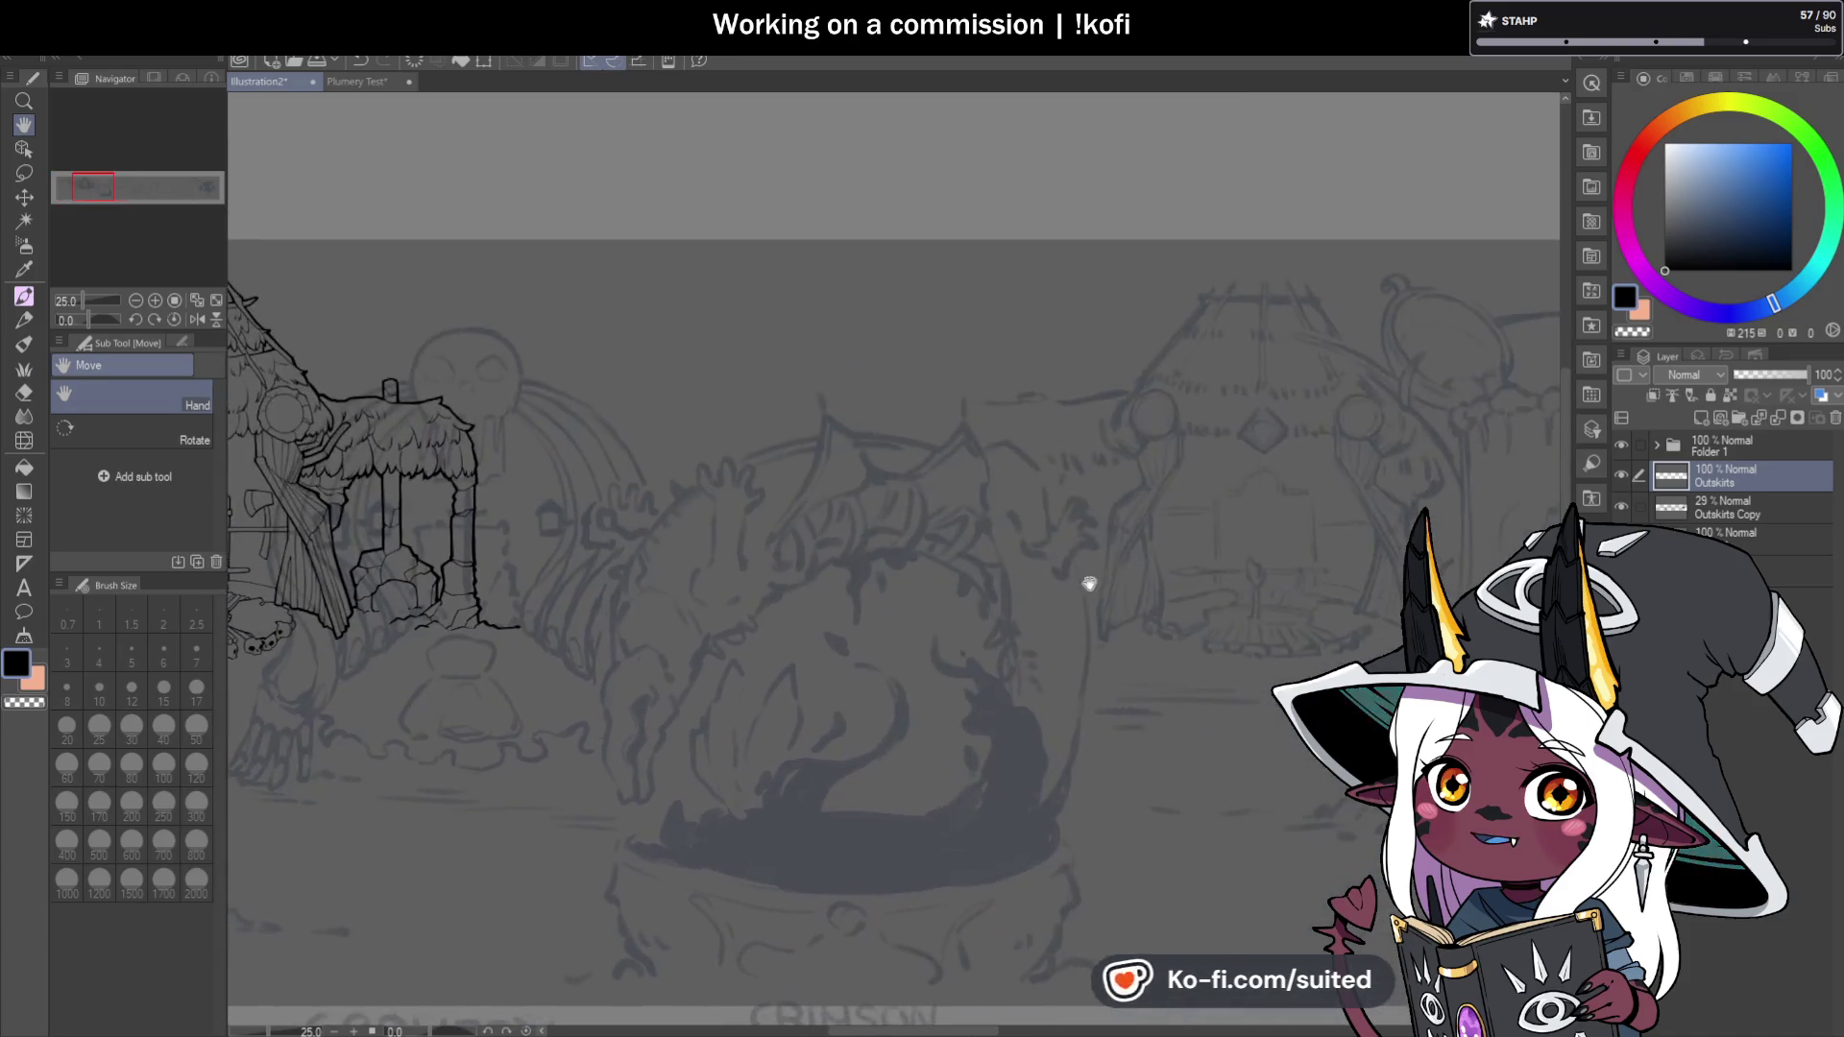
scroll(906, 560, down, 4)
scroll(960, 537, right, 5)
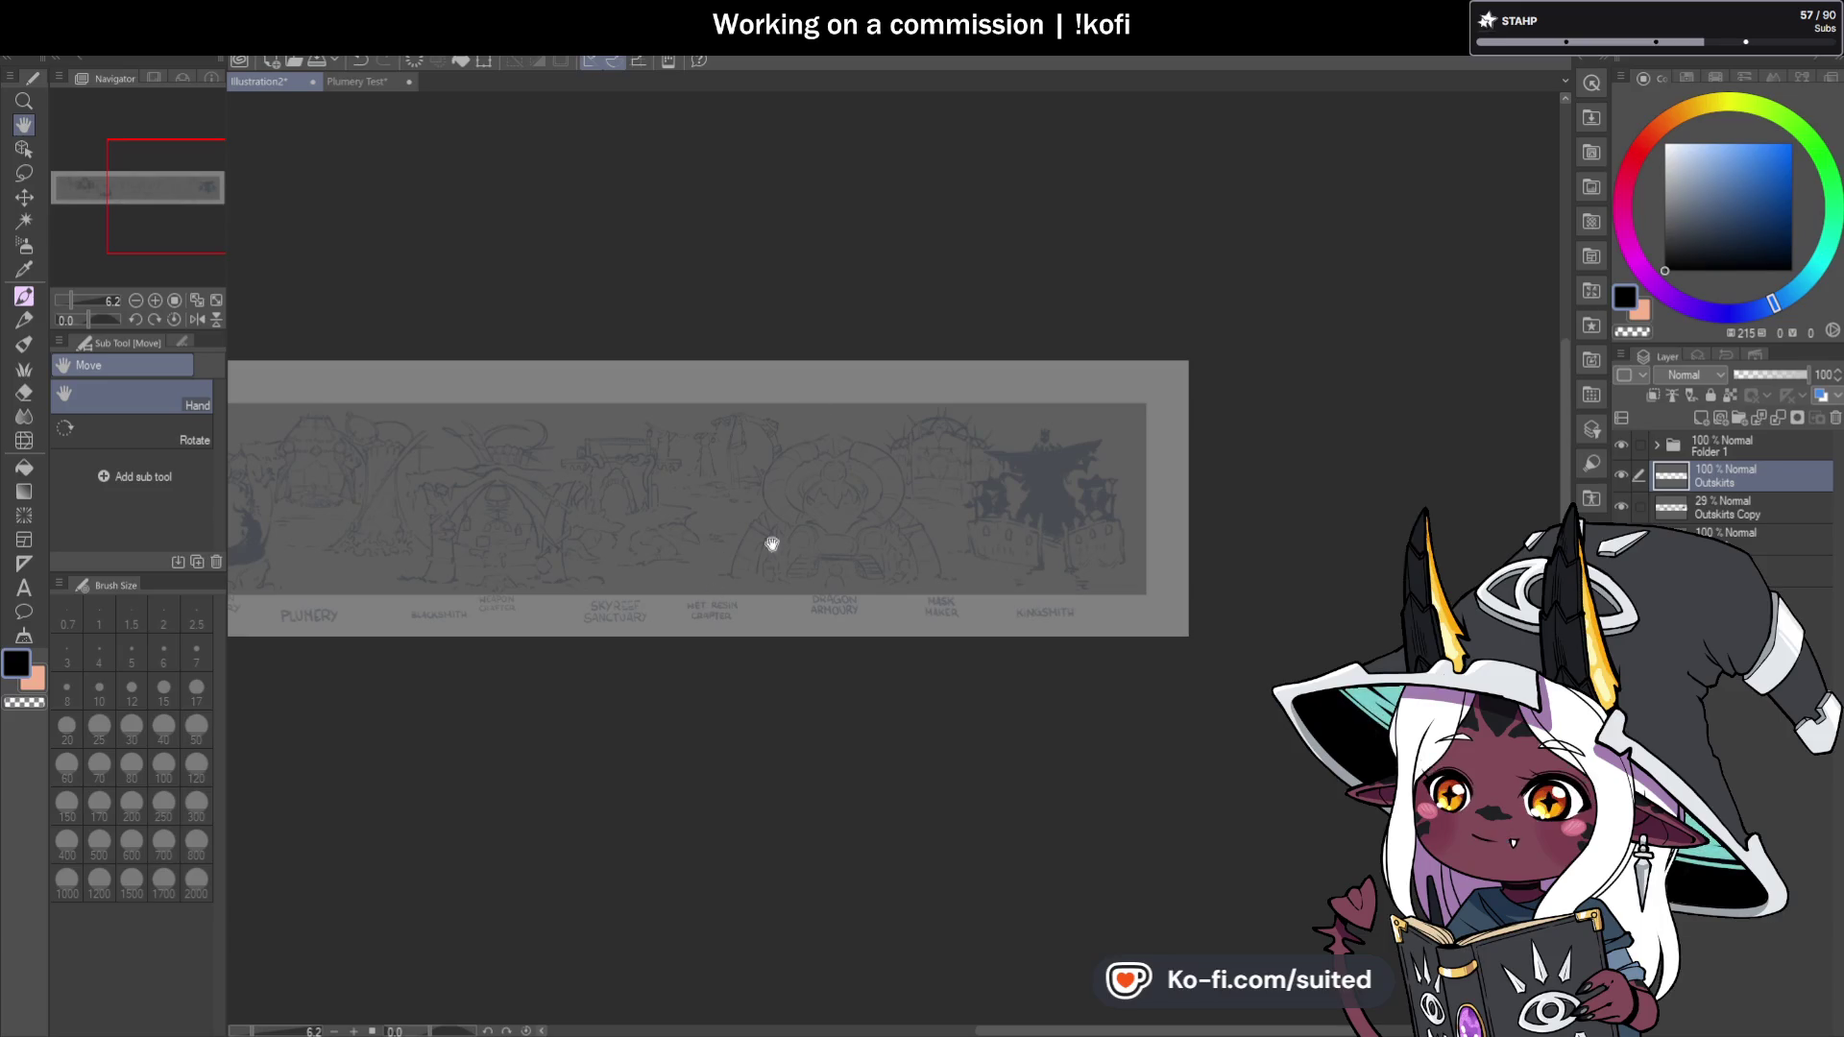
scroll(922, 538, left, 4)
scroll(1001, 520, left, 3)
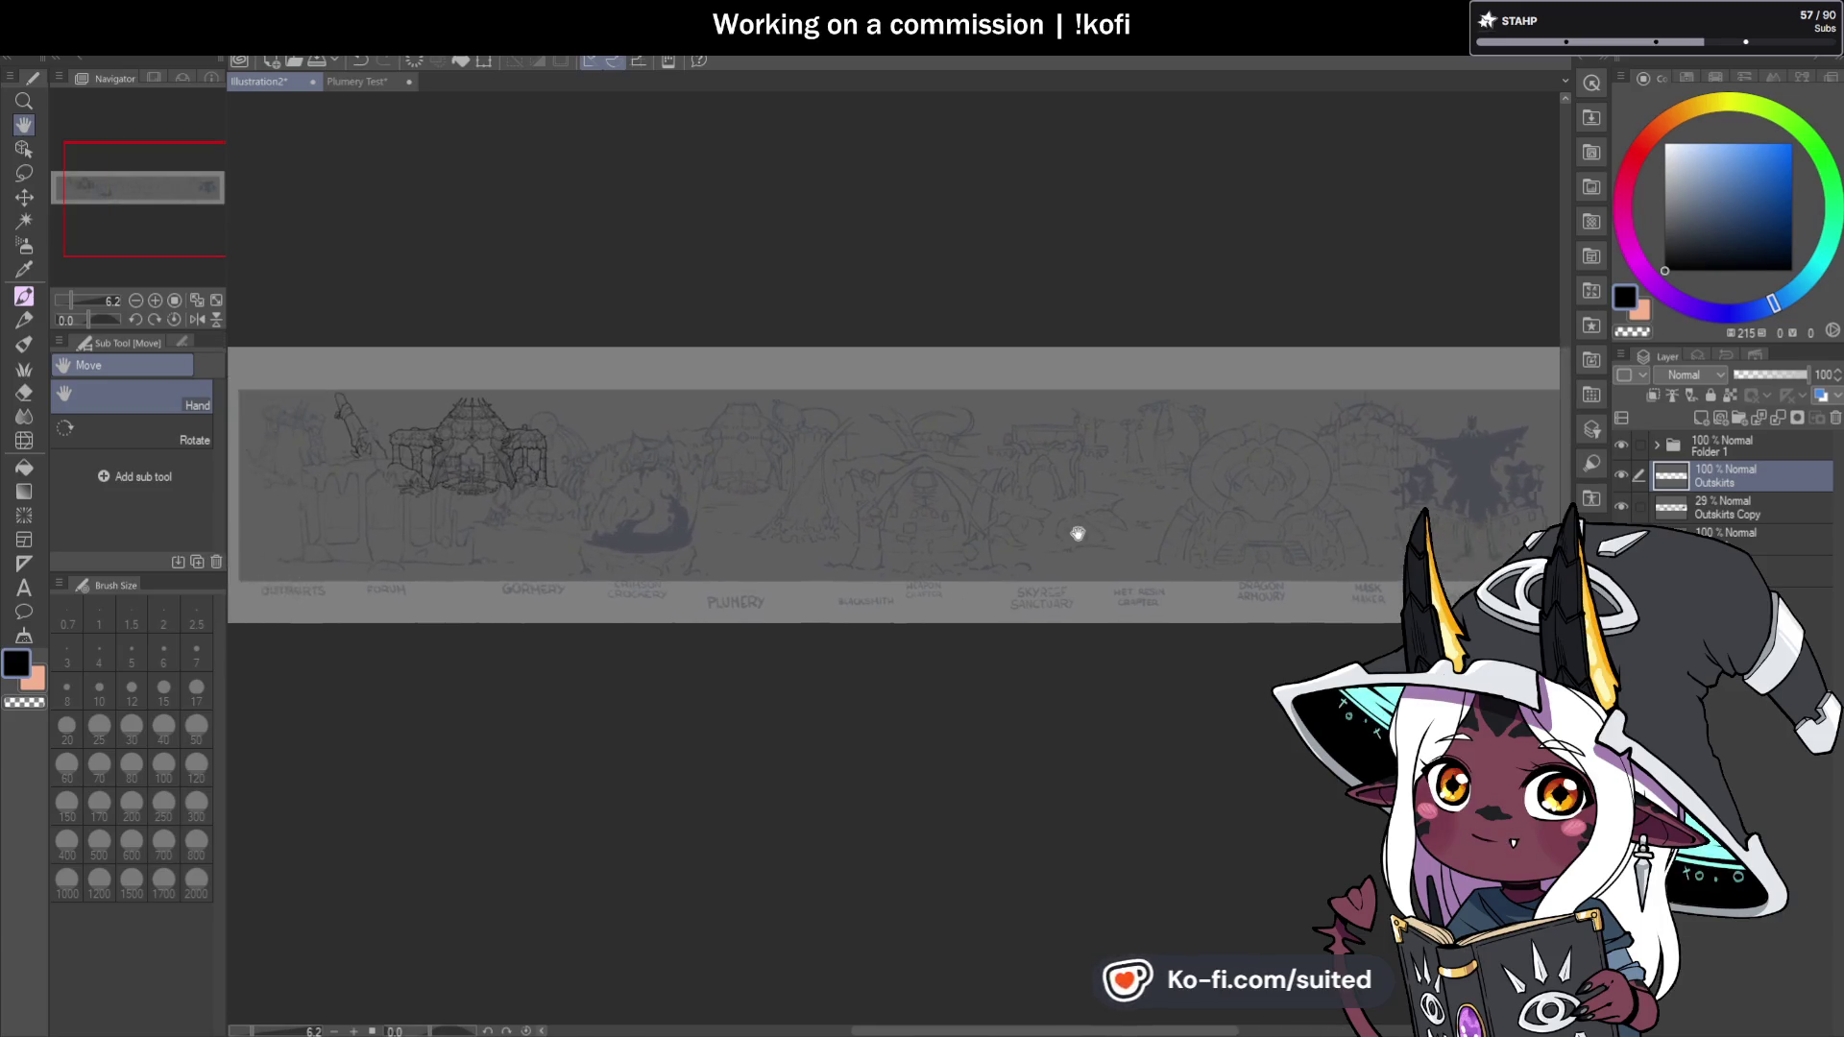
mouse_move(1034, 600)
mouse_down()
mouse_move(746, 565)
mouse_move(955, 539)
mouse_move(1215, 569)
mouse_up()
scroll(748, 496, up, 10)
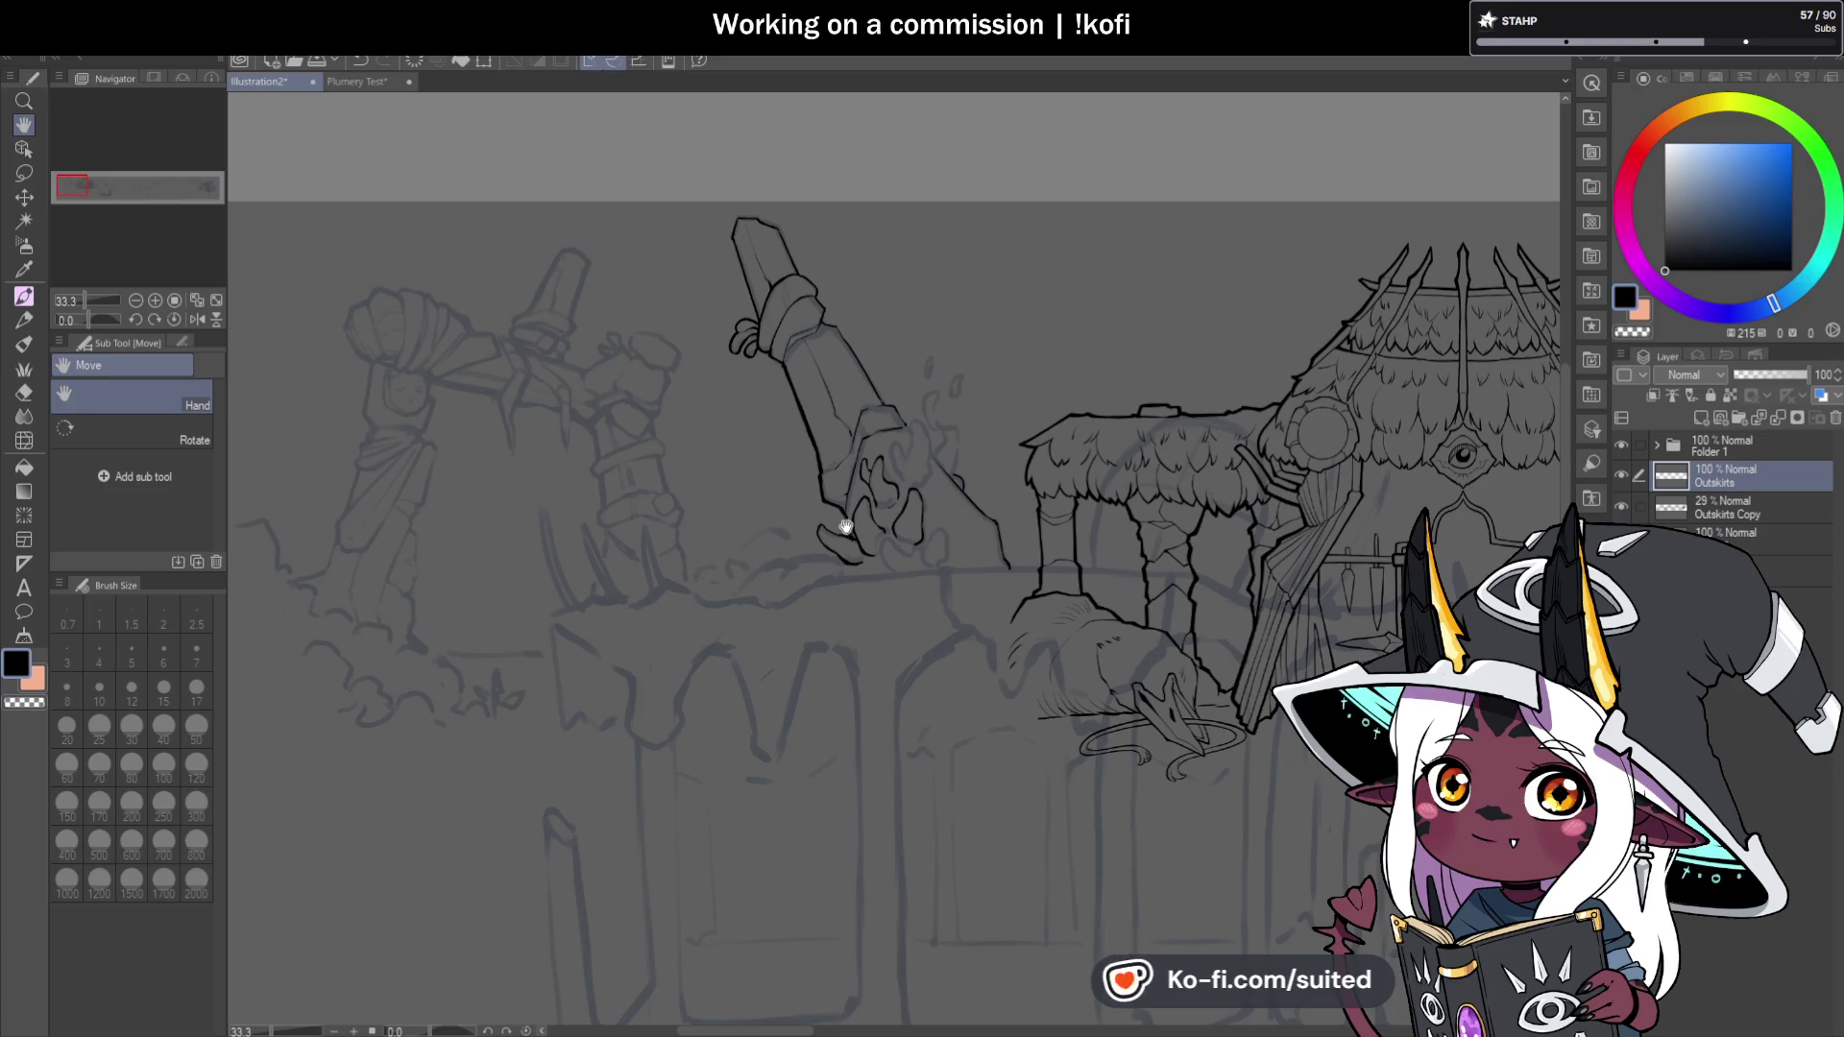
scroll(849, 527, down, 4)
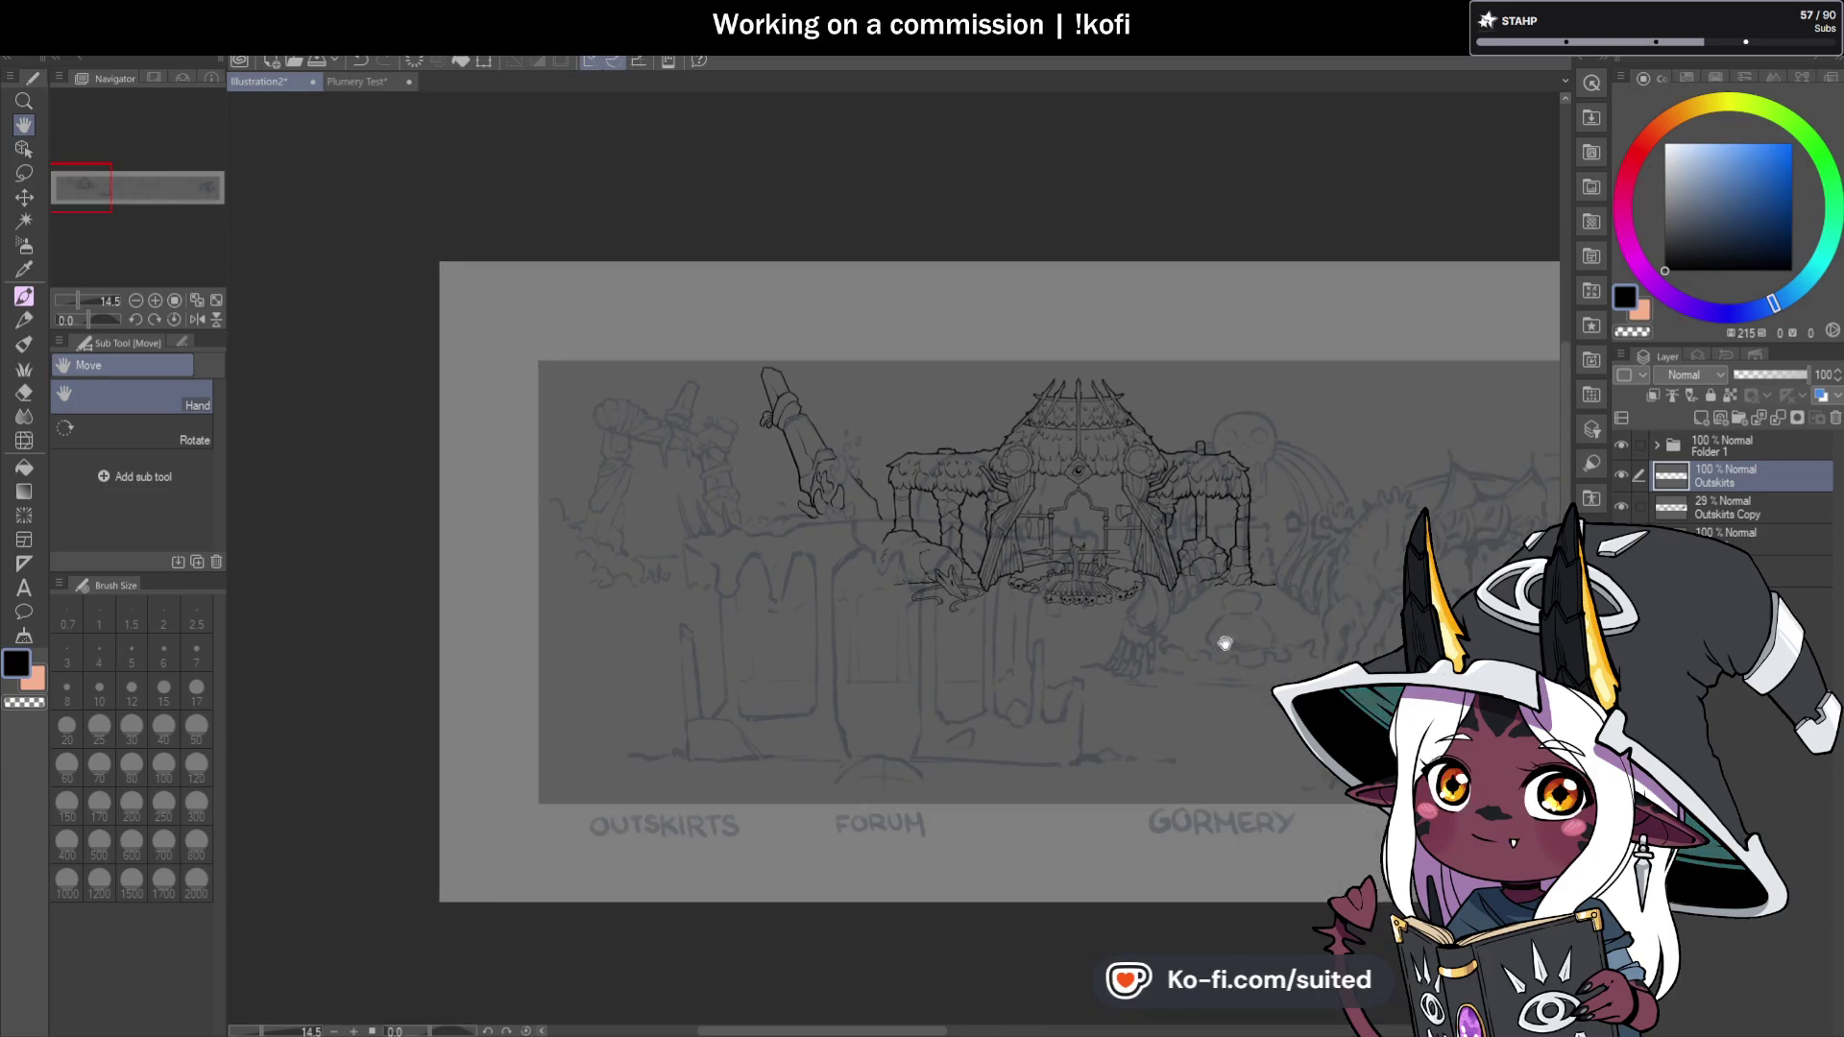
scroll(1235, 647, down, 3)
scroll(1081, 570, down, 3)
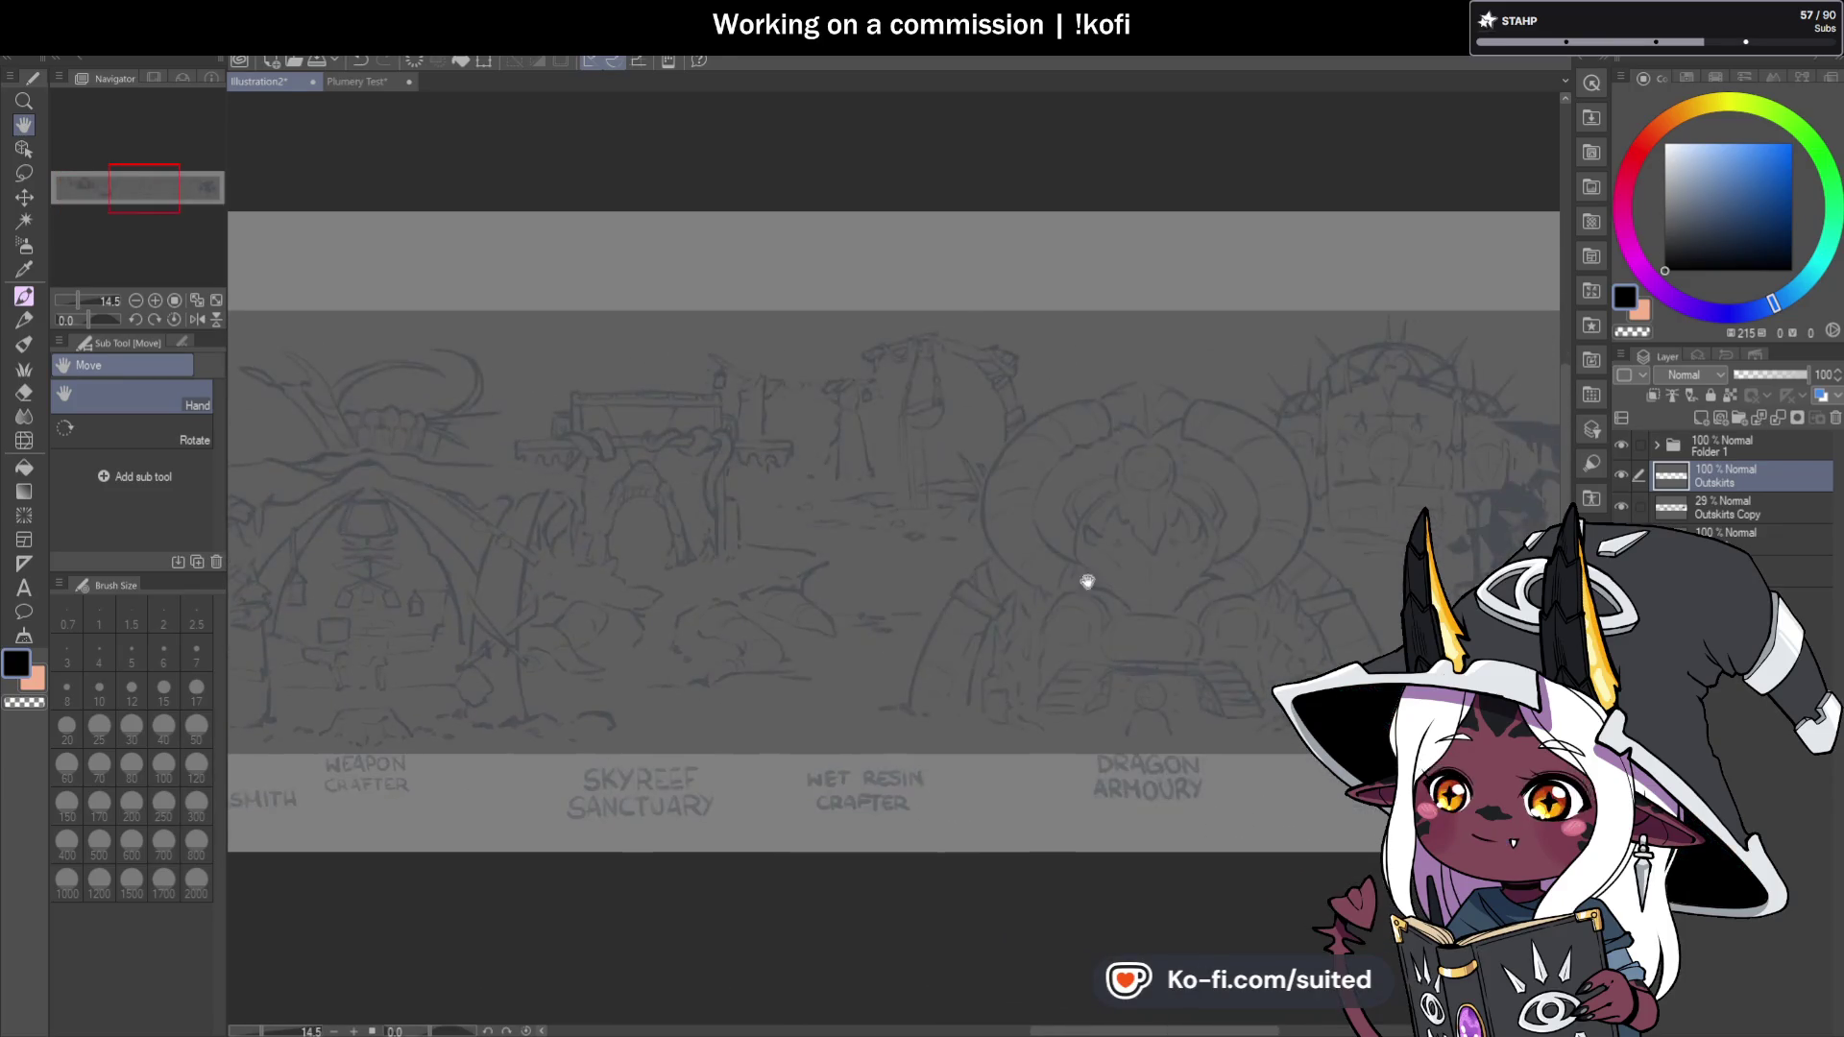
drag(677, 515, 1132, 556)
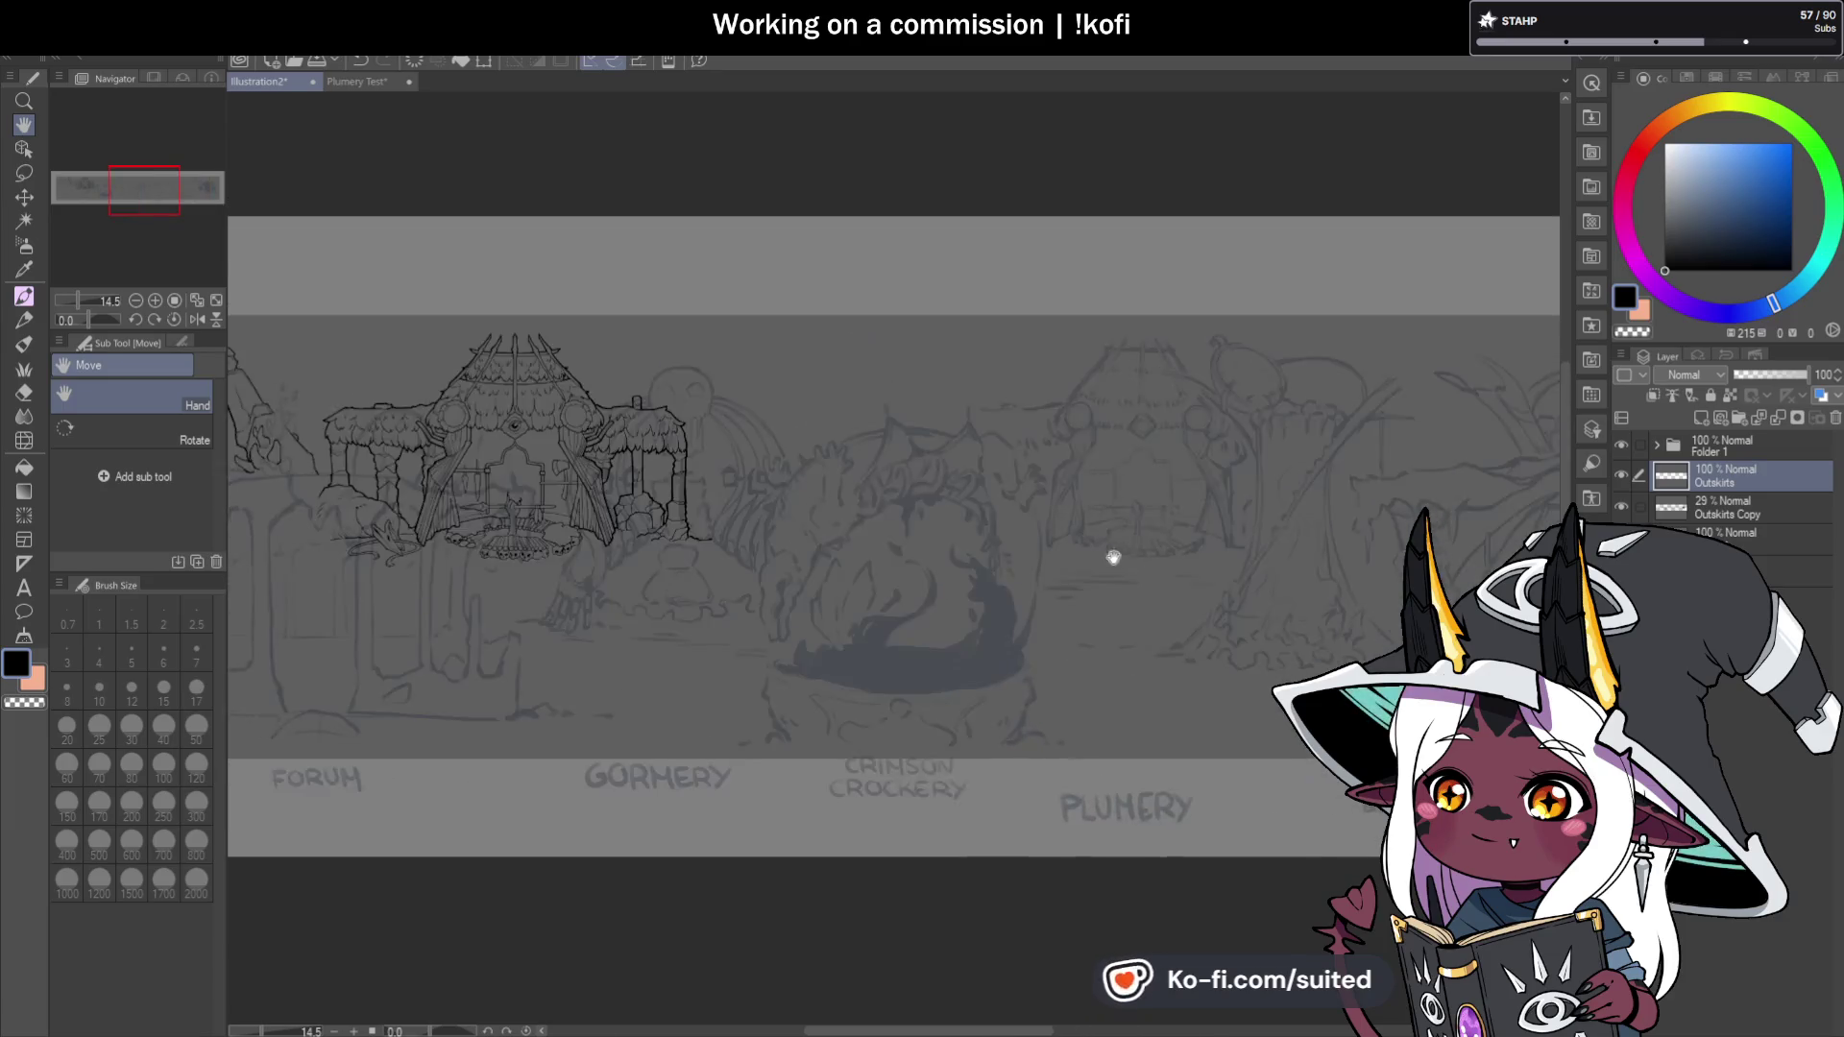
scroll(1111, 535, up, 2)
scroll(732, 410, up, 2)
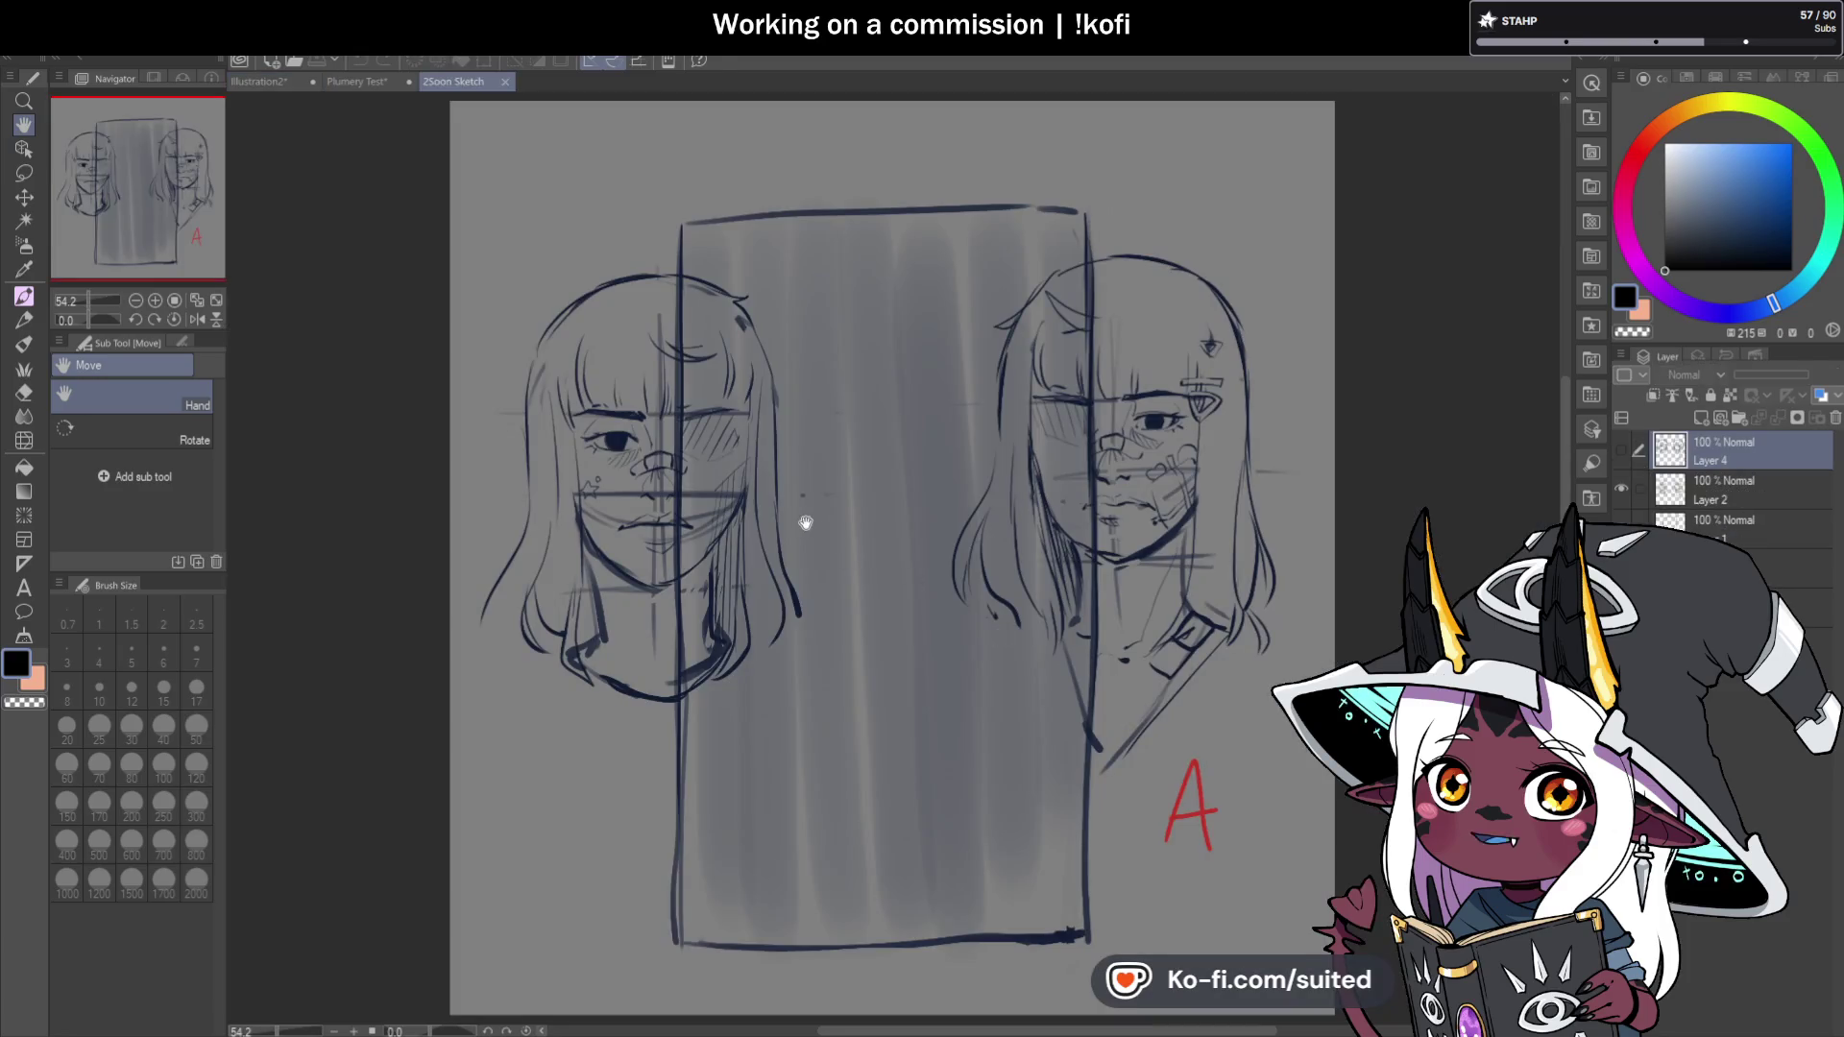
scroll(805, 523, up, 3)
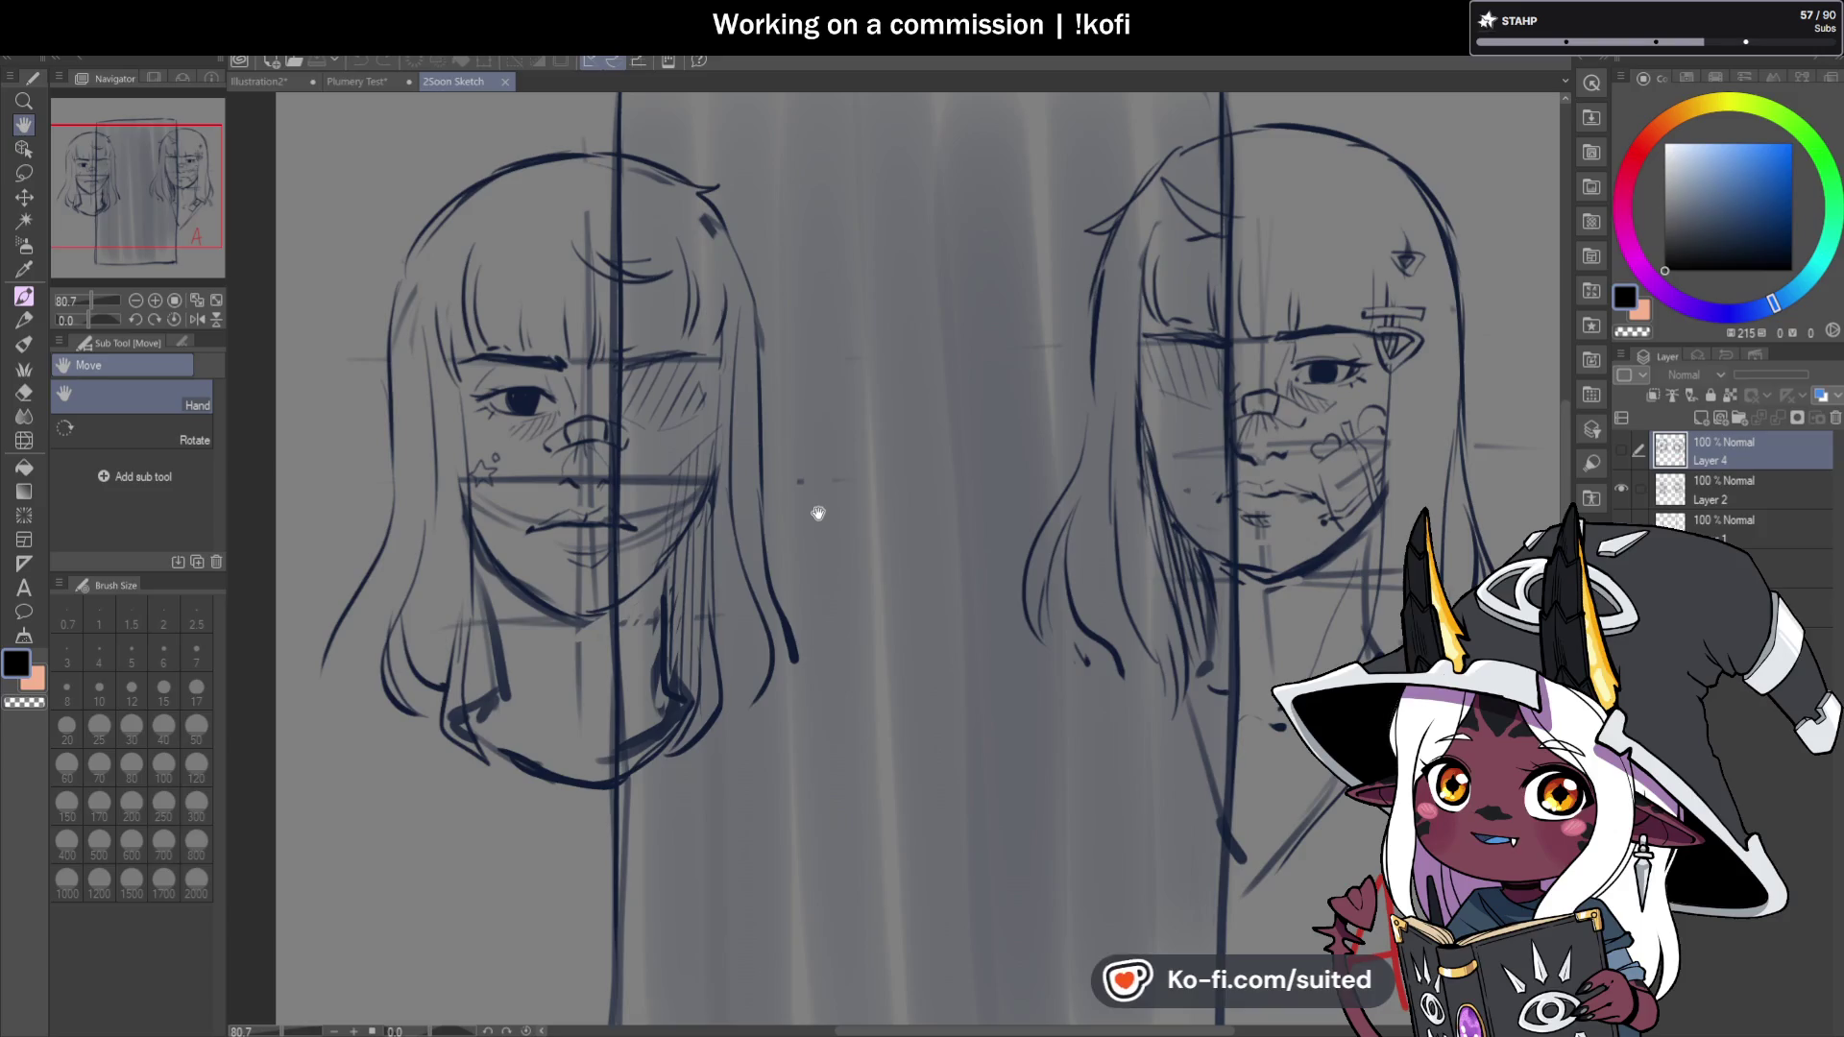
Pan the 2Soon Sketch canvas to show more of the right face sketch.
mouse_move(817, 514)
mouse_down()
mouse_move(816, 411)
mouse_move(782, 436)
mouse_up()
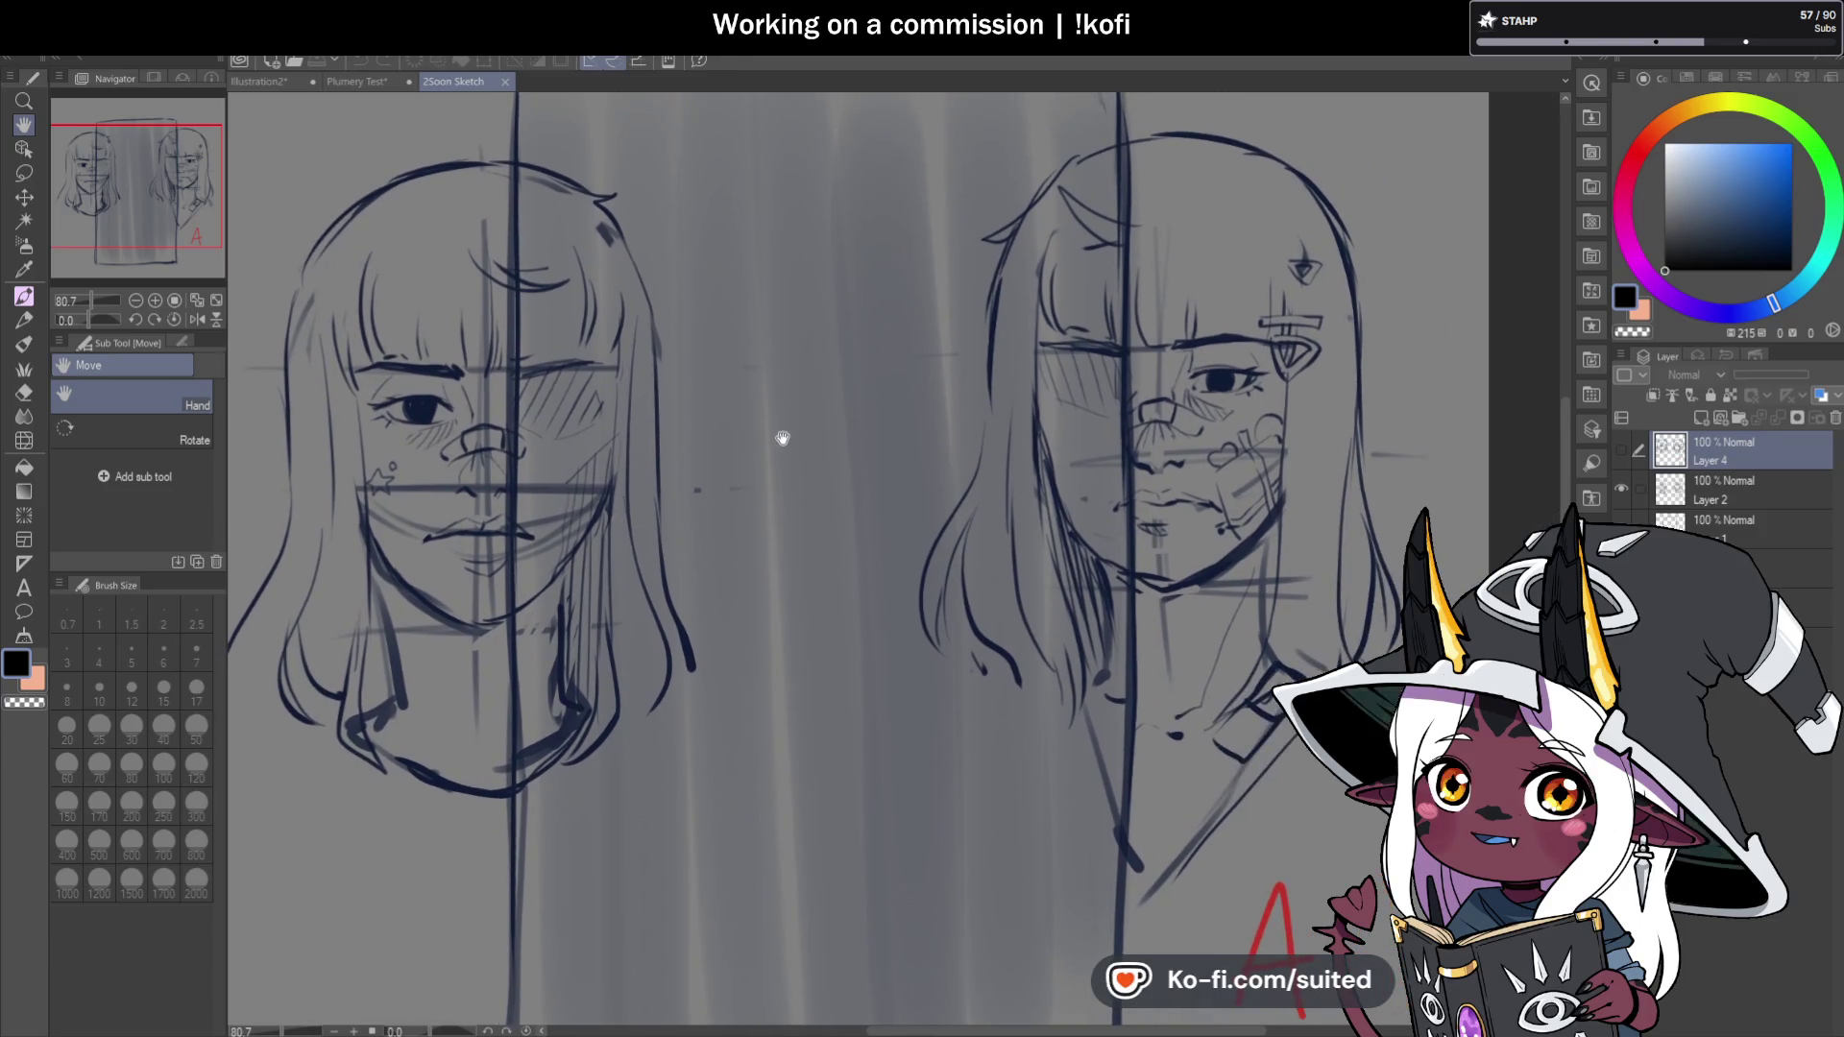
mouse_move(1008, 424)
mouse_down()
mouse_move(950, 486)
mouse_move(961, 501)
mouse_up()
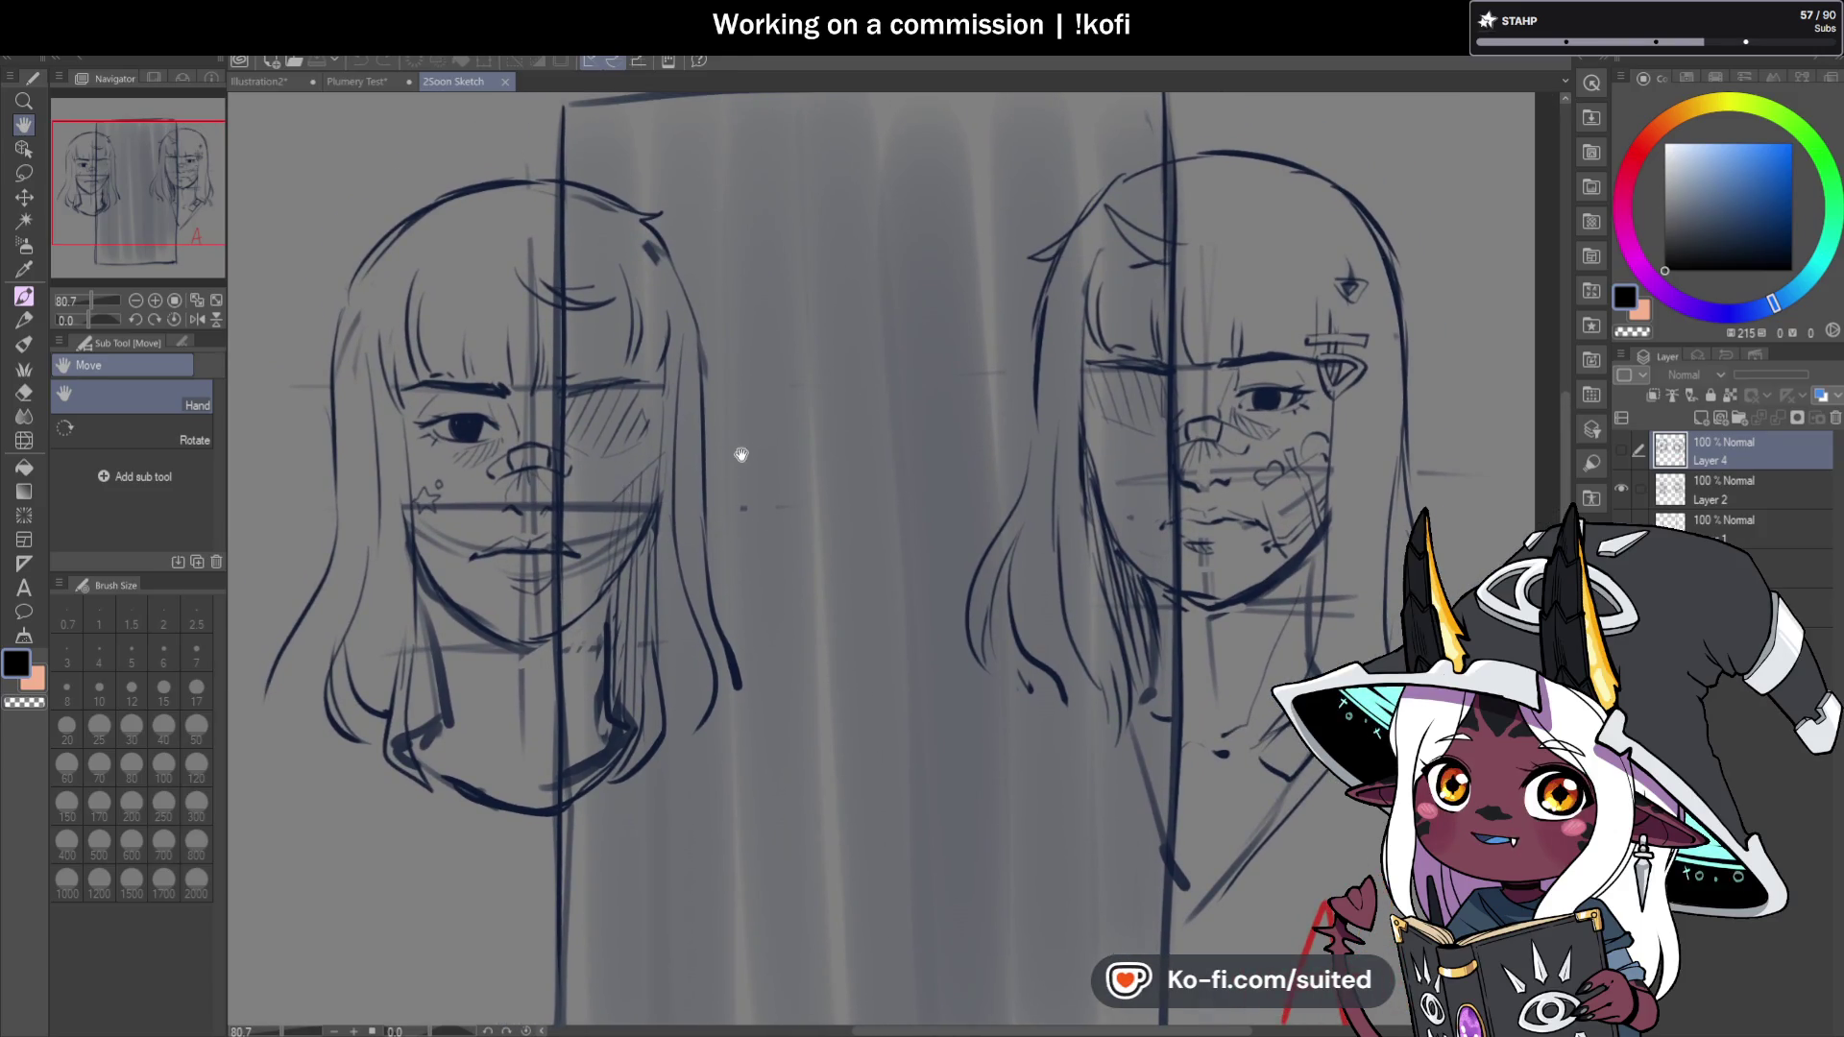
Close 2Soon Sketch, return to Illustration2, and reposition the Outskirts artwork in view.
click(505, 82)
click(267, 84)
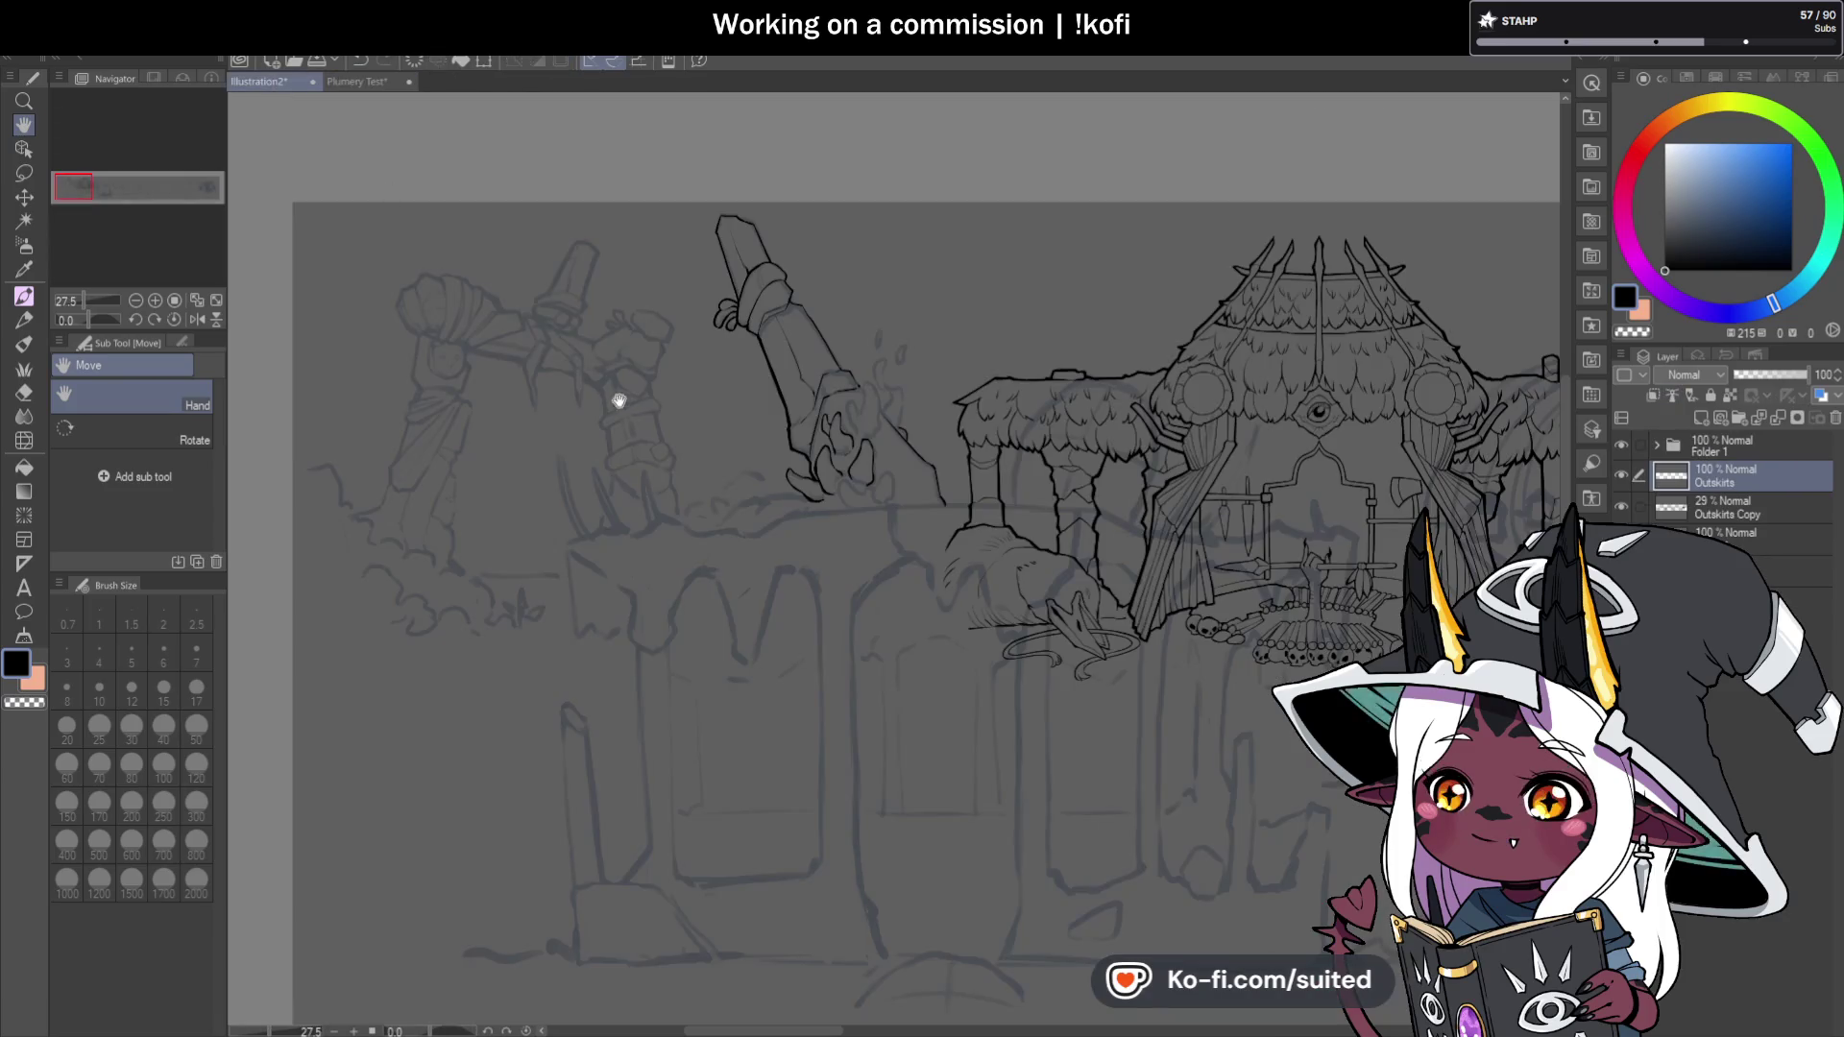
drag(795, 535, 762, 506)
scroll(625, 404, up, 1)
drag(625, 403, 596, 378)
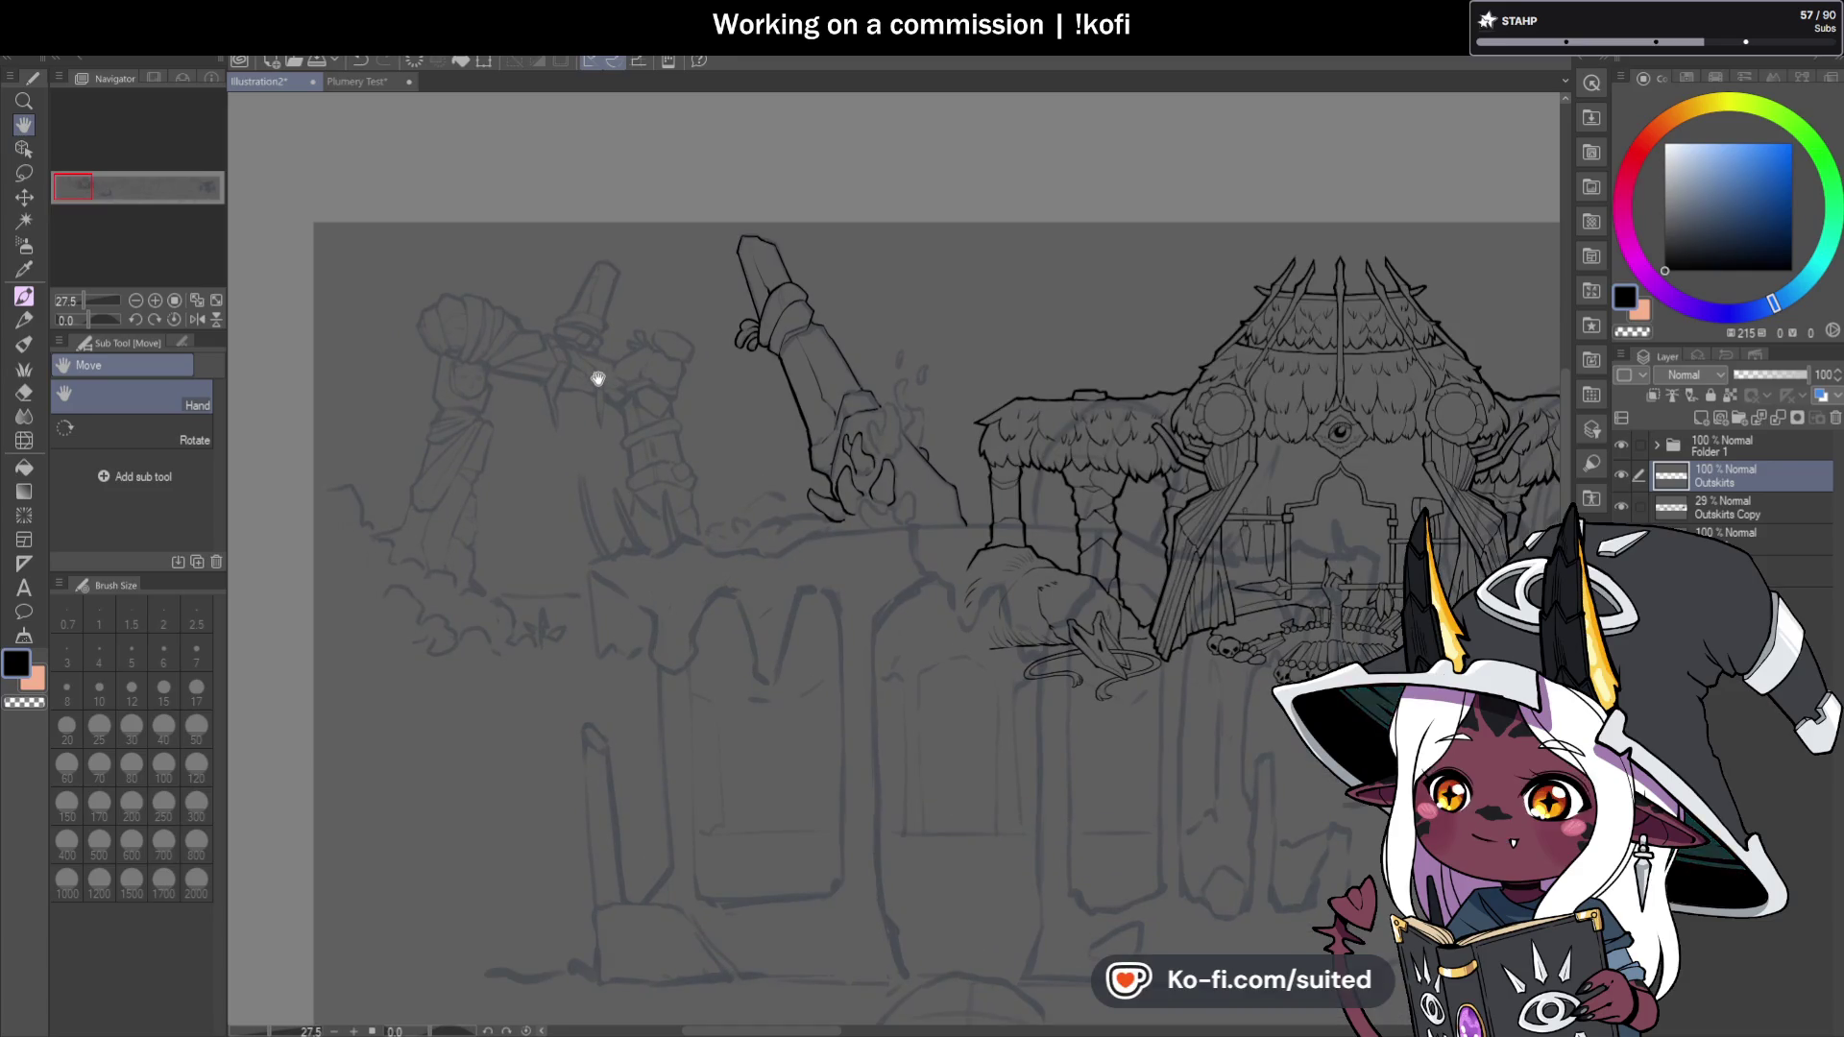
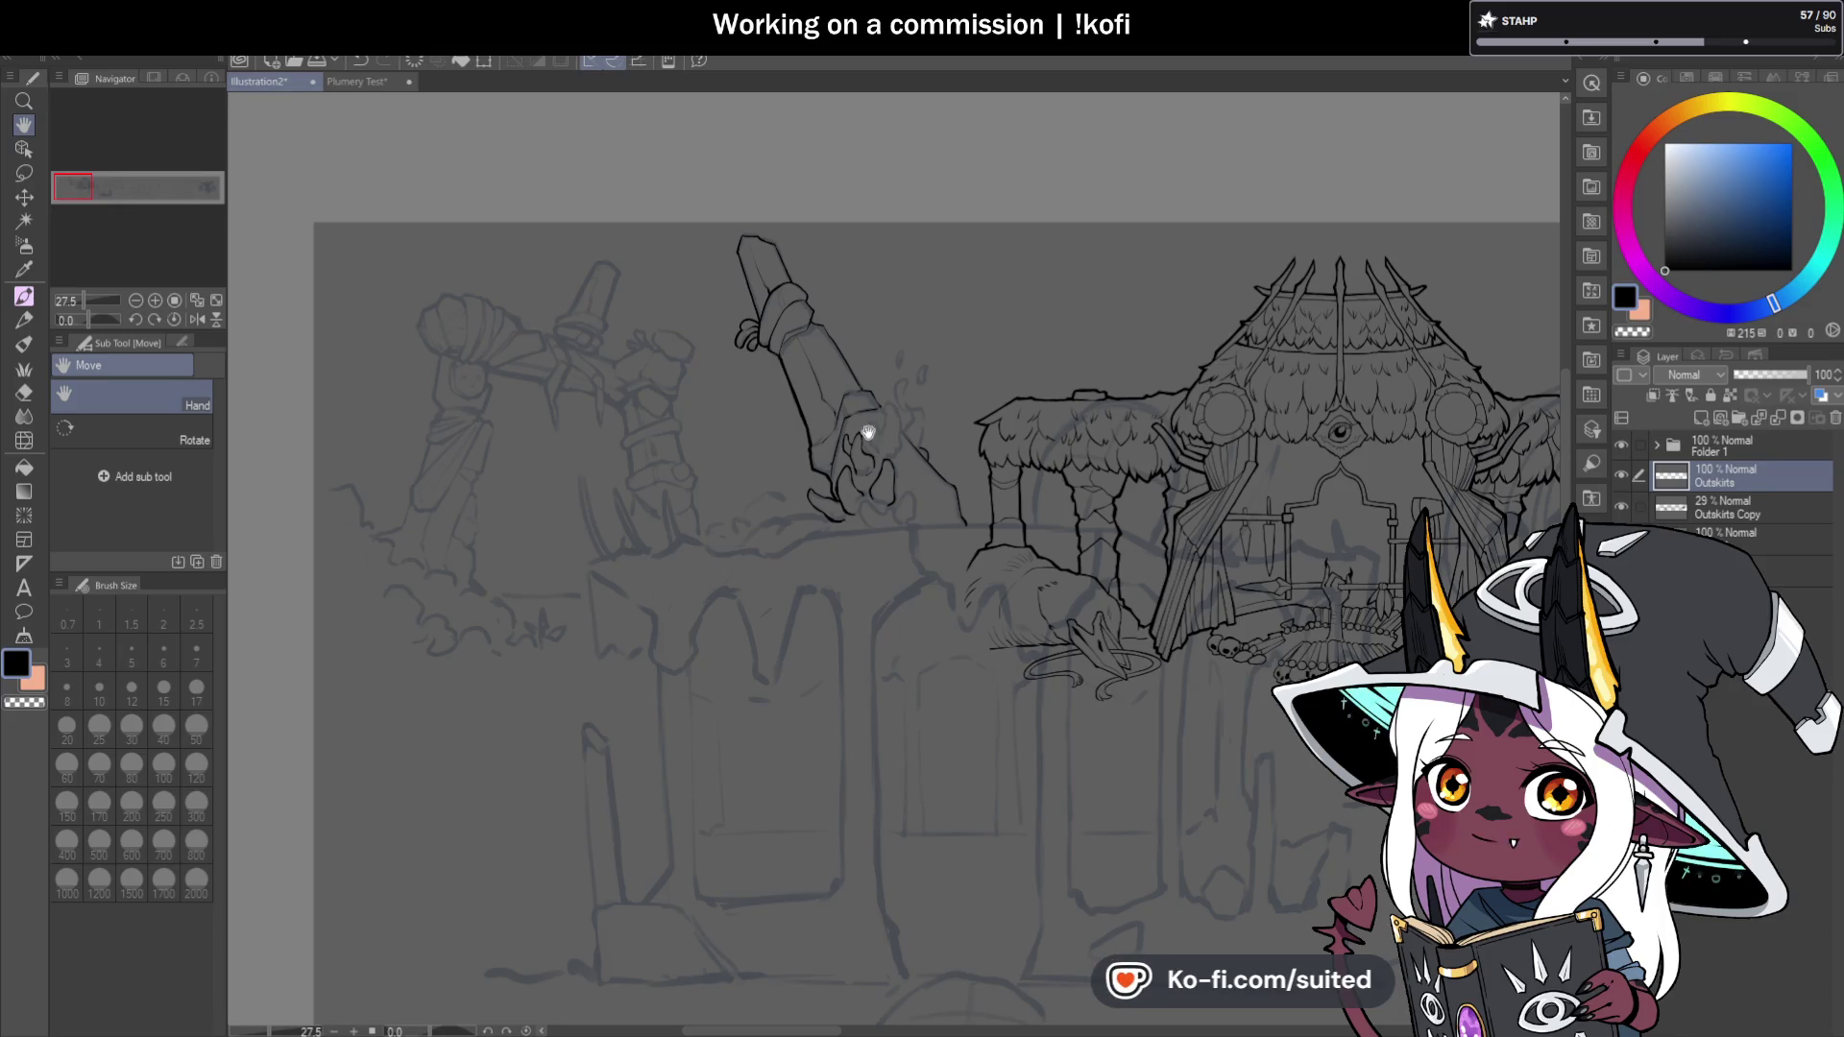
With the pen, zoom in and ink the claw curves and the next claw tip, extending the outline downward.
key(p)
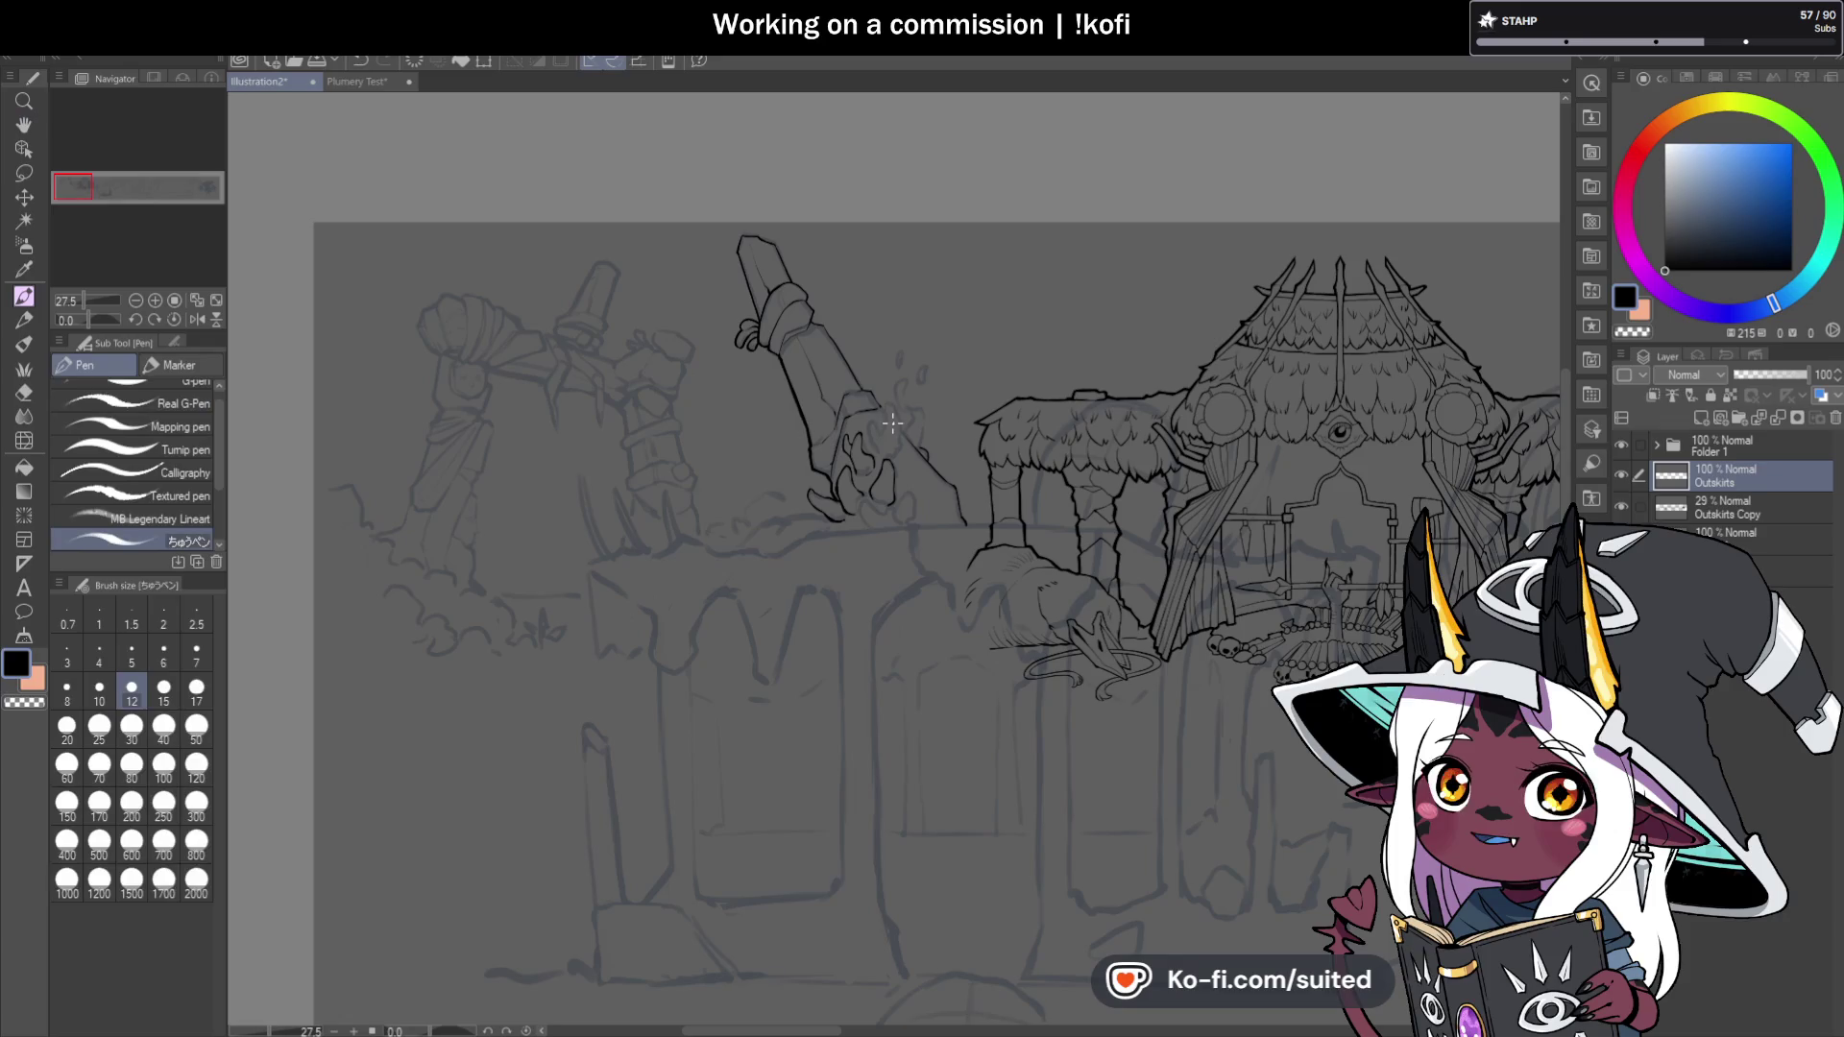
scroll(1006, 601, up, 2)
scroll(758, 432, up, 2)
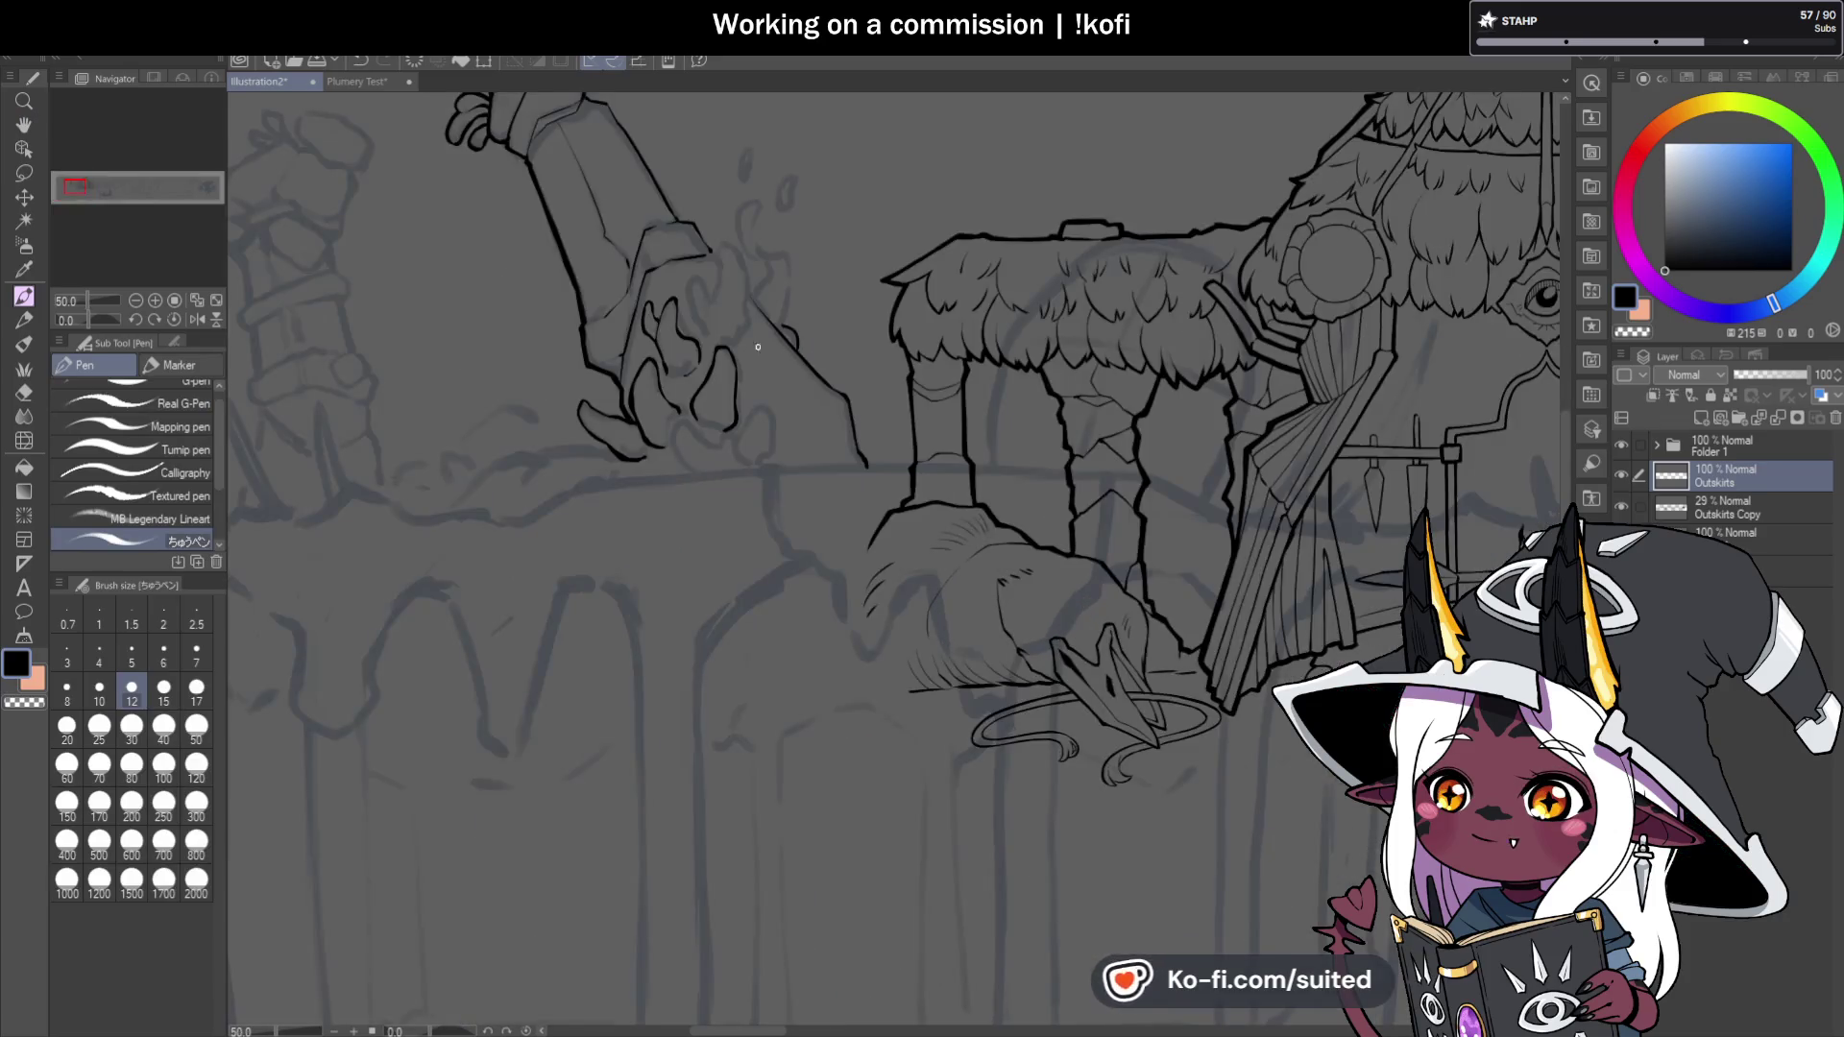
scroll(713, 378, up, 4)
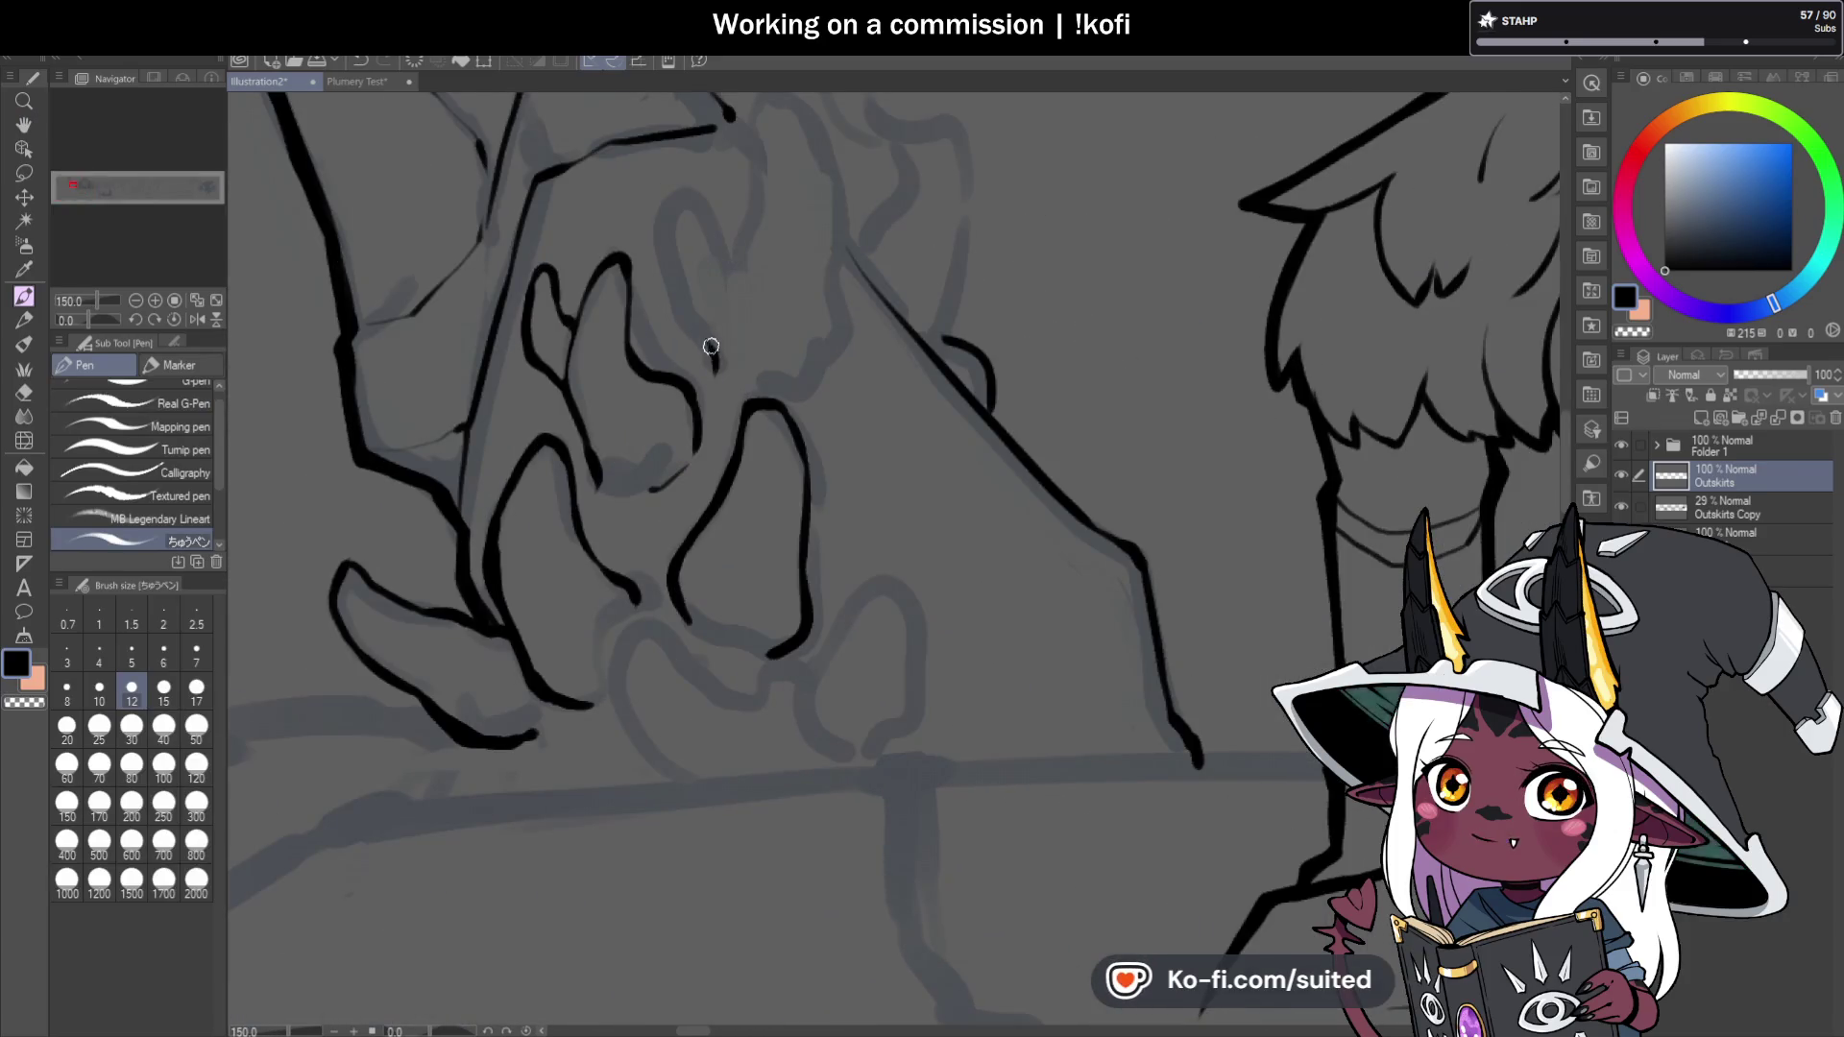
mouse_move(670, 209)
mouse_down()
mouse_move(699, 213)
mouse_move(736, 279)
mouse_up()
scroll(769, 399, down, 3)
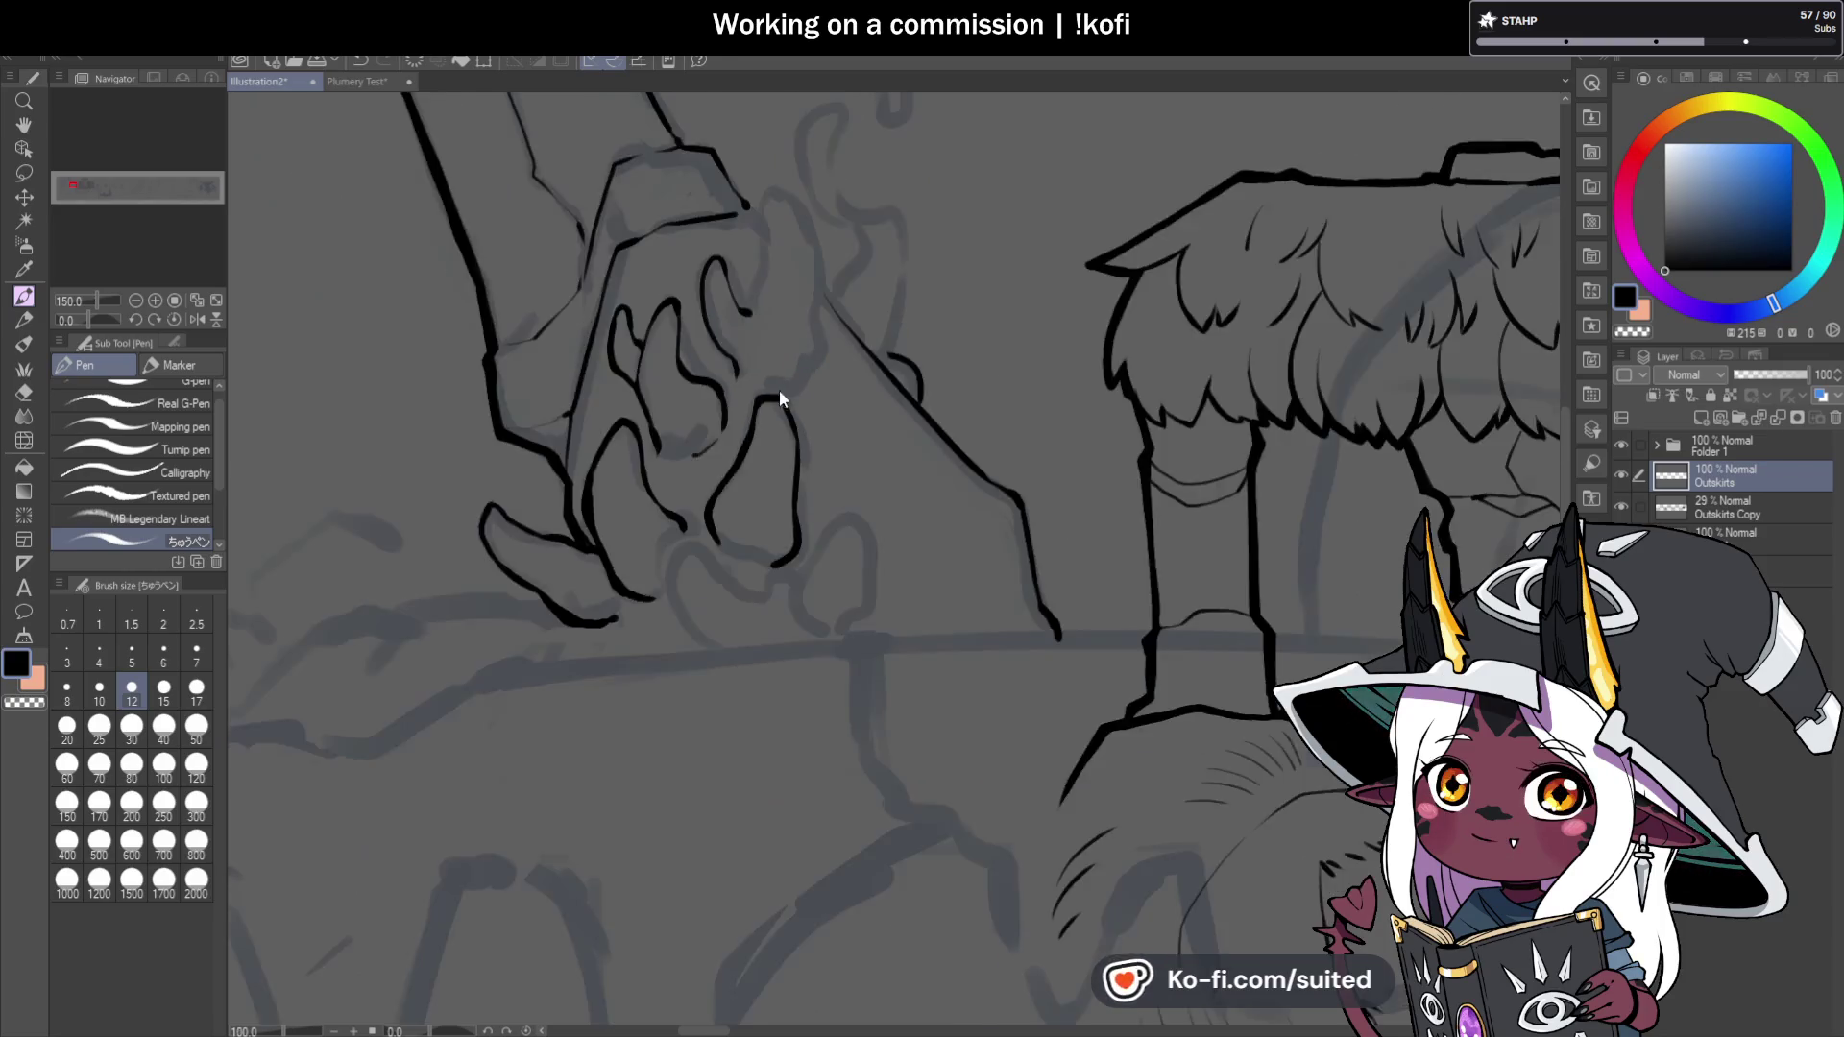
scroll(766, 401, up, 1)
scroll(759, 375, up, 3)
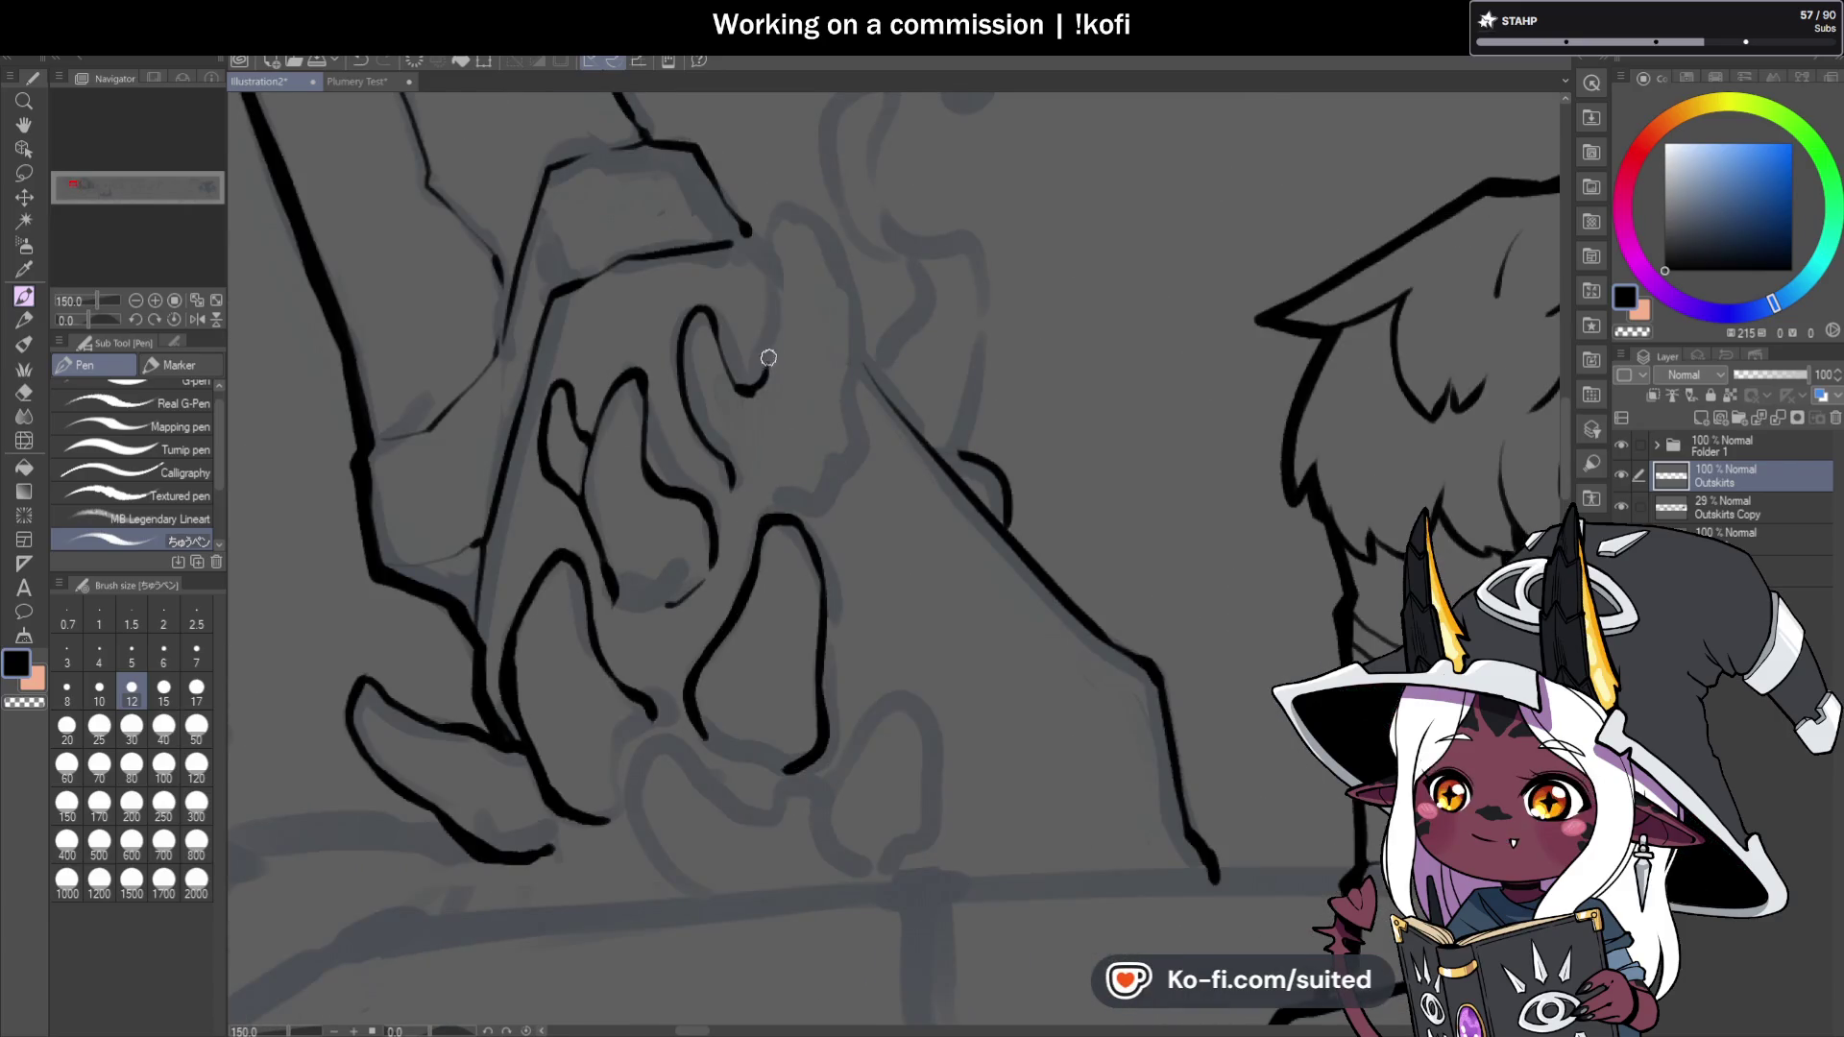
mouse_move(765, 278)
mouse_down()
mouse_move(776, 219)
mouse_move(847, 351)
mouse_move(815, 227)
mouse_move(758, 387)
mouse_up()
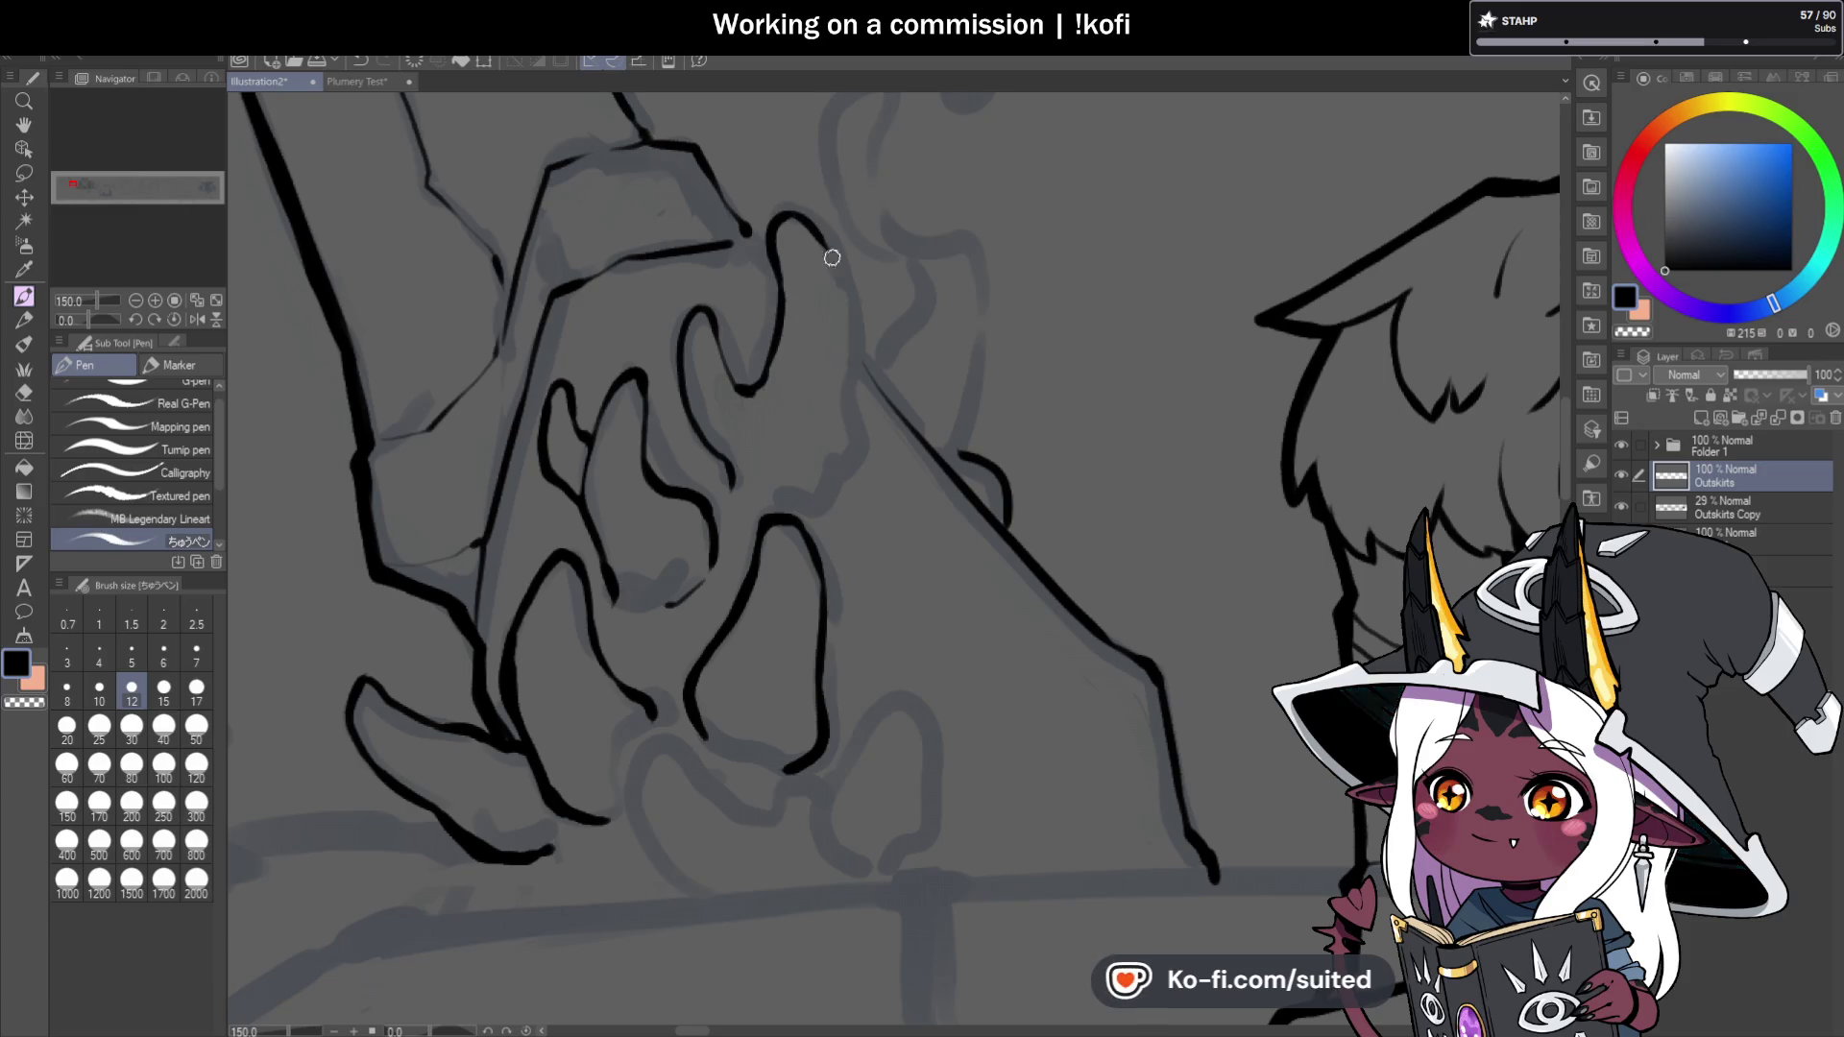
mouse_move(854, 453)
mouse_down()
mouse_move(823, 495)
mouse_move(827, 551)
mouse_up()
Mirror the canvas to check, then undo and redraw the finger's right-side outline.
scroll(868, 350, down, 3)
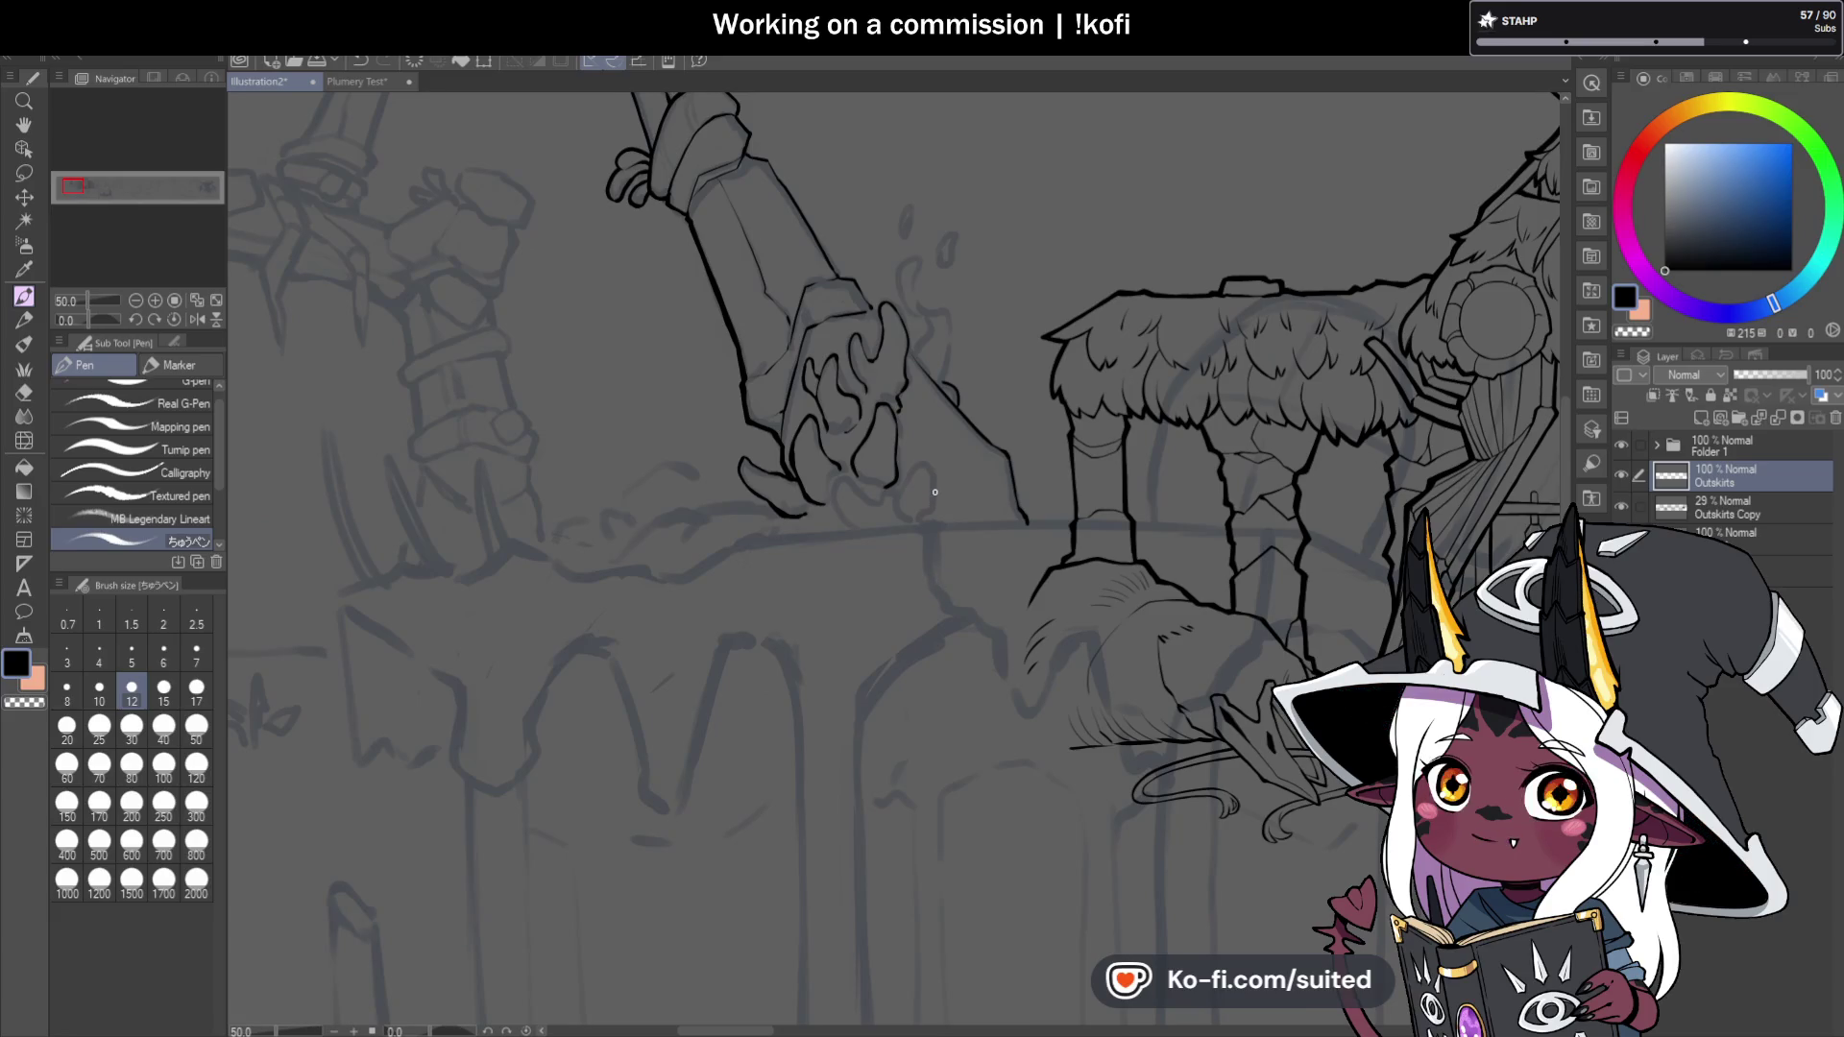
scroll(934, 495, down, 2)
key(h)
scroll(874, 406, up, 5)
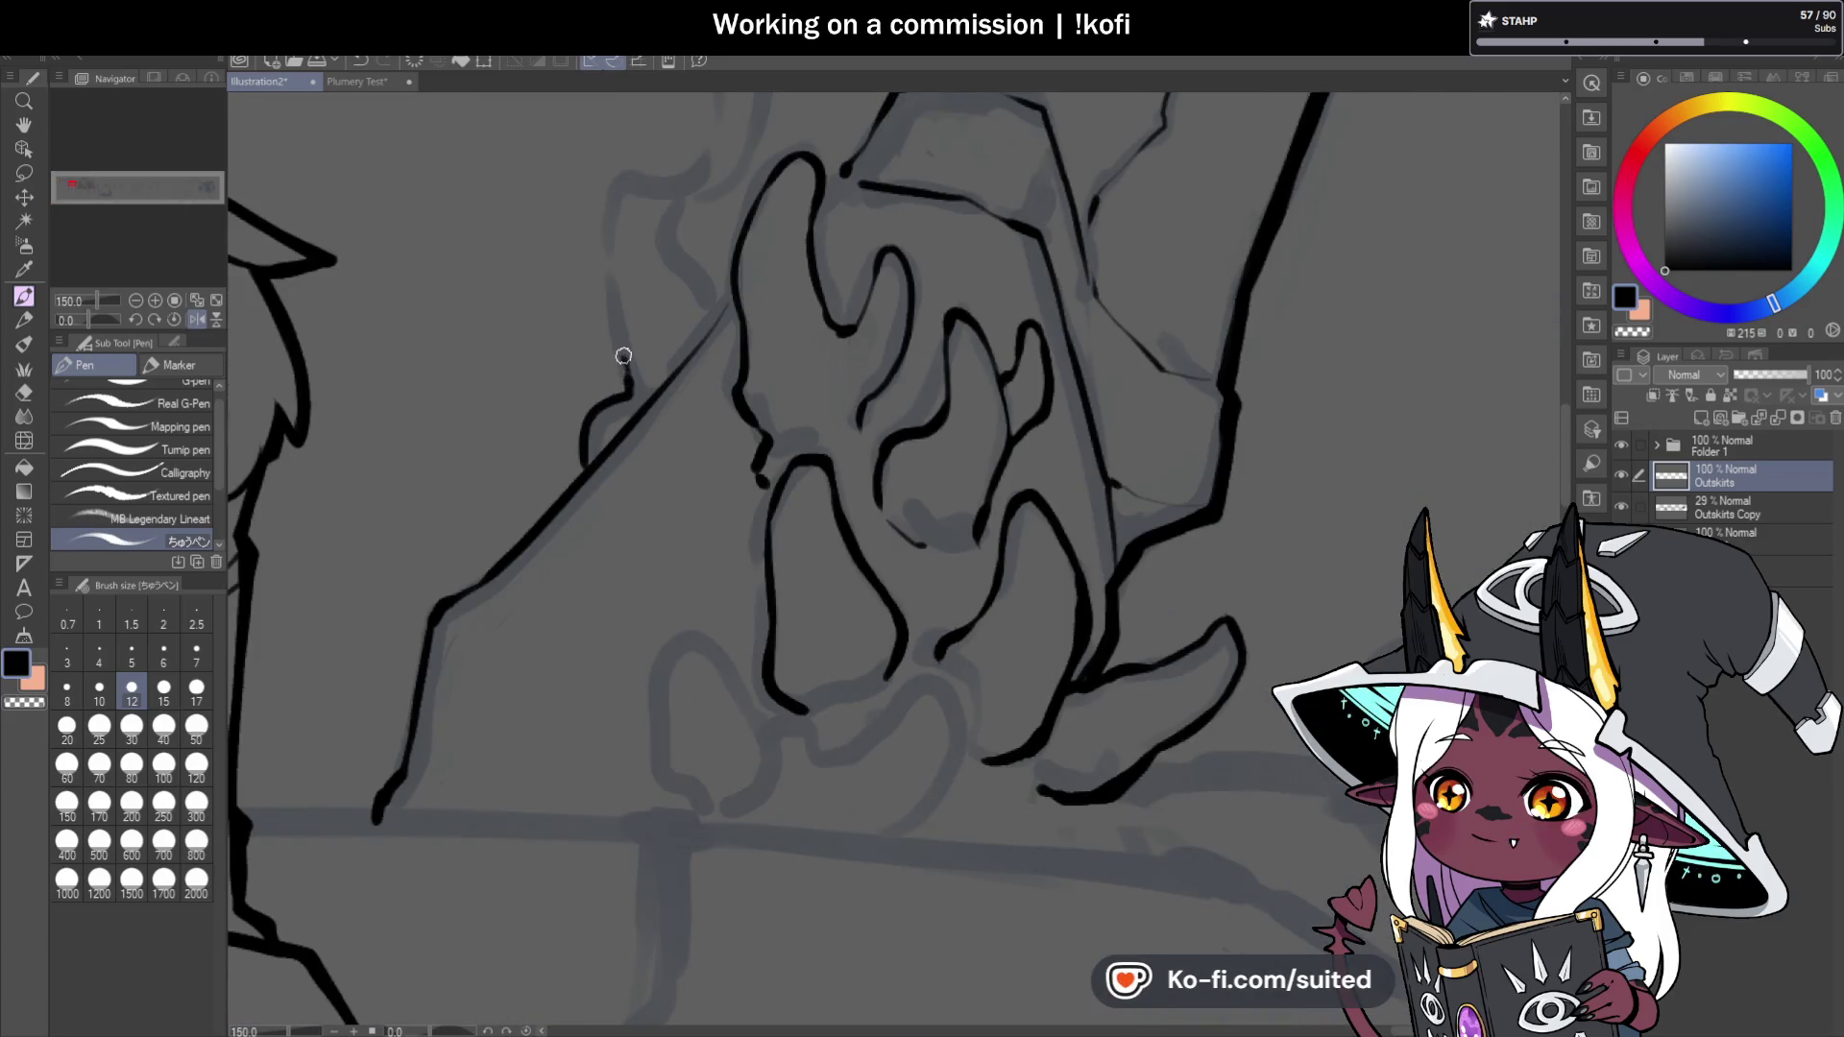
key(ctrl+z)
key(ctrl+z)
key(ctrl+y)
drag(622, 224, 643, 288)
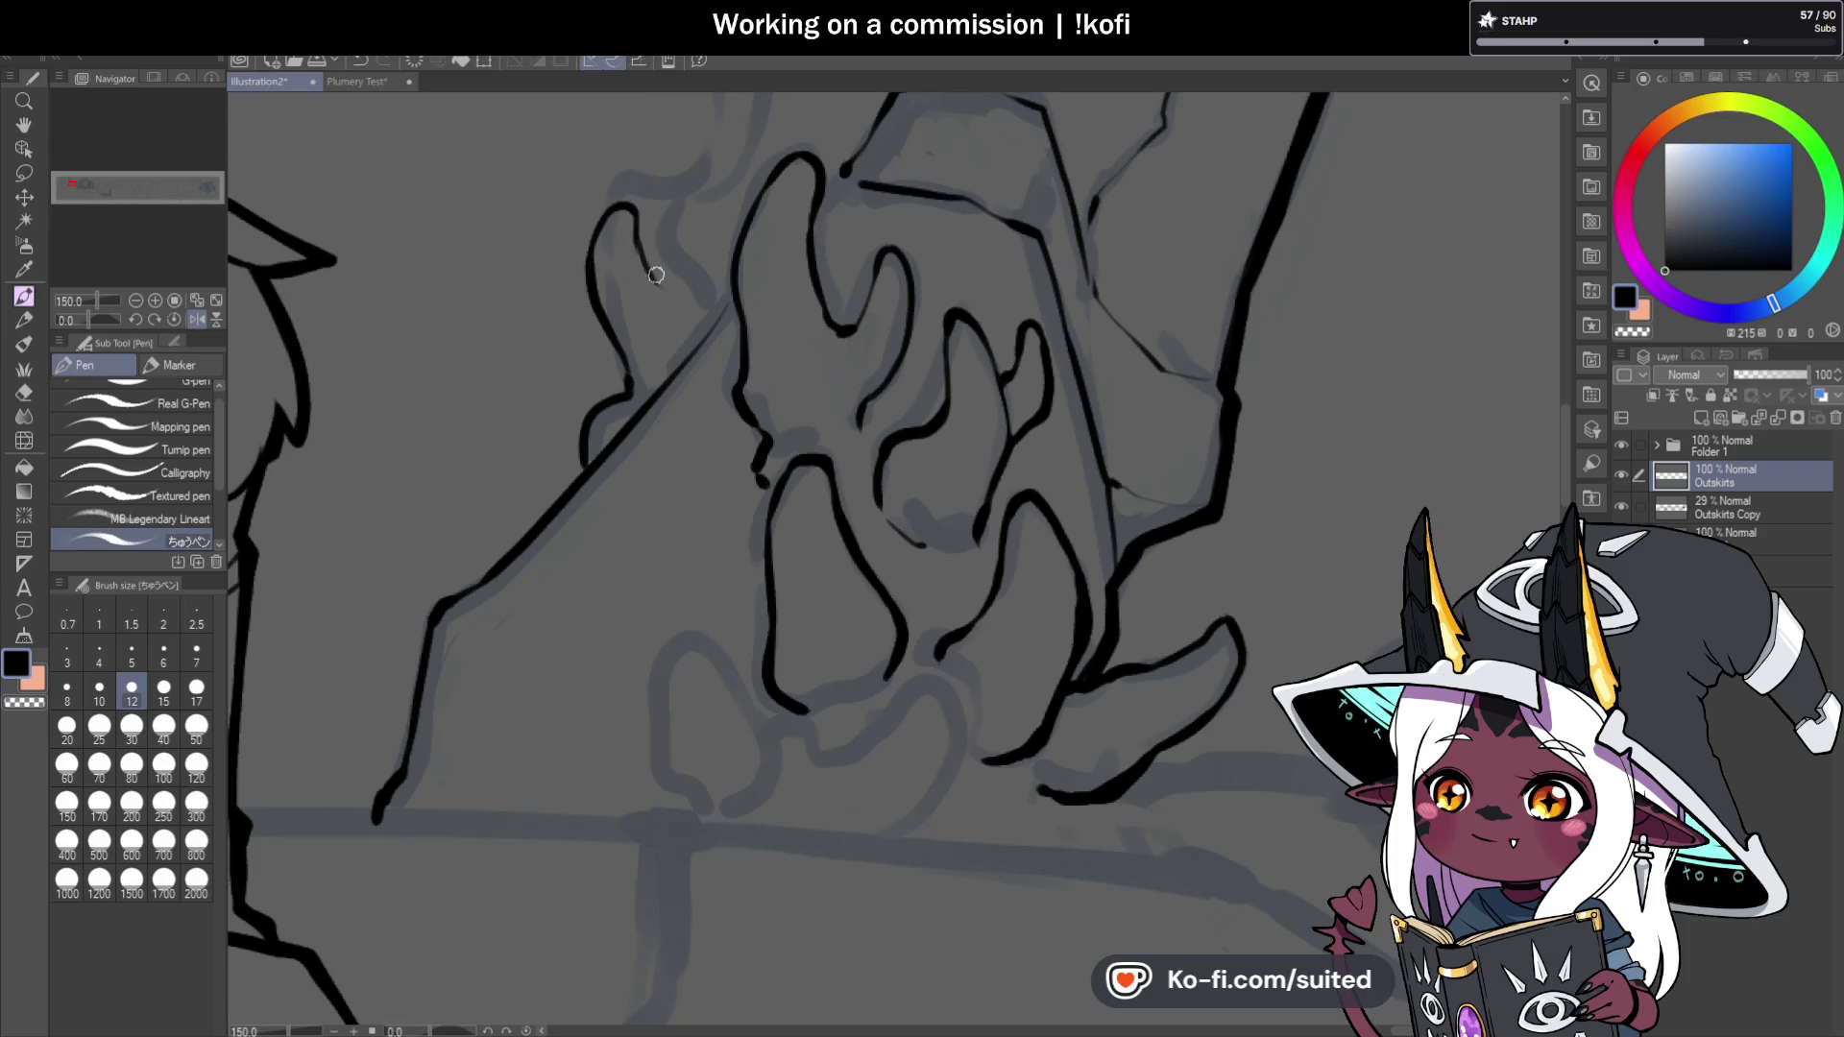
scroll(857, 384, down, 4)
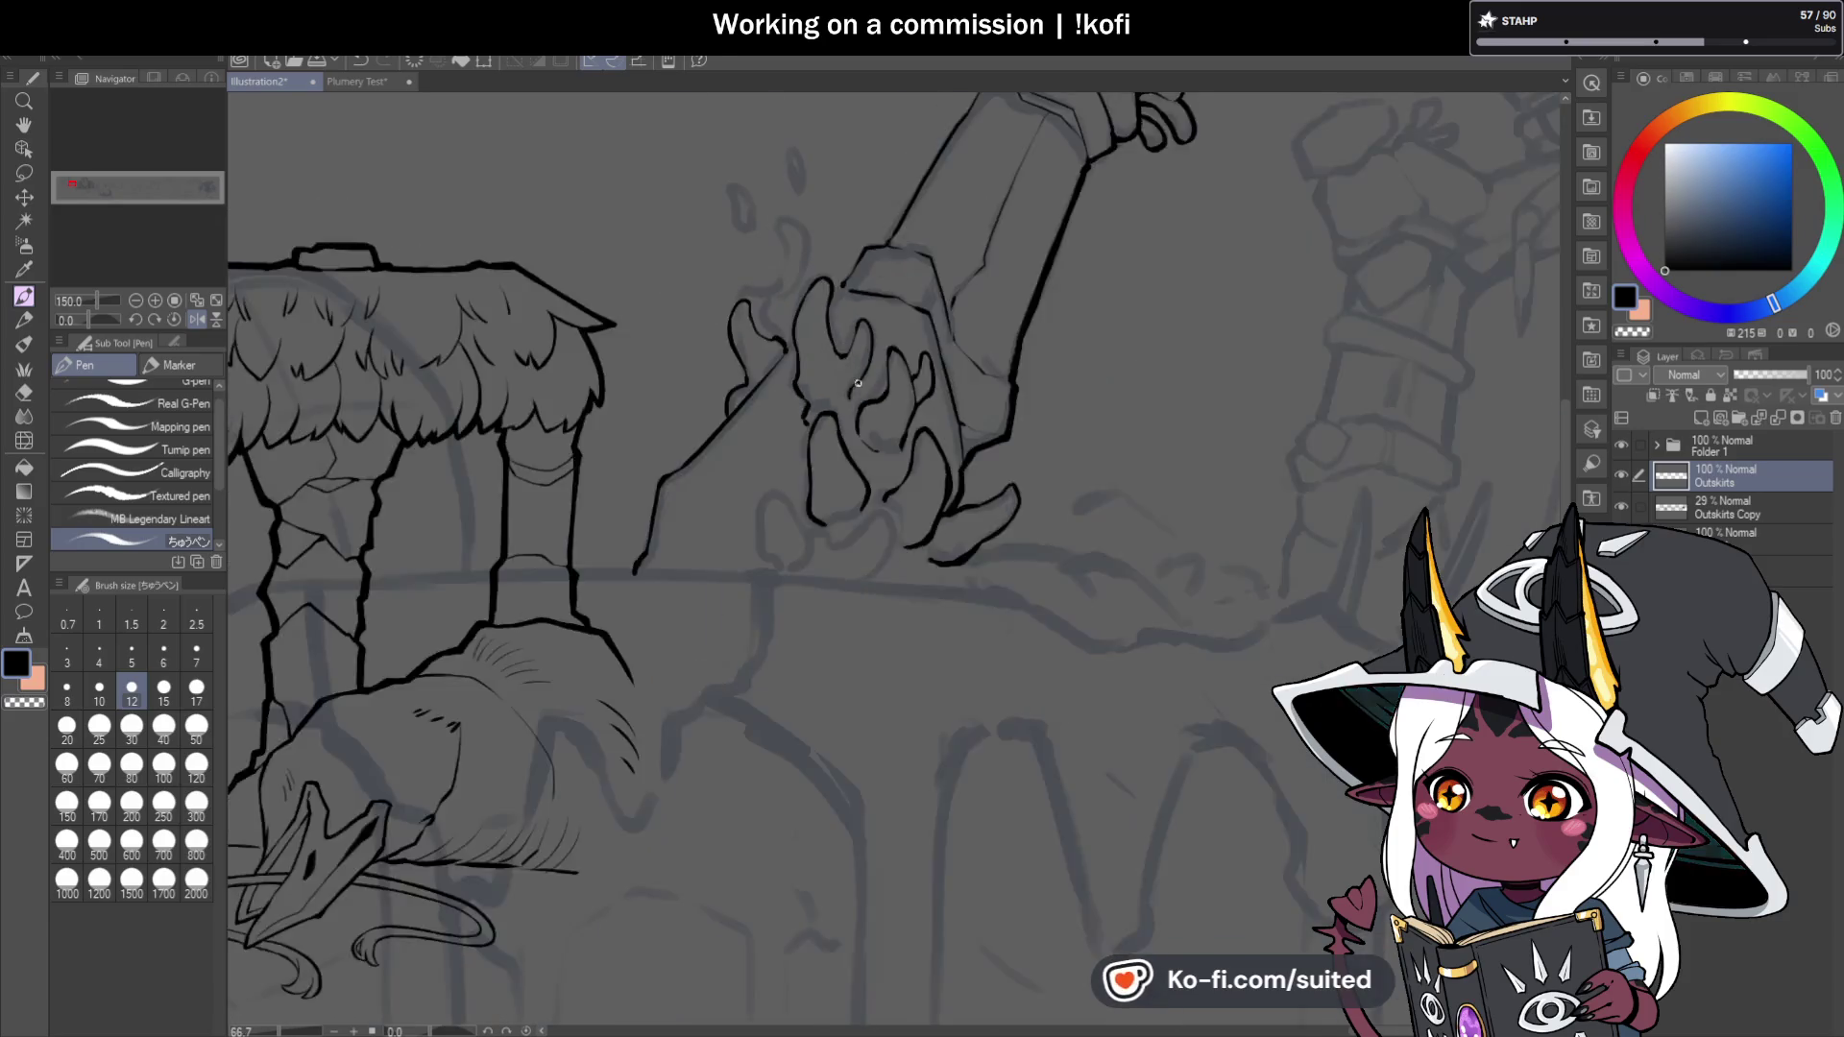
scroll(857, 385, down, 1)
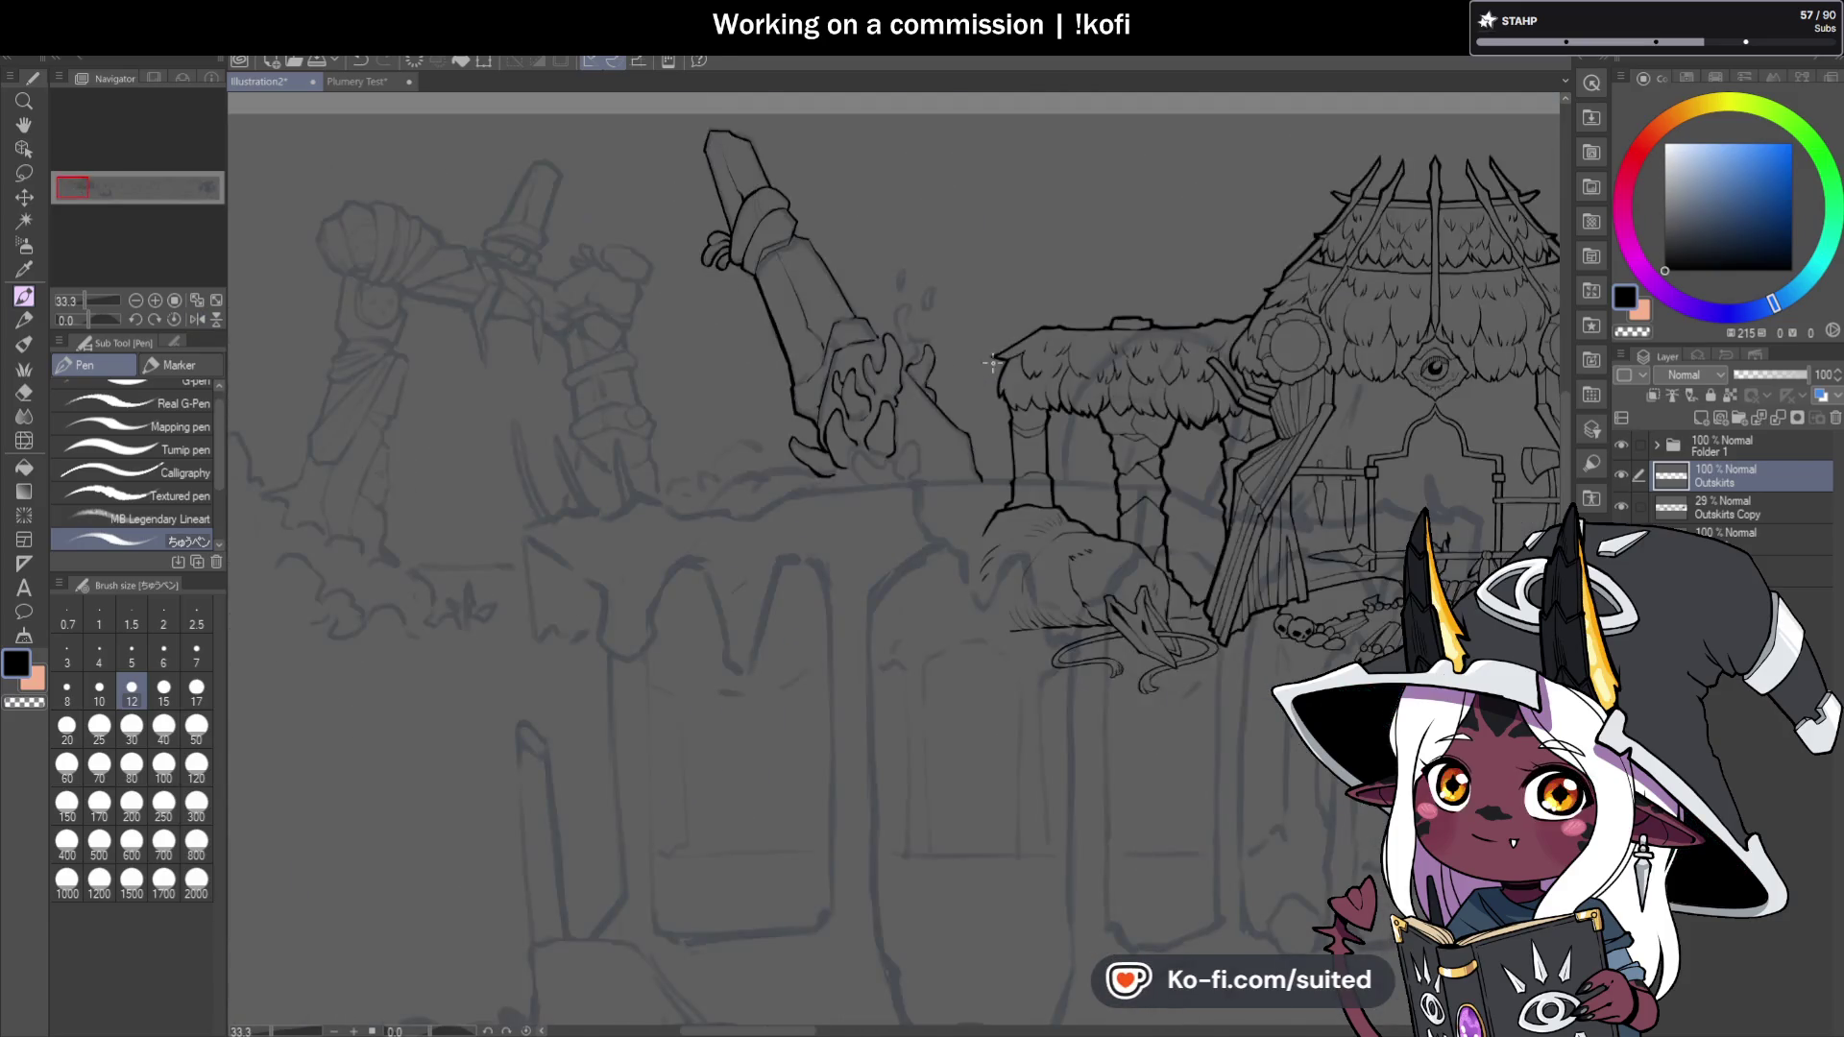
Ink the diagonal line beside the finger and two curved claws, thickening the claw loop.
scroll(858, 346, up, 4)
drag(845, 342, 936, 451)
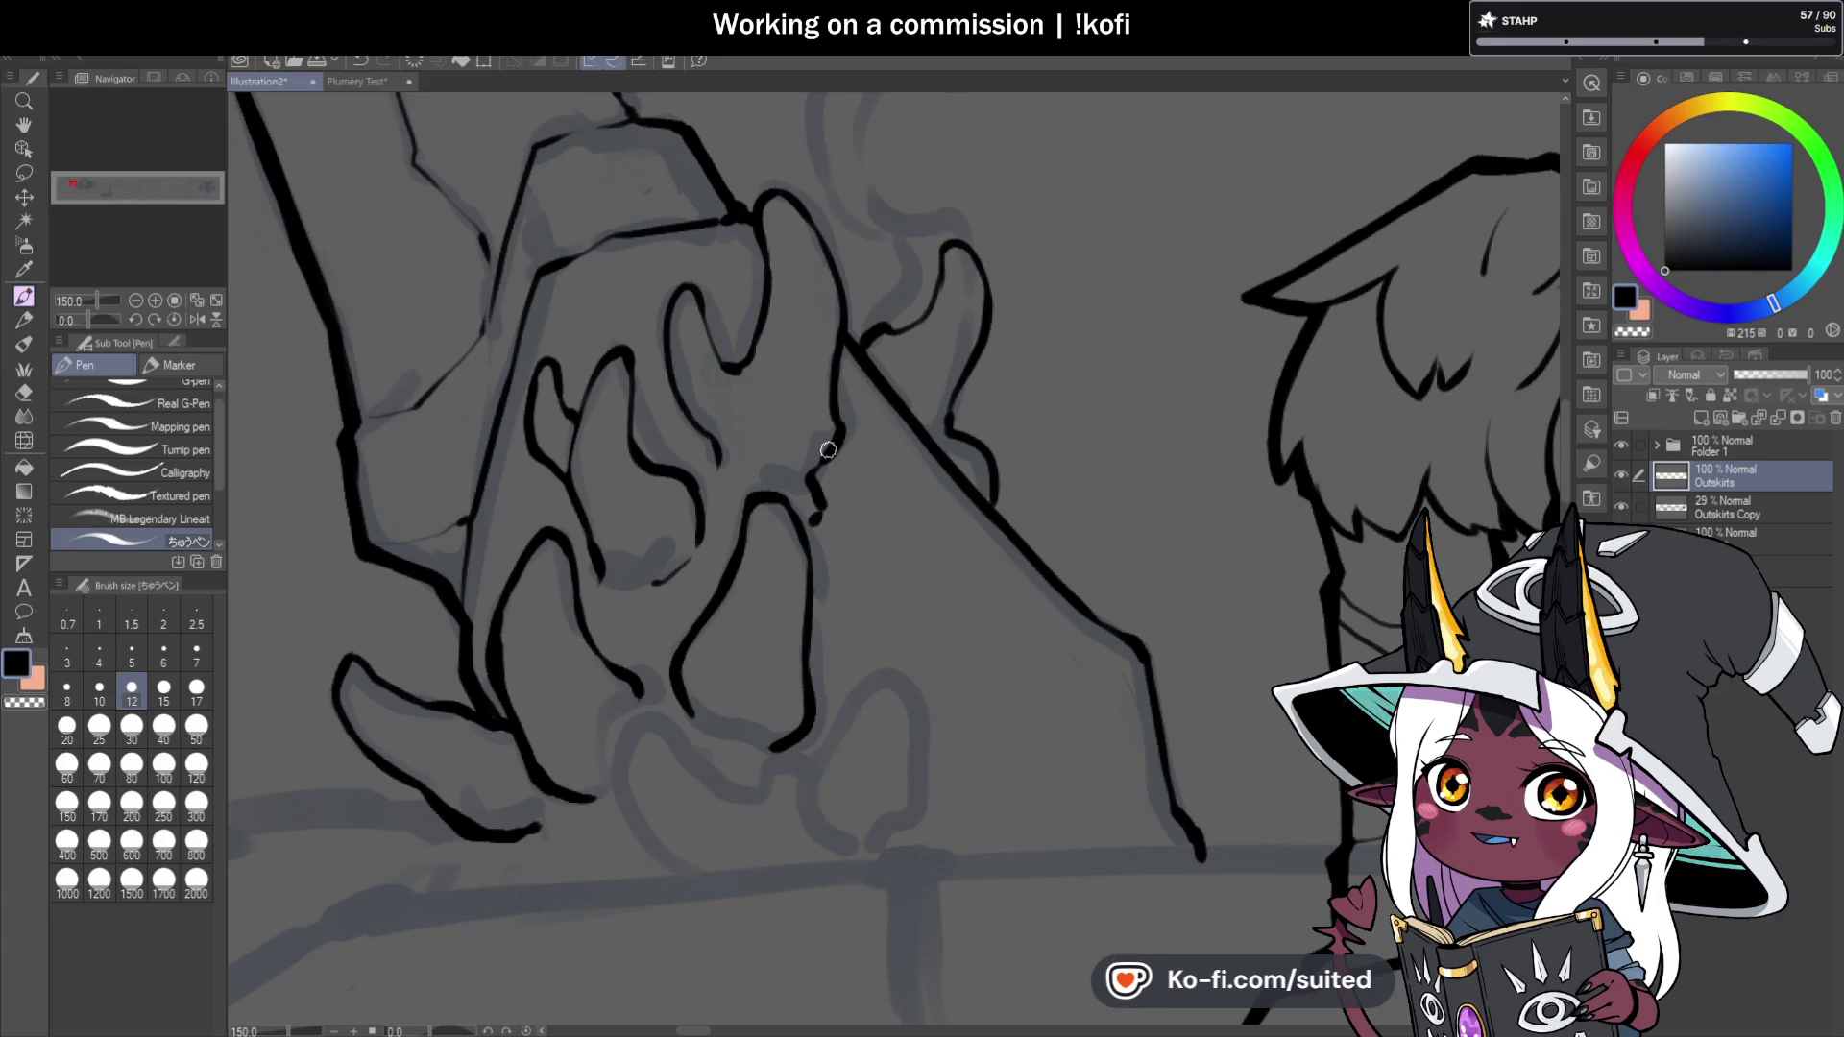
scroll(893, 326, up, 1)
mouse_move(920, 317)
mouse_down()
mouse_move(946, 221)
mouse_move(976, 227)
mouse_move(1017, 276)
mouse_move(966, 454)
mouse_up()
scroll(1021, 572, down, 4)
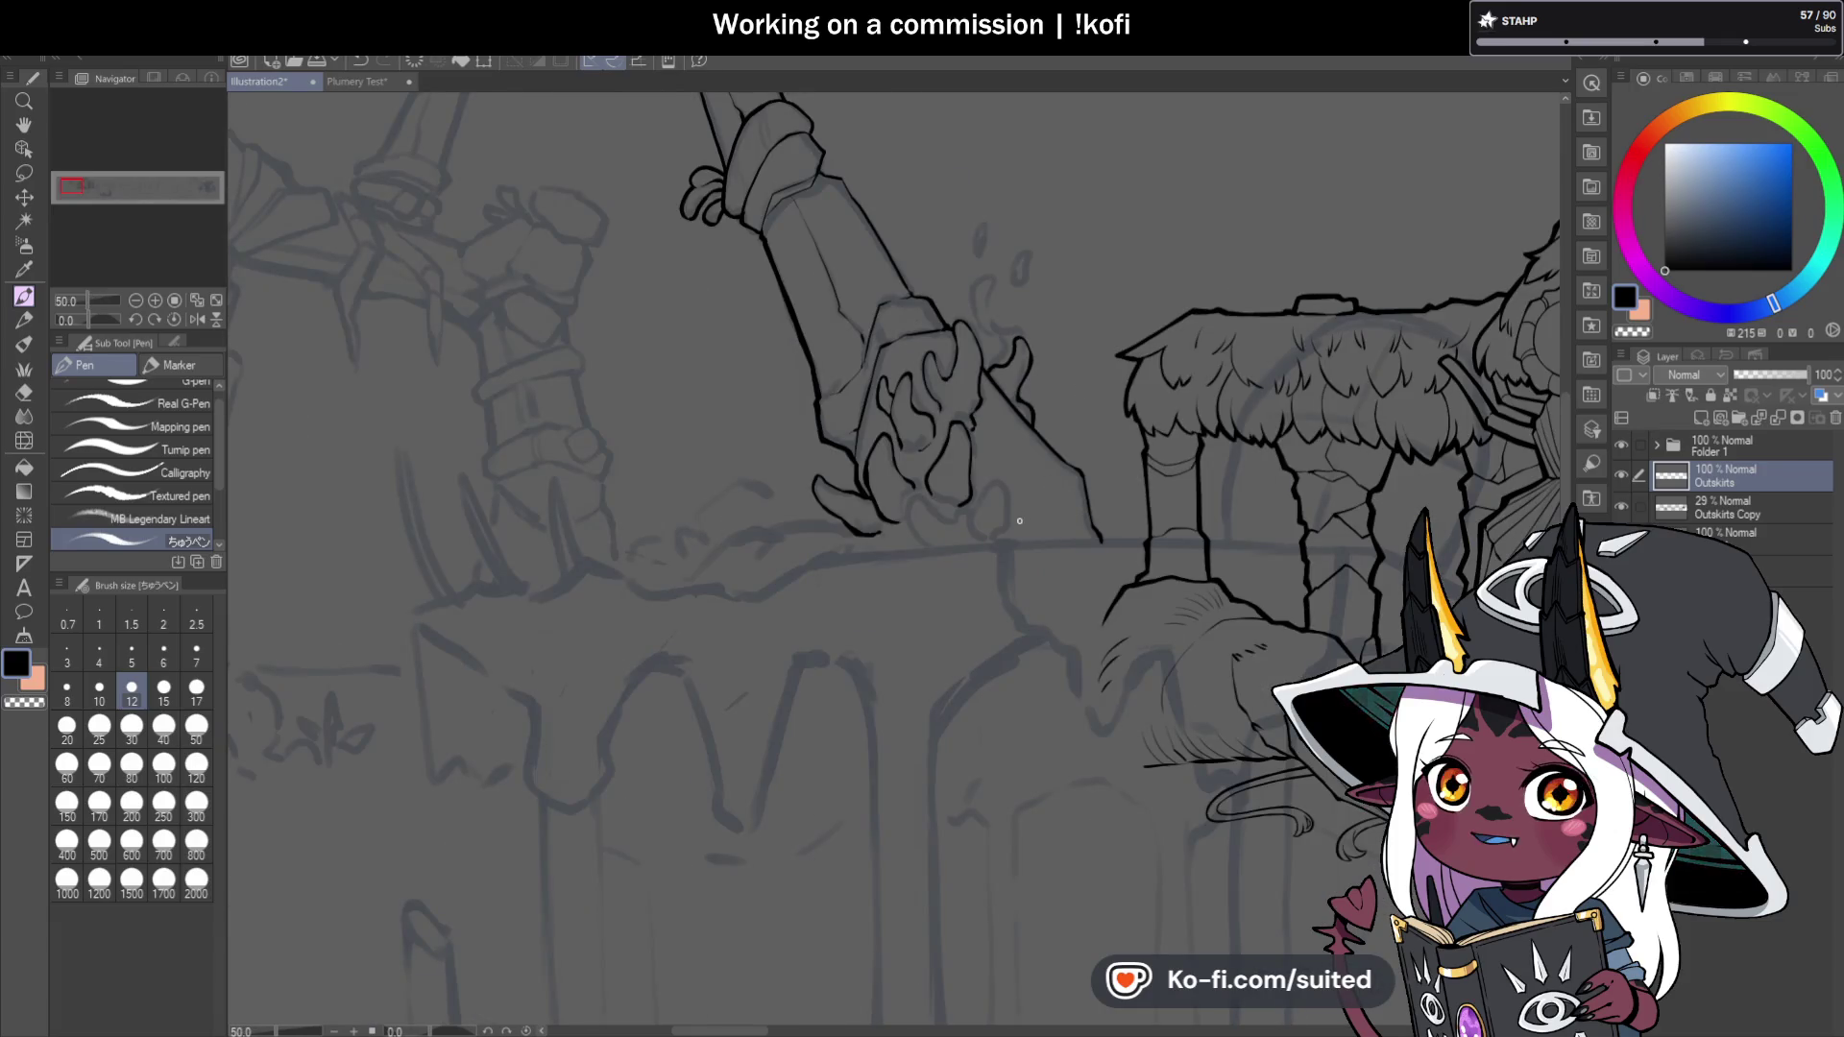
scroll(922, 451, up, 4)
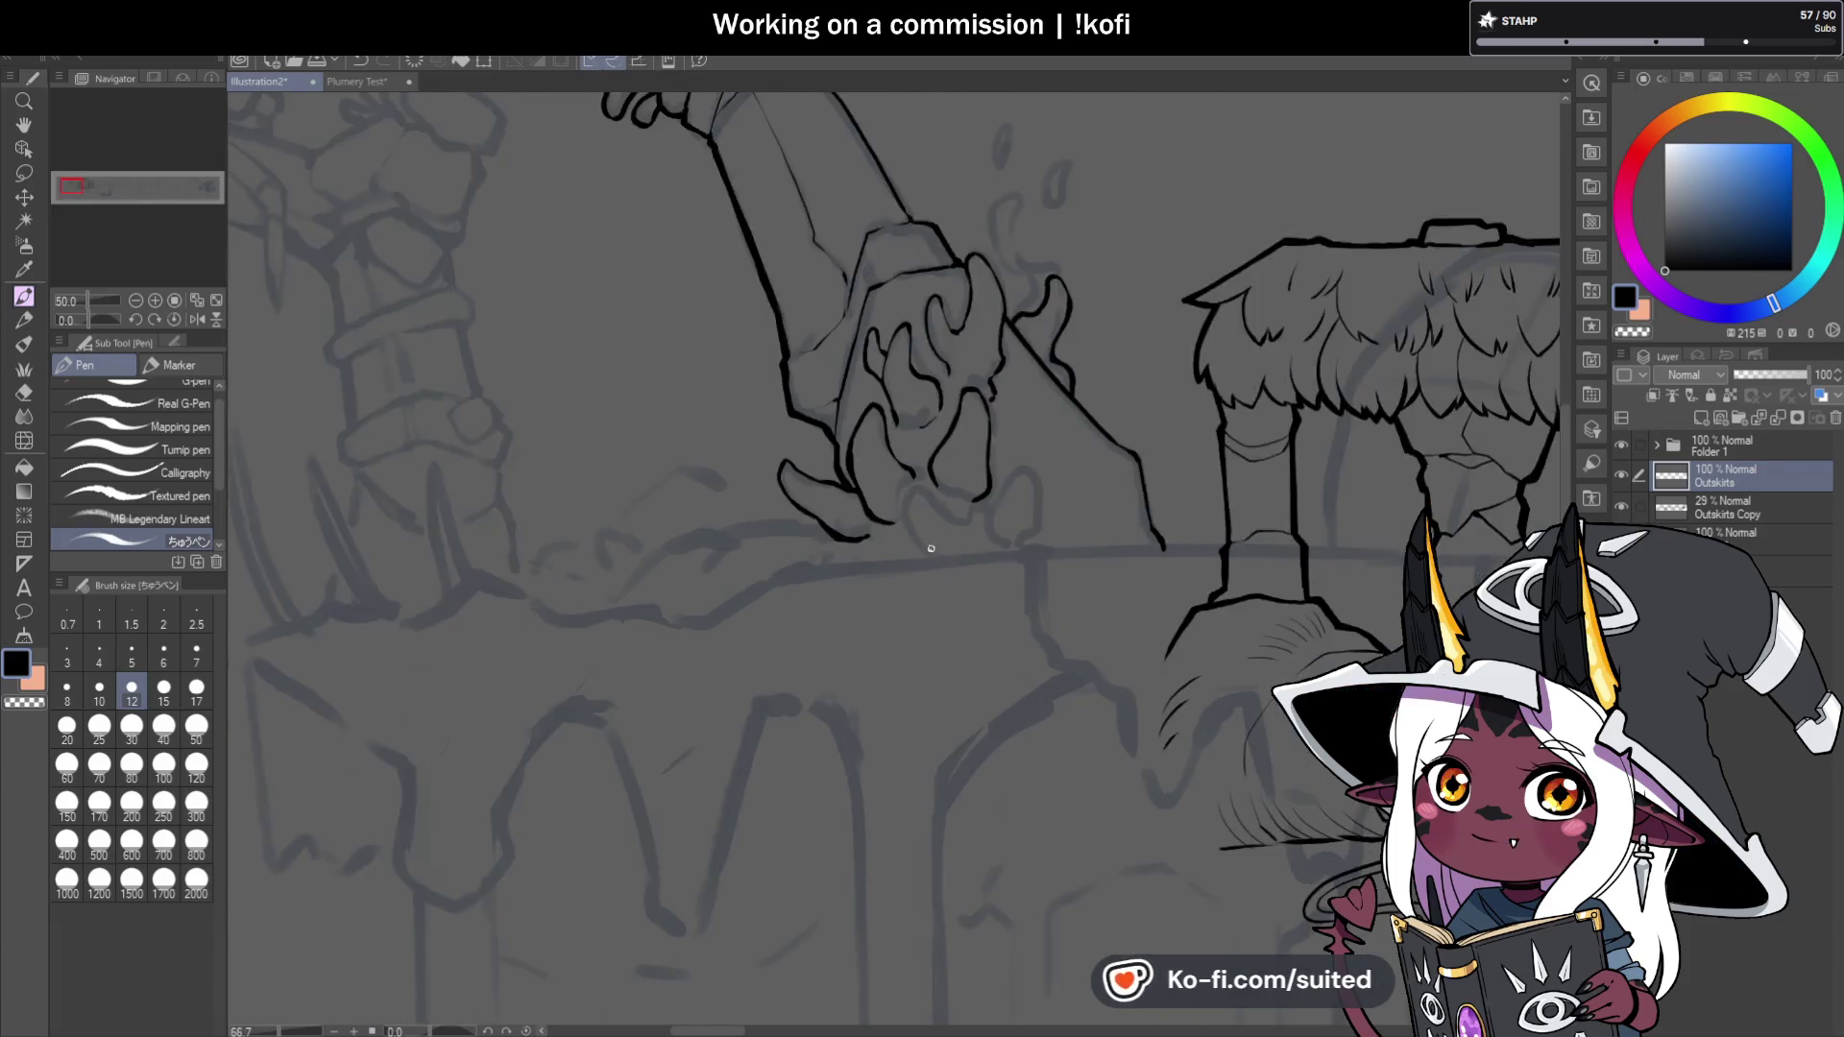
scroll(938, 522, up, 1)
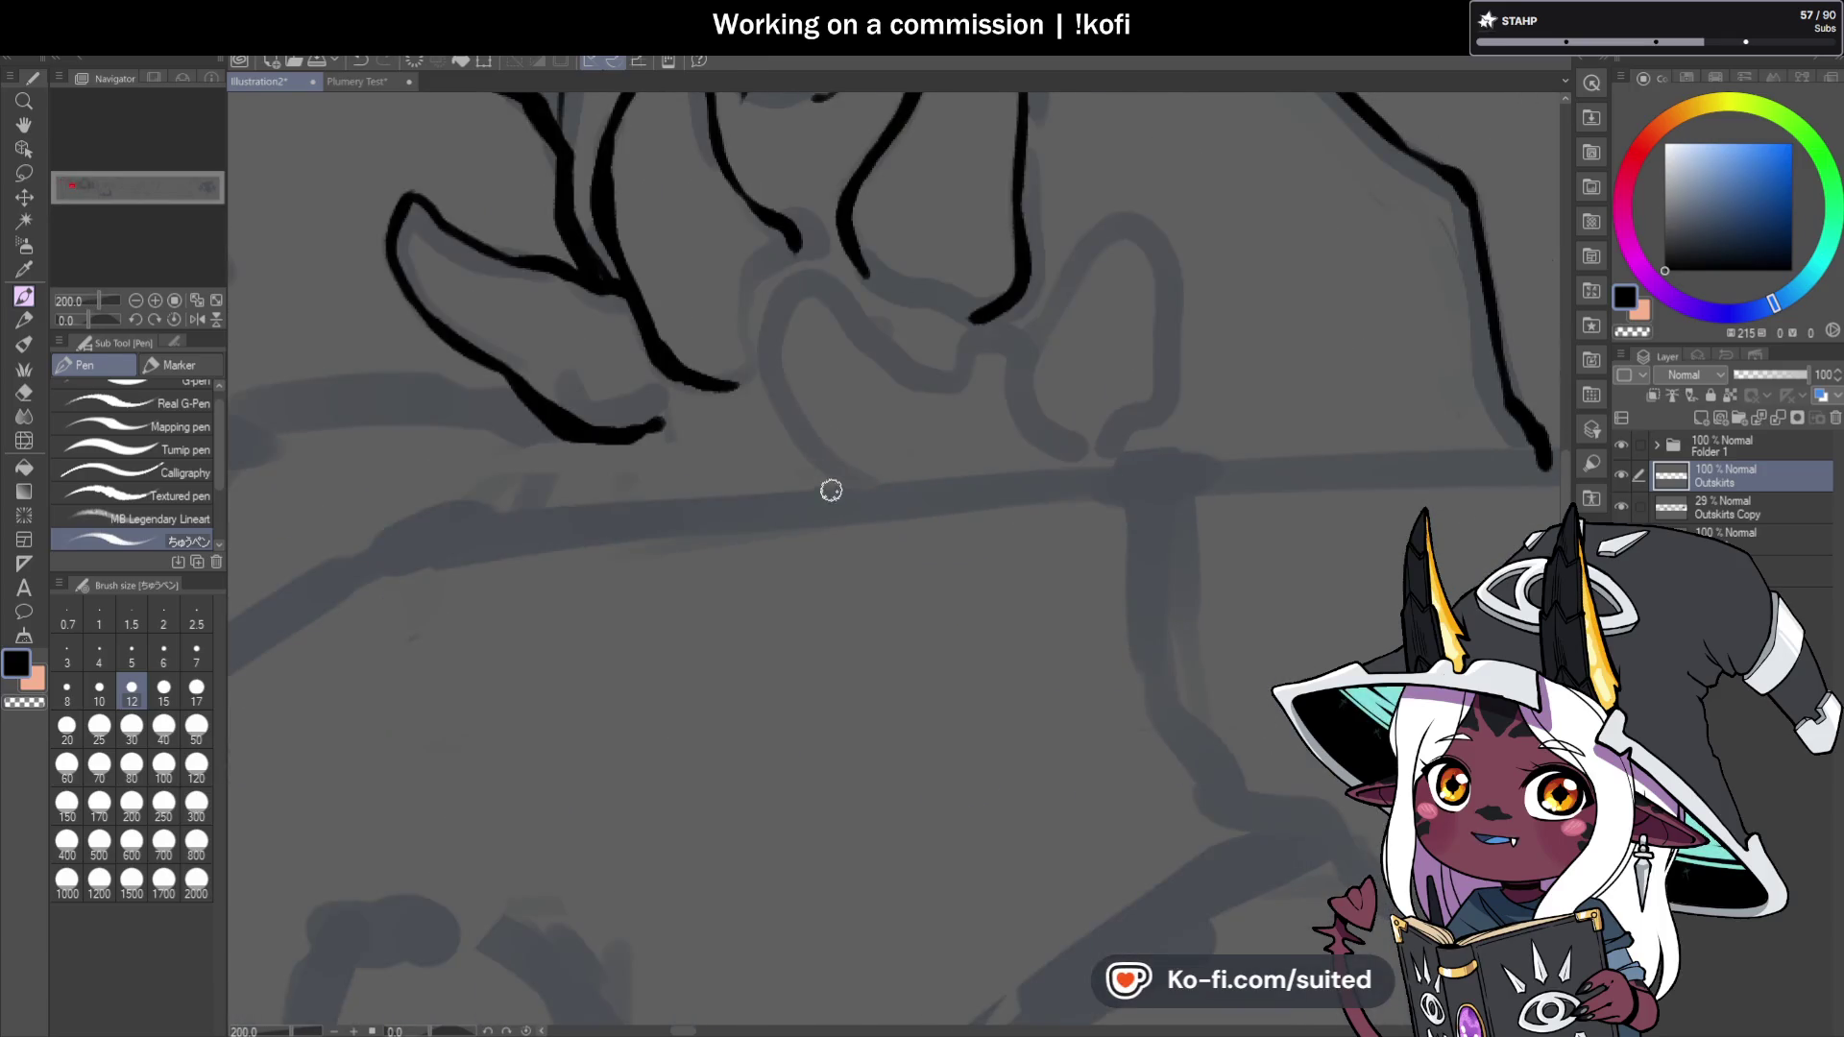
mouse_move(835, 497)
mouse_down()
mouse_move(798, 255)
mouse_move(874, 374)
mouse_move(951, 434)
mouse_move(979, 416)
mouse_move(977, 379)
mouse_up()
mouse_move(1024, 291)
mouse_down()
mouse_move(1053, 391)
mouse_move(1103, 428)
mouse_move(1109, 471)
mouse_up()
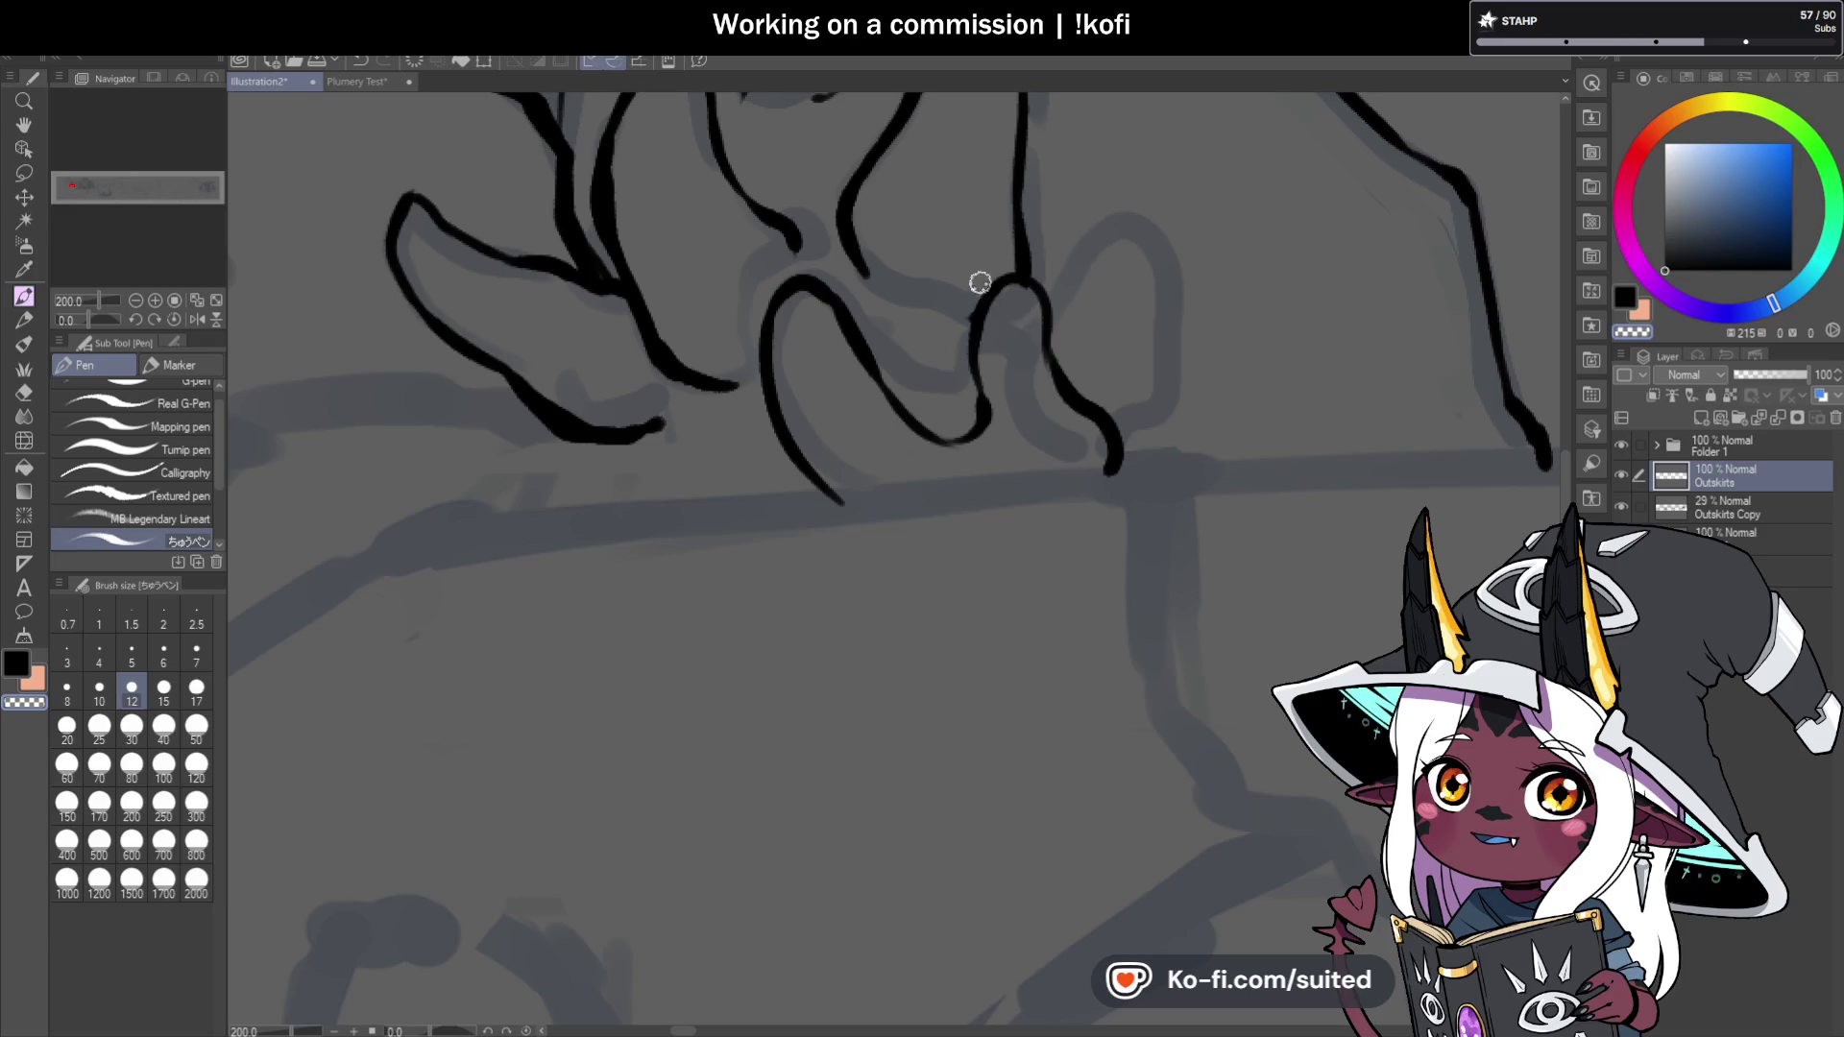
mouse_move(981, 305)
mouse_down()
mouse_move(946, 447)
mouse_move(1057, 374)
mouse_move(1100, 417)
mouse_up()
Add a thin stroke to the claw contour and a curling extension to the claw line.
scroll(1100, 418, down, 5)
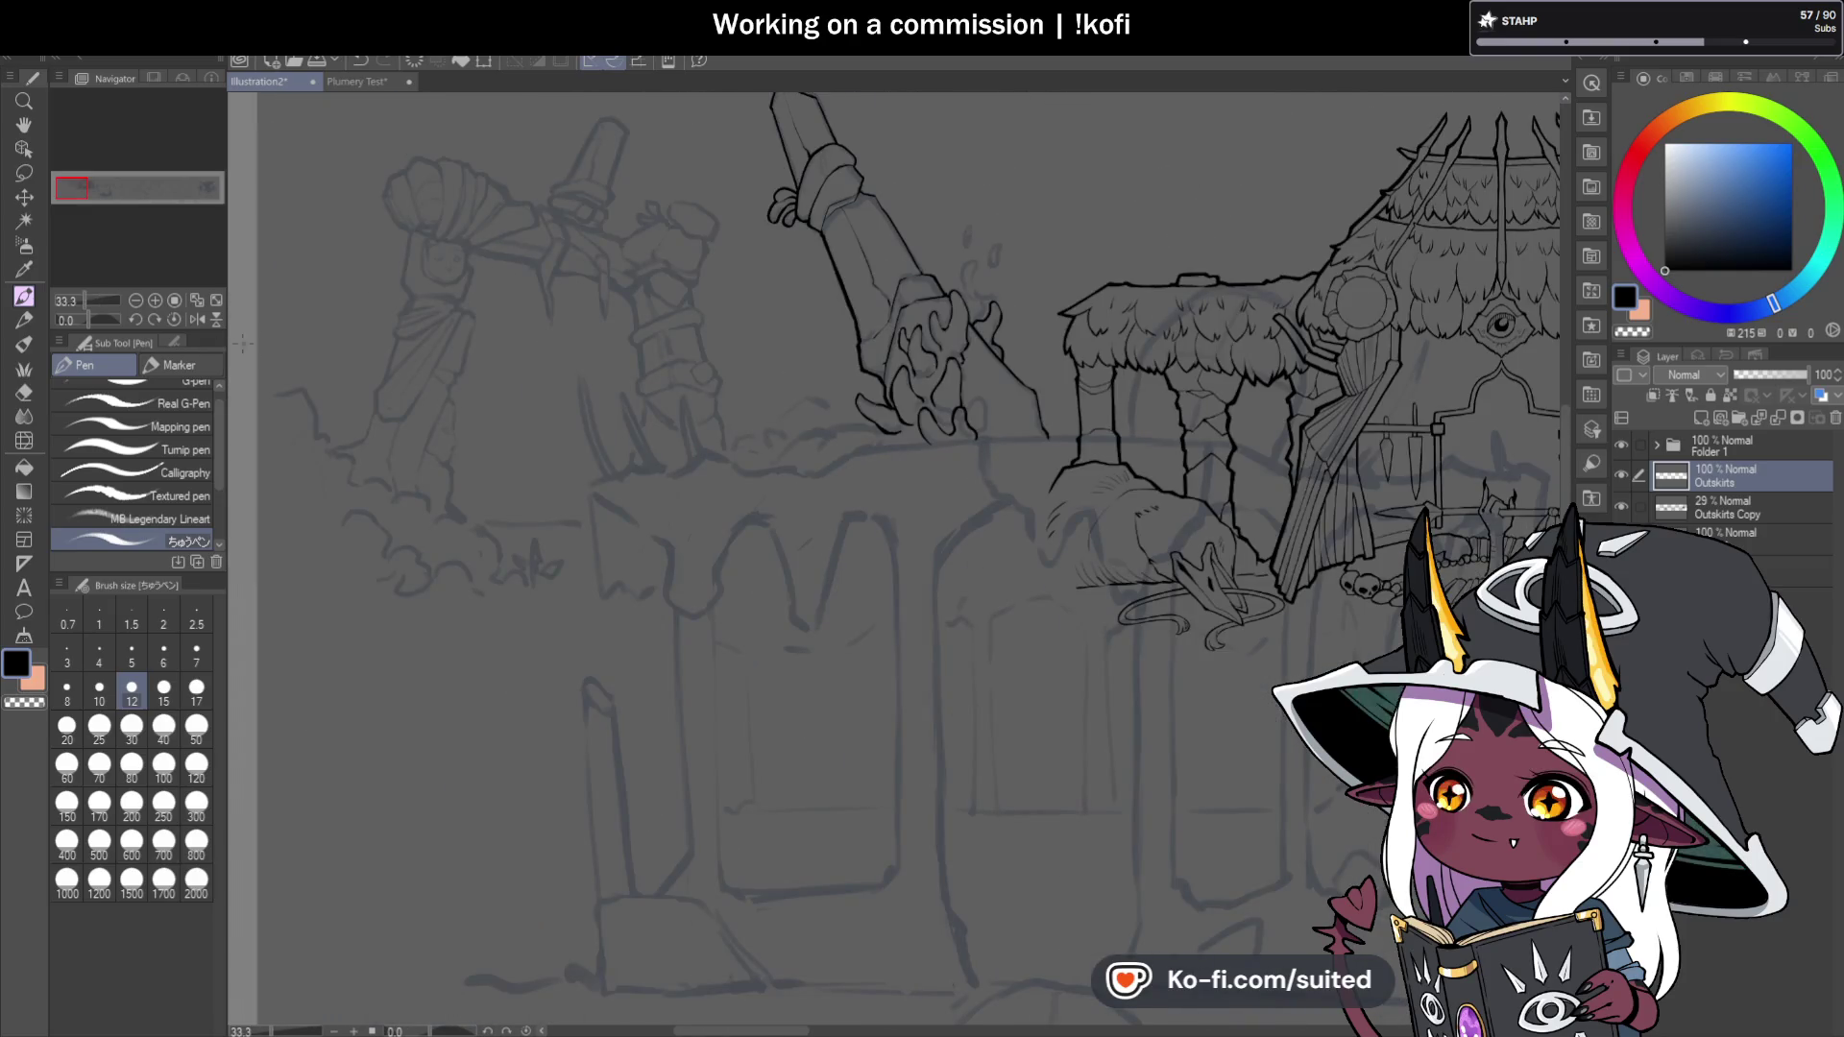
scroll(723, 325, up, 5)
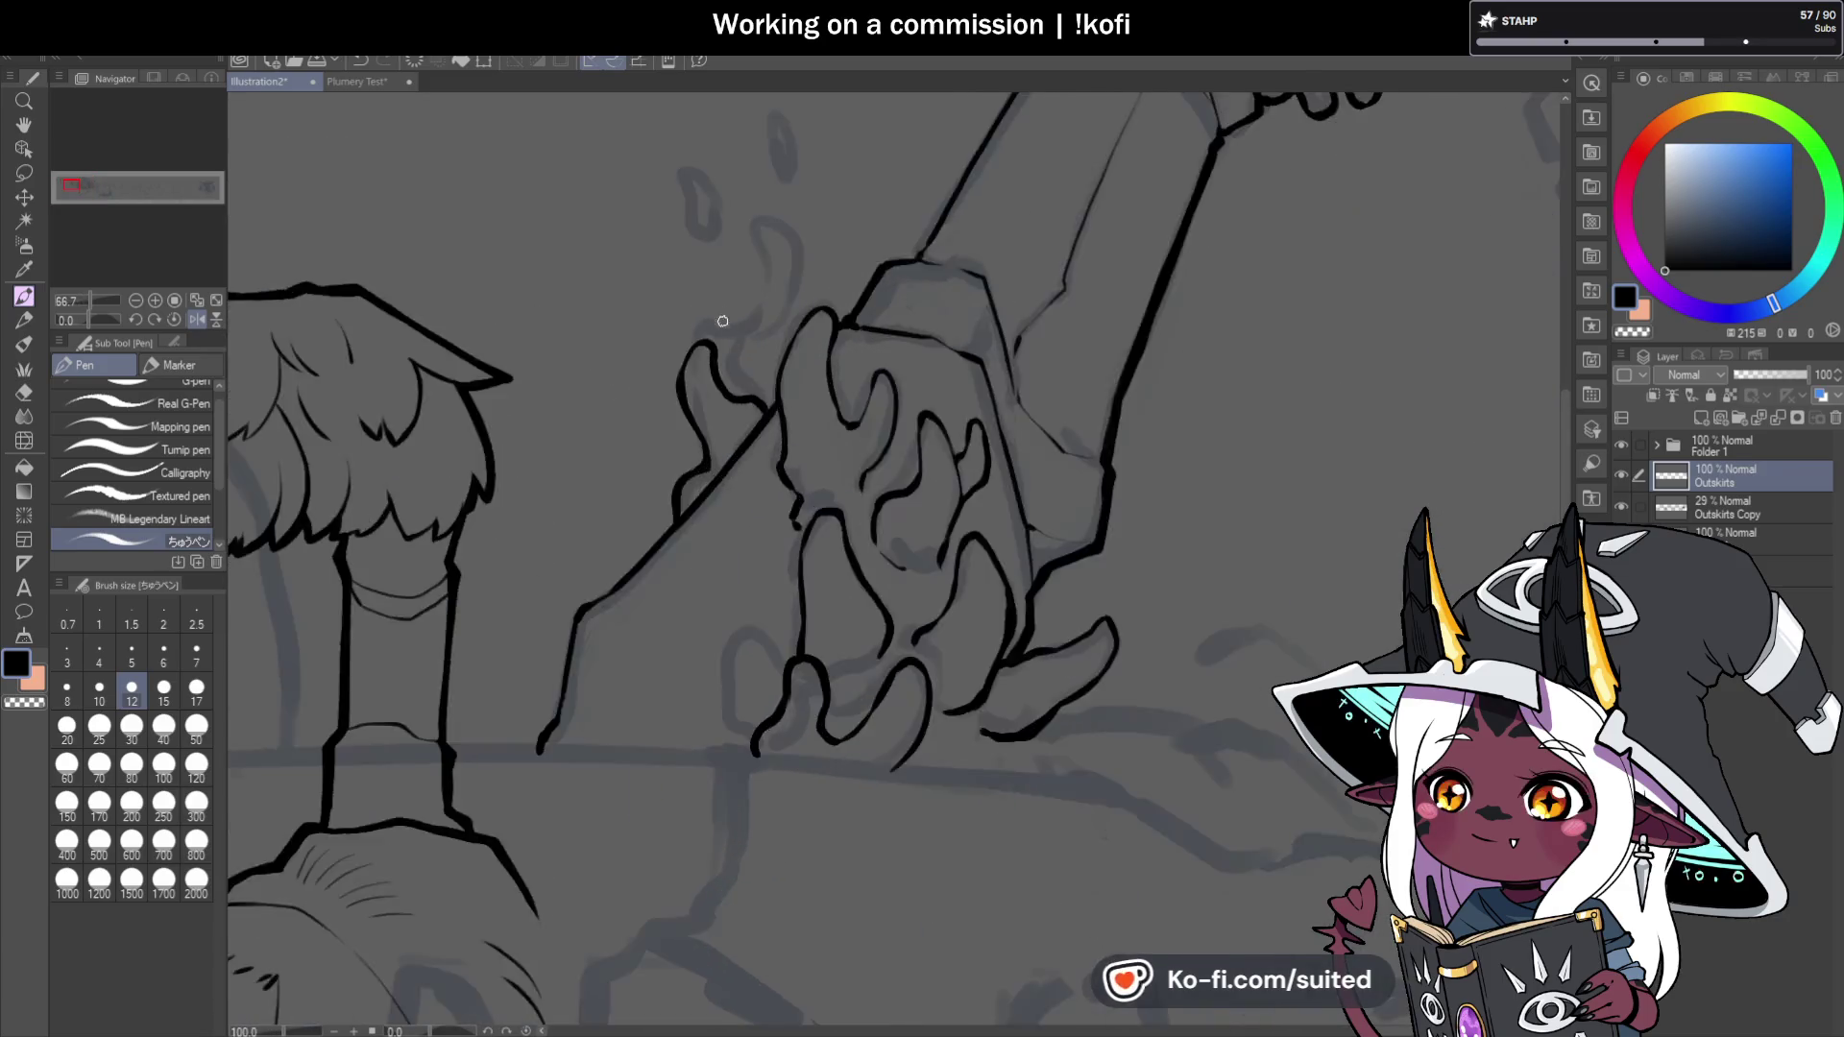
scroll(723, 326, up, 2)
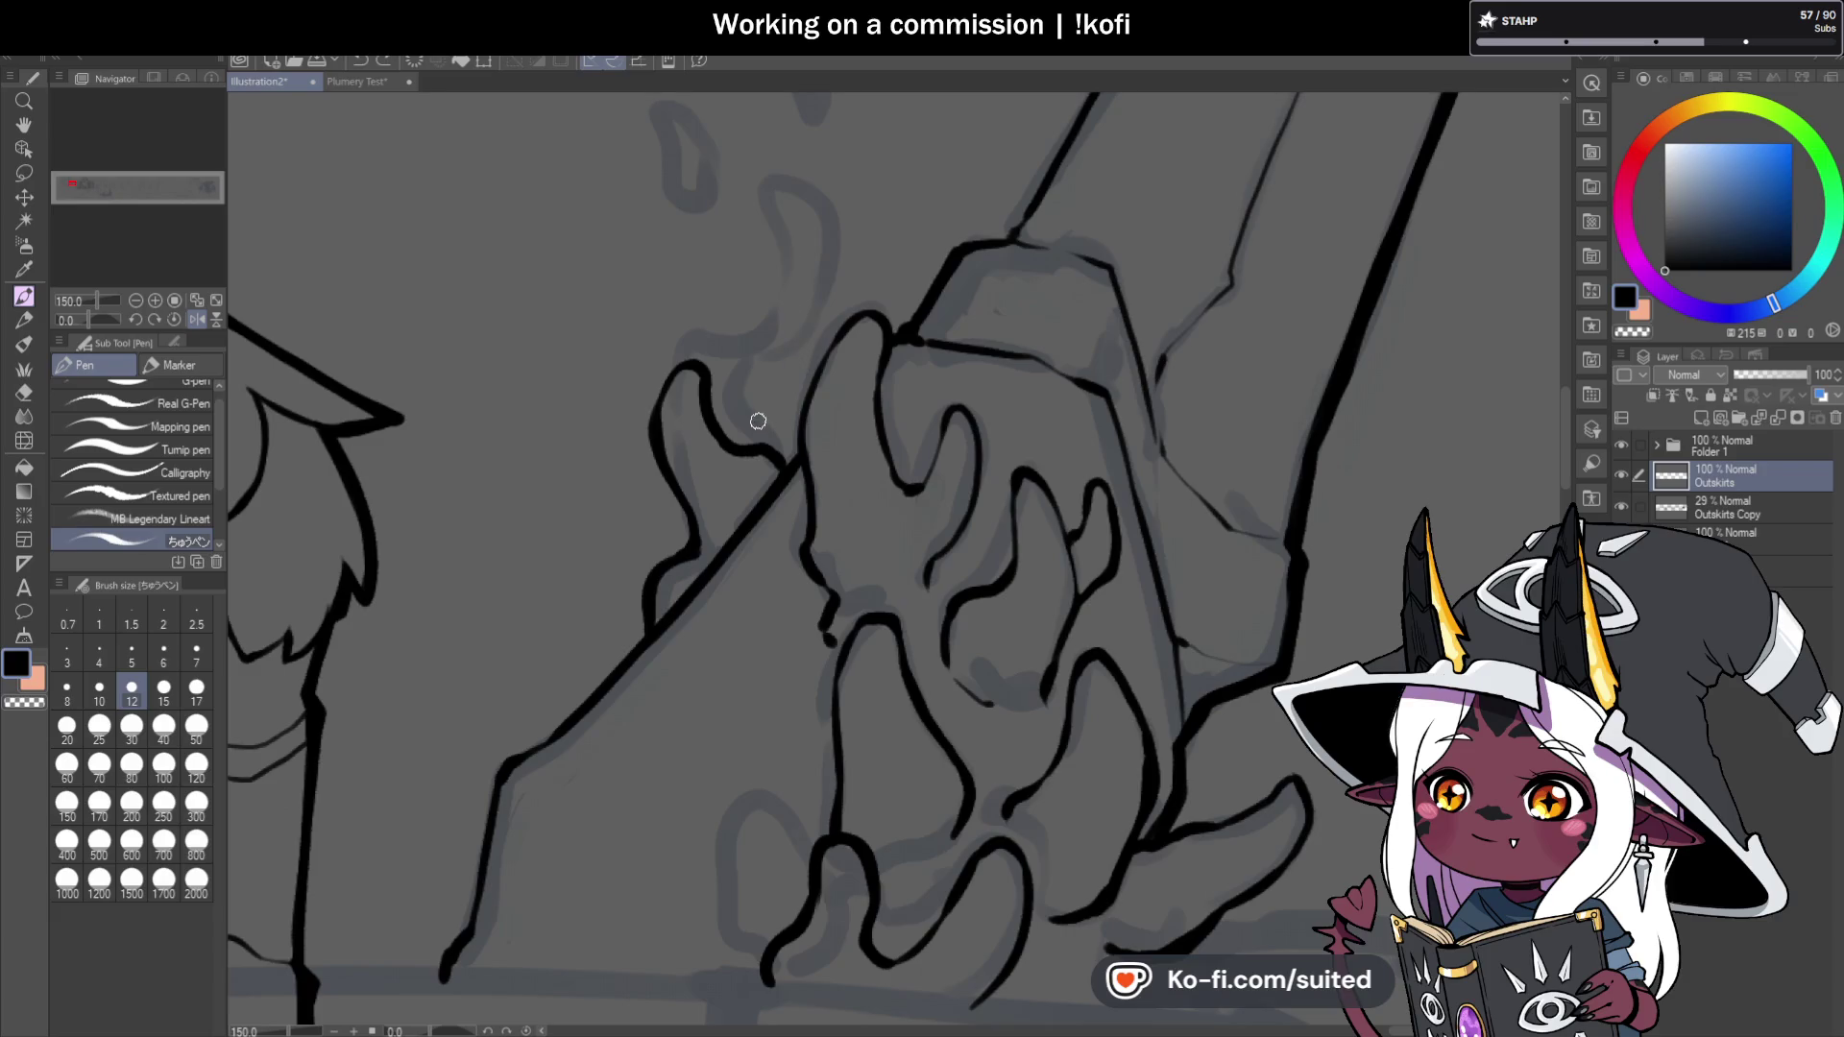
drag(602, 678, 575, 566)
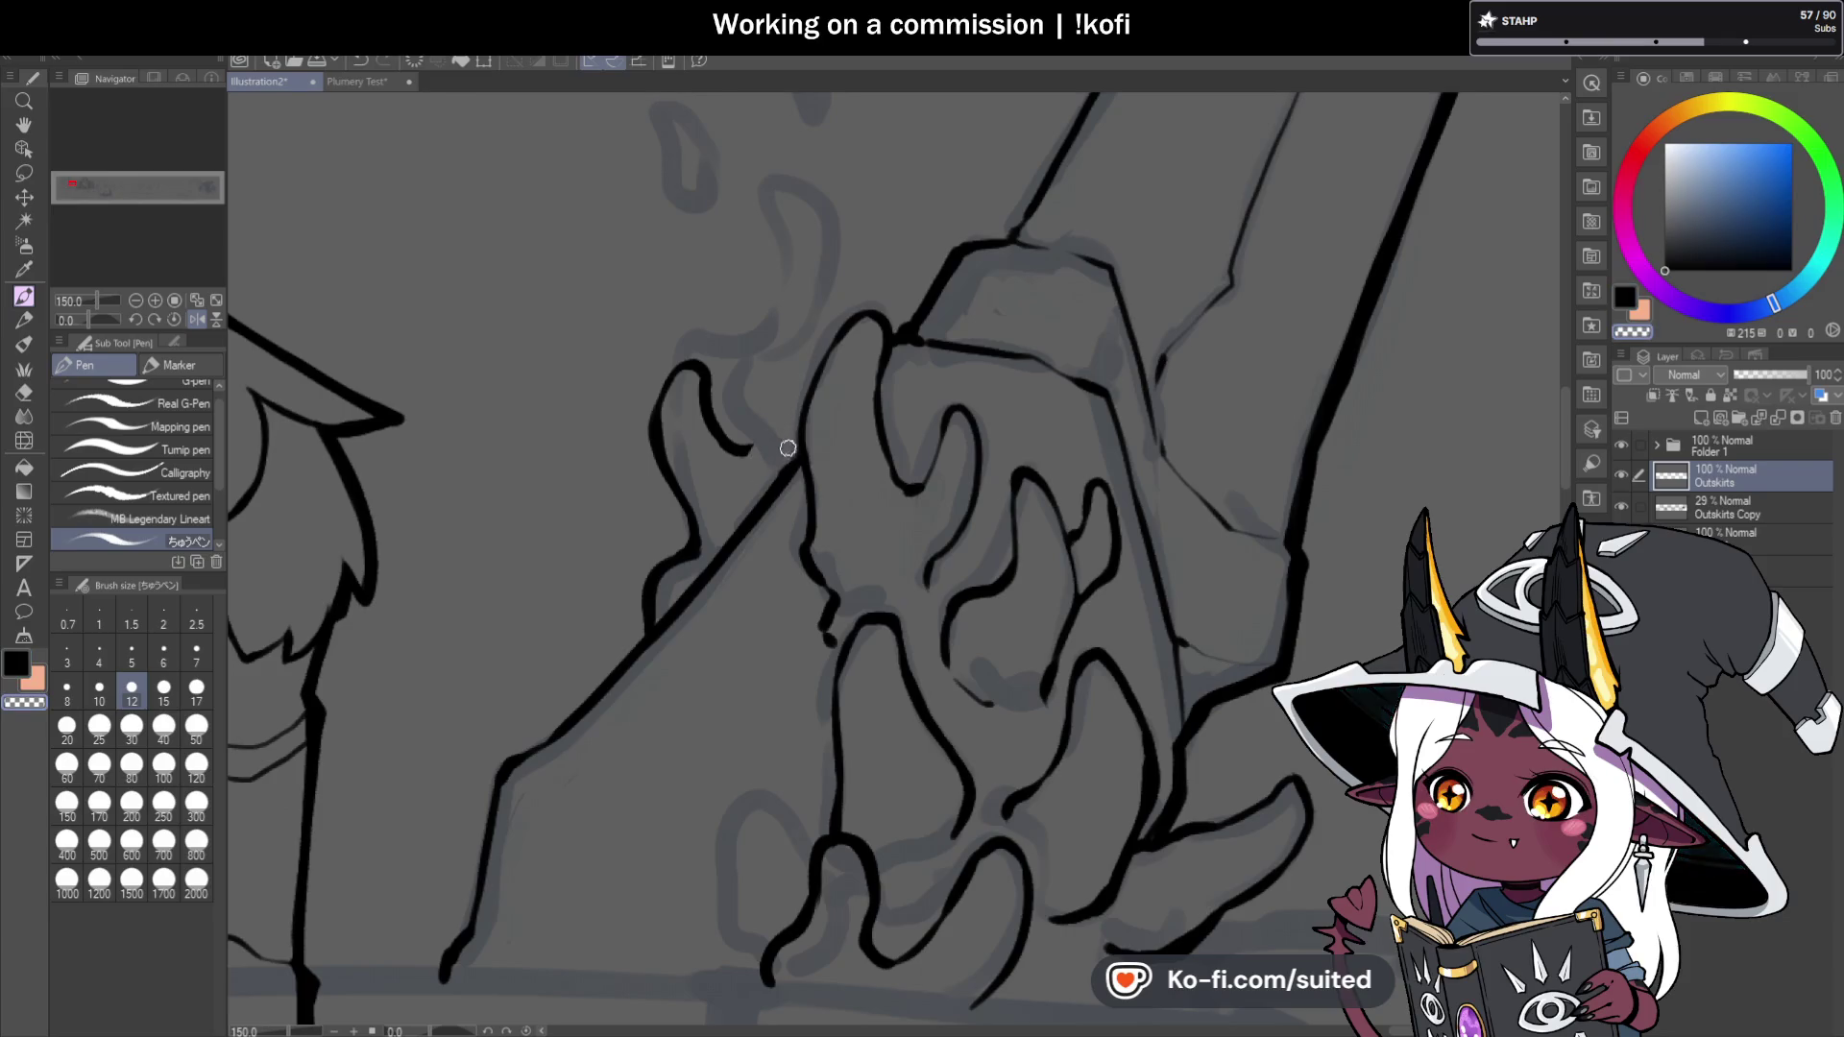
mouse_move(739, 450)
mouse_down()
mouse_move(773, 431)
mouse_move(763, 348)
mouse_move(807, 385)
mouse_up()
Extend the claw's top curve, join its inner lines, and stroke down its left side.
key(ctrl+minus)
key(ctrl+minus)
key(ctrl+minus)
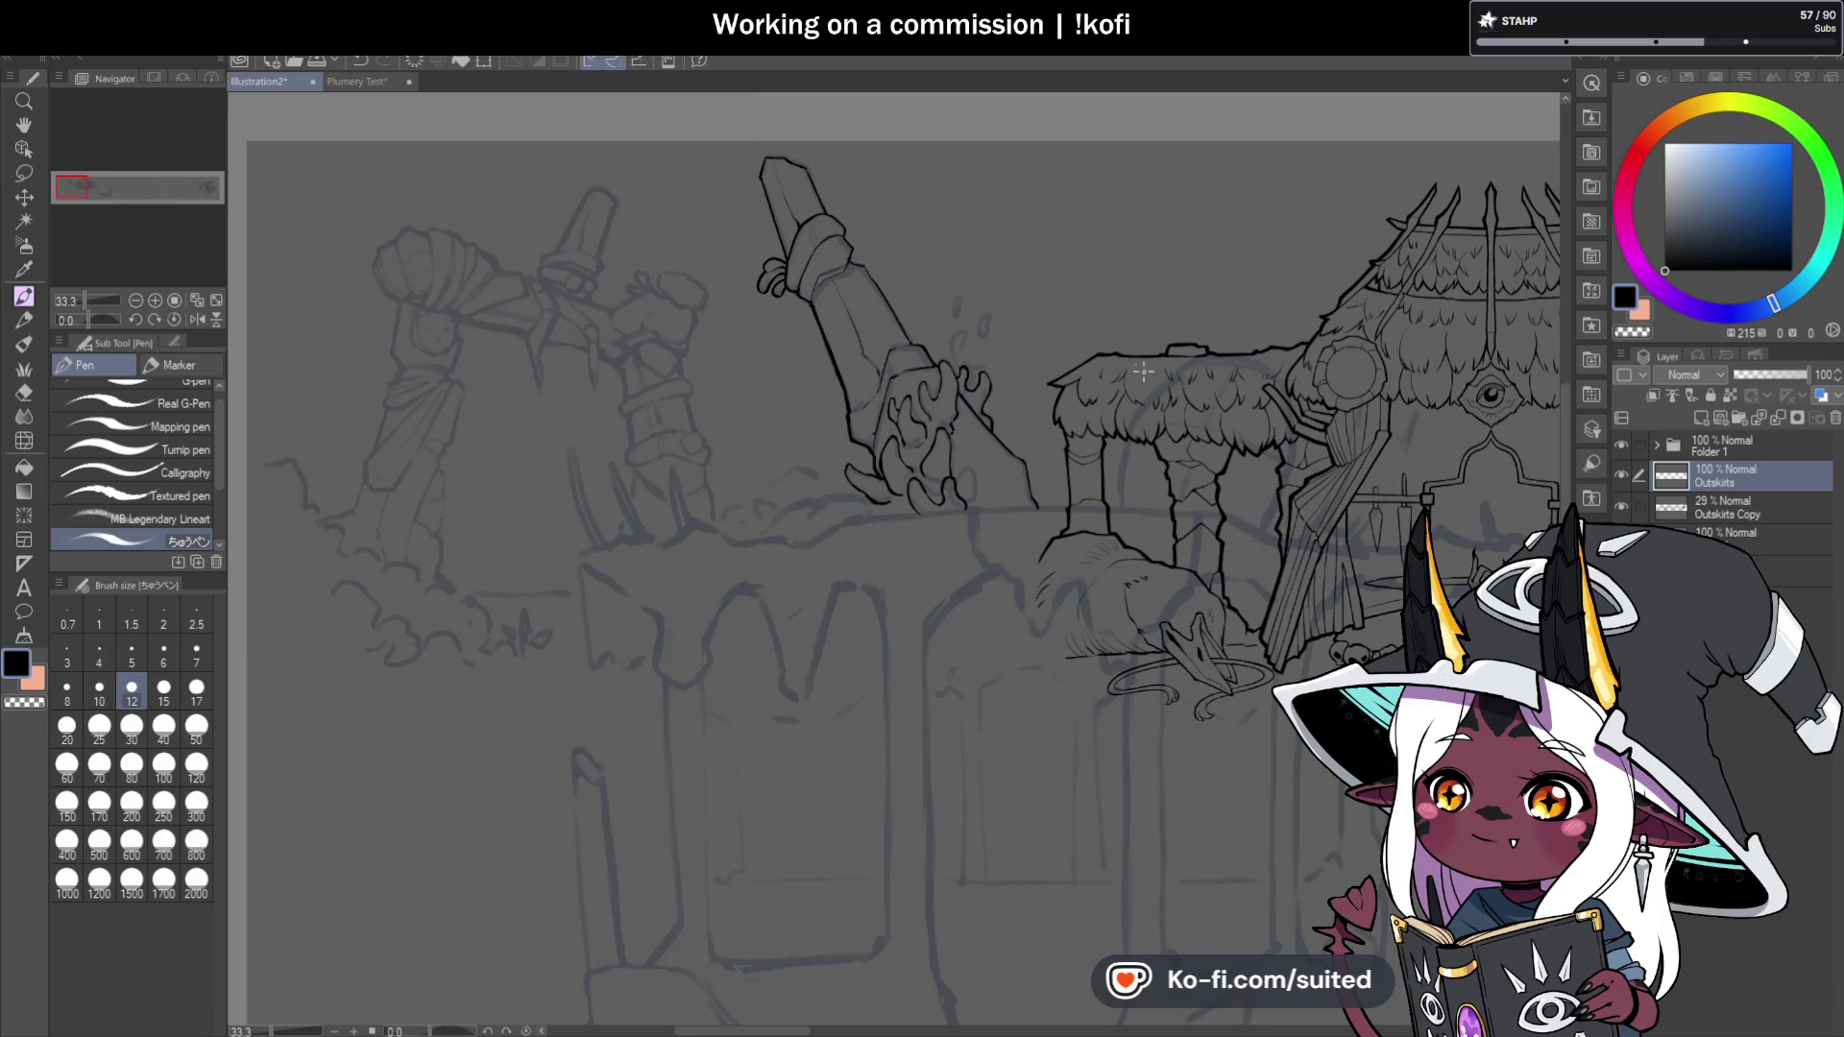
scroll(1014, 409, up, 3)
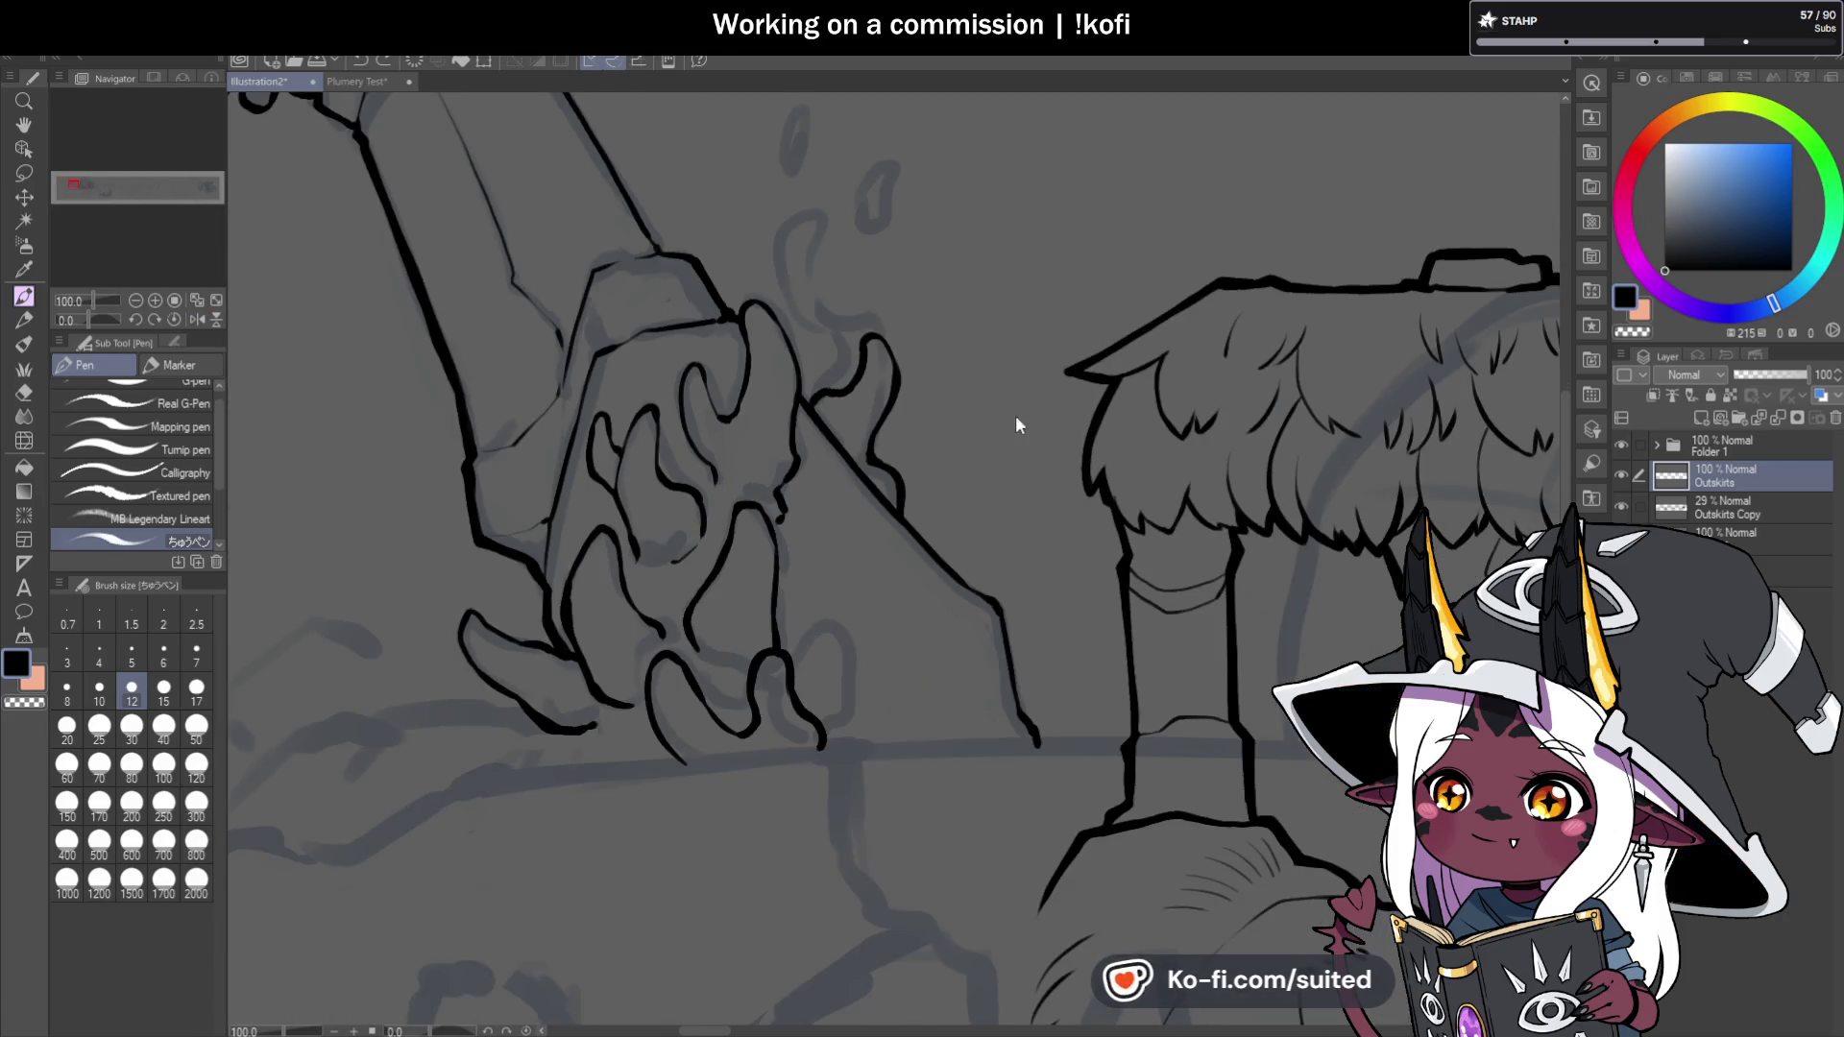
scroll(893, 322, up, 2)
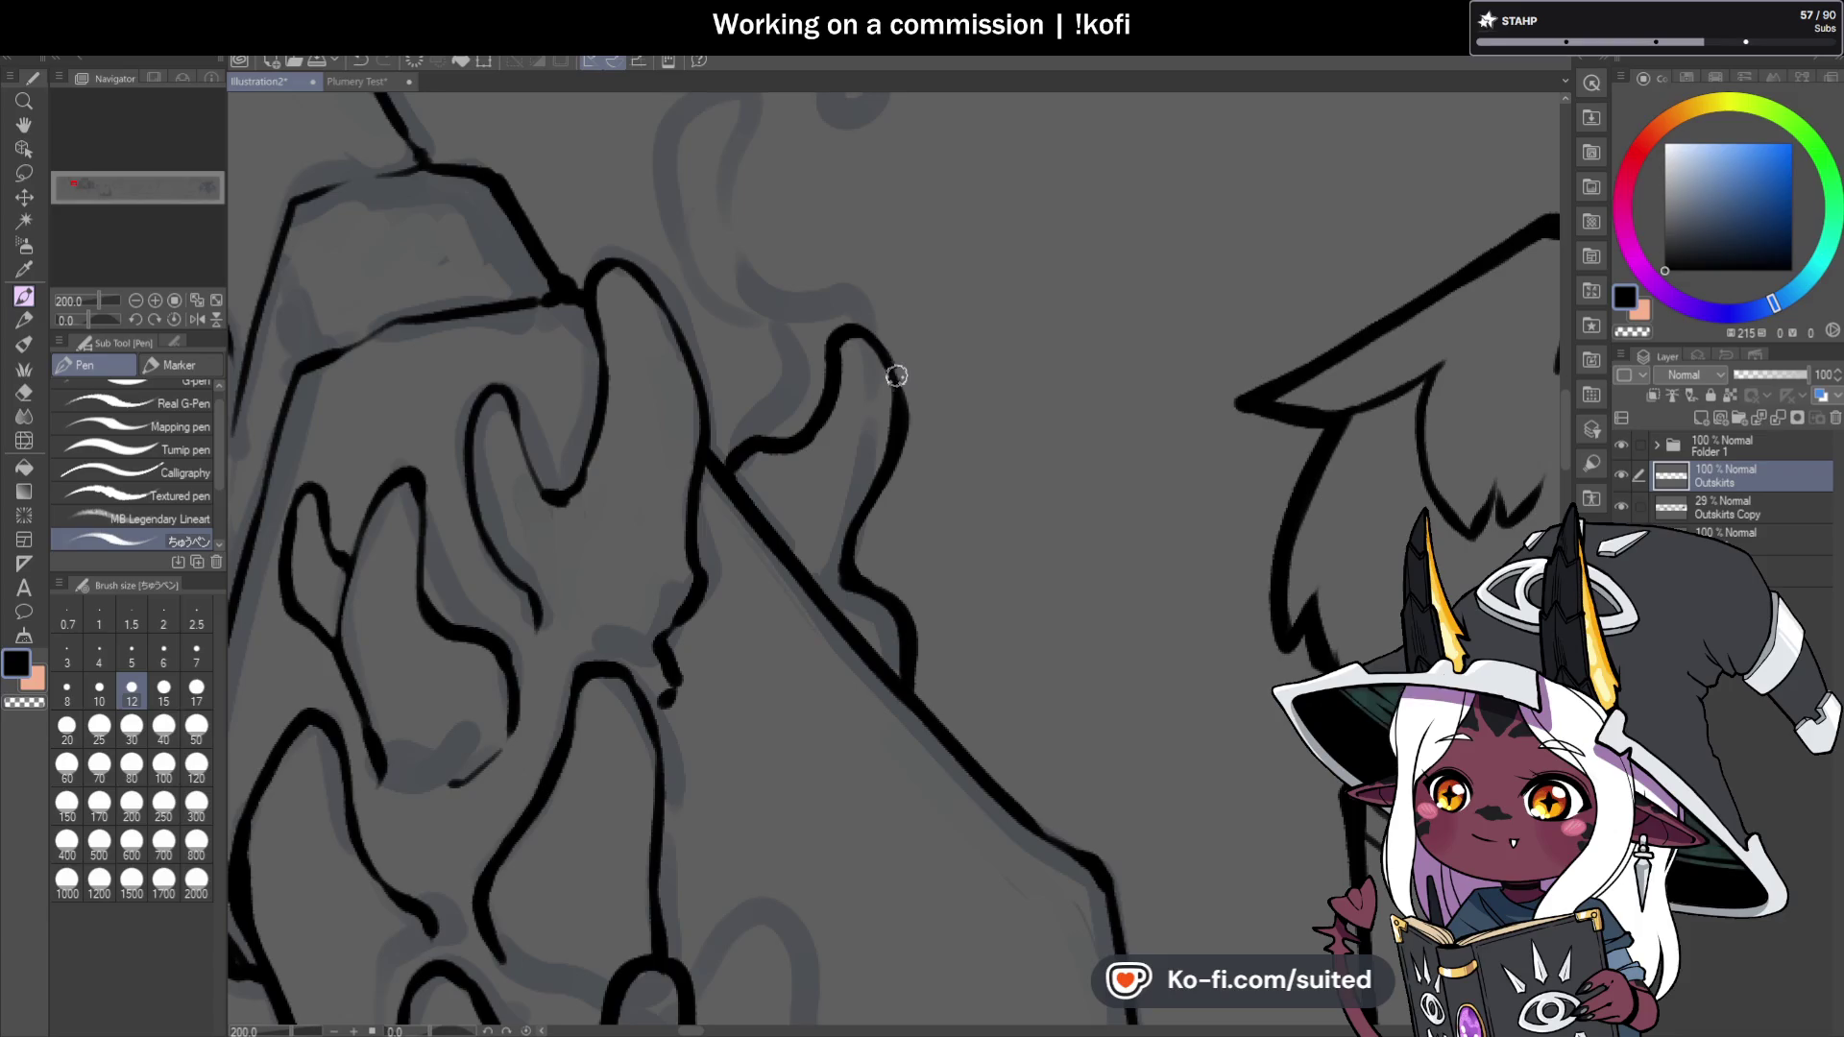
scroll(900, 420, down, 2)
scroll(872, 382, up, 2)
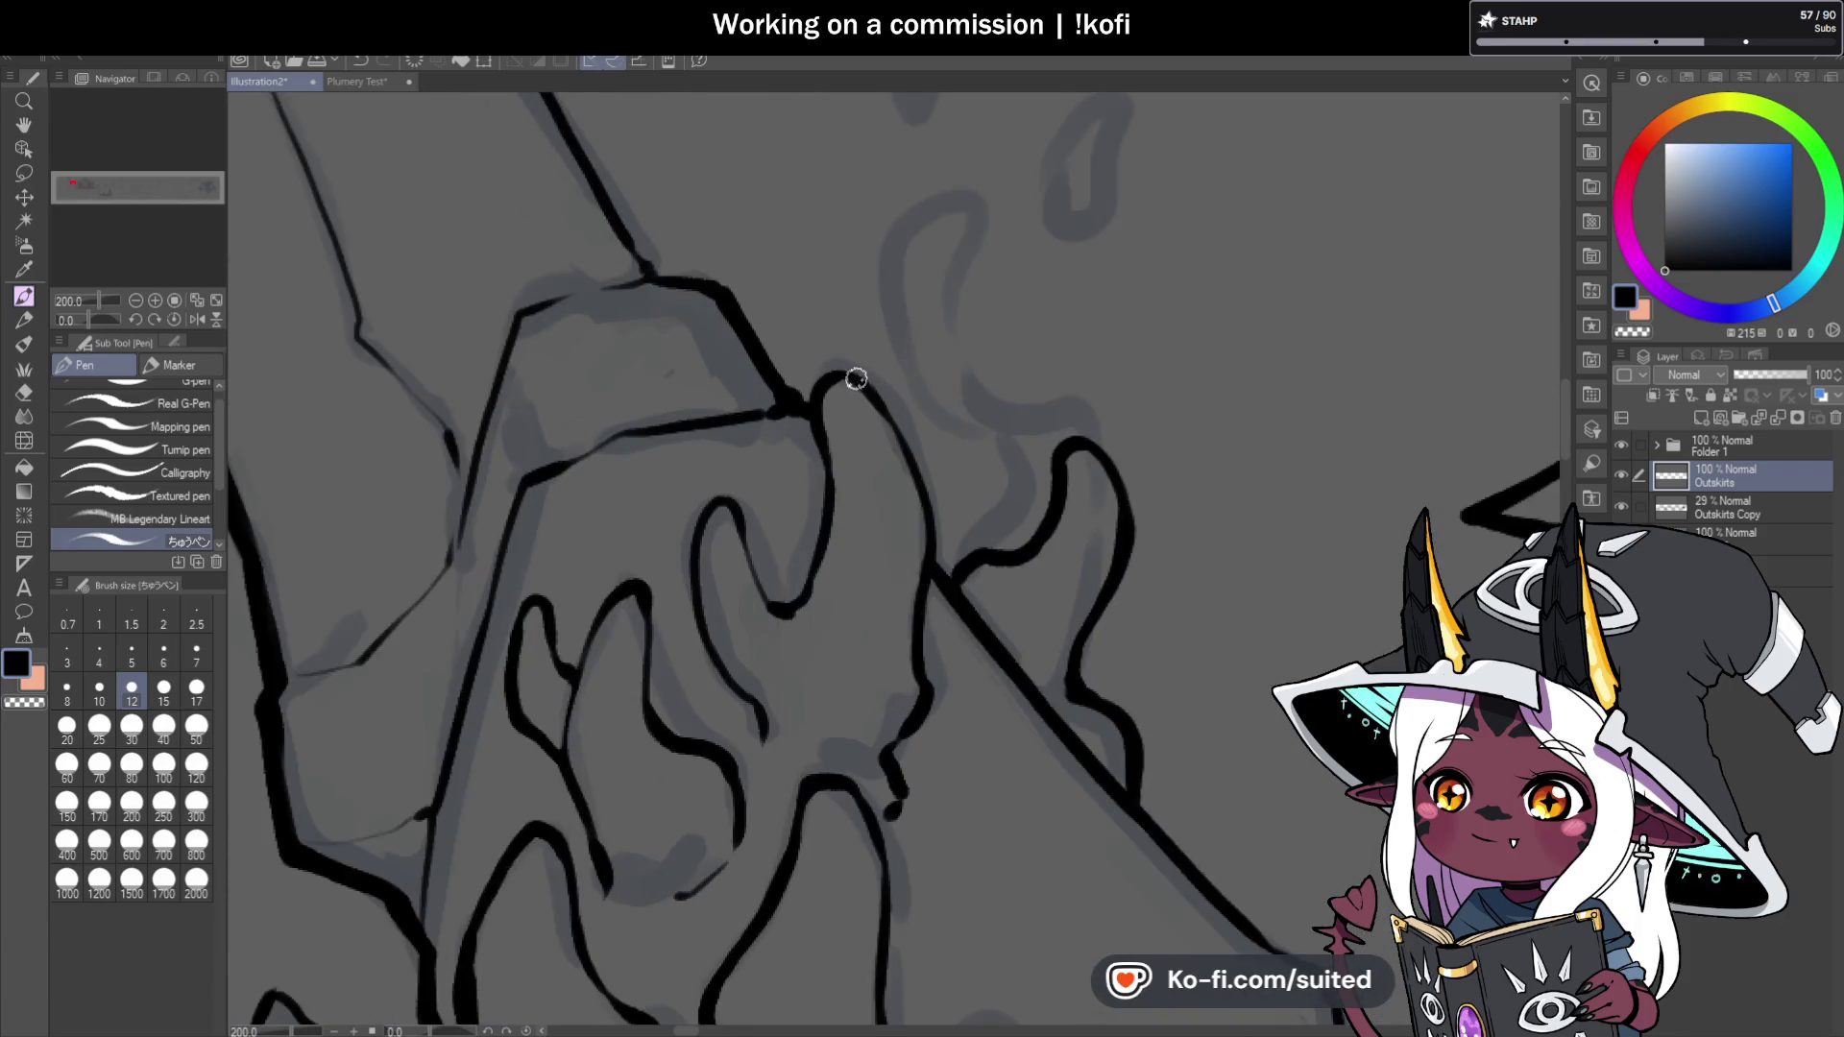
drag(841, 371, 889, 413)
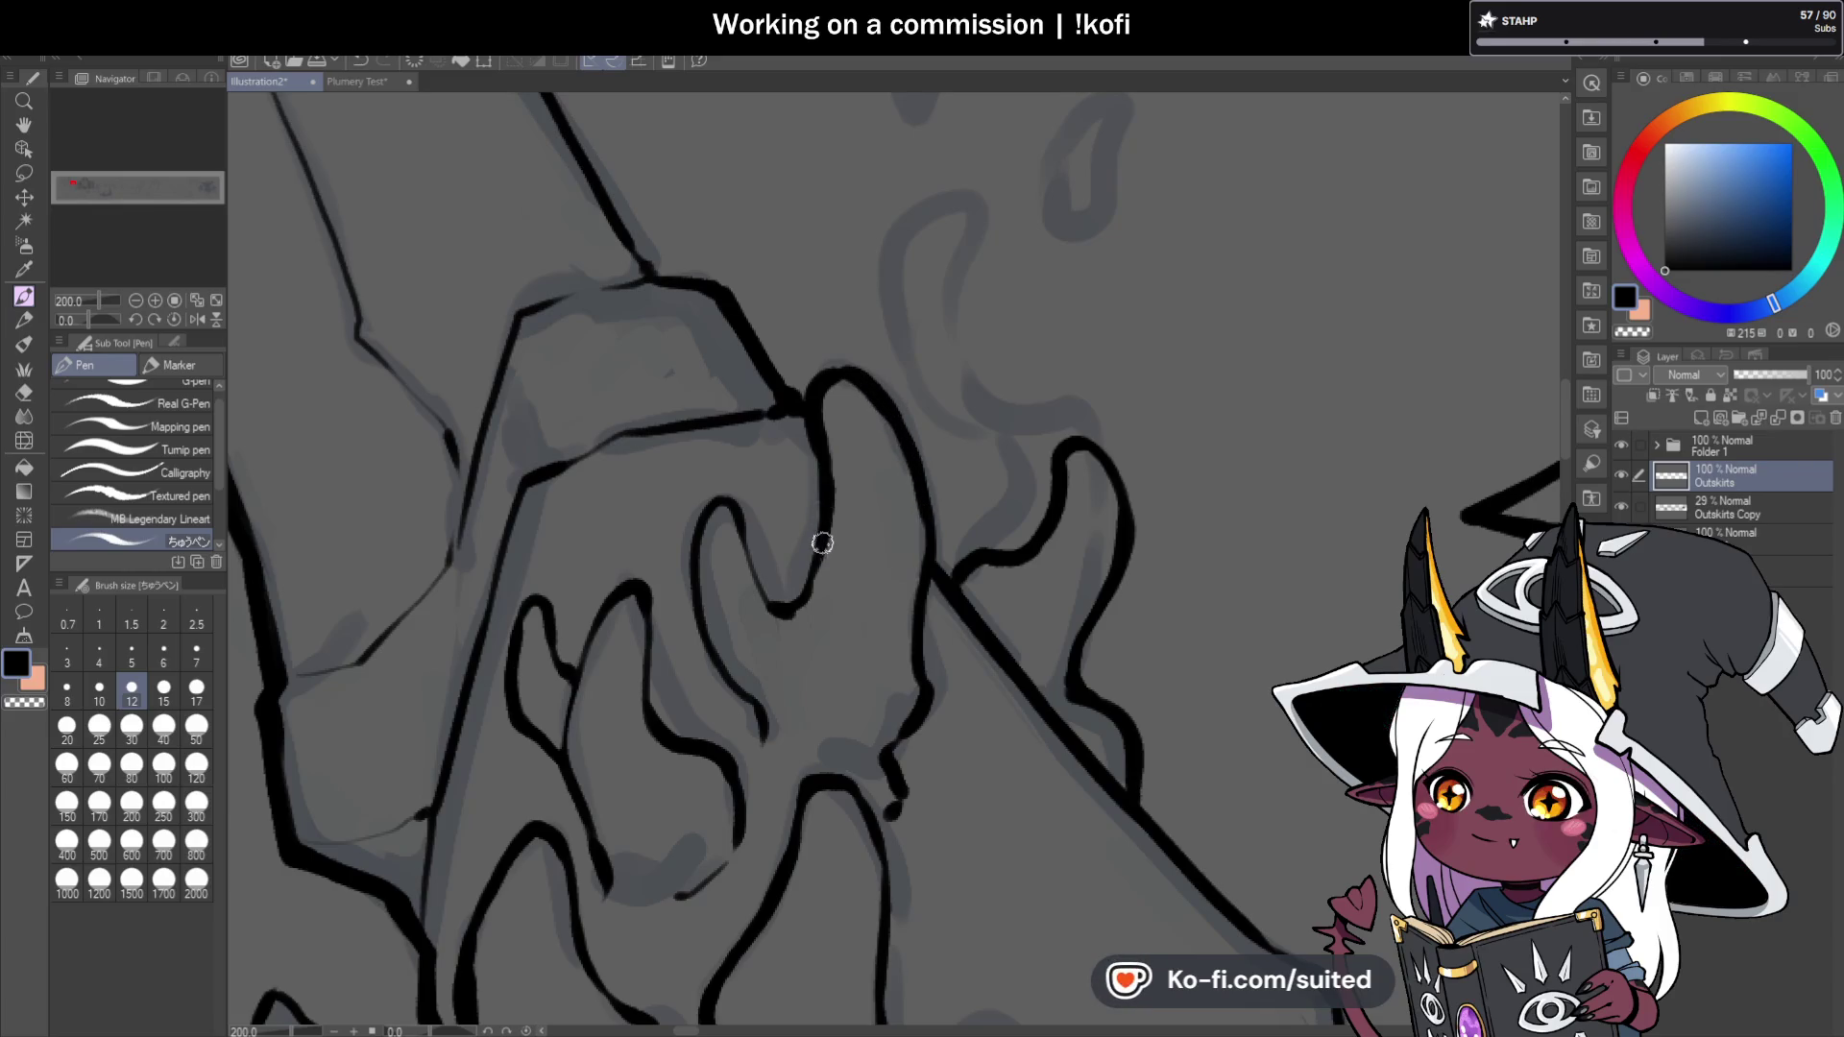
drag(763, 596, 783, 610)
mouse_move(744, 524)
mouse_down()
mouse_move(712, 507)
mouse_move(690, 624)
mouse_move(731, 662)
mouse_up()
scroll(1062, 525, down, 3)
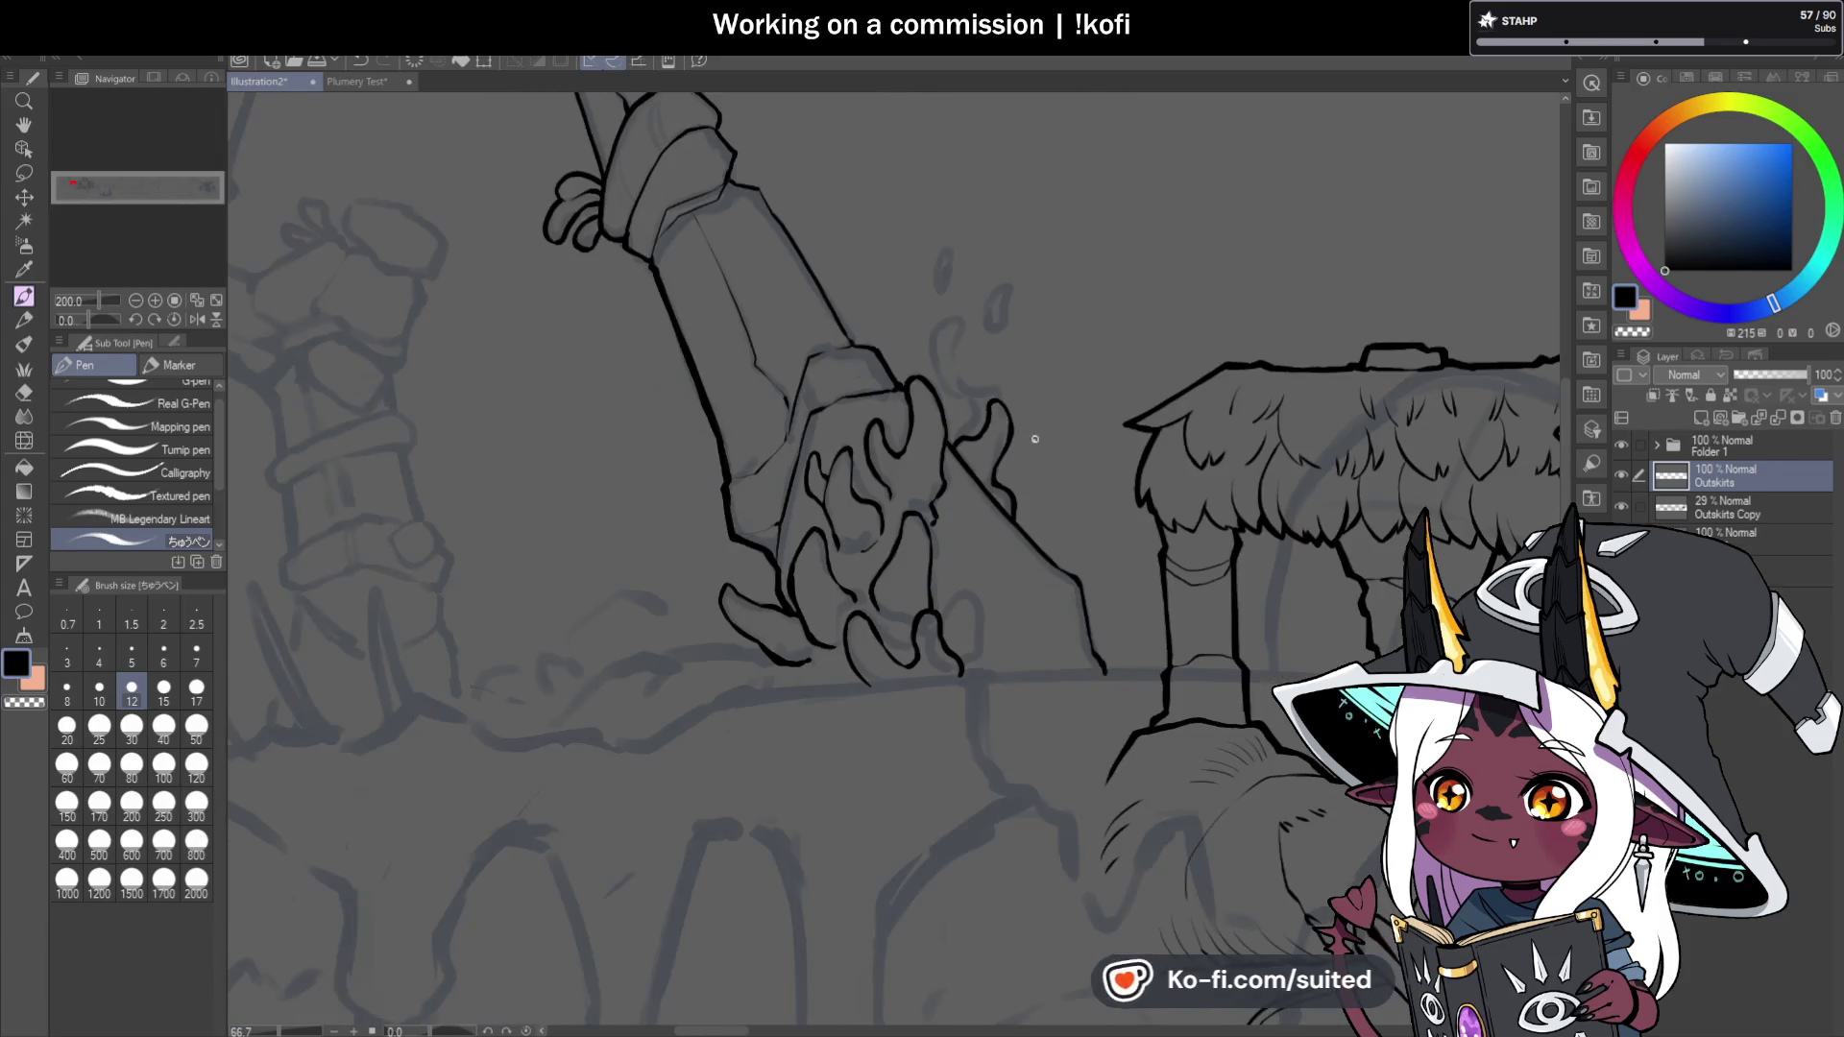
scroll(1062, 538, up, 1)
scroll(928, 690, up, 3)
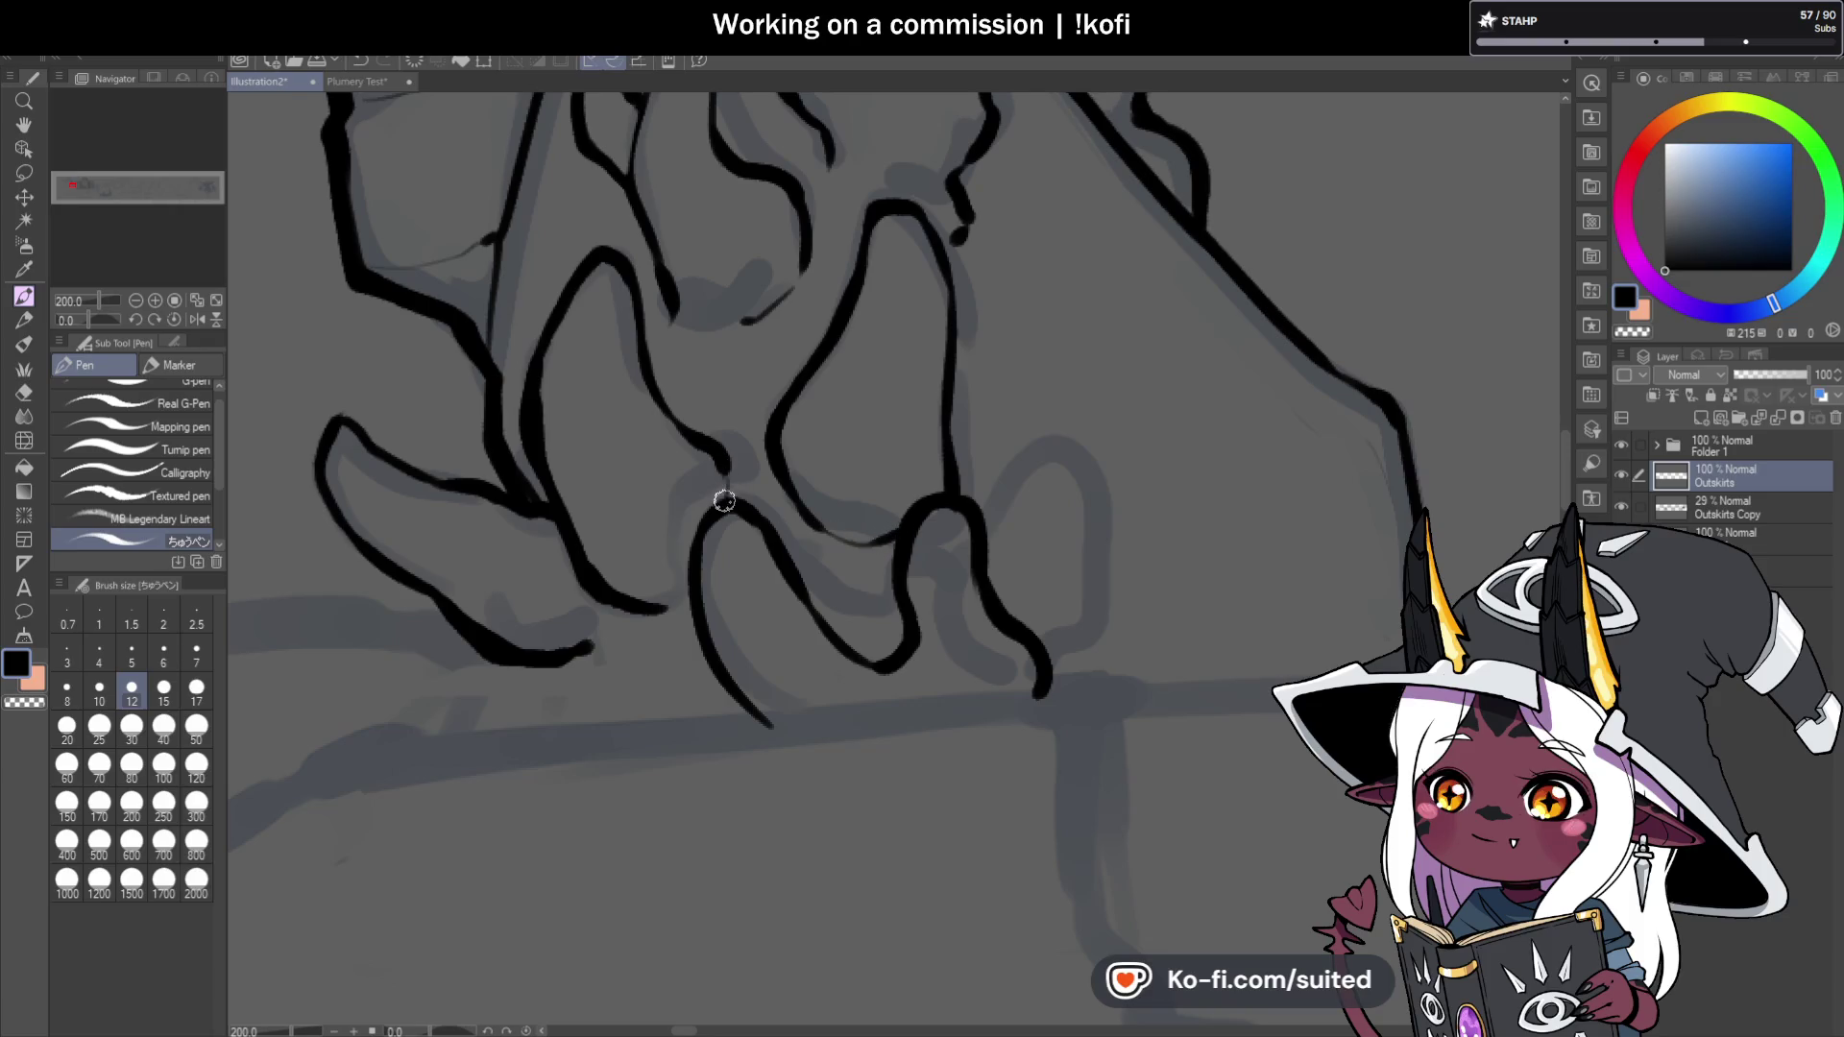
scroll(733, 500, down, 1)
scroll(560, 601, up, 1)
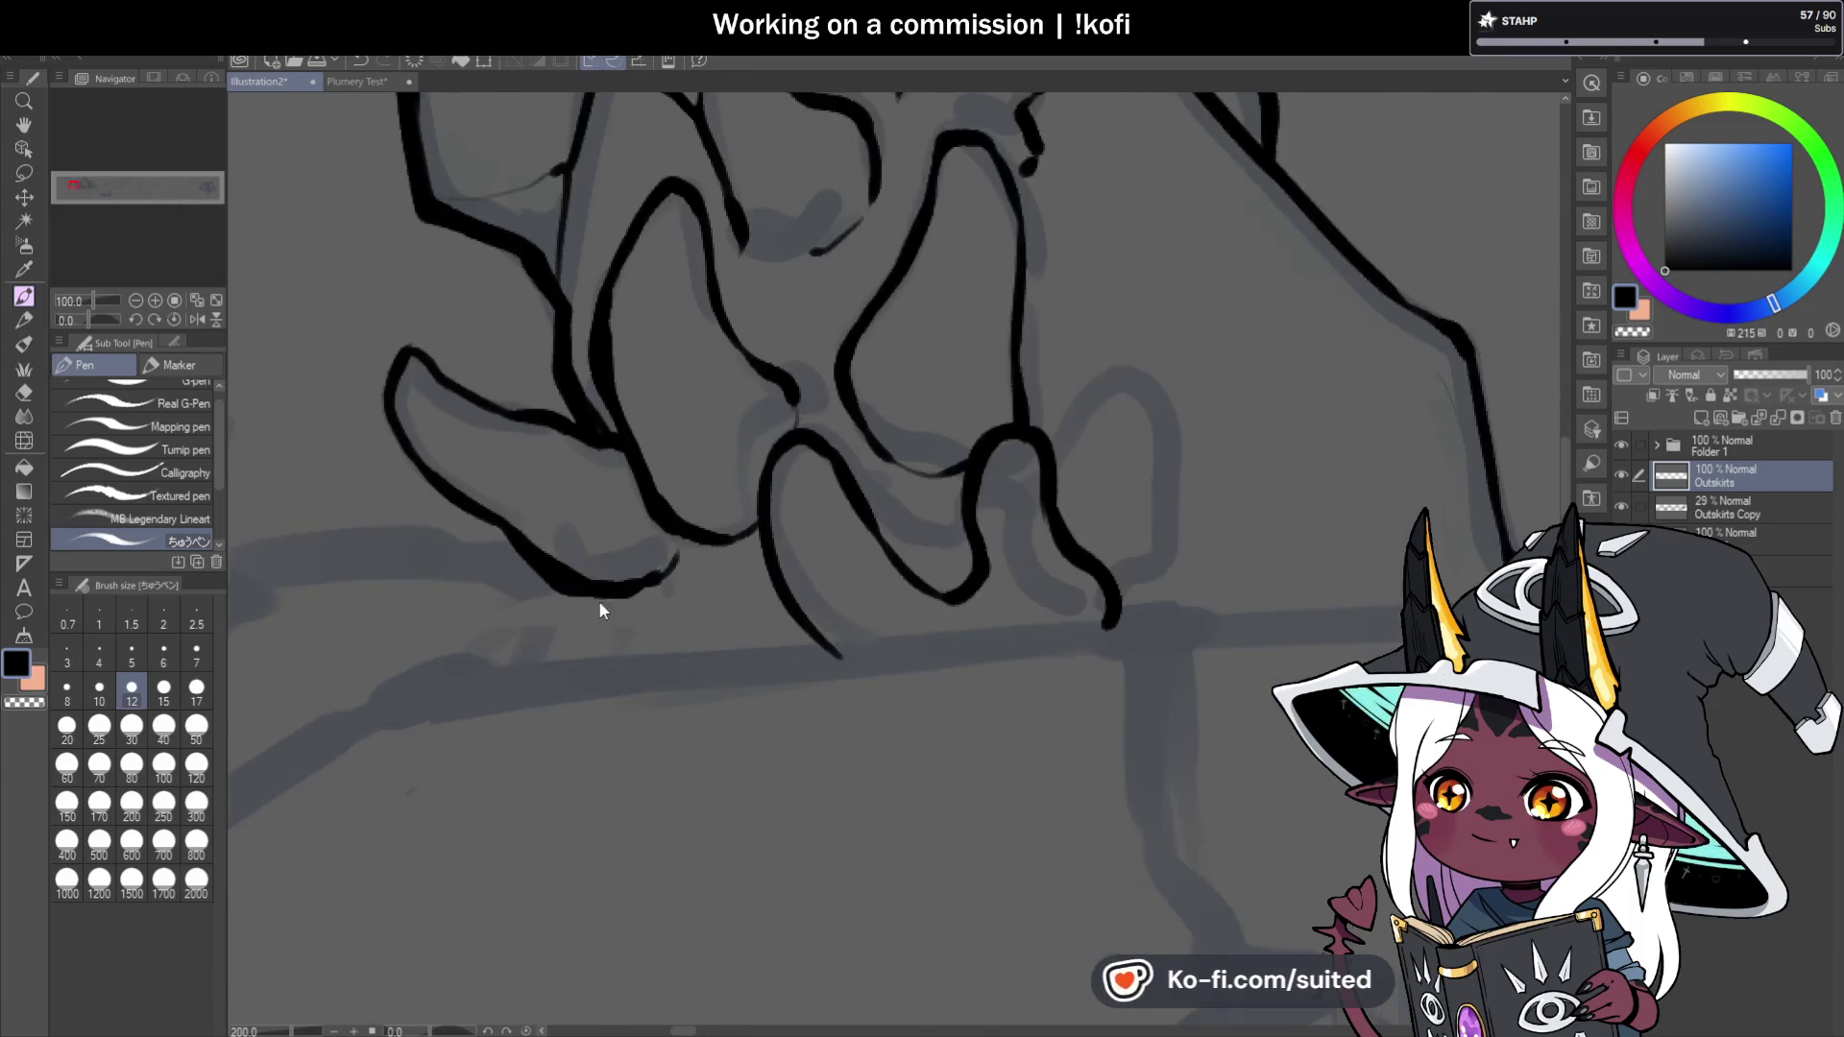
scroll(567, 572, down, 5)
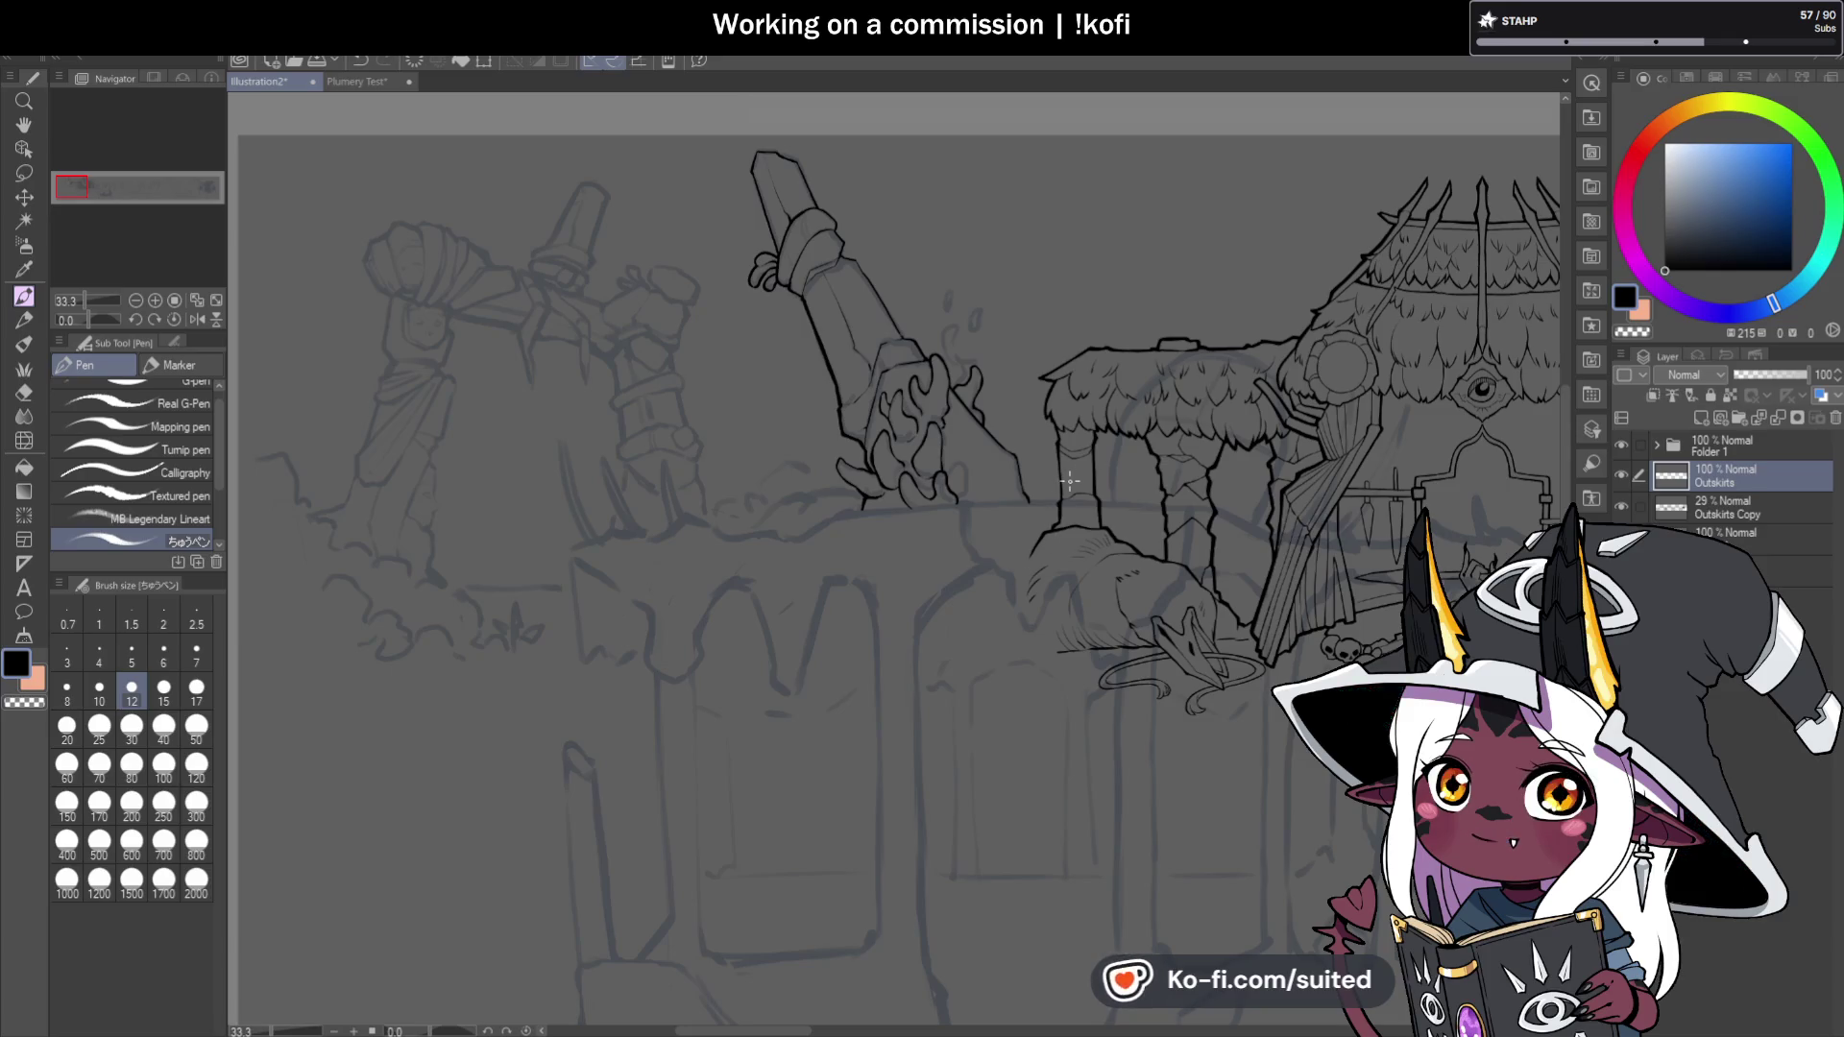
Draw and darken the sword's thin lower edge, erasing a small overlapping piece with transparent colour.
scroll(874, 203, up, 6)
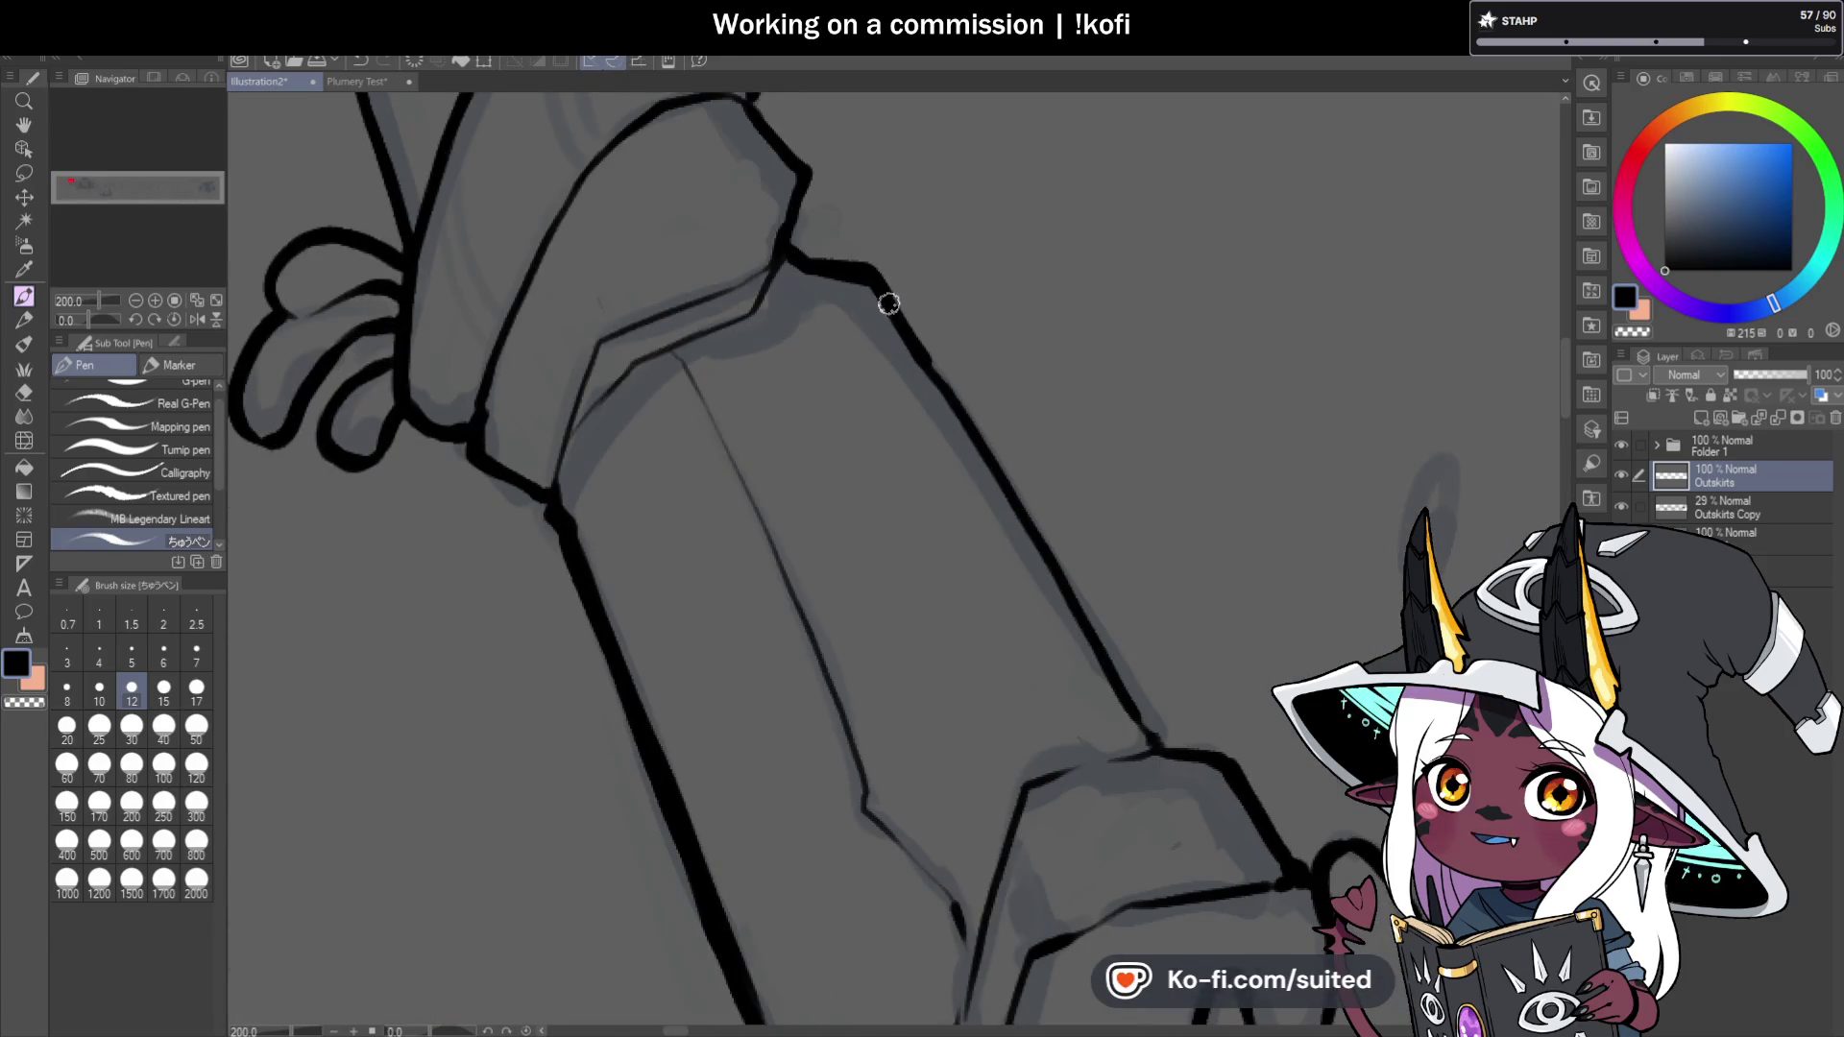
scroll(951, 372, down, 2)
scroll(951, 373, up, 1)
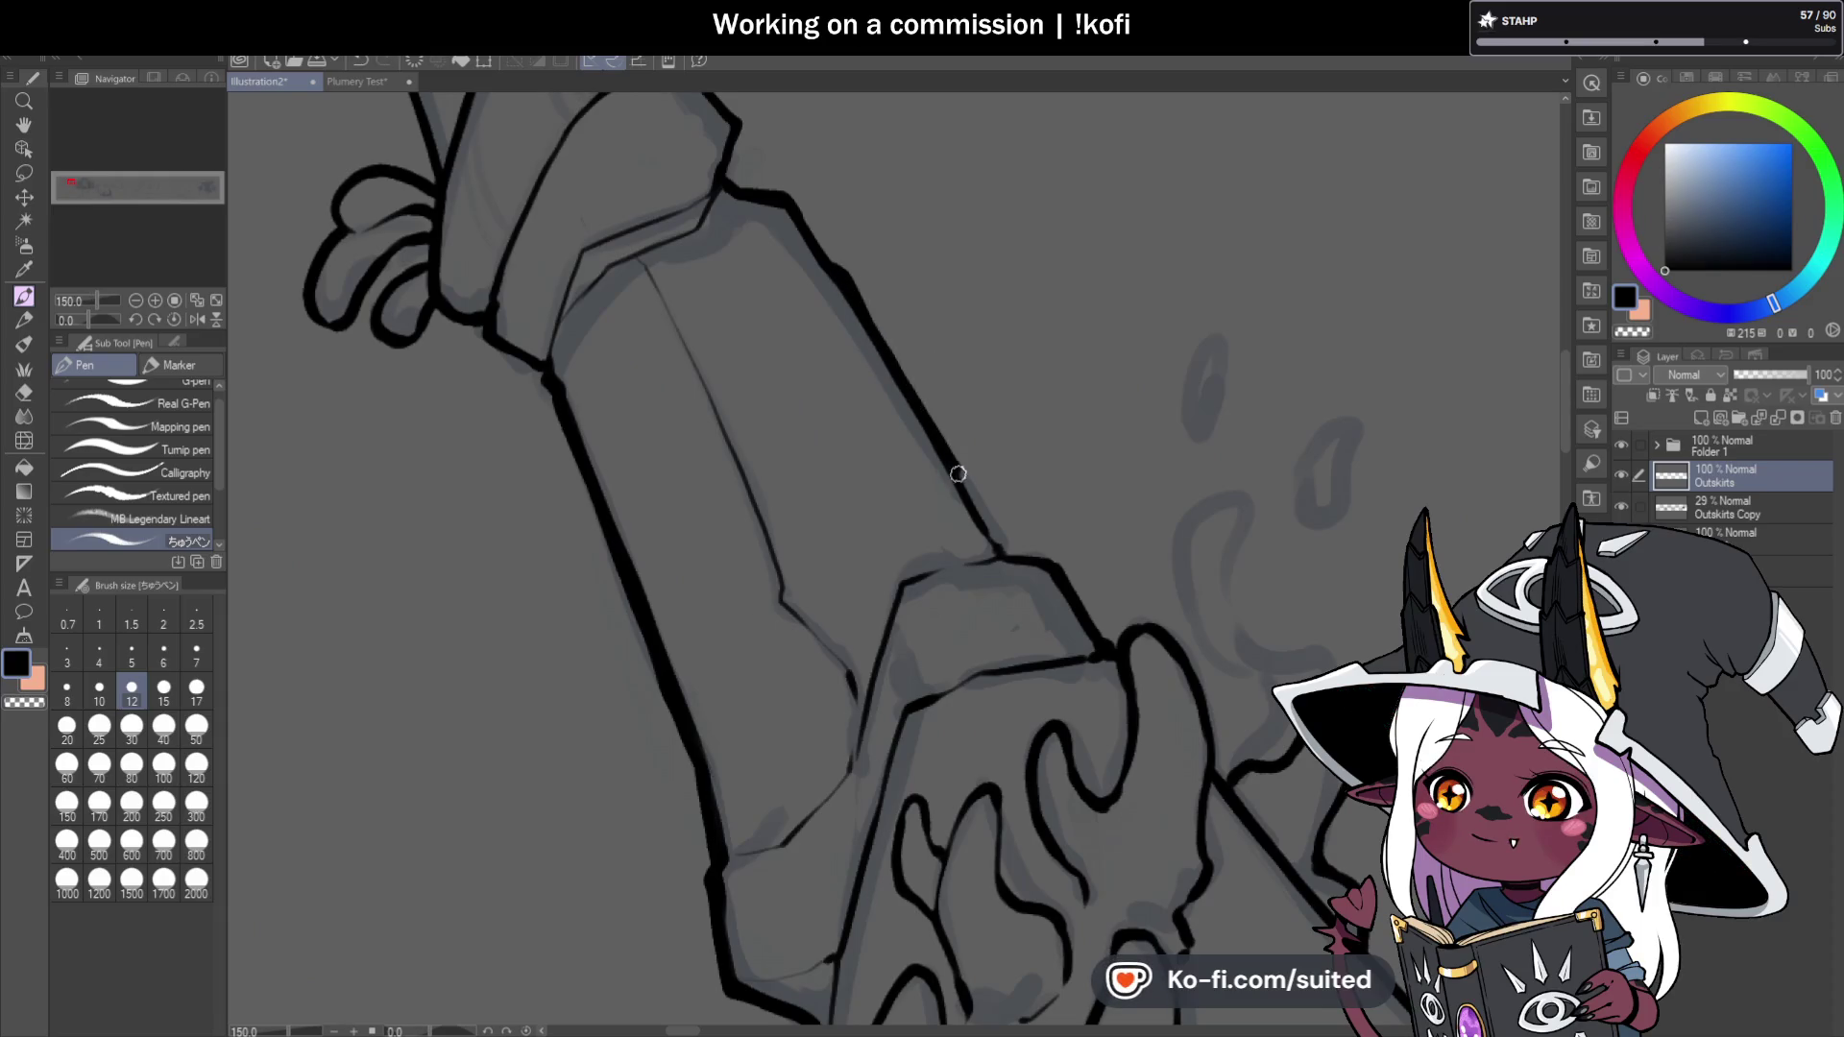
scroll(1004, 552, down, 2)
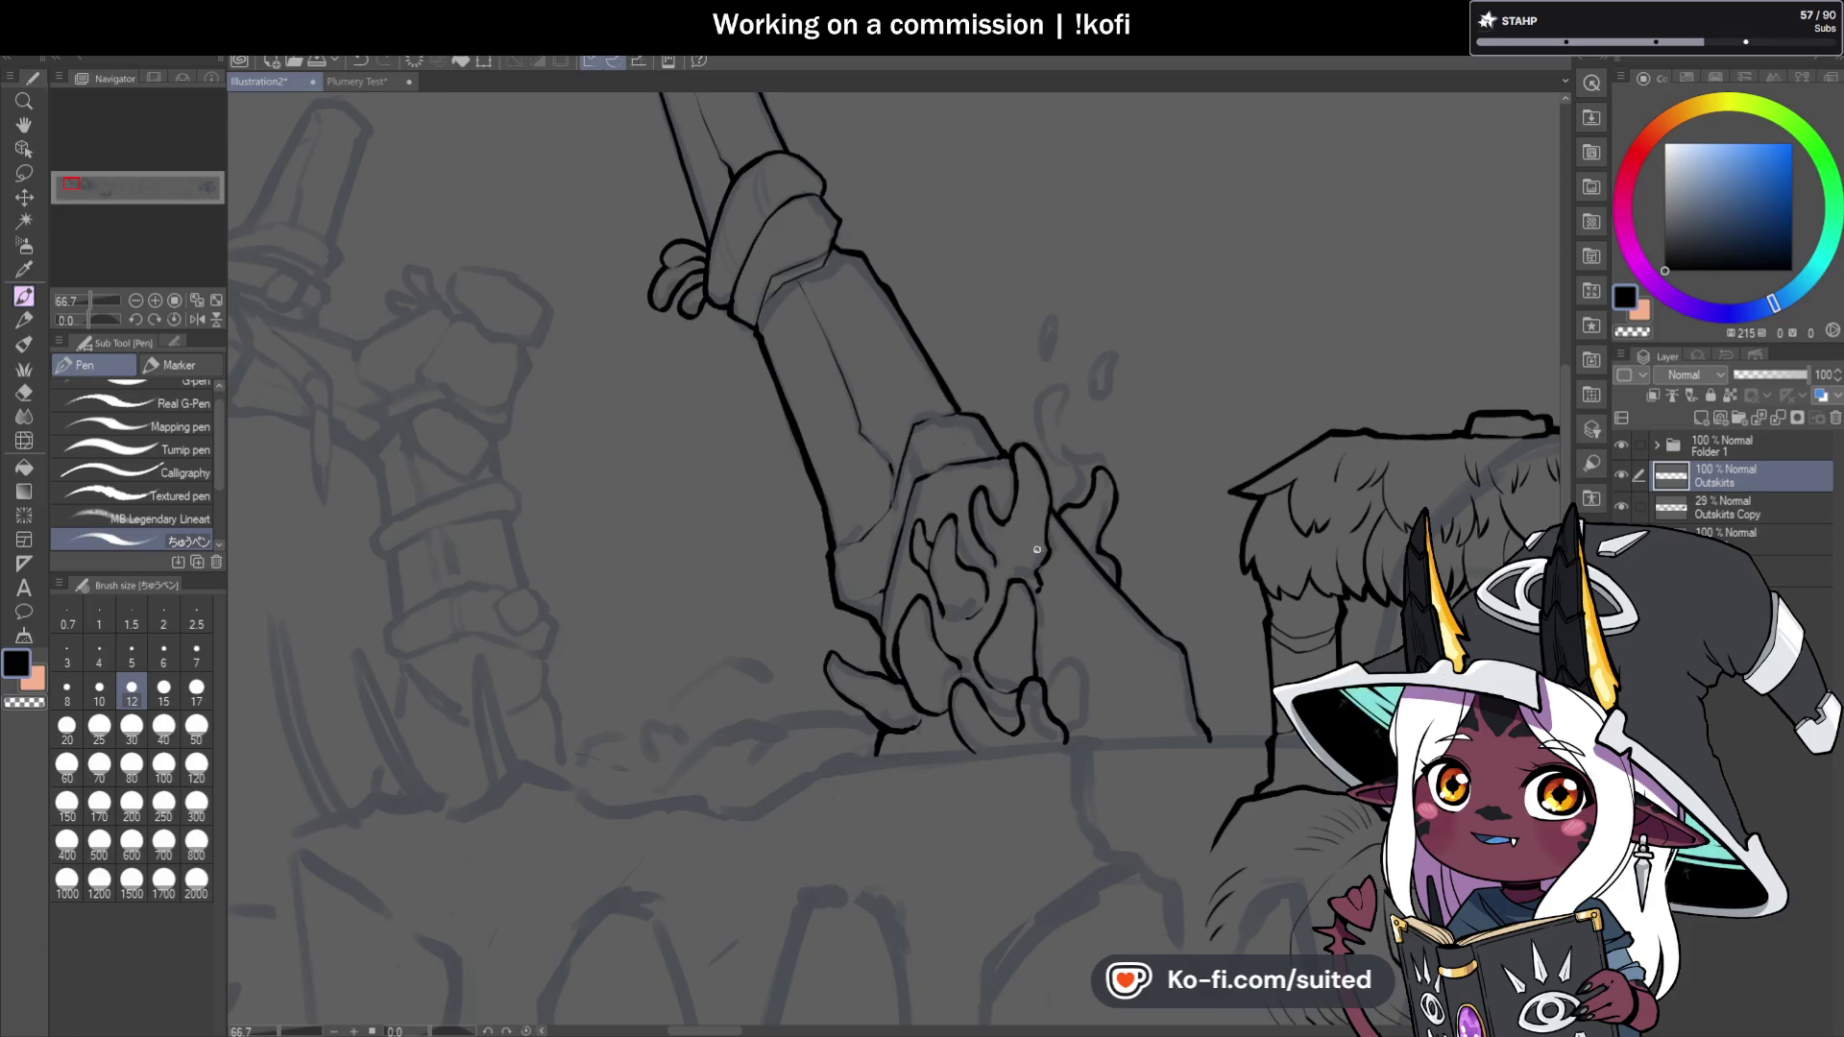
scroll(1037, 549, up, 3)
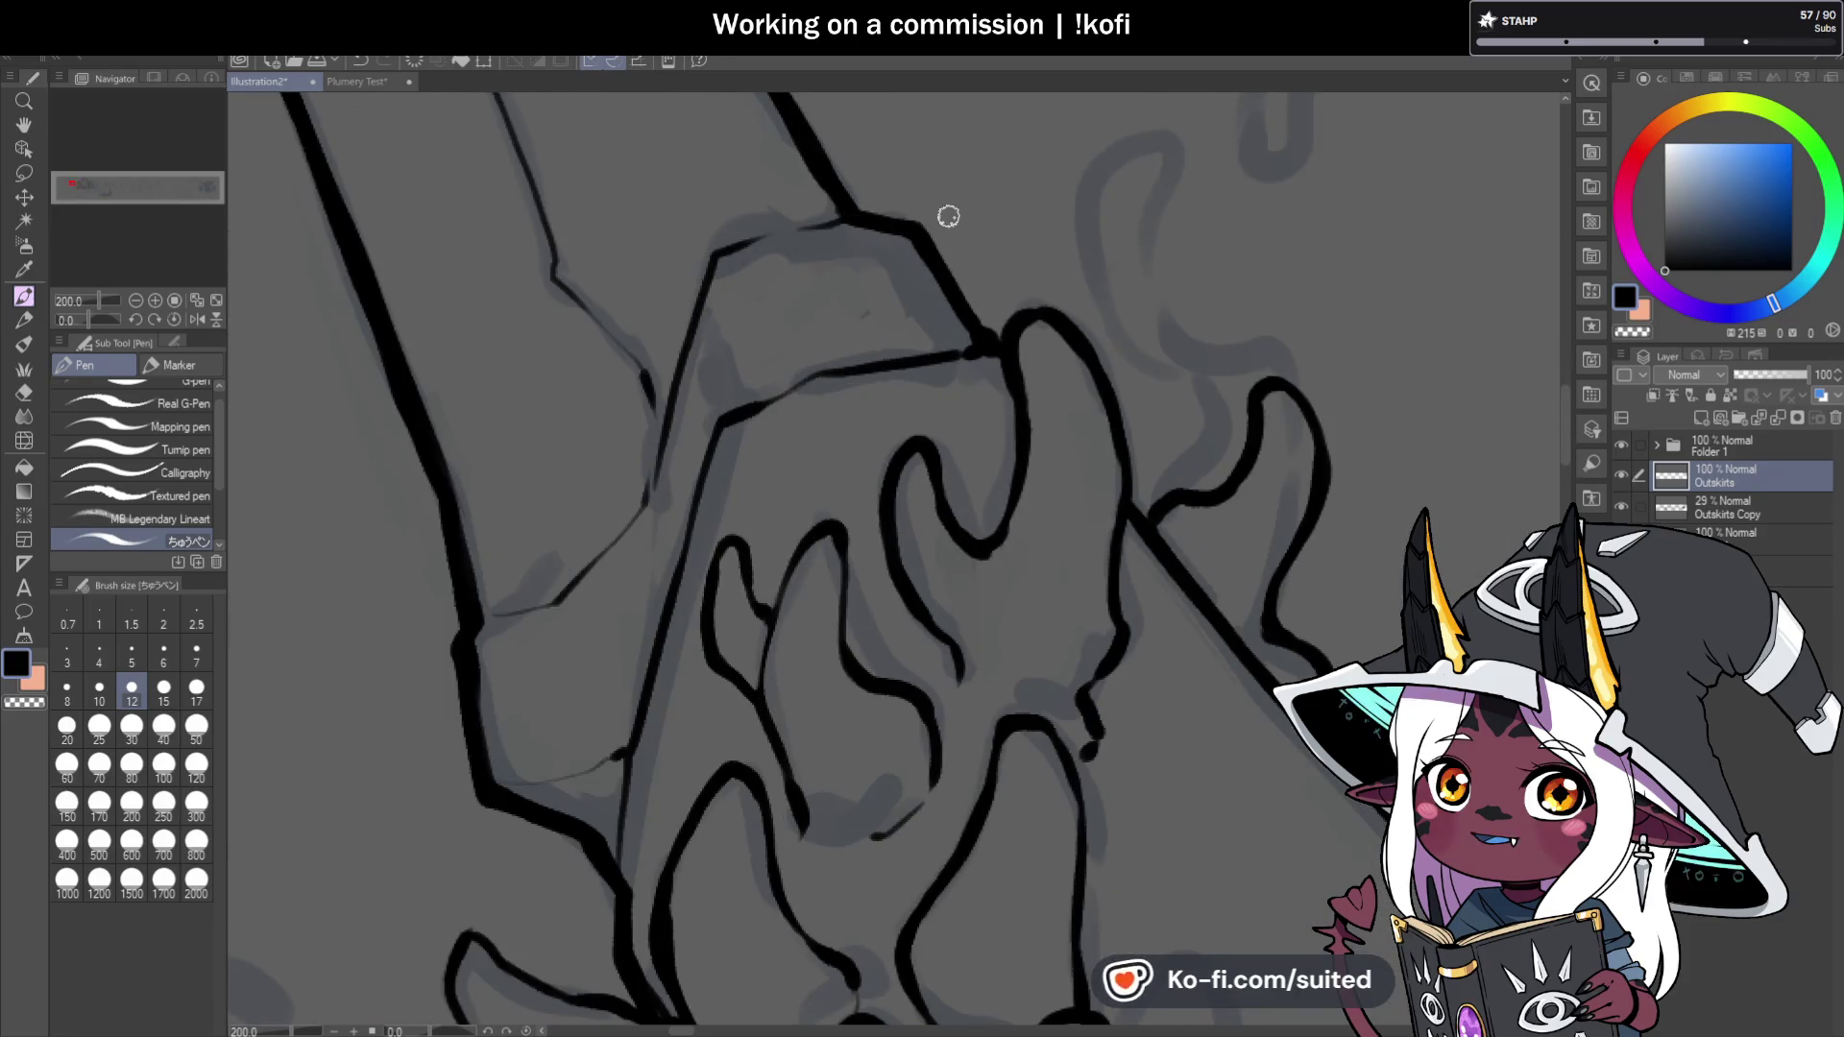
scroll(989, 338, down, 4)
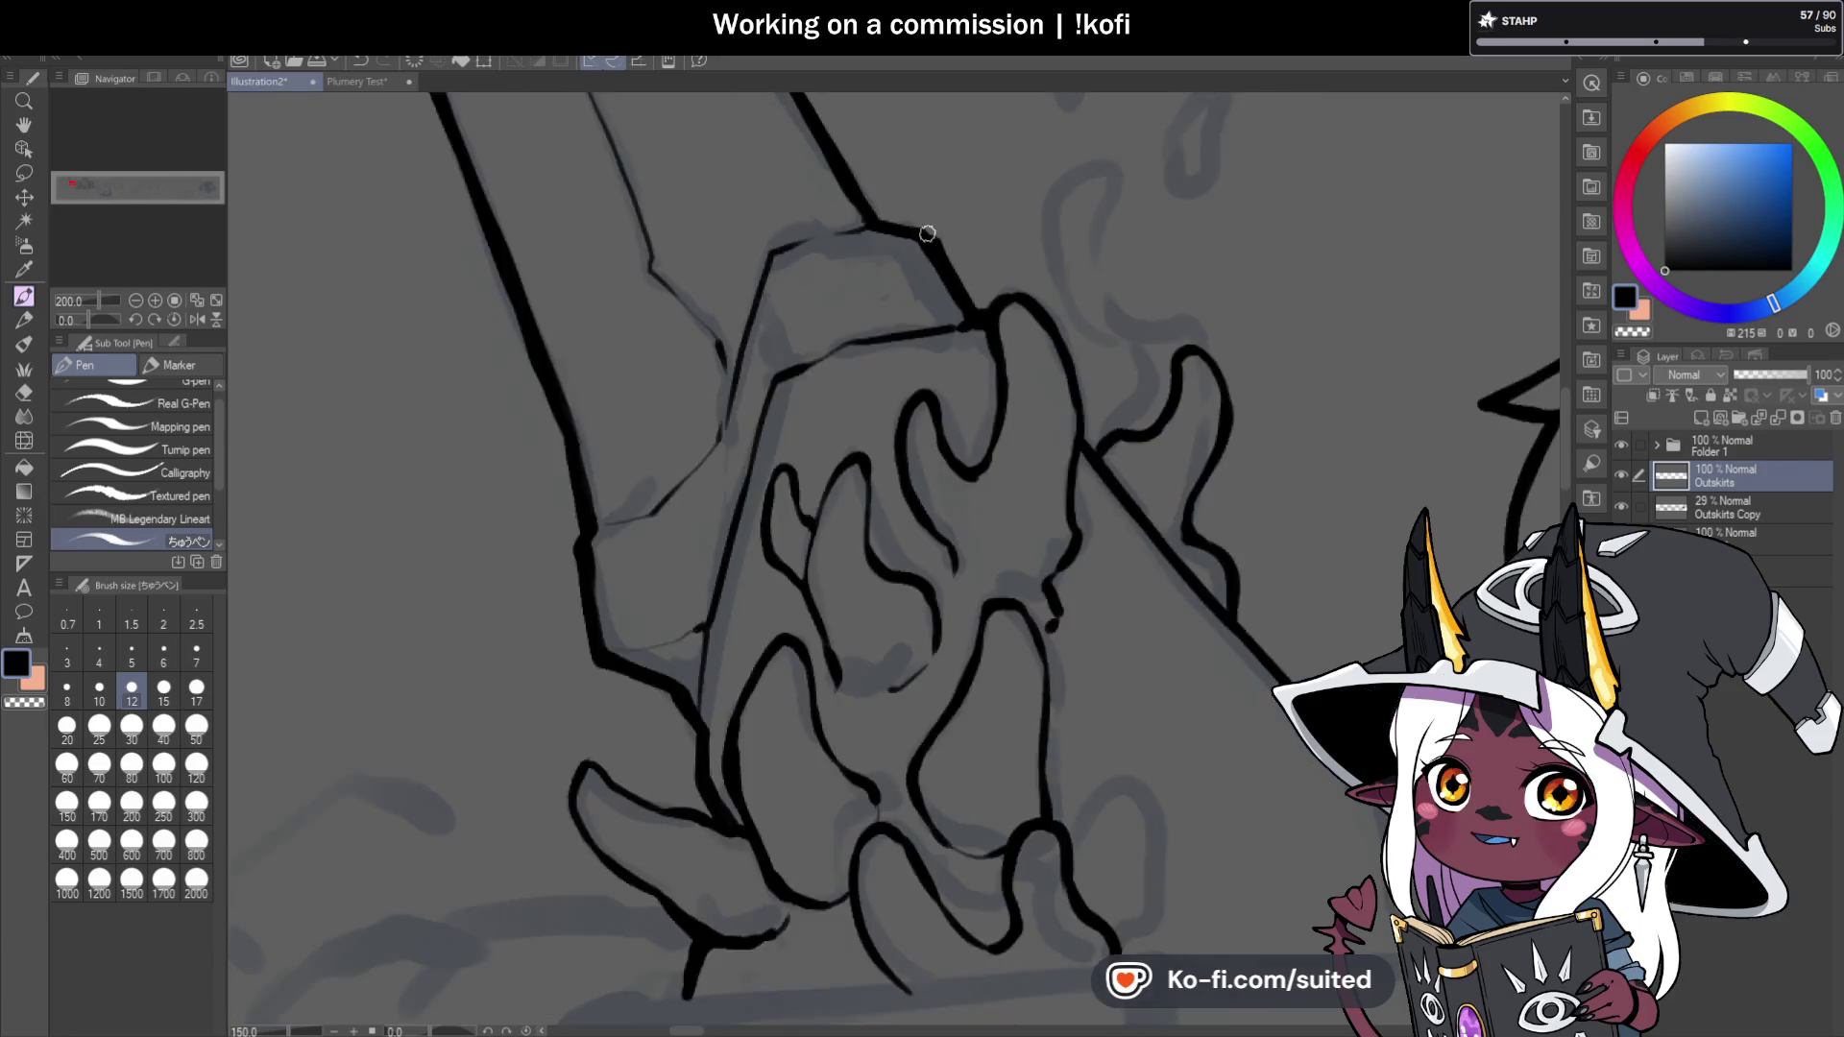
scroll(1123, 507, up, 3)
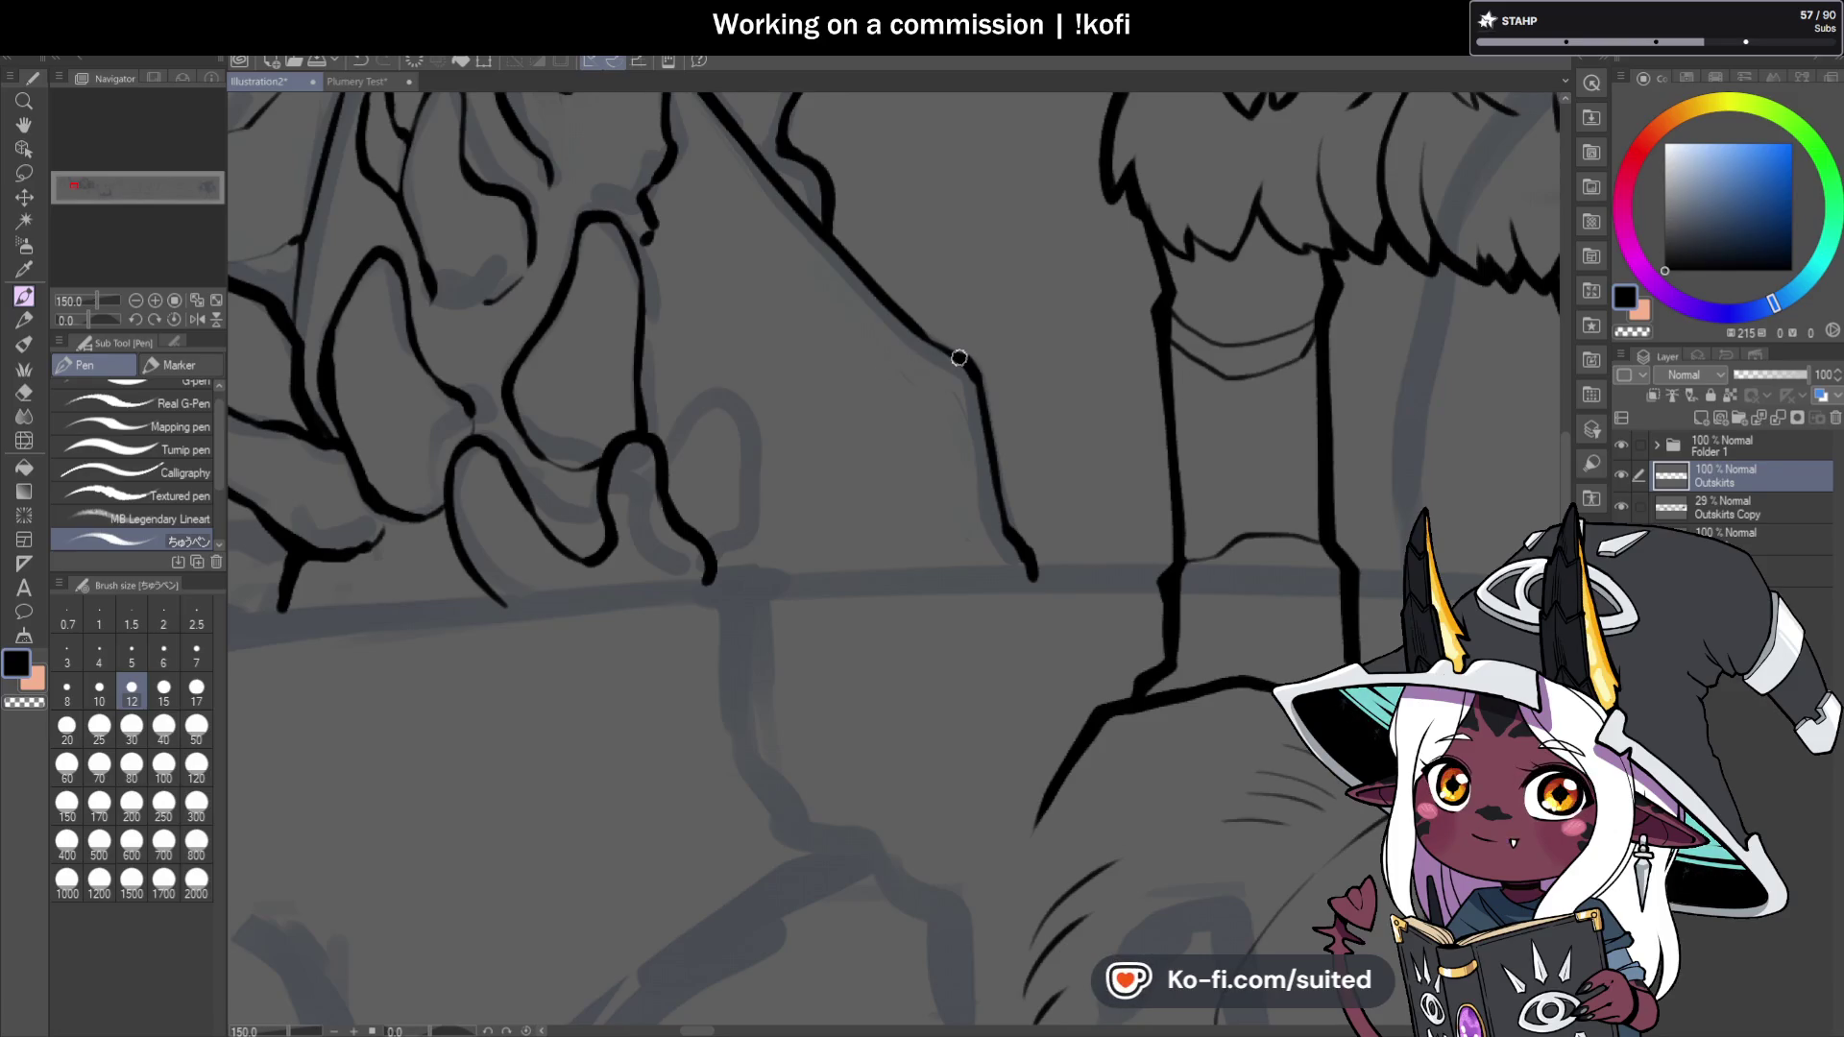
drag(970, 359, 693, 362)
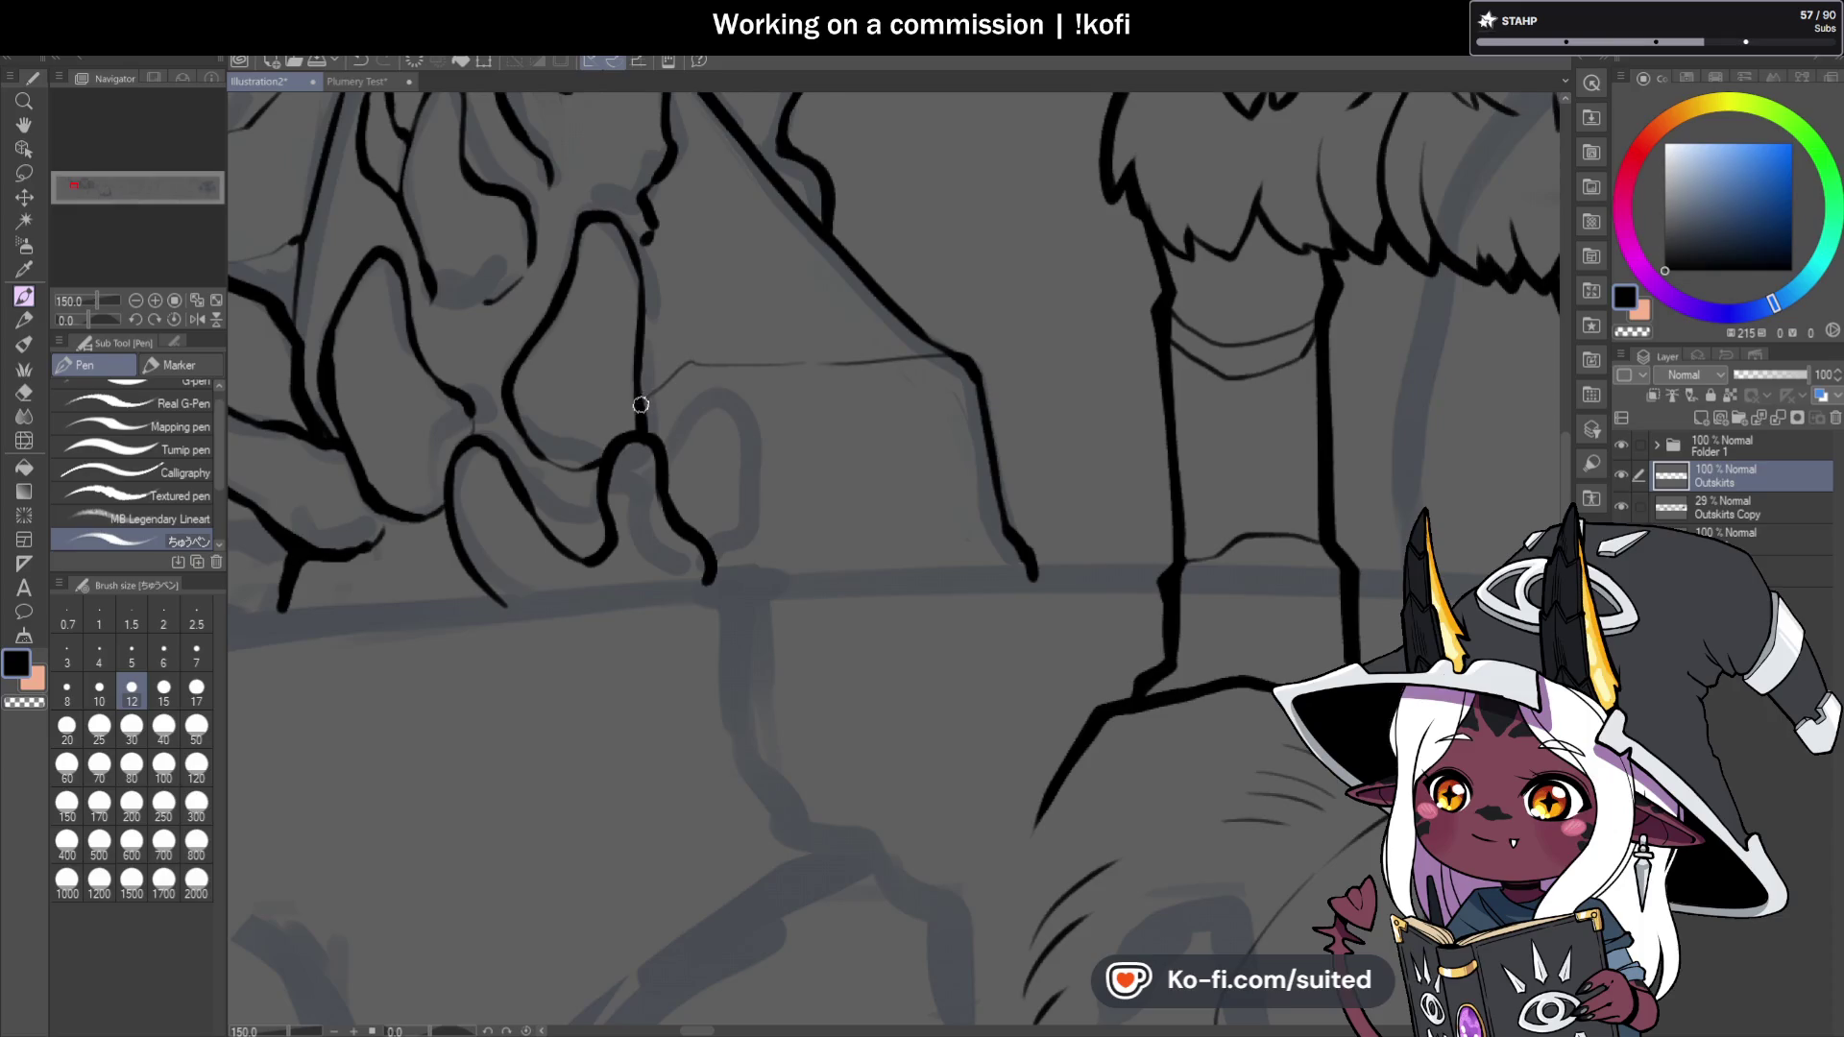
drag(895, 360, 641, 381)
key(c)
mouse_move(917, 323)
mouse_down()
mouse_move(947, 325)
mouse_move(943, 348)
mouse_up()
key(c)
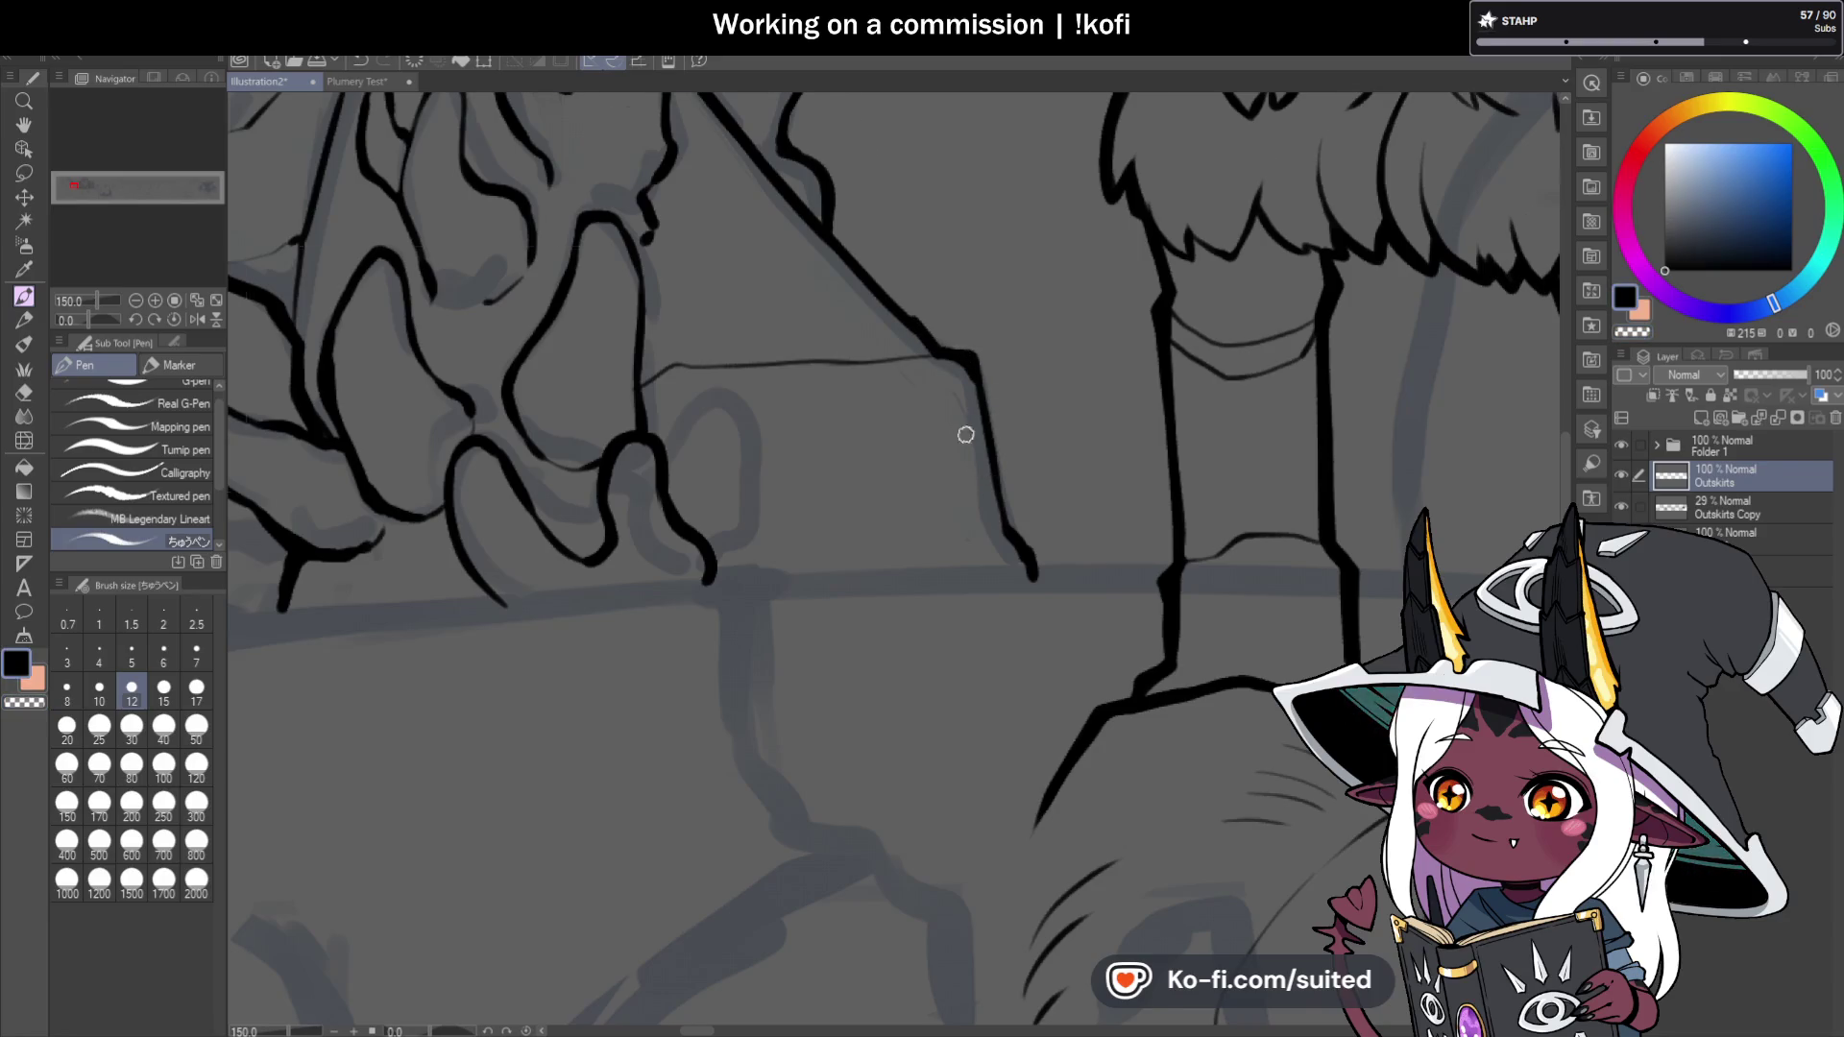
Ink the thin line down to the knuckle join and return the view to normal orientation.
scroll(968, 445, down, 6)
scroll(784, 426, up, 2)
scroll(784, 426, down, 1)
scroll(888, 432, up, 2)
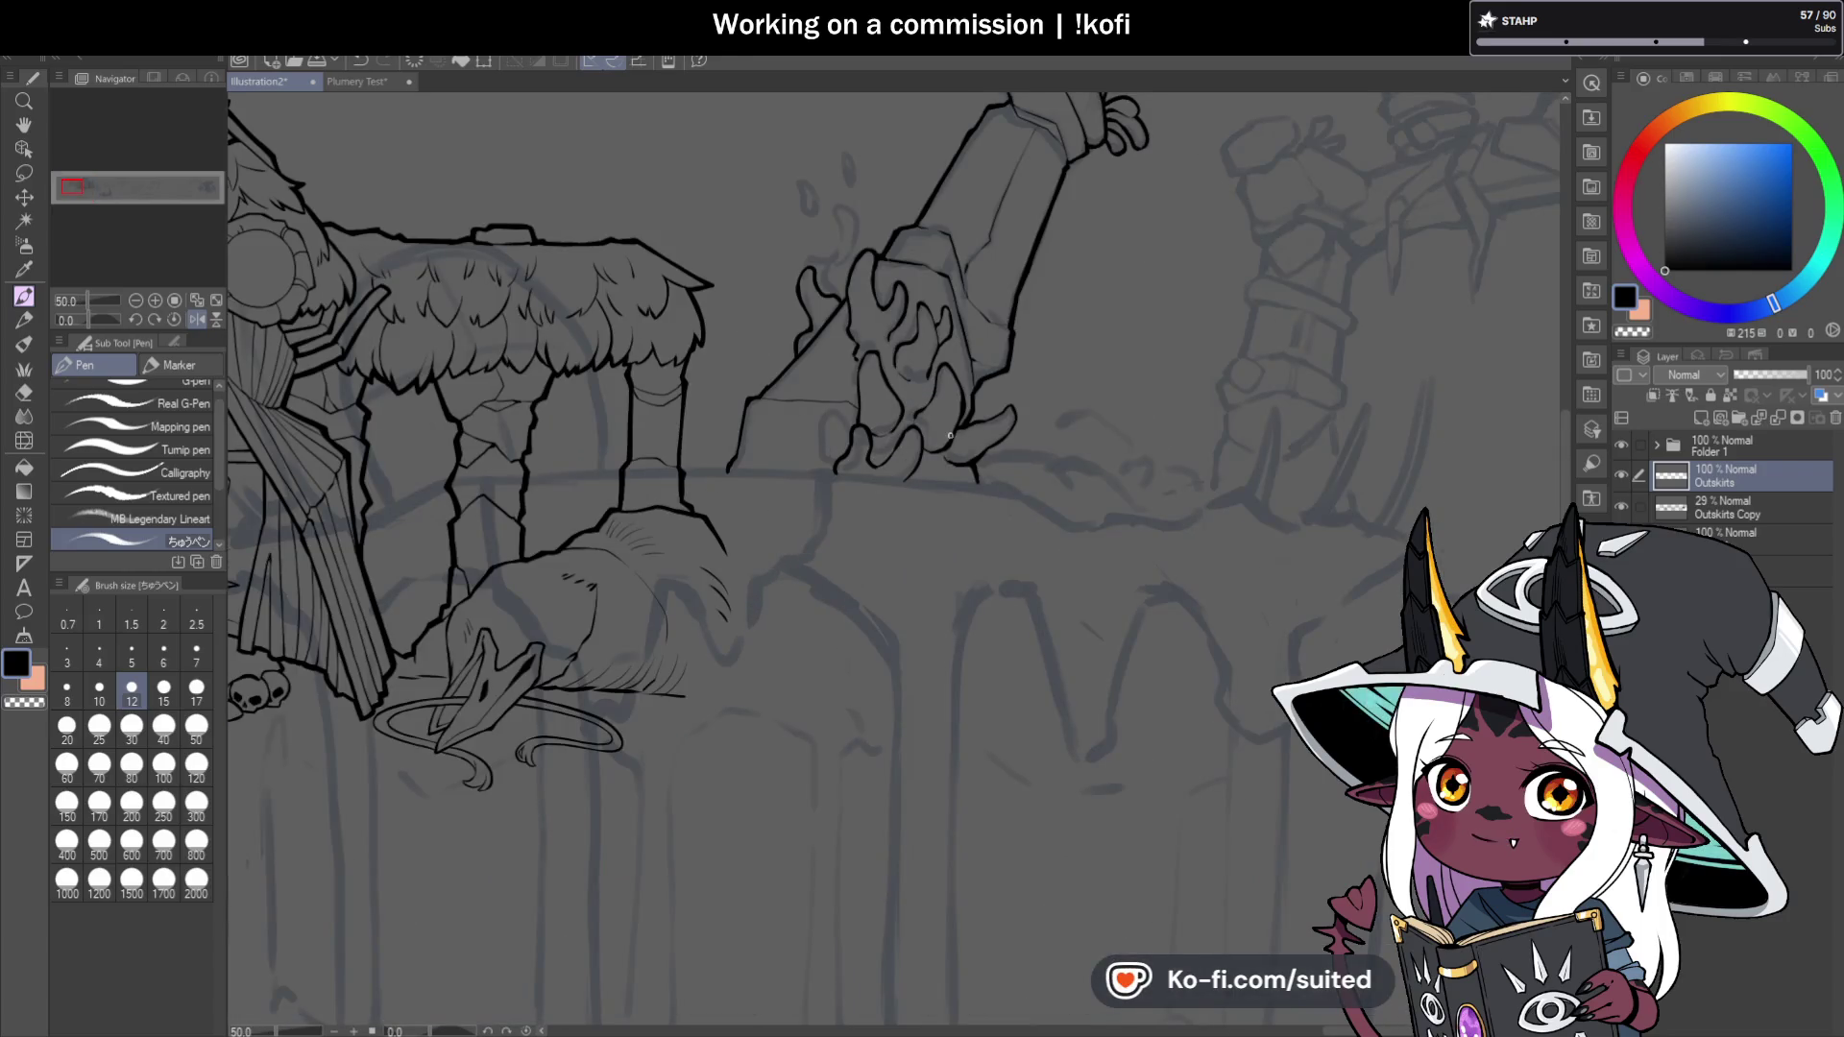
scroll(965, 298, up, 4)
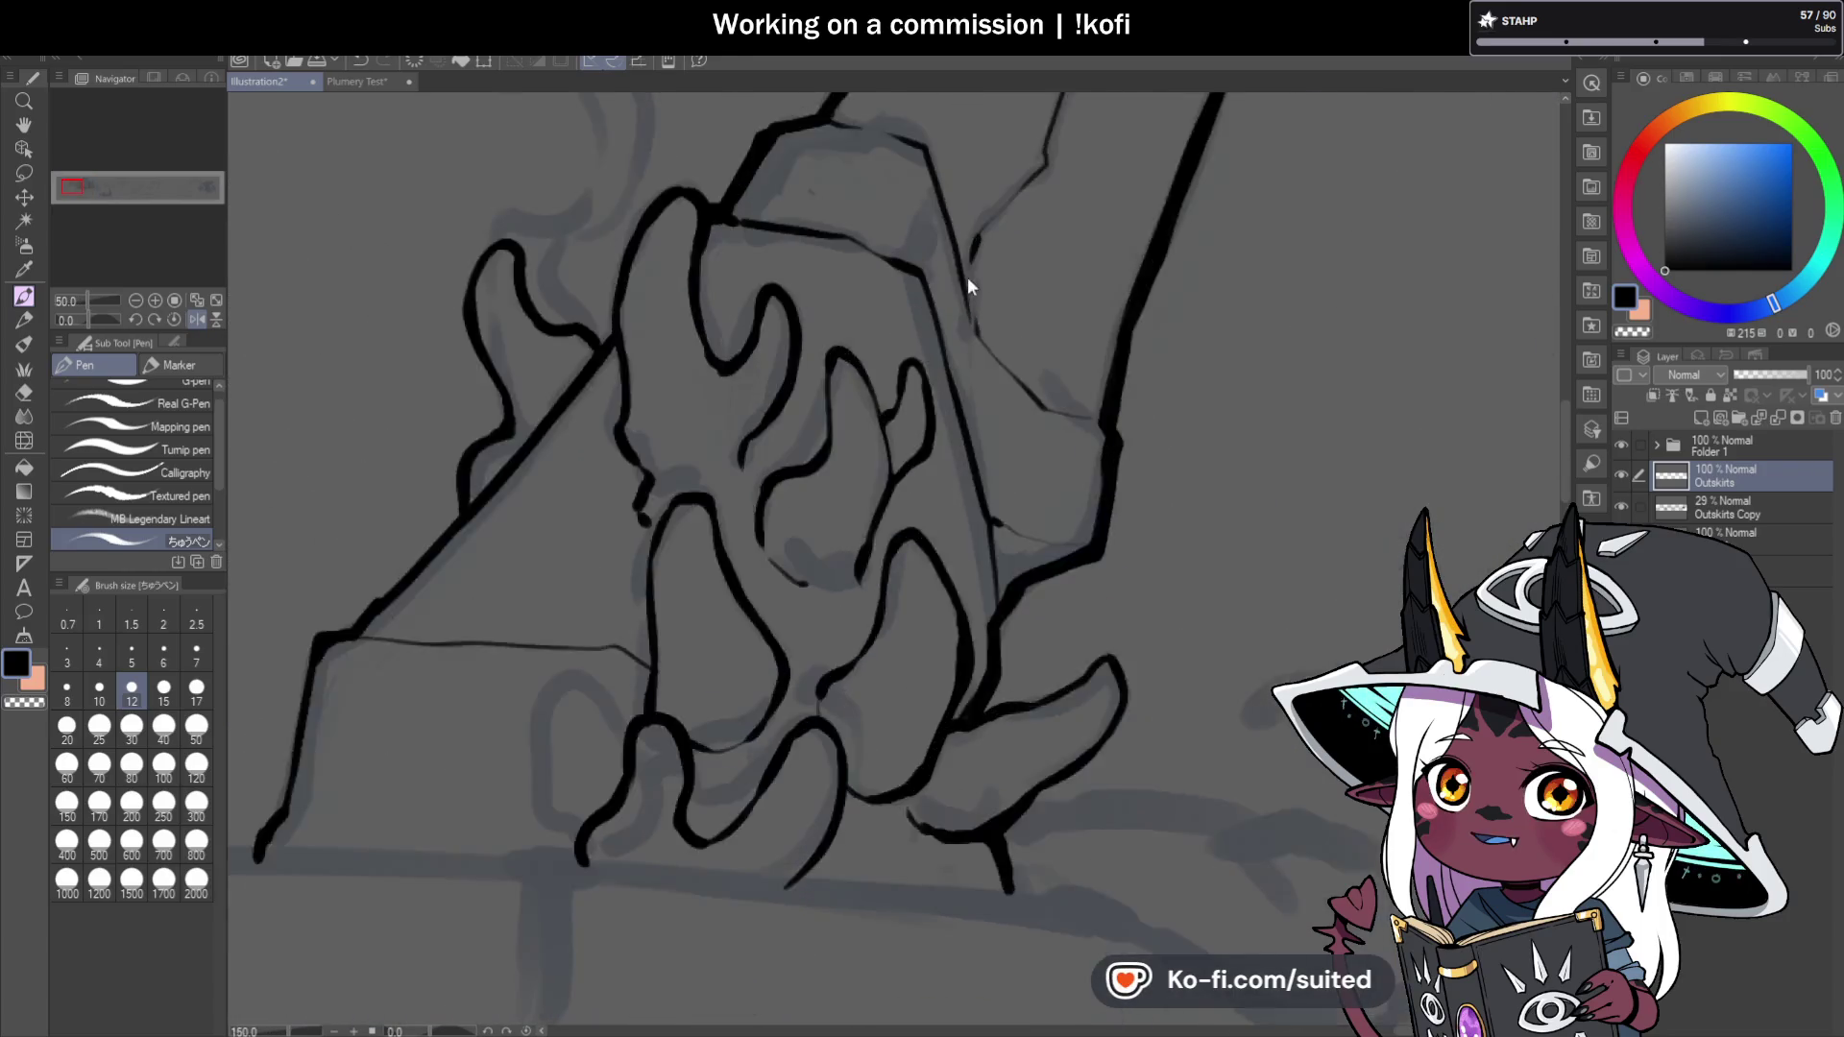
scroll(978, 348, down, 2)
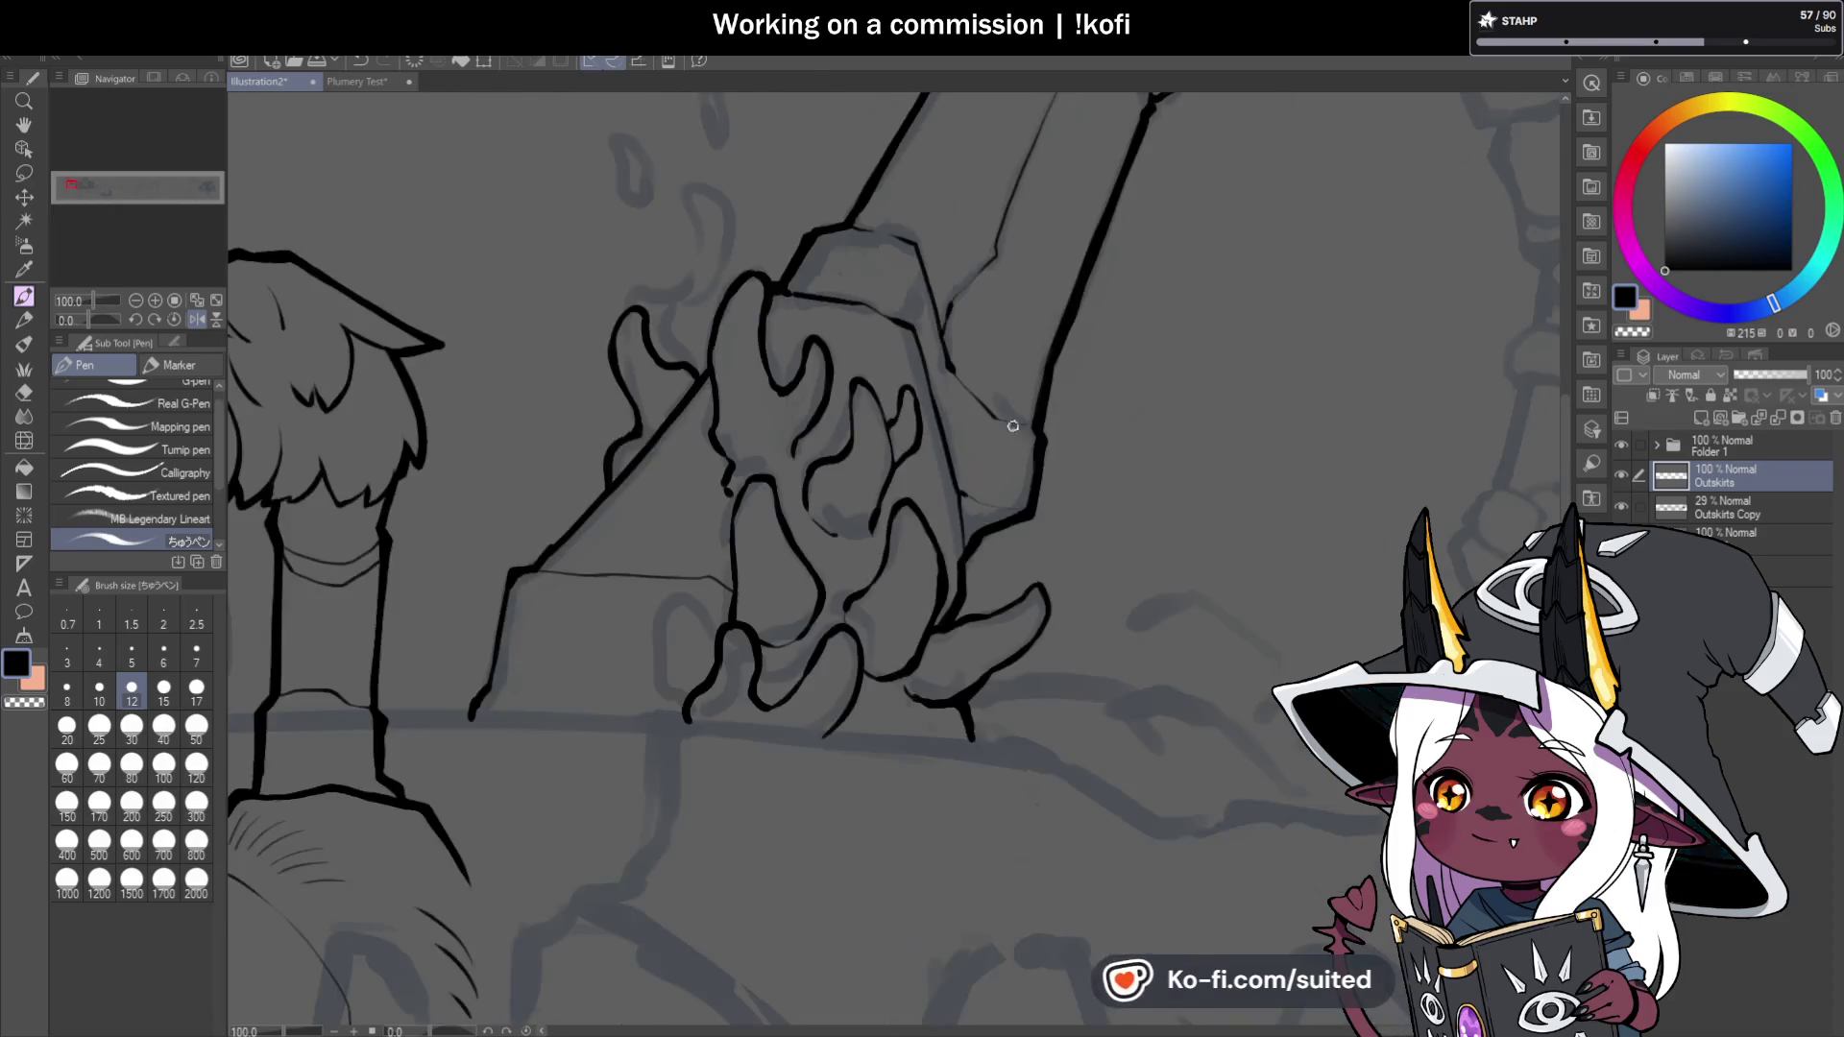
scroll(912, 346, up, 2)
drag(1064, 438, 1076, 451)
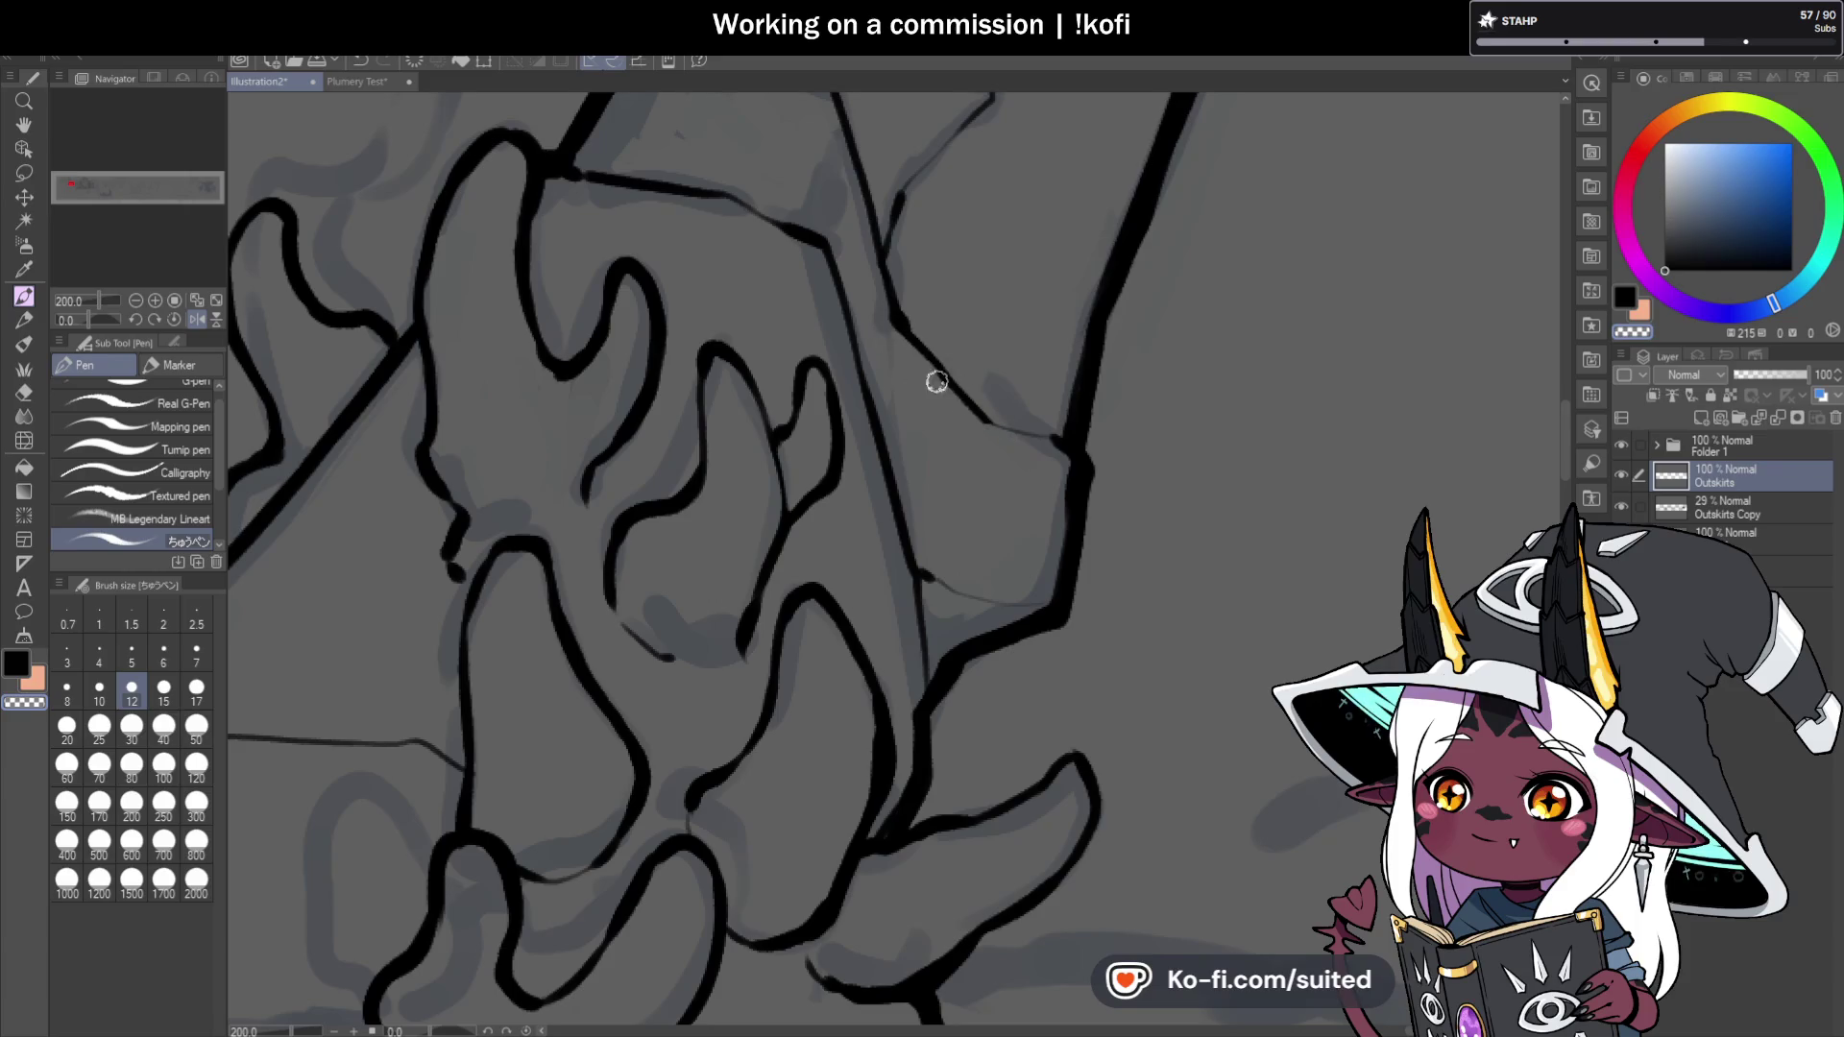
drag(922, 348, 1048, 442)
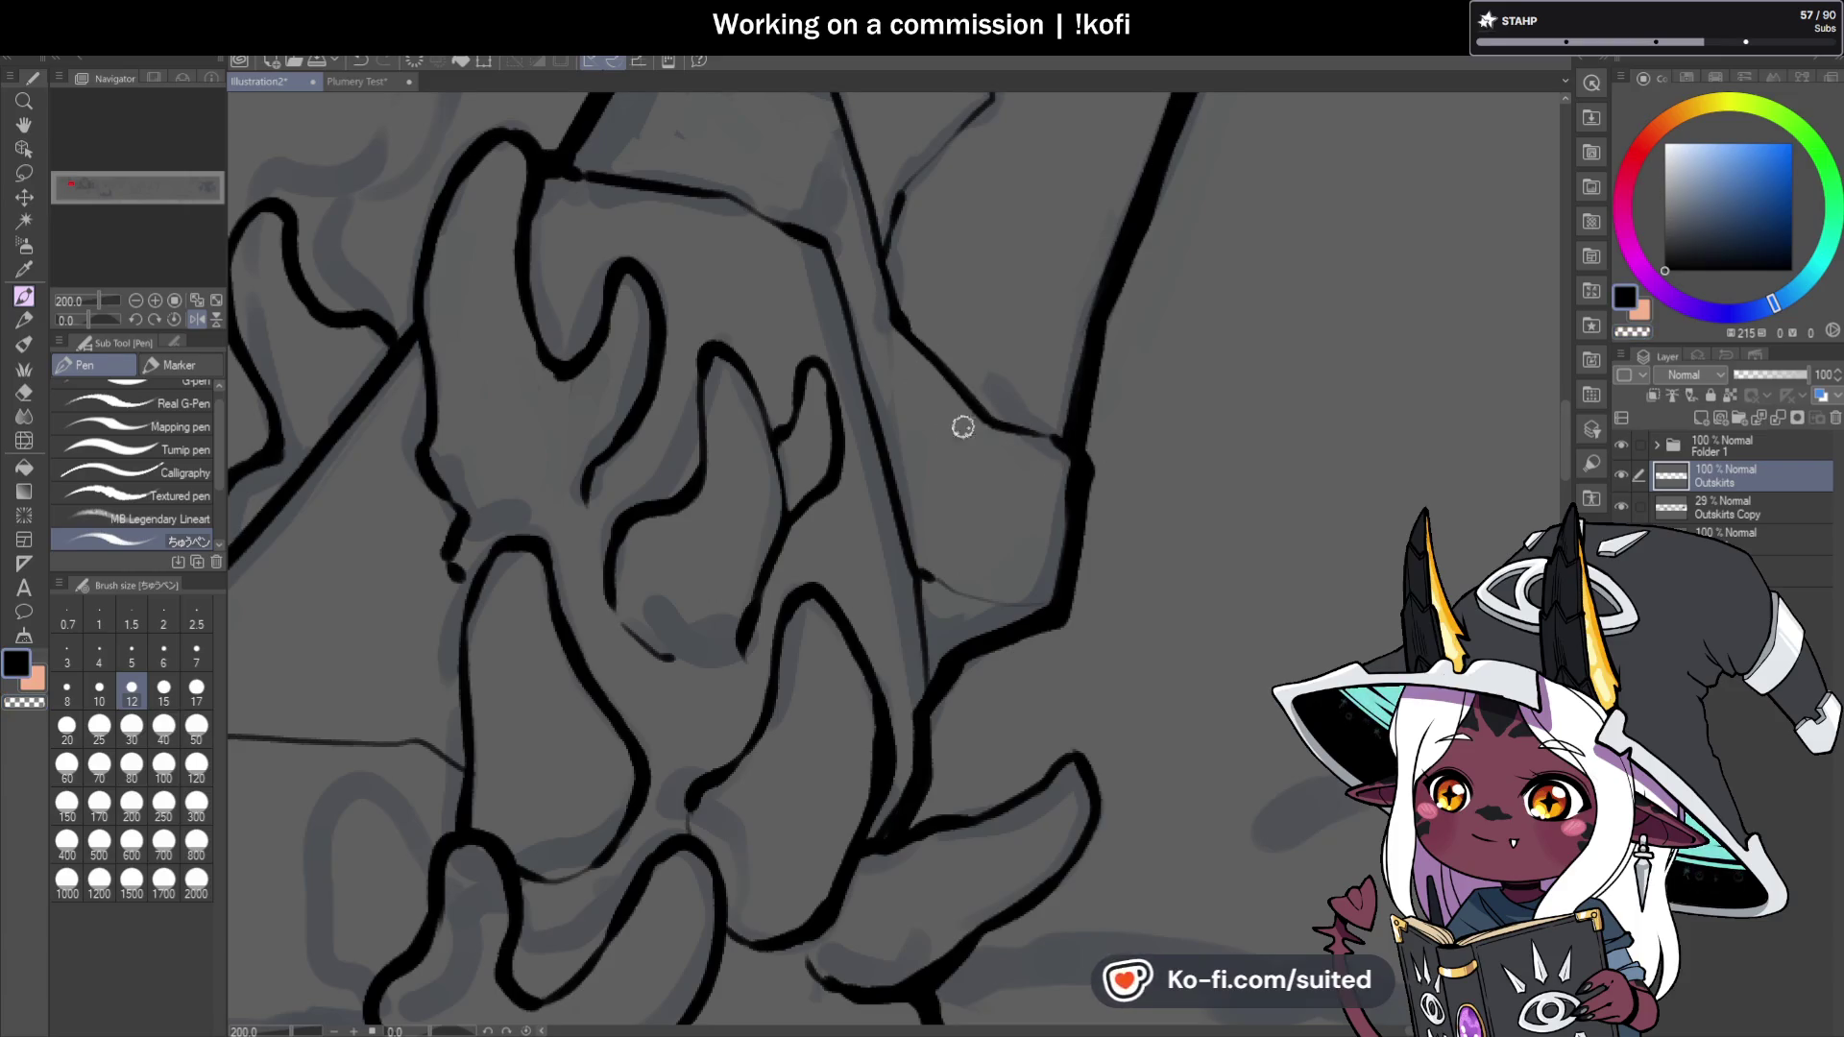
scroll(973, 426, down, 5)
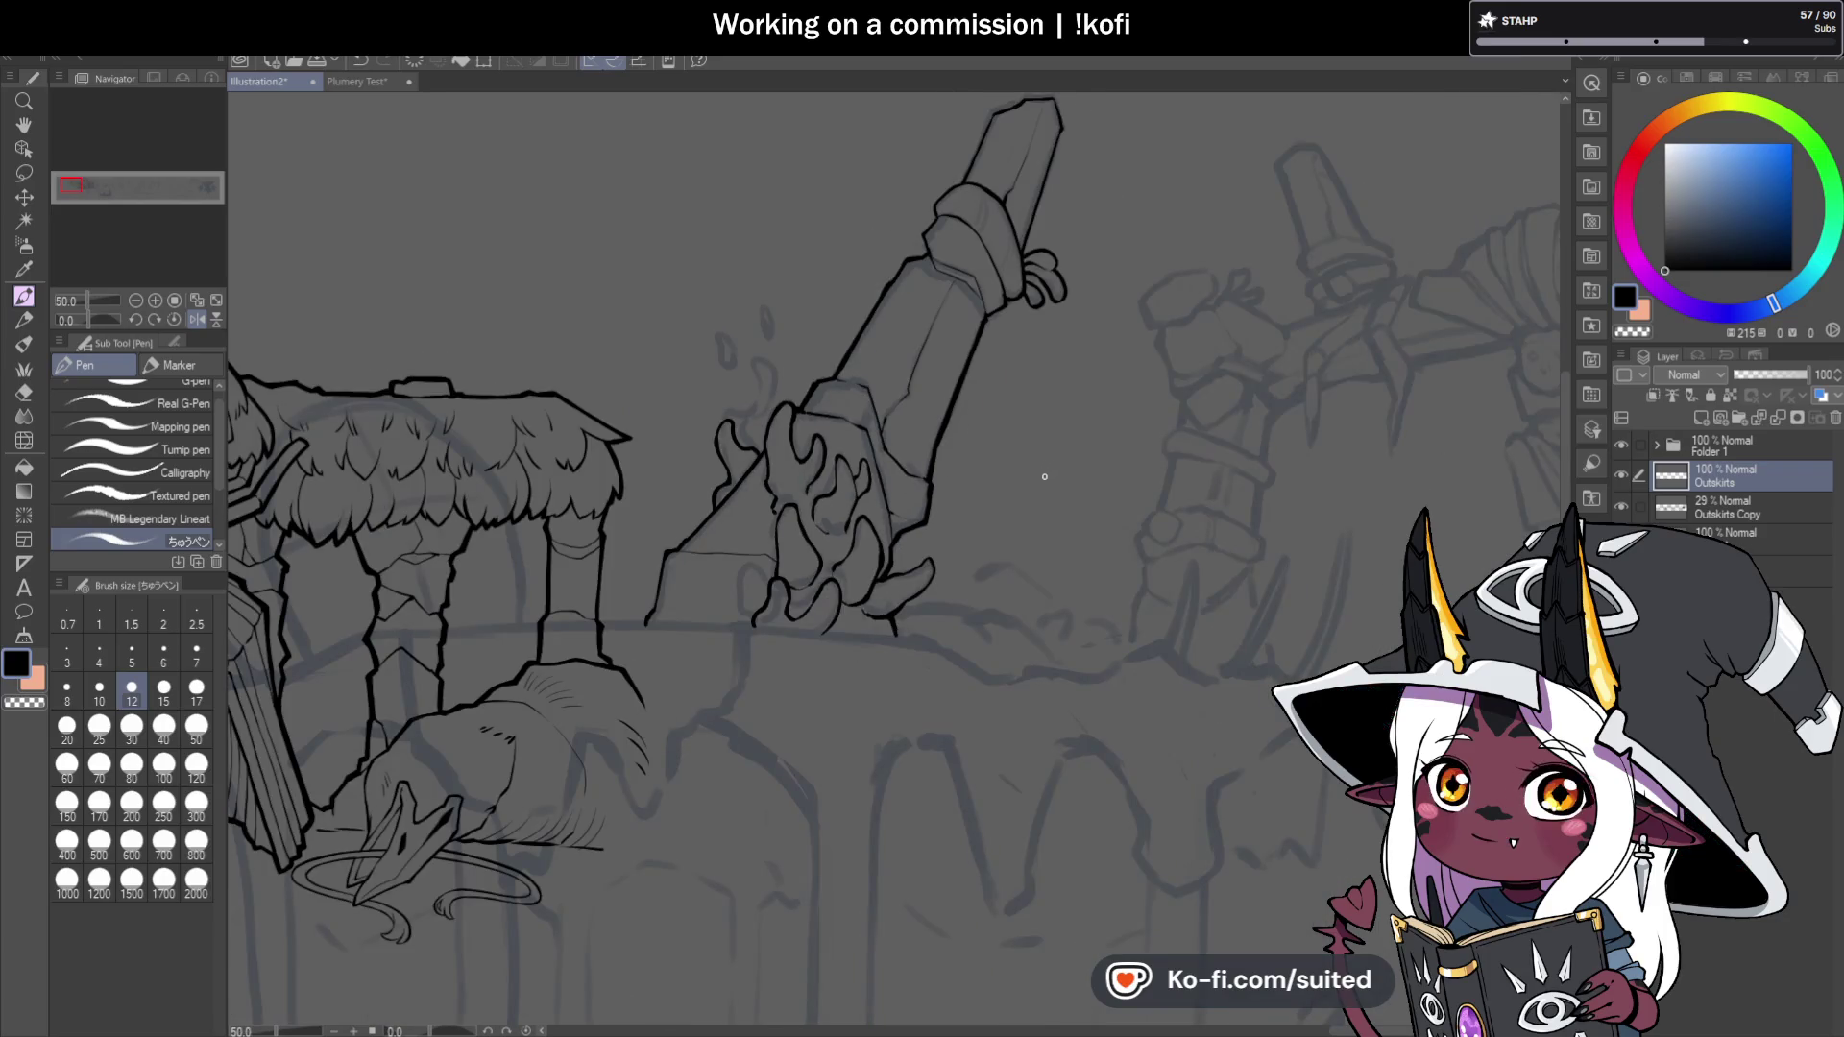
click(197, 319)
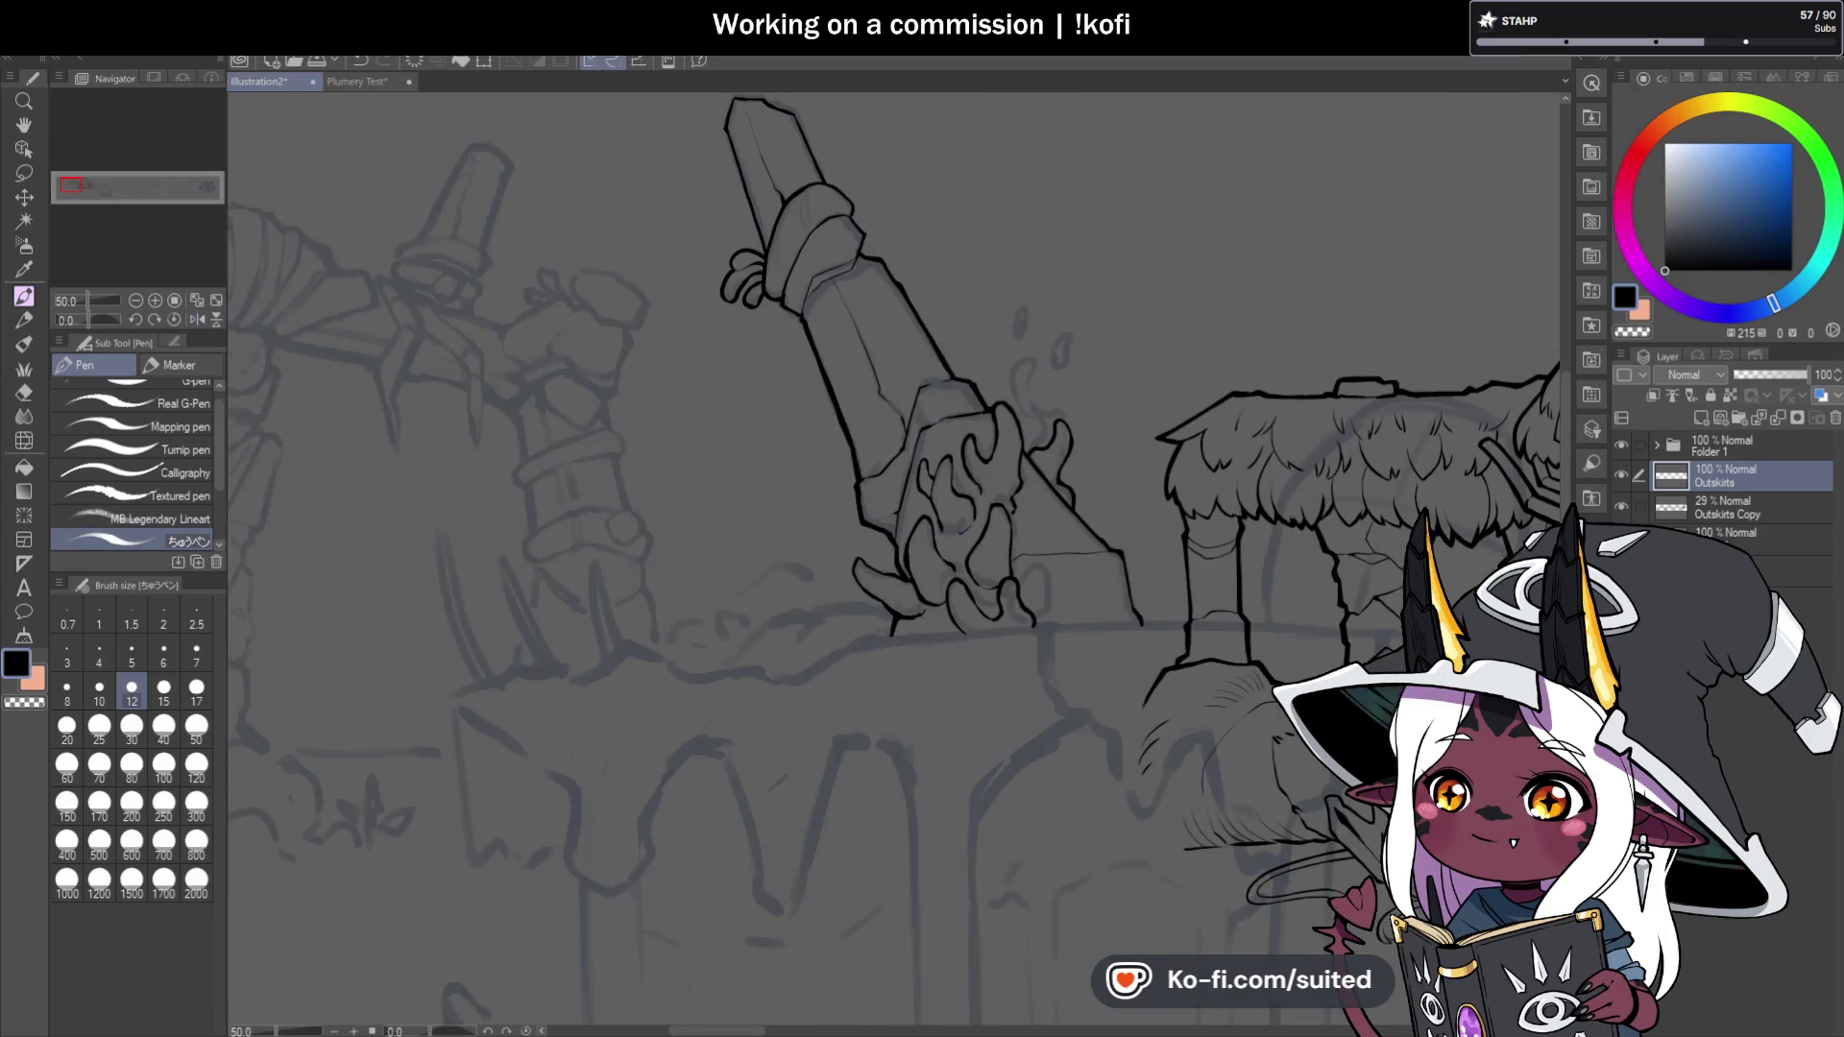
Undo the top claw tip stroke, redraw it as a smooth curve, and check it mirrored.
scroll(1060, 551, up, 5)
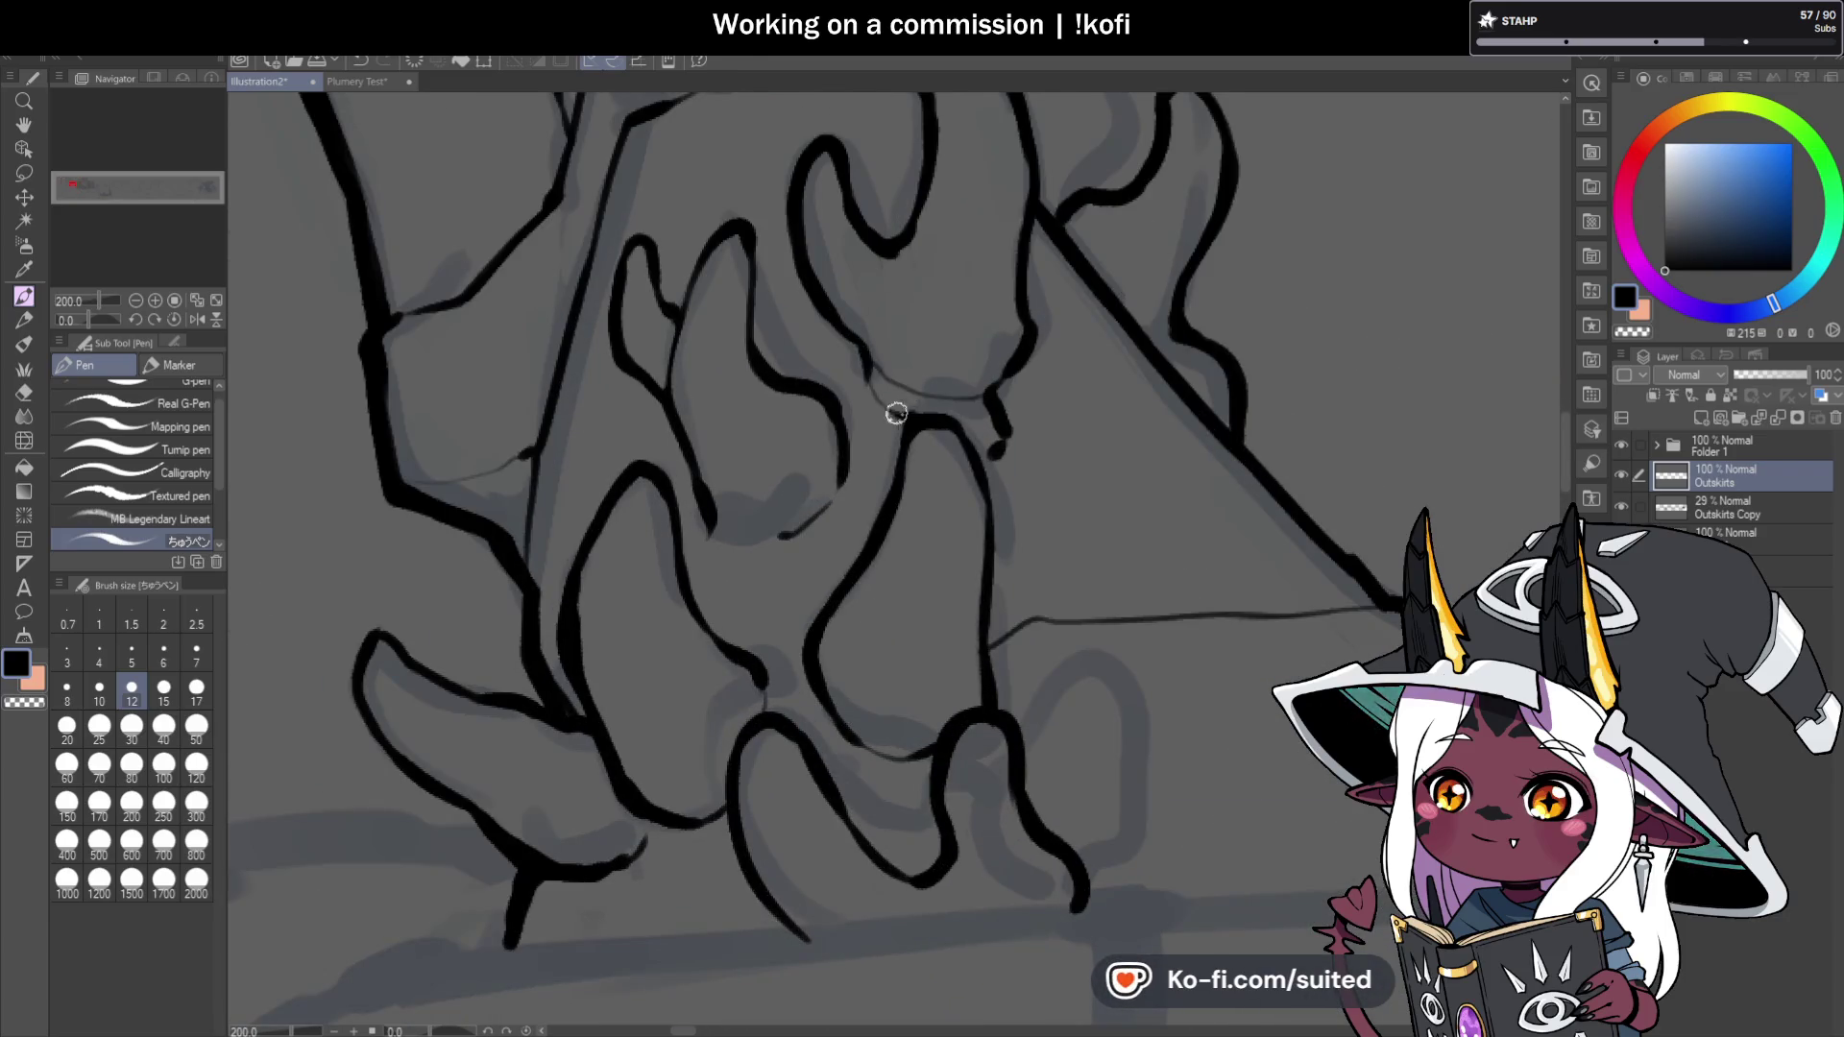
scroll(900, 413, down, 5)
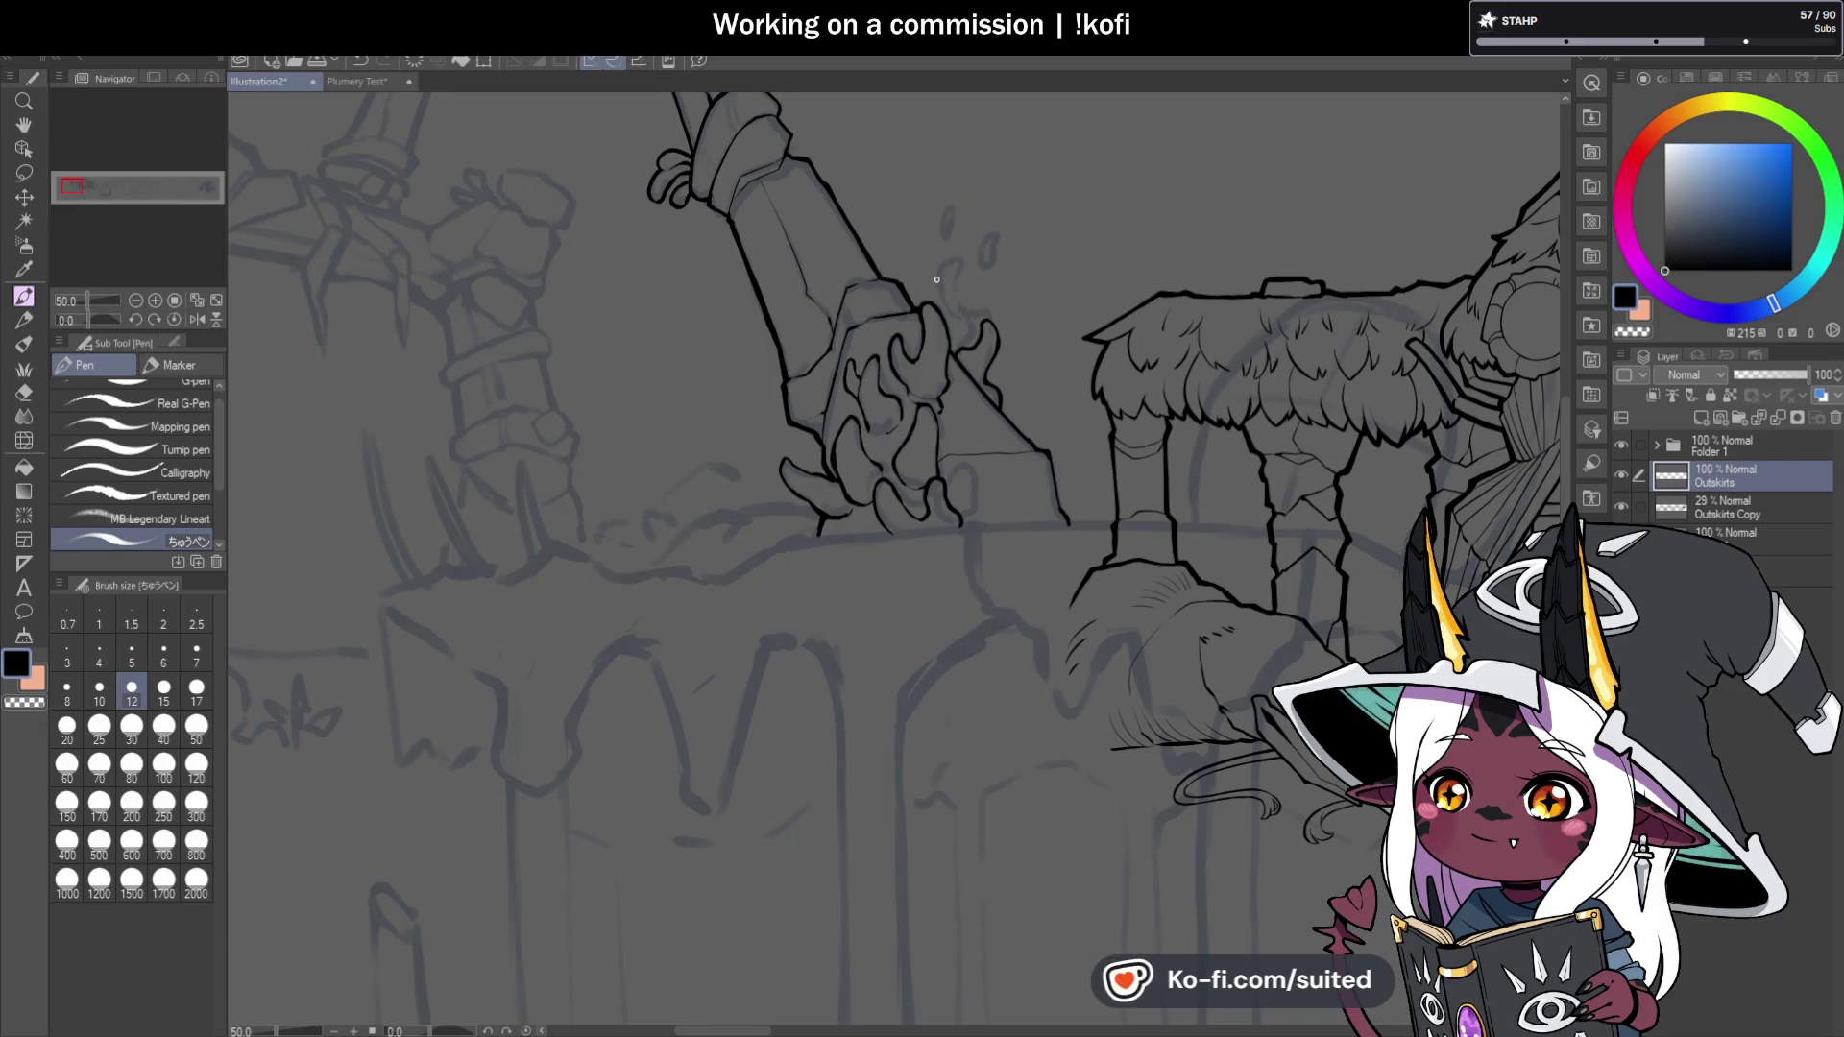
scroll(960, 305, up, 3)
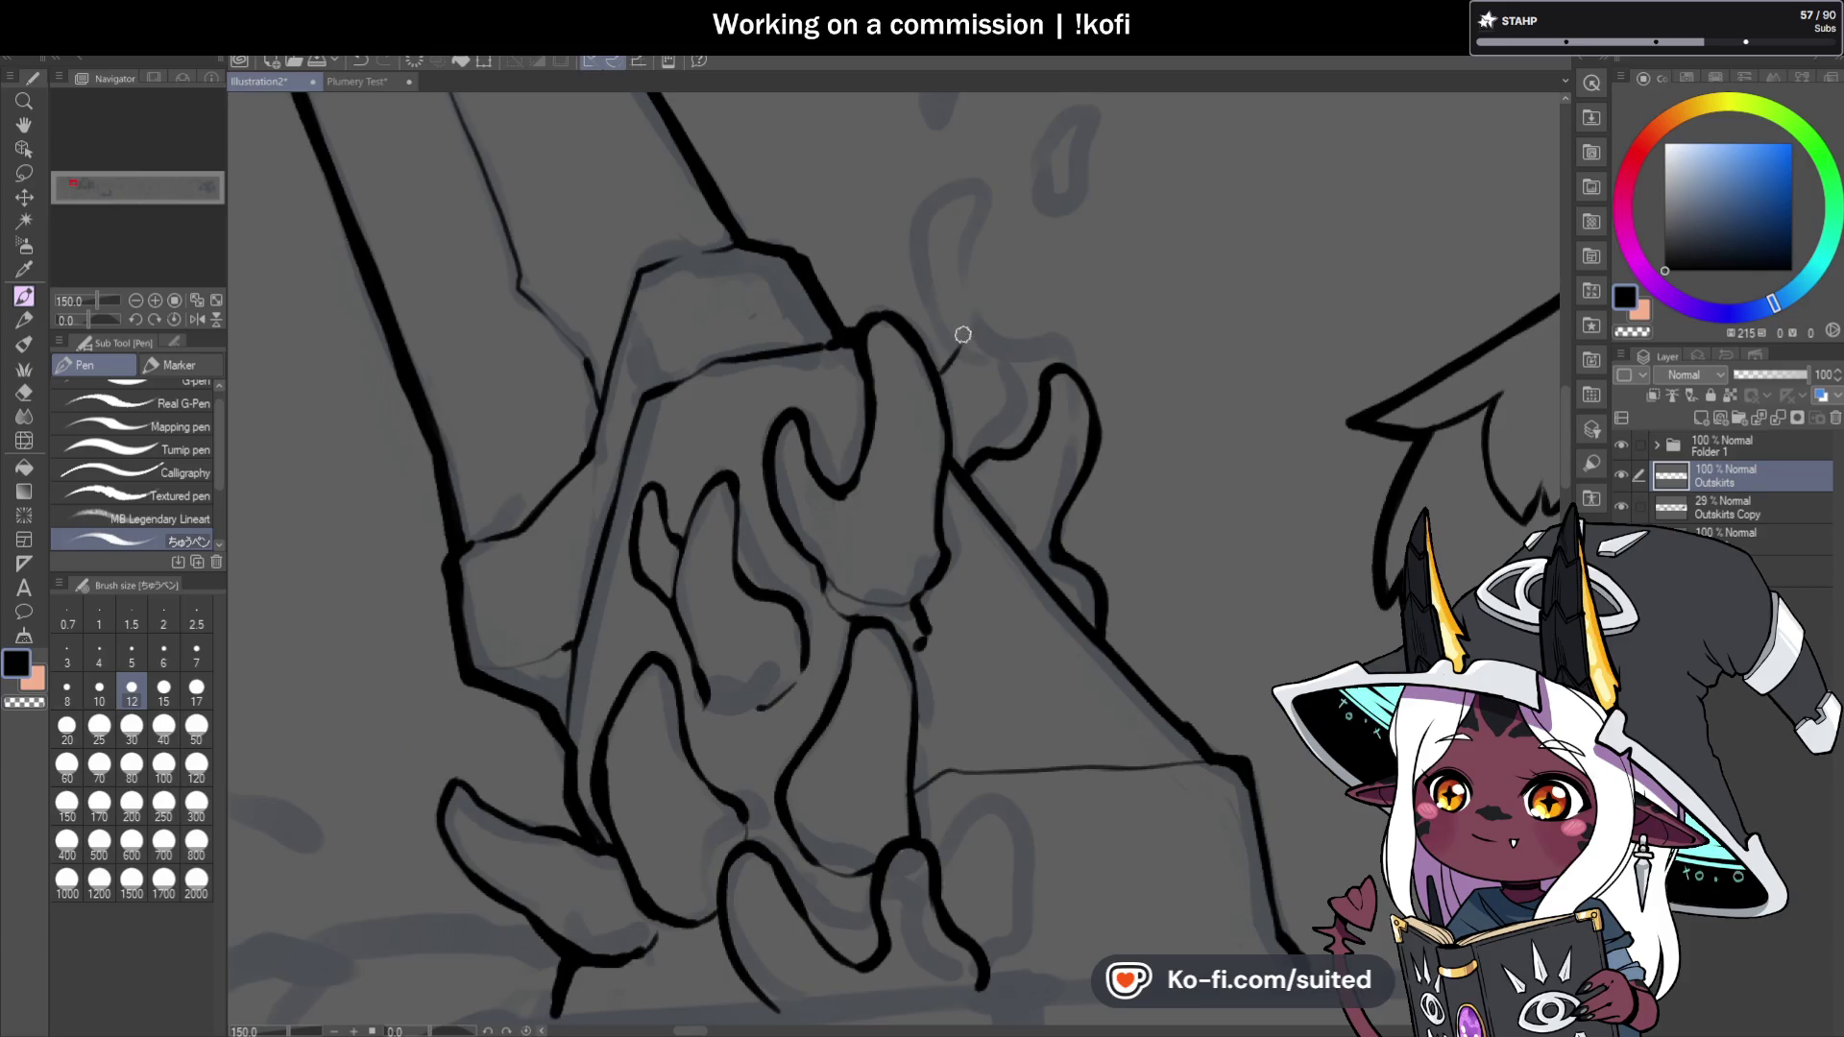
key(ctrl+z)
mouse_move(943, 383)
mouse_down()
mouse_move(975, 349)
mouse_move(948, 299)
mouse_move(936, 326)
mouse_up()
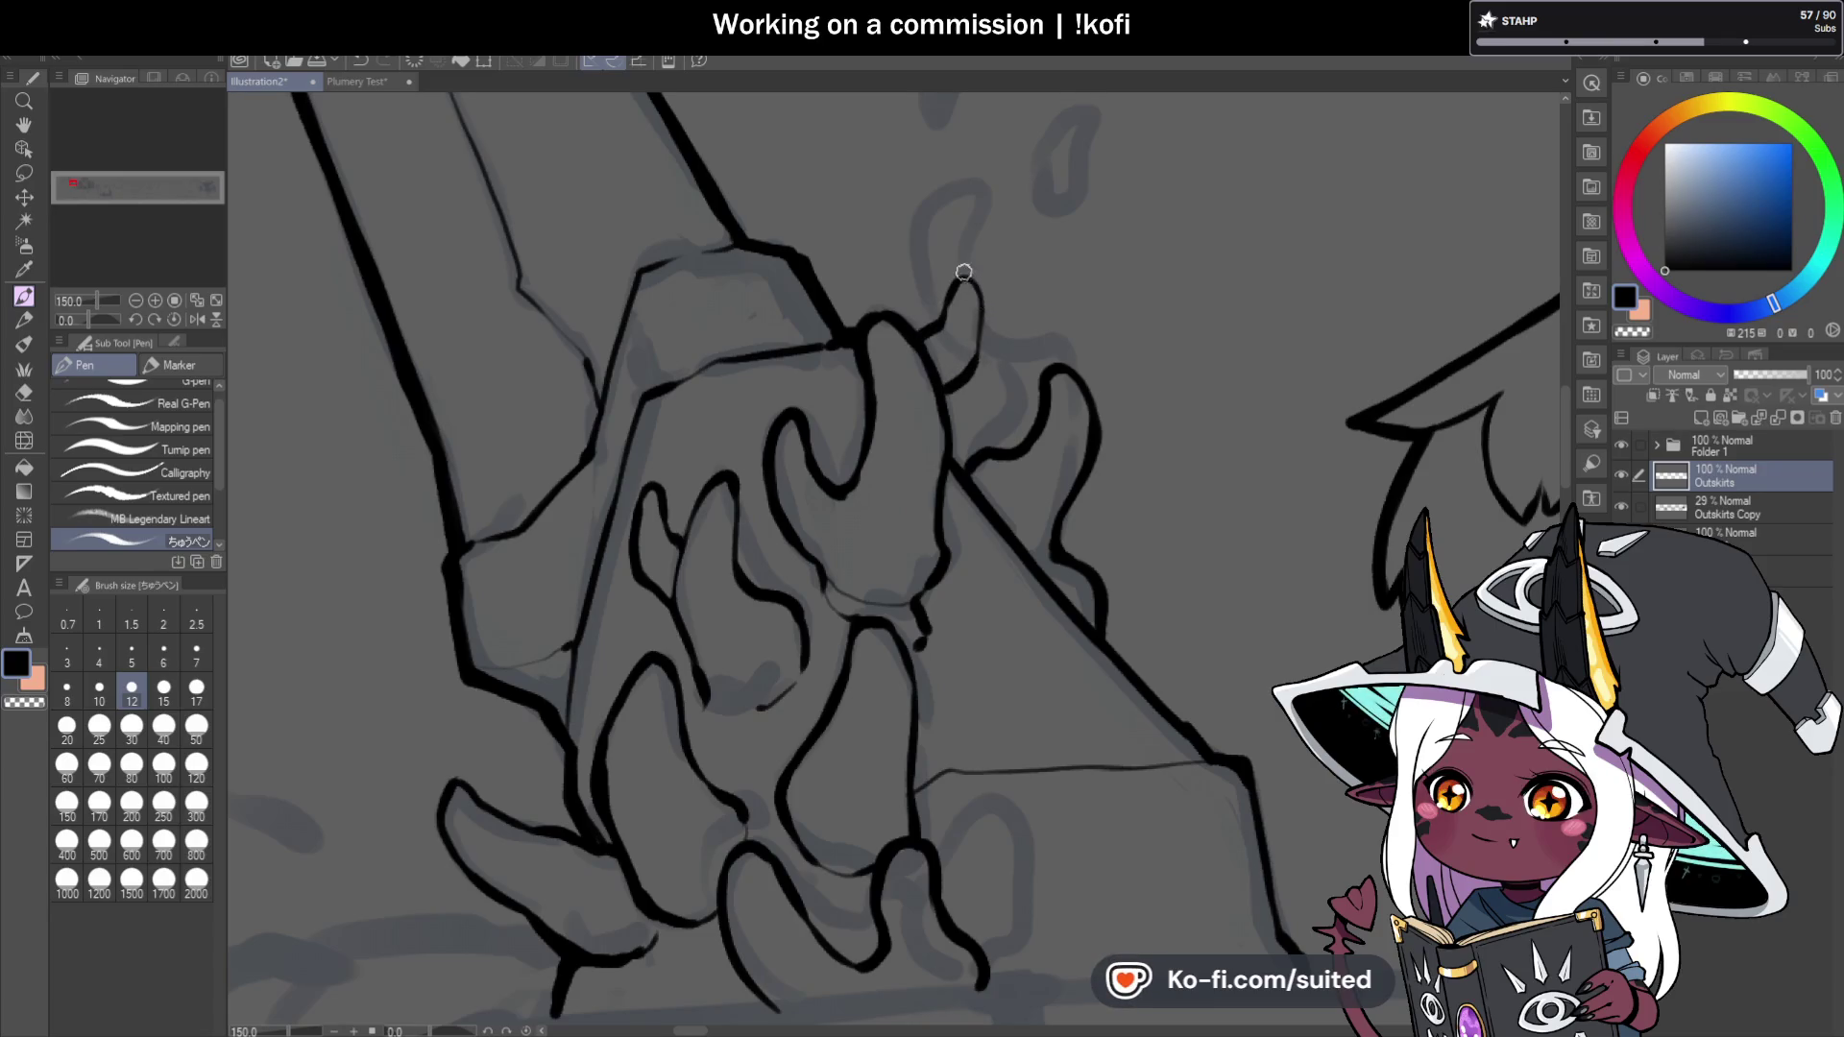
scroll(963, 272, down, 4)
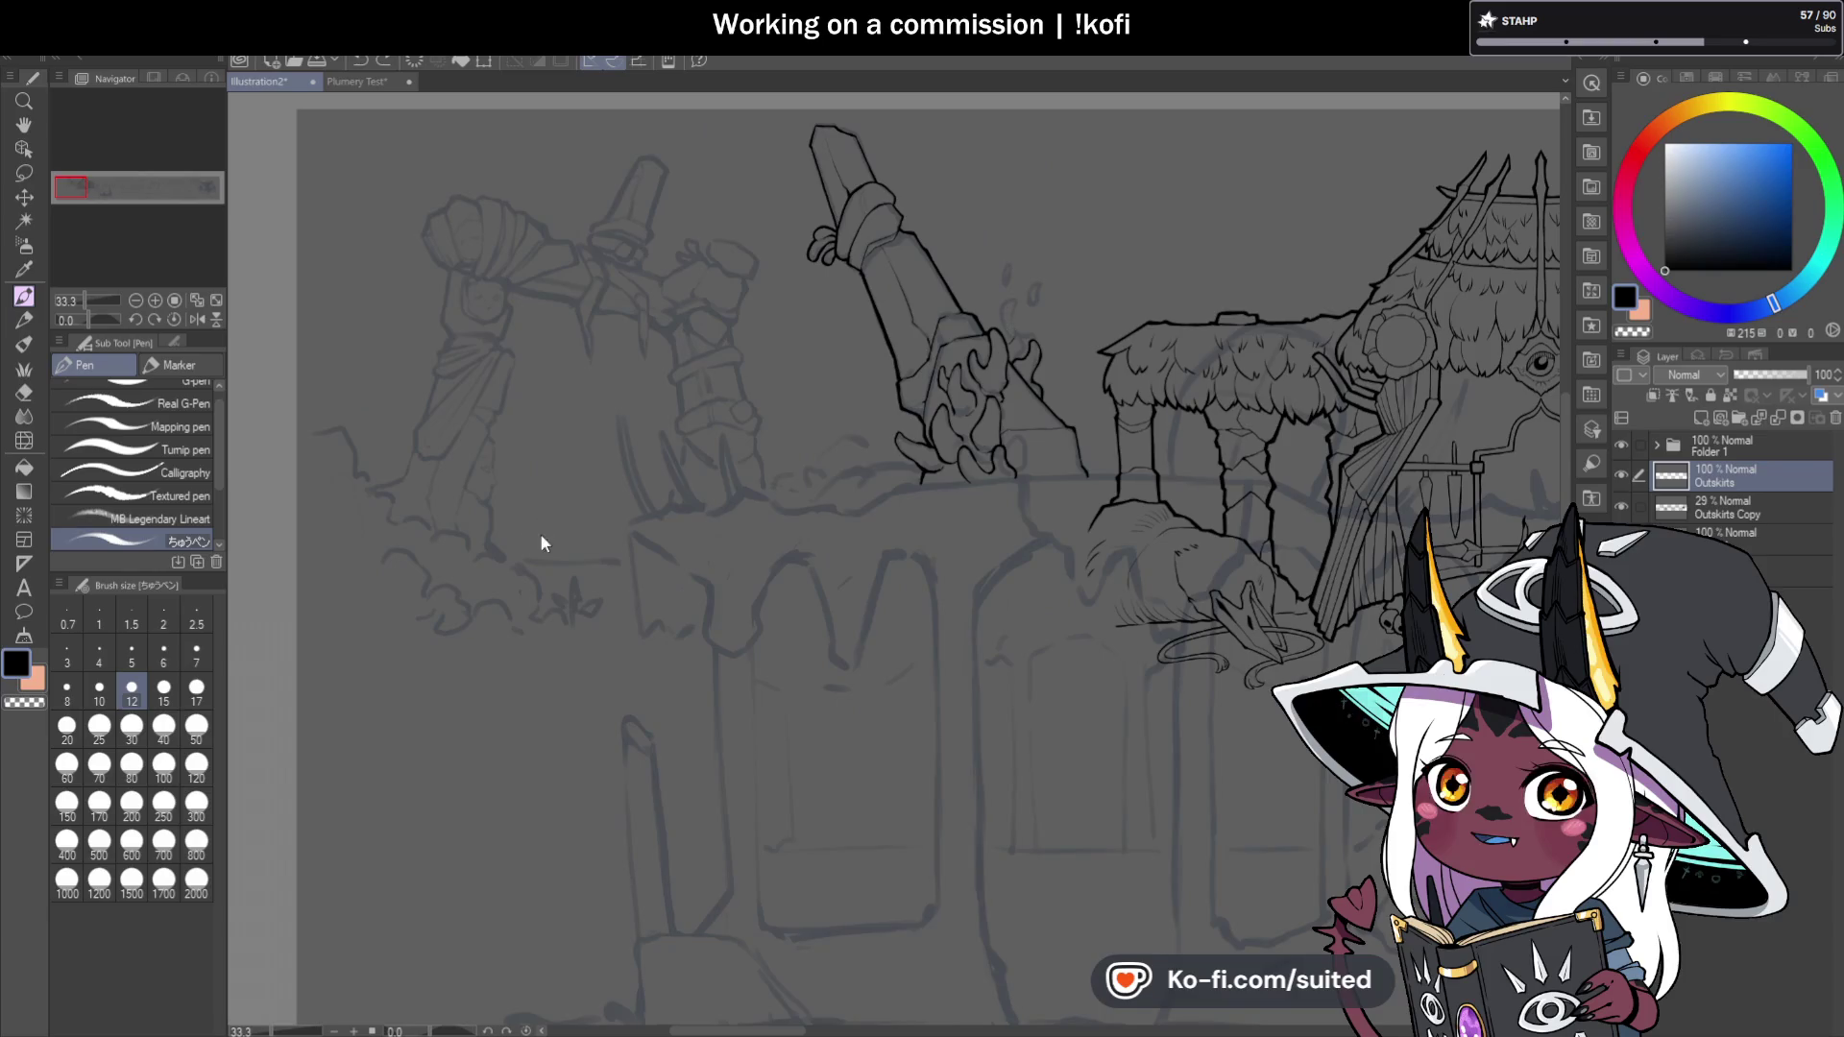
click(192, 319)
click(192, 318)
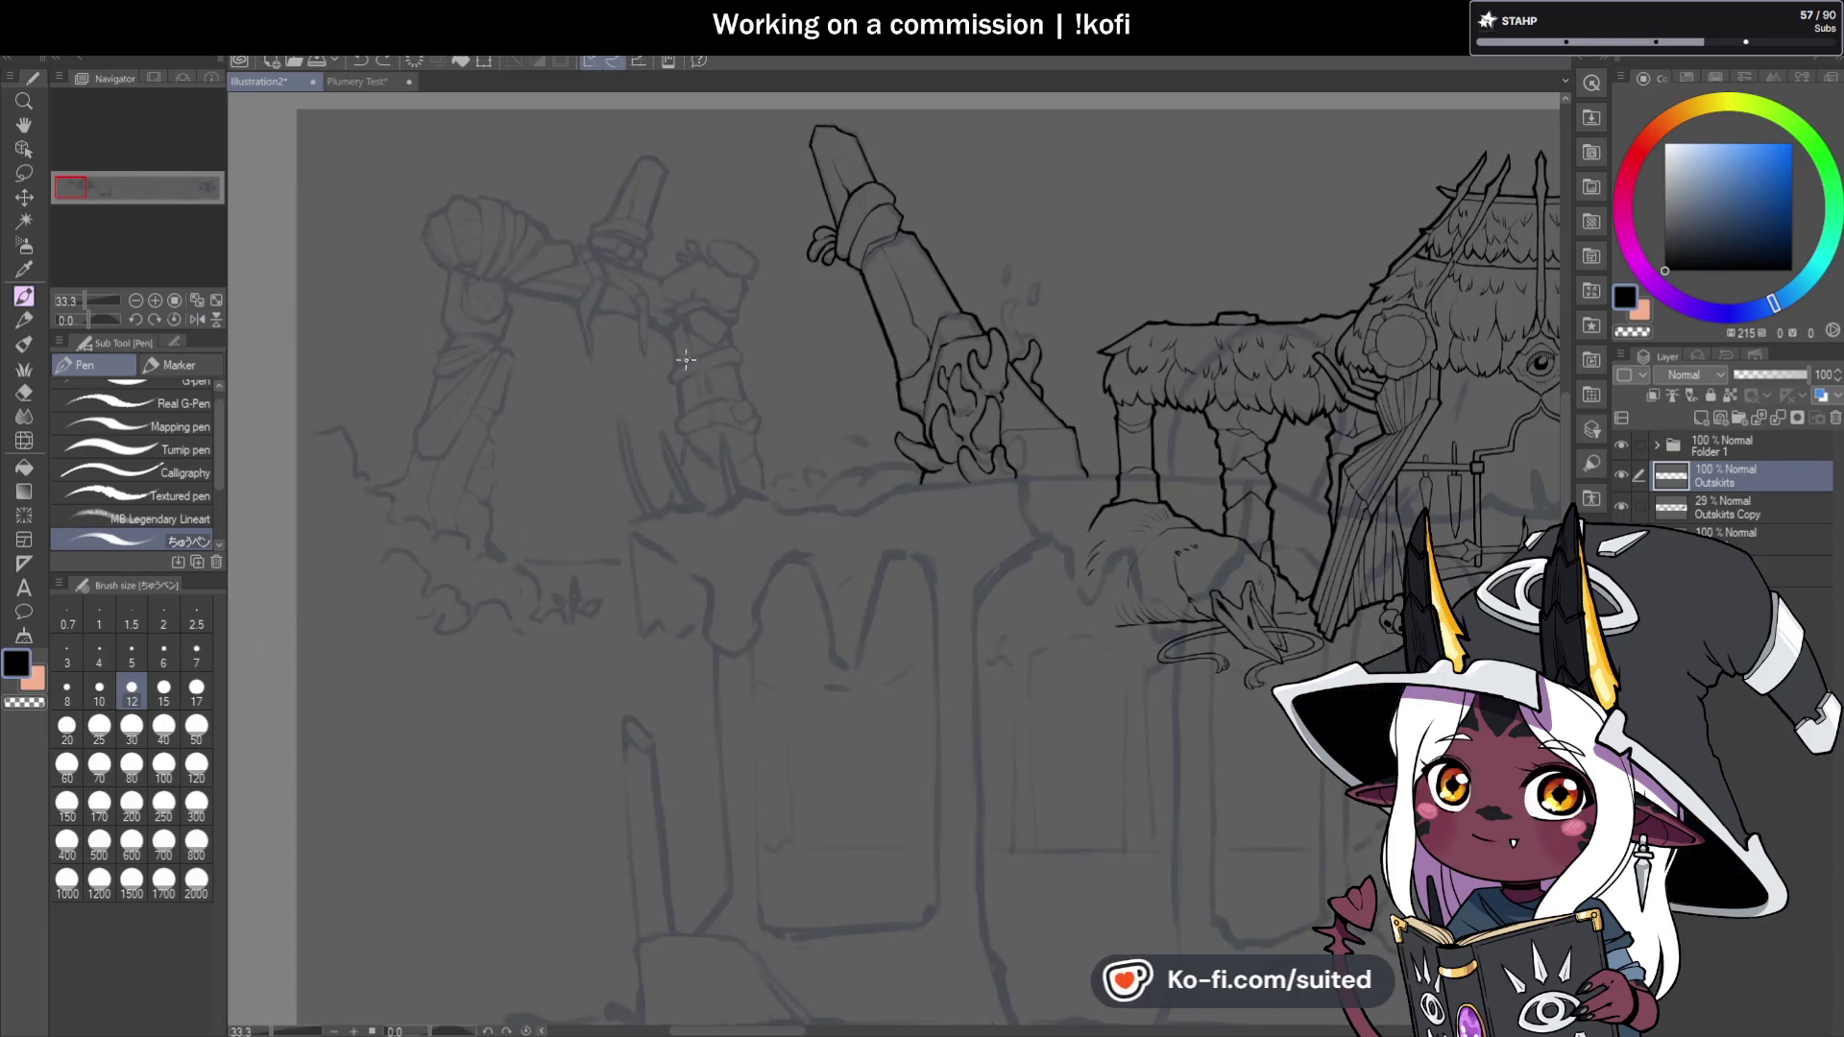
scroll(1136, 454, down, 1)
scroll(1136, 454, up, 2)
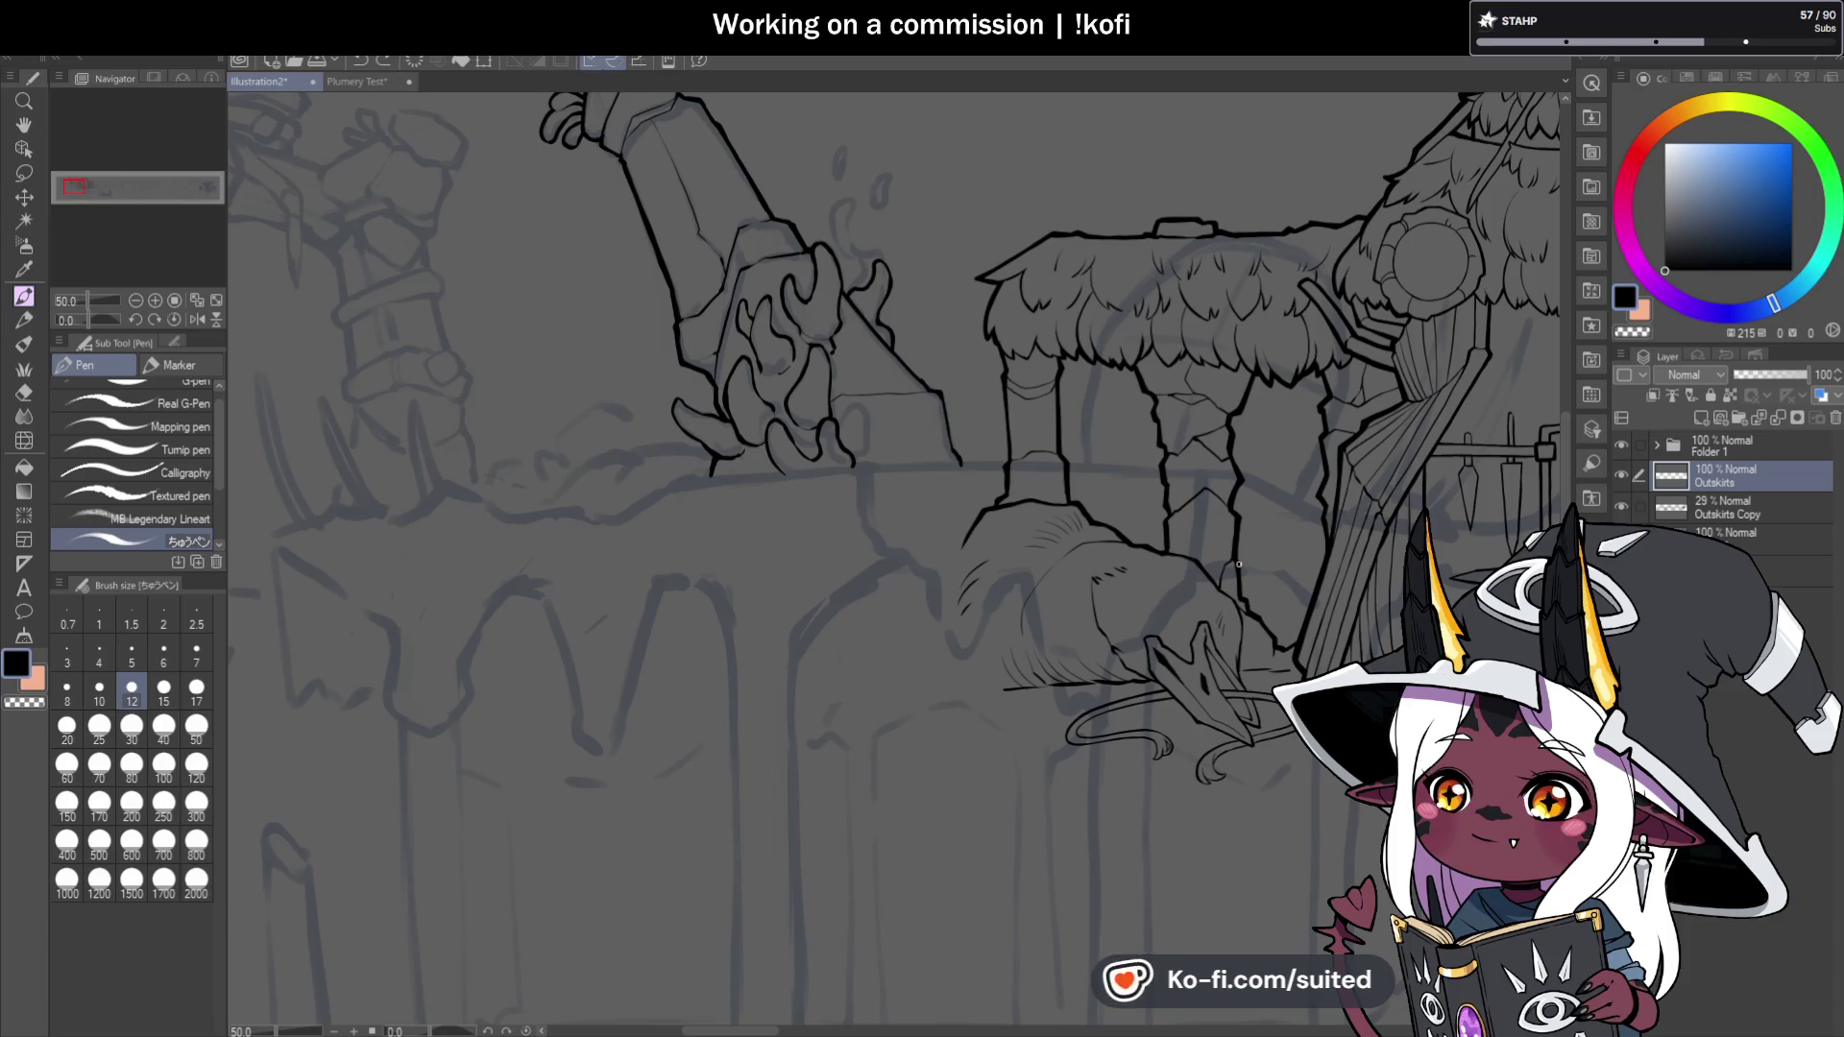
Mirror the view, zoom onto the claws, and ink a closing stroke under the lowest claw.
click(196, 320)
scroll(931, 263, down, 3)
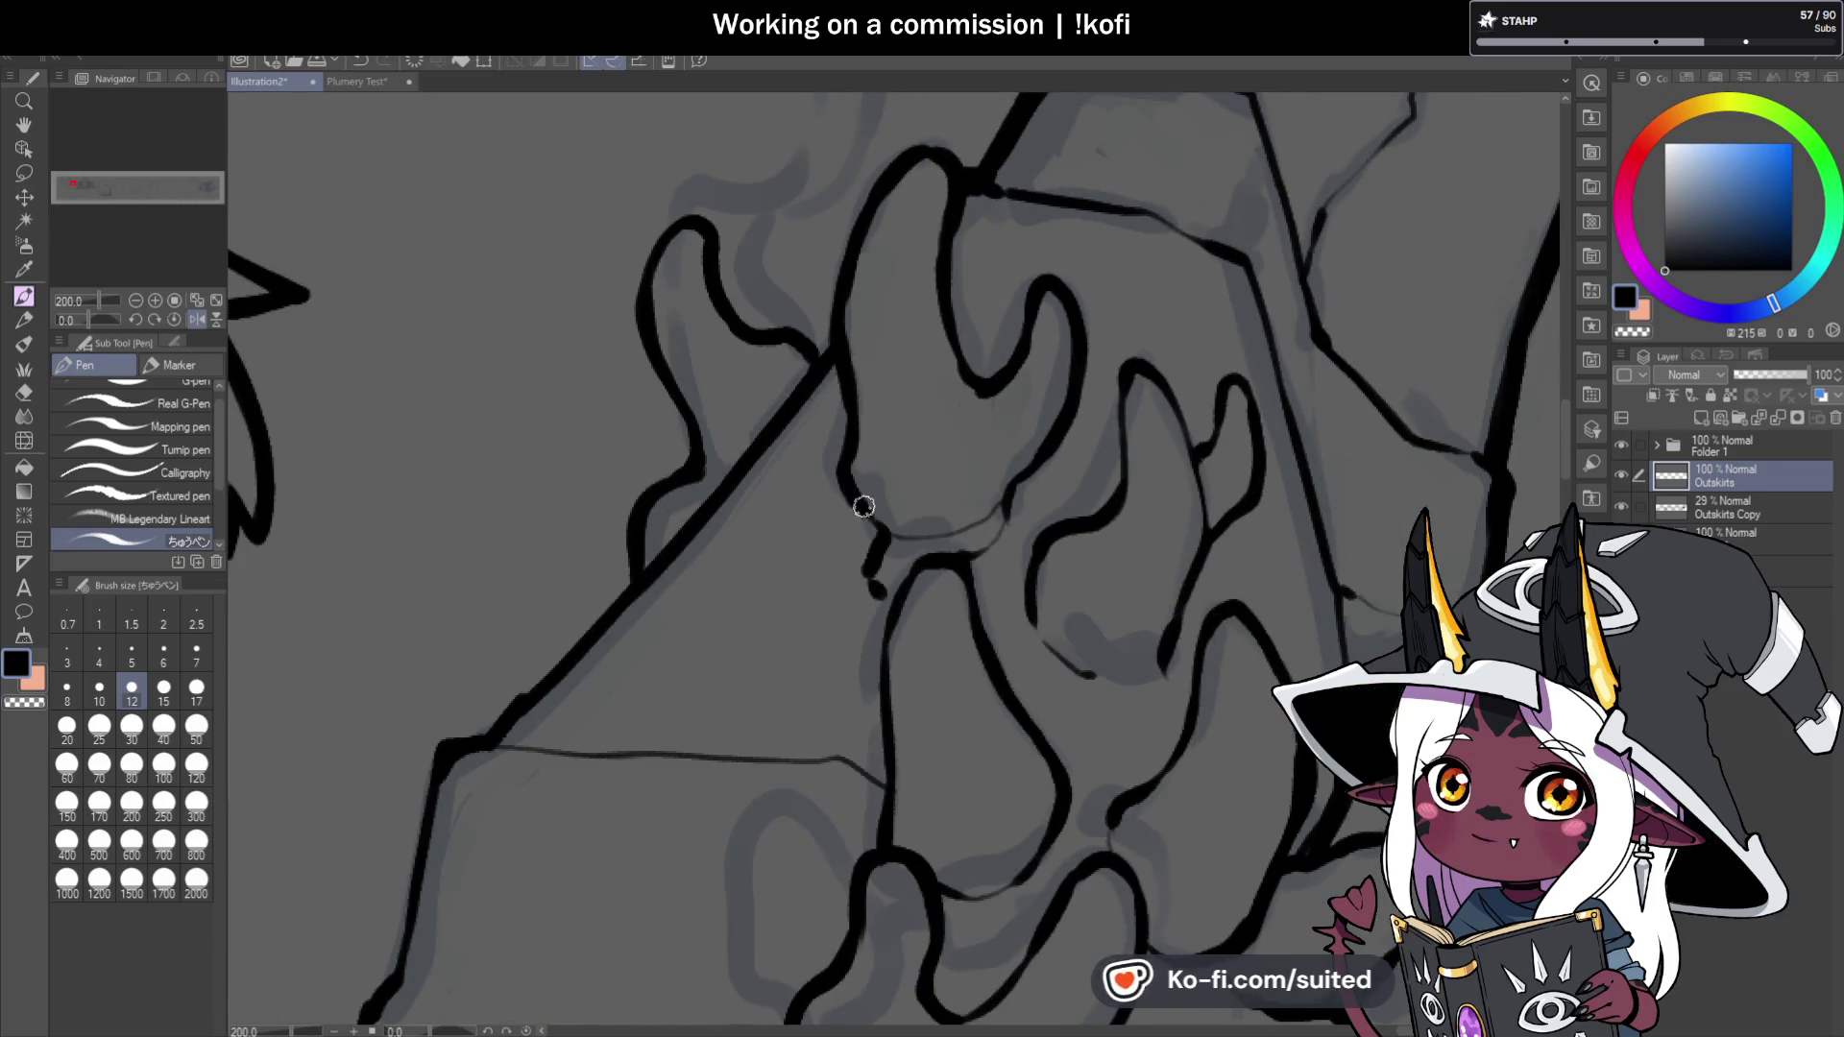
scroll(699, 539, down, 4)
scroll(1010, 547, up, 1)
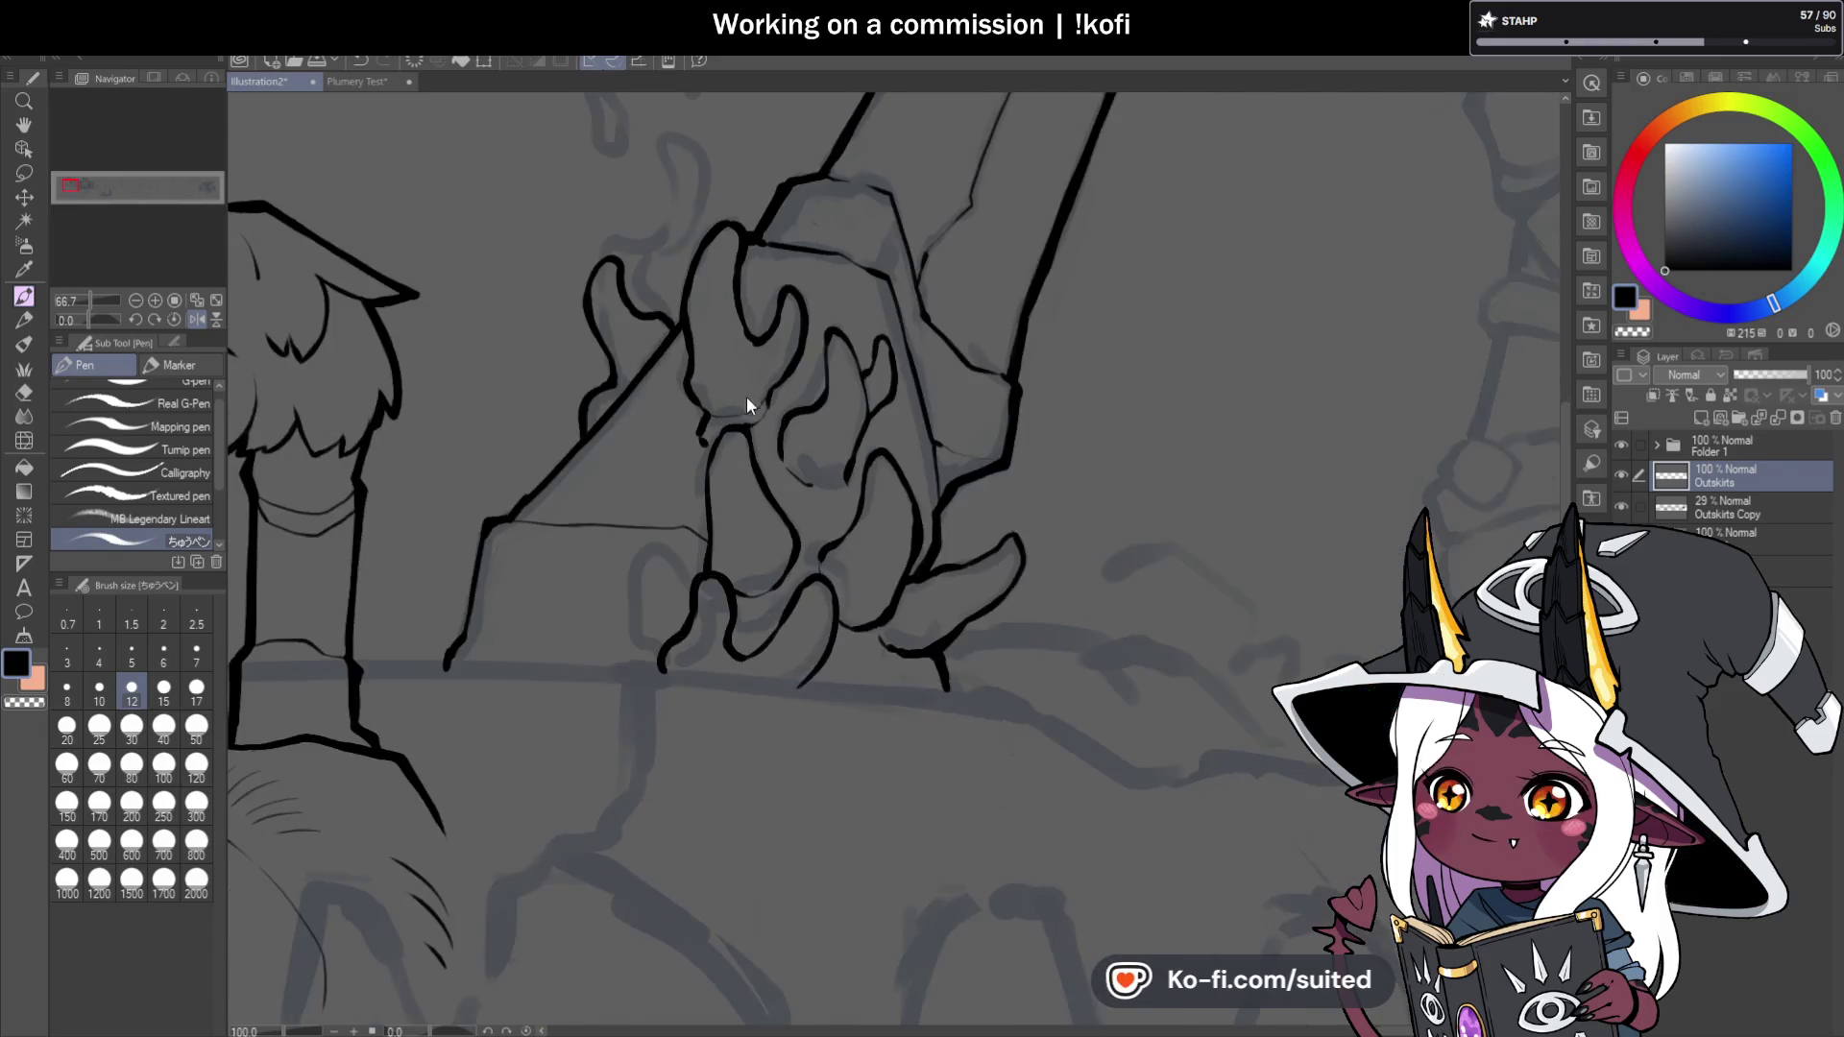
scroll(703, 380, up, 2)
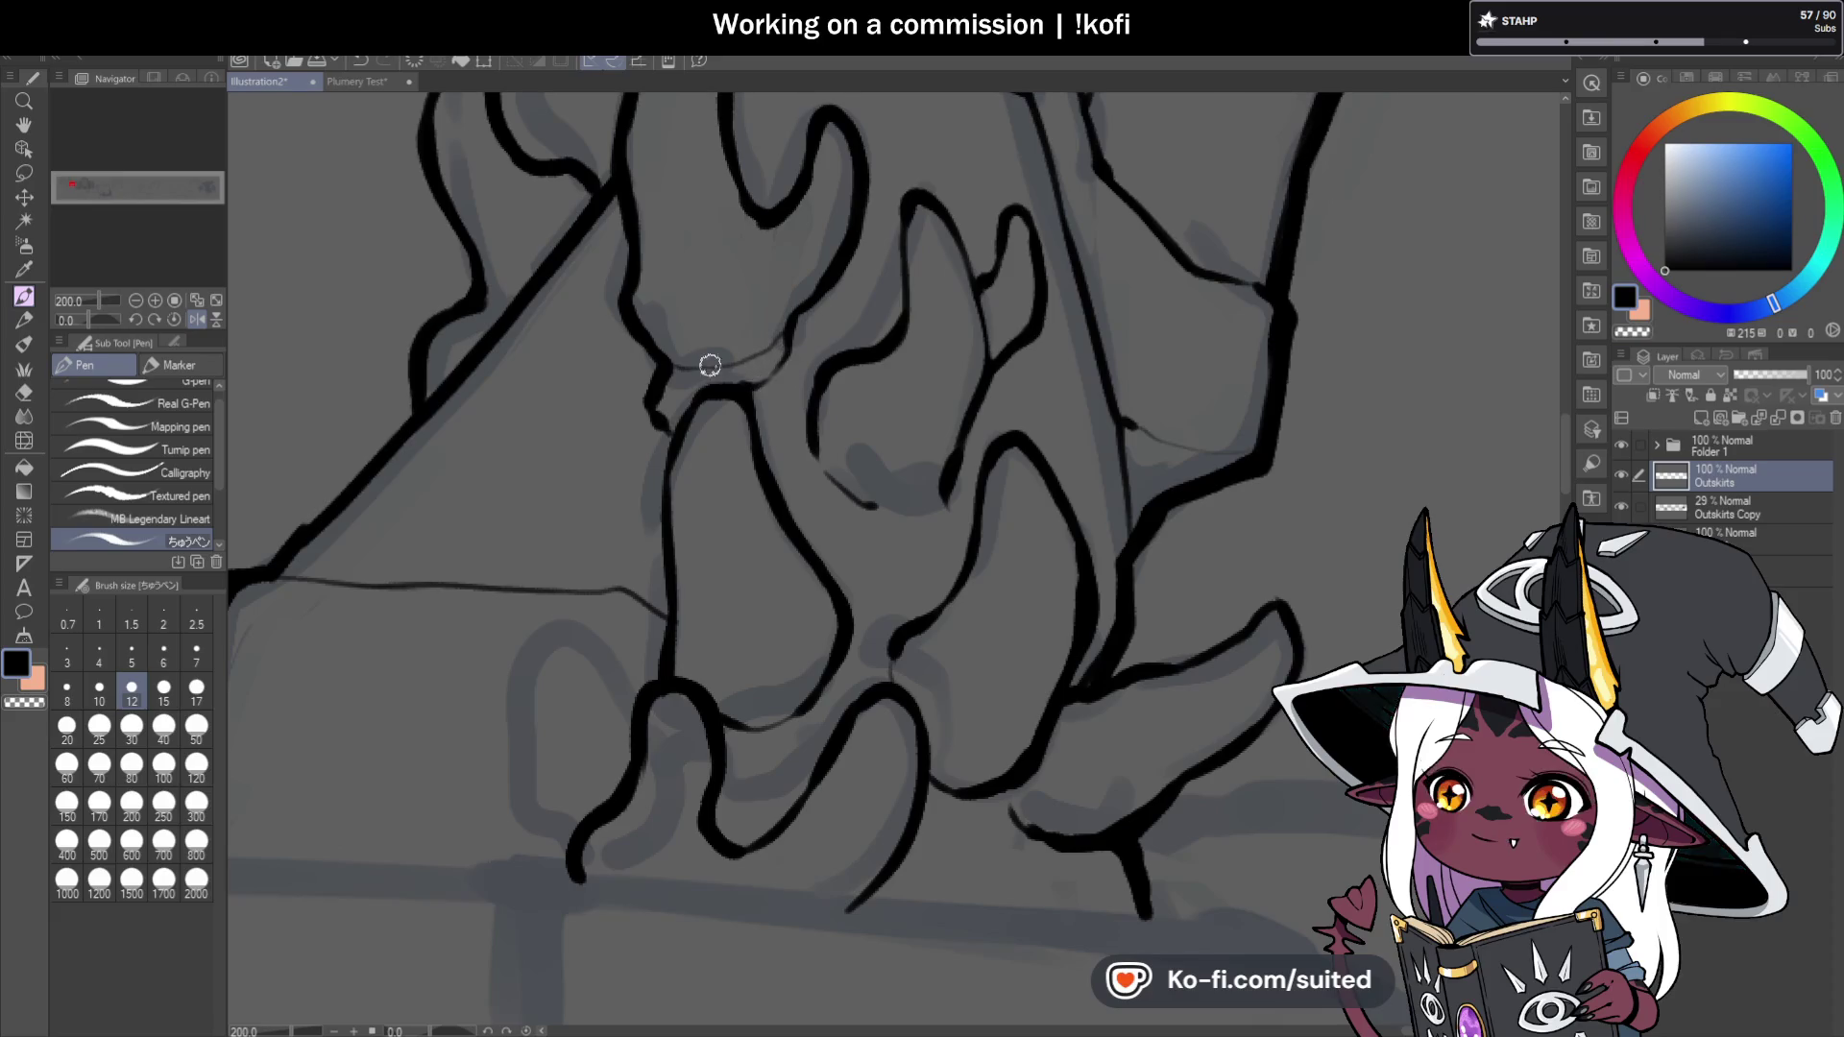
scroll(785, 357, down, 2)
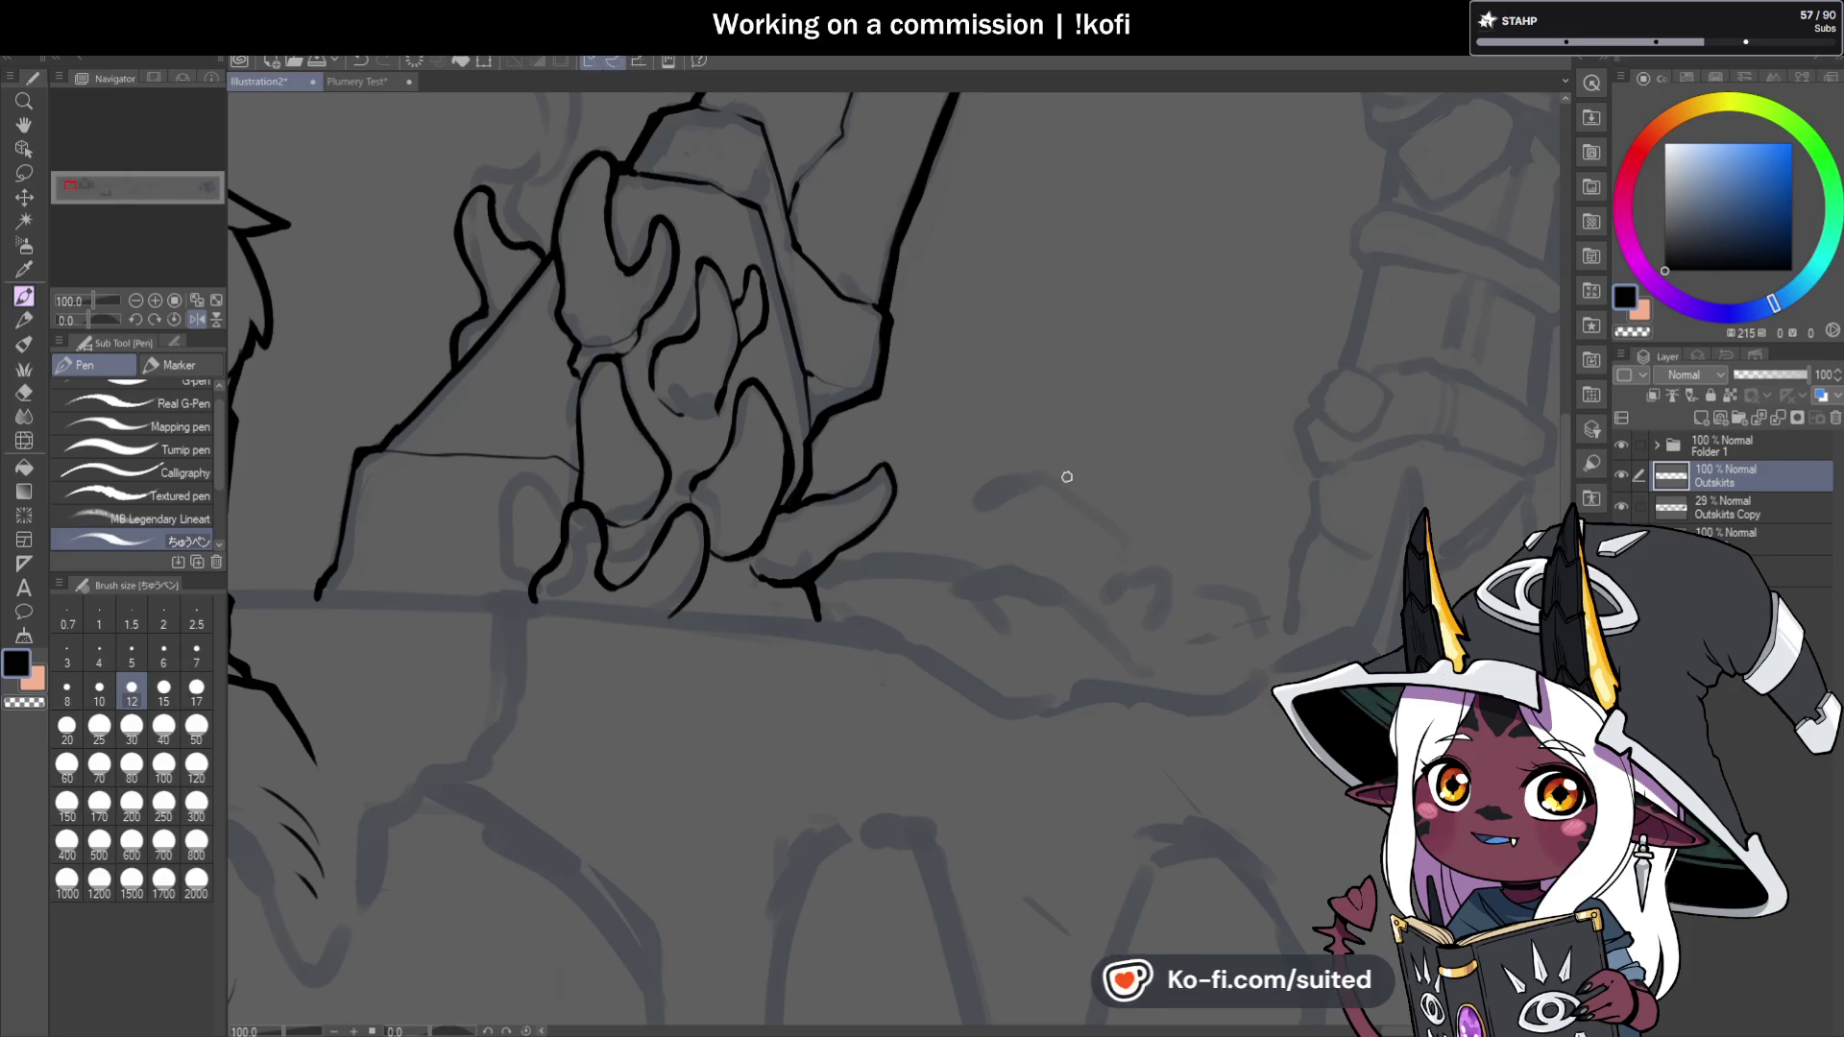
scroll(866, 506, up, 5)
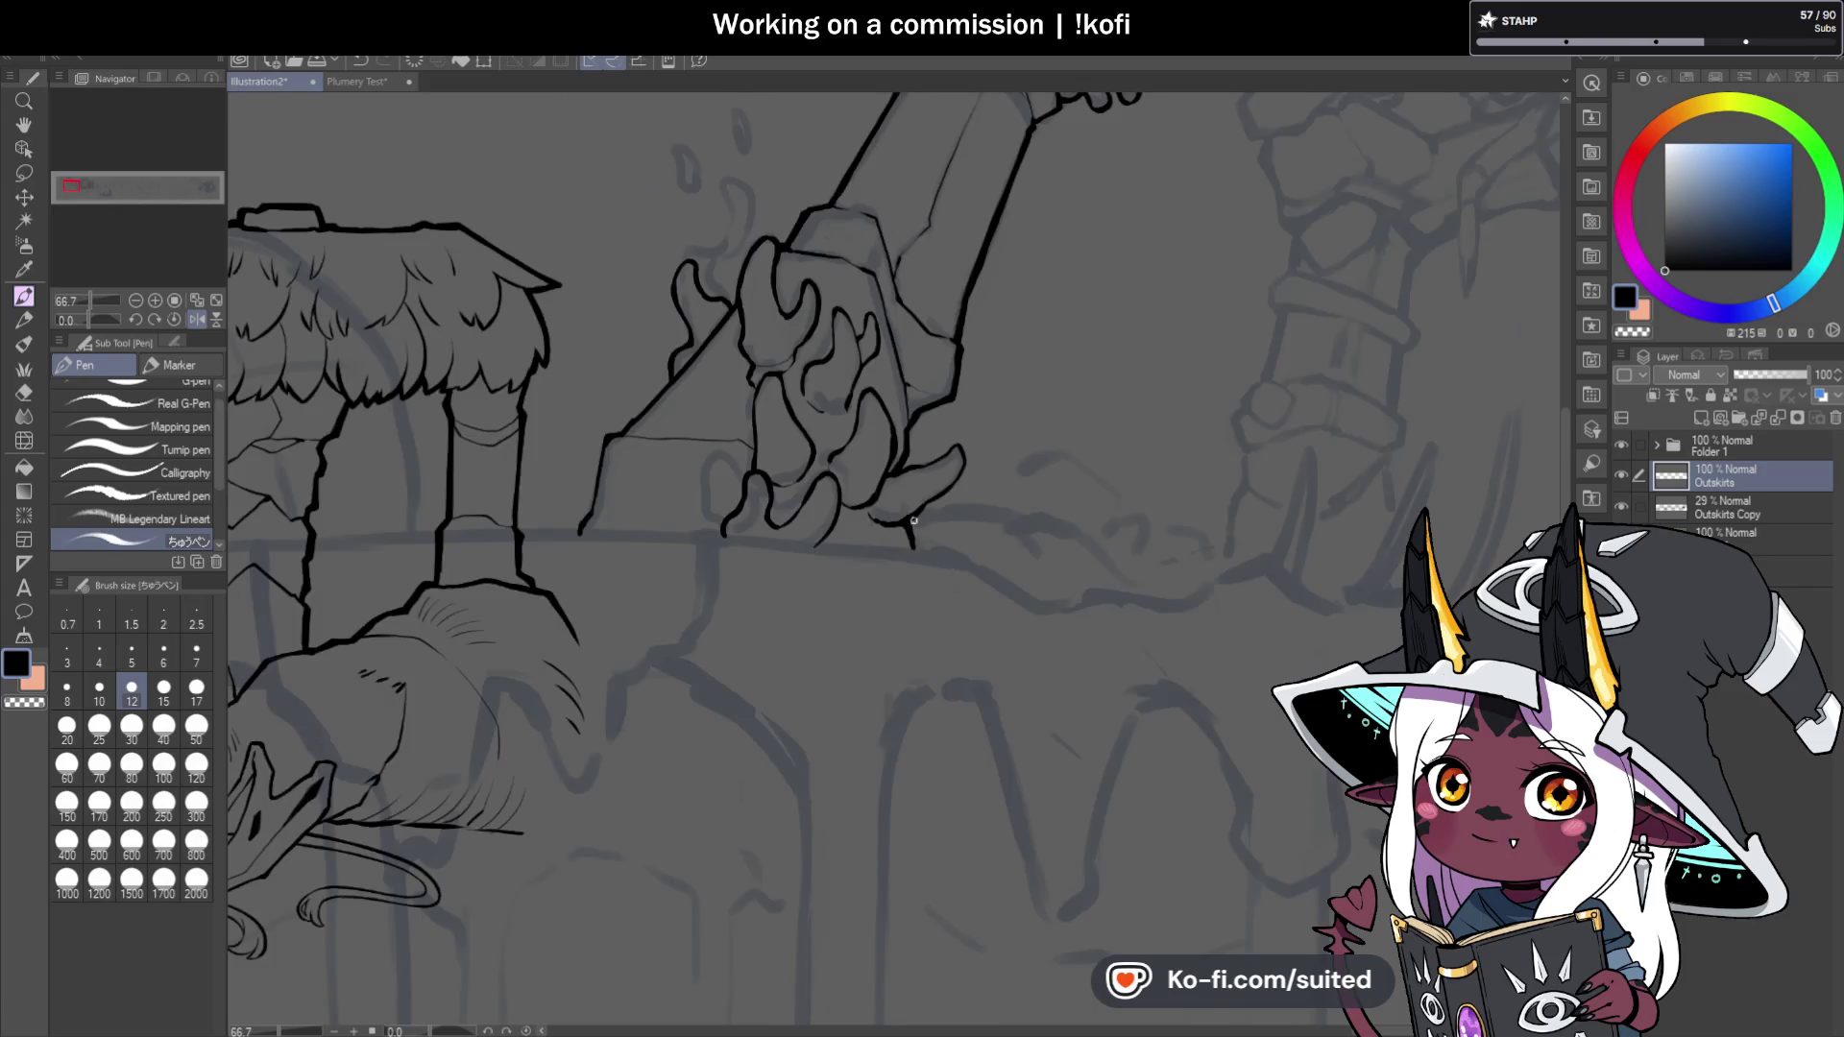
mouse_move(864, 465)
mouse_down()
mouse_move(955, 494)
mouse_move(1048, 429)
mouse_up()
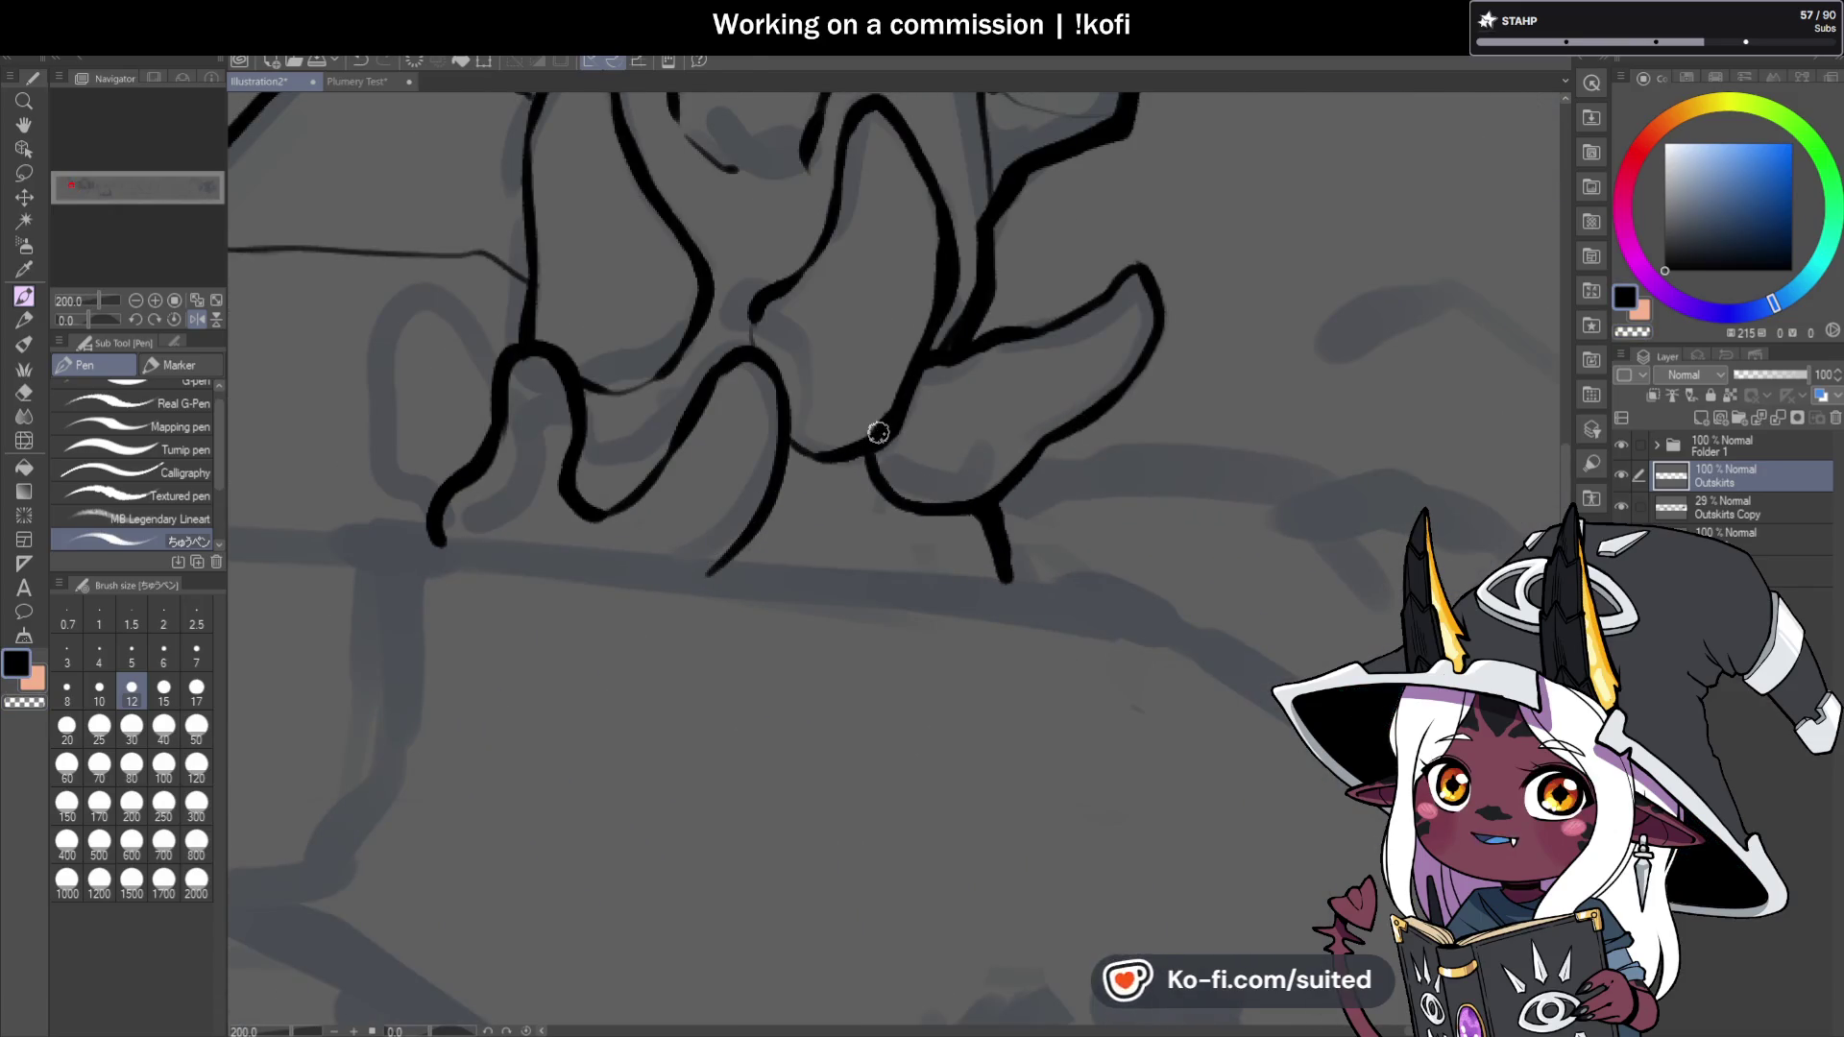
scroll(998, 439, down, 3)
scroll(967, 507, up, 3)
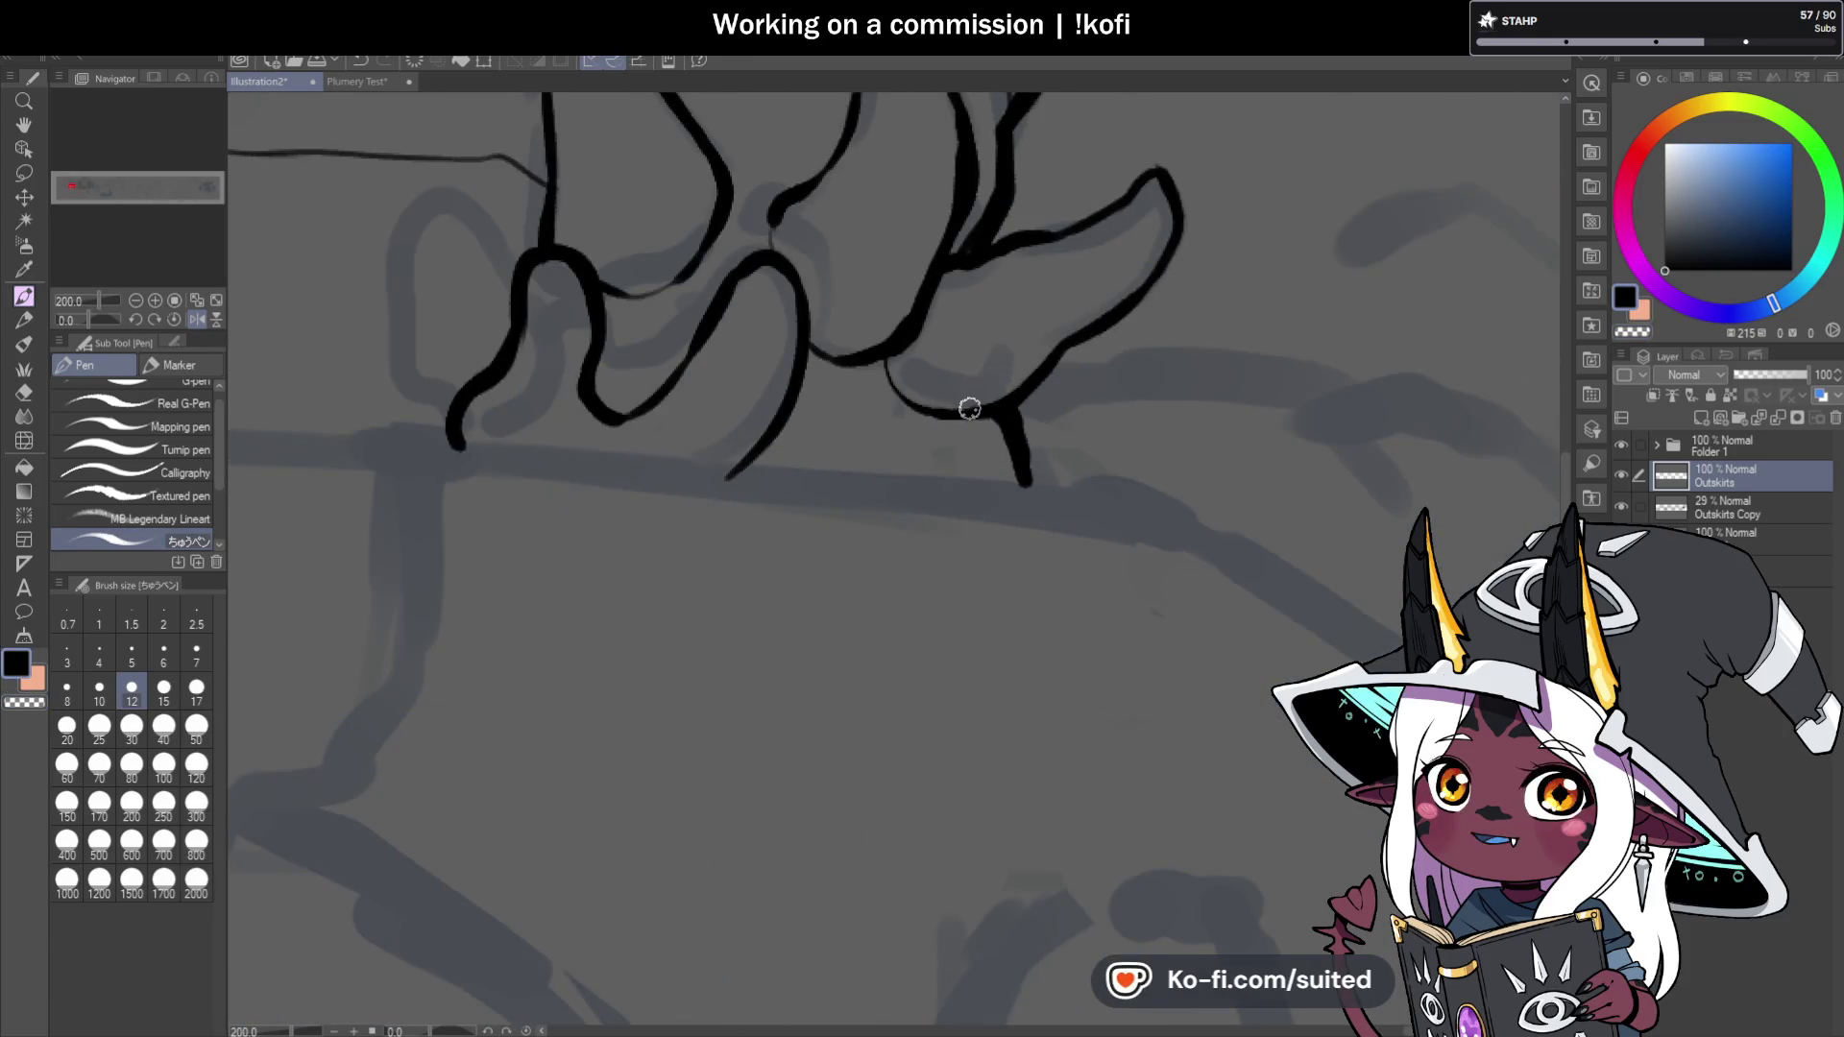
scroll(907, 461, down, 4)
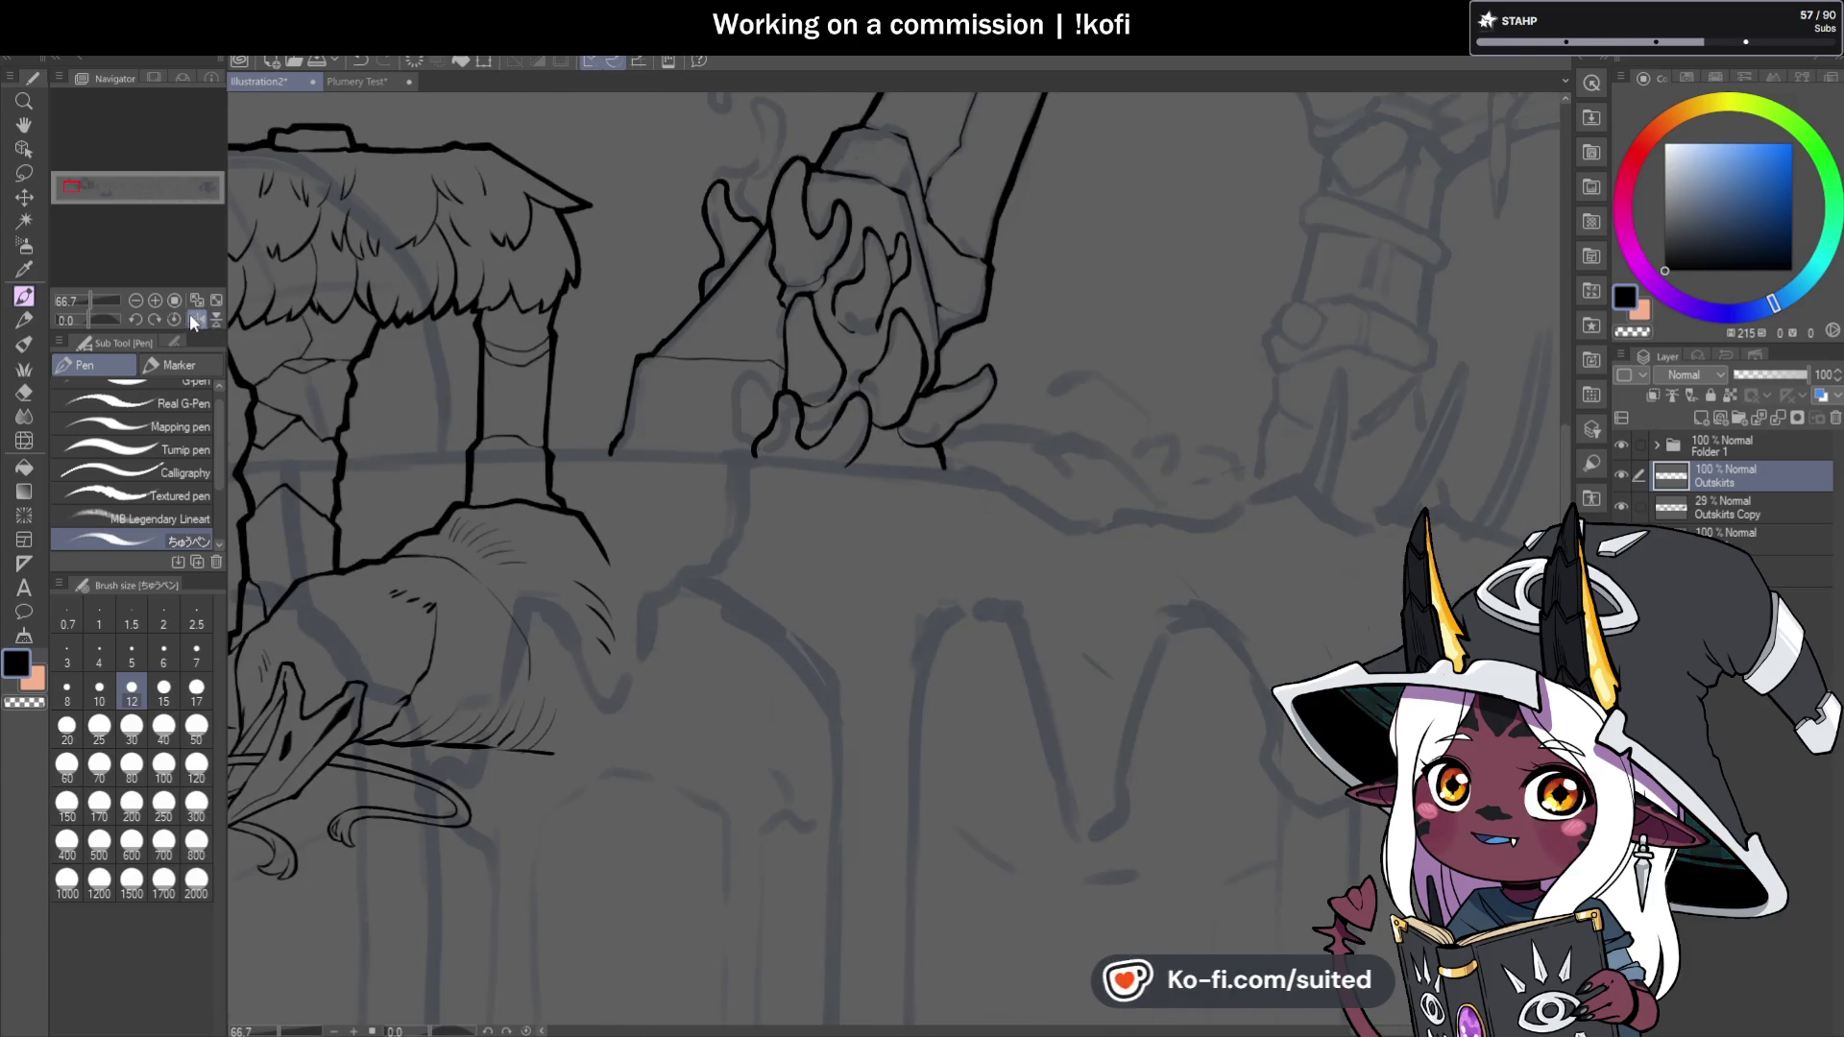
scroll(972, 368, down, 2)
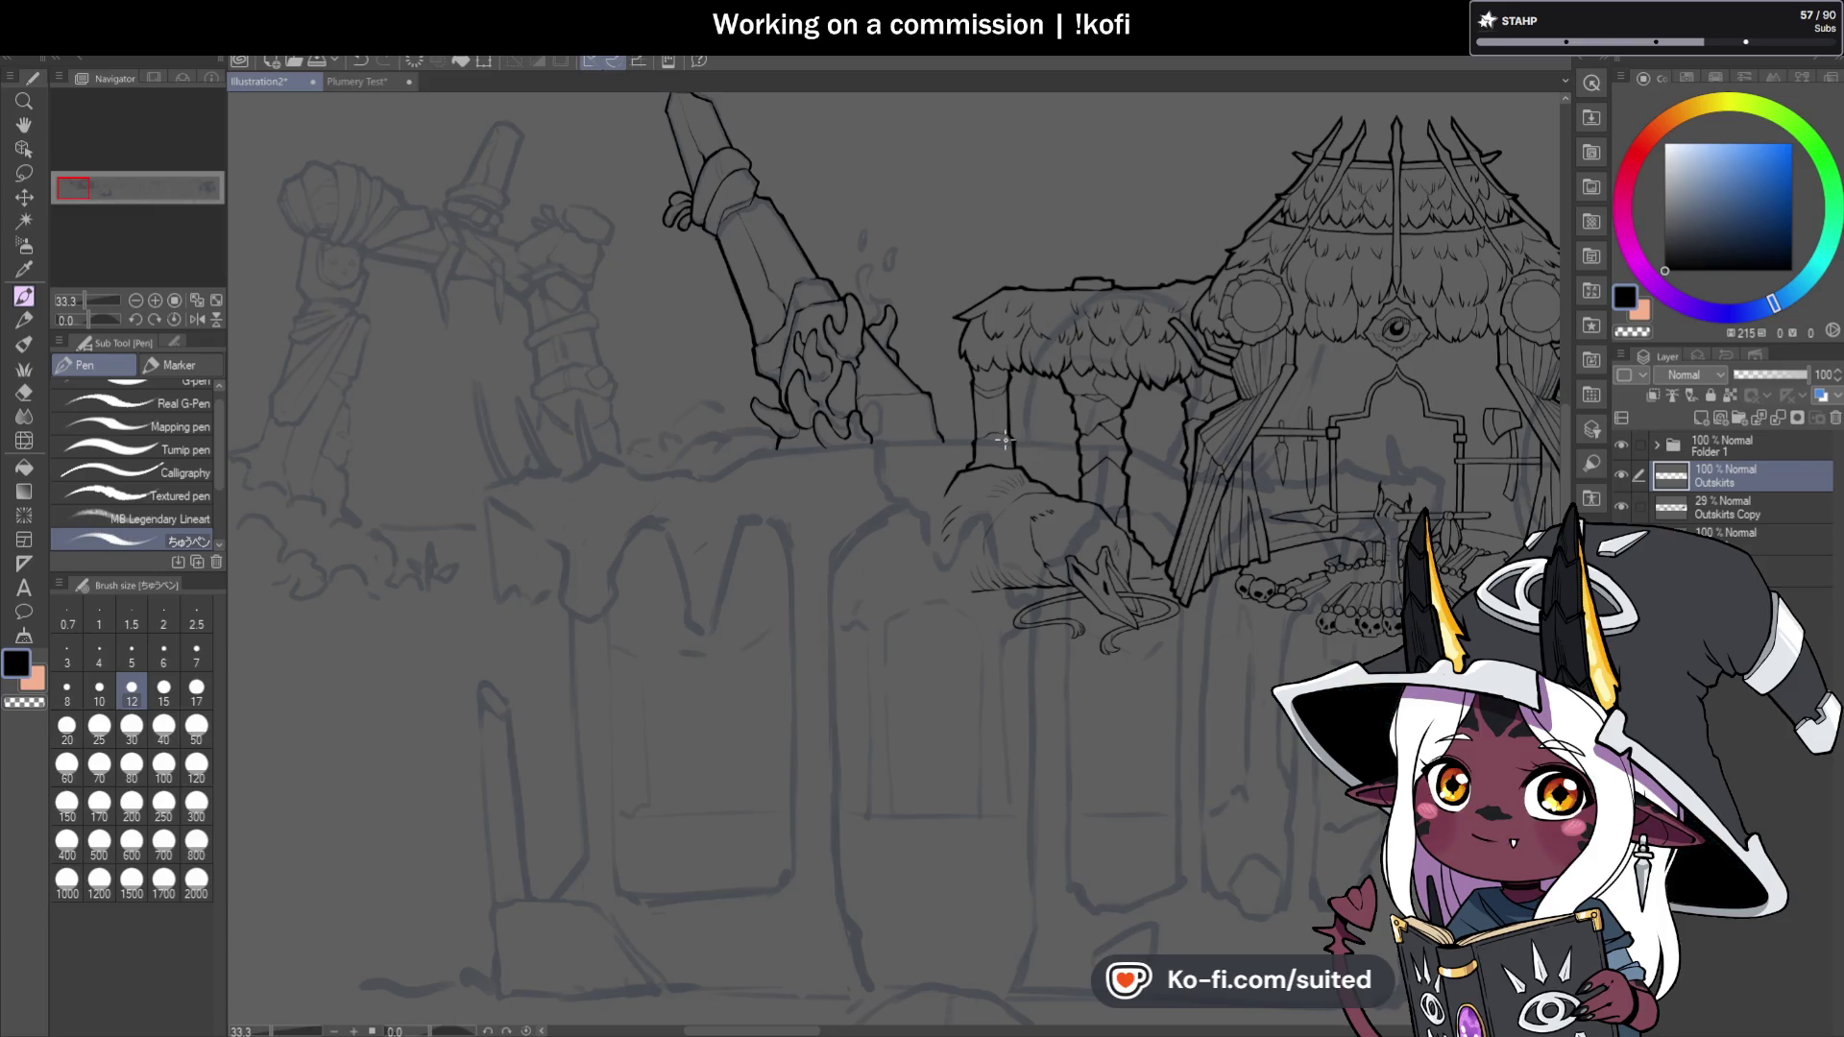
scroll(1005, 446, down, 1)
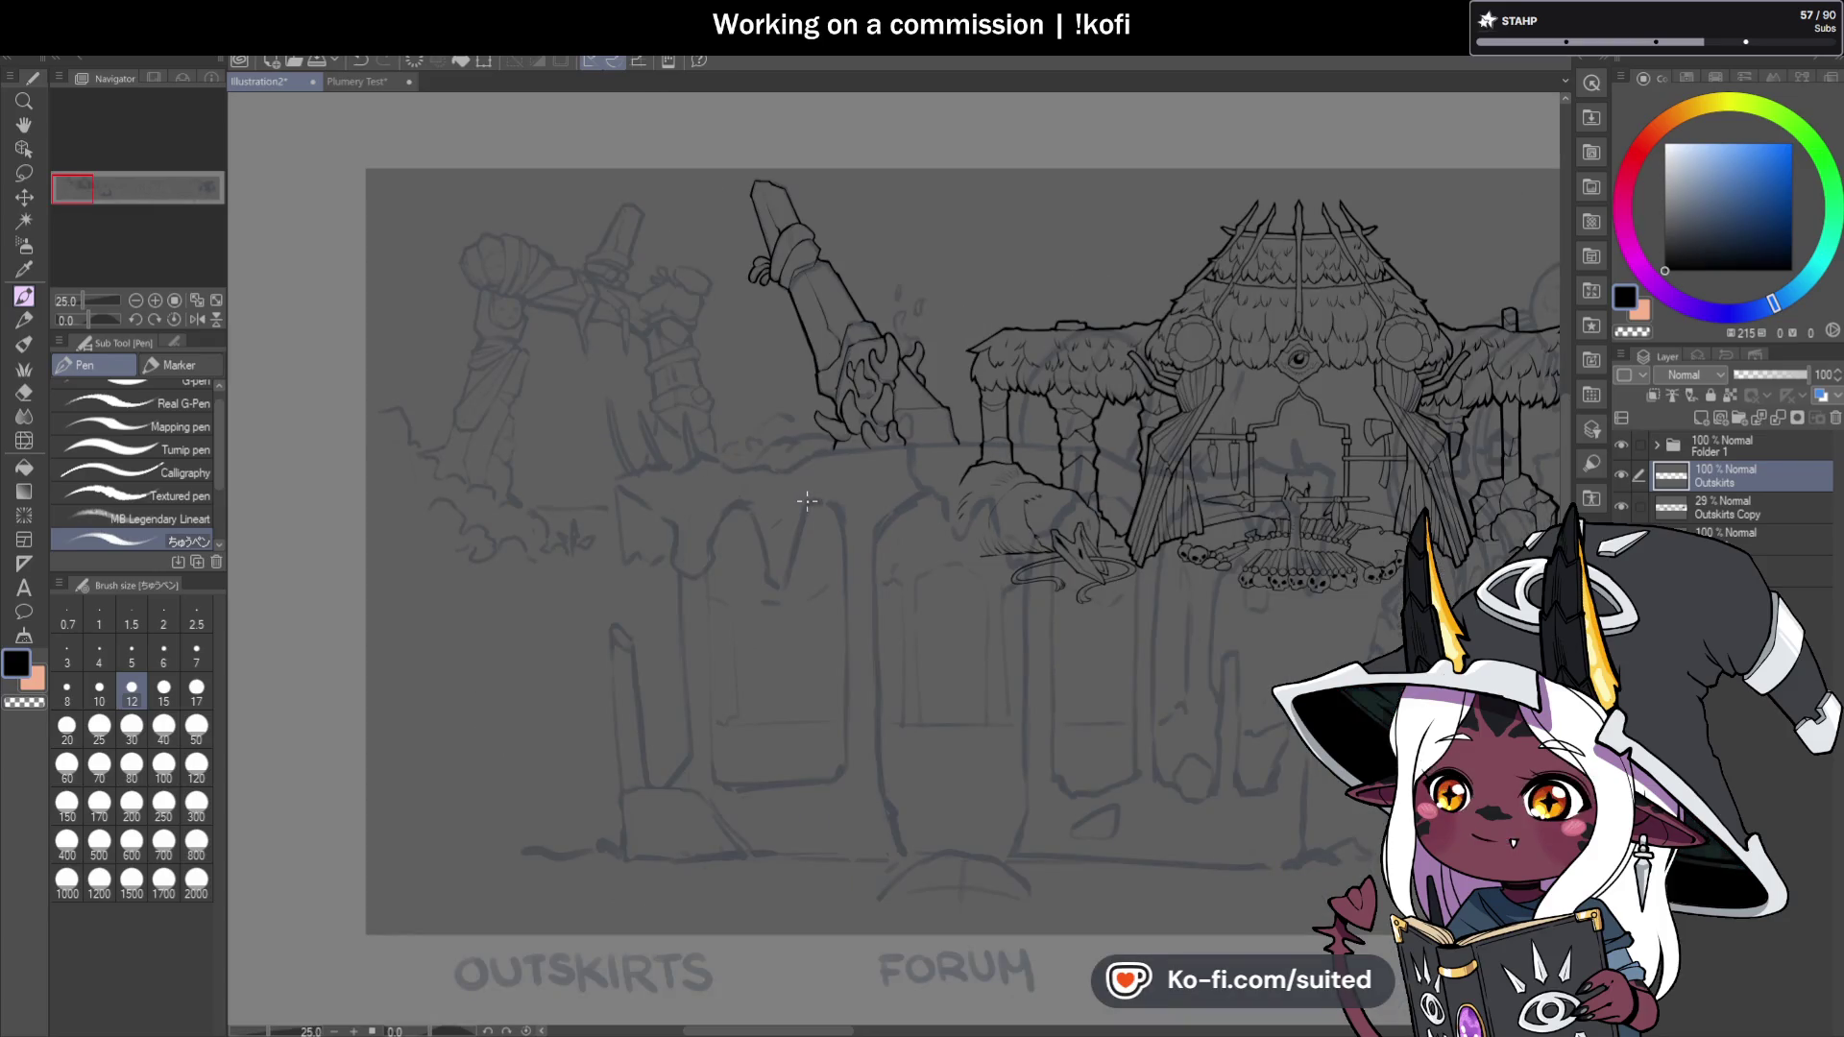
Thicken the sword's upper-left, left and top edges with bold black lines.
scroll(738, 146, up, 5)
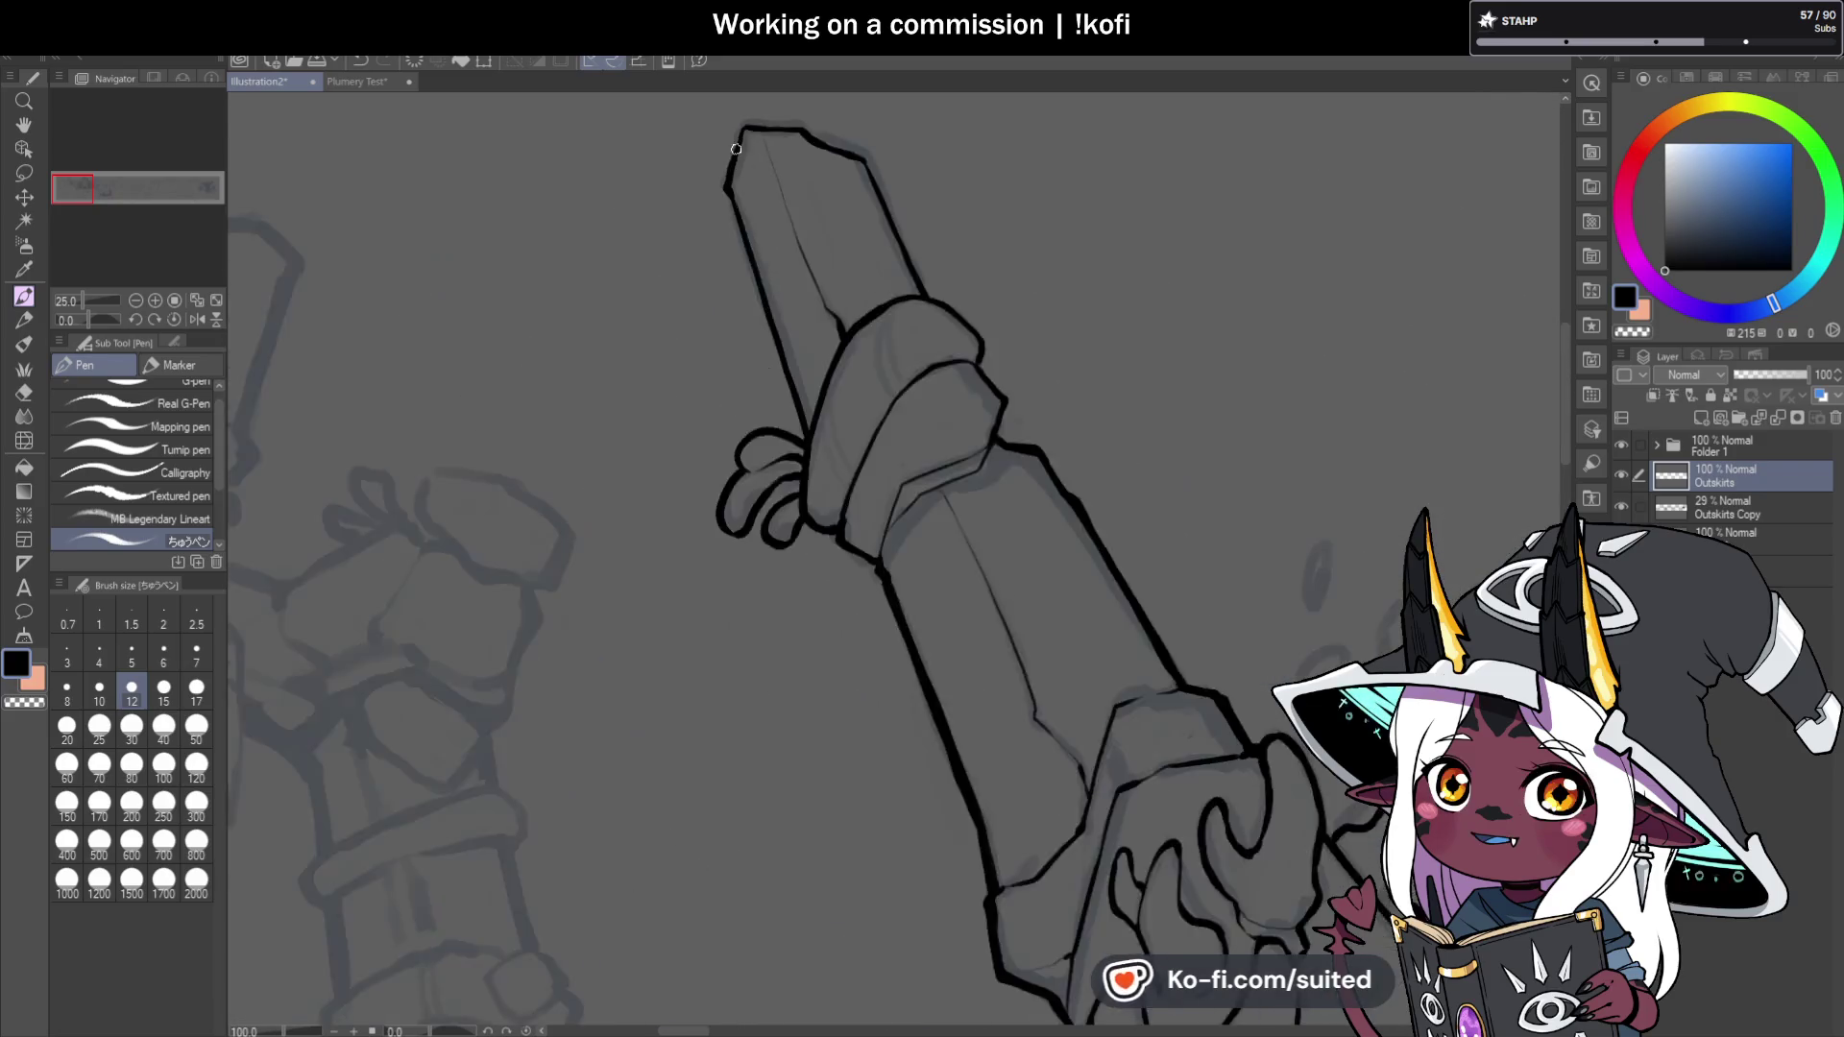
drag(743, 120, 719, 202)
drag(715, 206, 765, 334)
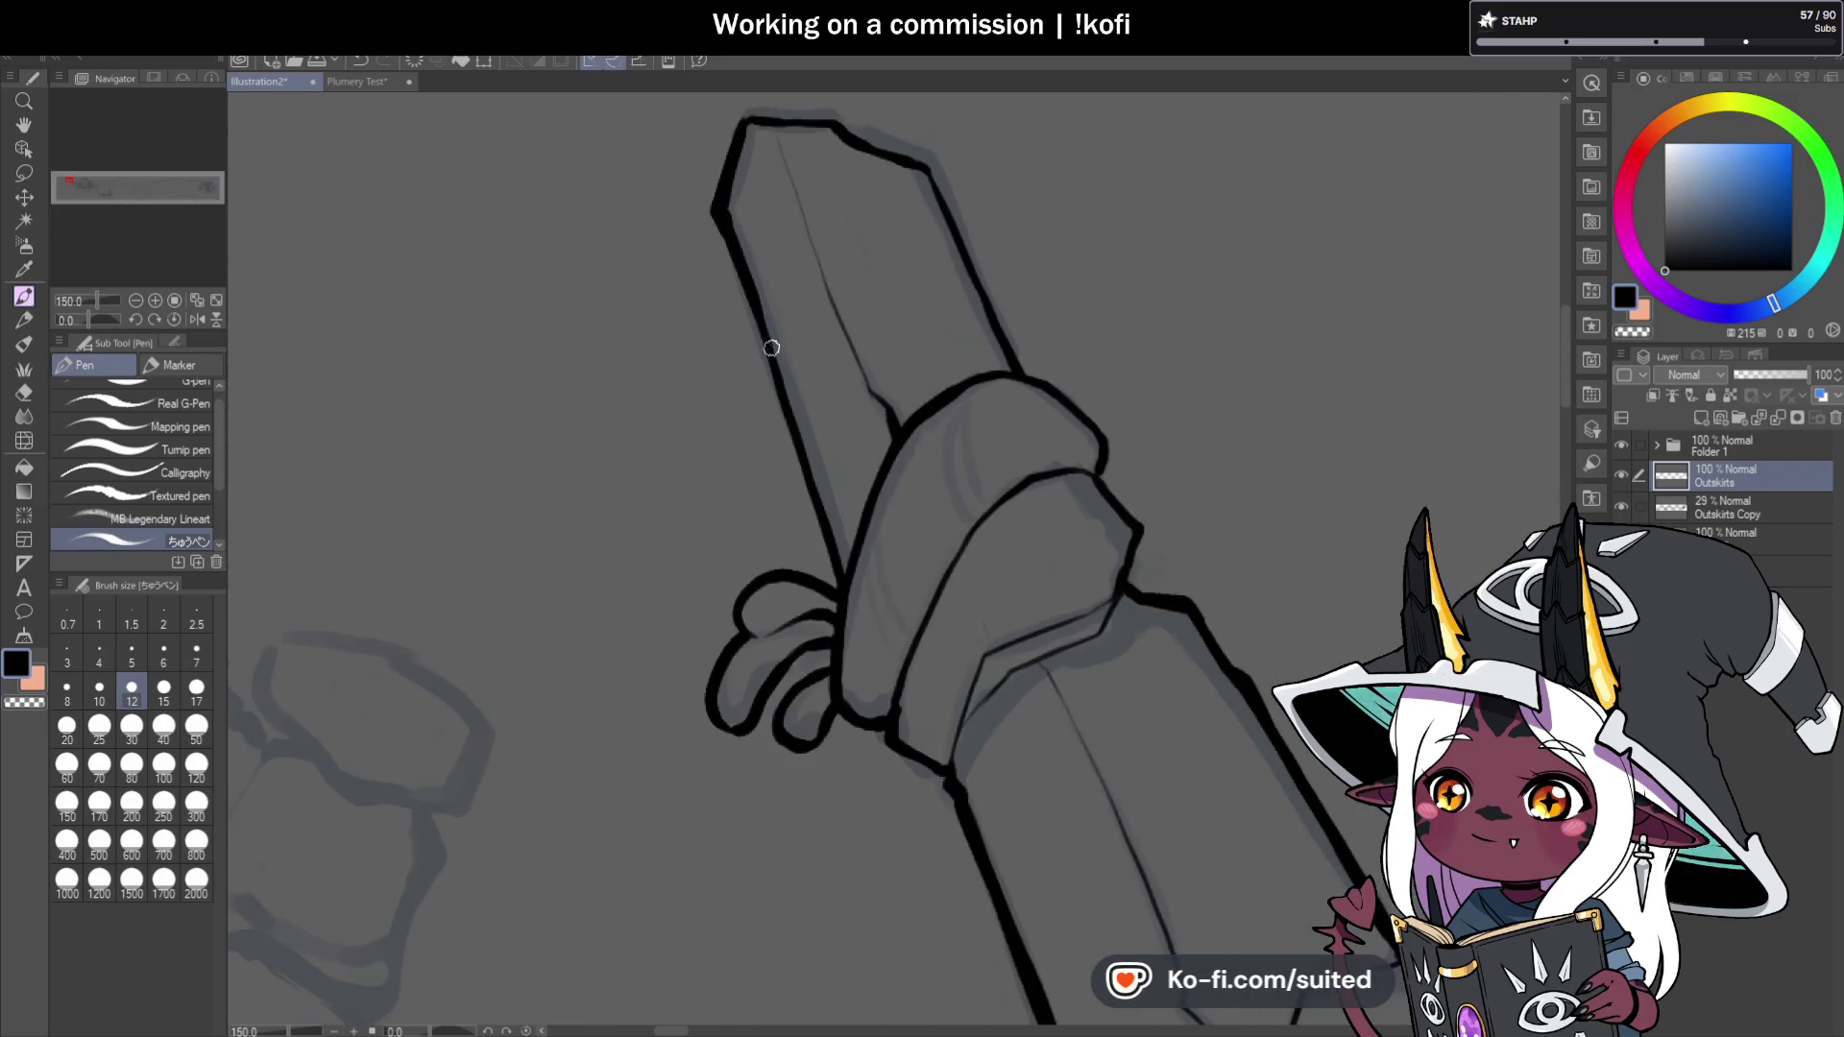
drag(730, 246, 810, 506)
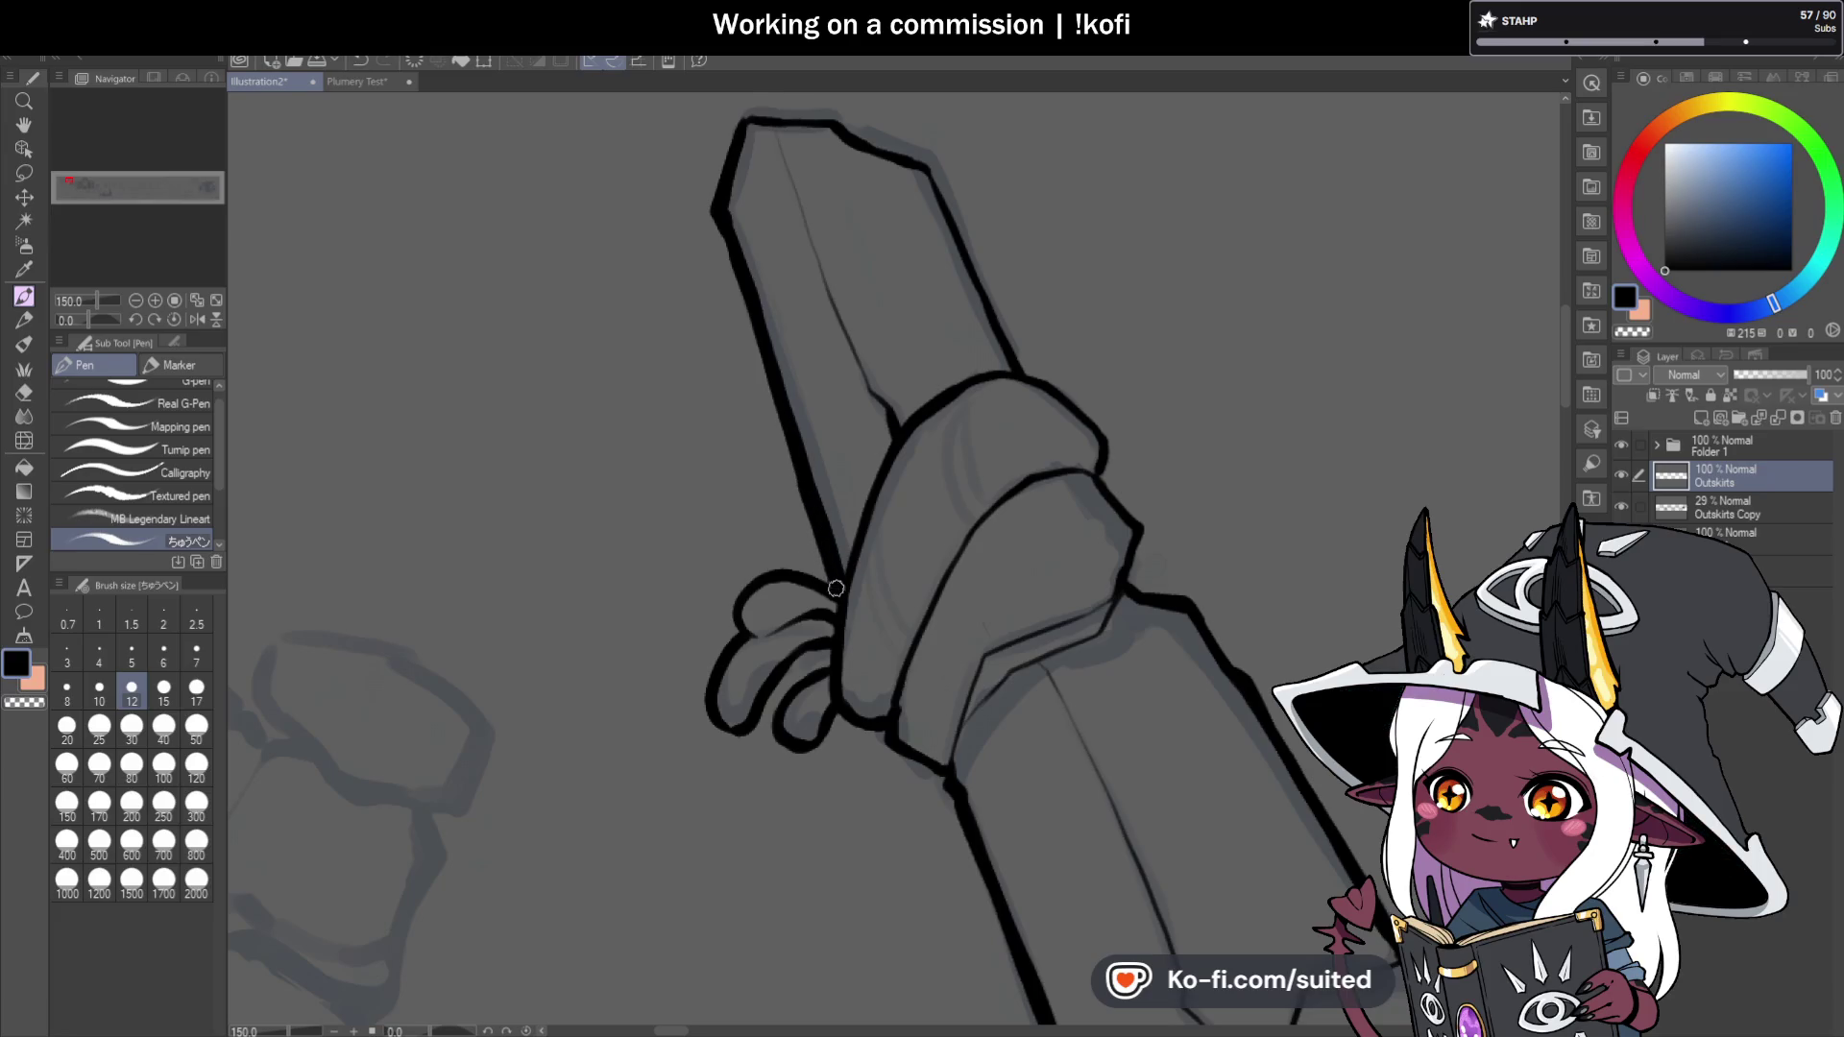
scroll(835, 586, up, 3)
scroll(769, 423, up, 1)
drag(737, 254, 887, 253)
Ink the sword's right edge and the wrapped band's top outline with thick lines.
scroll(937, 301, down, 2)
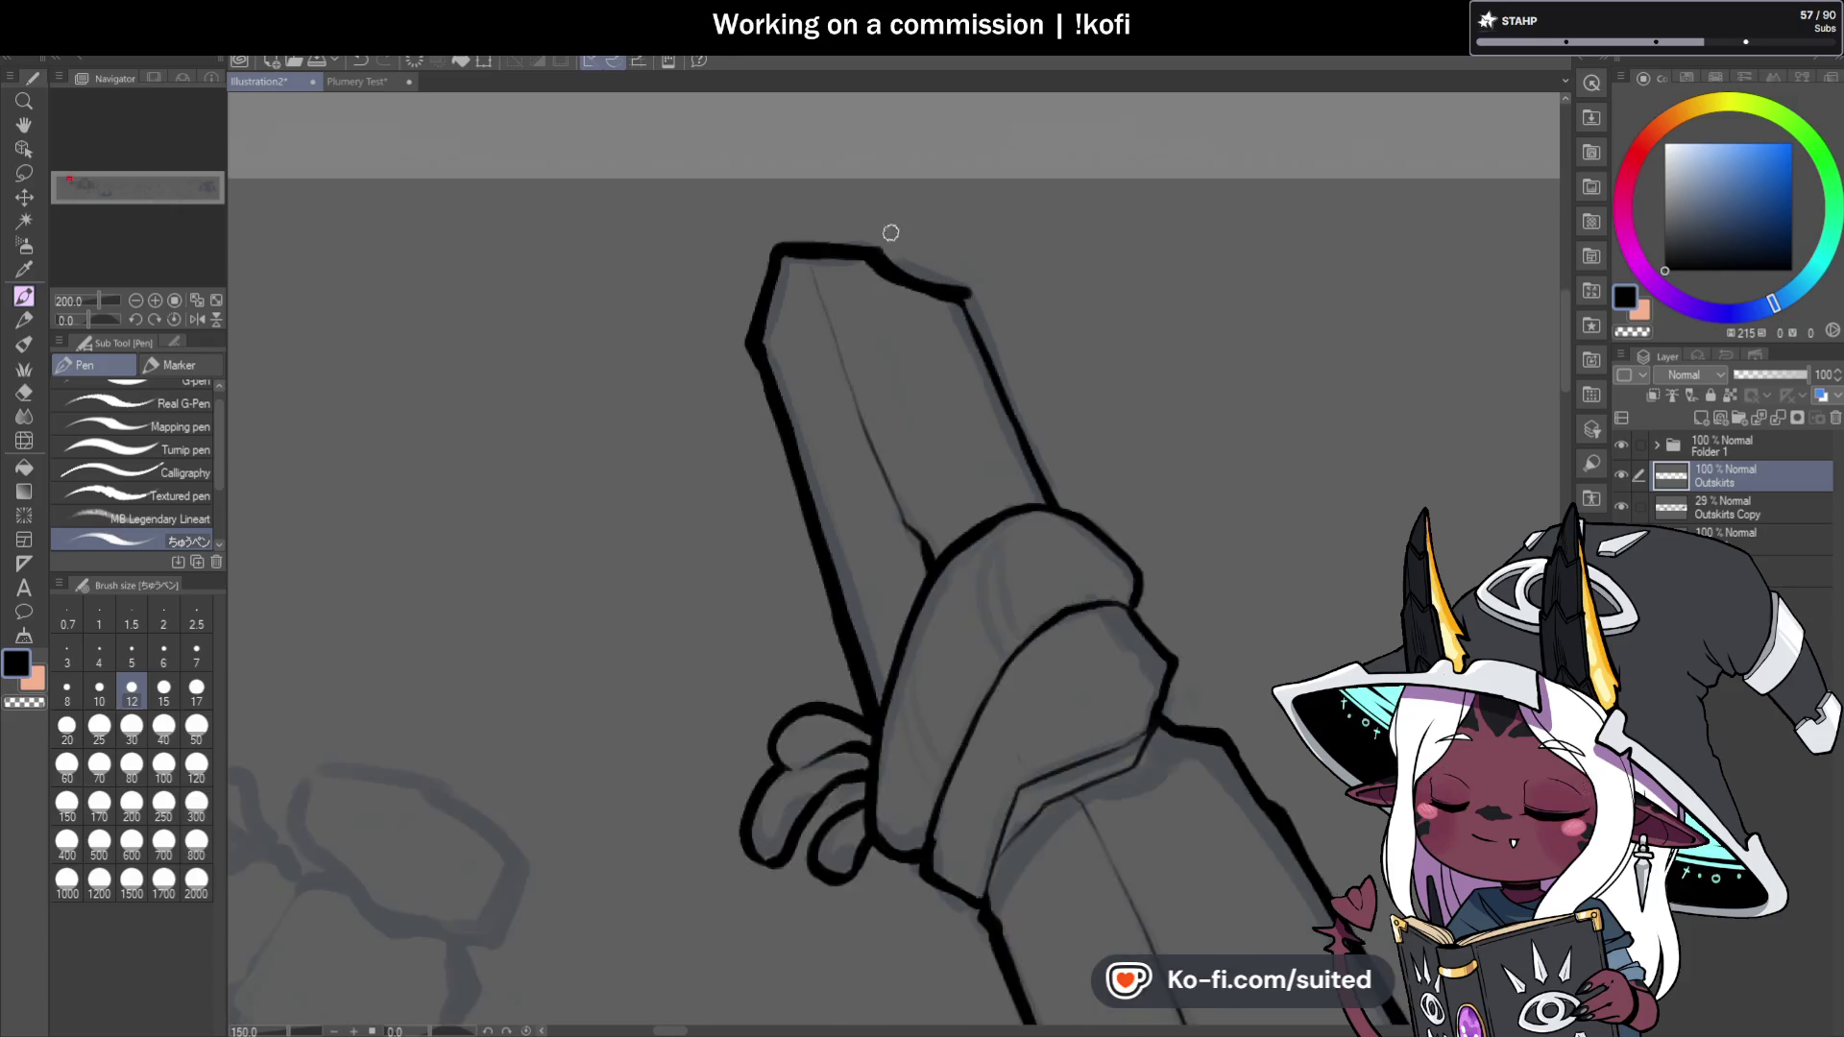
drag(868, 201, 993, 474)
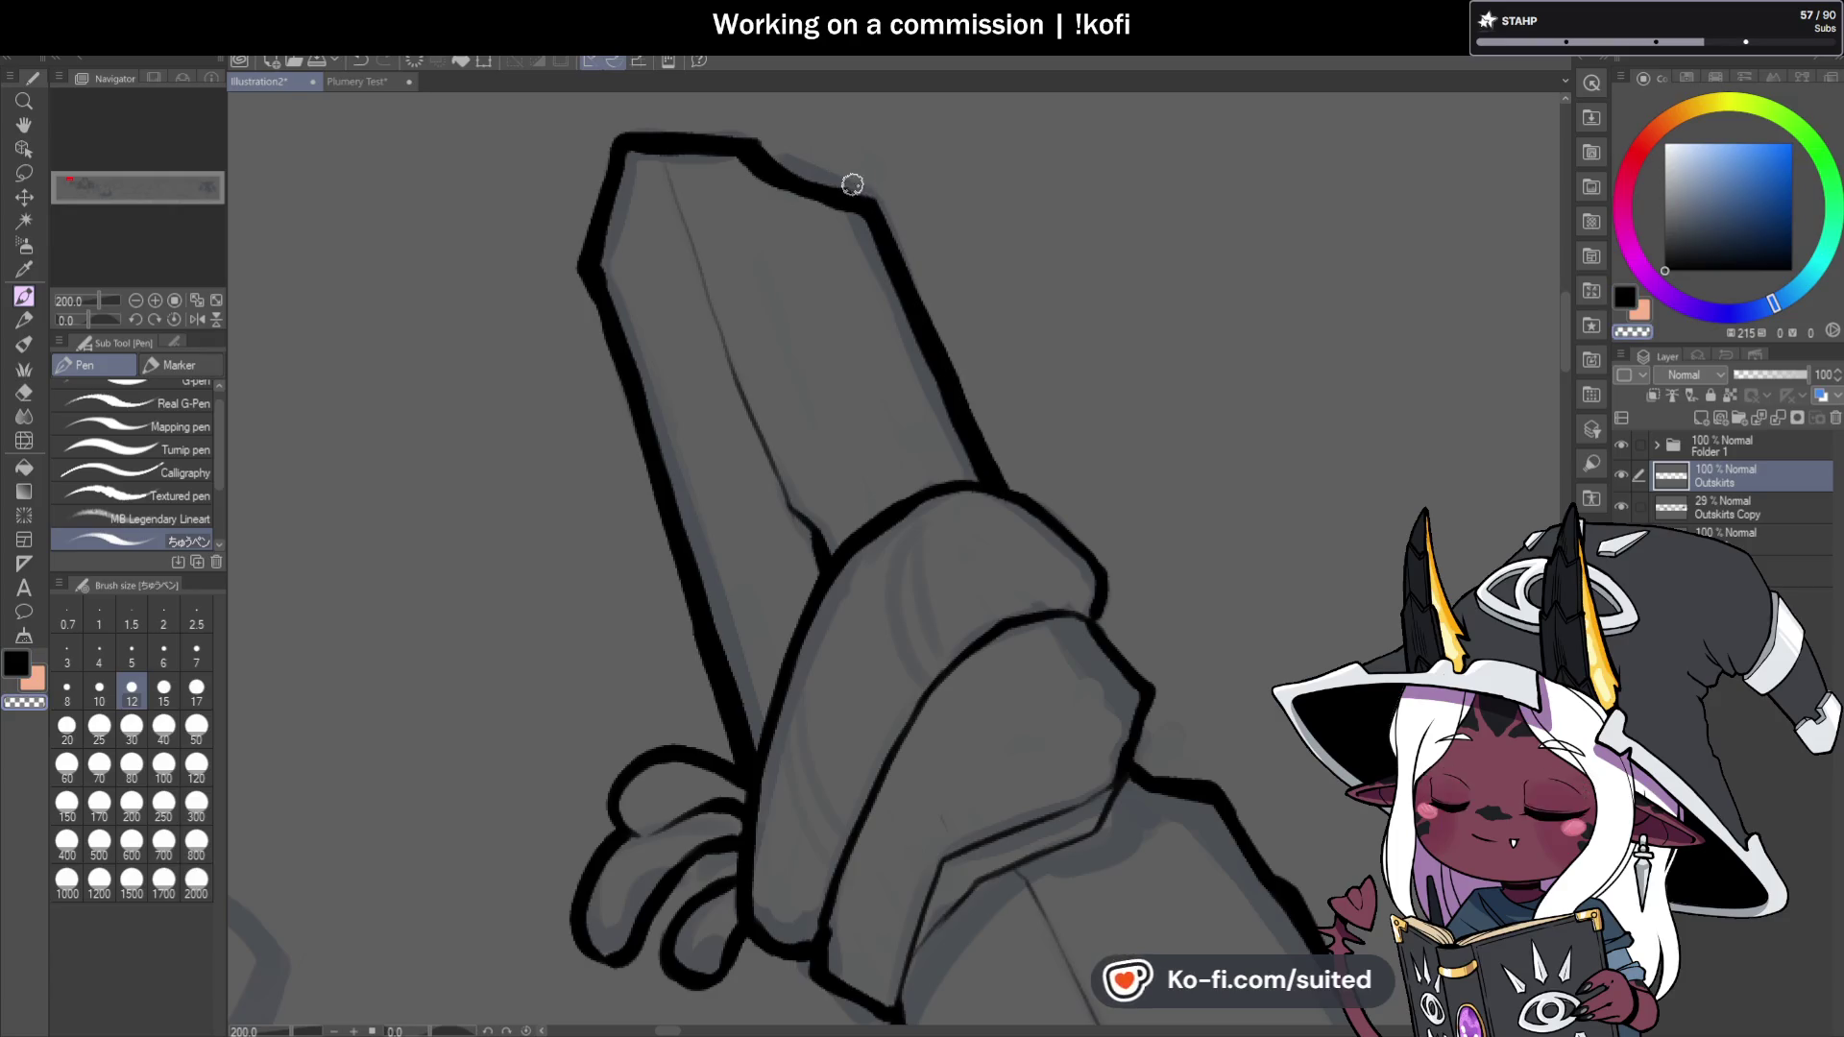
scroll(979, 447, down, 1)
scroll(979, 446, up, 1)
drag(763, 288, 841, 340)
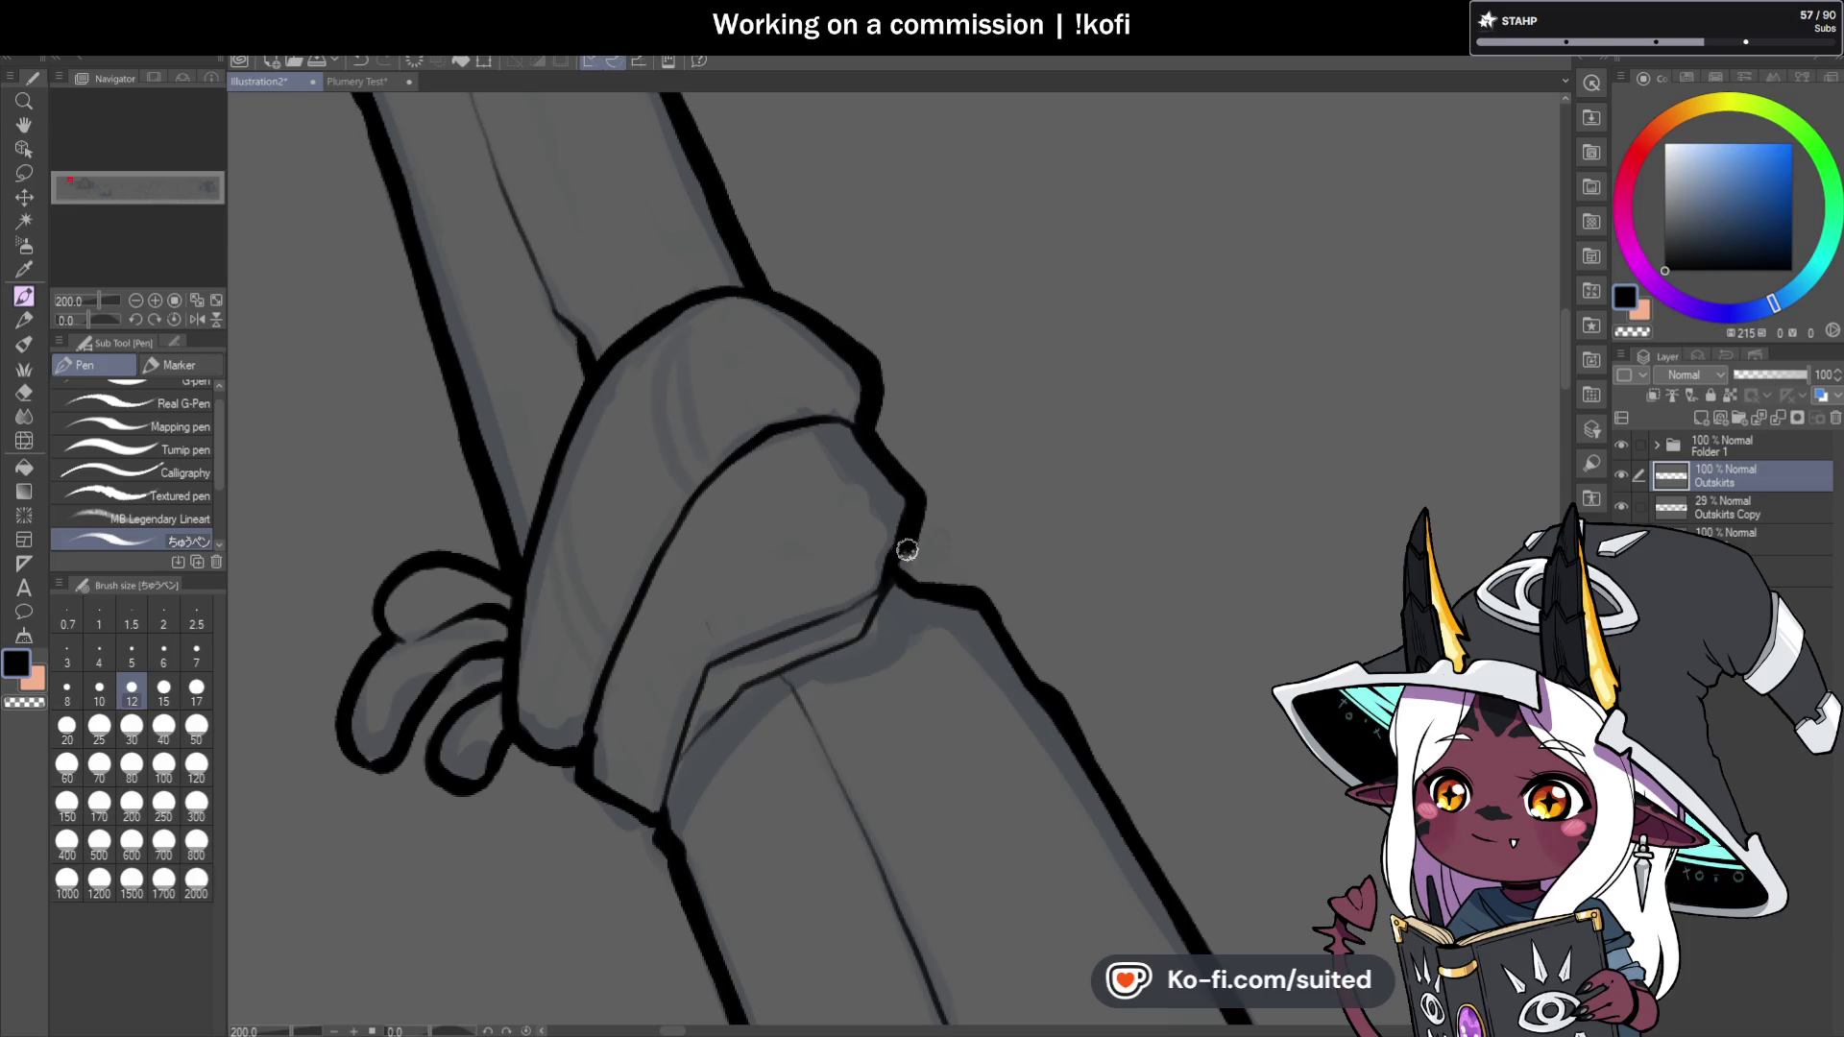
scroll(908, 547, down, 3)
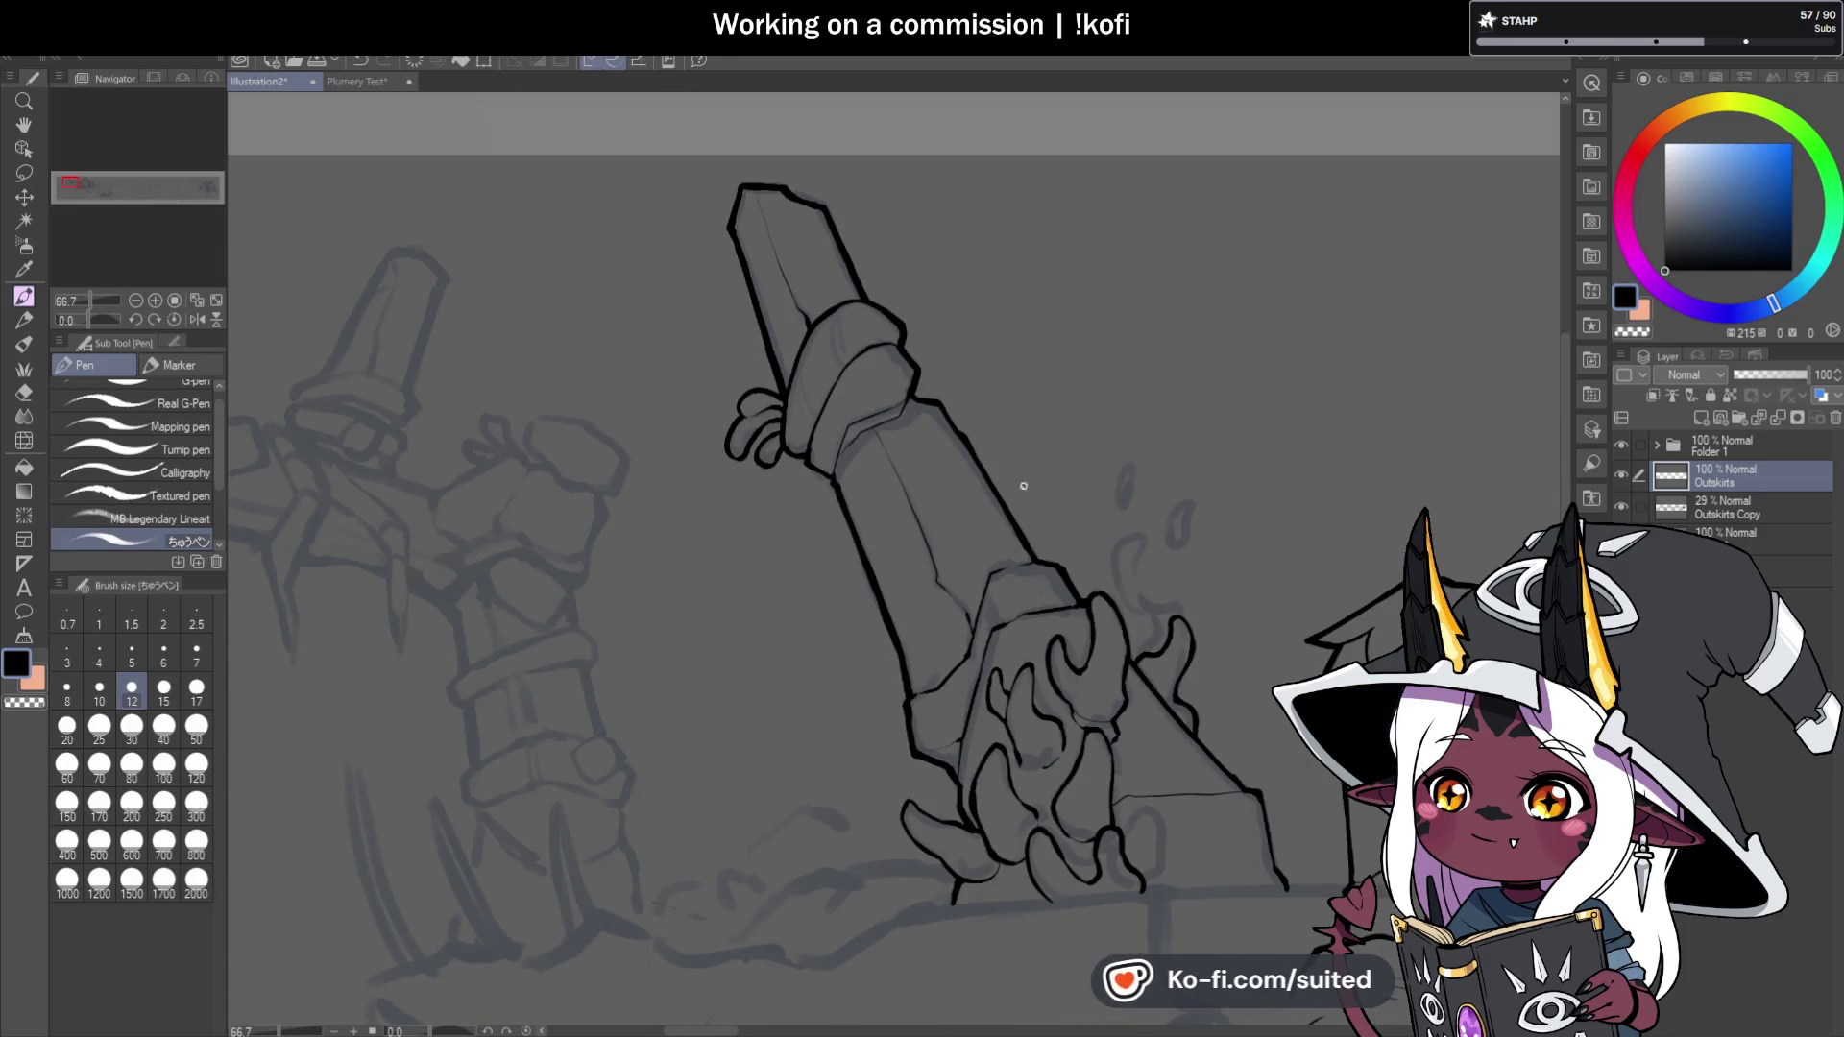
scroll(1018, 474, up, 3)
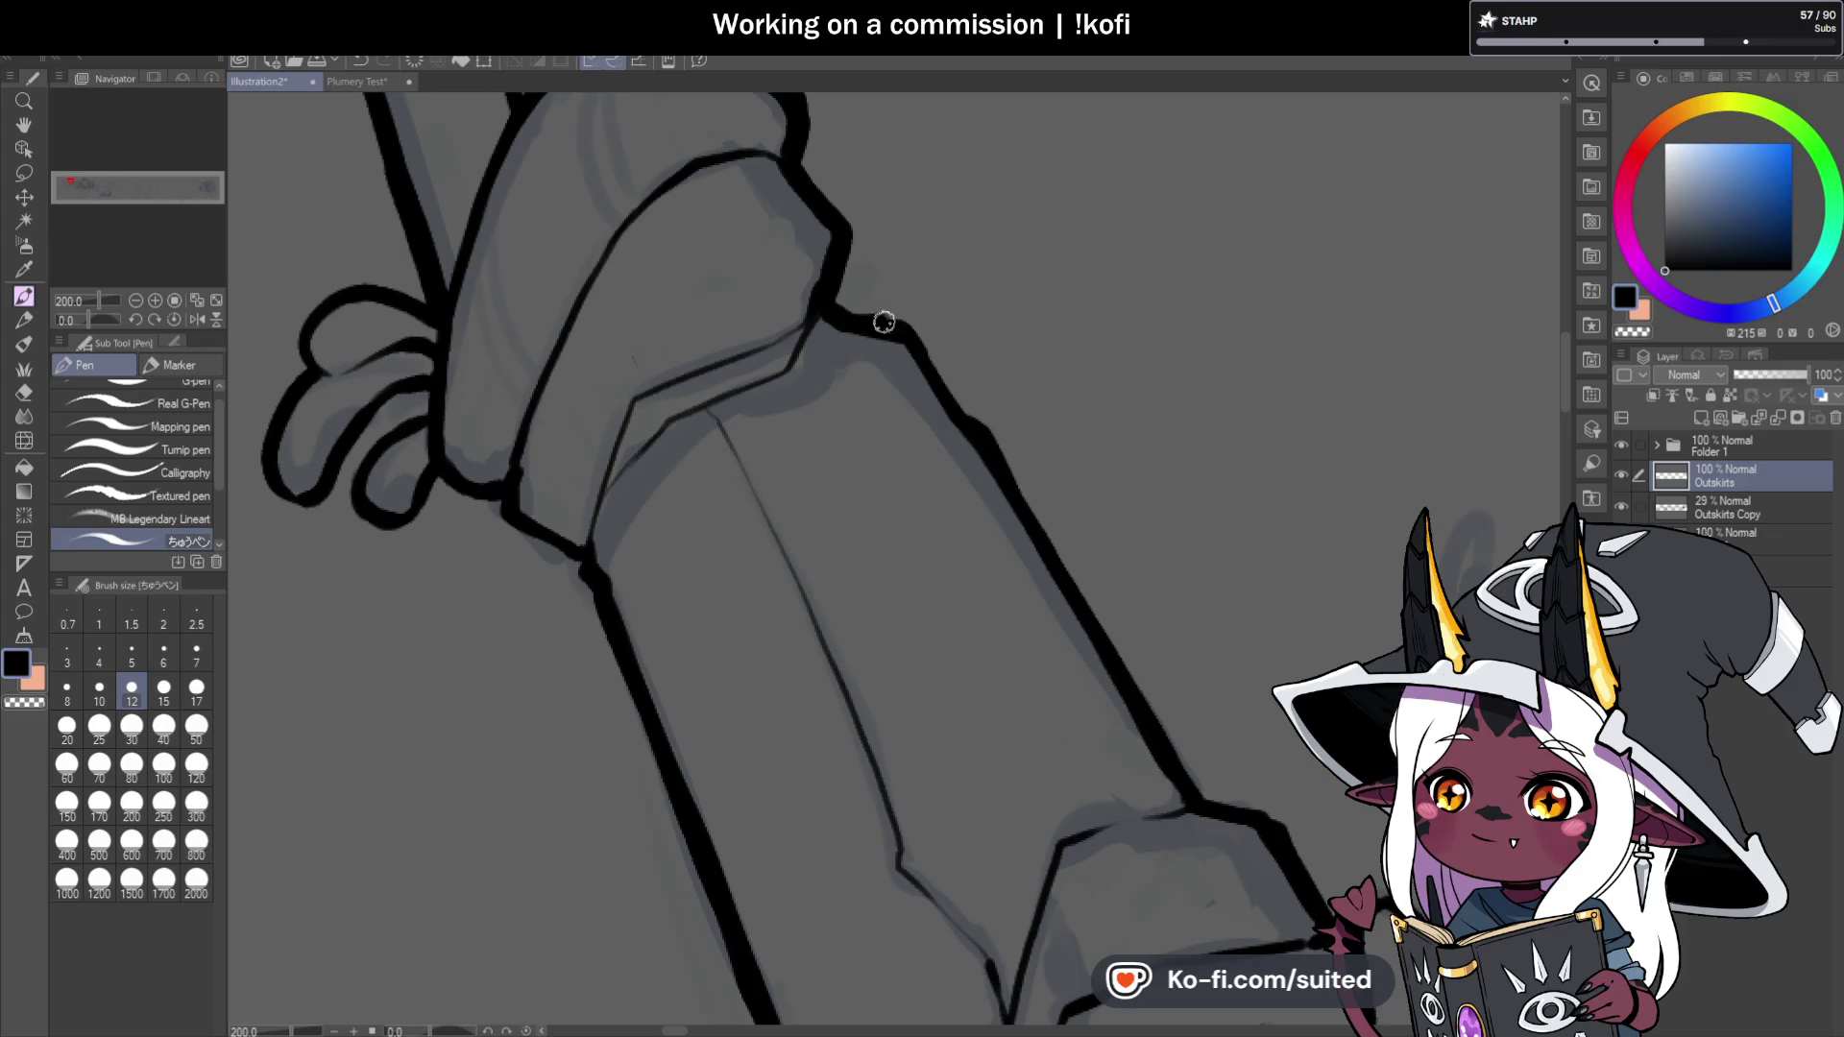
scroll(938, 362, down, 2)
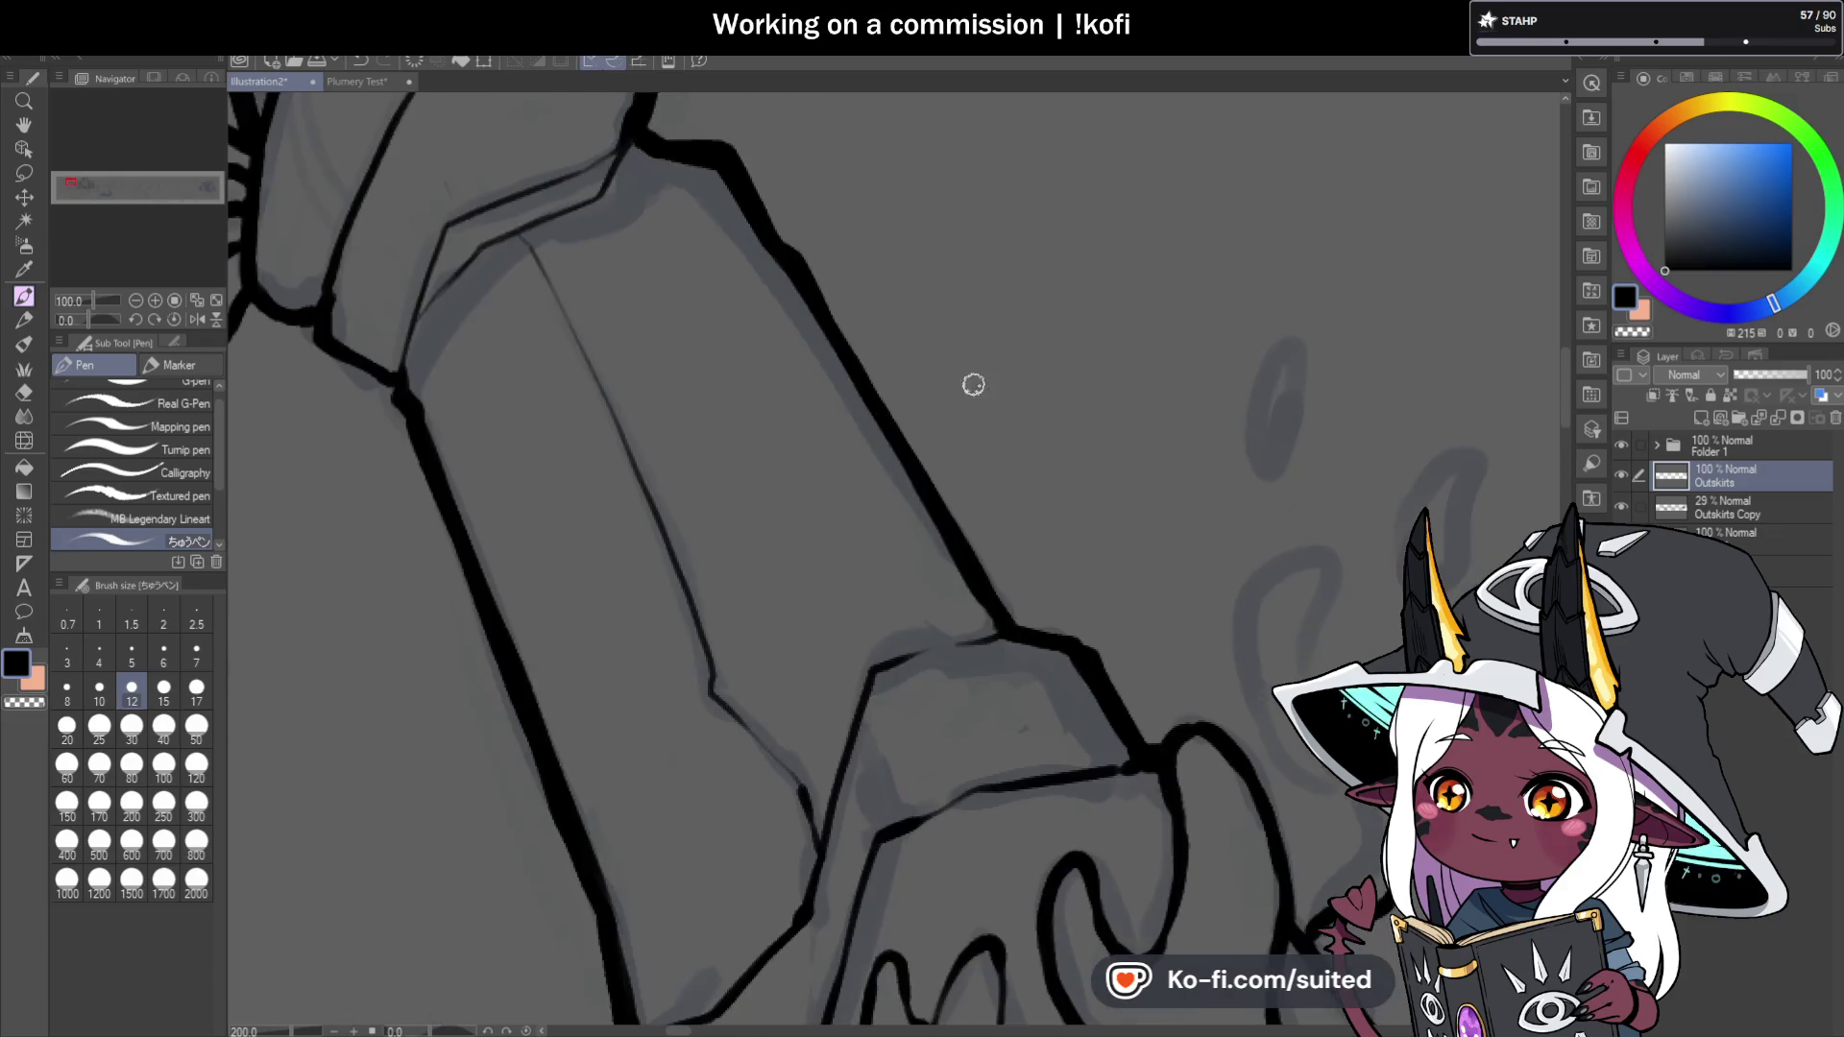
Thicken the sword's lower outline and mirror the canvas to check it.
drag(838, 322, 956, 534)
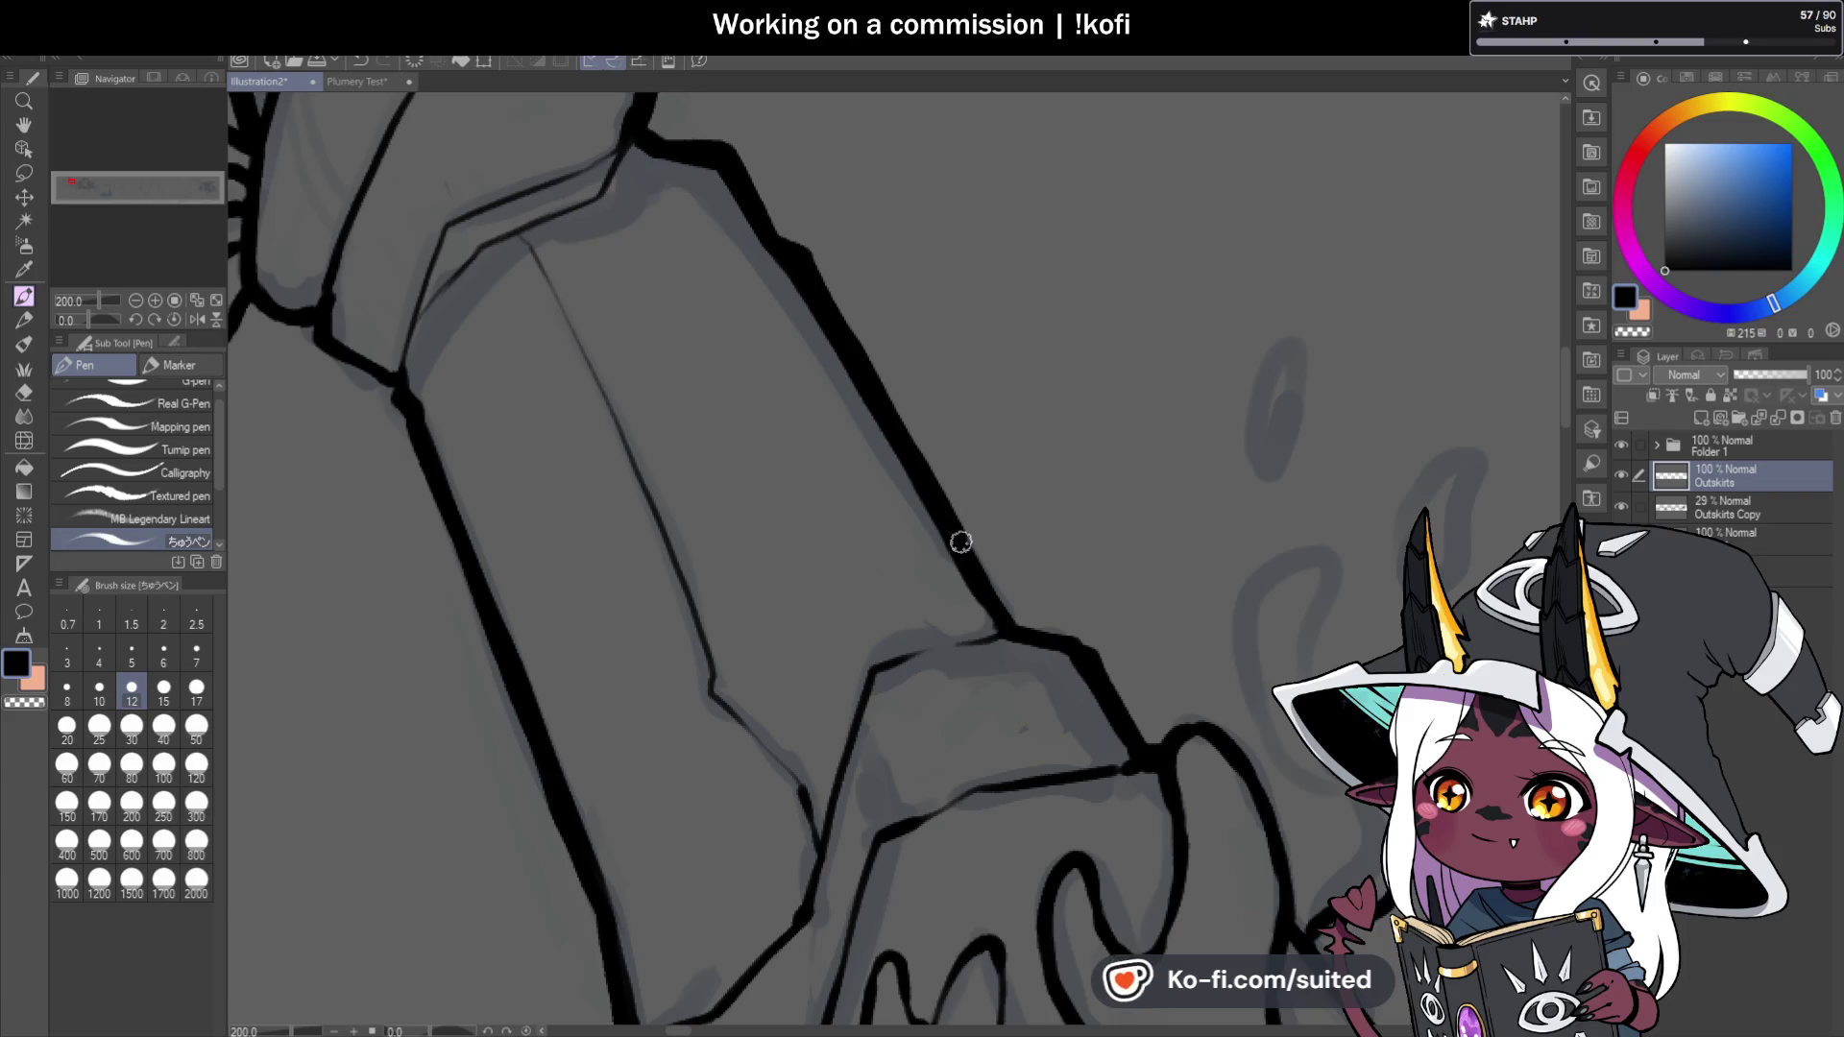
scroll(997, 384, down, 3)
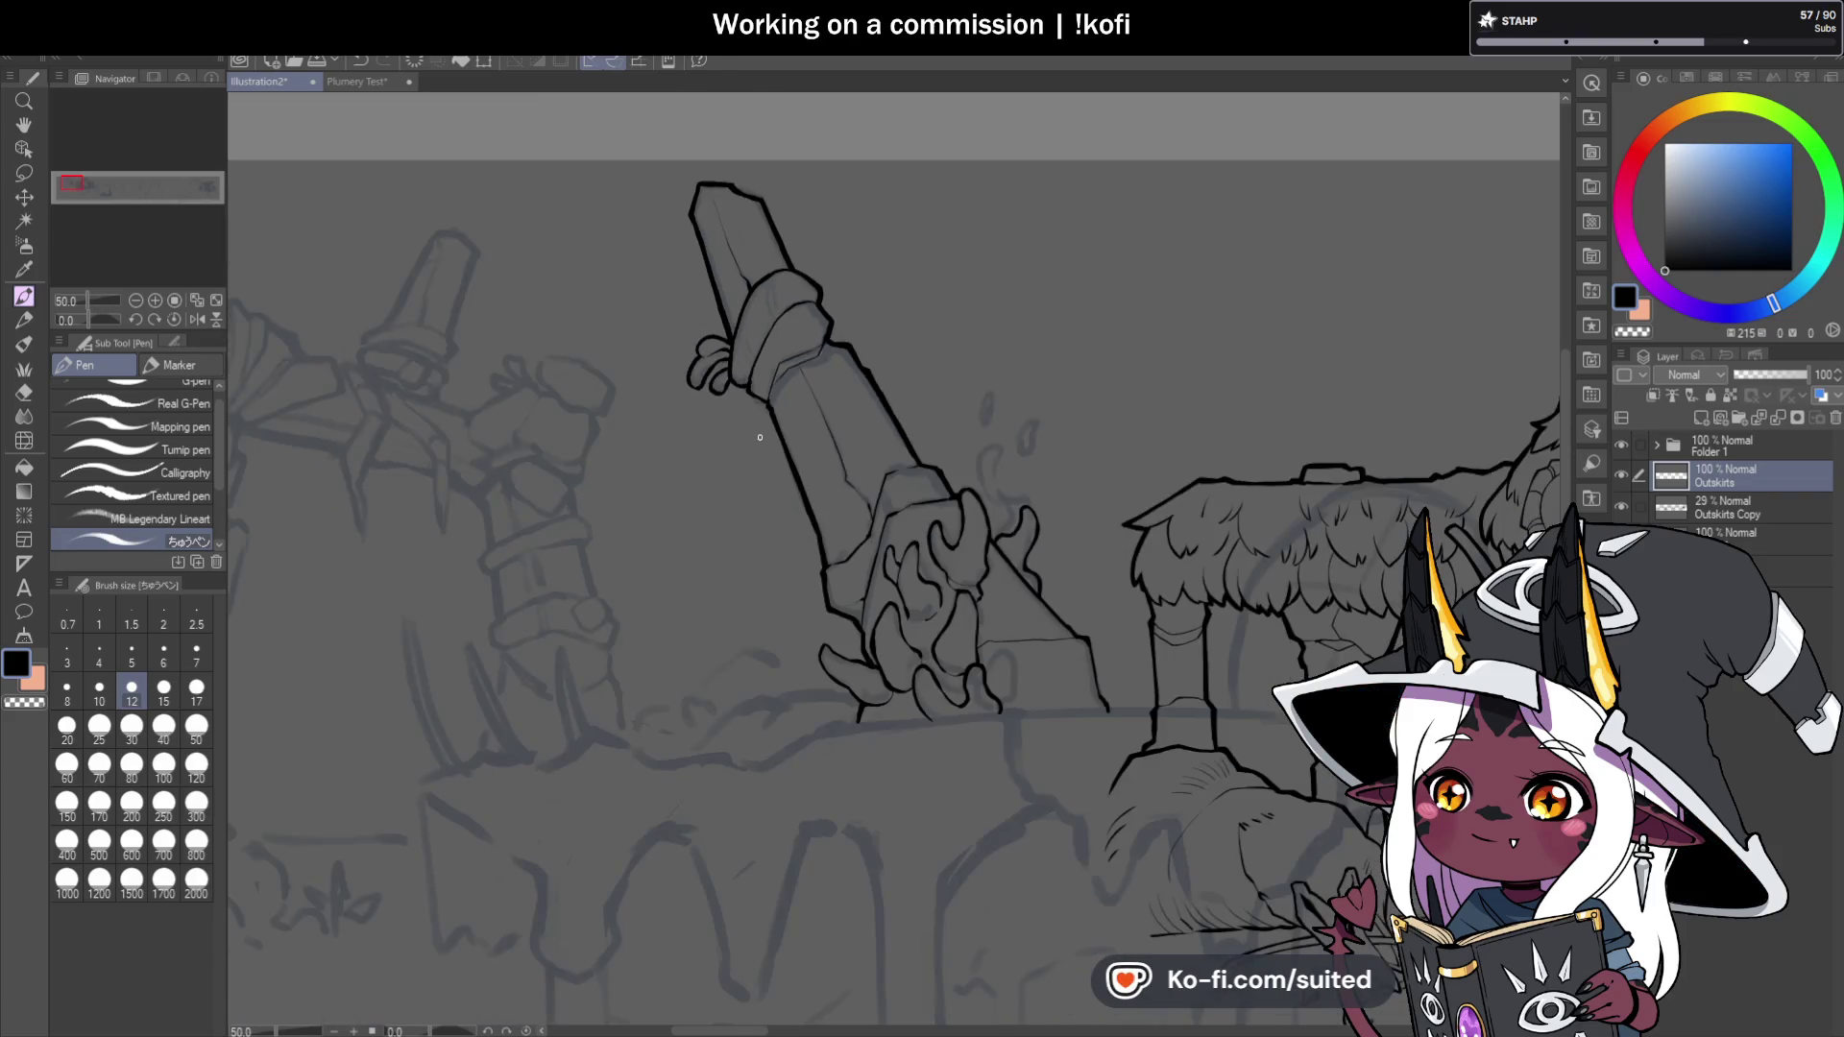
scroll(723, 328, up, 4)
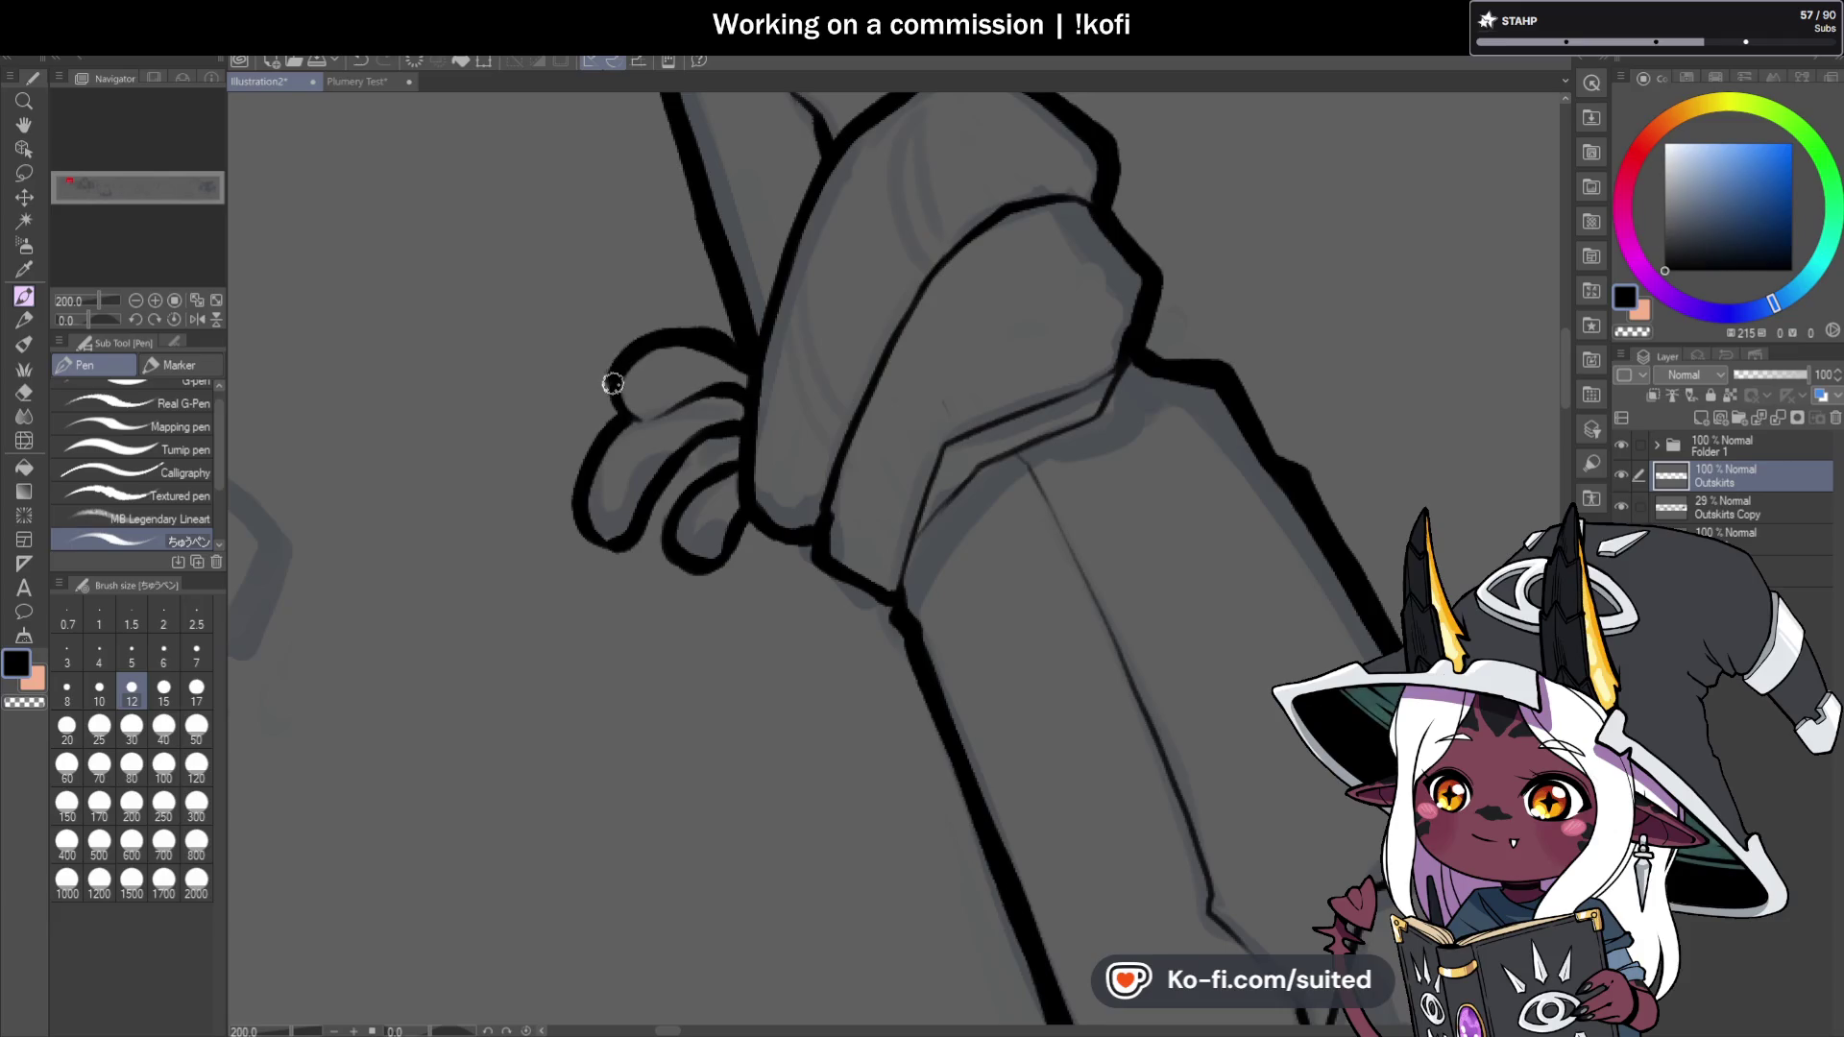
scroll(688, 283, down, 3)
scroll(827, 403, up, 3)
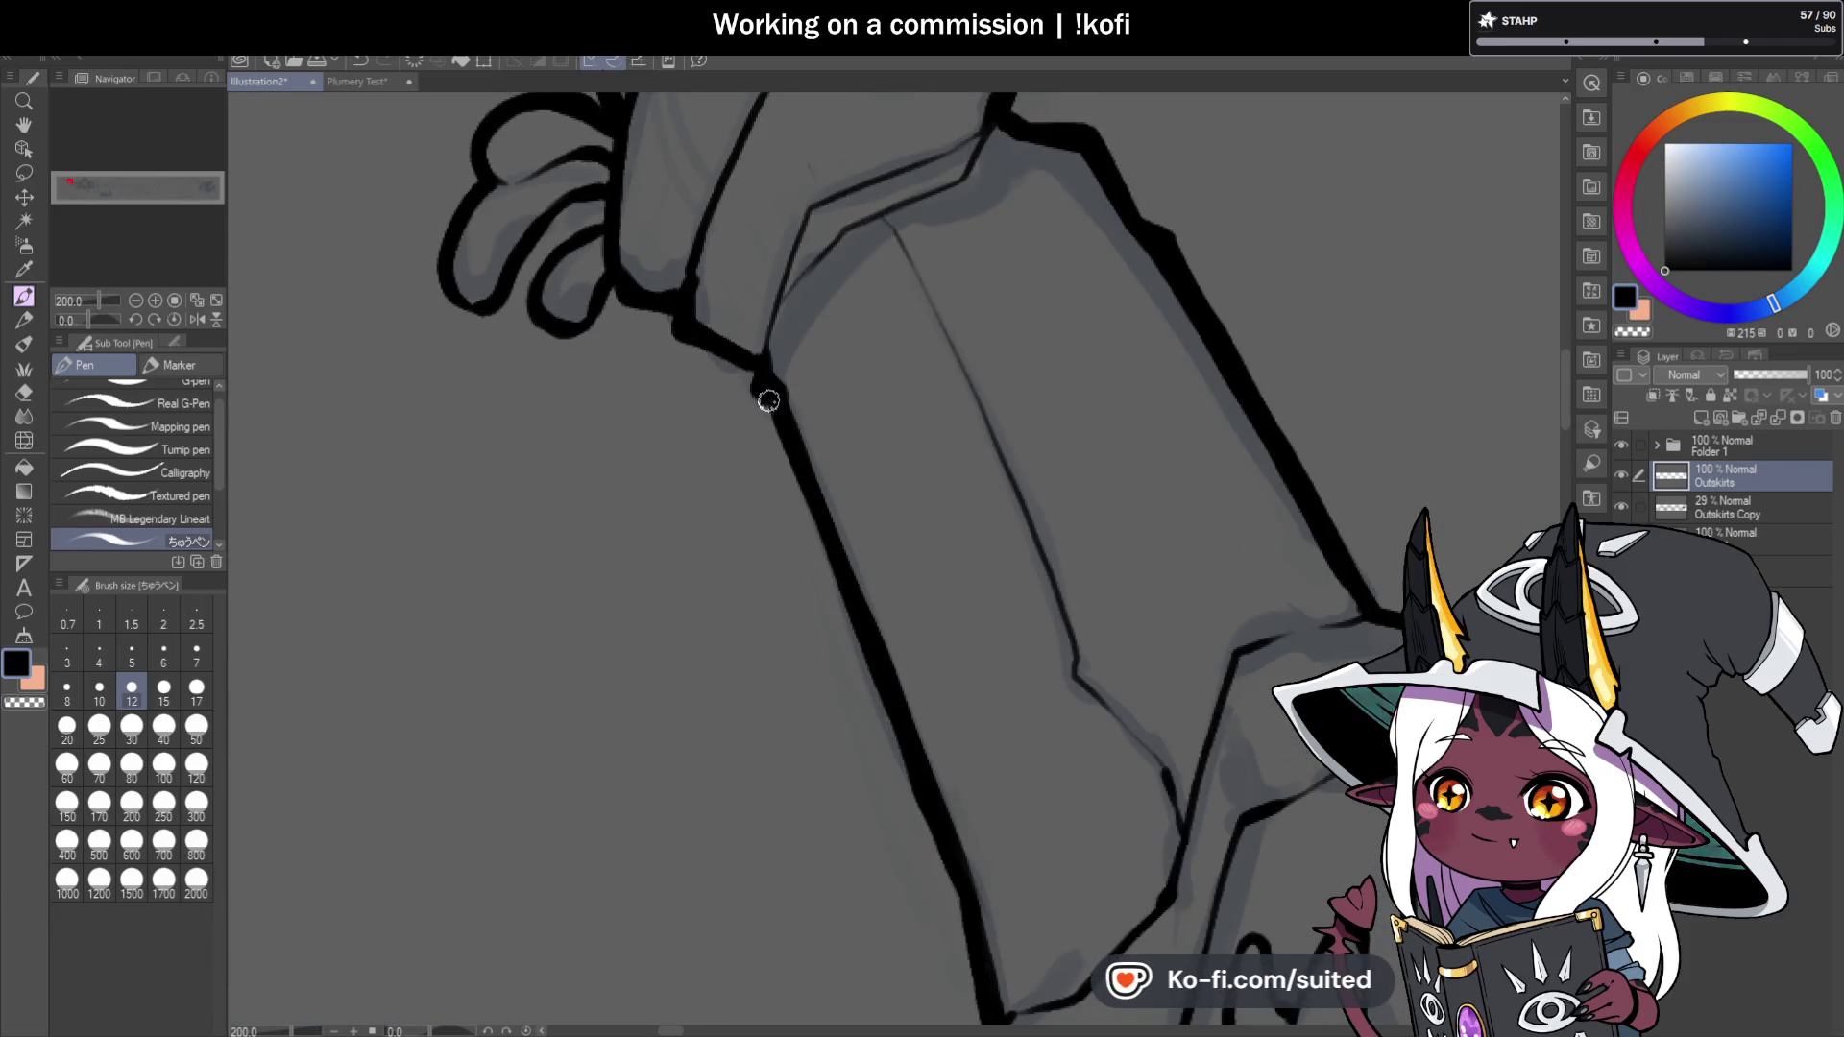
scroll(799, 480, down, 2)
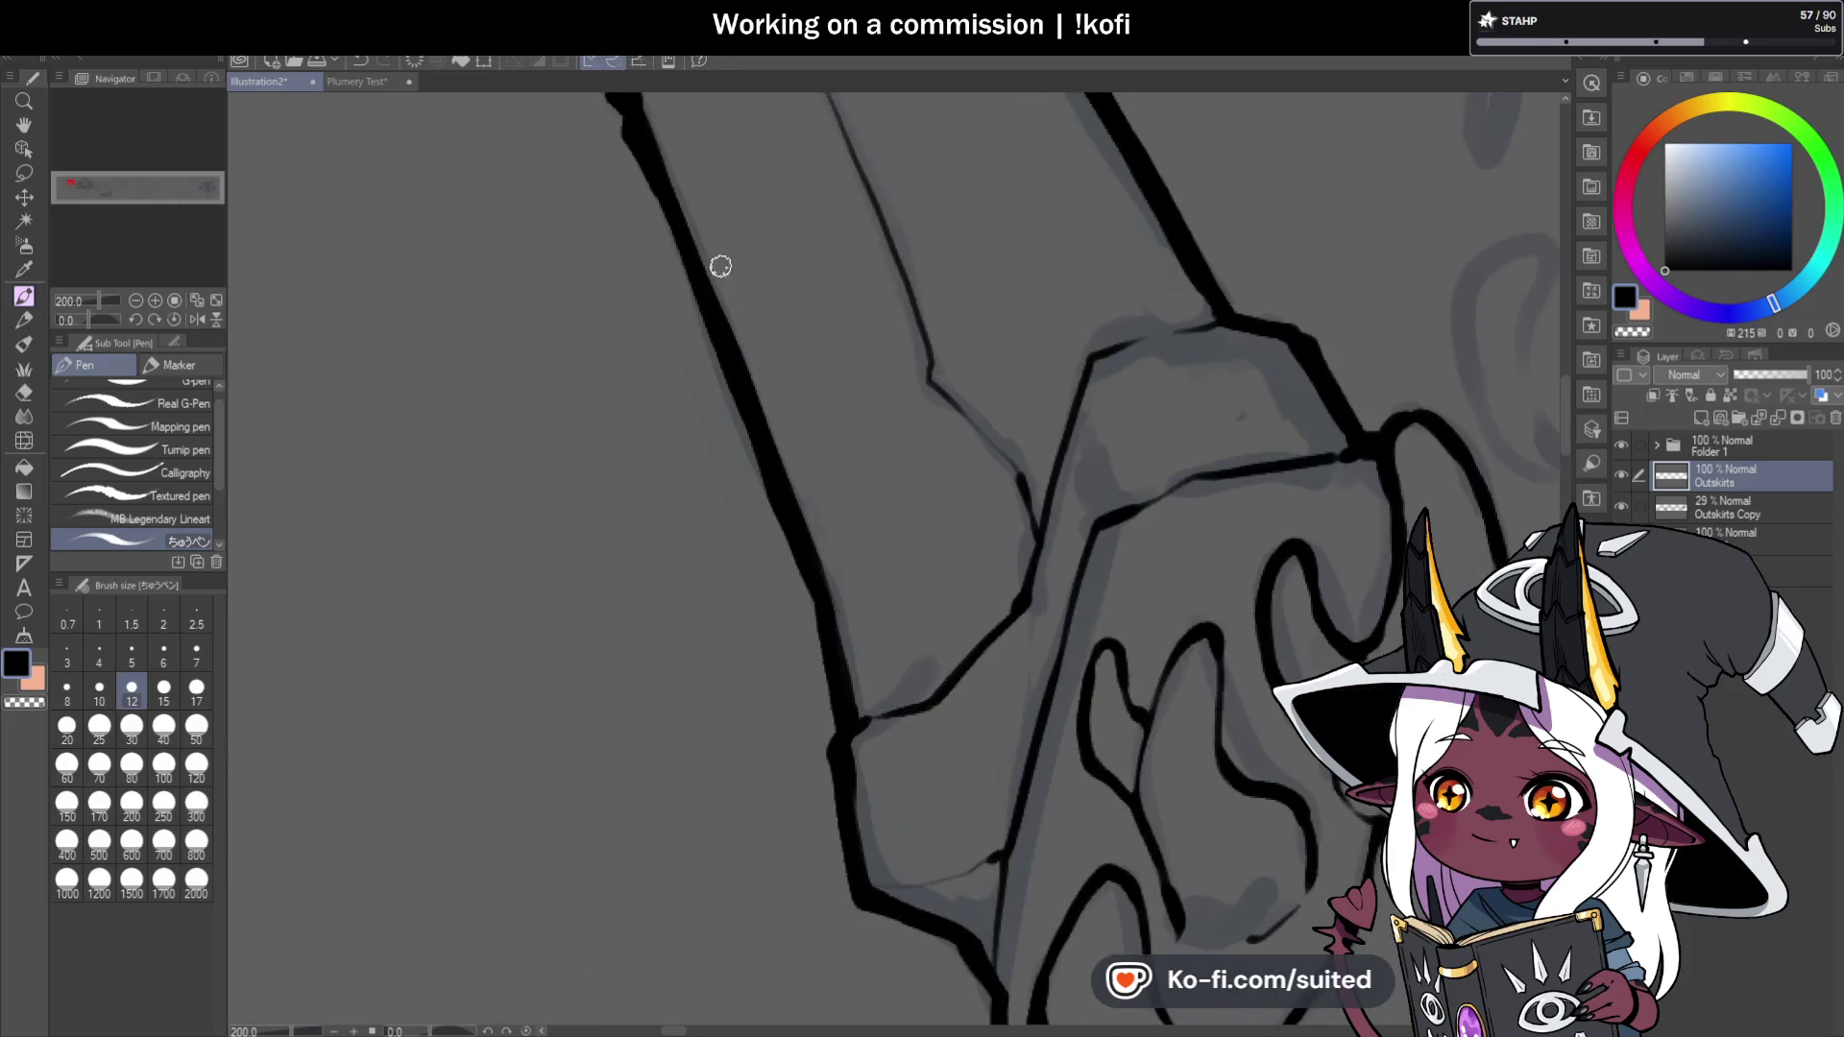
scroll(804, 502, up, 2)
scroll(809, 411, down, 4)
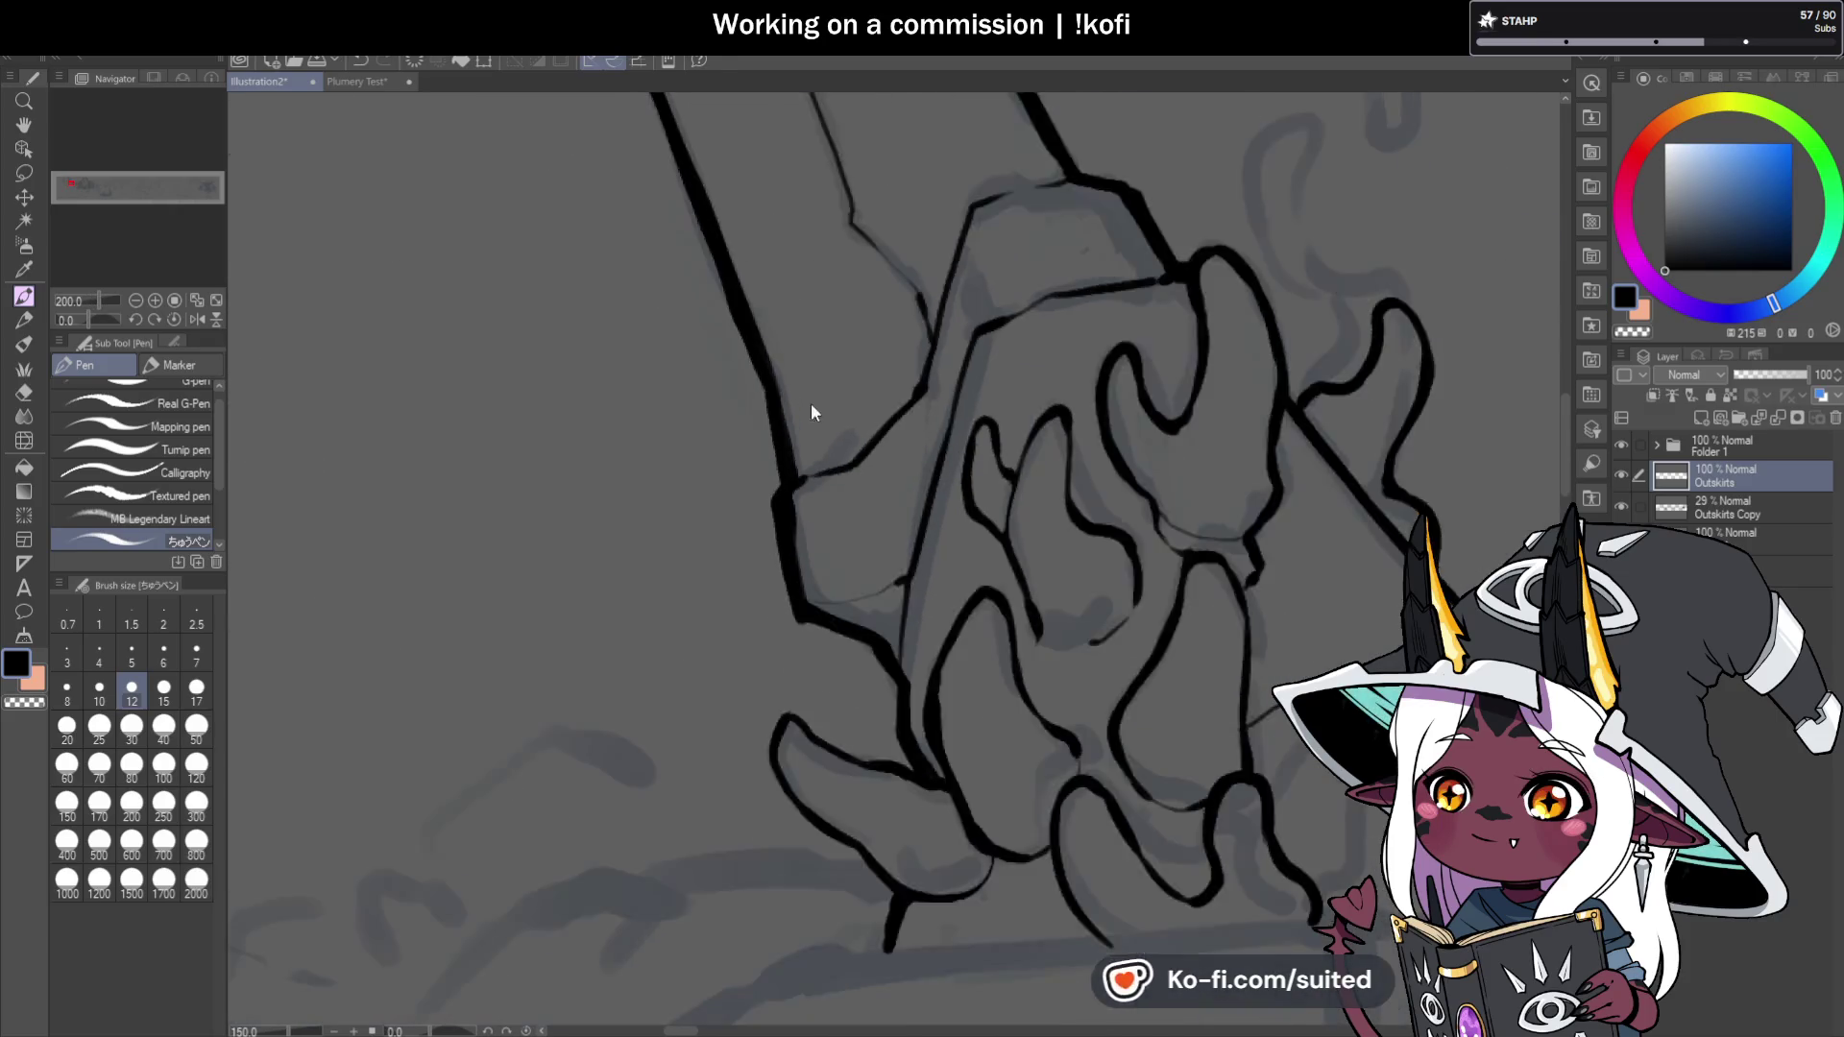
scroll(809, 409, down, 1)
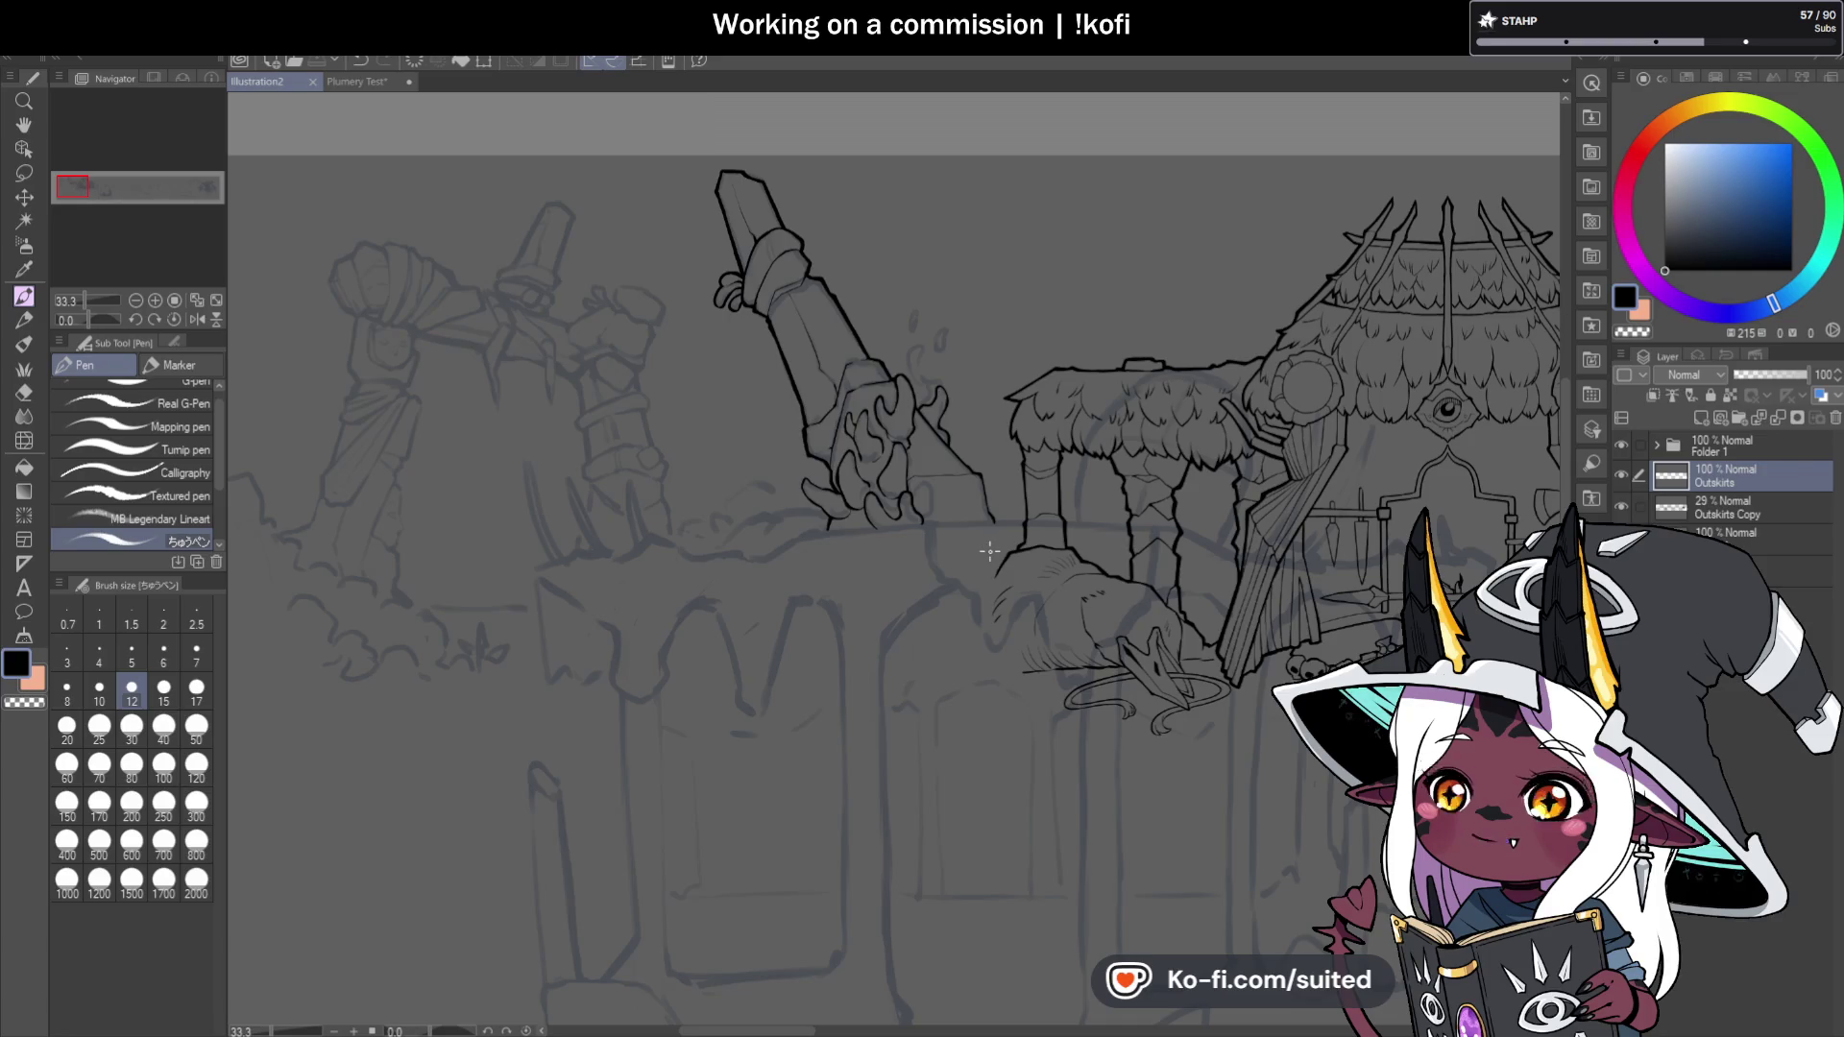
click(197, 318)
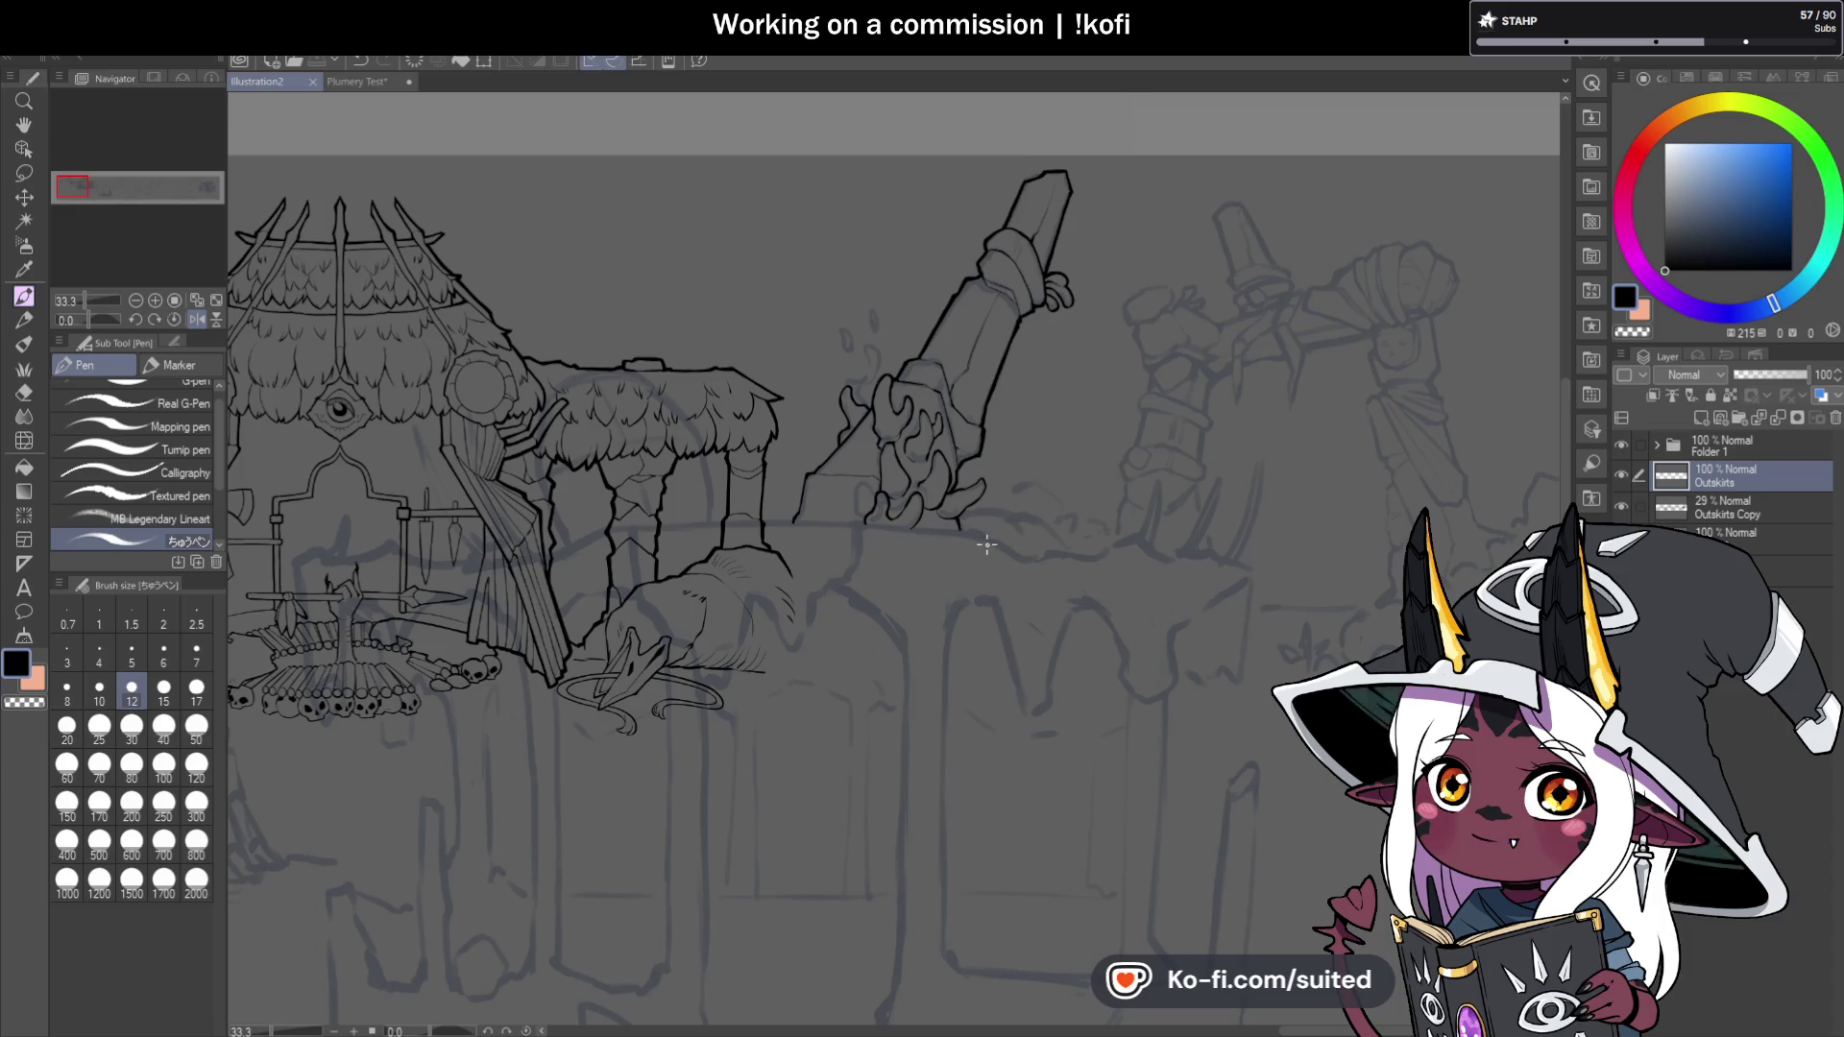
Zoom into the hand and close the gap between two claw outlines.
scroll(986, 544, up, 10)
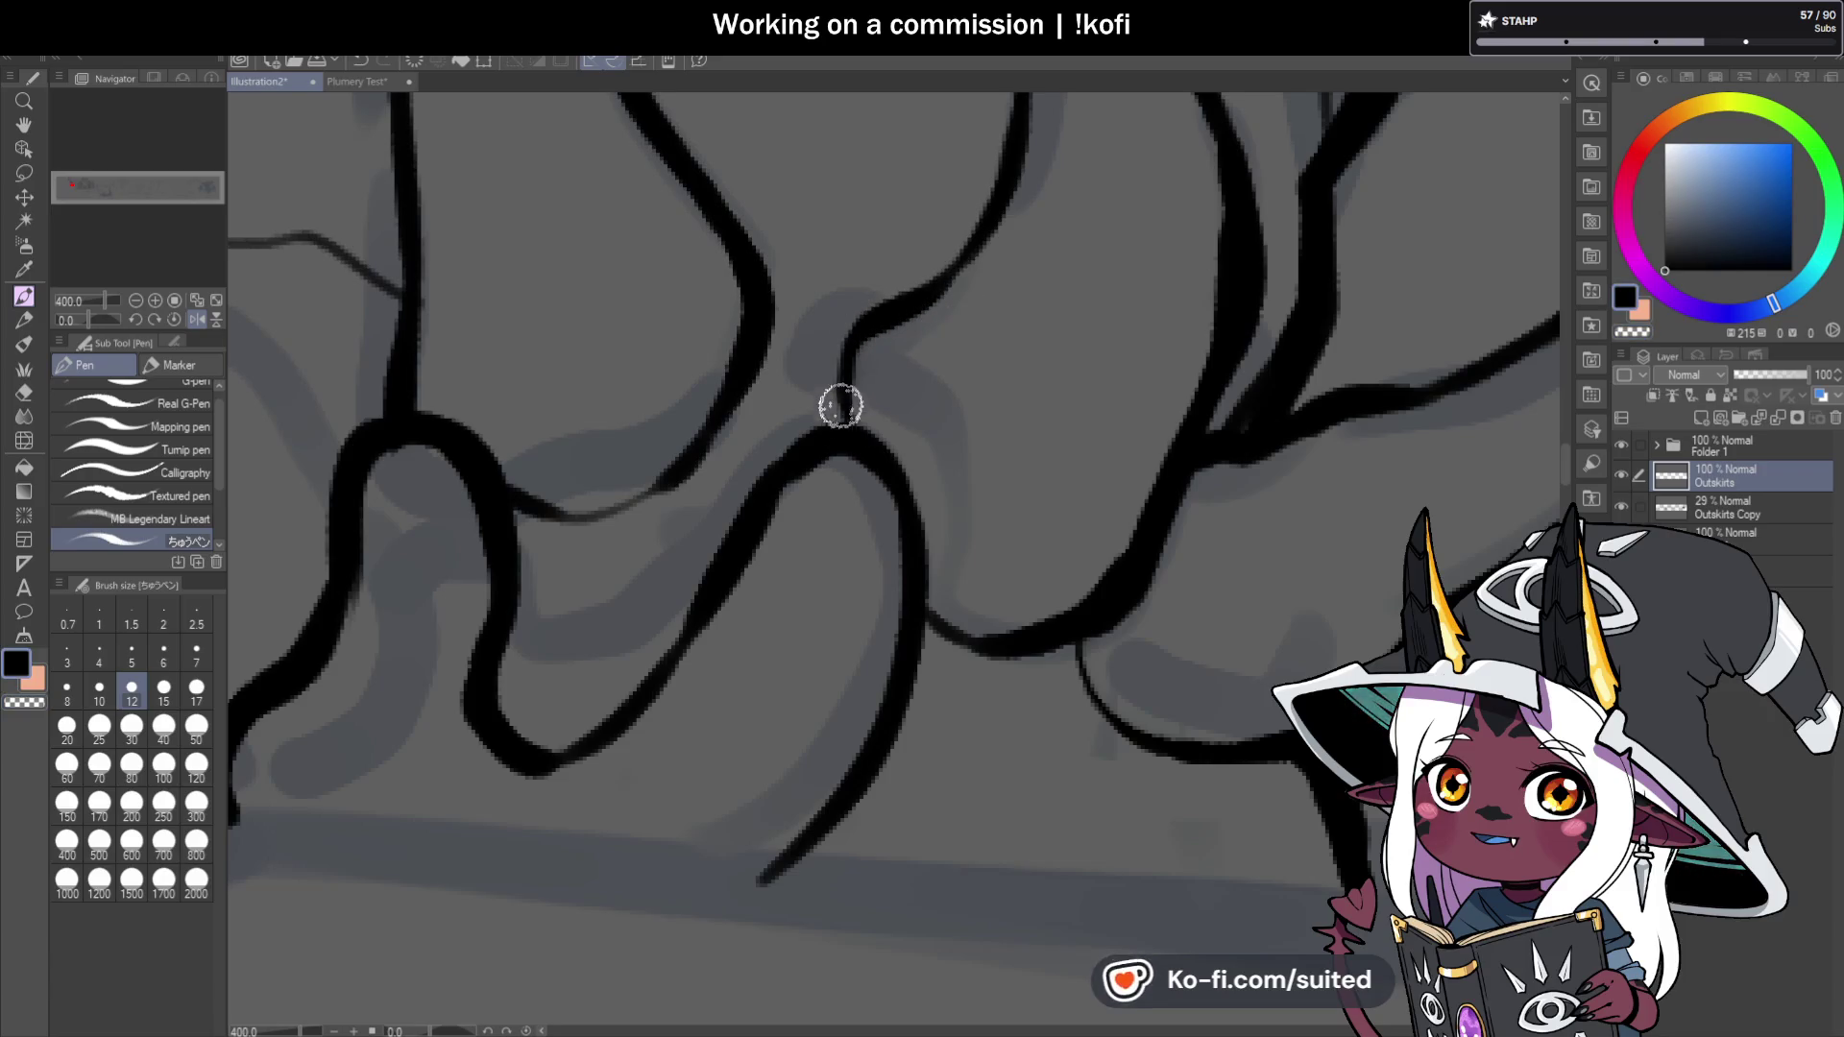
scroll(969, 450, down, 5)
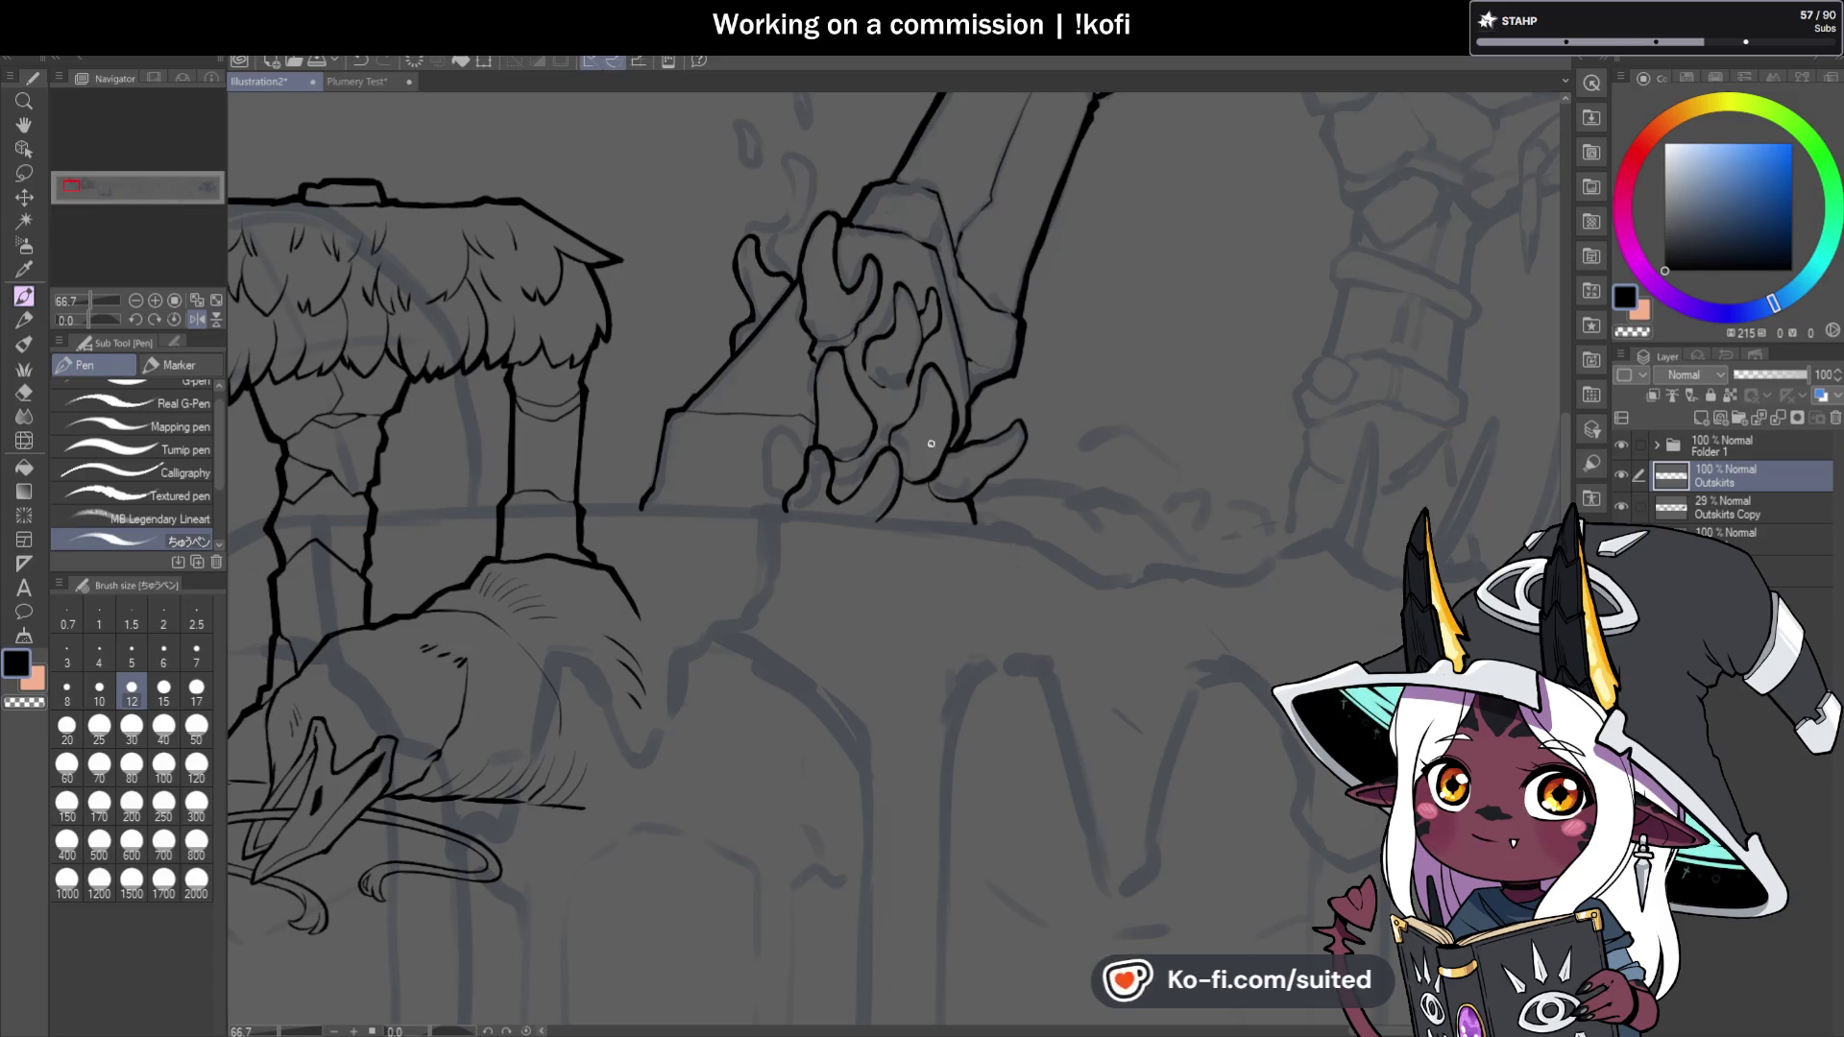
scroll(907, 423, up, 6)
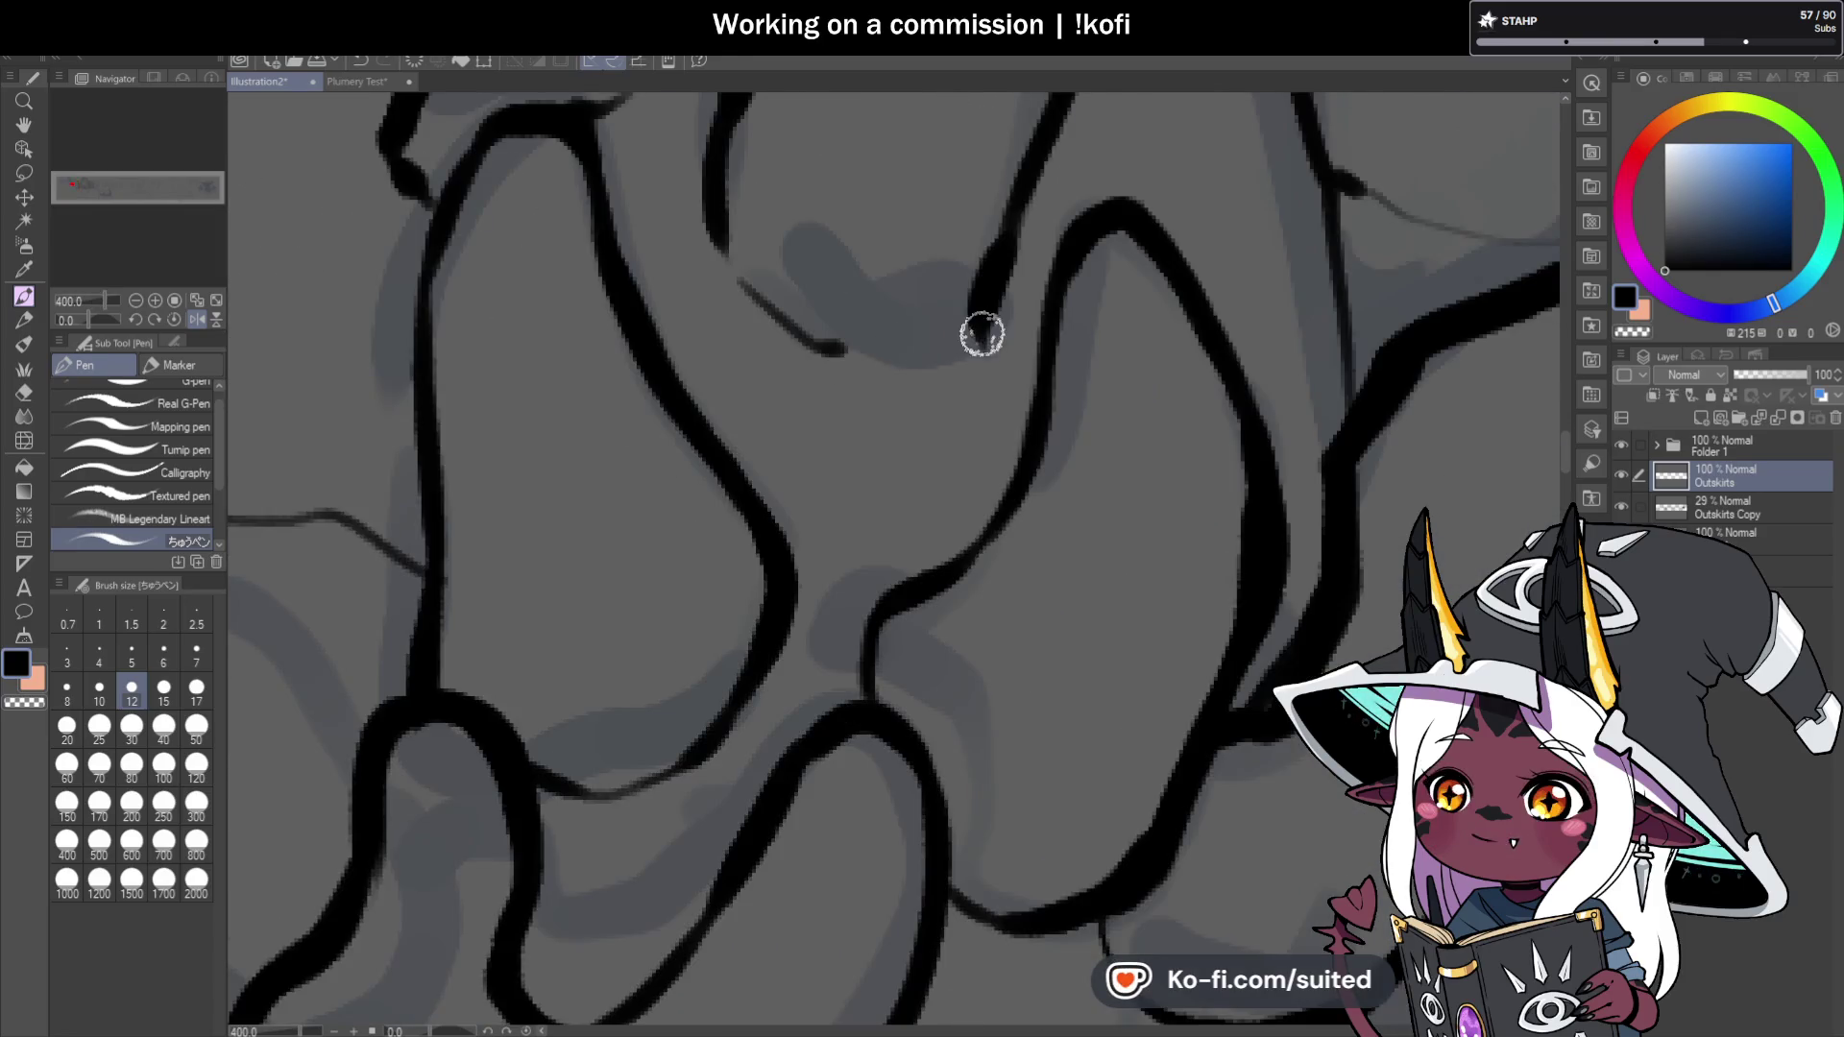
drag(901, 359, 851, 354)
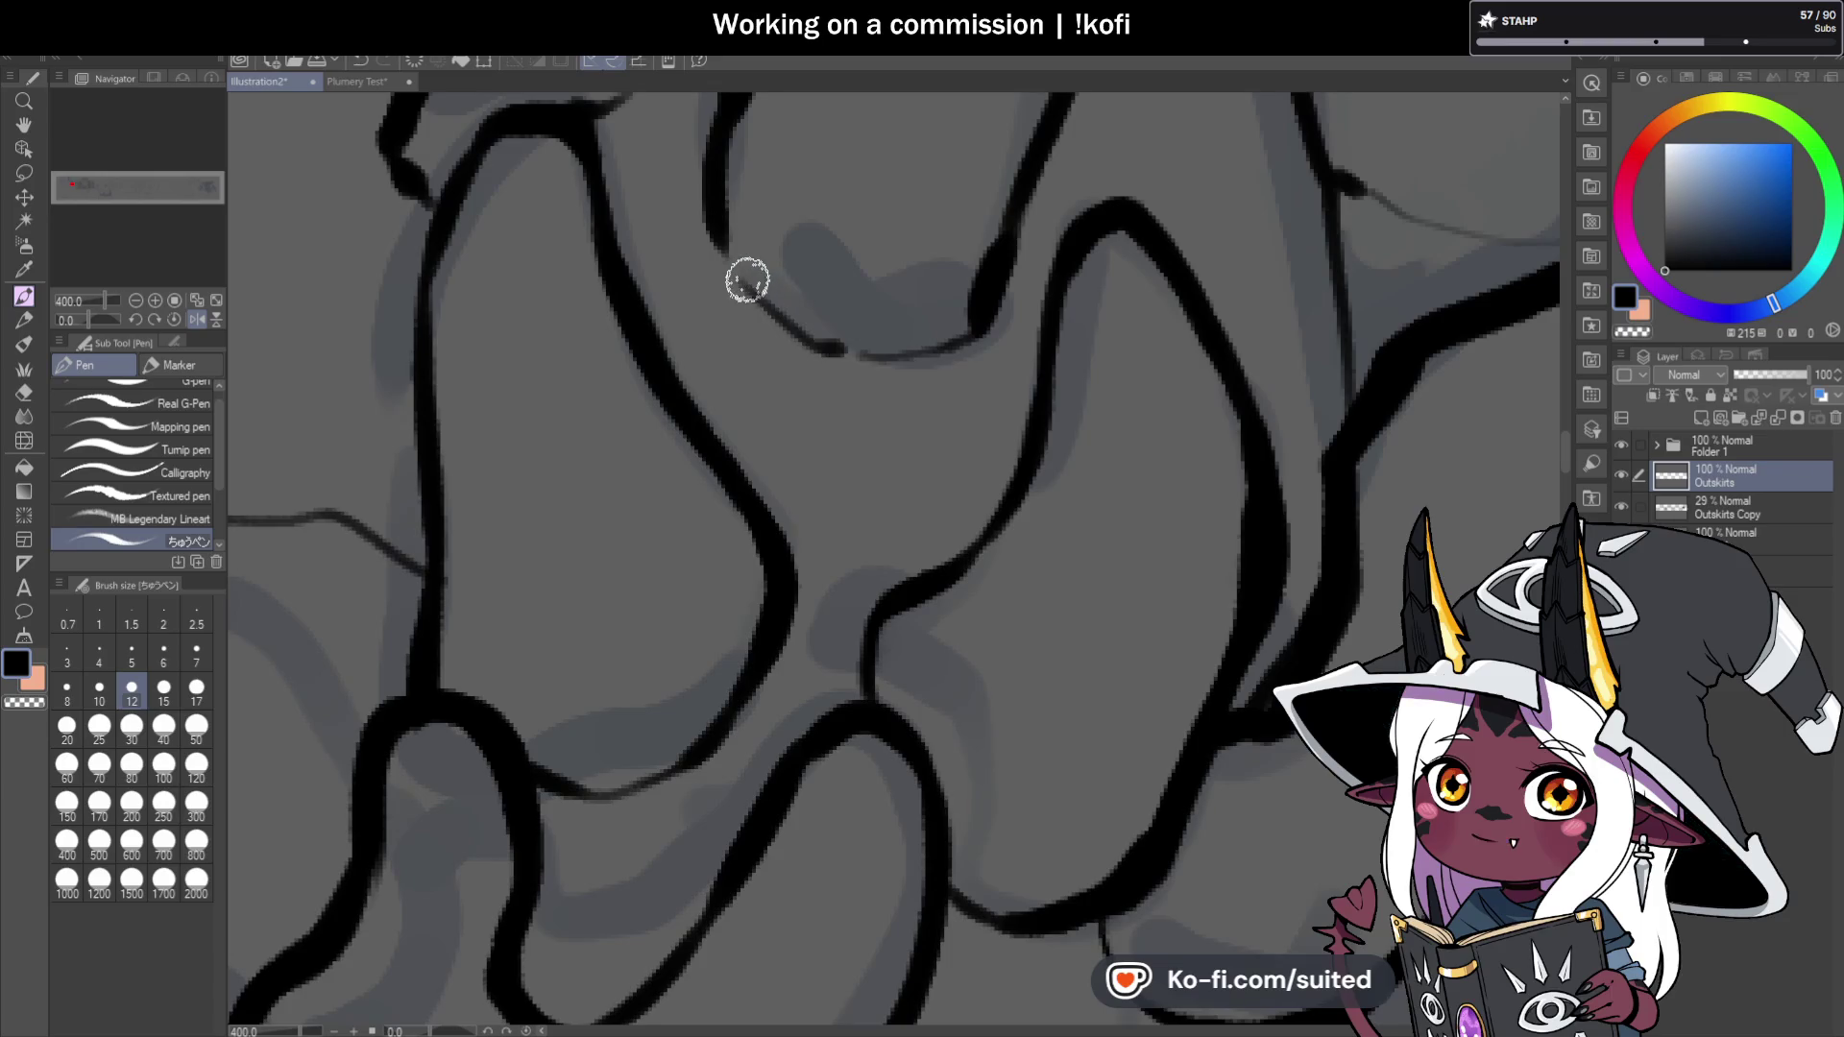
scroll(791, 338, down, 6)
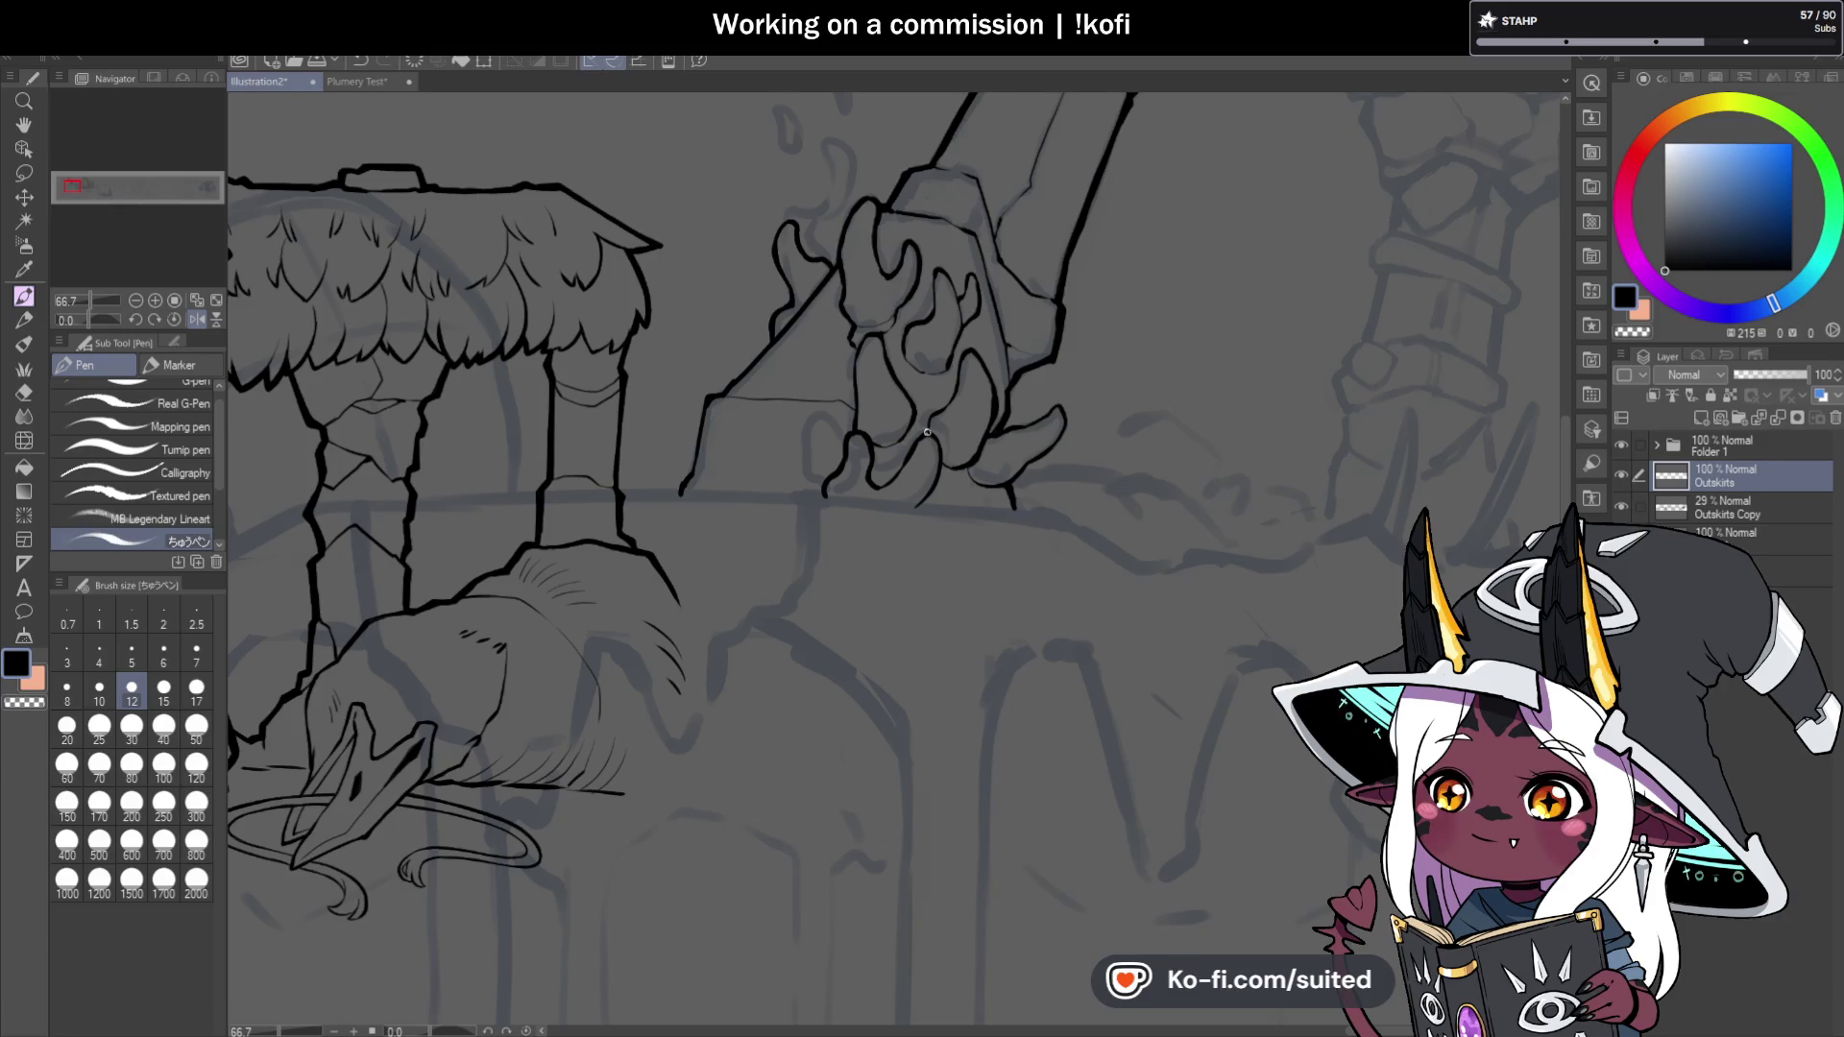
scroll(914, 408, up, 3)
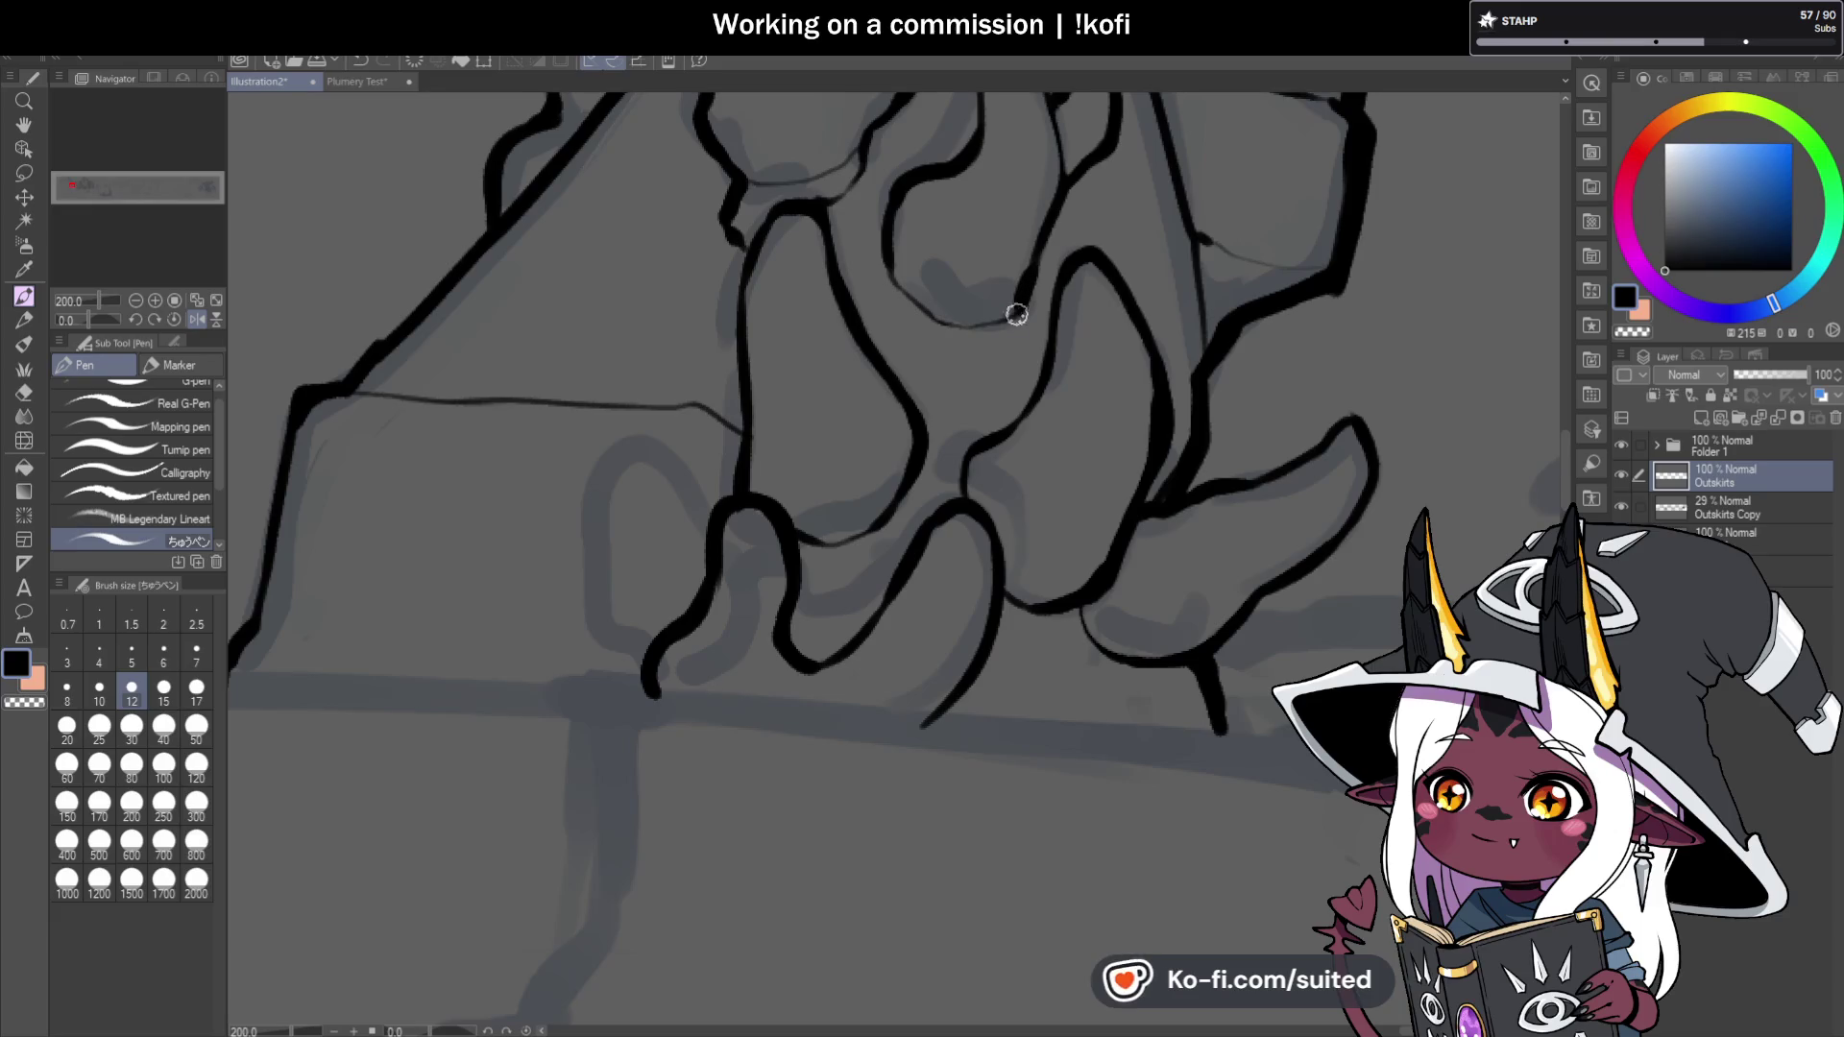
scroll(1009, 308, down, 4)
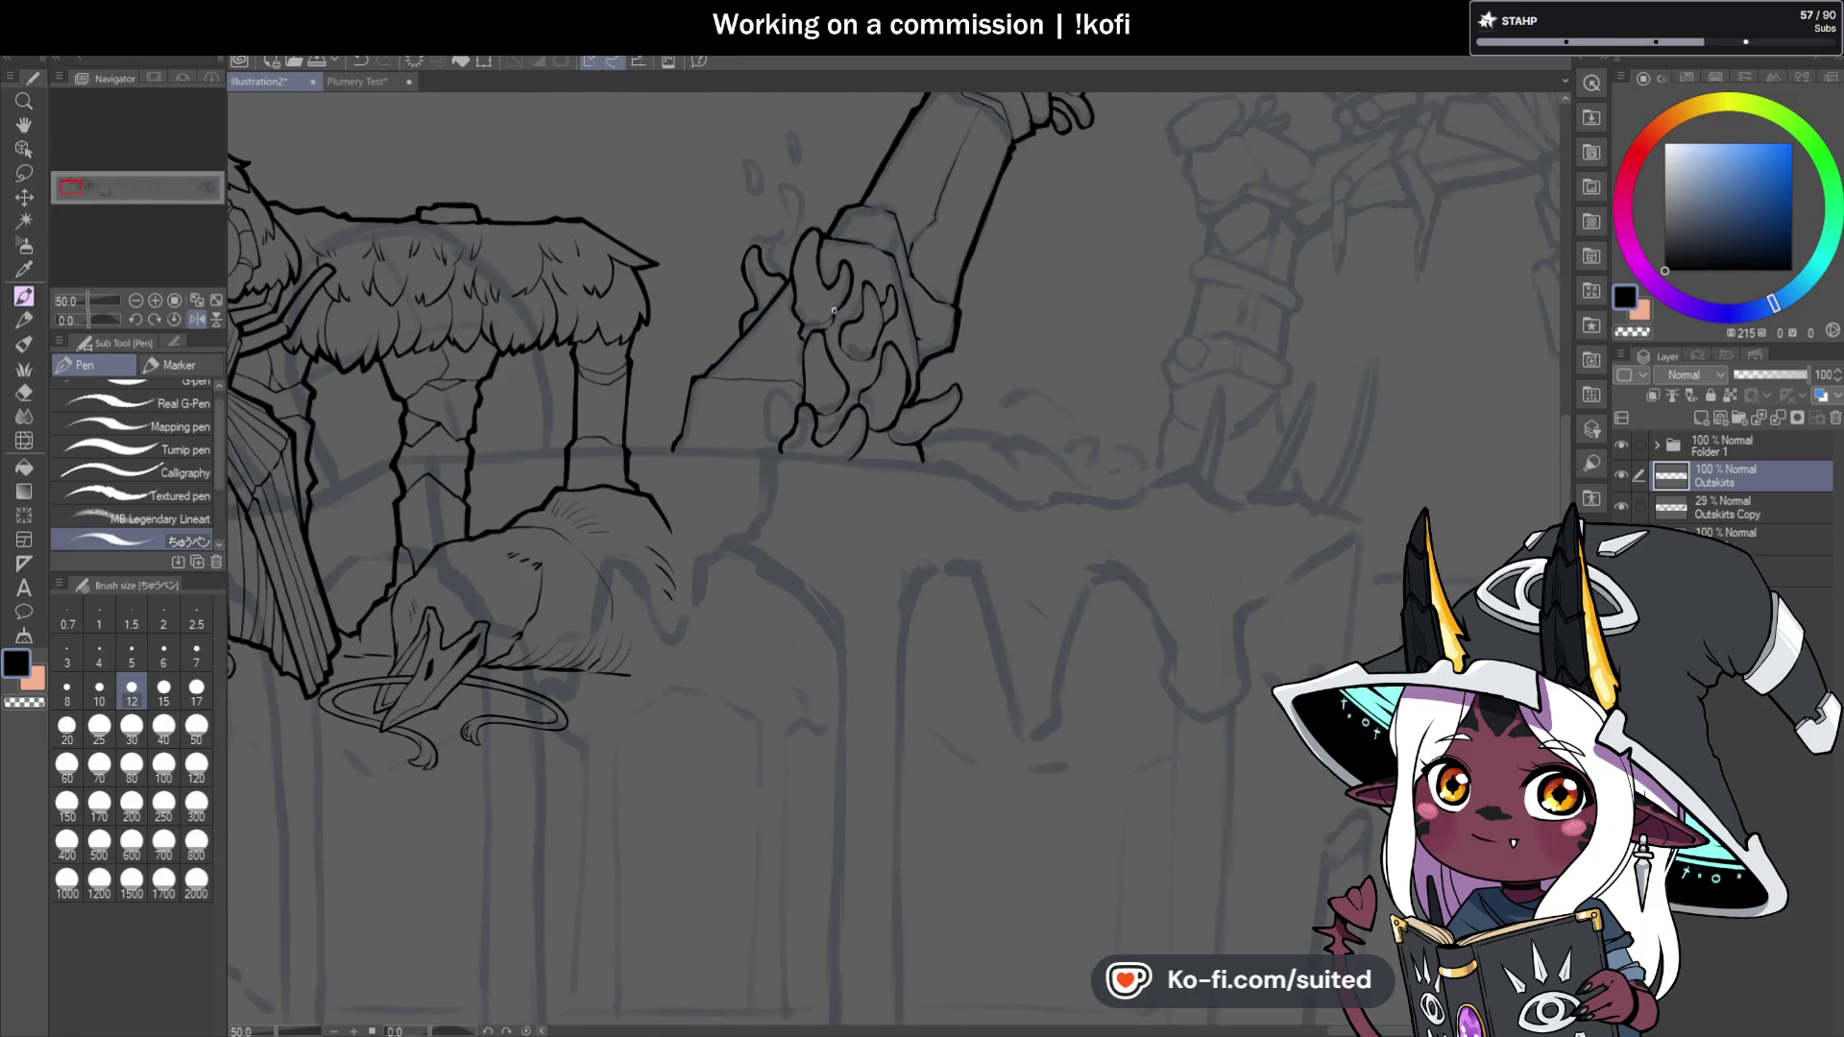
scroll(853, 336, up, 4)
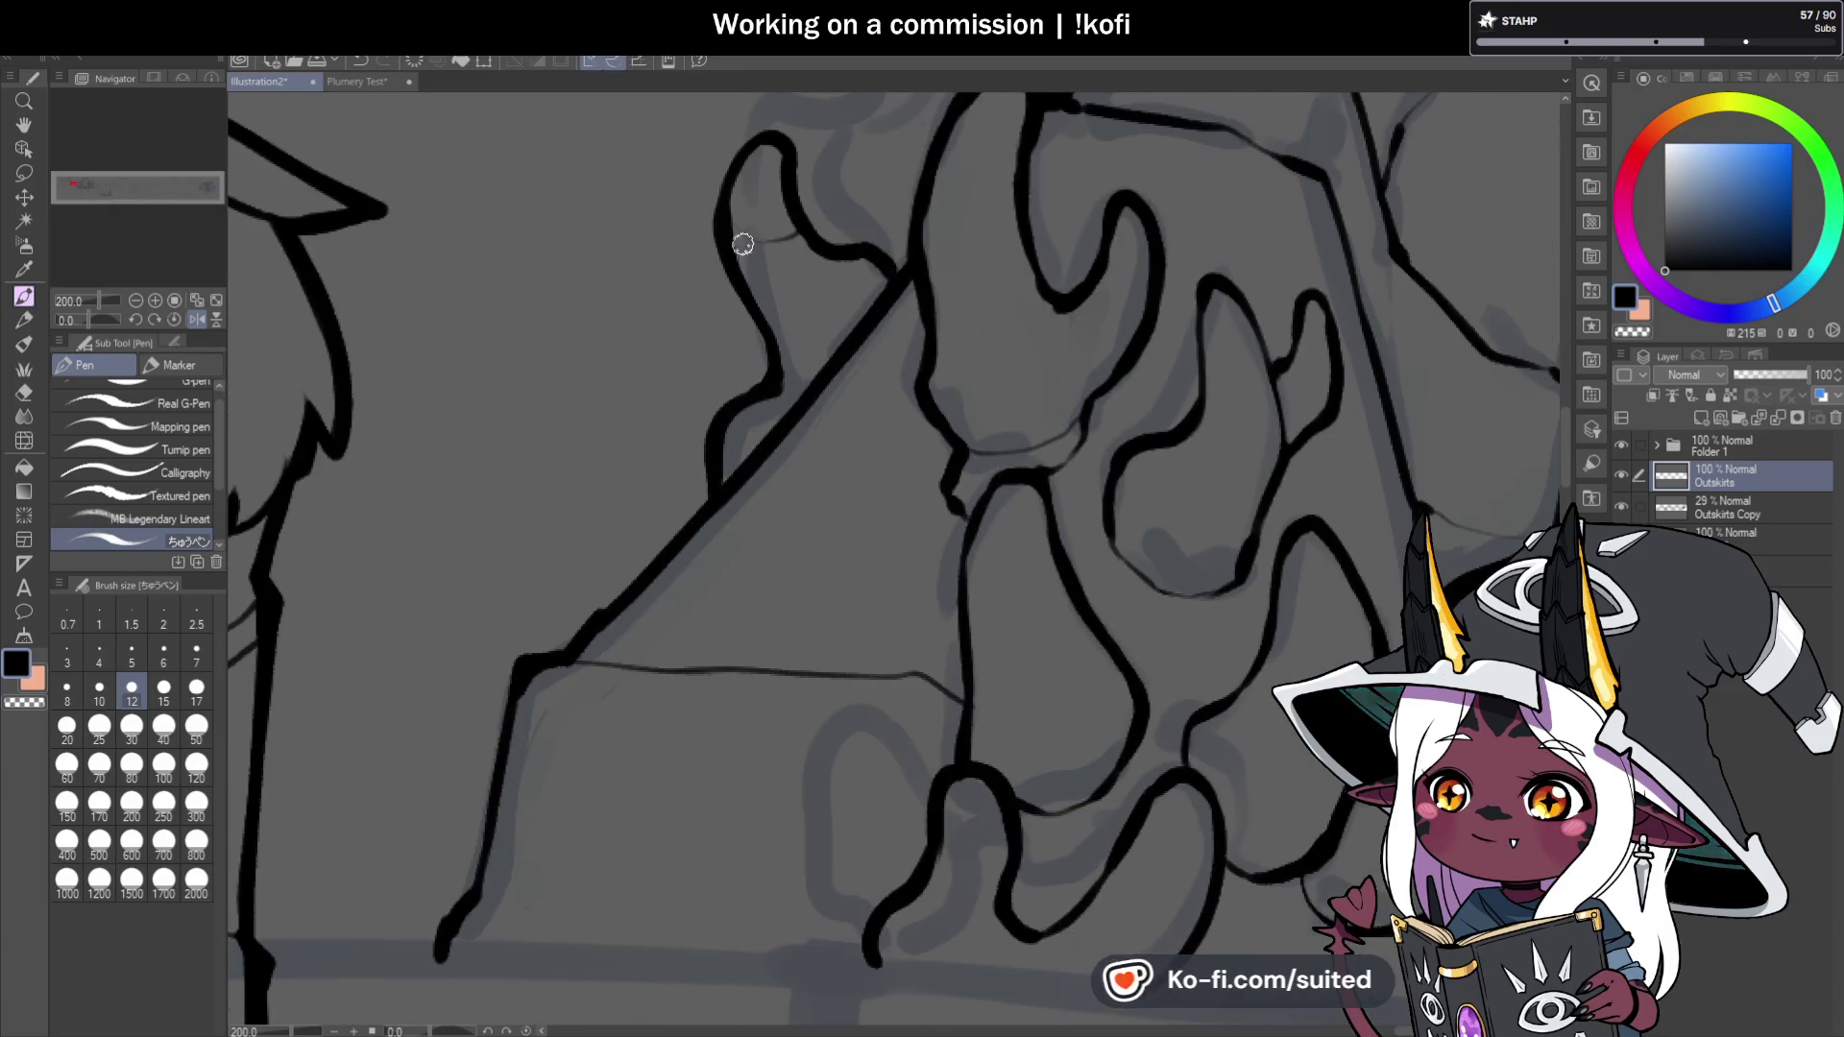
scroll(744, 245, up, 3)
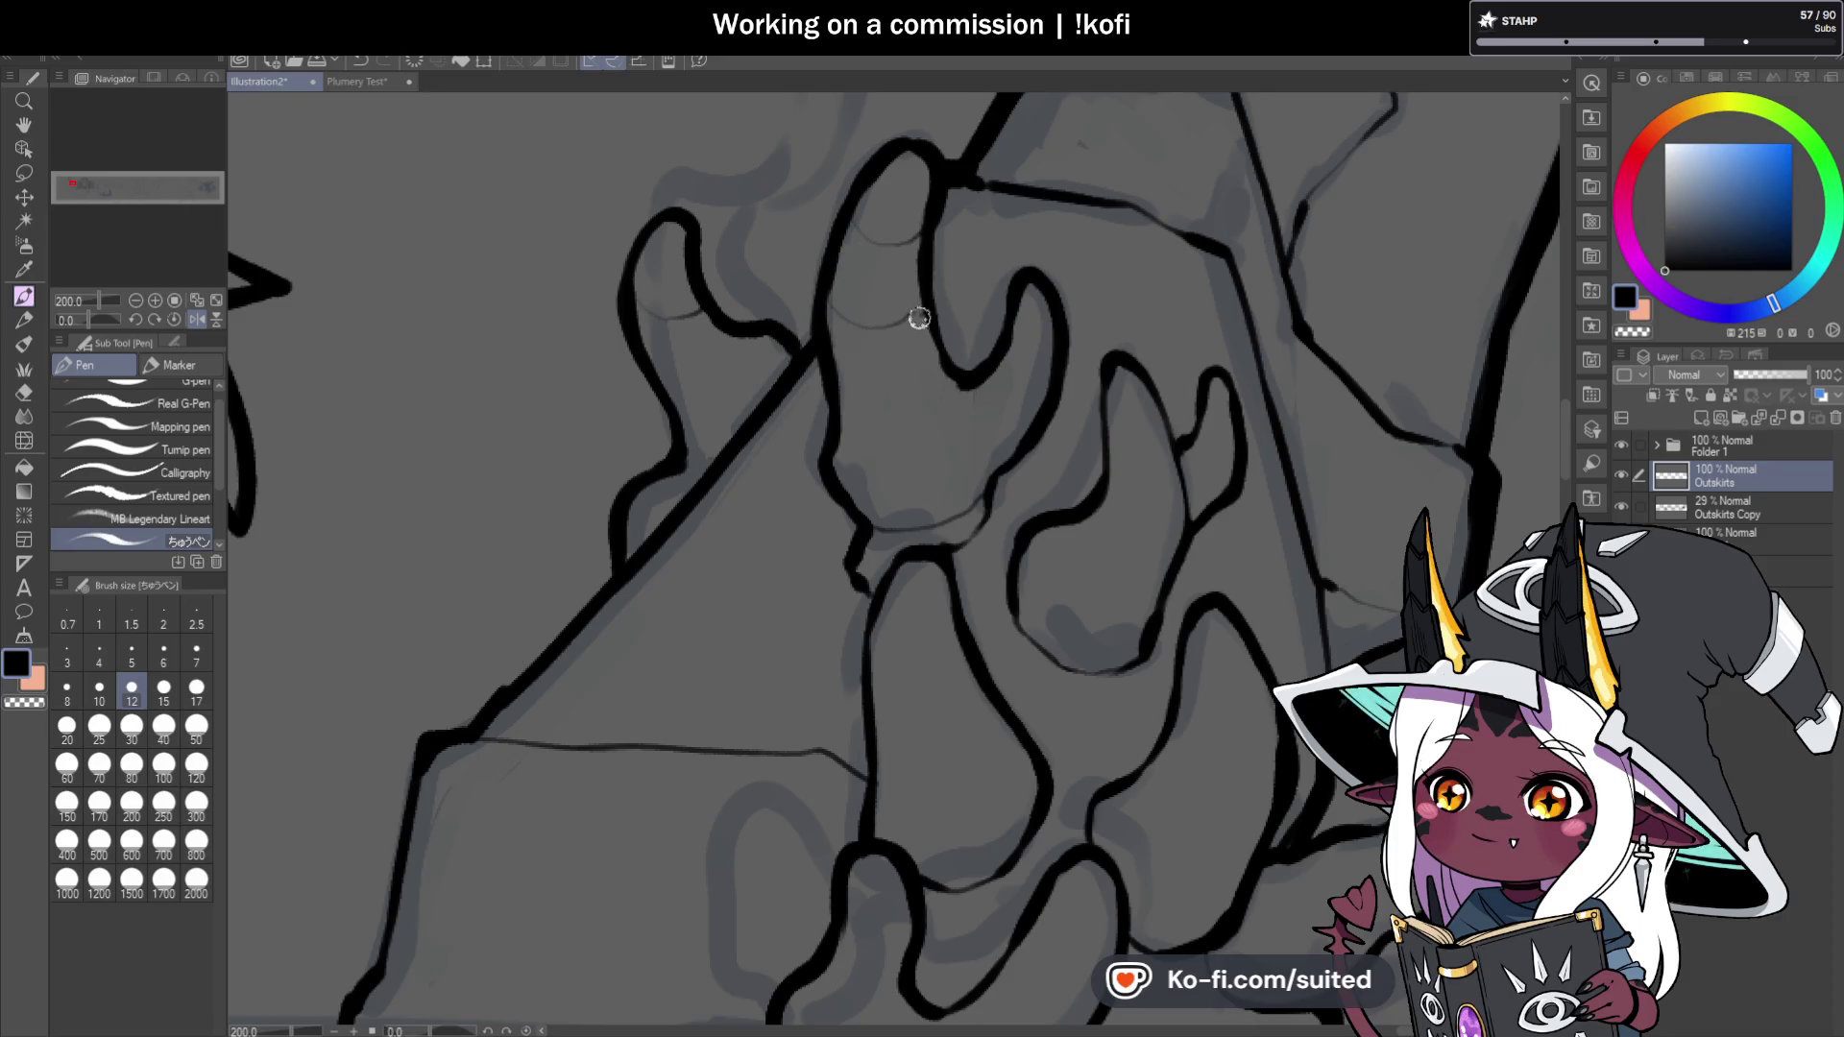
scroll(843, 317, down, 4)
scroll(1009, 441, up, 4)
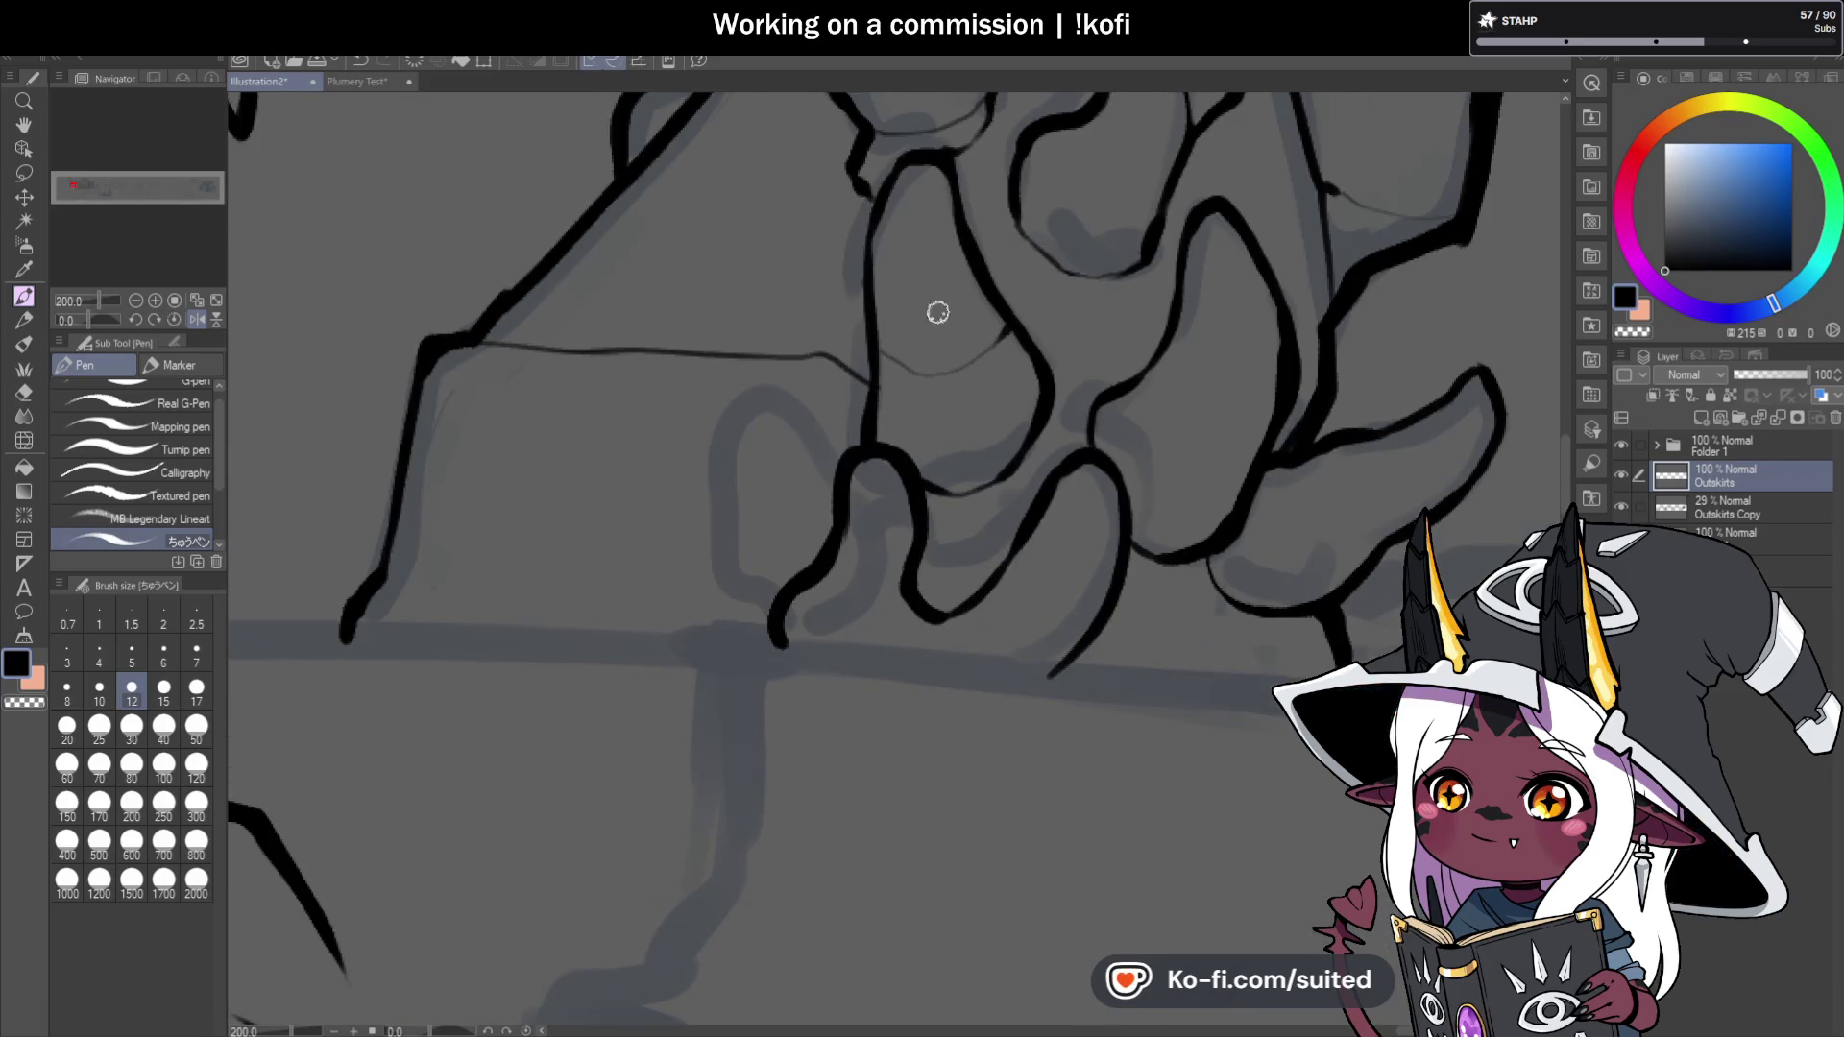
scroll(970, 283, down, 4)
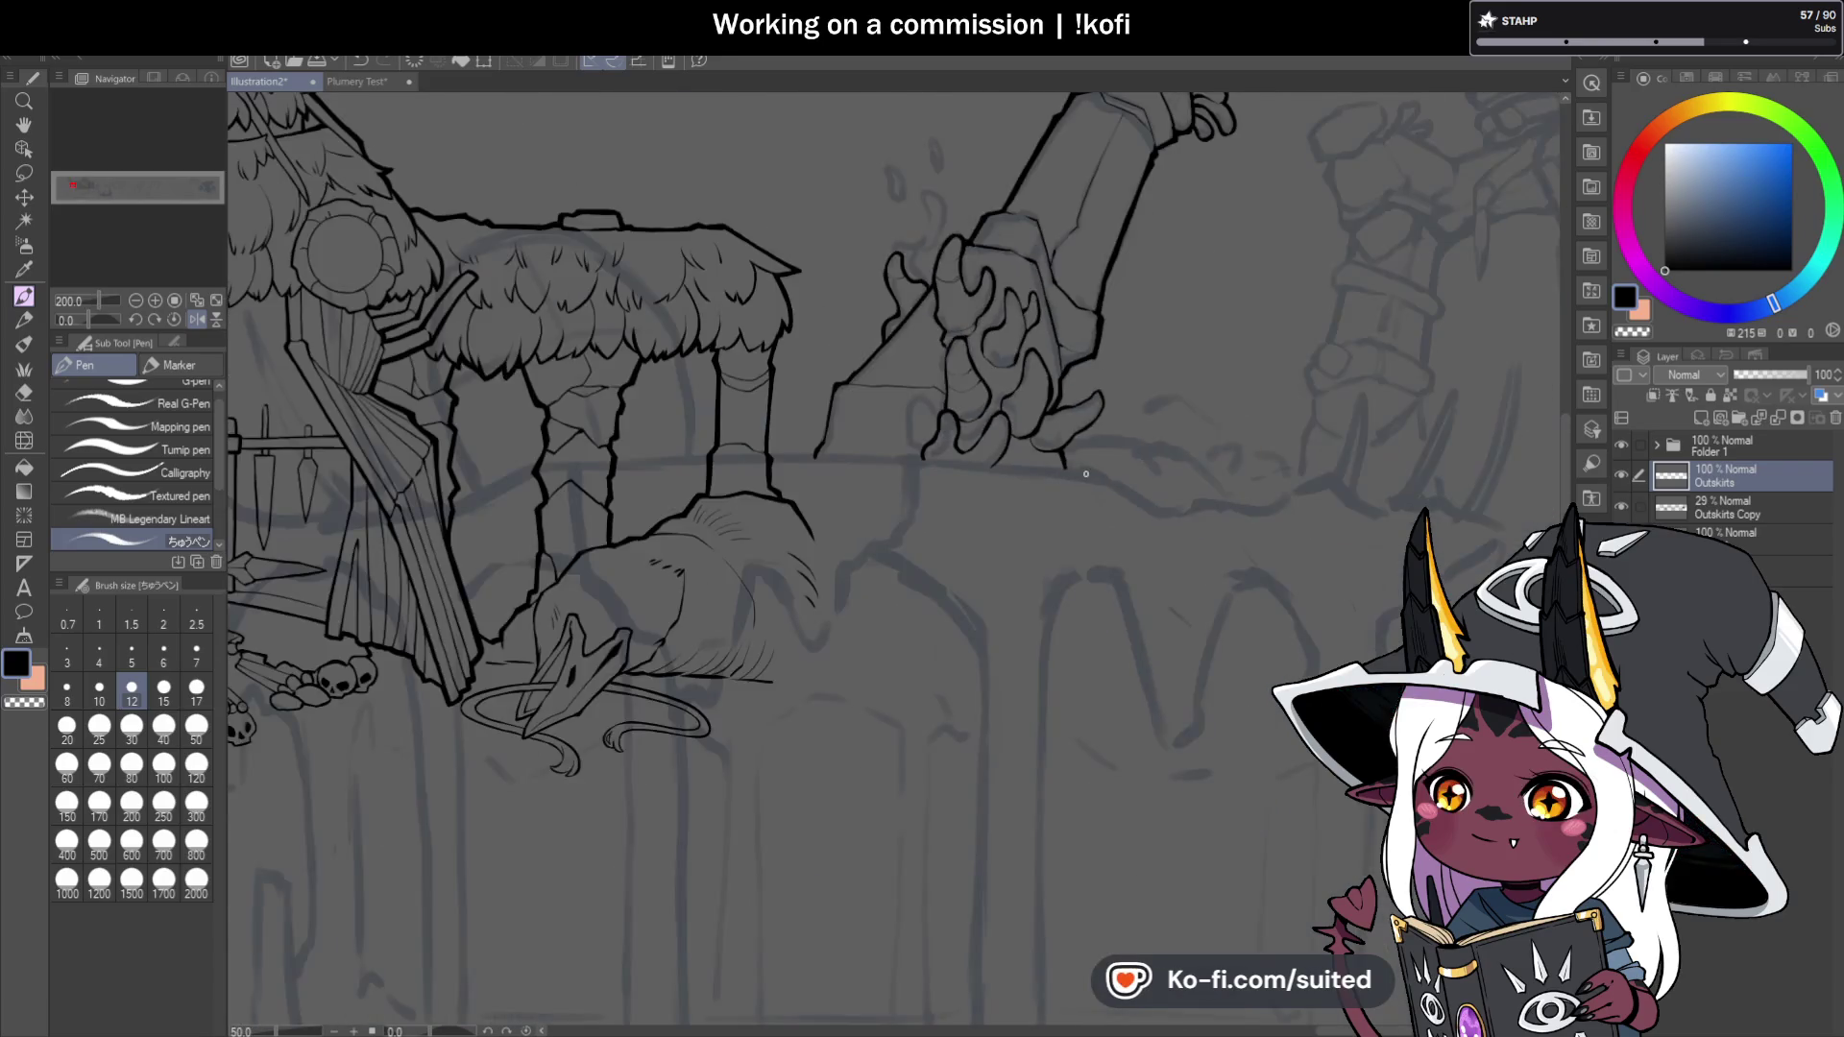
scroll(1091, 434, up, 1)
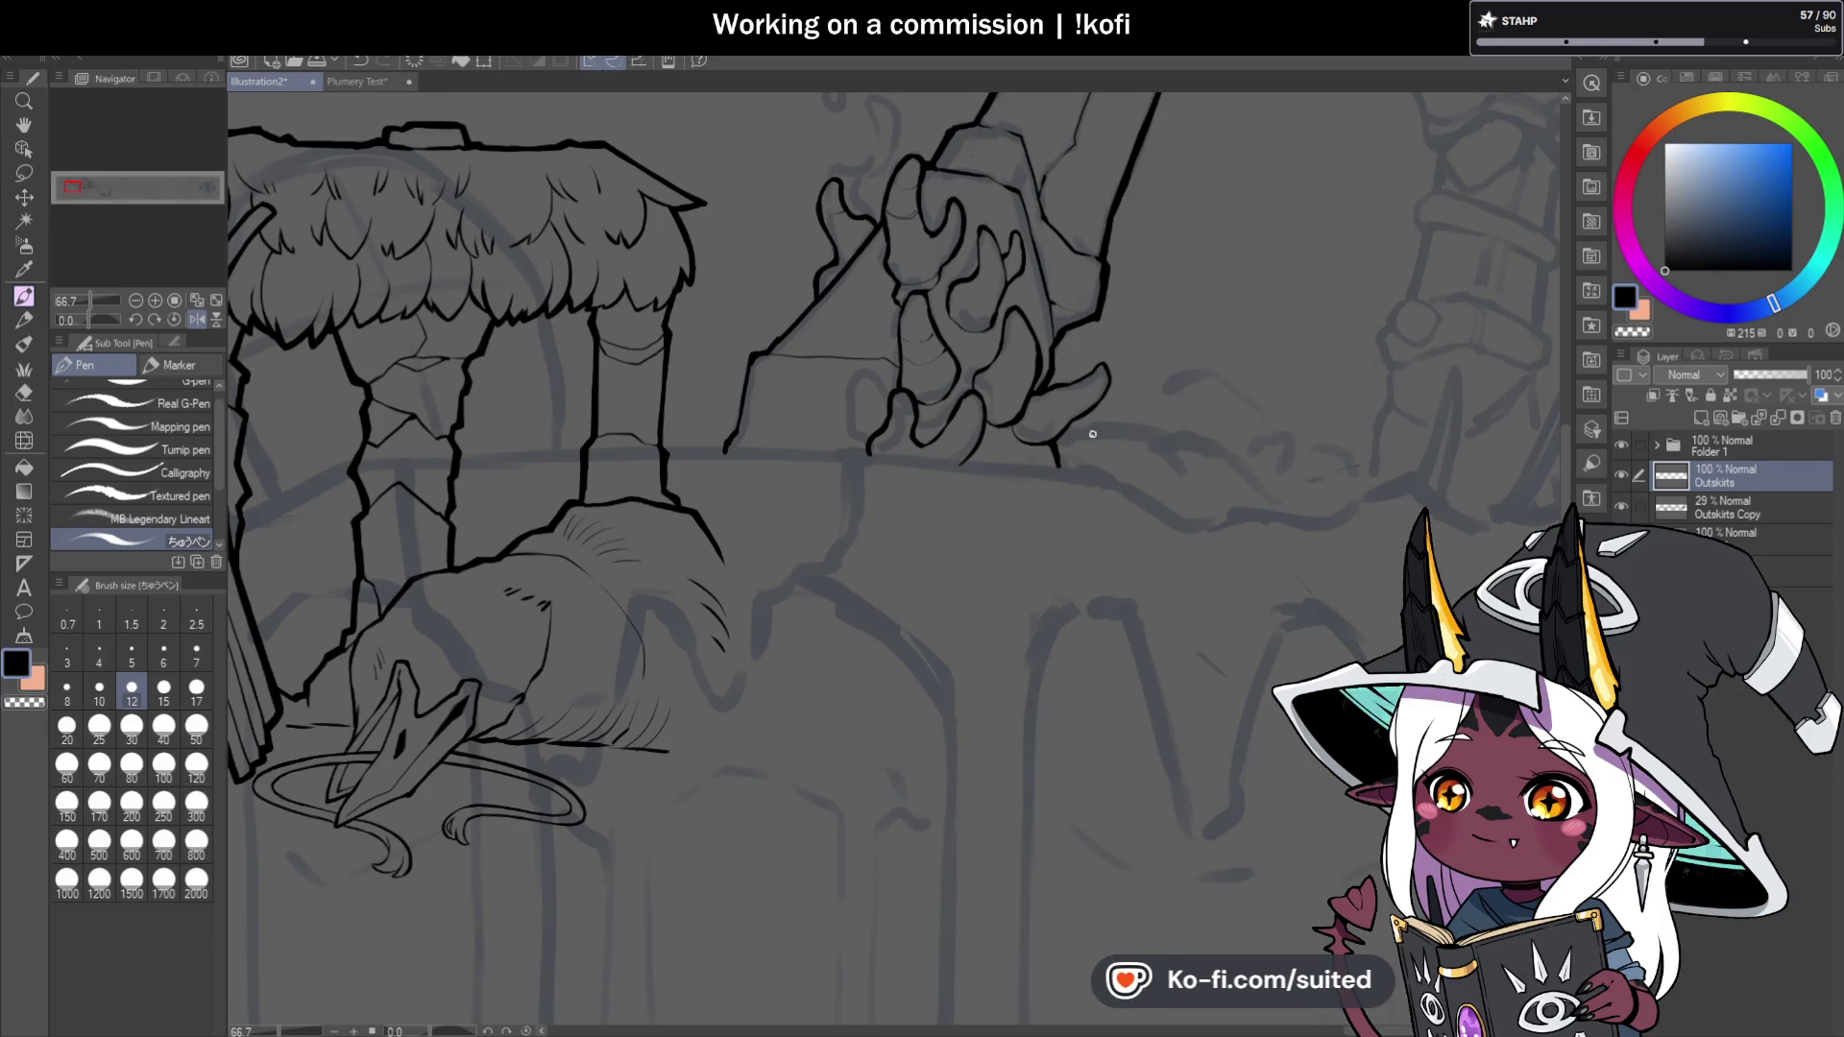
Turn Flip Horizontal off so the canvas is back to normal orientation.
click(196, 319)
click(135, 300)
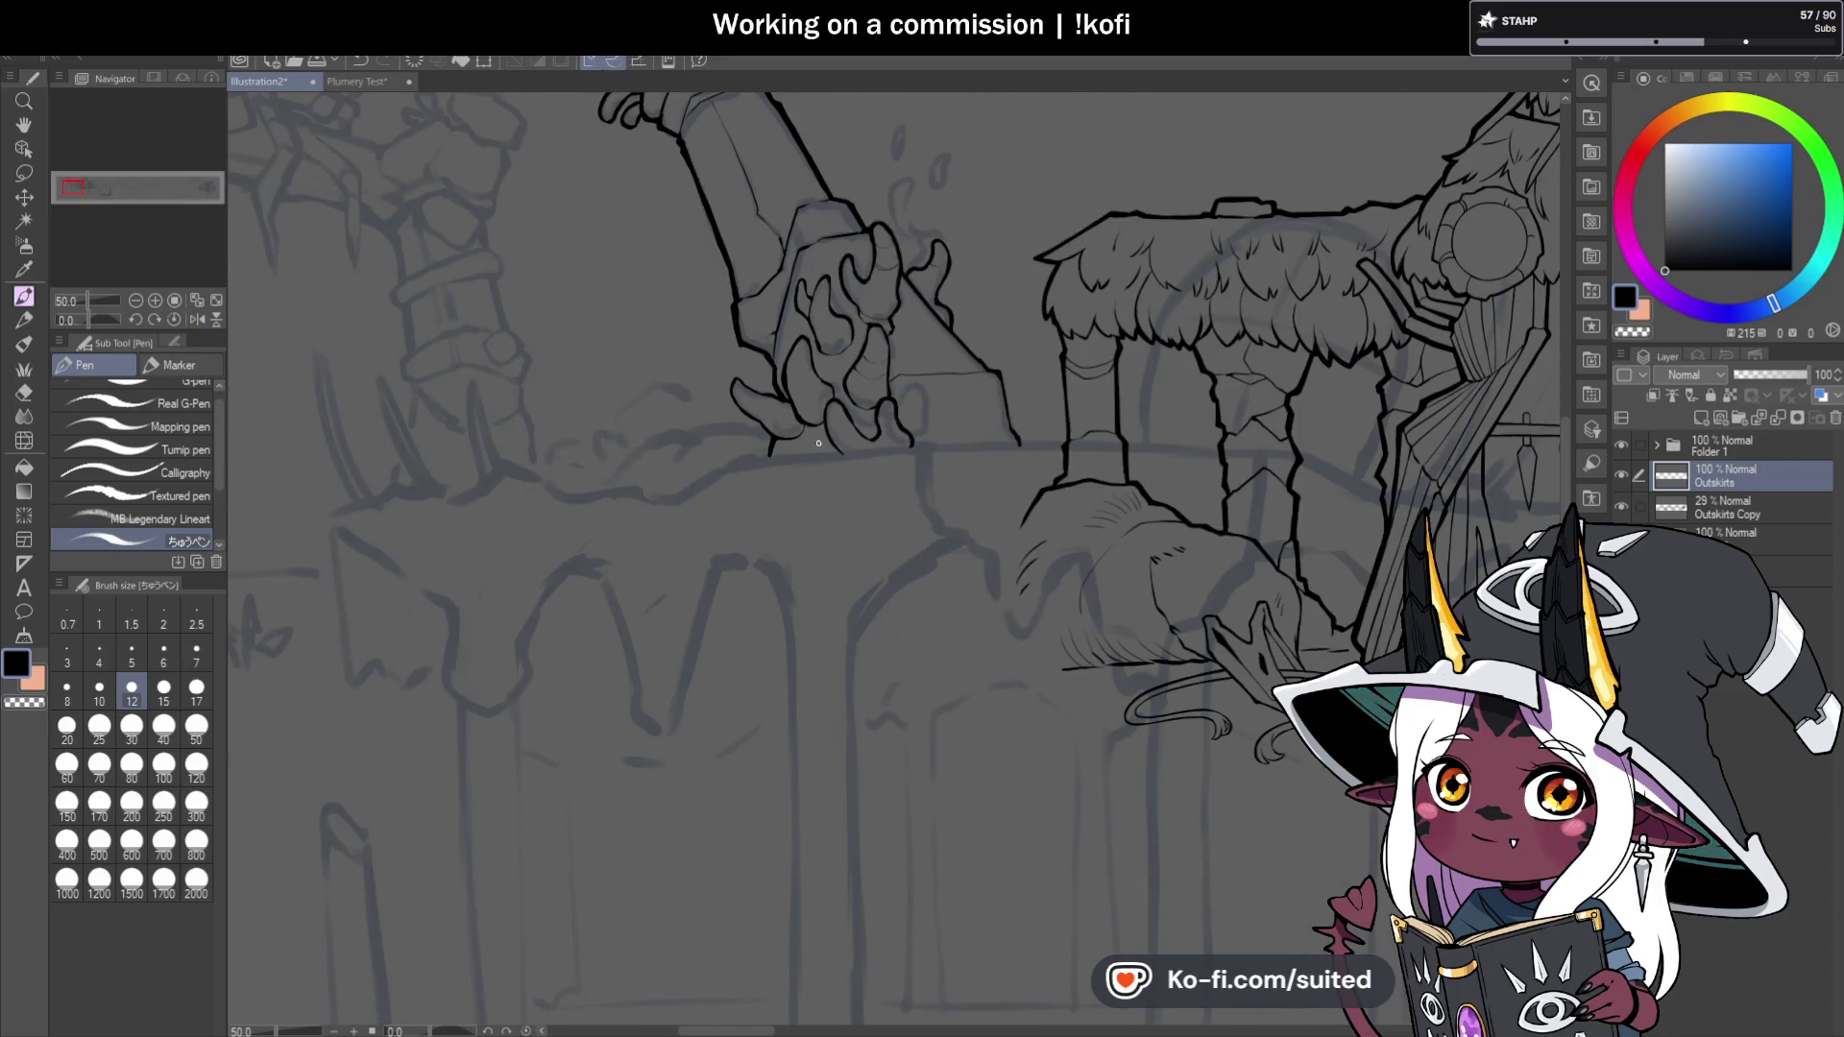
scroll(818, 446, up, 3)
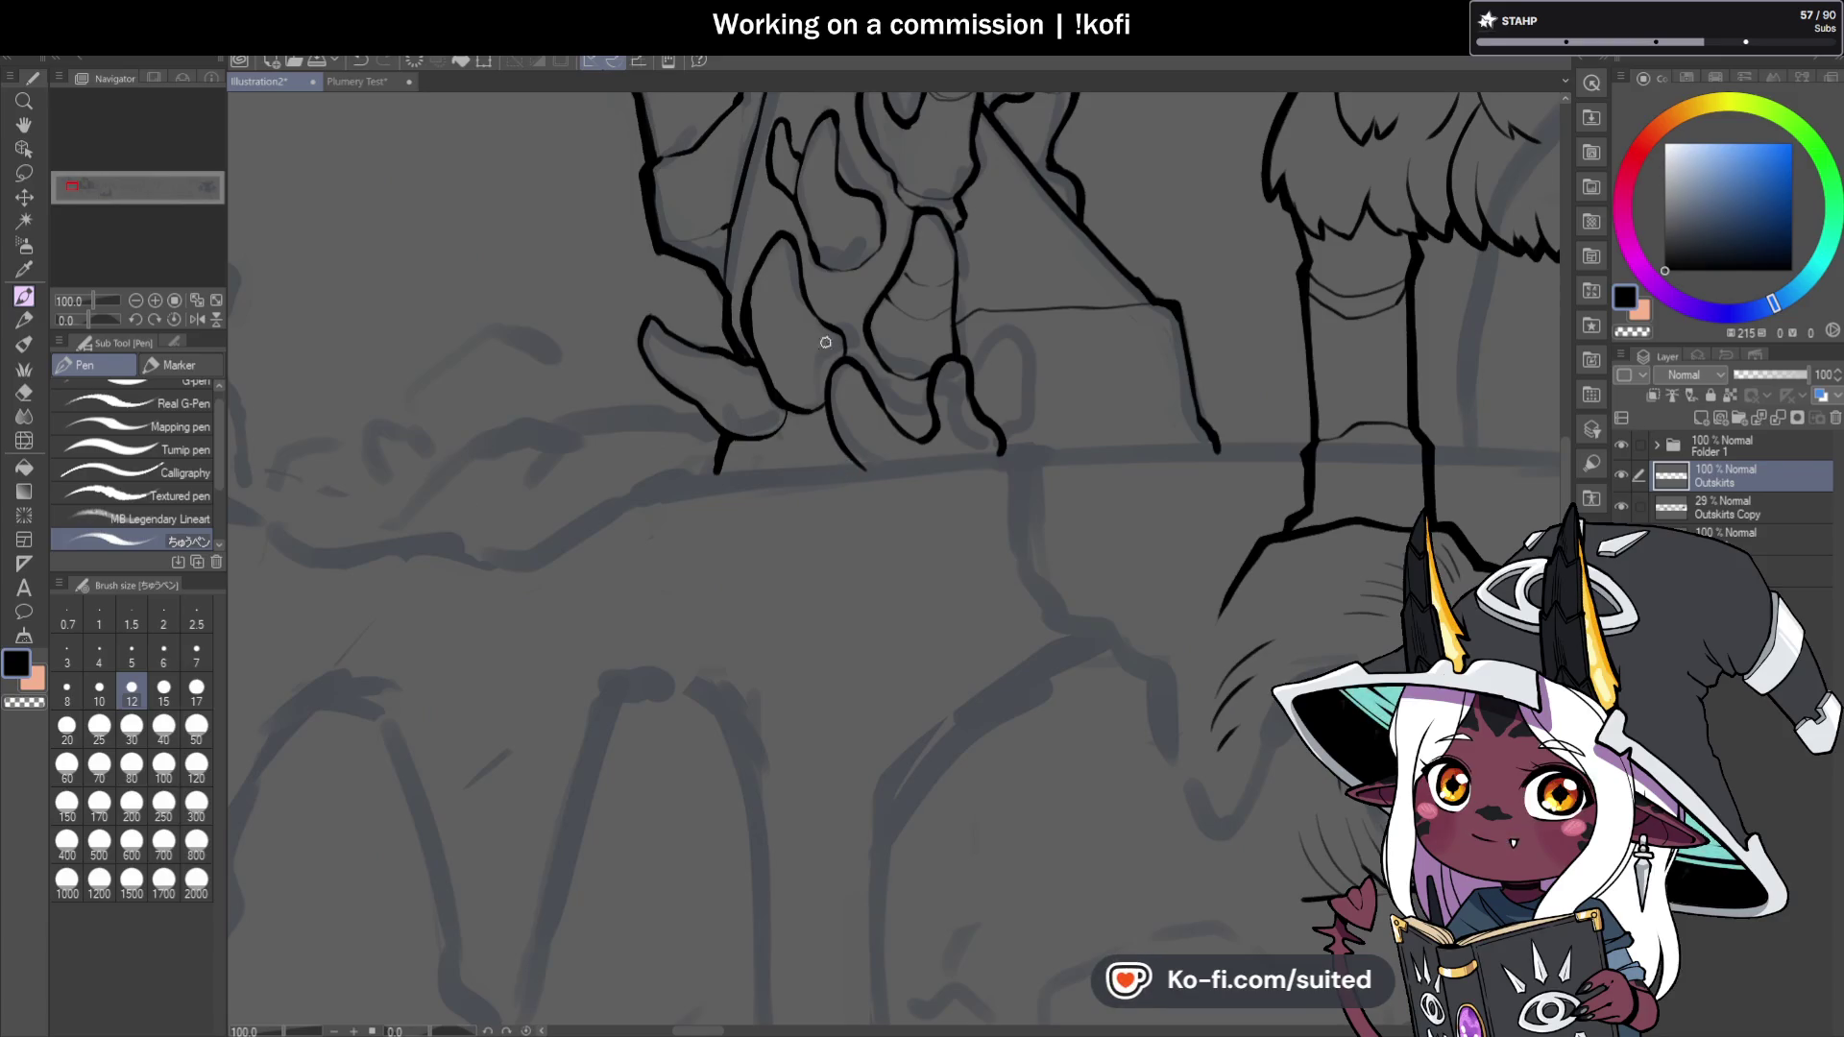
scroll(828, 357, up, 3)
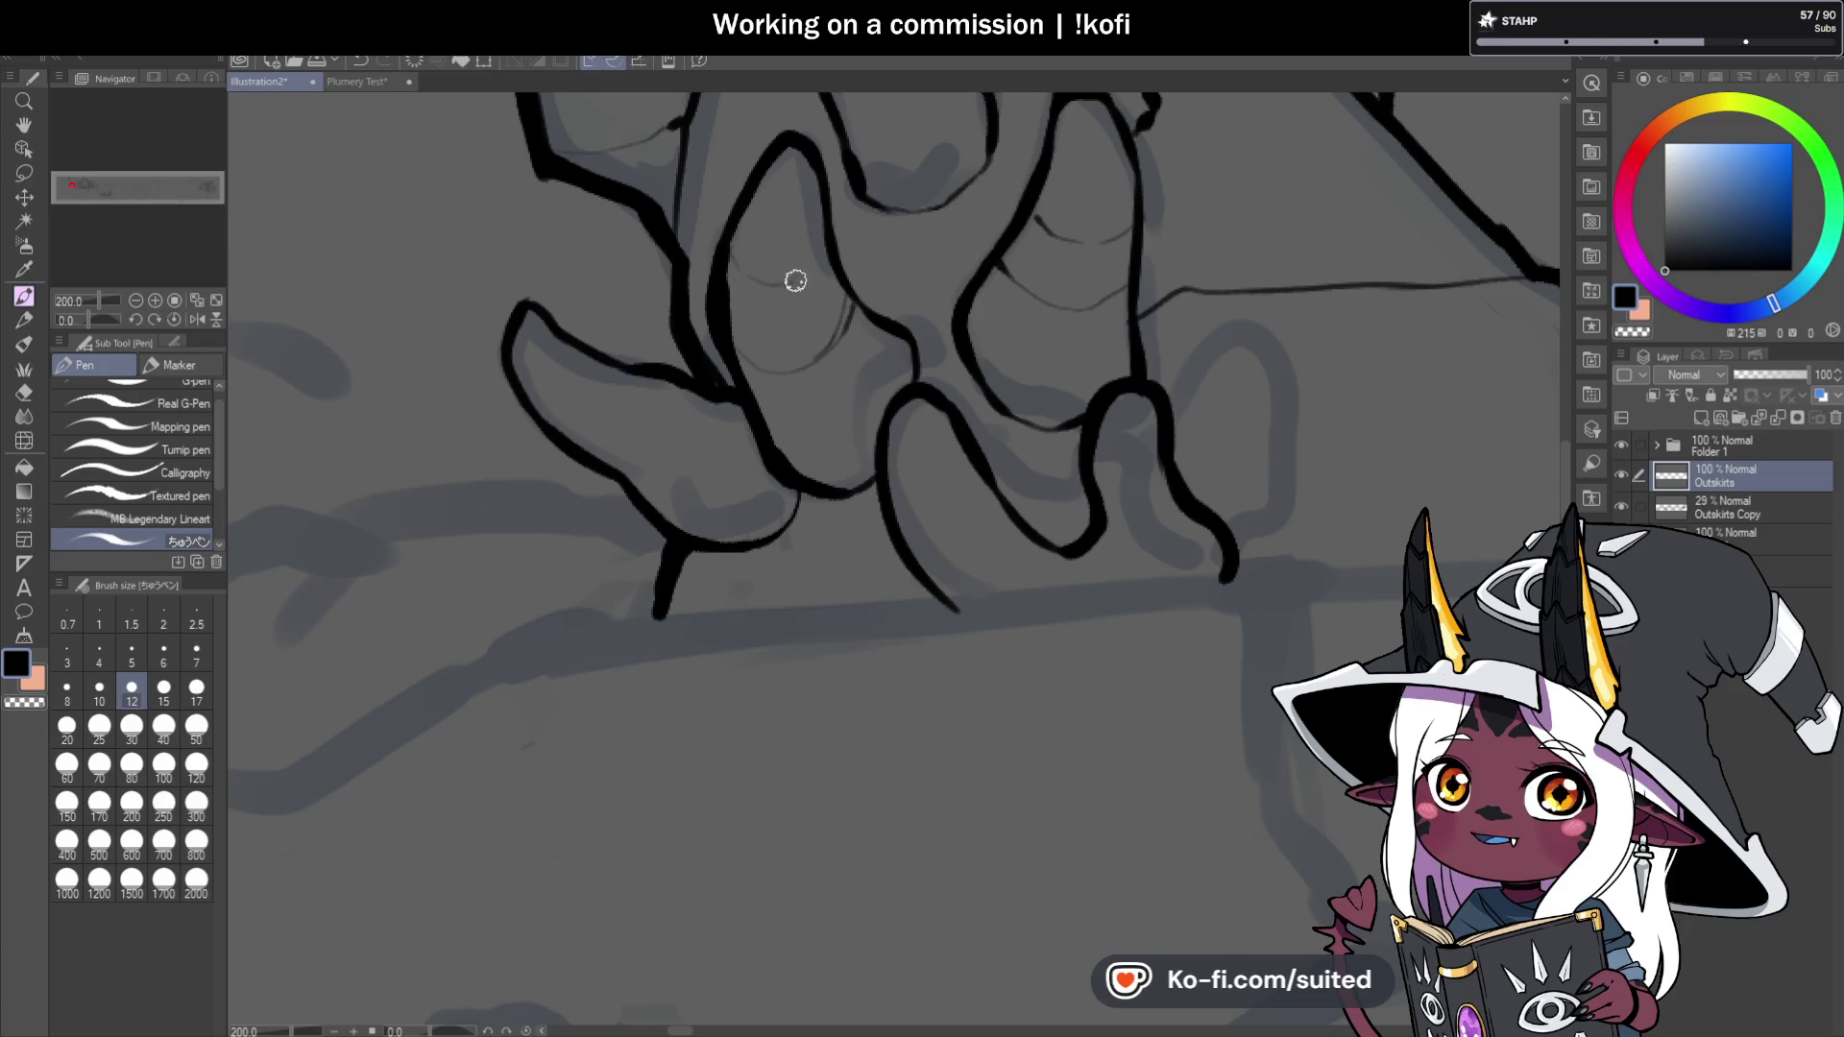
scroll(825, 246, down, 5)
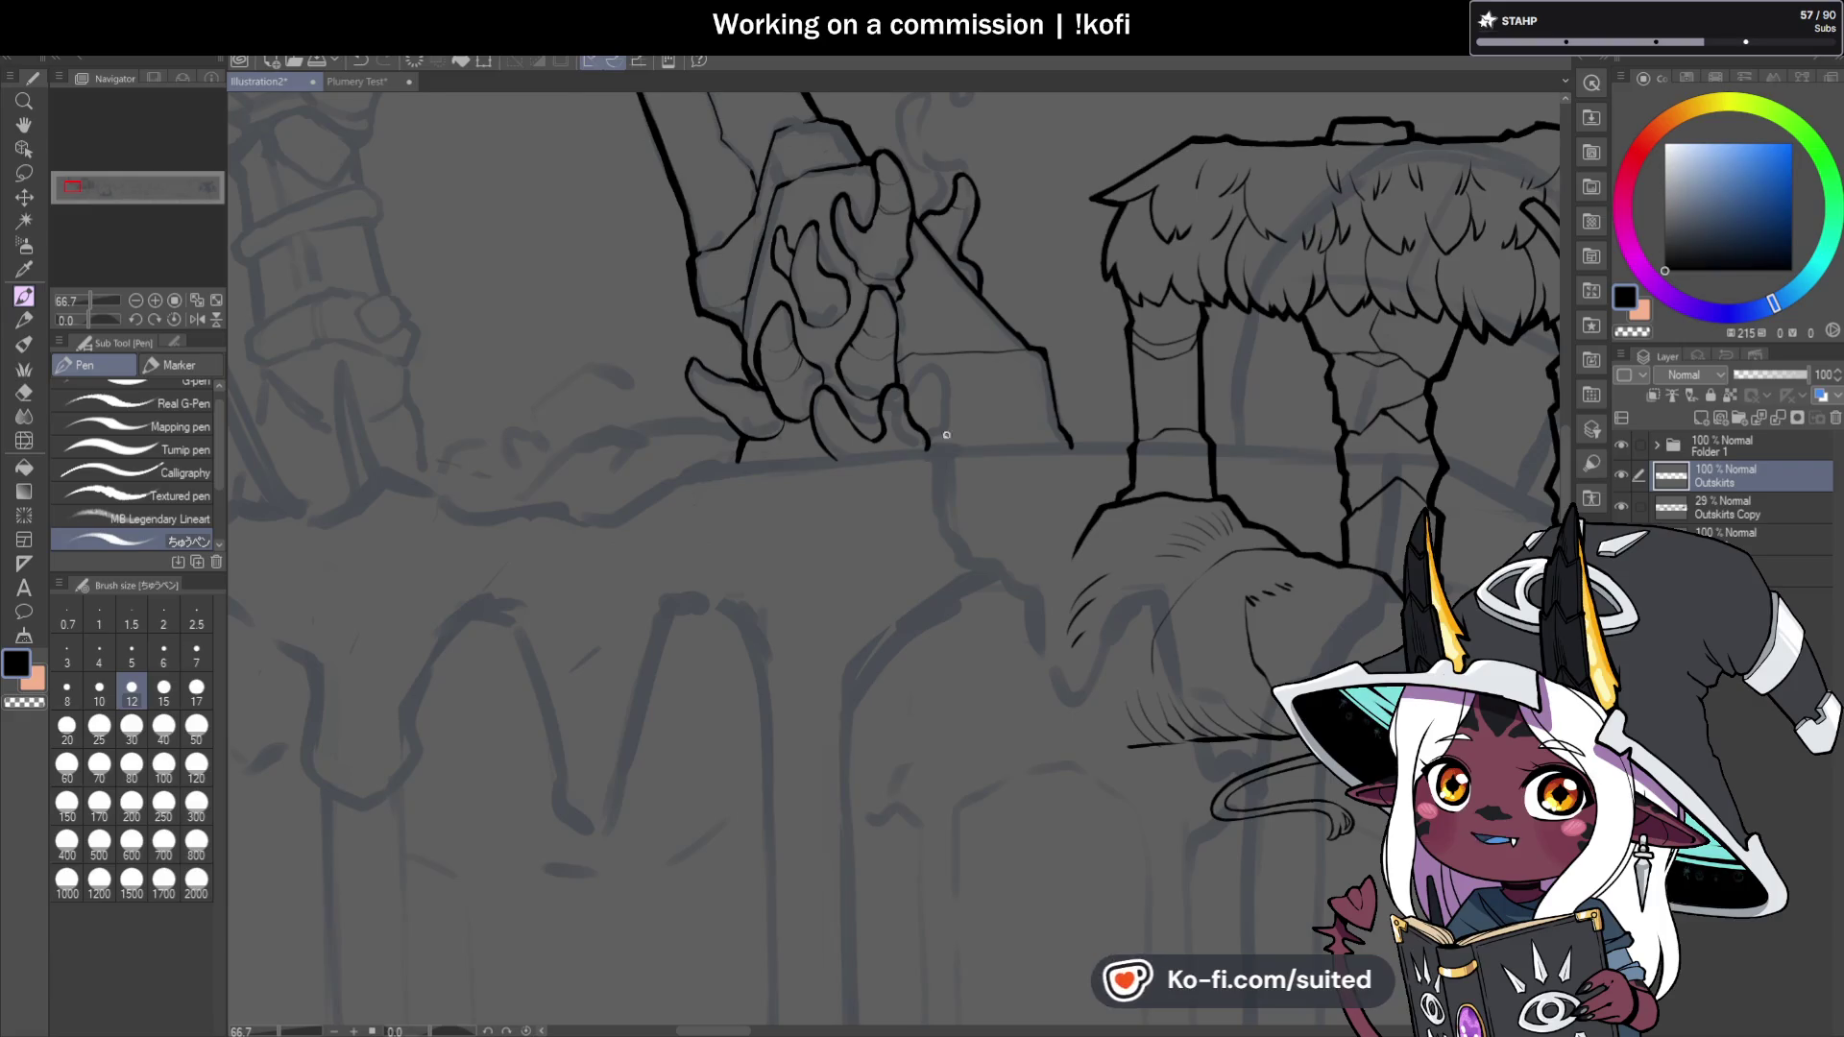
scroll(938, 445, up, 3)
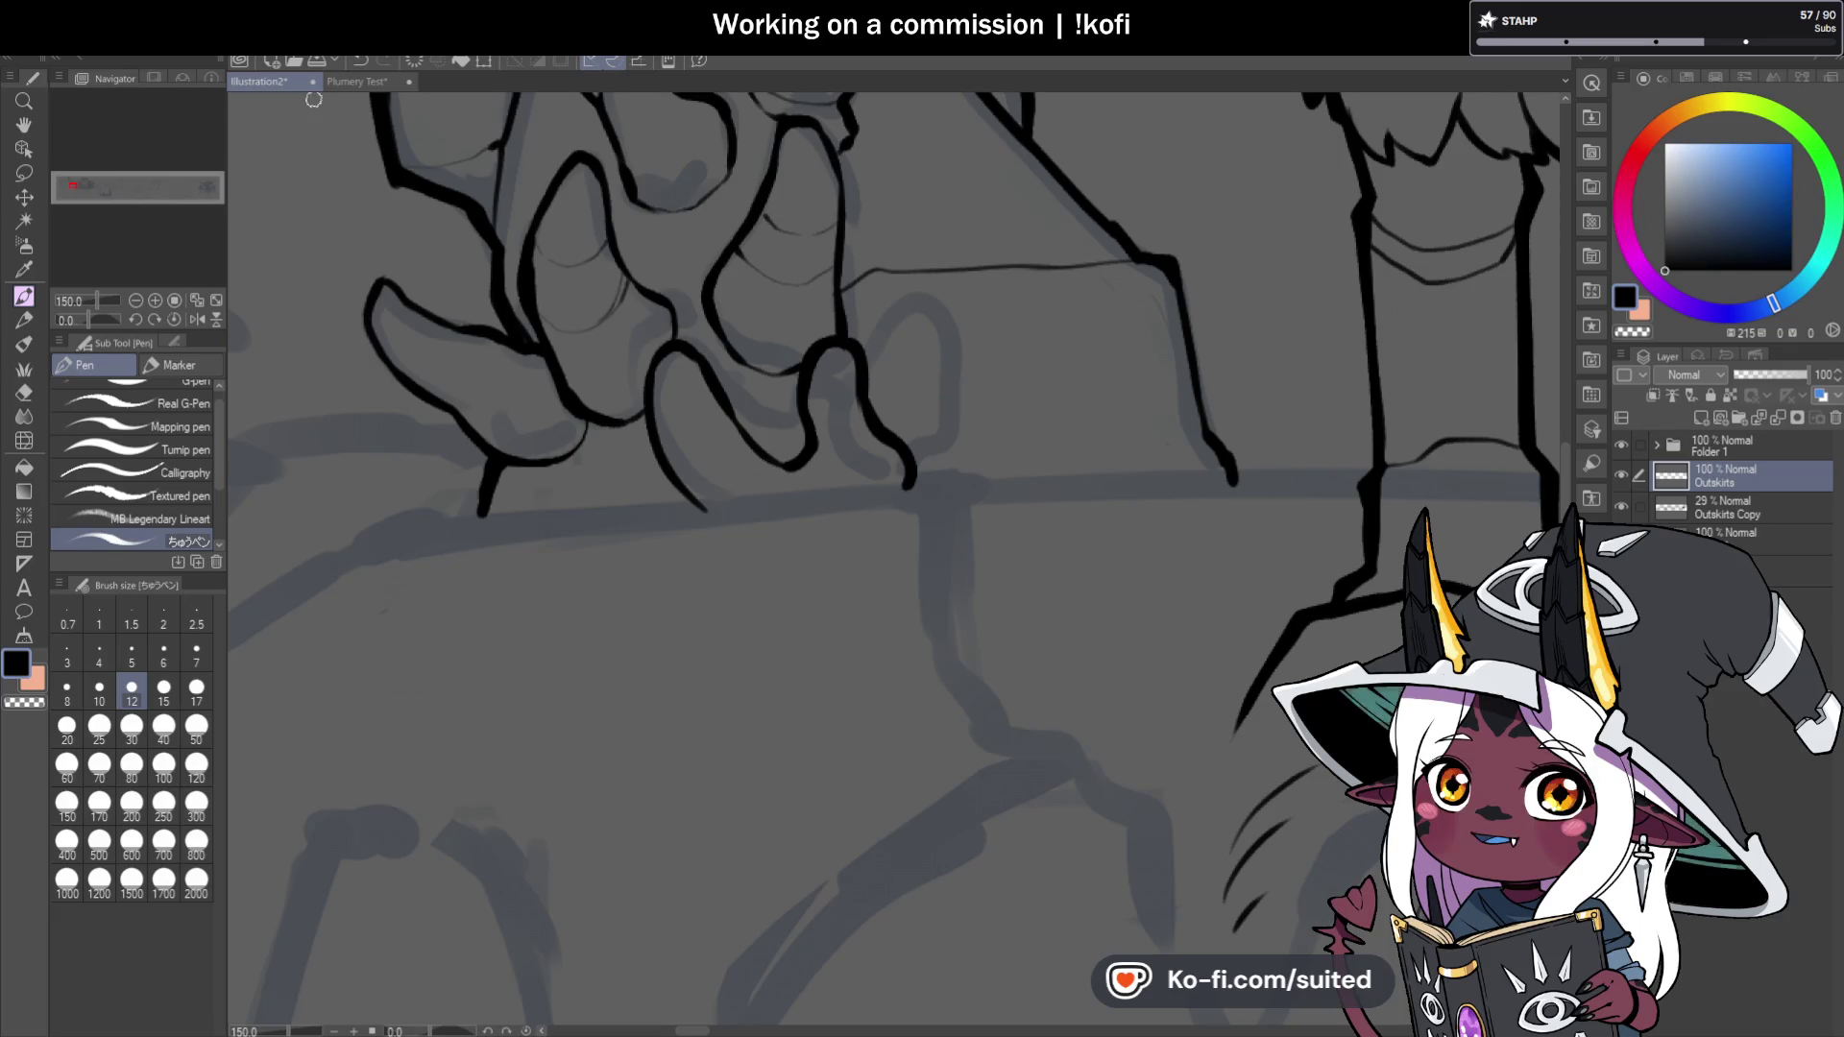
Redraw the upper claw's outline more cleanly and add thin detail lines inside it.
scroll(385, 288, up, 3)
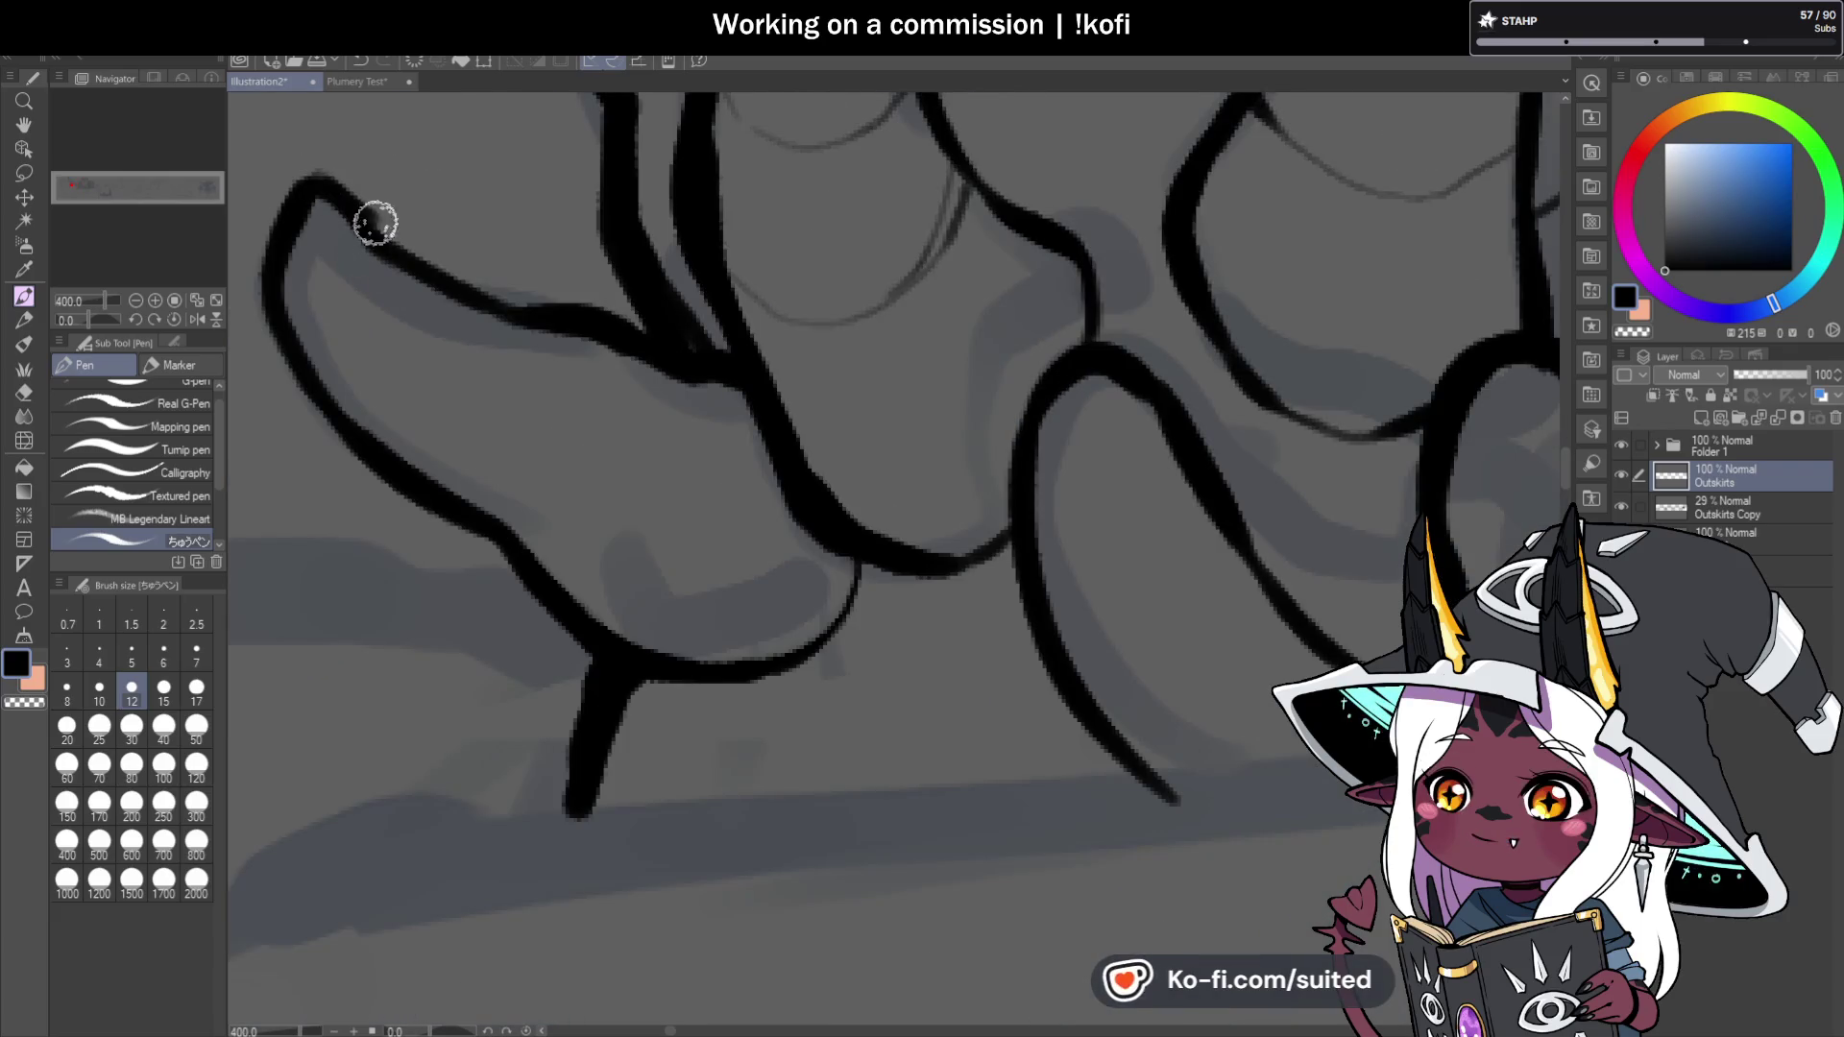
drag(416, 259, 538, 327)
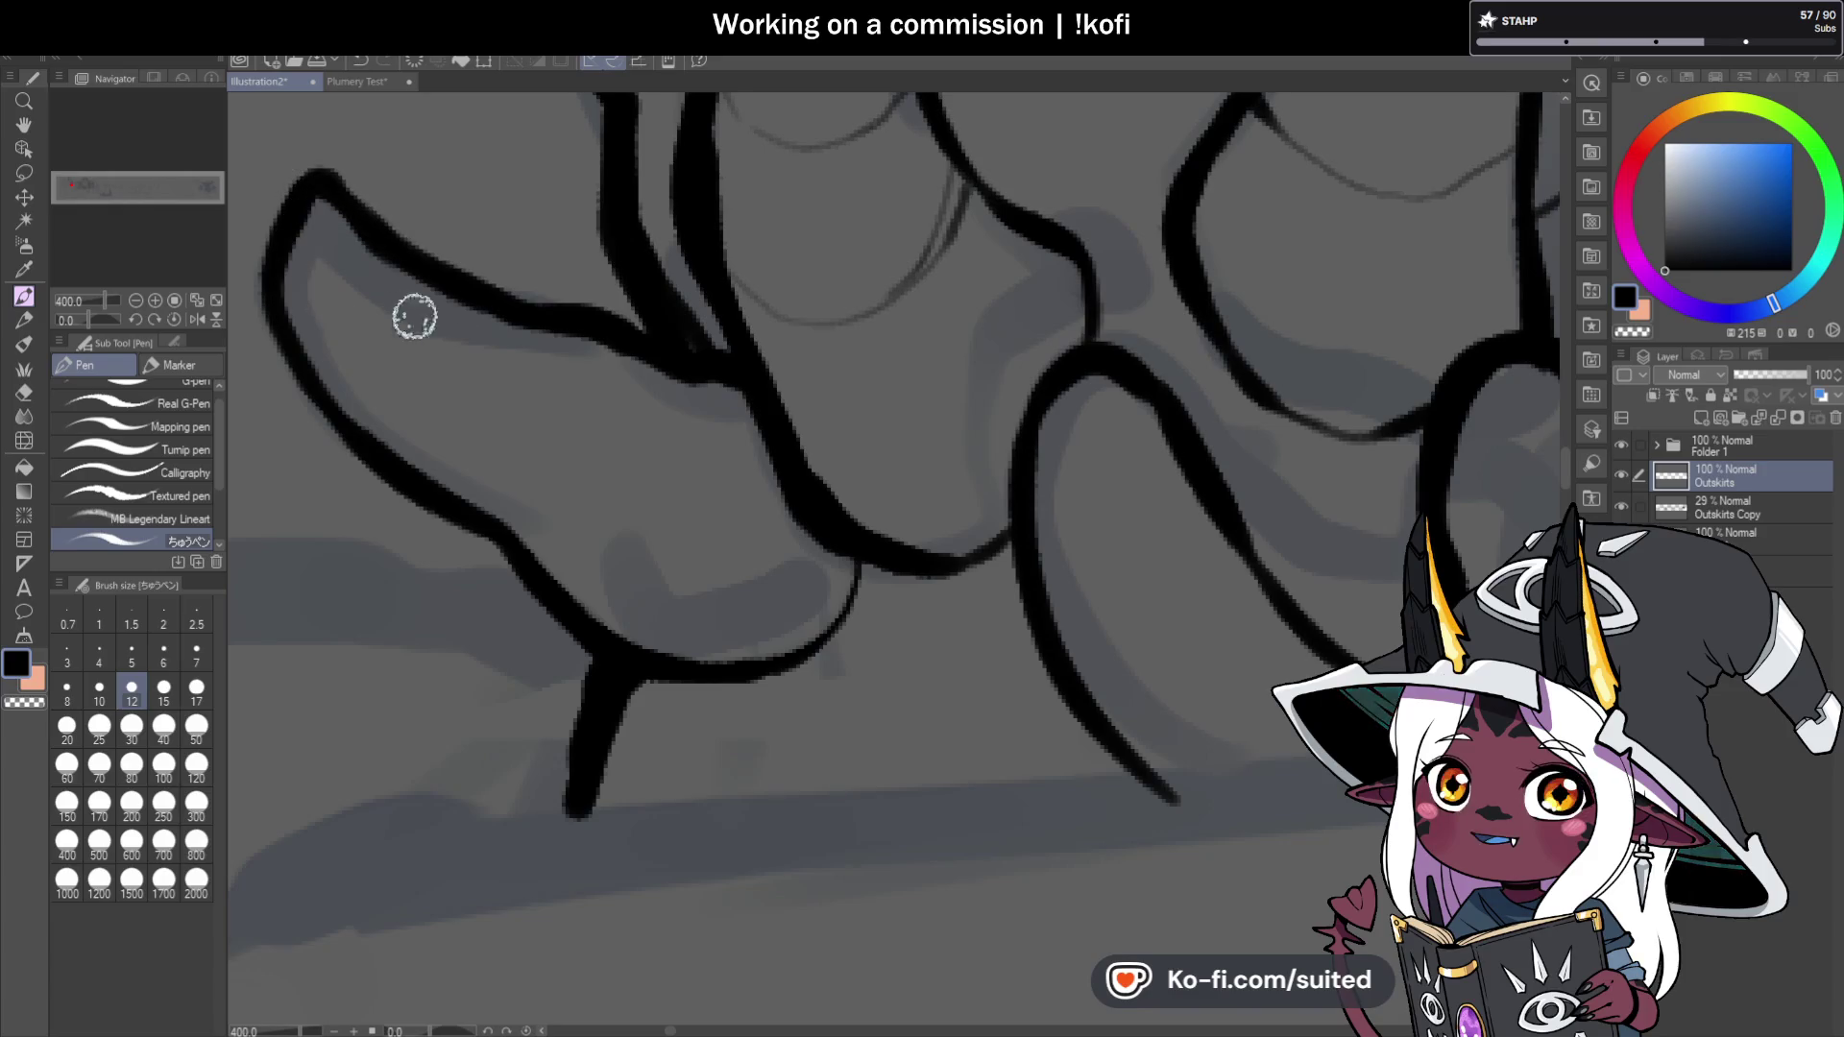
scroll(790, 309, down, 2)
mouse_move(598, 377)
mouse_down()
mouse_move(646, 297)
mouse_move(601, 280)
mouse_move(572, 313)
mouse_move(512, 307)
mouse_up()
Ink the top edge and left side of the block behind the claw.
scroll(890, 423, down, 5)
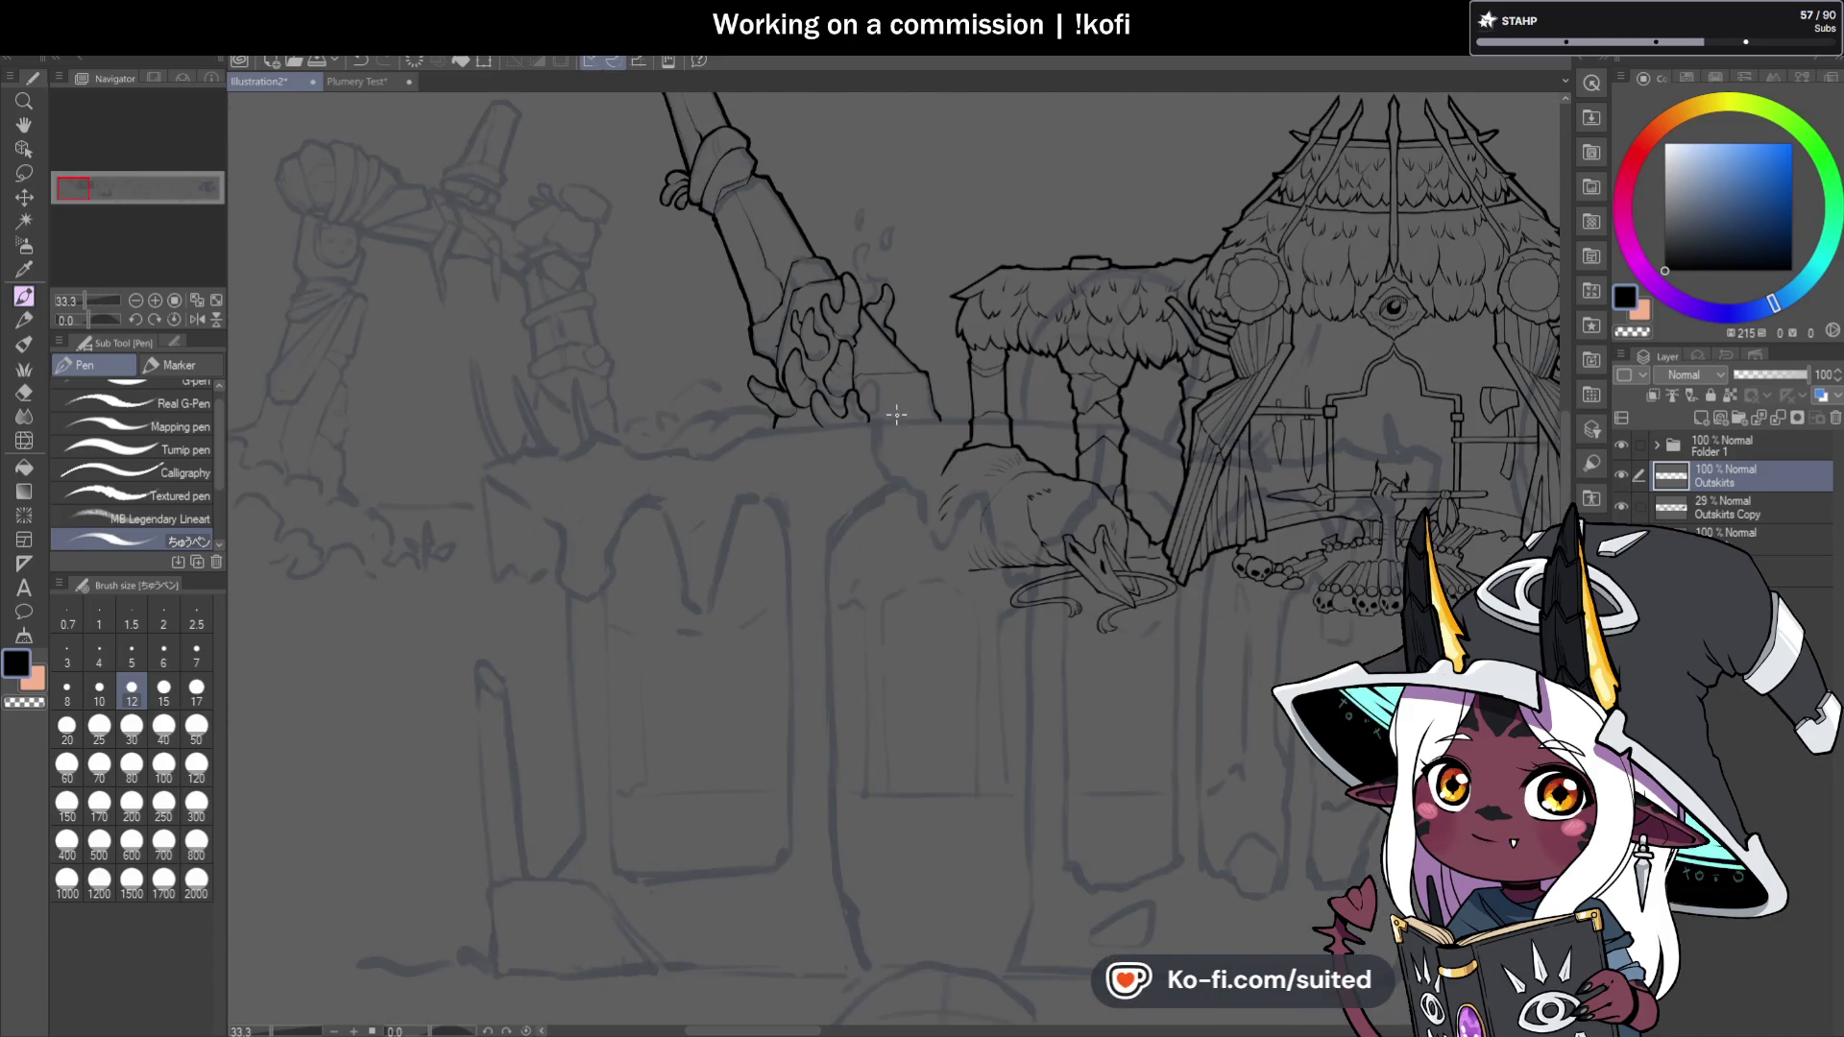
scroll(886, 431, up, 1)
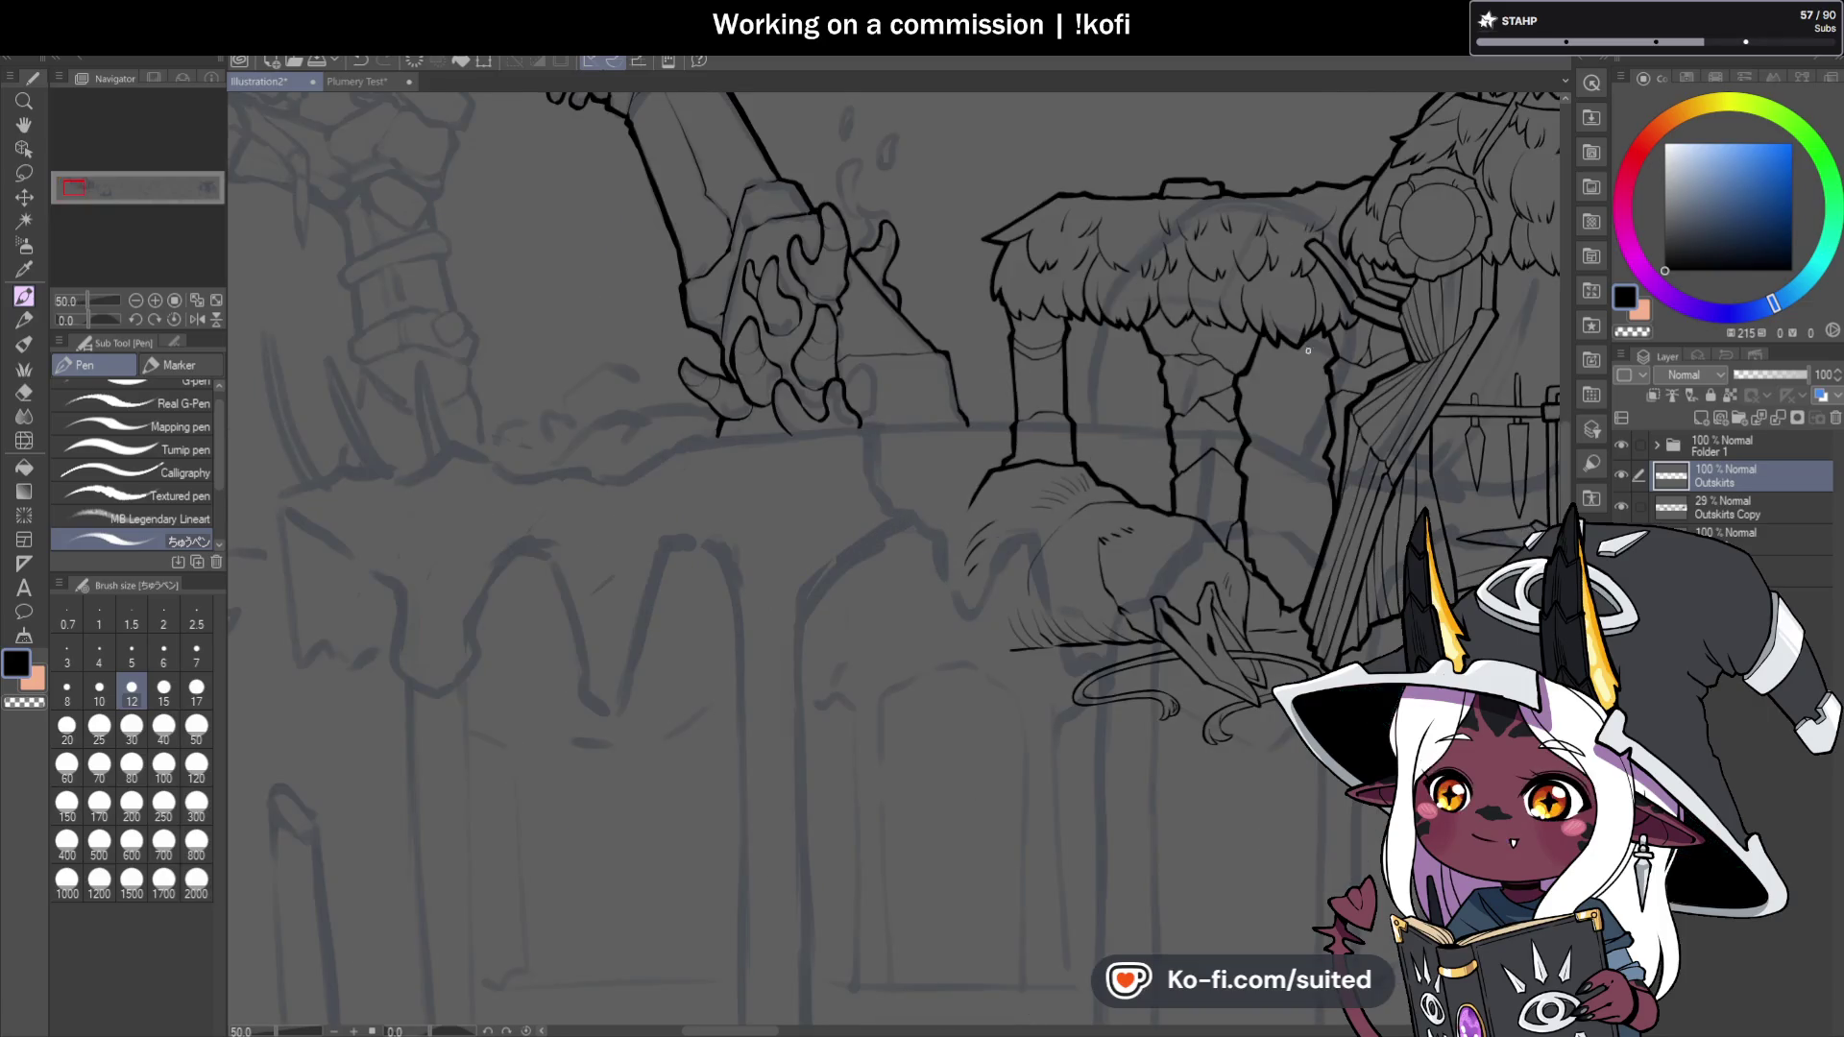
scroll(714, 353, up, 4)
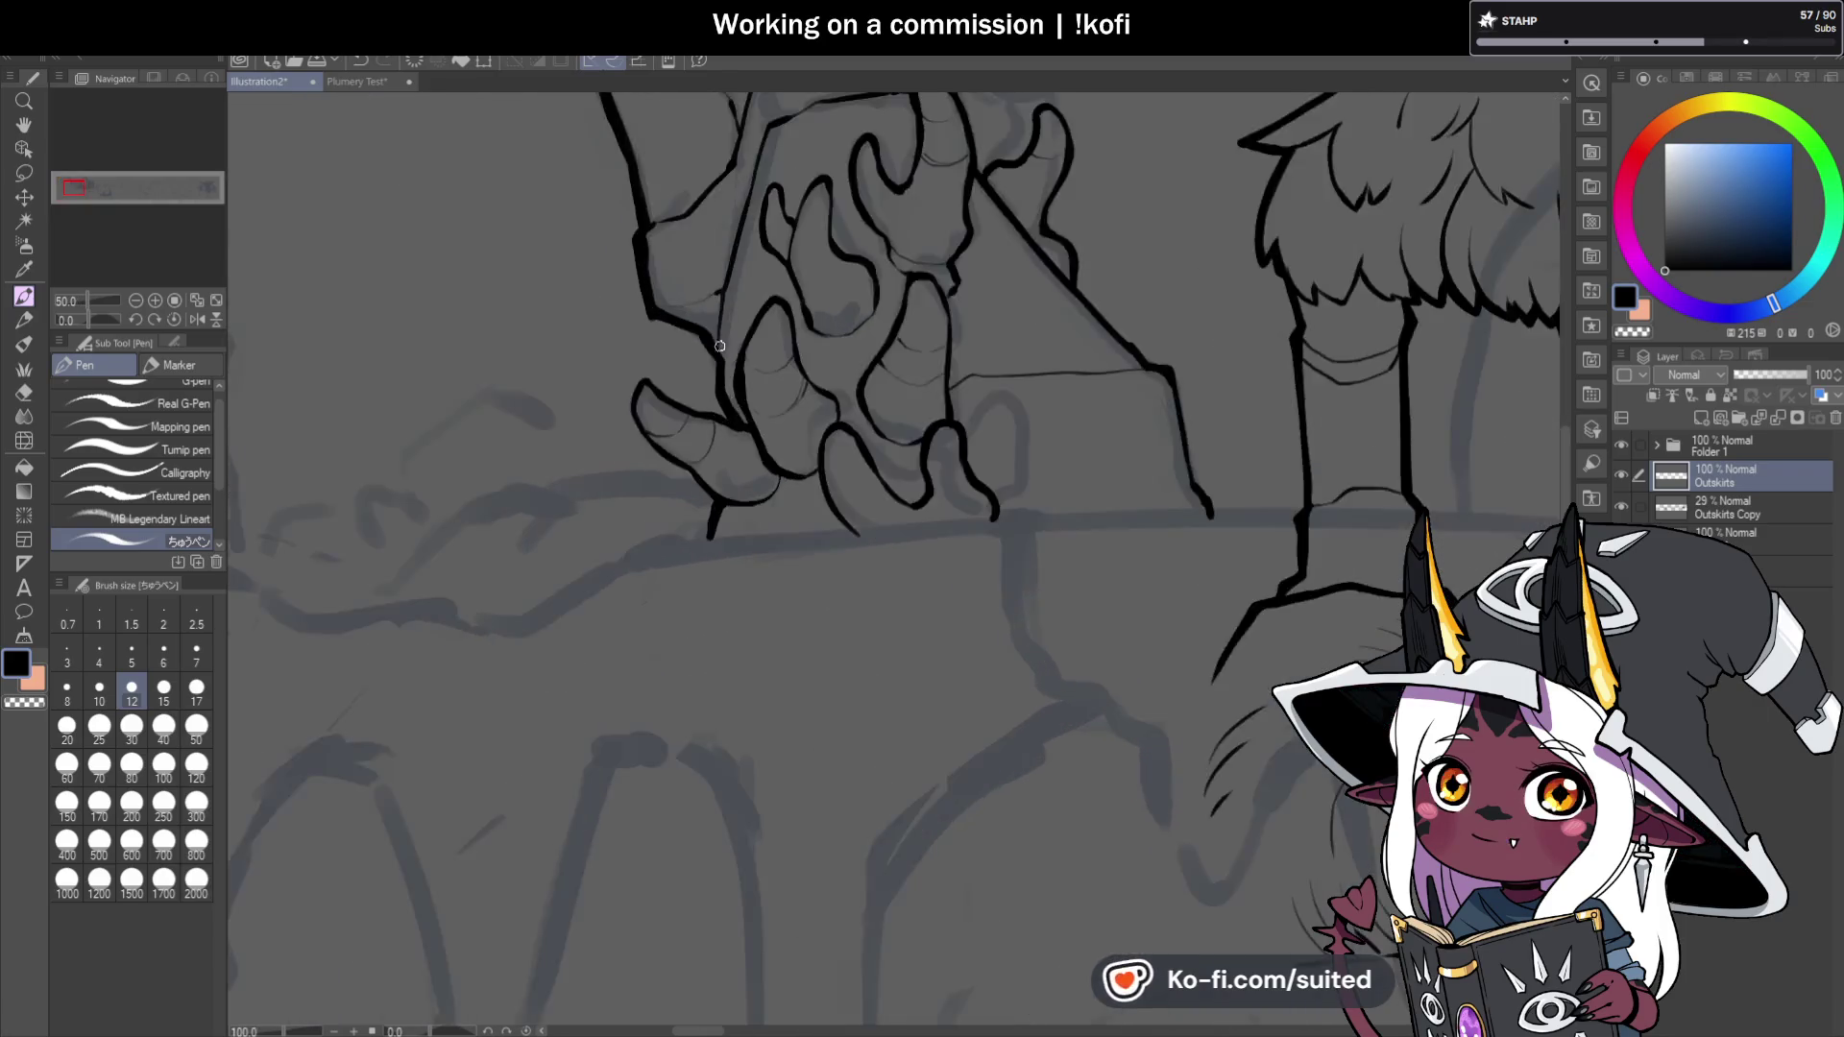
scroll(896, 515, down, 2)
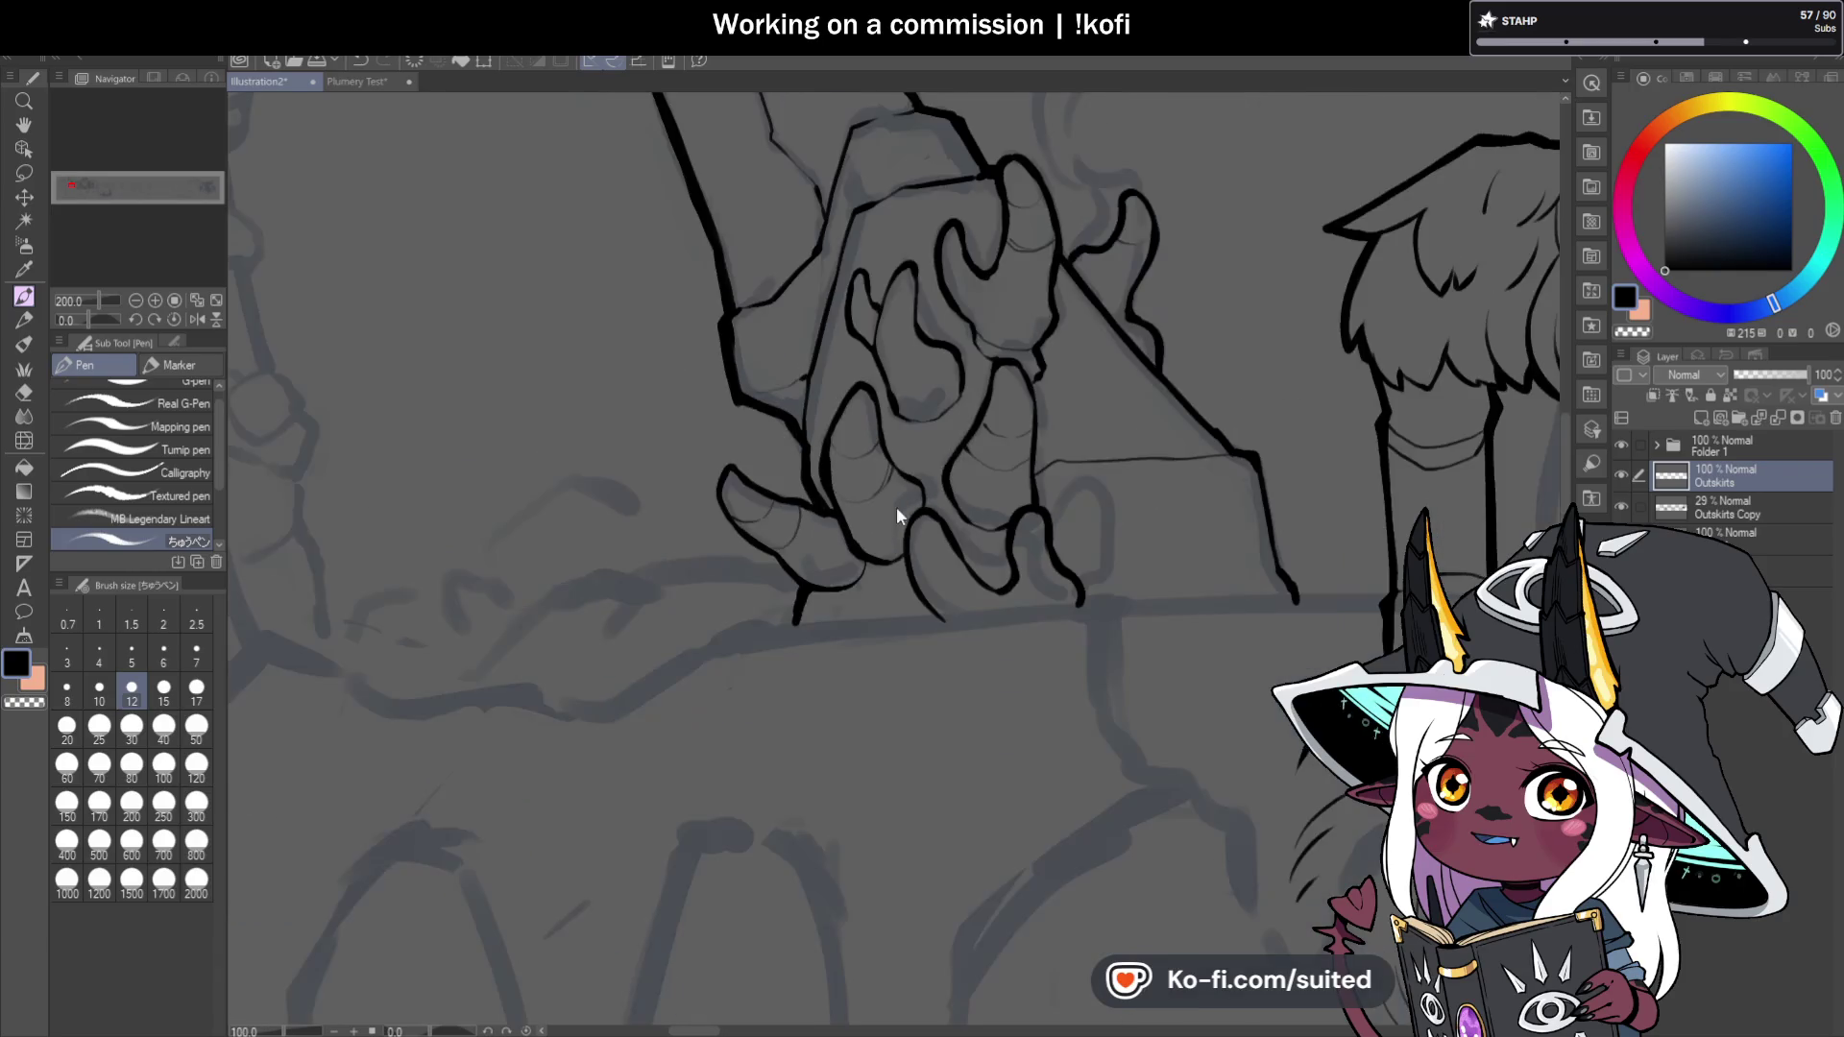
scroll(768, 389, up, 2)
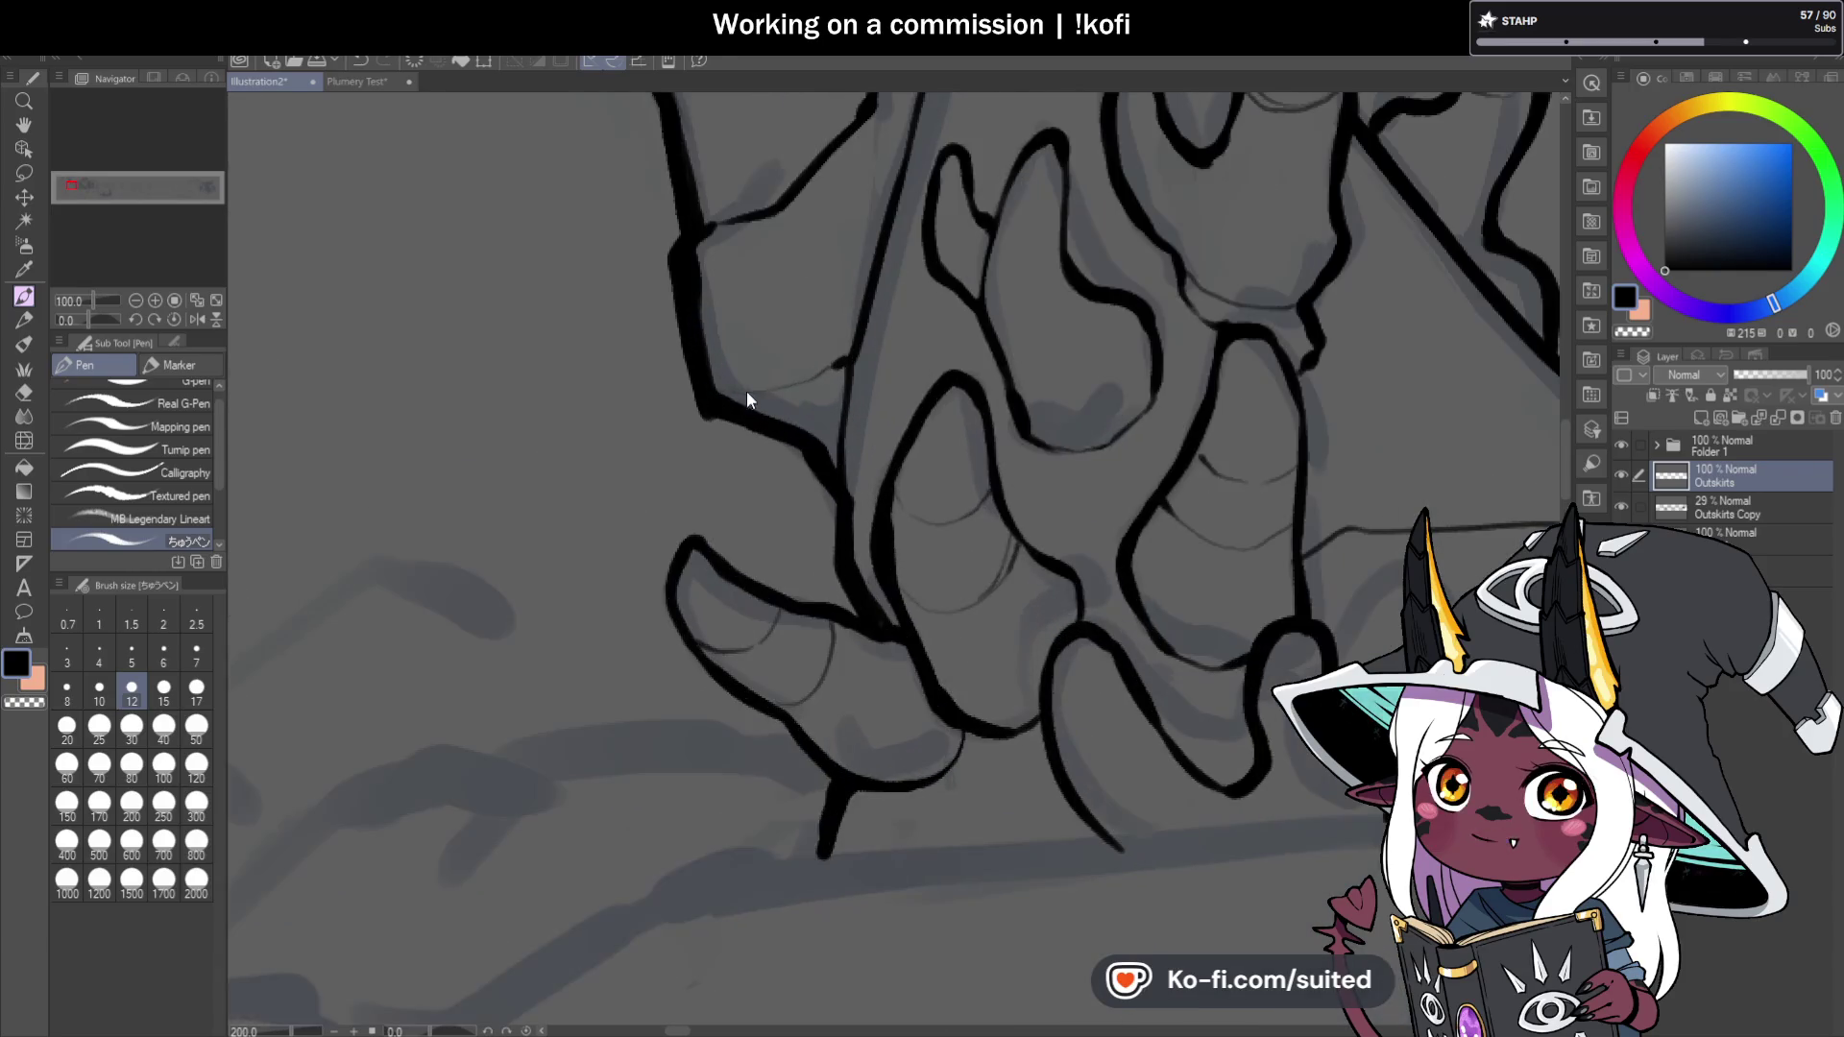
scroll(789, 520, down, 2)
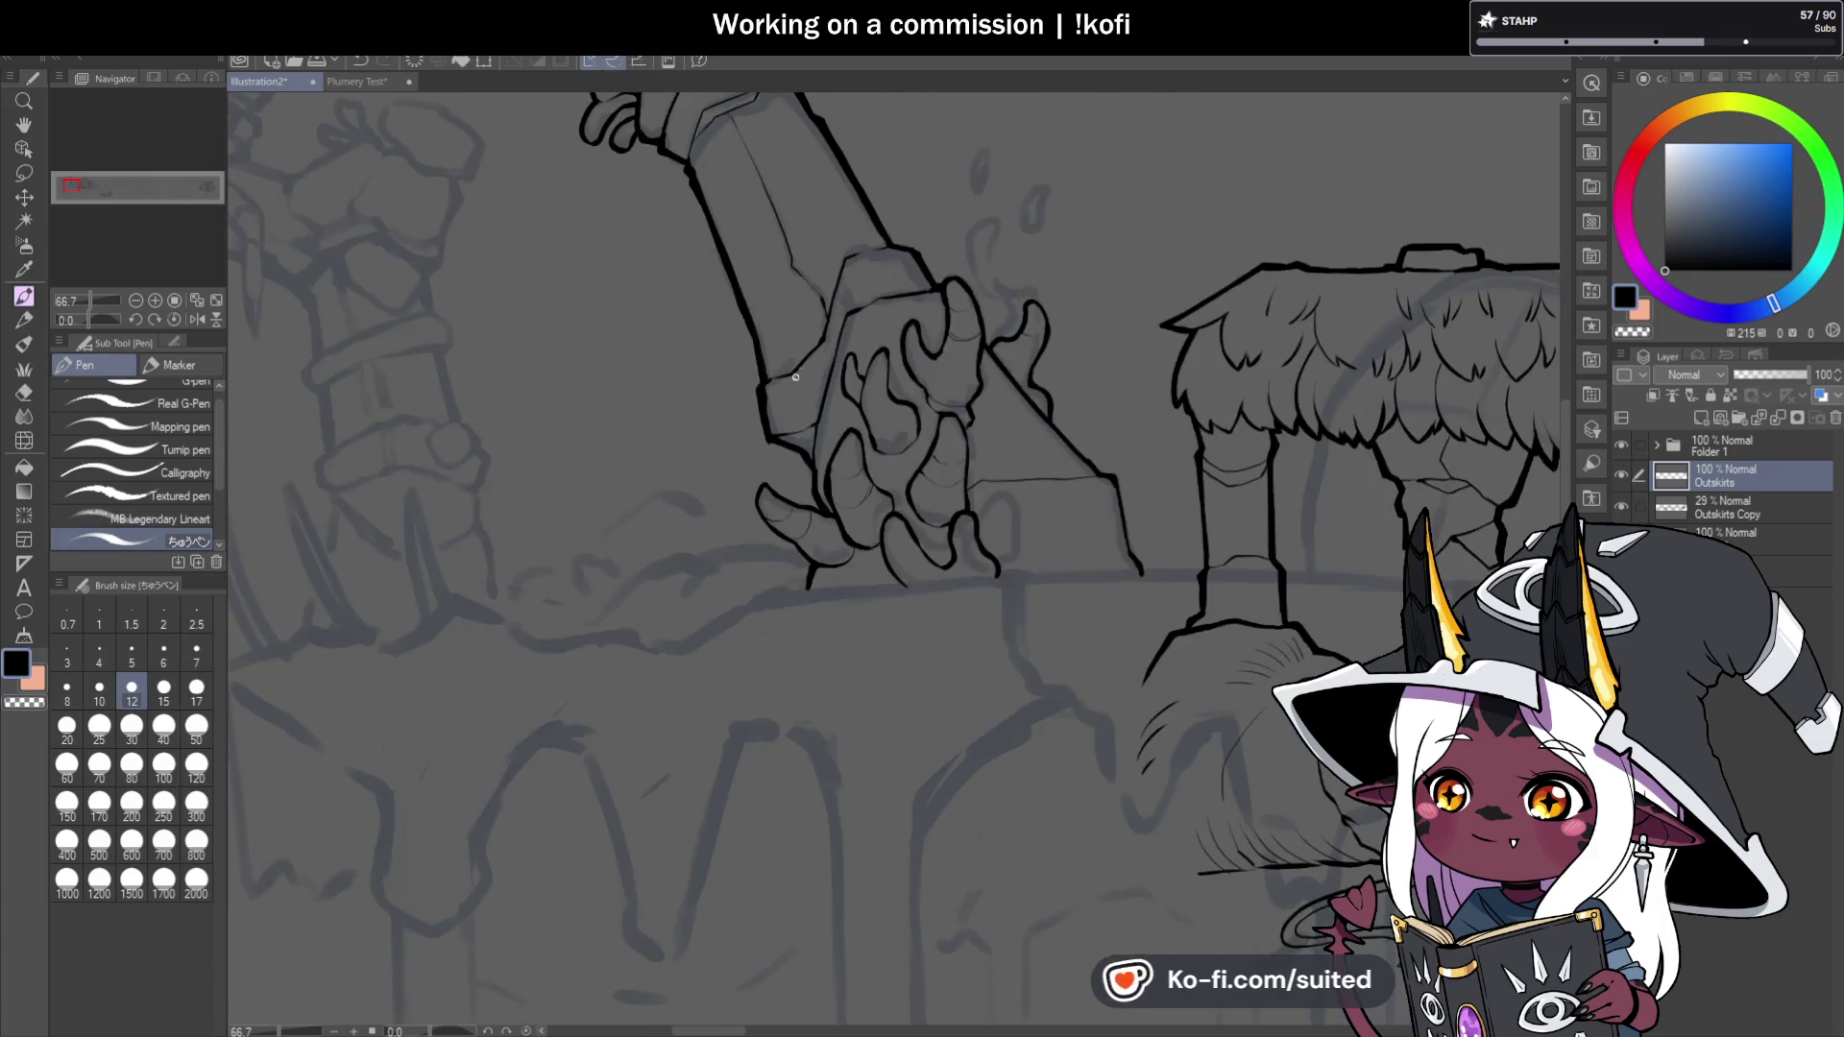
scroll(759, 379, up, 2)
scroll(901, 336, down, 4)
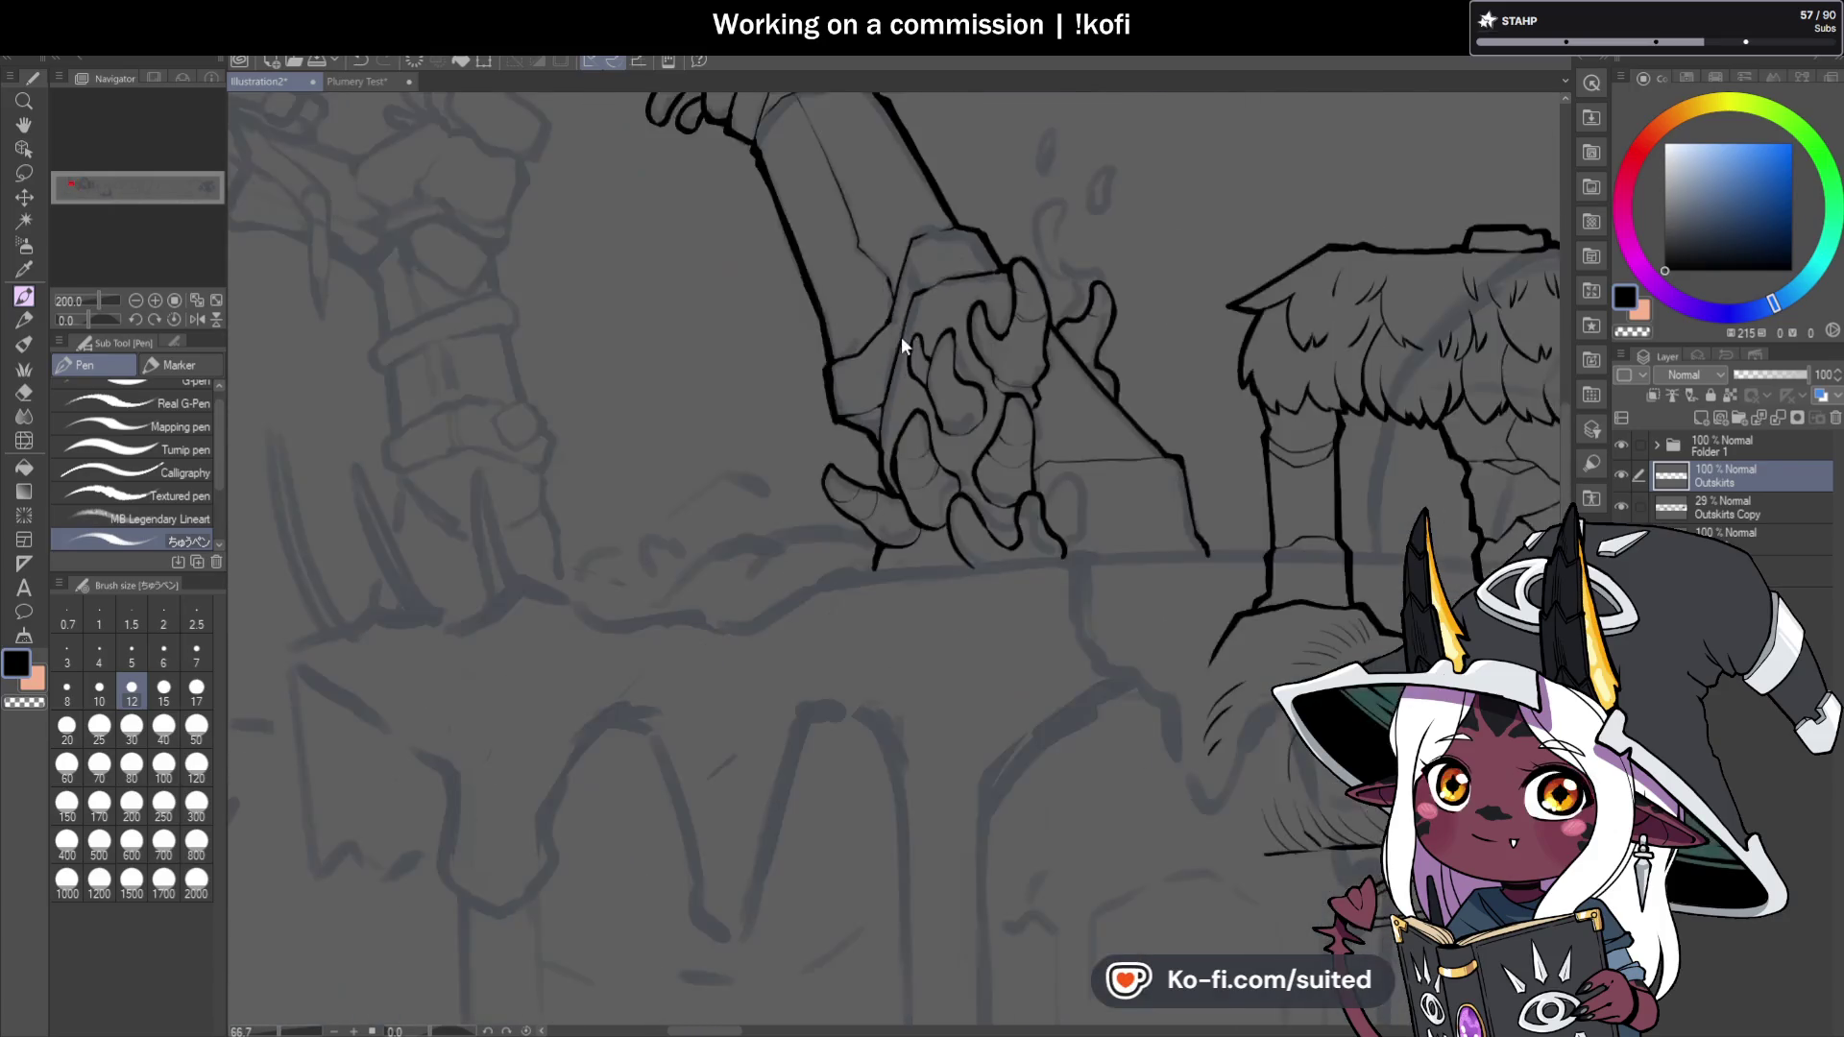
scroll(950, 252, up, 4)
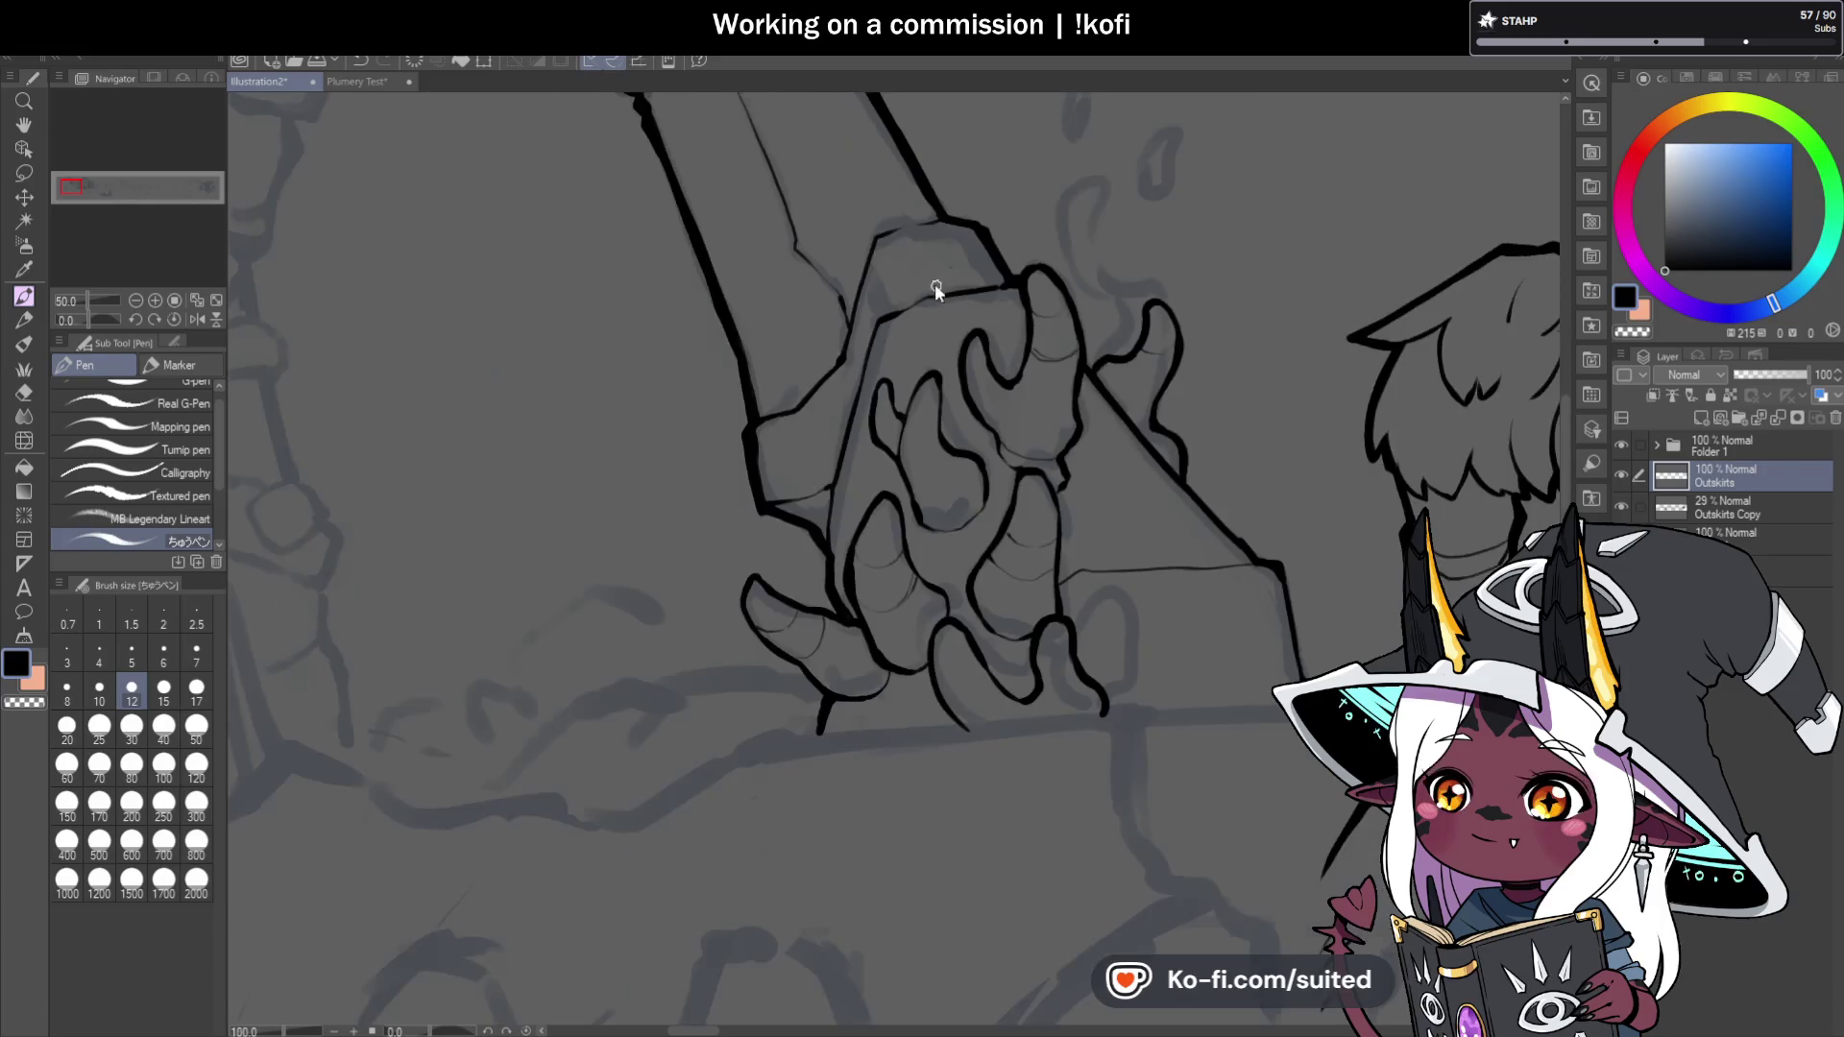
mouse_move(948, 187)
mouse_down()
mouse_move(856, 202)
mouse_move(787, 288)
mouse_up()
scroll(1028, 326, down, 6)
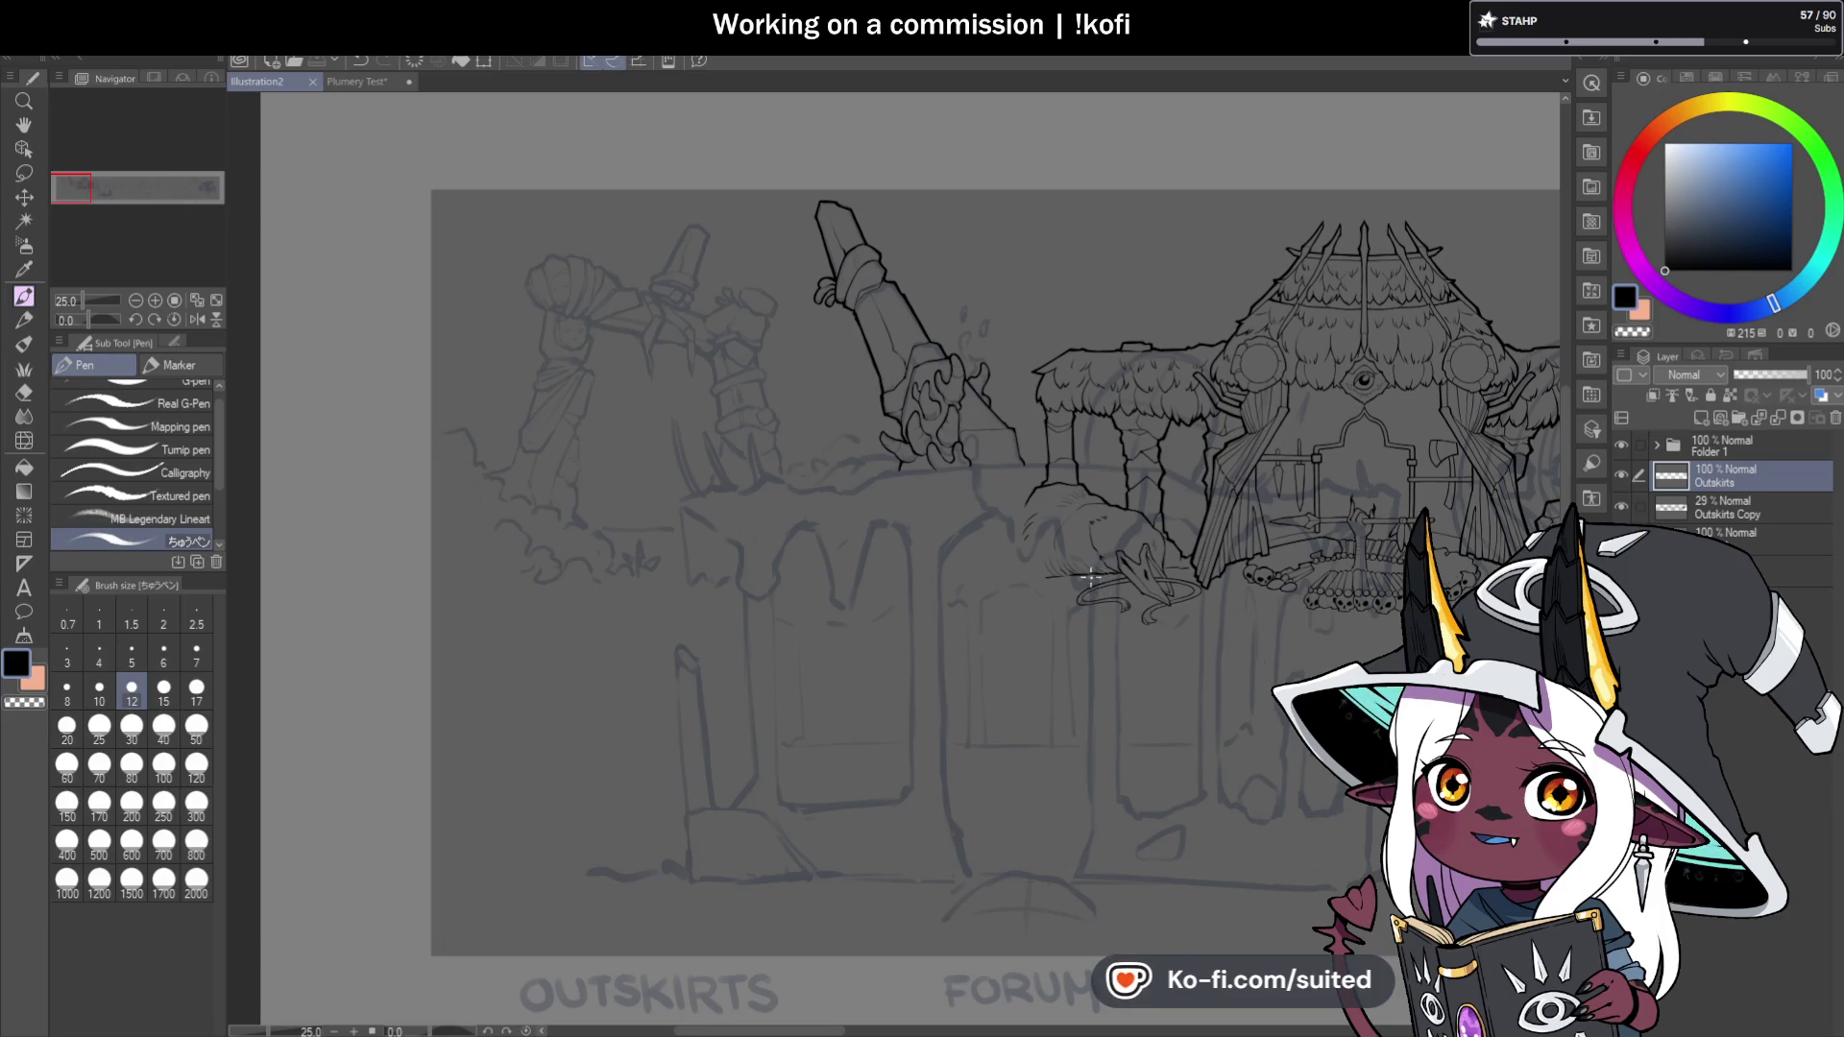
Retrace the claw's upper-left and left outlines with thicker lines.
scroll(860, 465, up, 10)
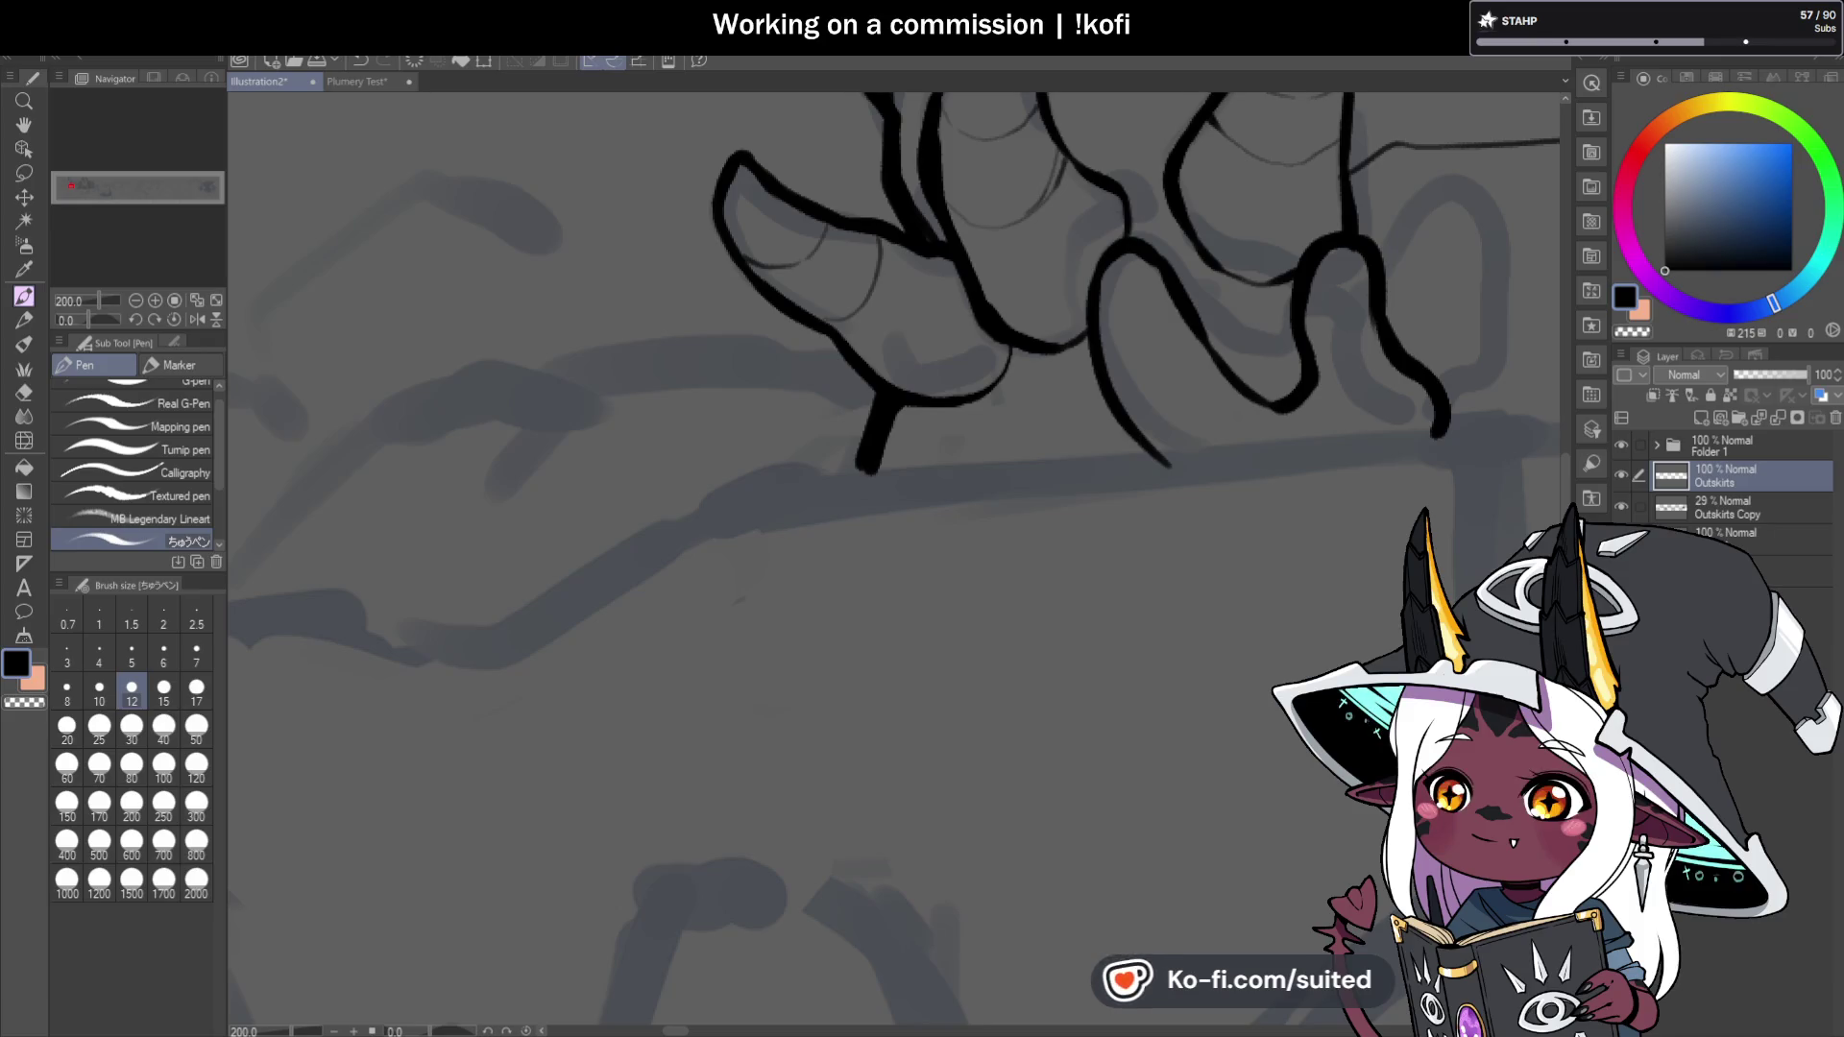
scroll(772, 195, up, 2)
mouse_move(745, 144)
mouse_down()
mouse_move(868, 250)
mouse_move(1008, 288)
mouse_up()
mouse_move(757, 164)
mouse_down()
mouse_move(703, 177)
mouse_move(704, 354)
mouse_move(754, 421)
mouse_move(921, 531)
mouse_move(994, 632)
mouse_up()
Ink the pillar's edge with a thick line and thicken the diagonal line near the claw.
scroll(1009, 498, down, 2)
scroll(1009, 499, up, 2)
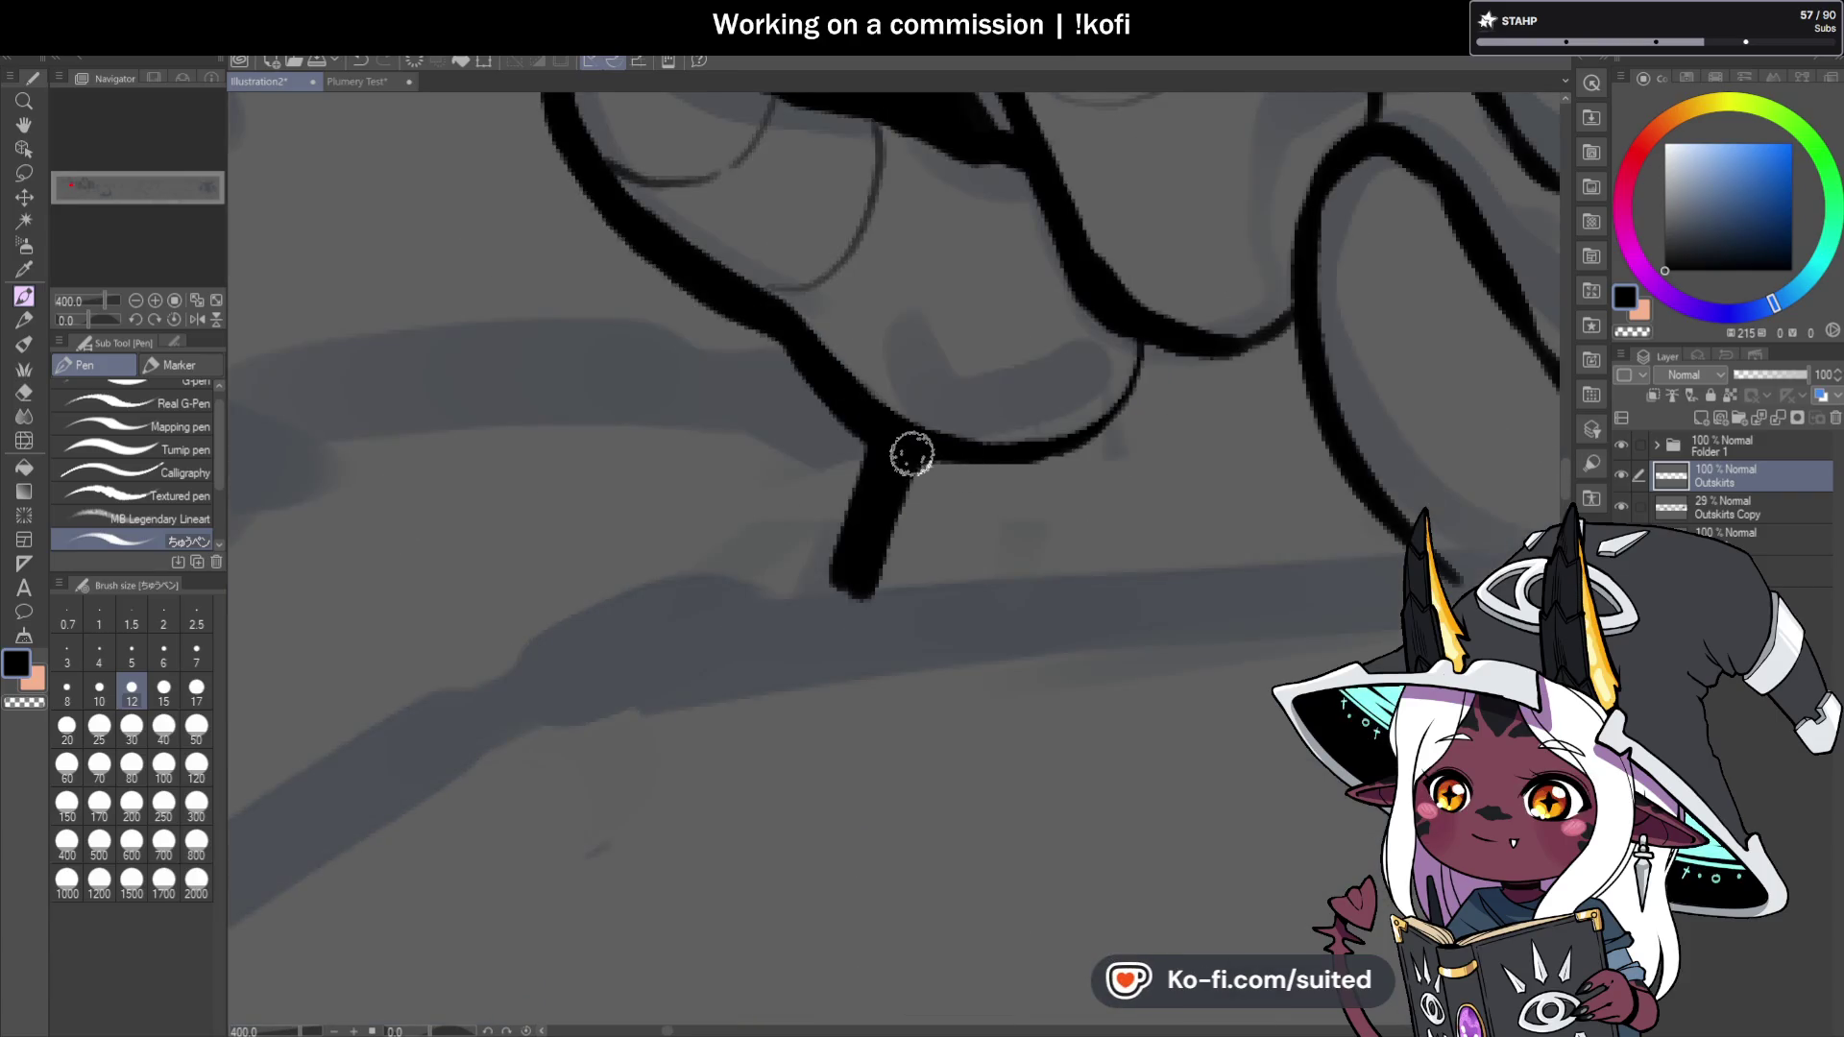
scroll(670, 443, down, 2)
scroll(809, 469, down, 3)
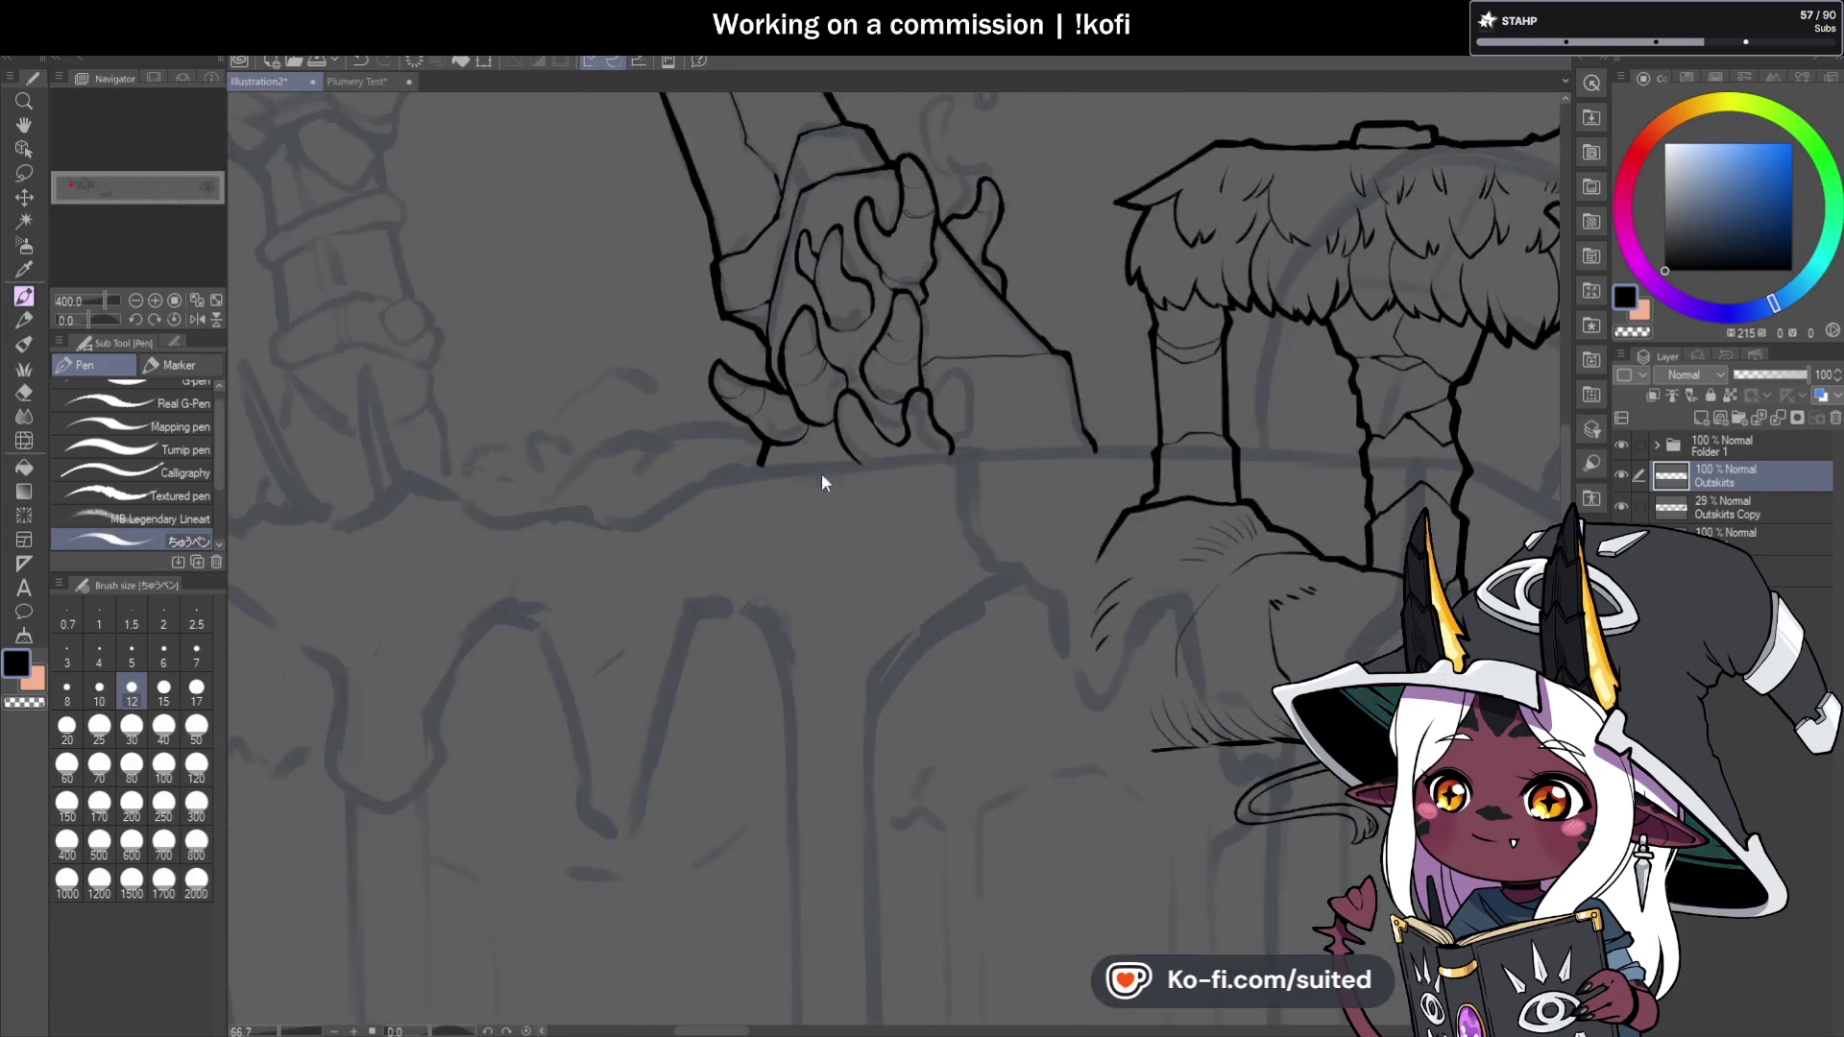
scroll(823, 452, up, 2)
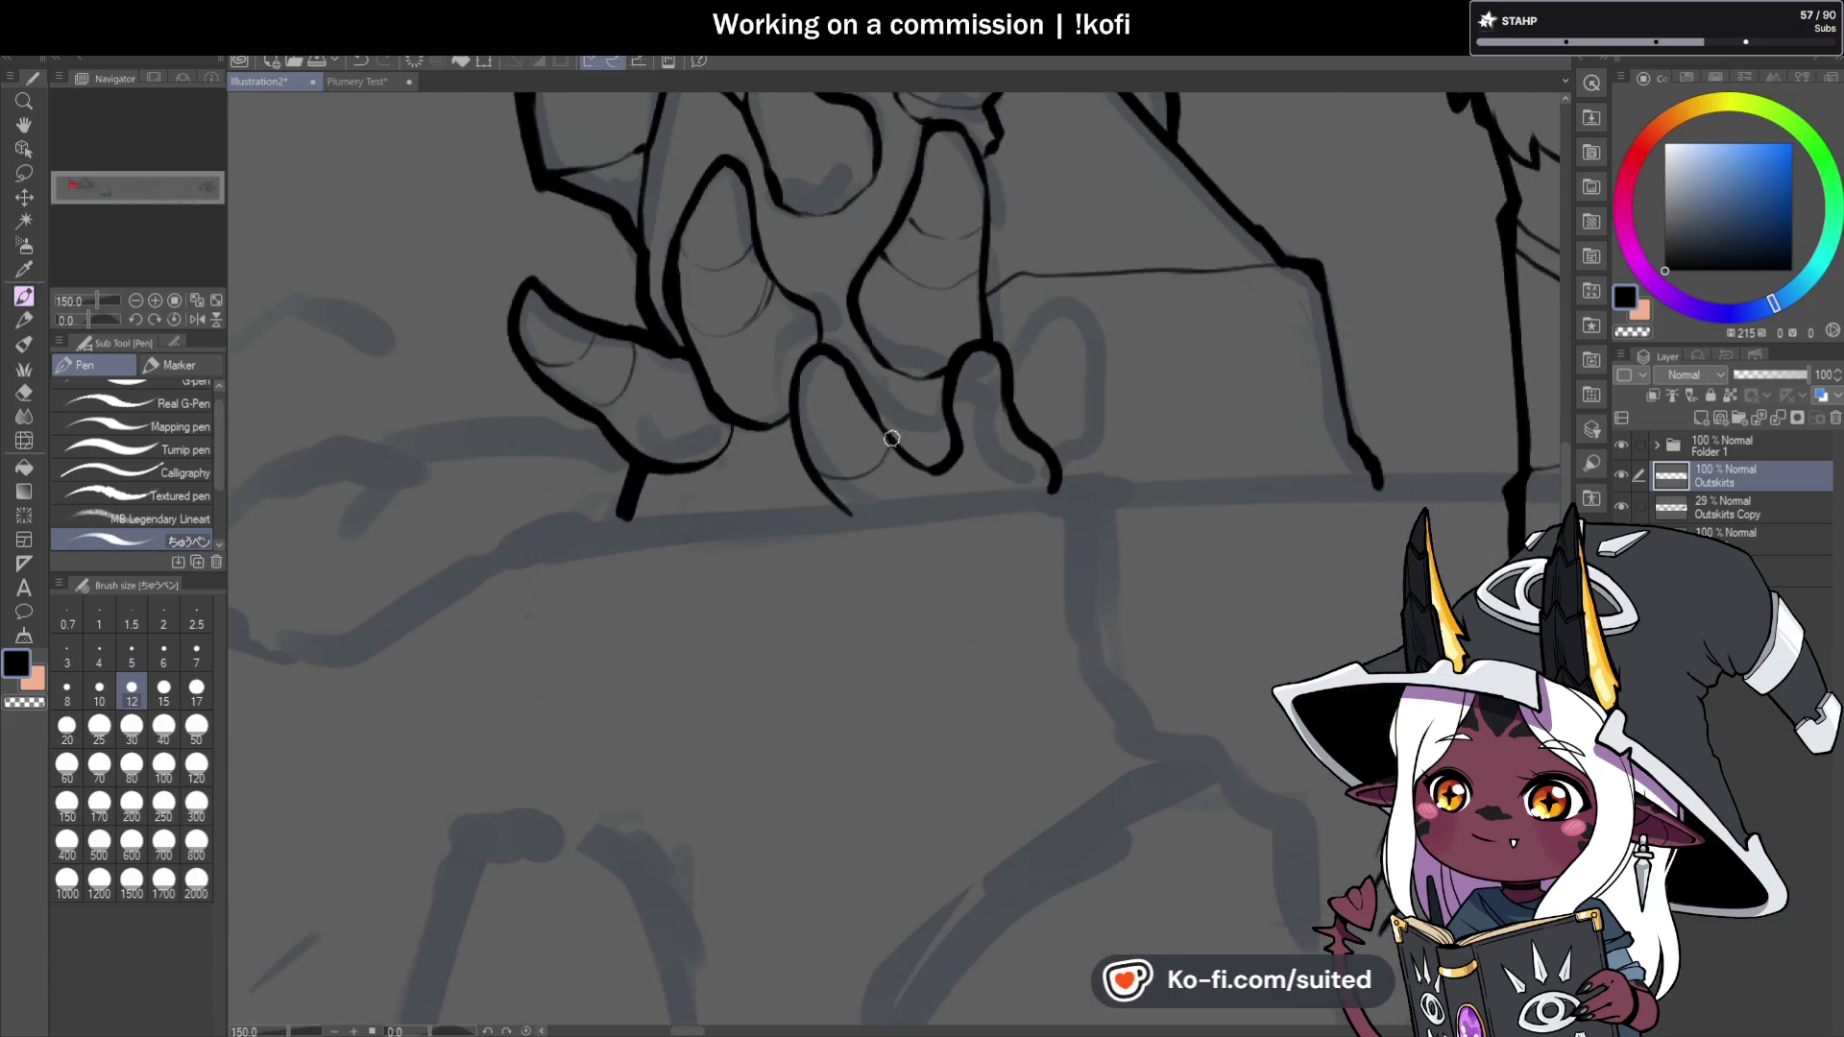
scroll(995, 478, down, 5)
scroll(1140, 493, up, 5)
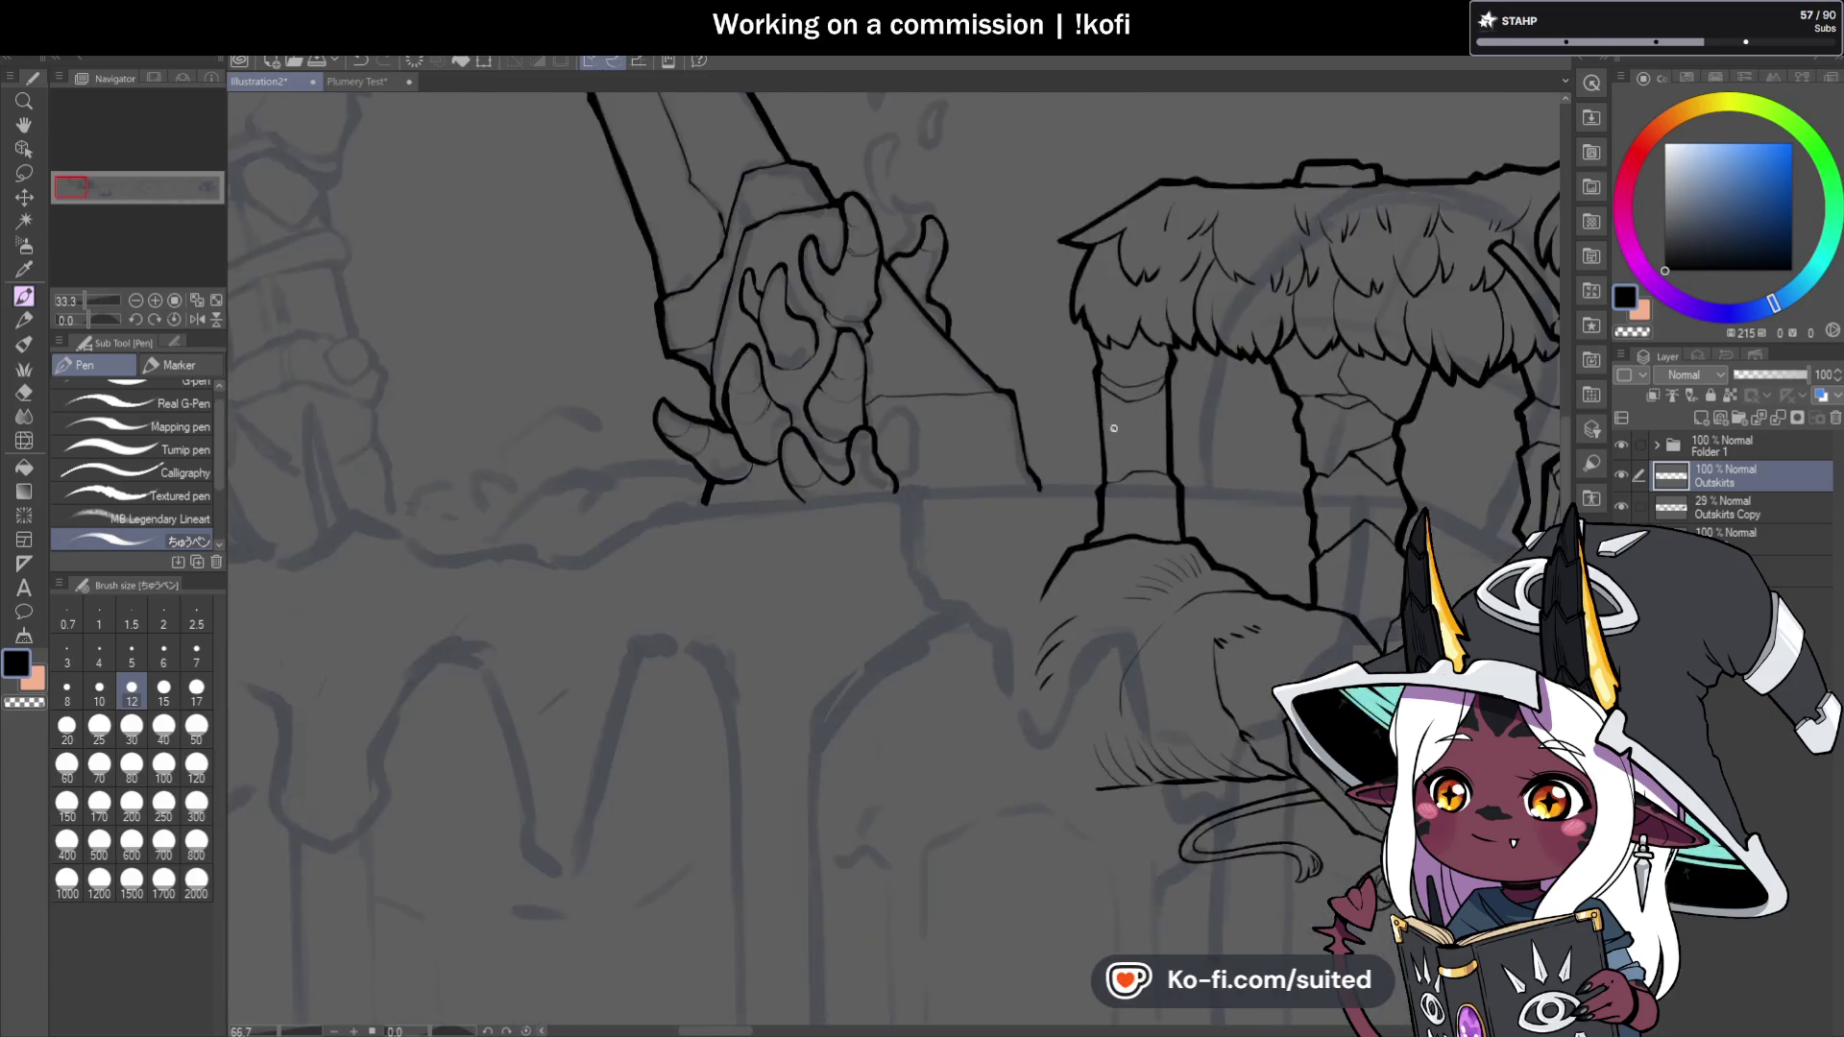
mouse_move(967, 399)
mouse_down()
mouse_move(1036, 677)
mouse_move(960, 384)
mouse_move(919, 376)
mouse_up()
mouse_move(827, 276)
mouse_down()
mouse_move(810, 271)
mouse_move(913, 371)
mouse_up()
Save the illustration with Ctrl+S.
scroll(864, 362, down, 4)
scroll(1056, 422, down, 3)
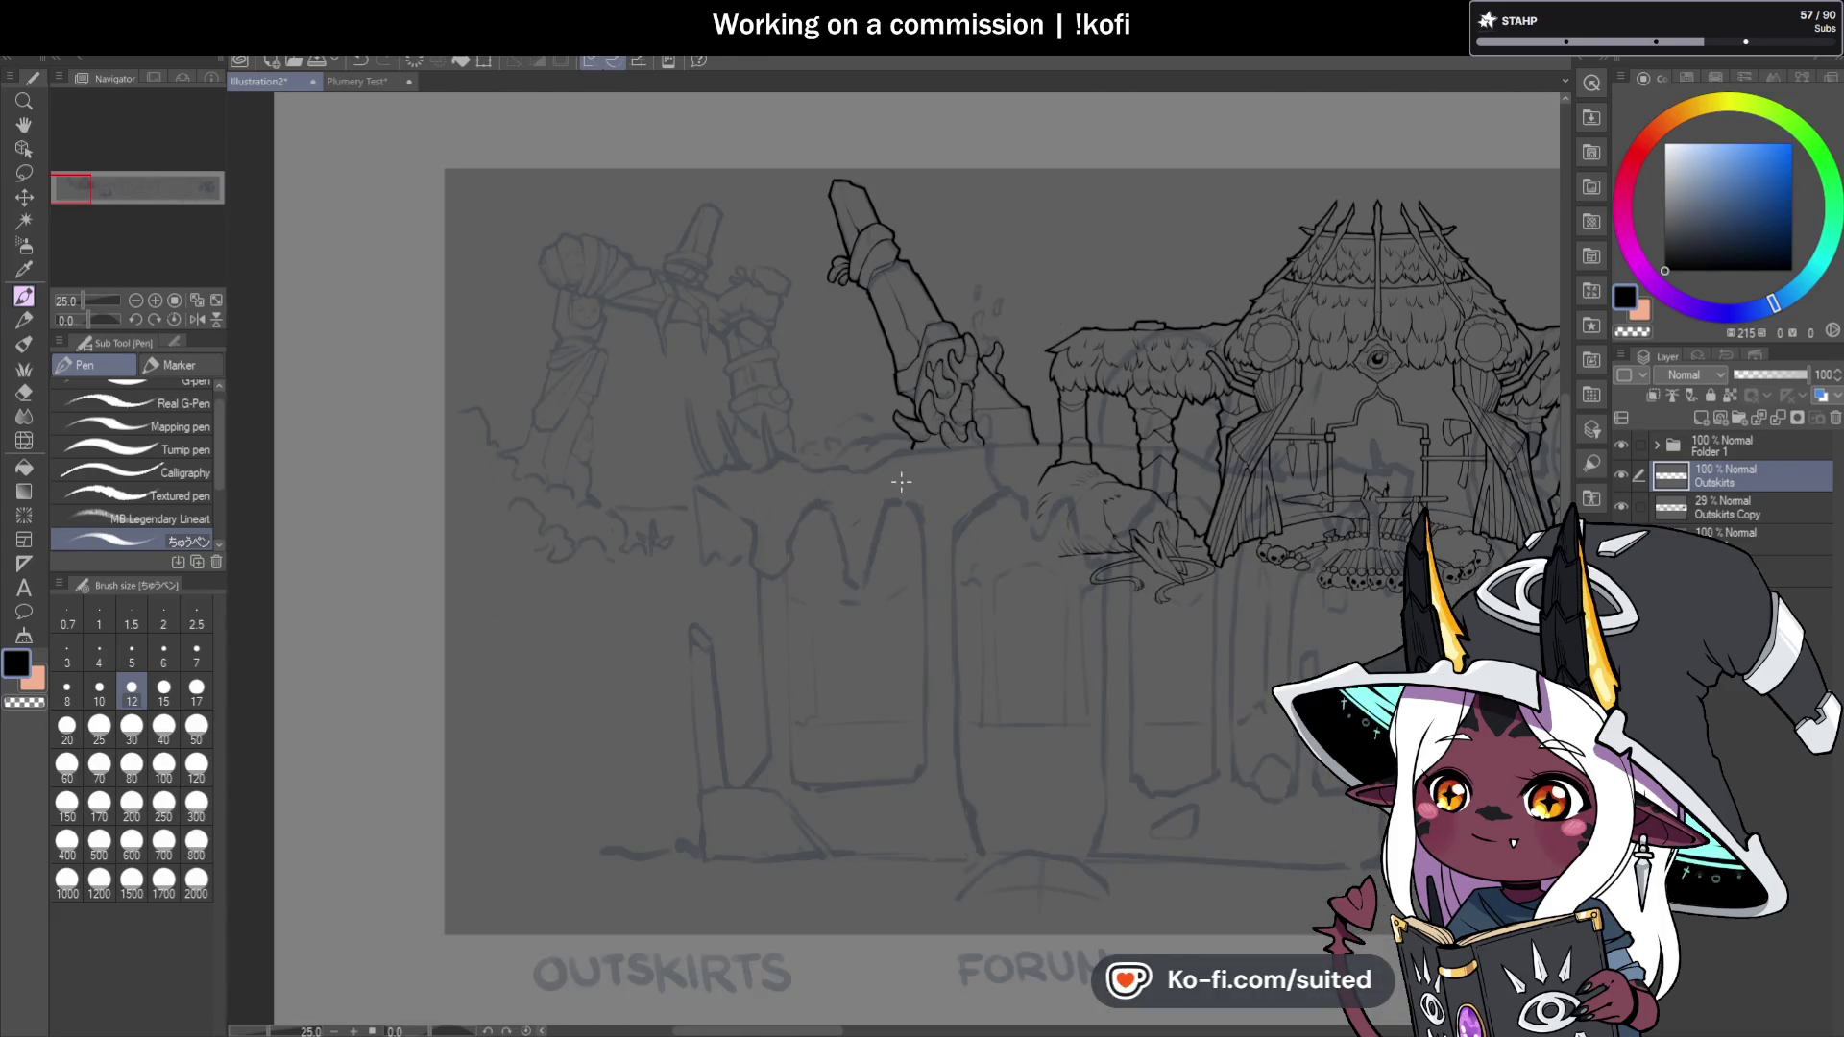
key(ctrl+s)
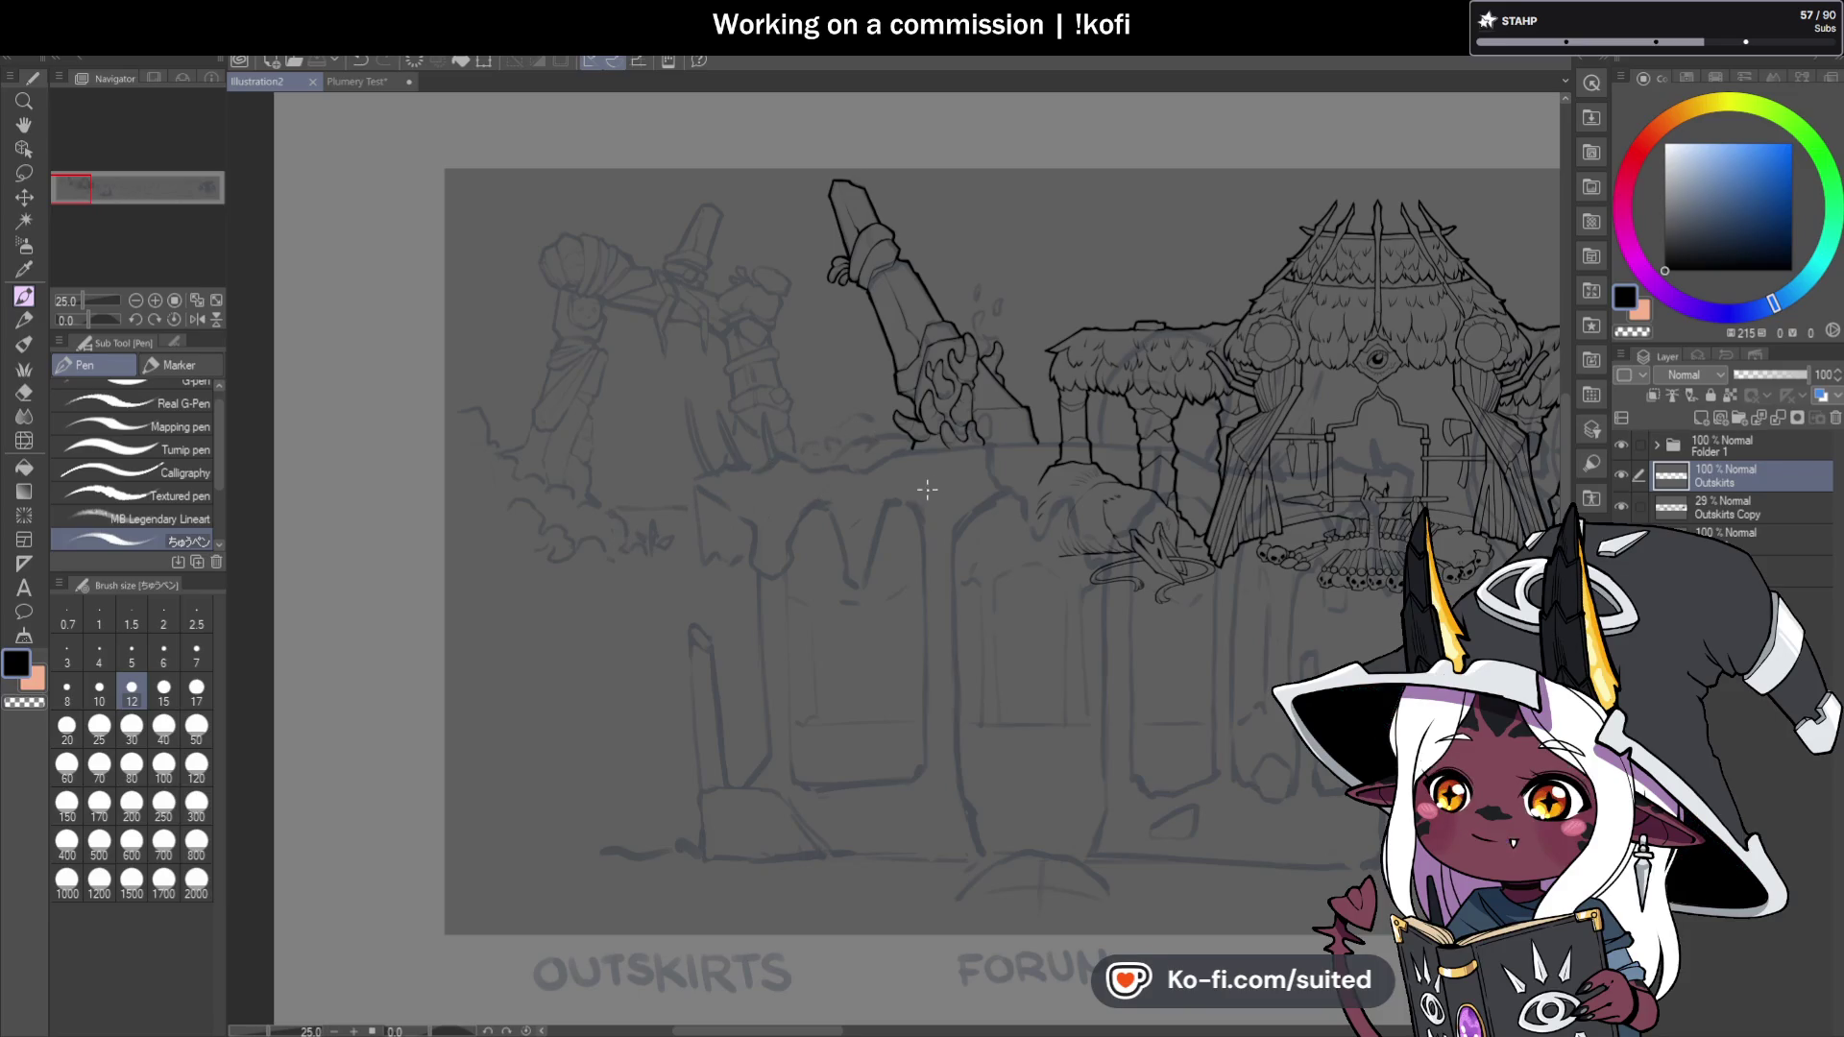
scroll(689, 221, up, 4)
Ink the statue tube's left edge, right side and top curve, undoing one stray stroke.
drag(712, 183, 678, 250)
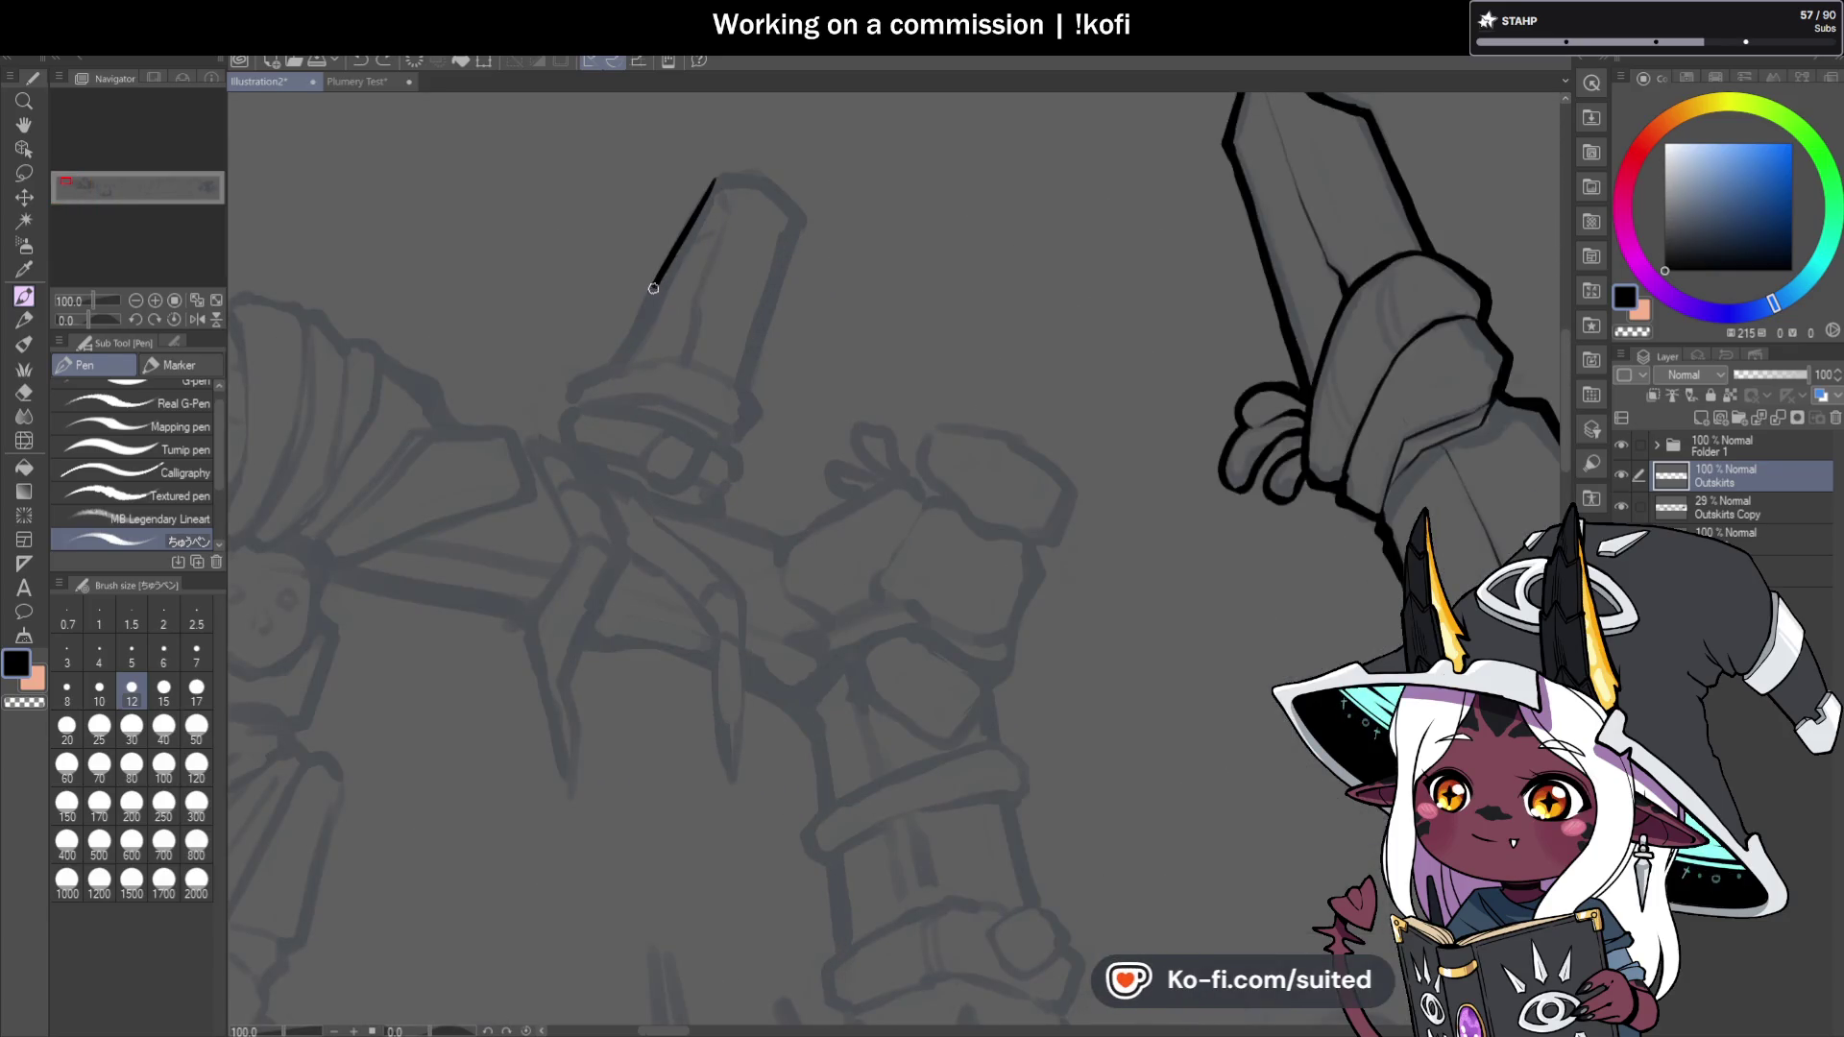
scroll(720, 177, up, 2)
mouse_move(700, 186)
mouse_down()
mouse_move(768, 169)
mouse_move(730, 181)
mouse_move(803, 190)
mouse_move(894, 271)
mouse_move(766, 610)
mouse_up()
key(ctrl+z)
drag(793, 542, 774, 604)
drag(795, 190, 879, 278)
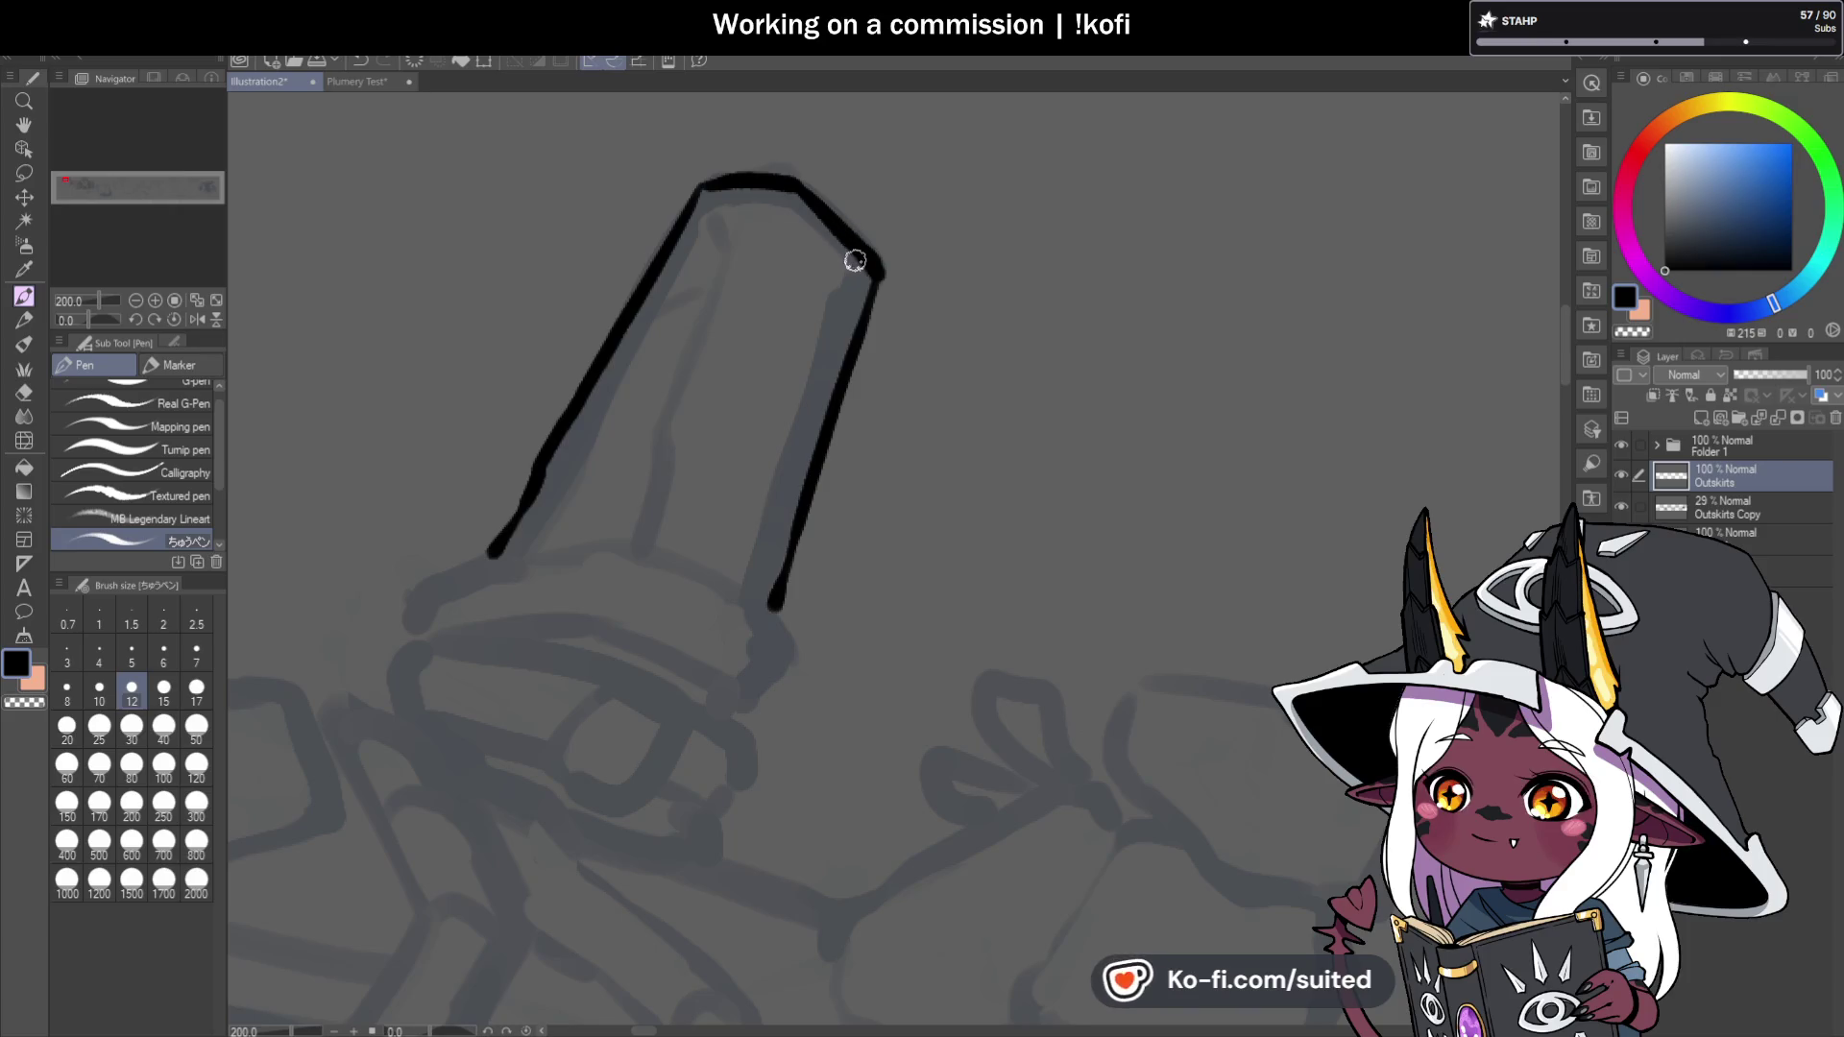
Extend the hook at the line's end and draw the rim's lower edge.
scroll(893, 267, down, 1)
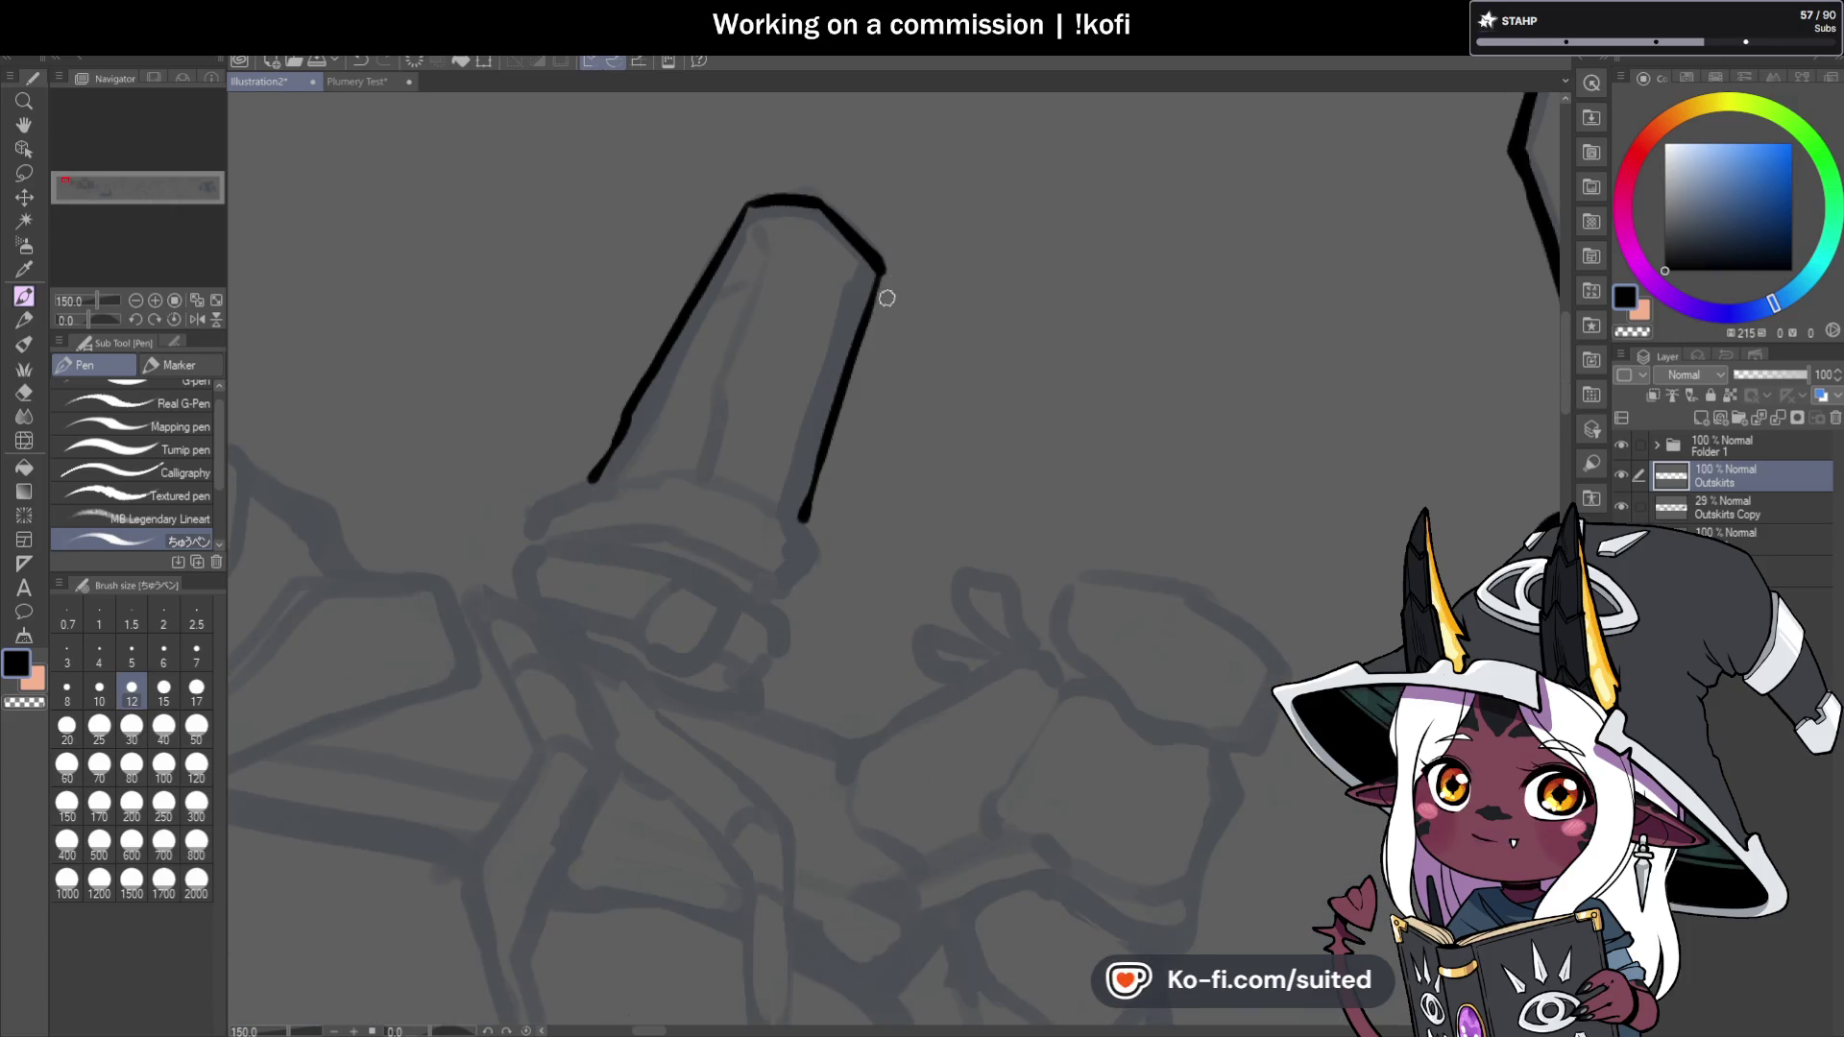
scroll(874, 290, up, 1)
scroll(907, 306, down, 2)
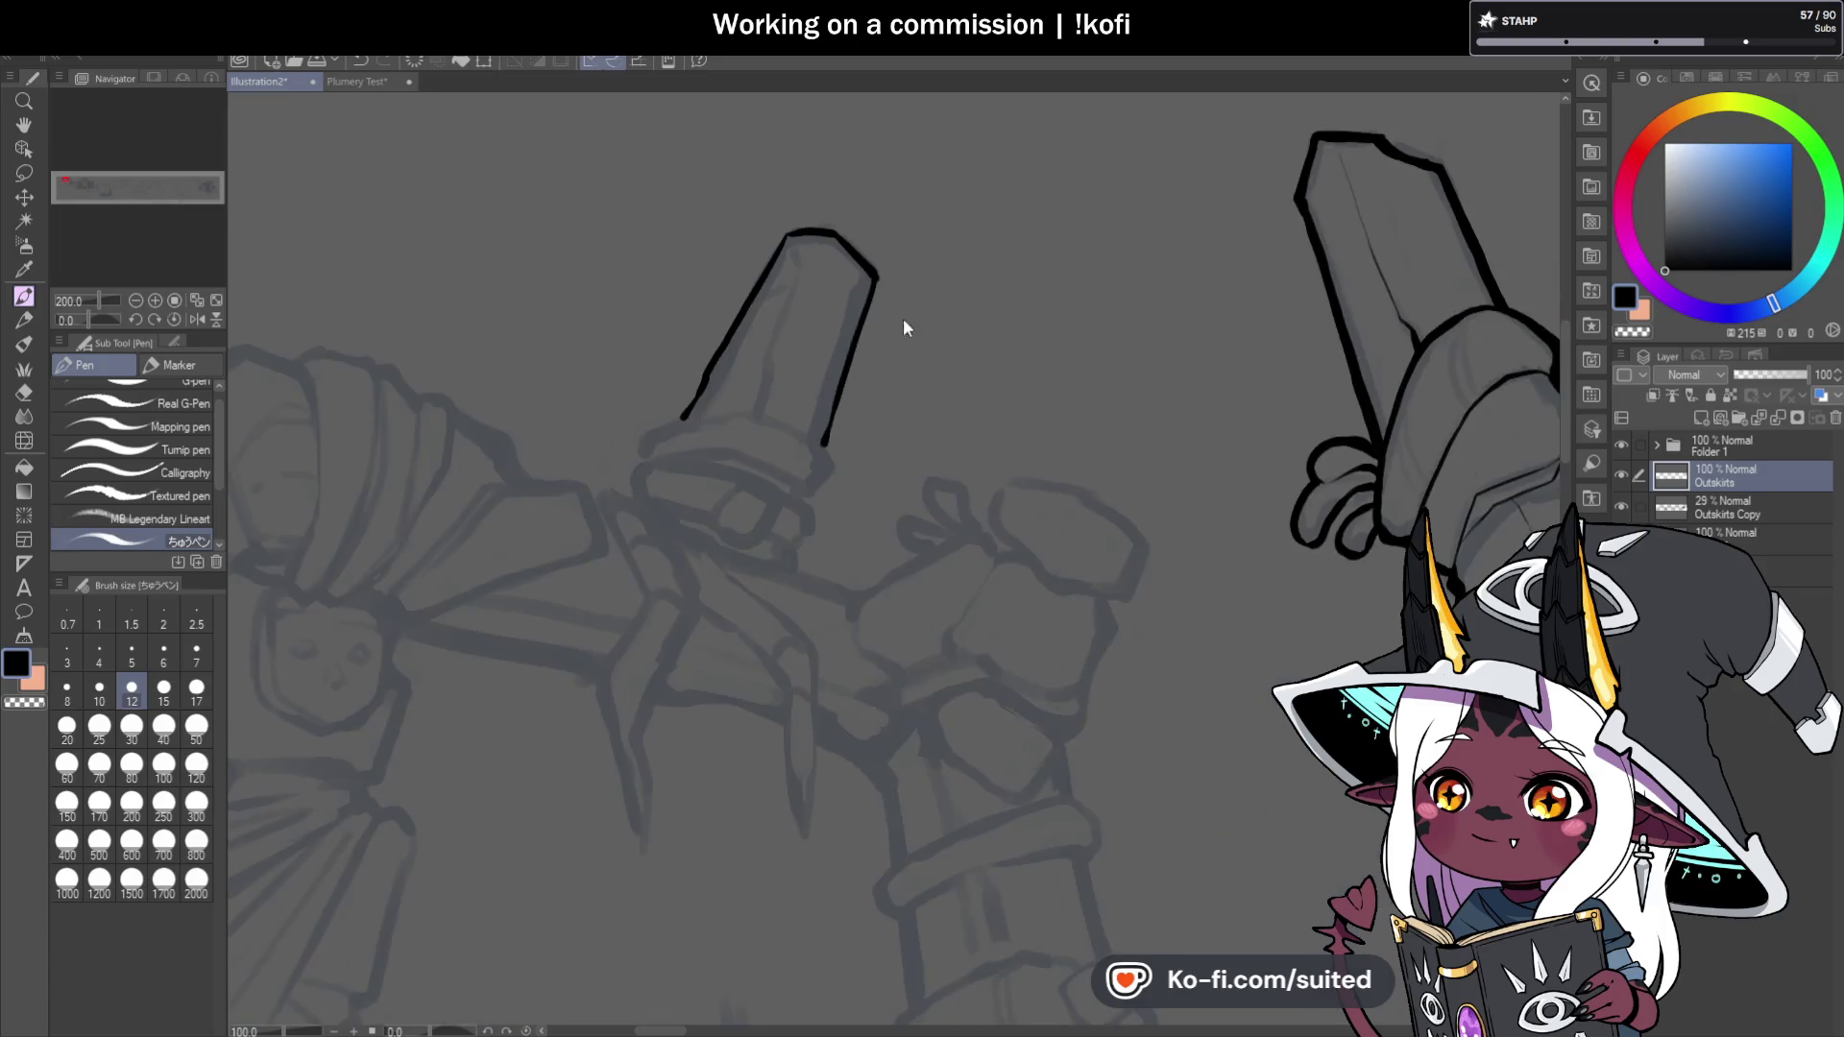
scroll(820, 488, up, 2)
drag(845, 466, 808, 522)
mouse_move(823, 430)
mouse_down()
mouse_move(641, 366)
mouse_move(471, 415)
mouse_move(451, 441)
mouse_up()
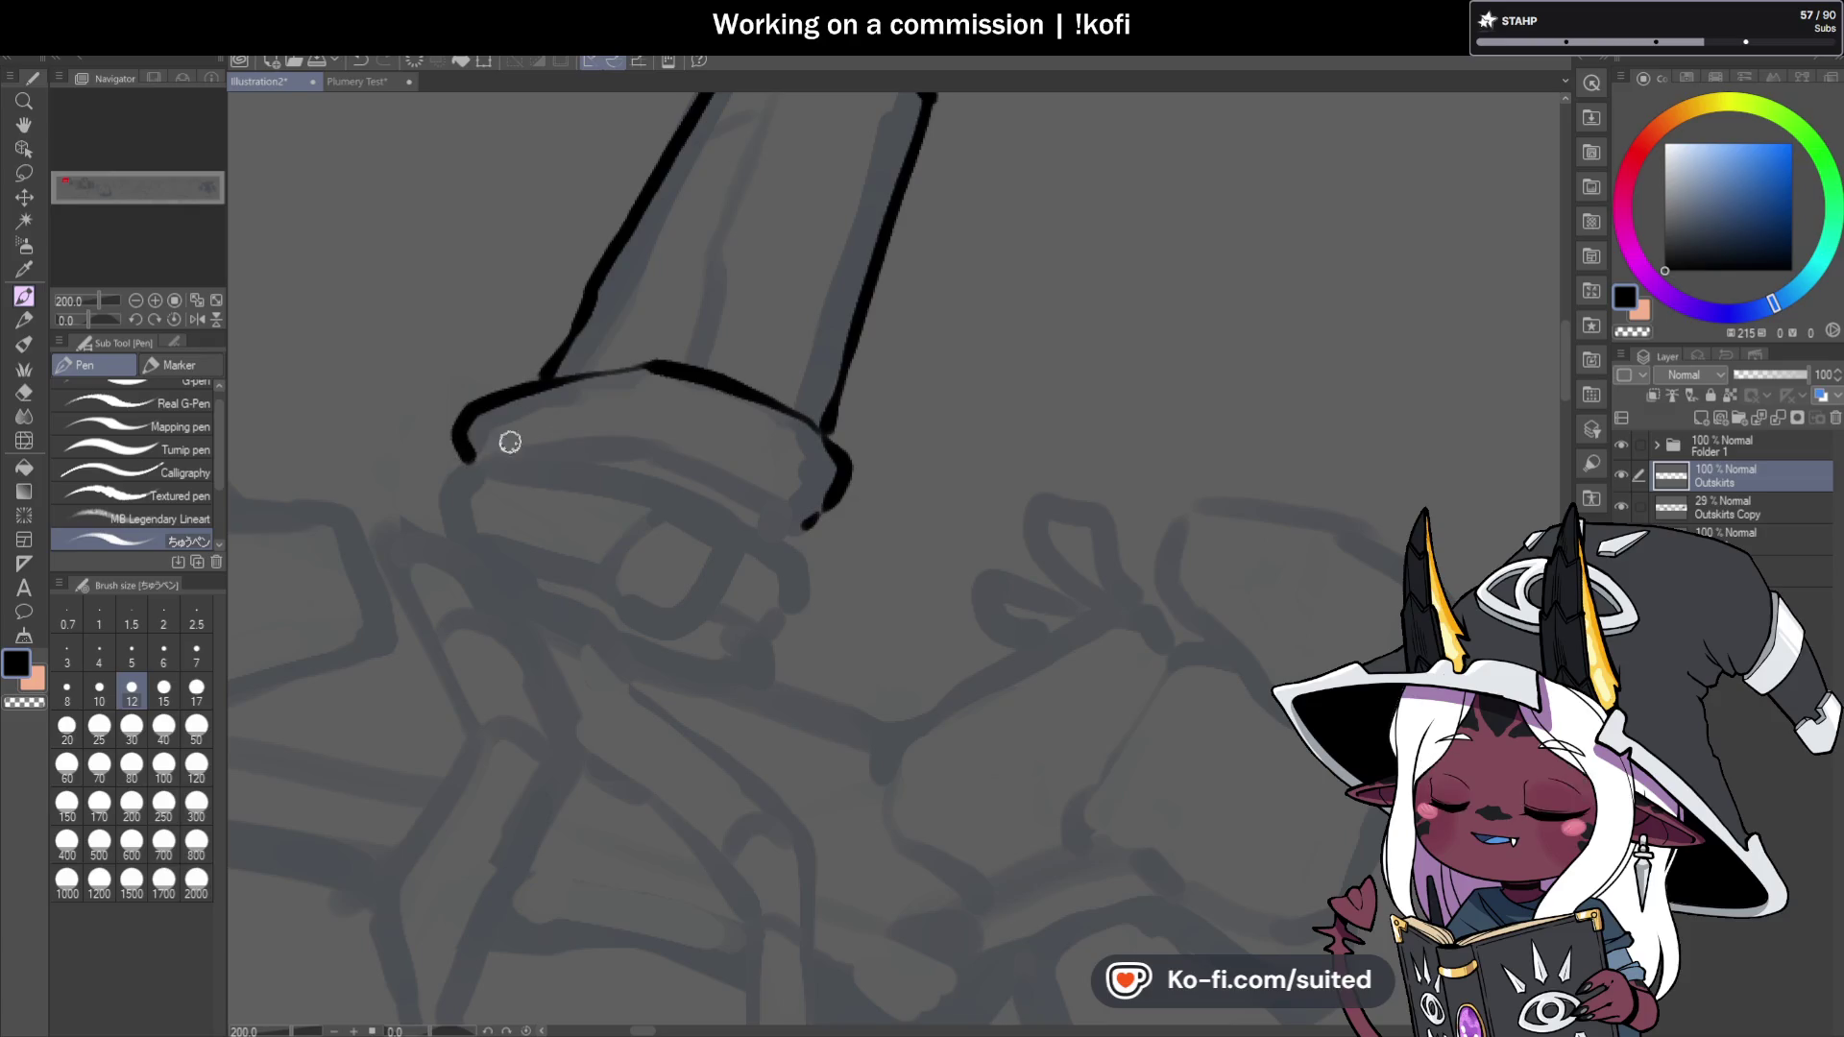
scroll(797, 360, down, 2)
With the canvas rotated, thicken the rim's left edge and upper-right curve, then reset rotation to 0.
drag(115, 319, 73, 320)
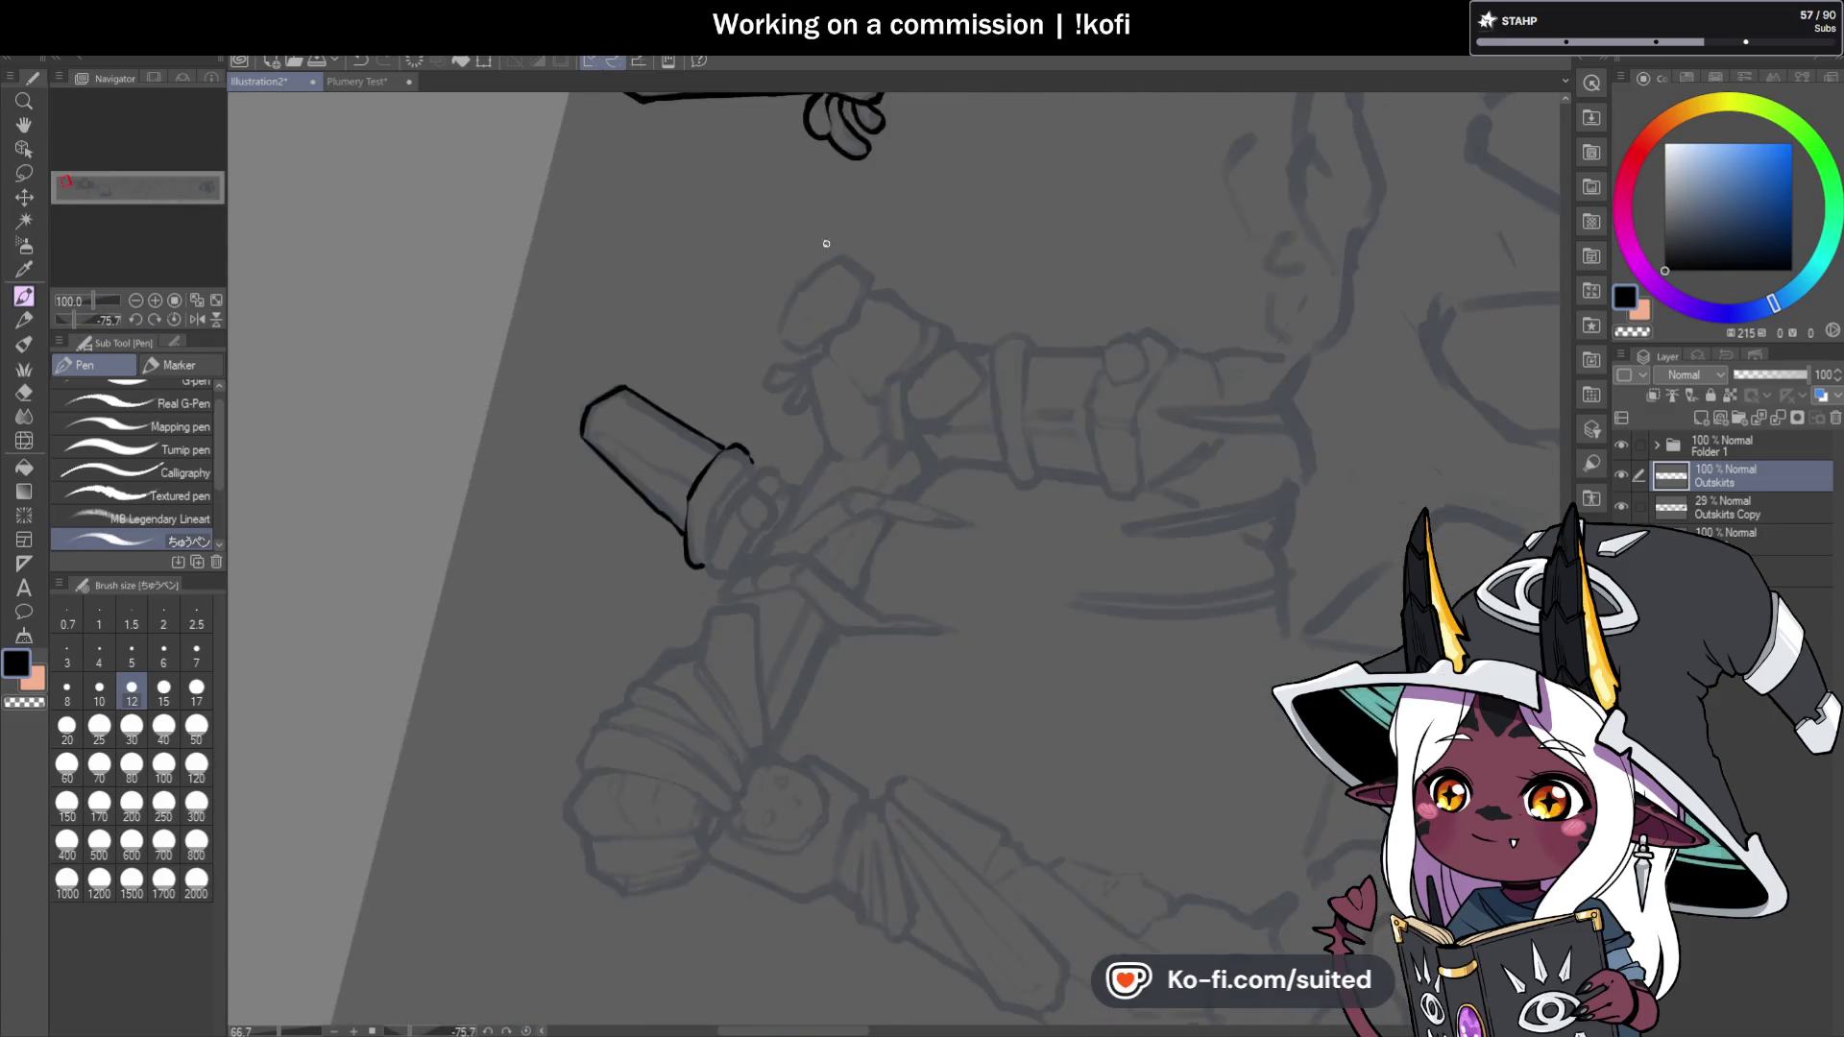
scroll(706, 399, up, 2)
drag(705, 400, 700, 527)
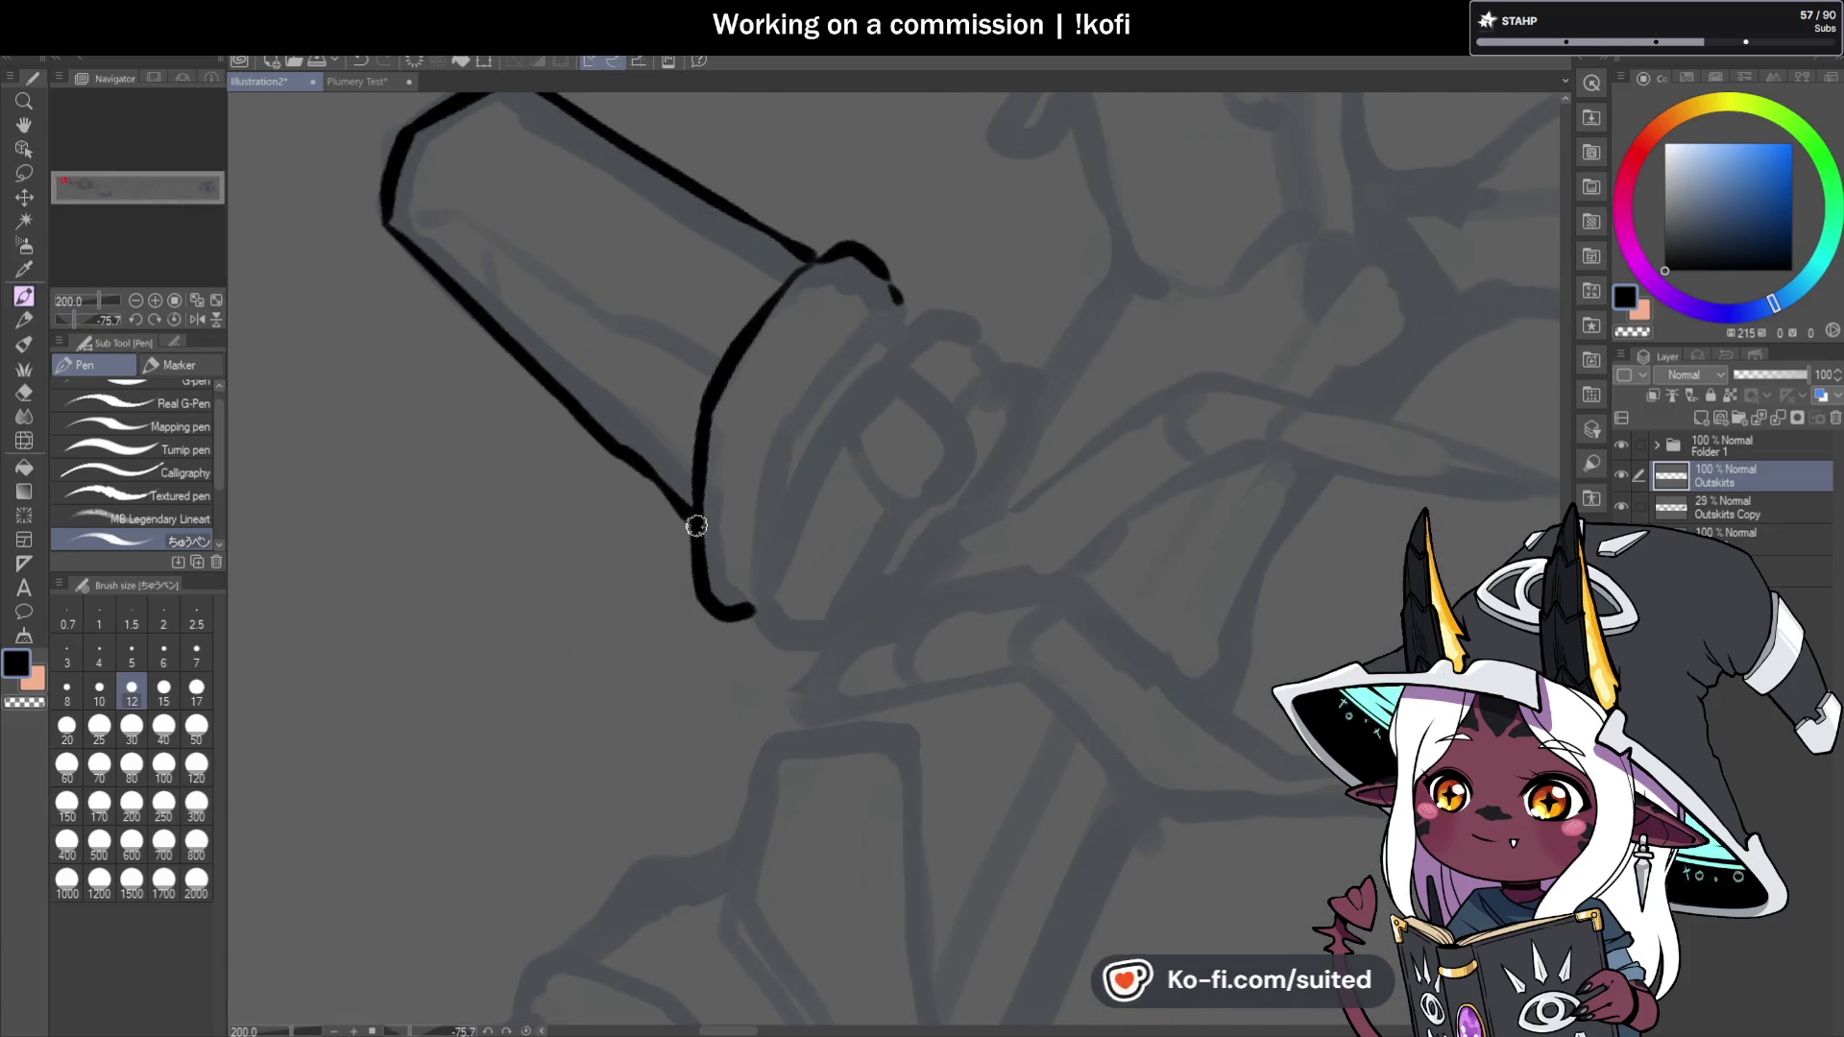
drag(759, 318, 842, 257)
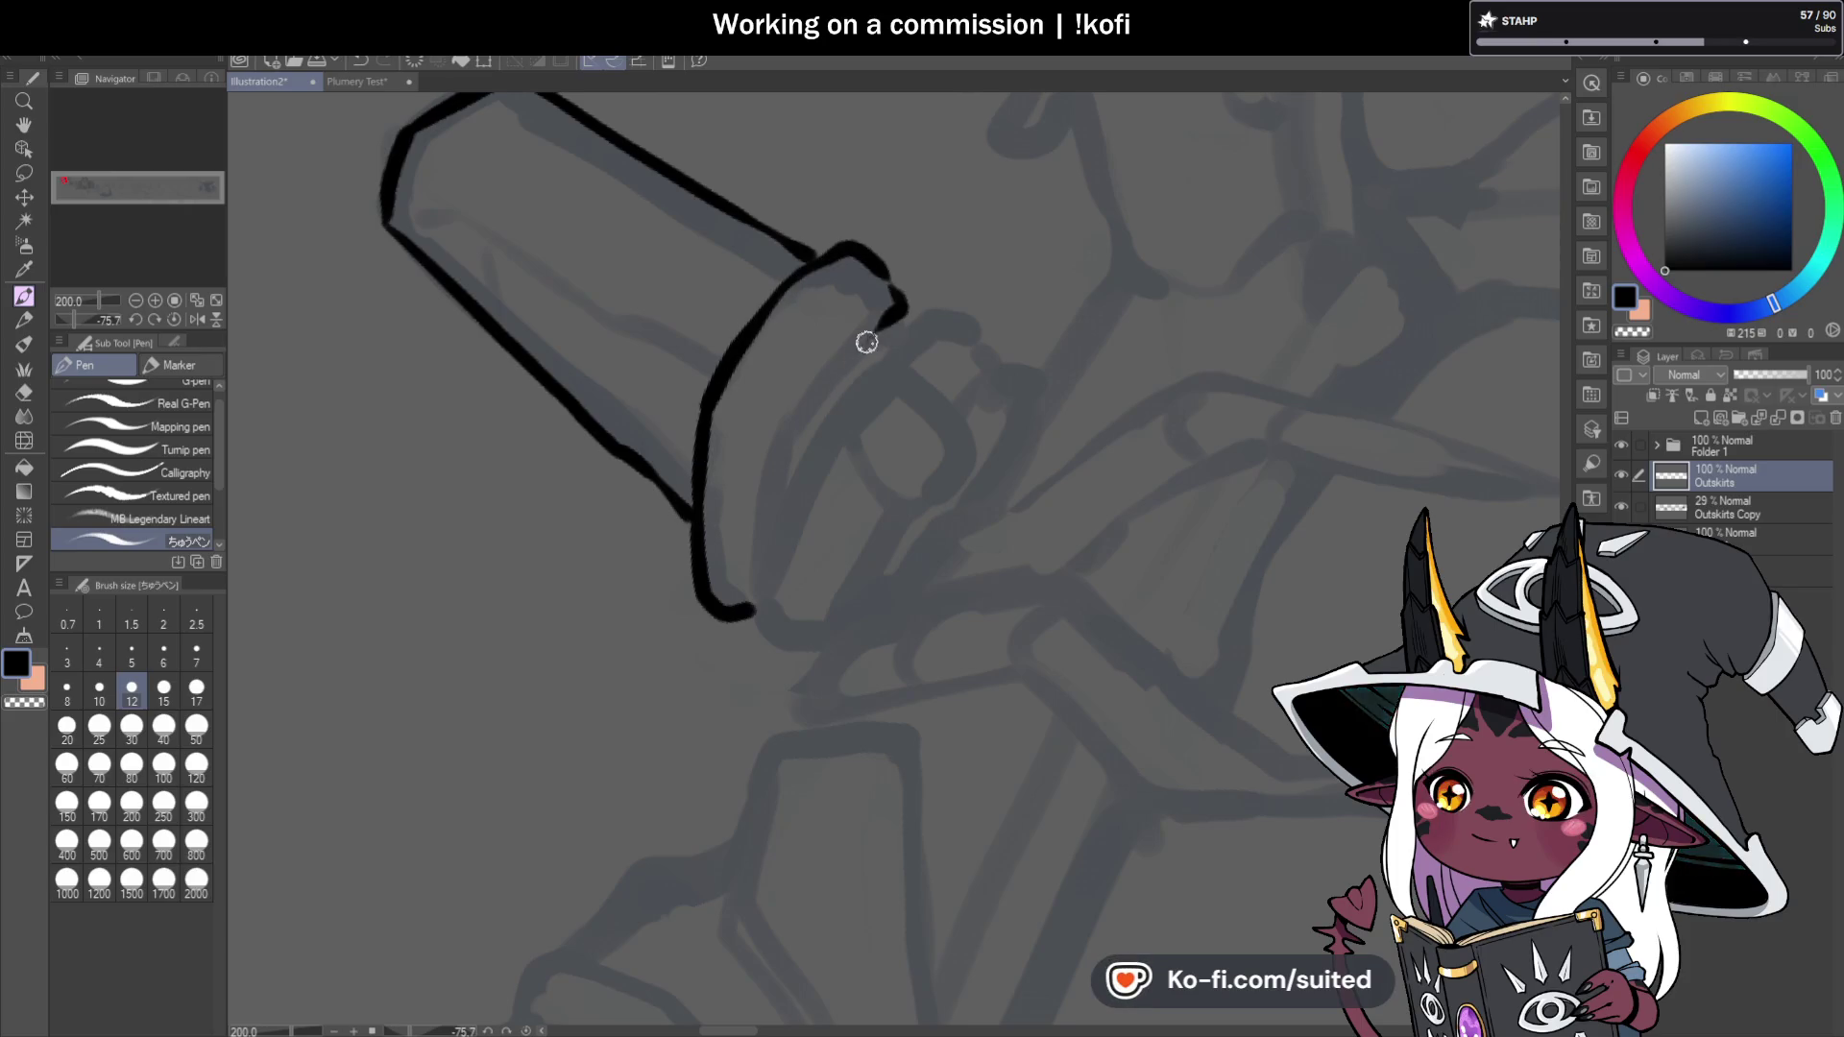
drag(786, 449, 765, 537)
scroll(810, 451, down, 1)
scroll(790, 623, up, 1)
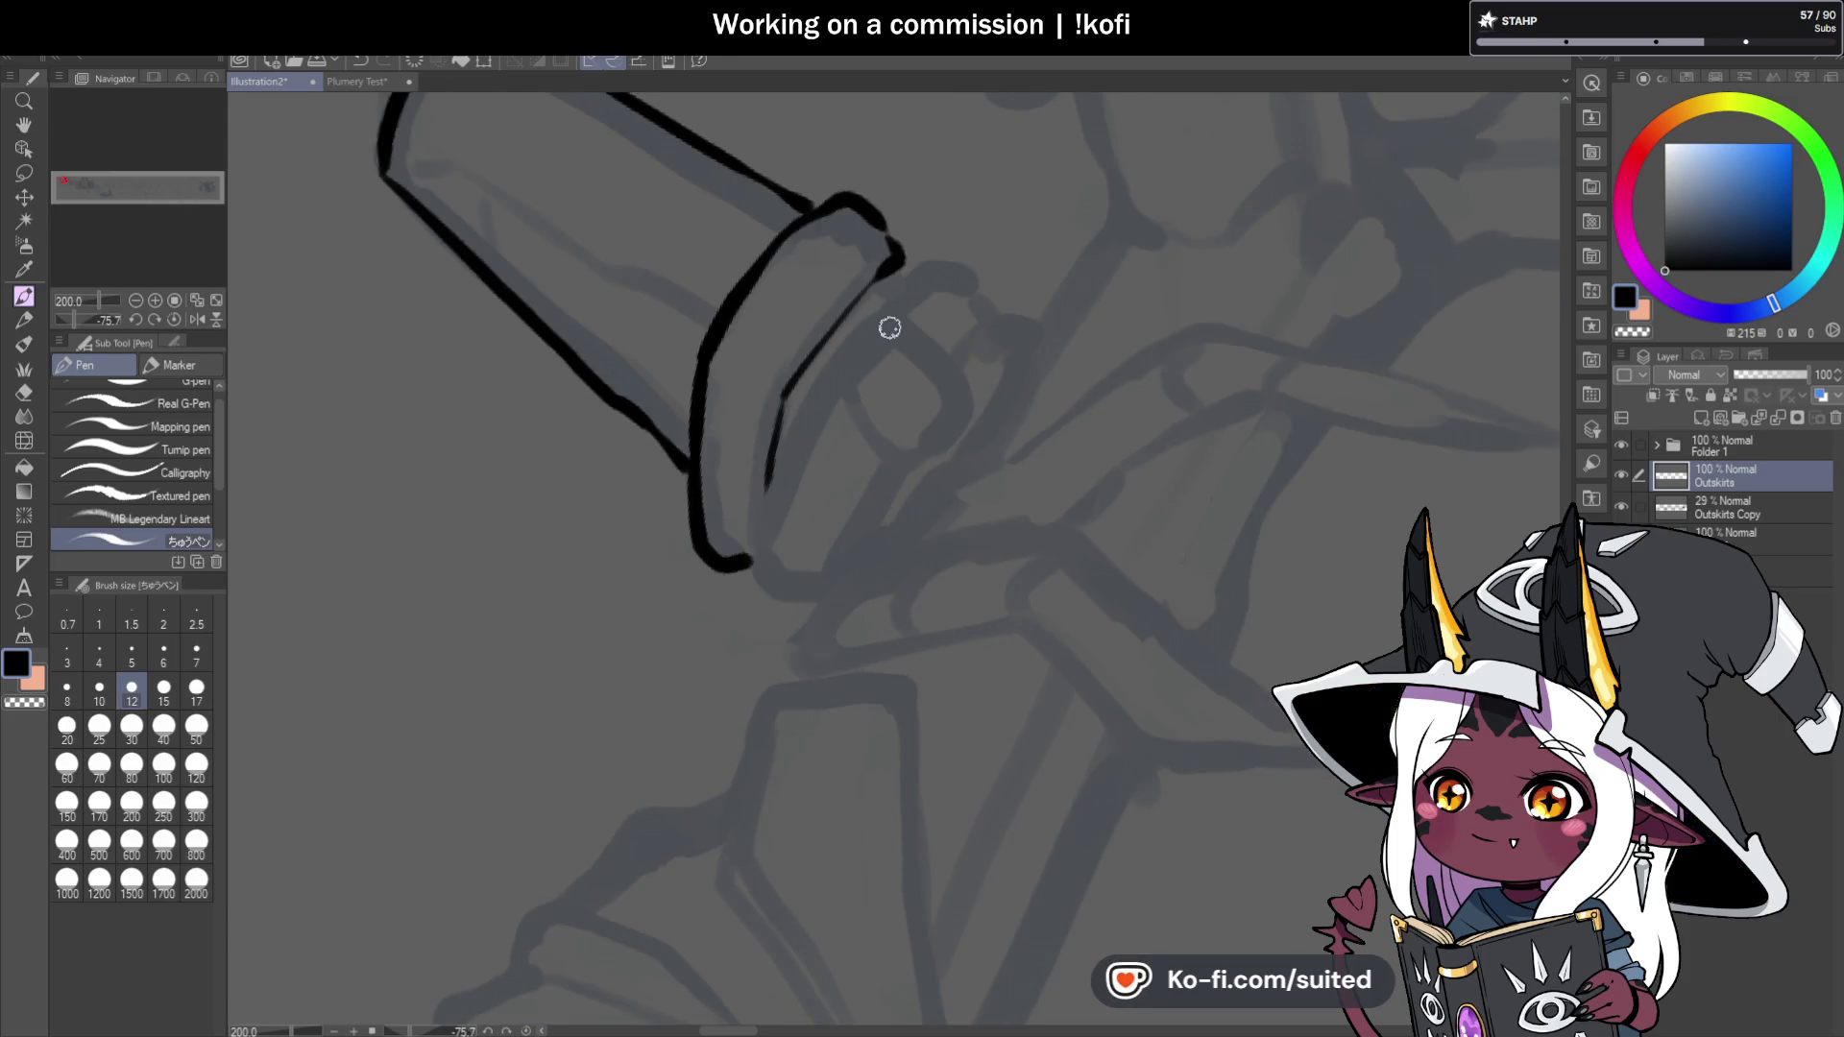
click(174, 319)
Draw two round knobs side by side below the rim.
scroll(1122, 622, up, 2)
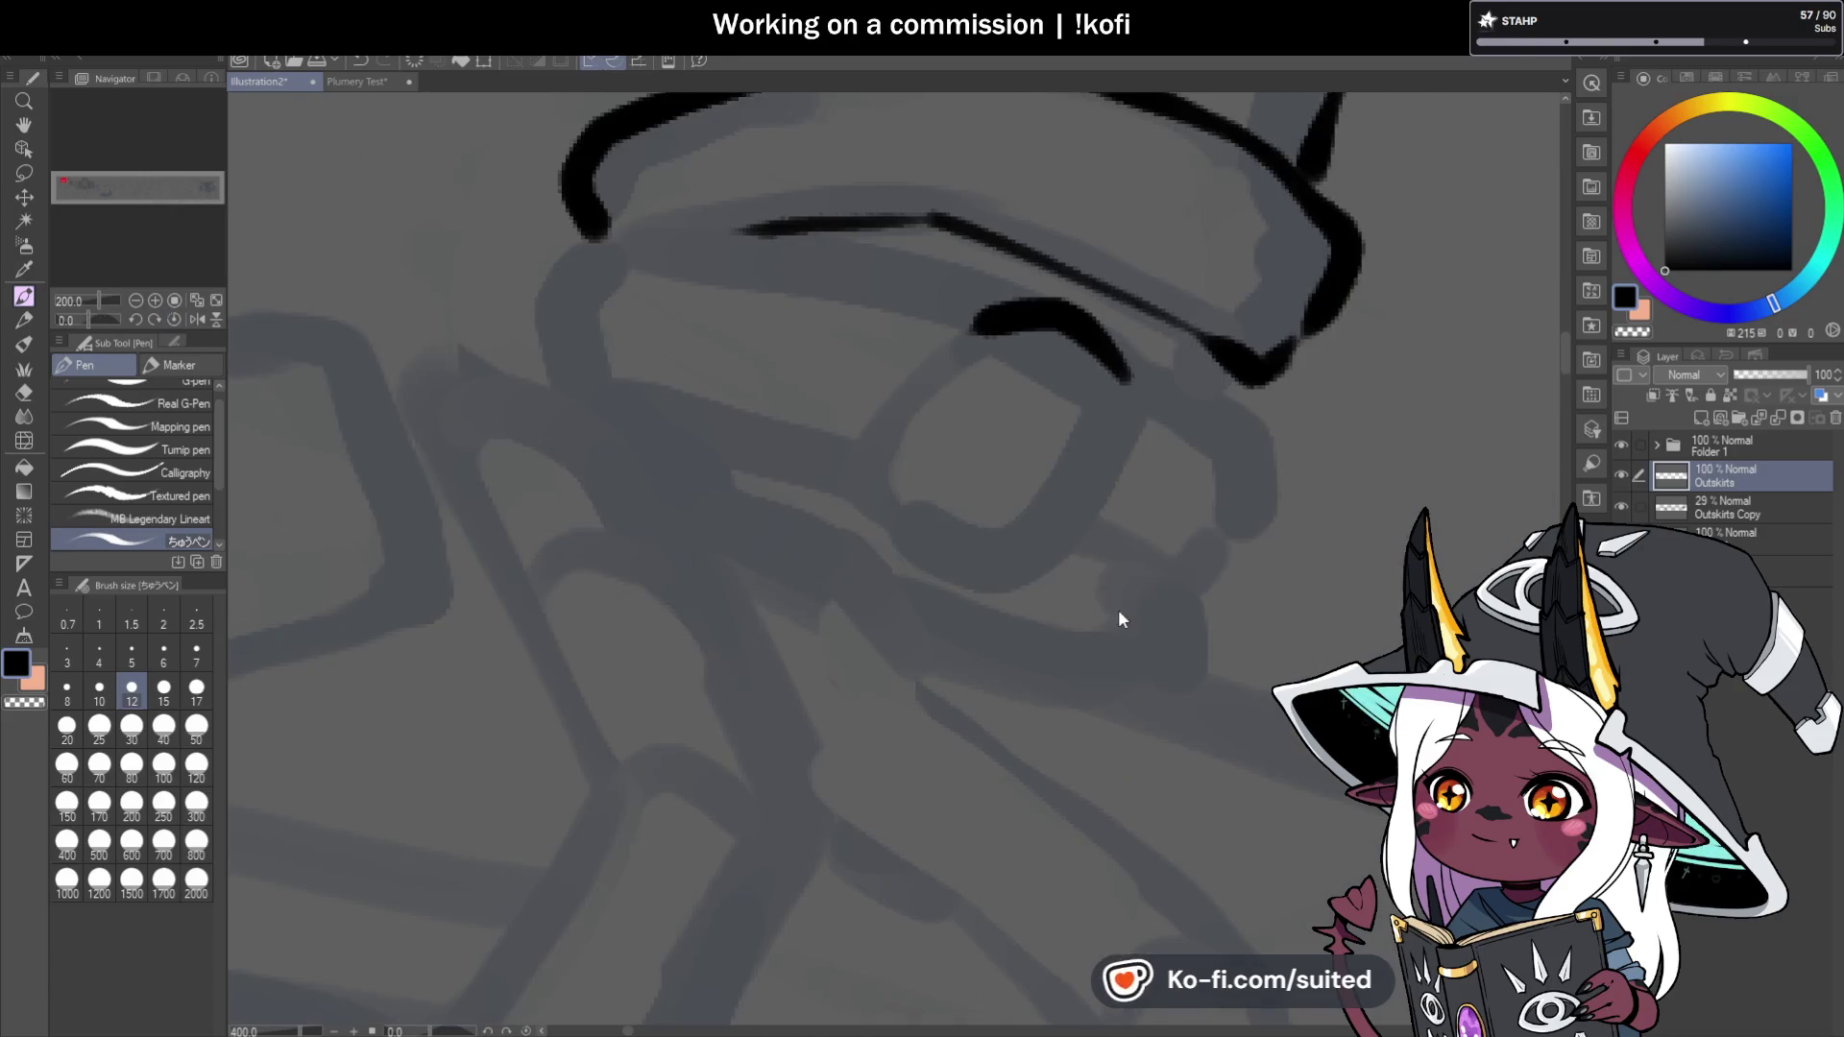
mouse_move(993, 328)
mouse_down()
mouse_move(877, 445)
mouse_move(907, 538)
mouse_up()
mouse_move(1136, 375)
mouse_down()
mouse_move(1106, 483)
mouse_move(918, 538)
mouse_up()
scroll(778, 420, down, 3)
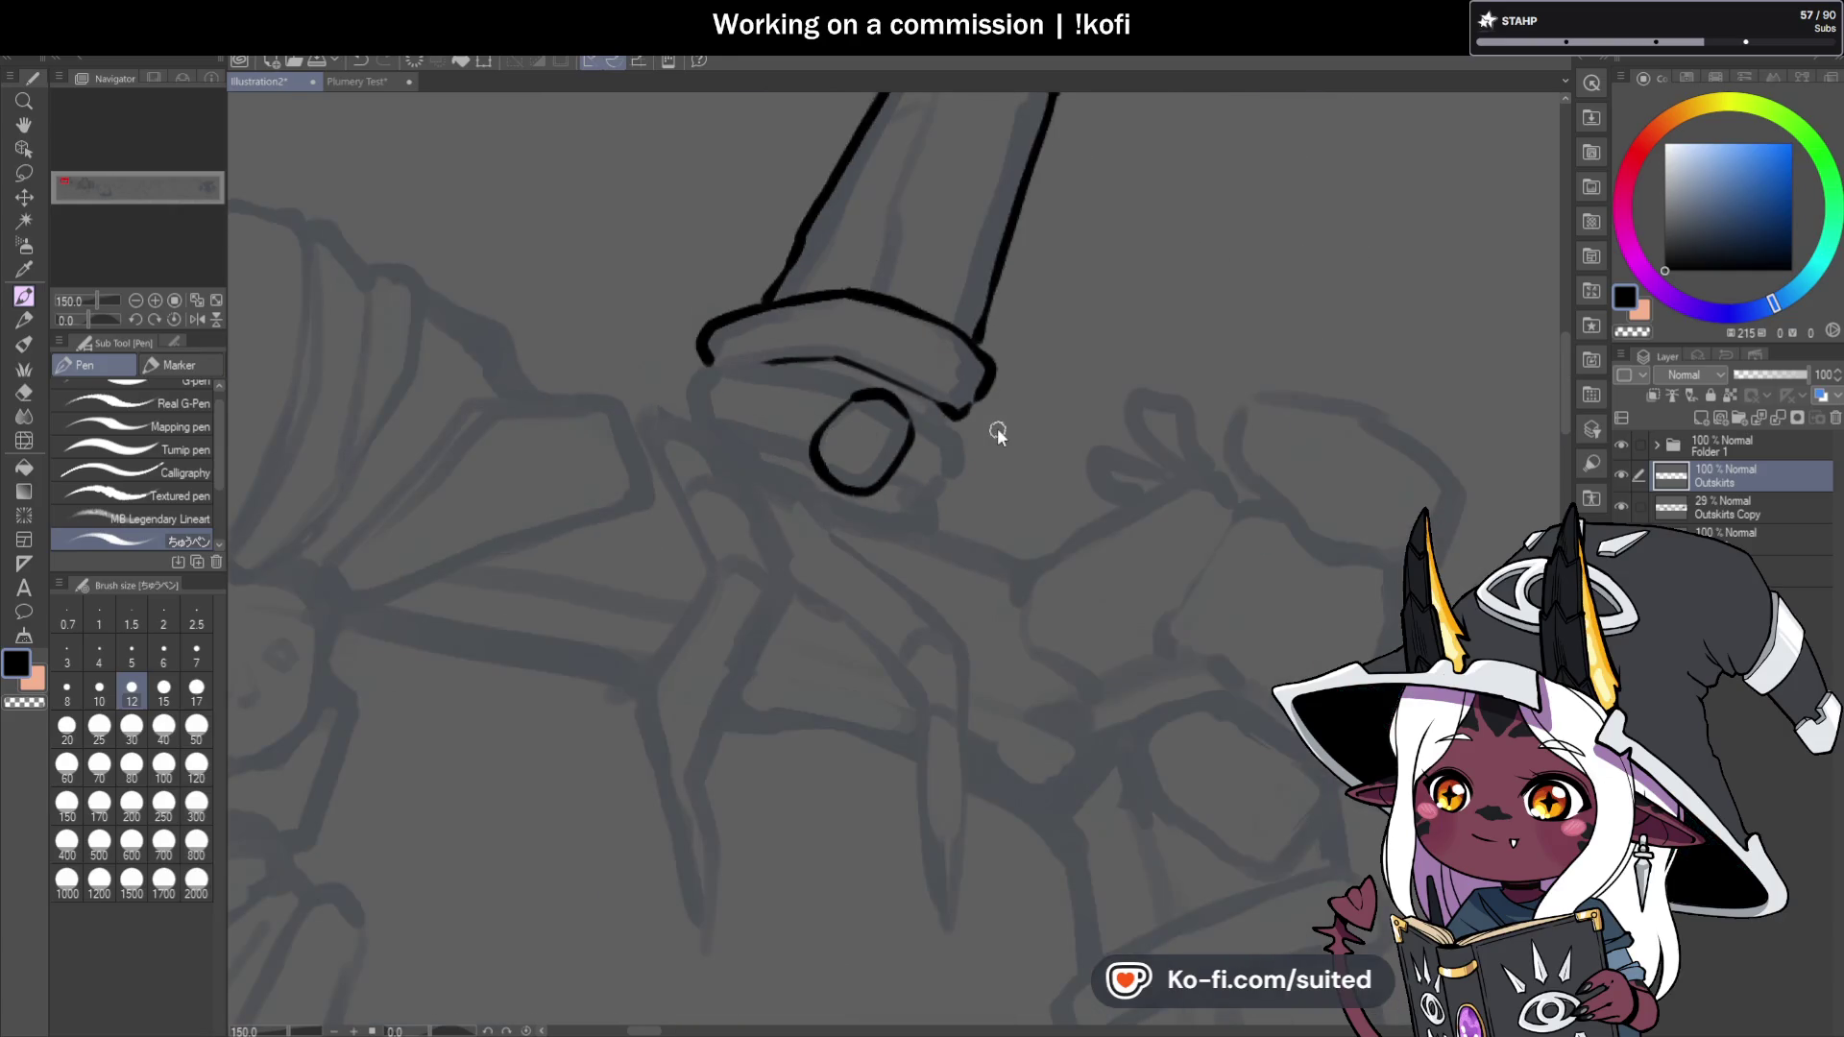
scroll(1009, 456, up, 3)
mouse_move(790, 321)
mouse_down()
mouse_move(922, 423)
mouse_move(912, 476)
mouse_move(832, 544)
mouse_move(754, 494)
mouse_up()
scroll(897, 326, down, 3)
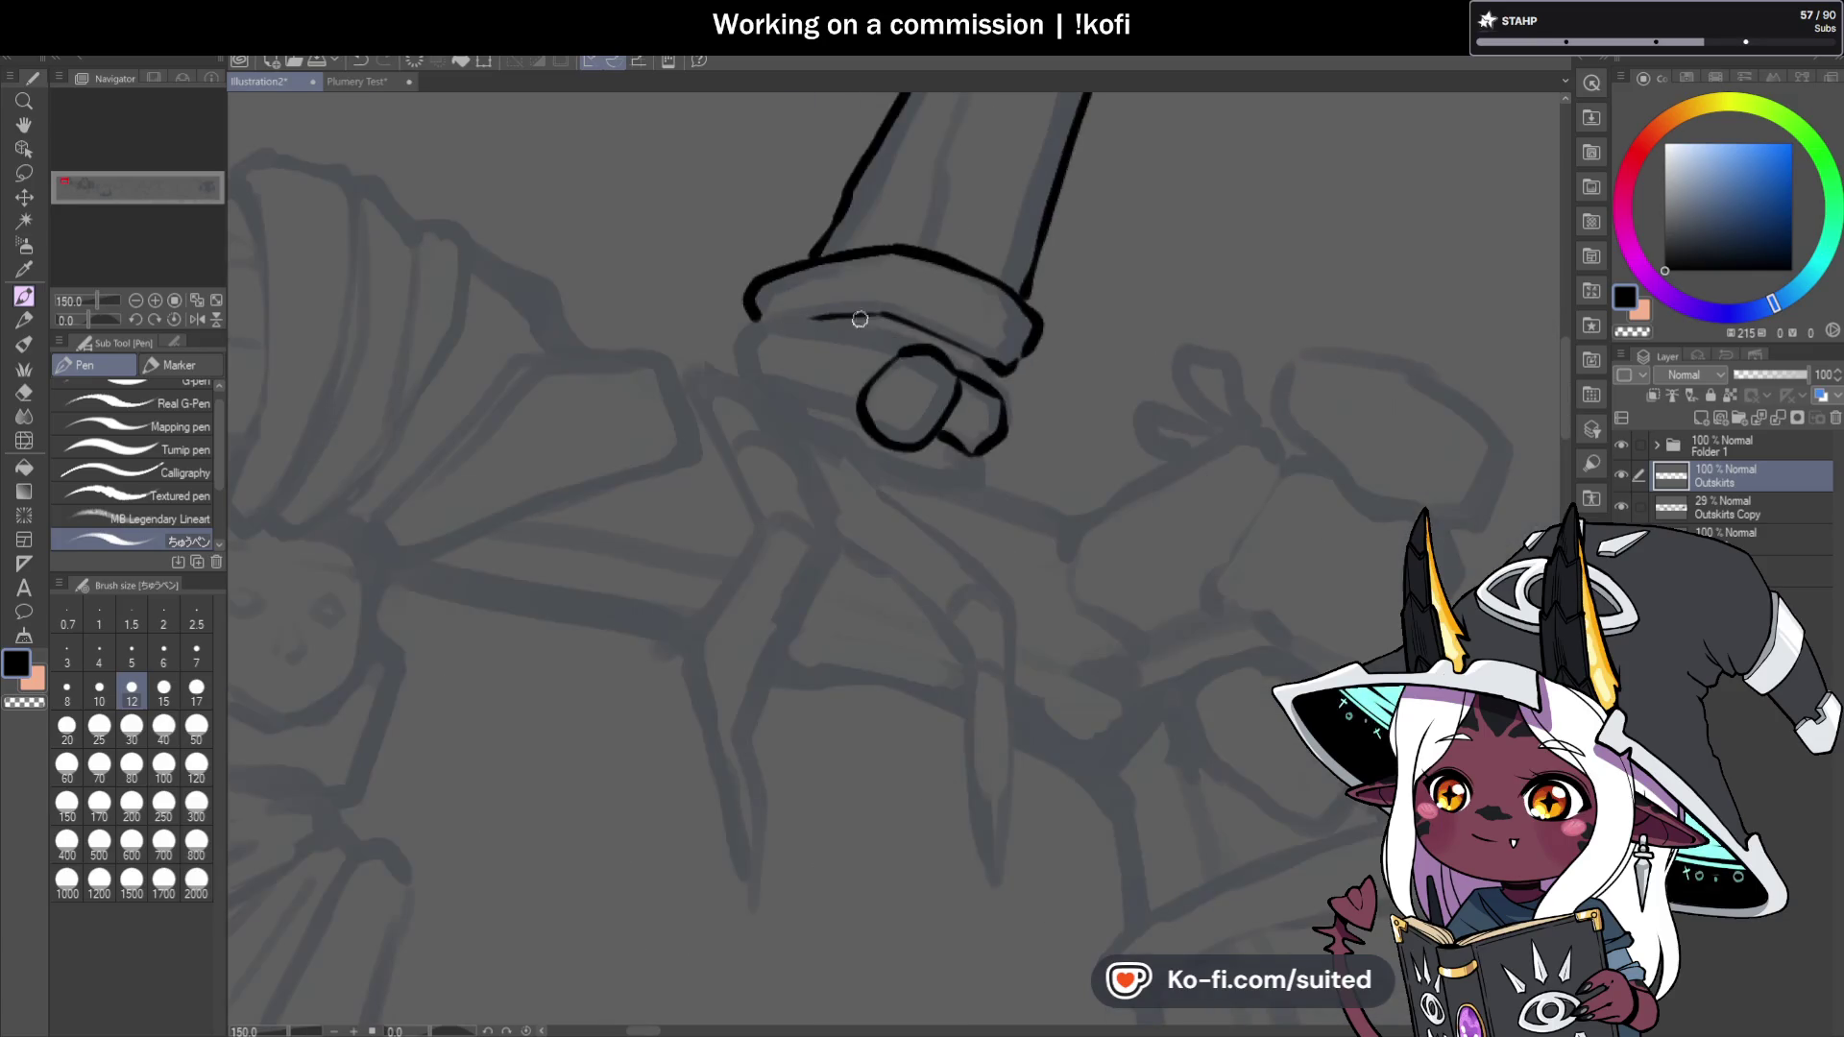
Add an inner line and a vertical line beneath the knobs, then straighten the canvas.
drag(97, 317, 65, 320)
scroll(601, 308, up, 1)
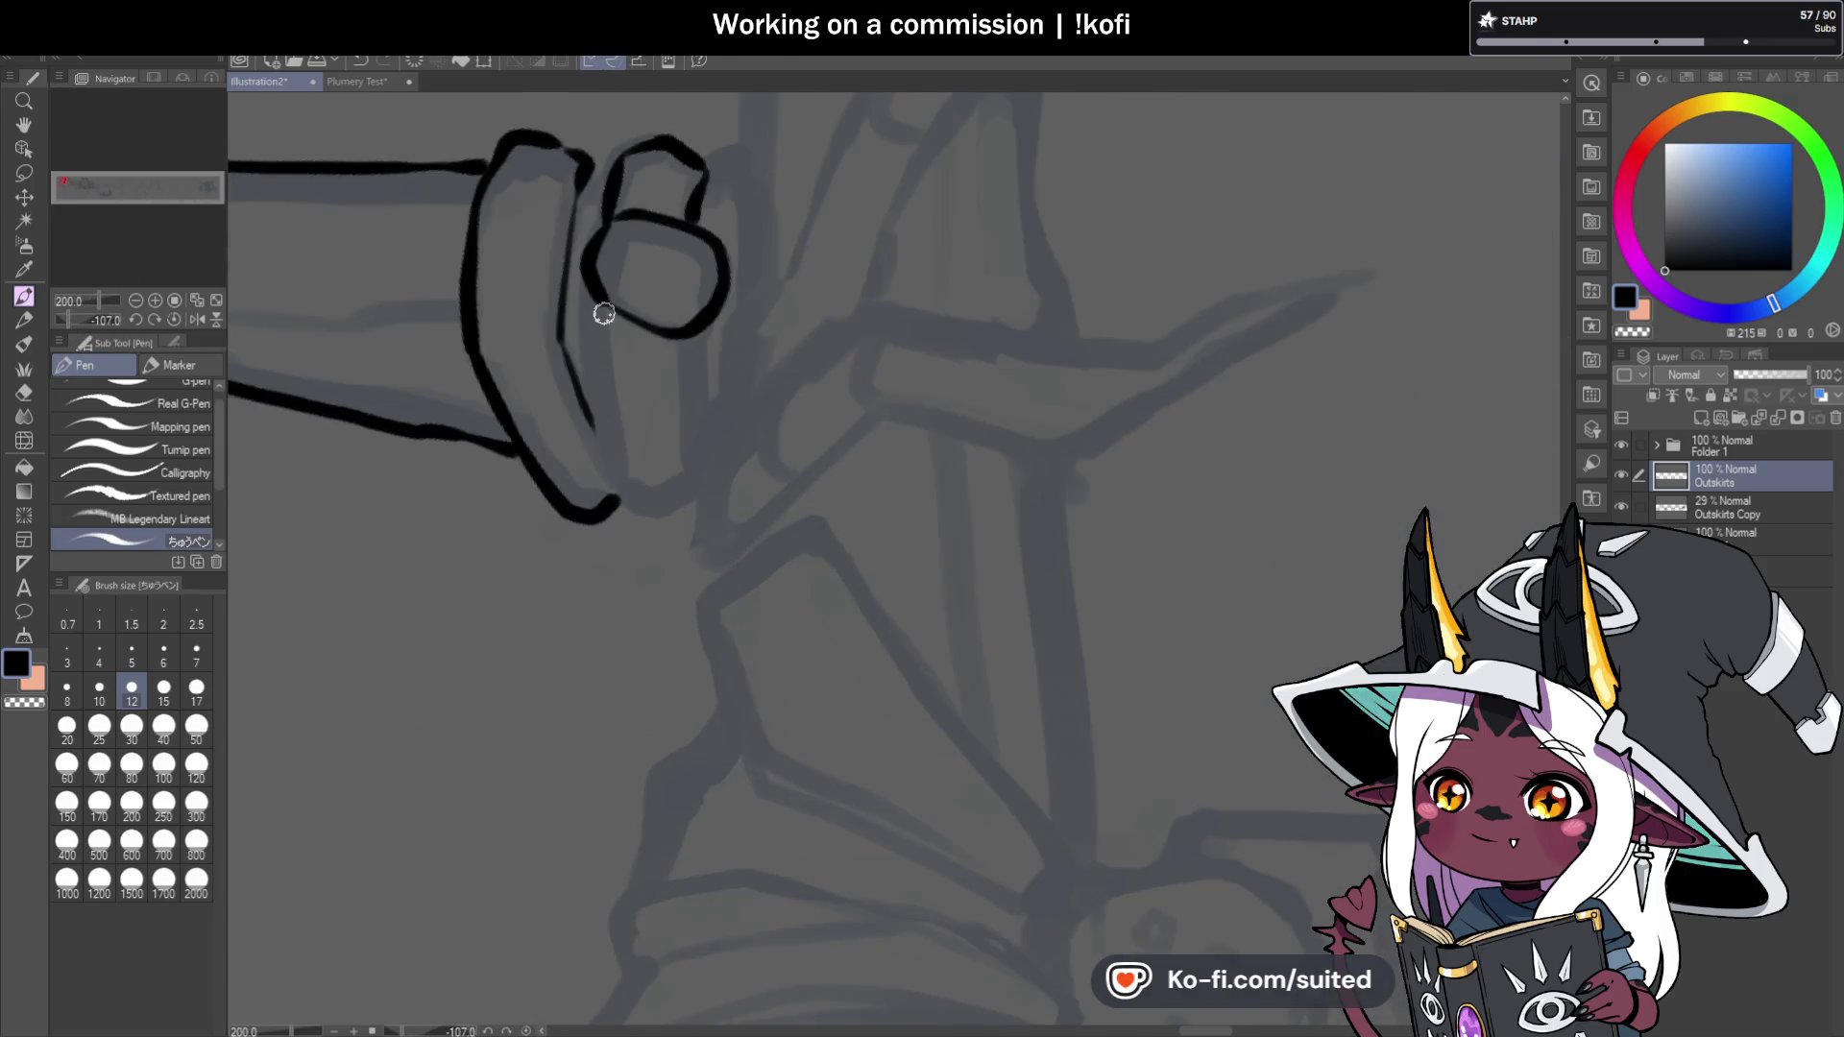
mouse_move(598, 296)
mouse_down()
mouse_move(611, 485)
mouse_move(659, 512)
mouse_up()
mouse_move(690, 331)
mouse_down()
mouse_move(696, 462)
mouse_move(649, 501)
mouse_up()
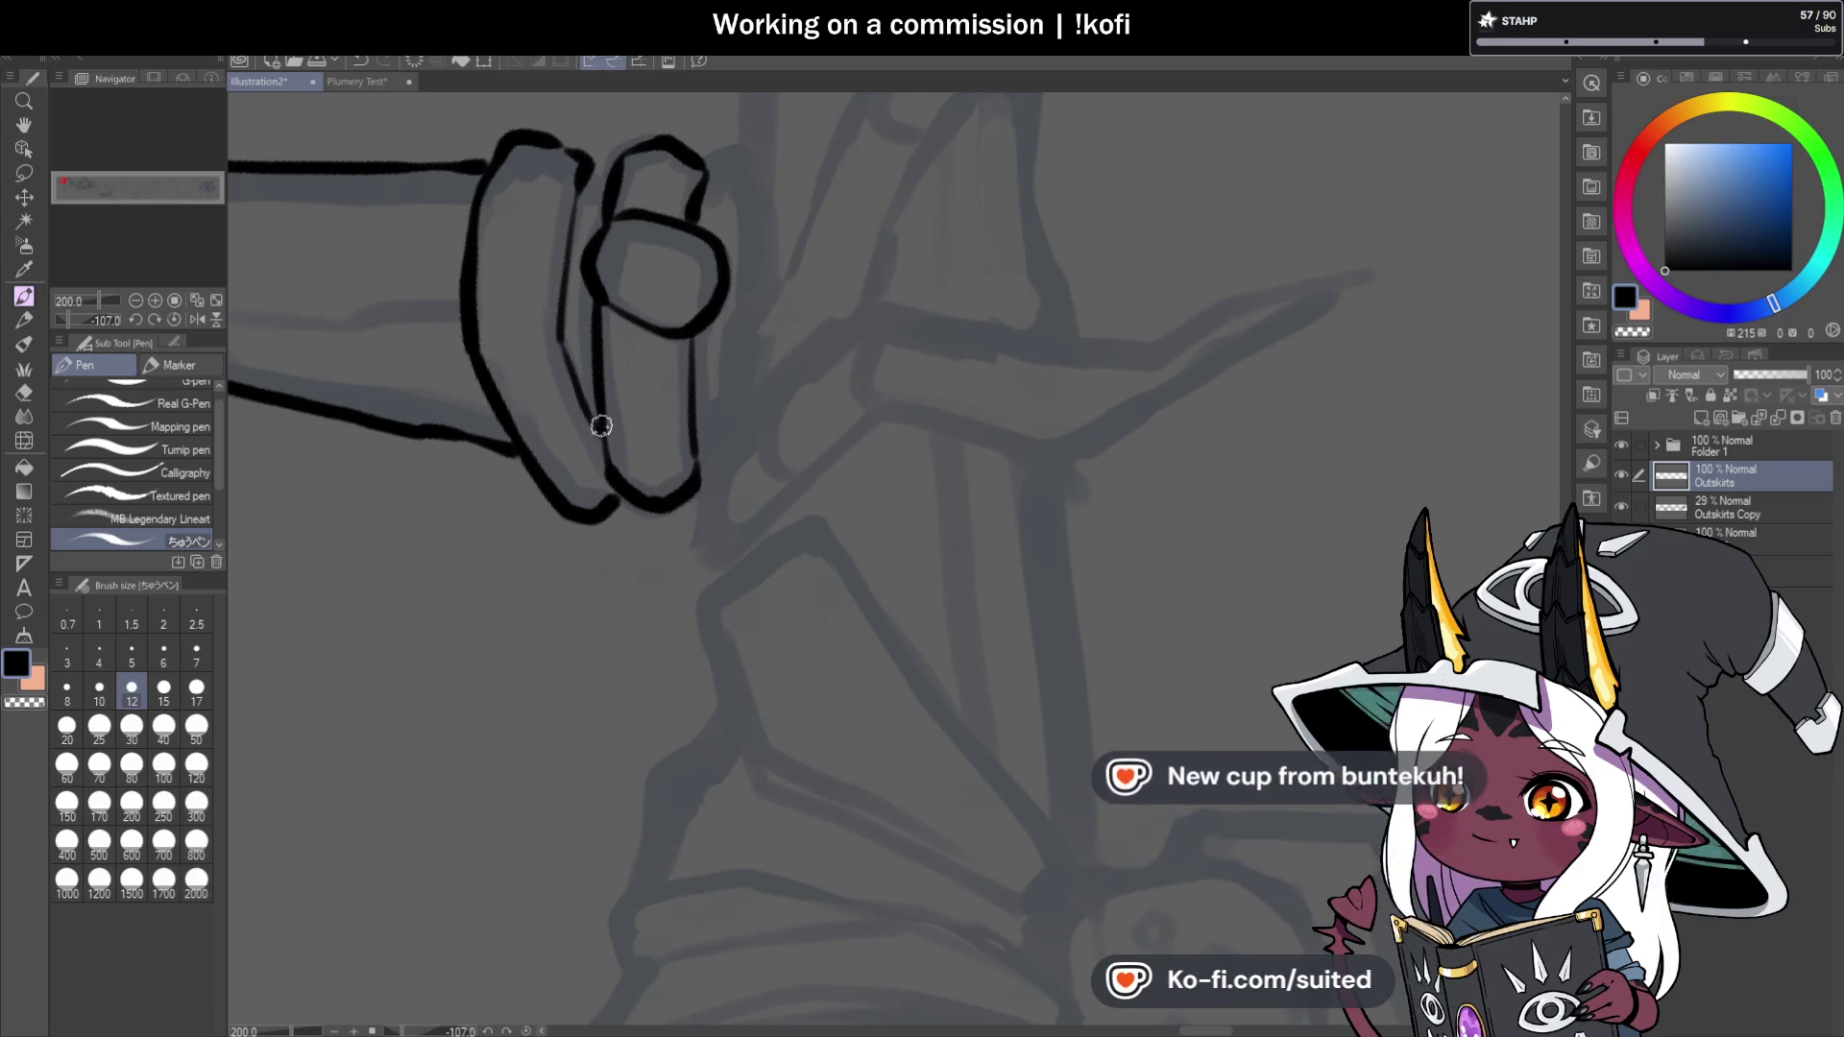
scroll(524, 366, down, 4)
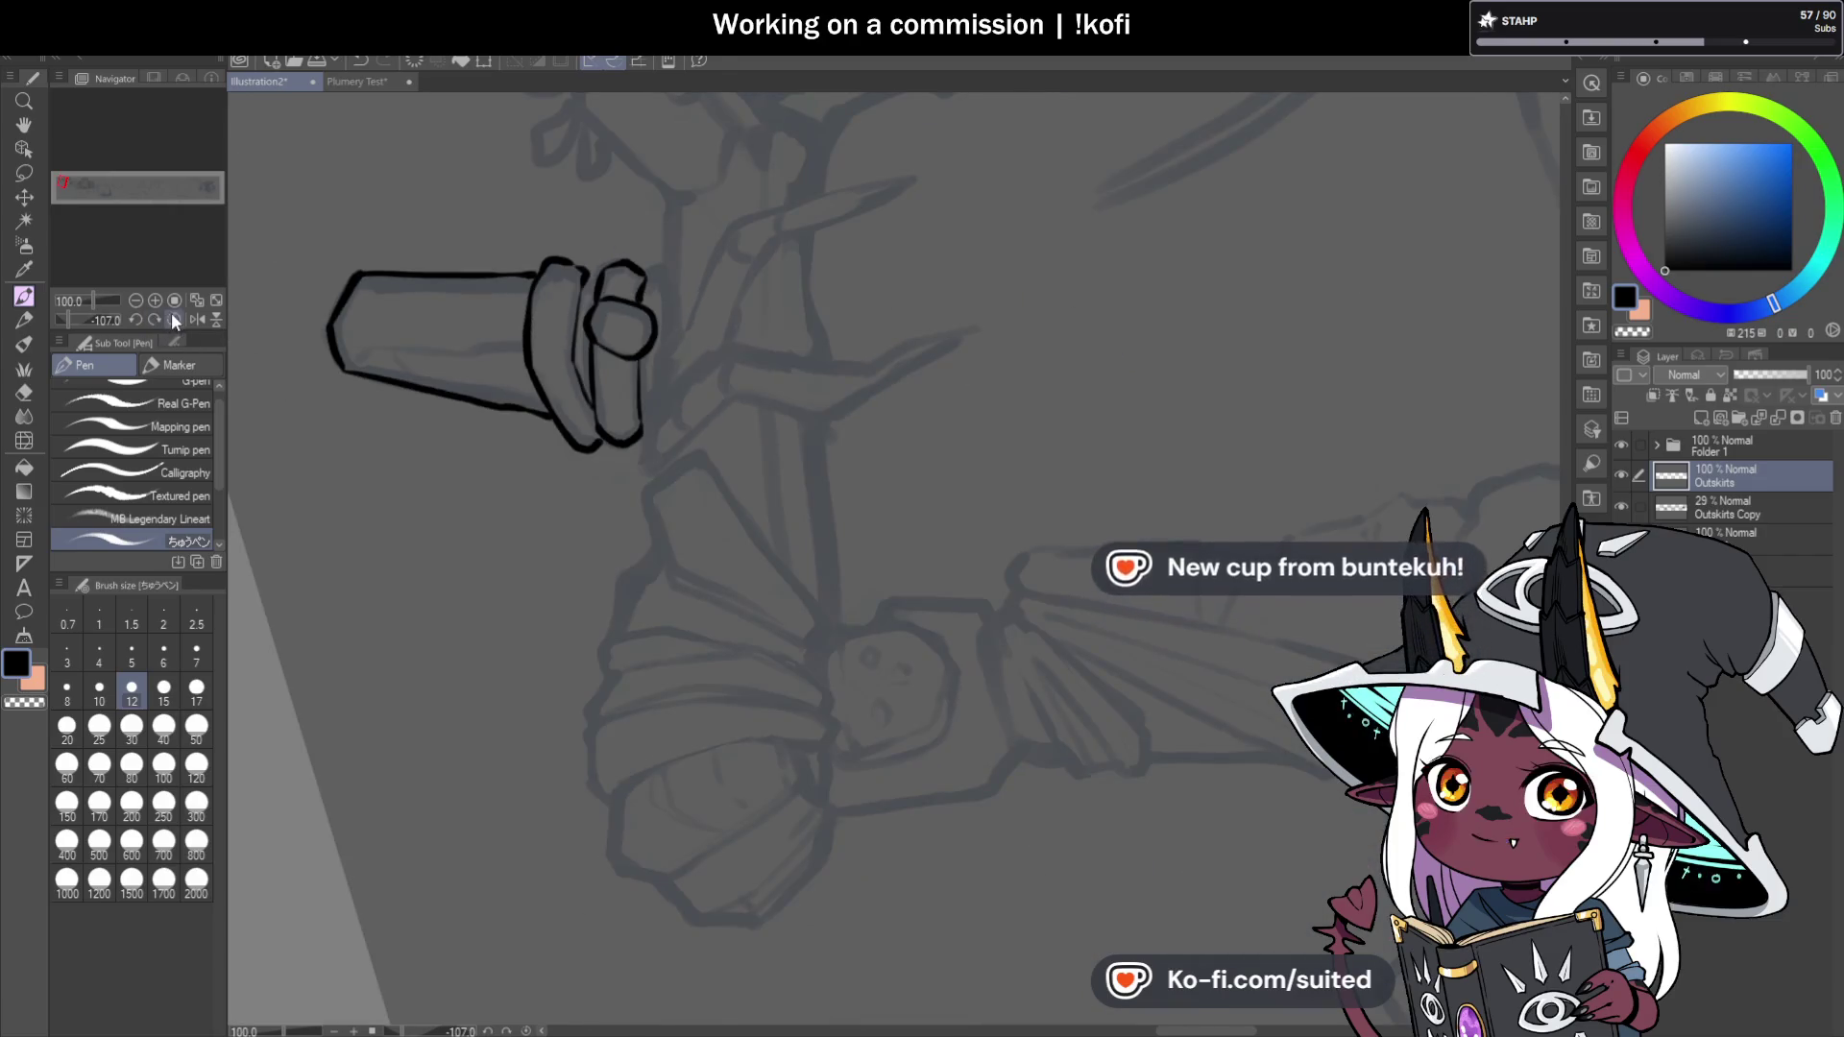
click(174, 319)
scroll(845, 387, up, 4)
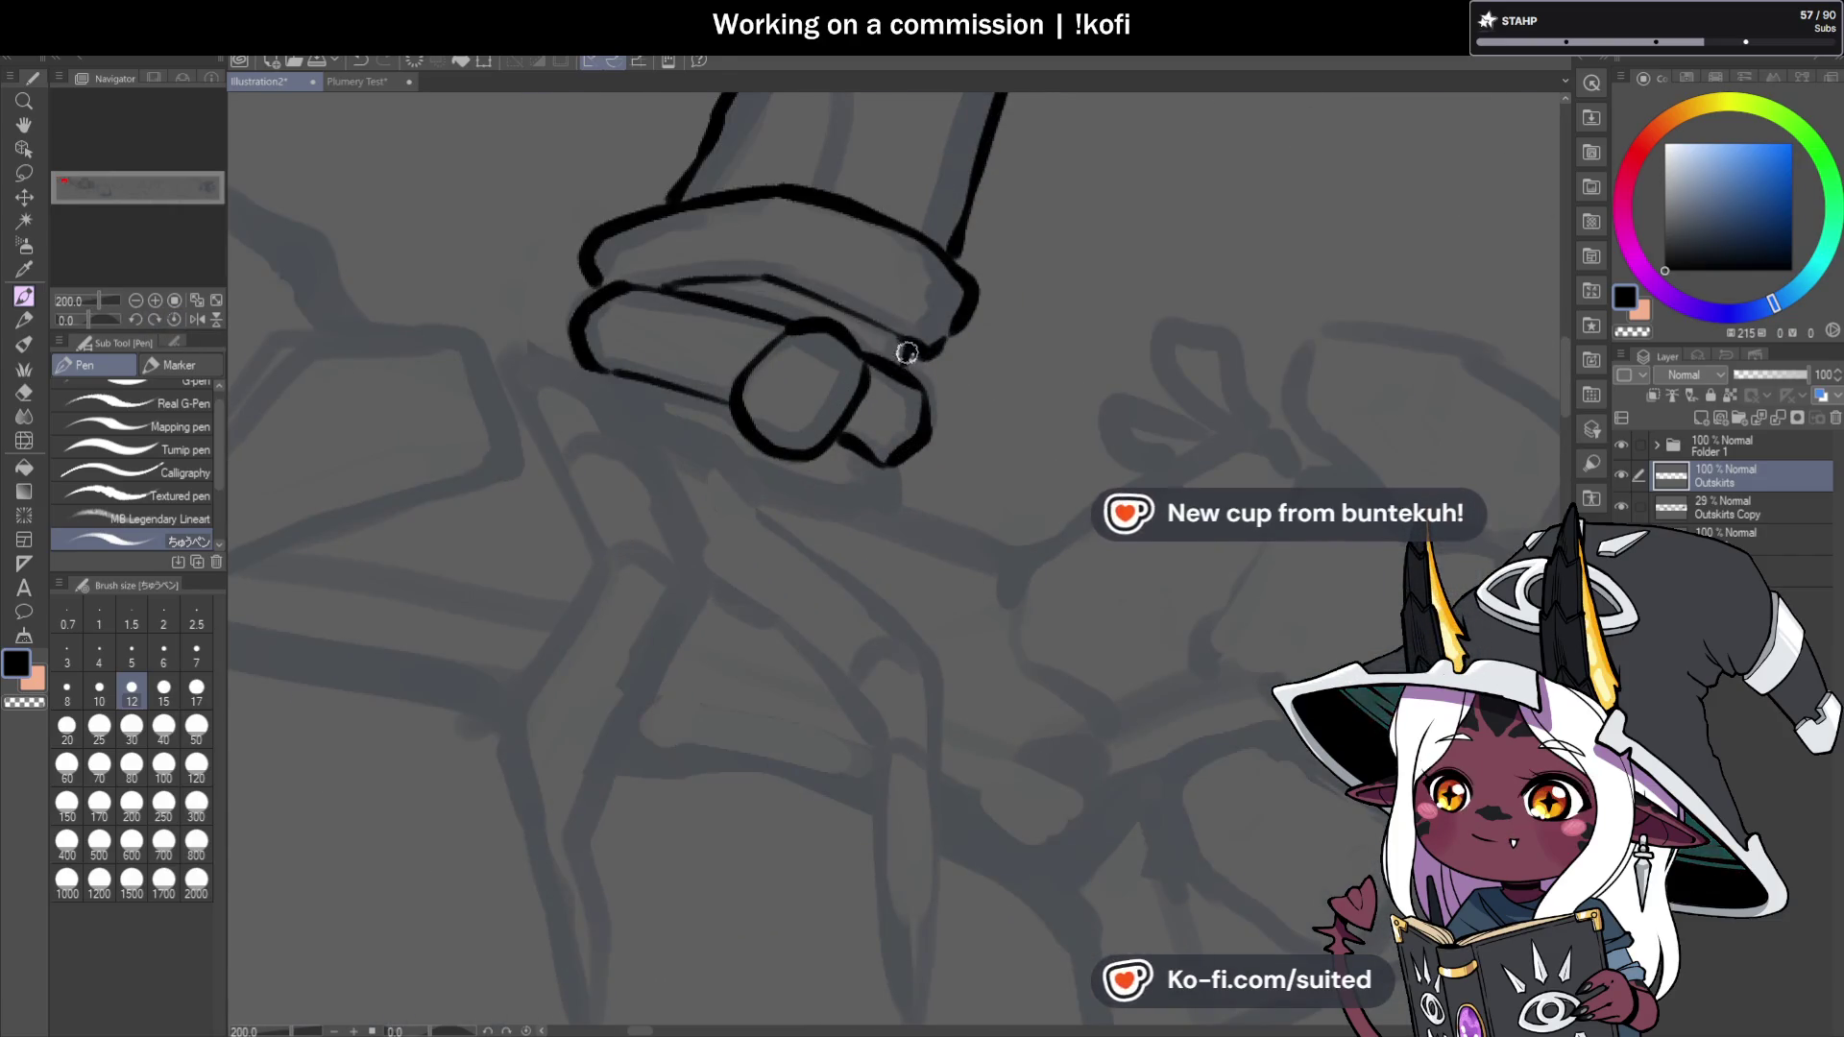